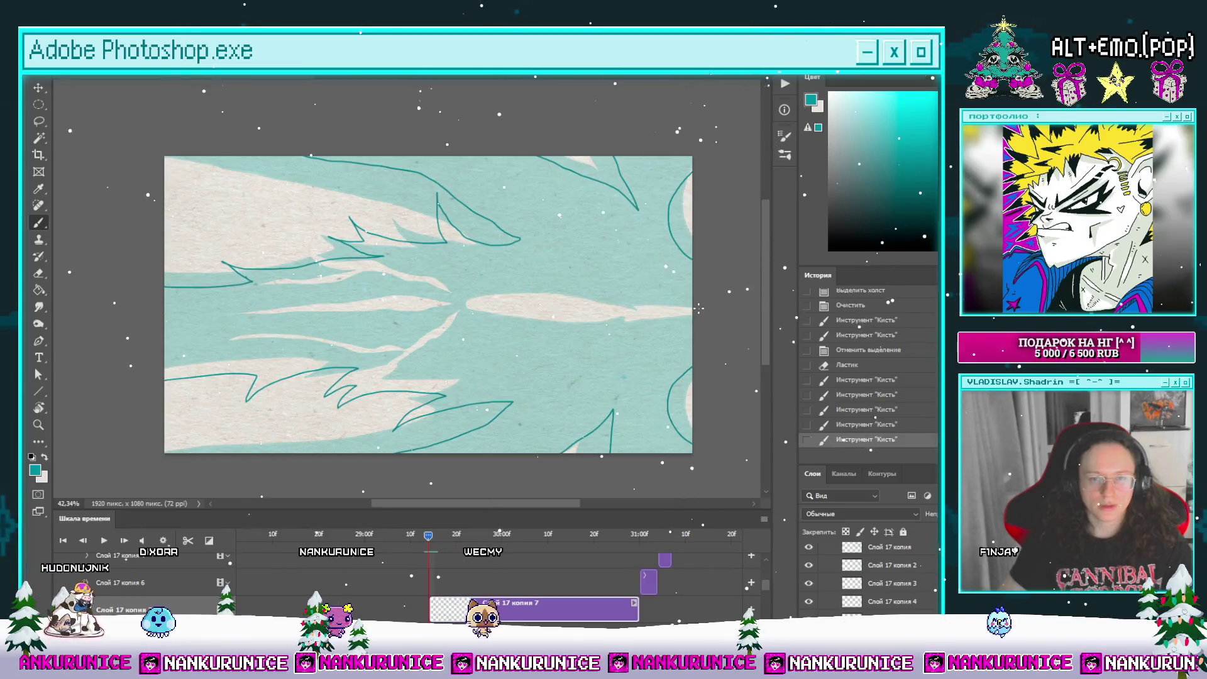
Step: Draw a teal line across the central light streak, then paint-bucket the outlined hair shape dark teal
{"action": "left_click_drag", "start_coordinate": [640, 301], "coordinate": [487, 308]}
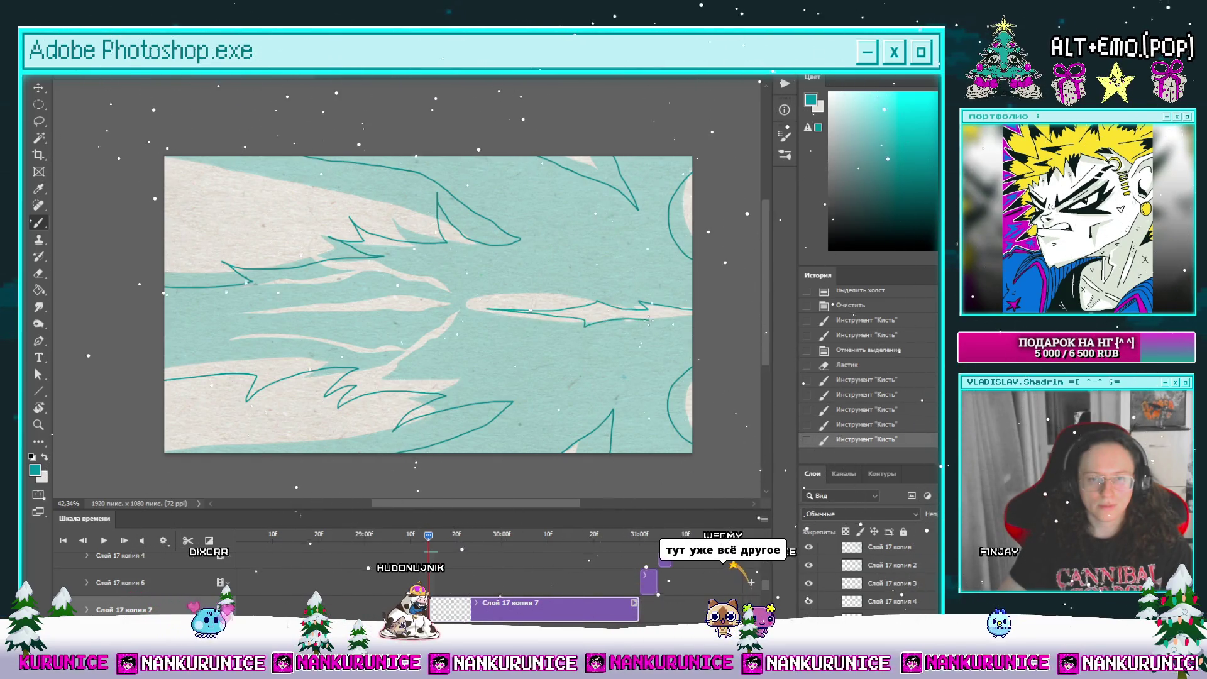
{"action": "mouse_move", "coordinate": [591, 293]}
{"action": "left_mouse_down"}
{"action": "mouse_move", "coordinate": [640, 291]}
{"action": "mouse_move", "coordinate": [612, 278]}
{"action": "mouse_move", "coordinate": [538, 293]}
{"action": "left_mouse_up"}
{"action": "key", "text": "g"}
{"action": "left_click", "coordinate": [612, 277]}
{"action": "key", "text": "l"}
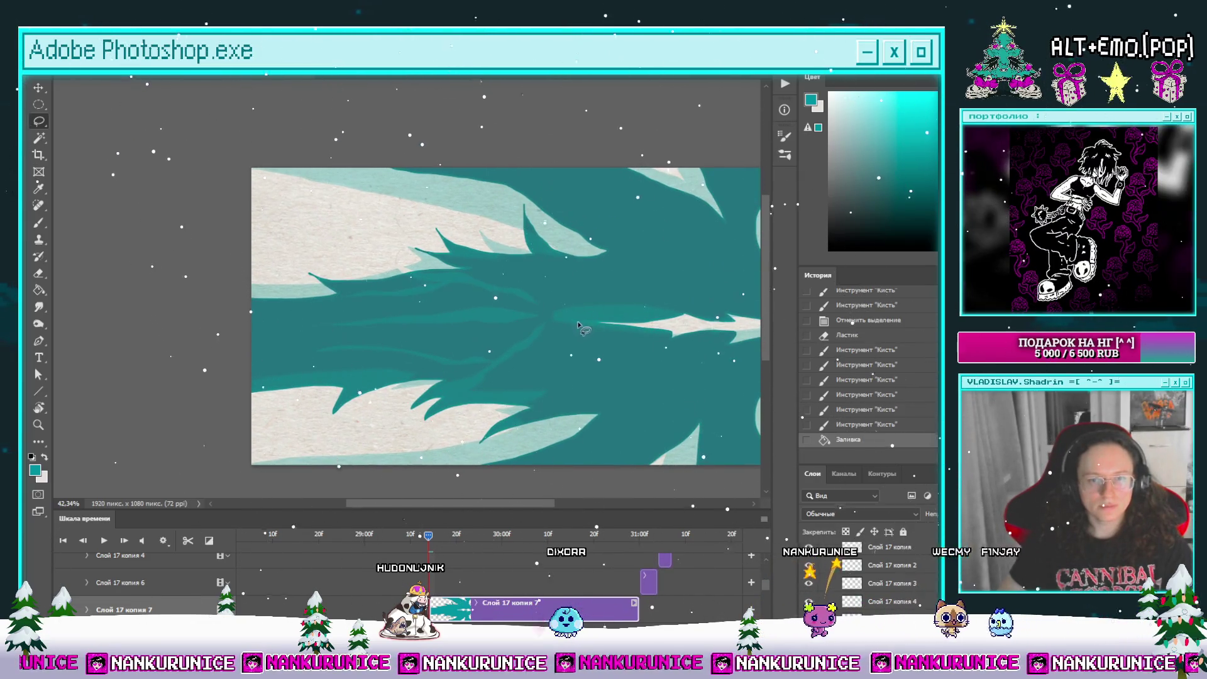
Step: With panels hidden, lasso a teal area of the hair and delete it back to paper
{"action": "scroll", "coordinate": [566, 320], "scroll_direction": "up", "scroll_amount": 3}
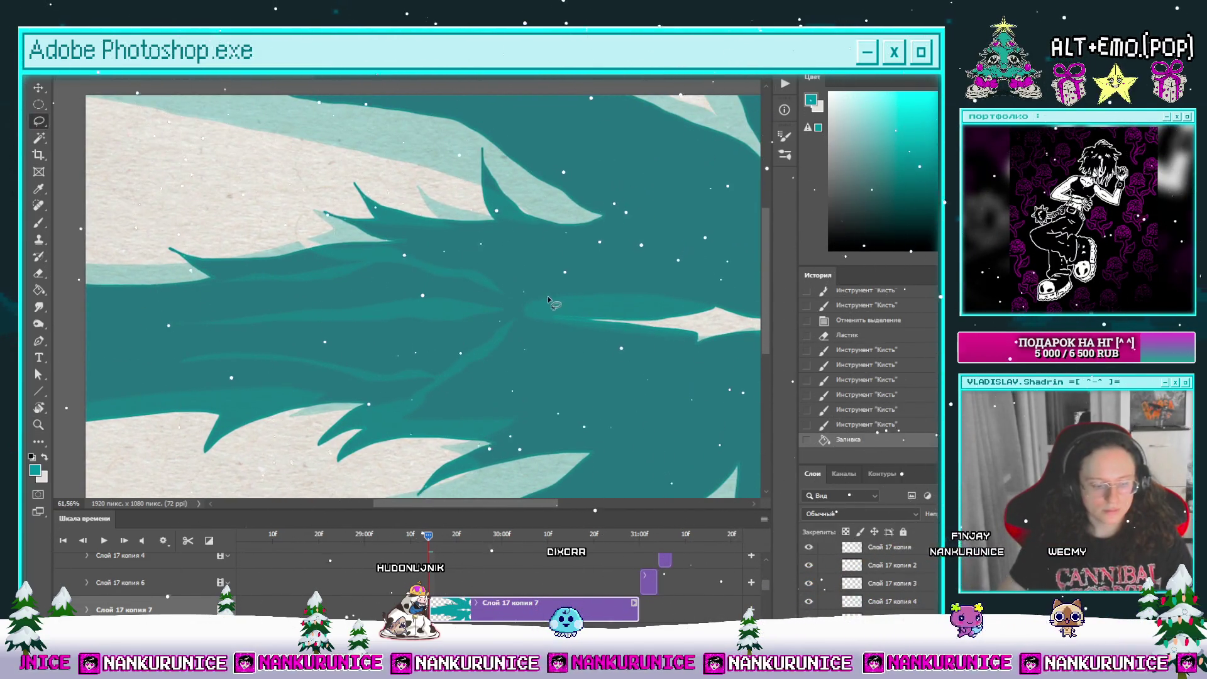
{"action": "key", "text": "Tab"}
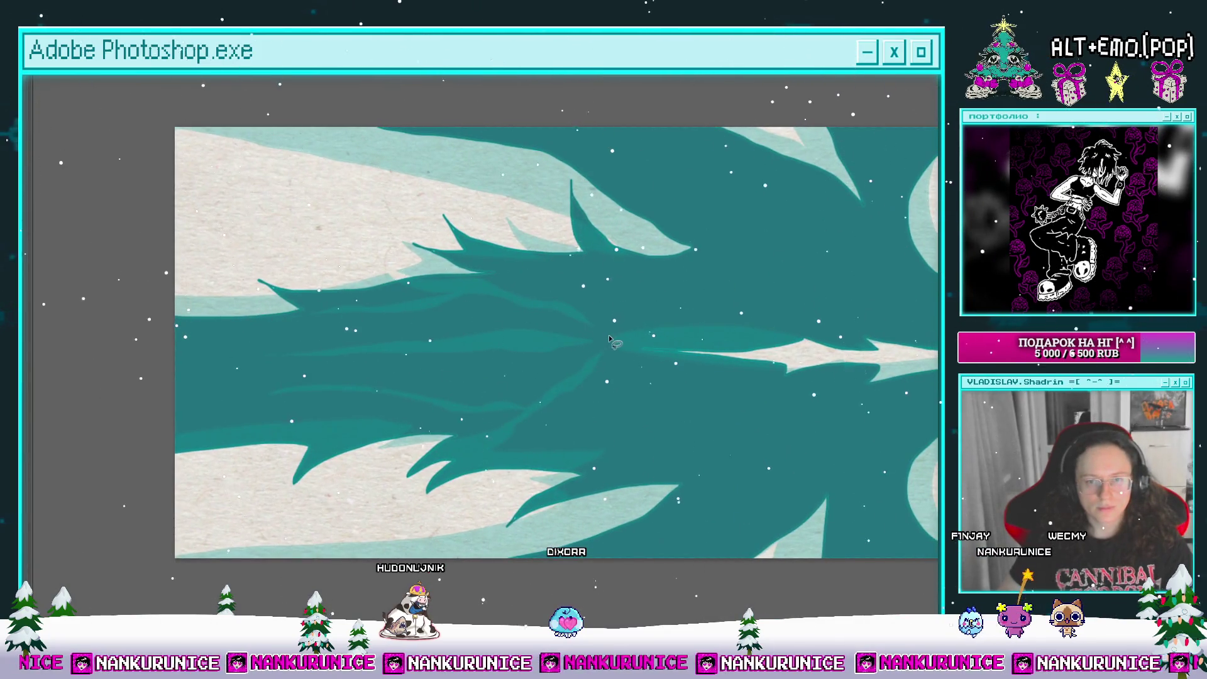
{"action": "left_click_drag", "start_coordinate": [554, 305], "coordinate": [397, 269]}
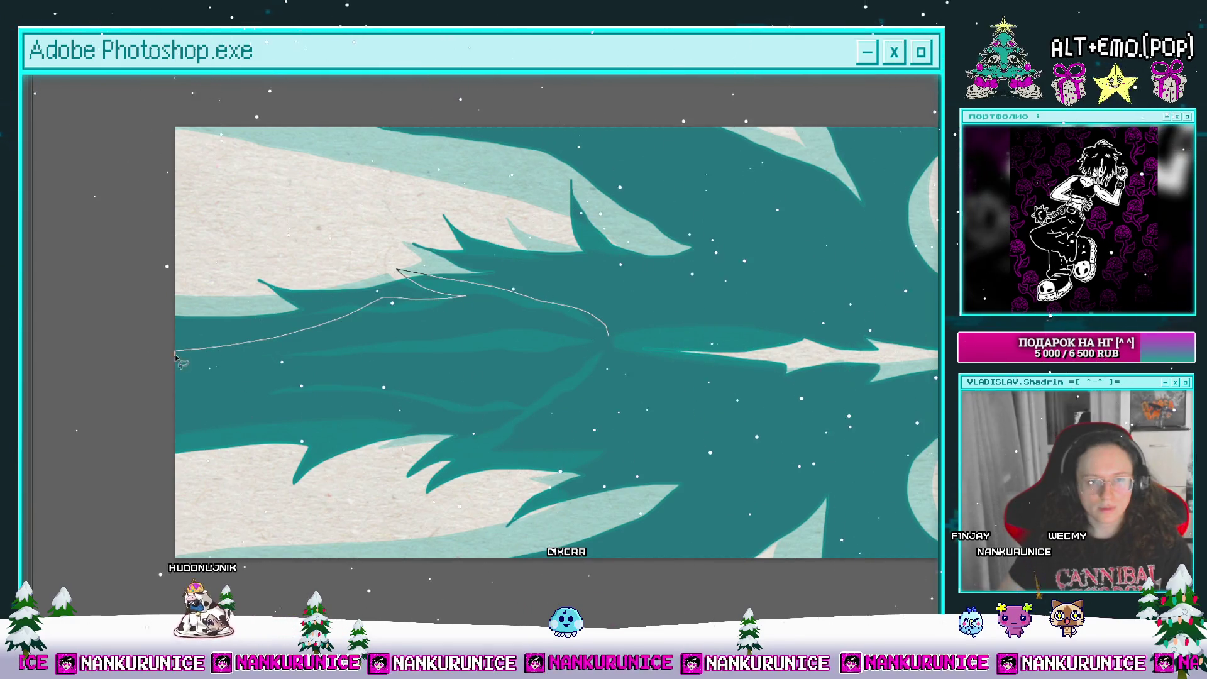
{"action": "mouse_move", "coordinate": [357, 328]}
{"action": "left_mouse_down"}
{"action": "mouse_move", "coordinate": [440, 302]}
{"action": "mouse_move", "coordinate": [566, 327]}
{"action": "left_mouse_up"}
{"action": "left_click", "coordinate": [601, 334]}
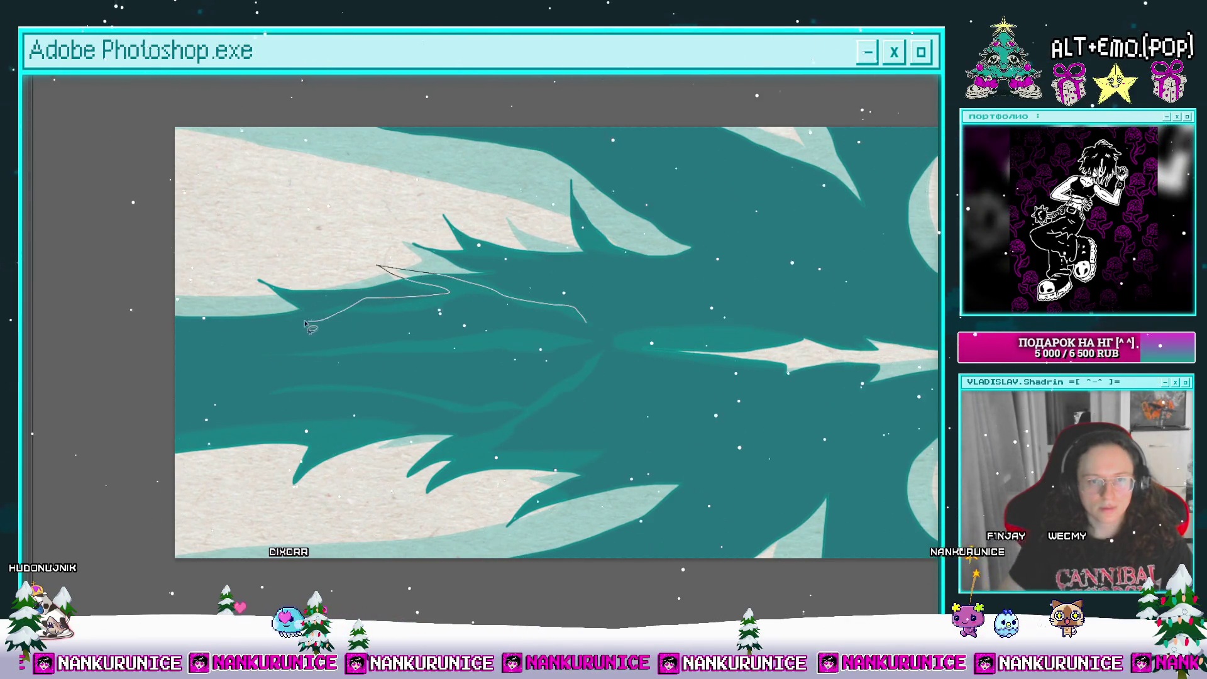
{"action": "left_click_drag", "start_coordinate": [276, 336], "coordinate": [414, 315]}
{"action": "left_click_drag", "start_coordinate": [527, 313], "coordinate": [588, 324]}
{"action": "key", "text": "Delete"}
{"action": "key", "text": "ctrl+d"}
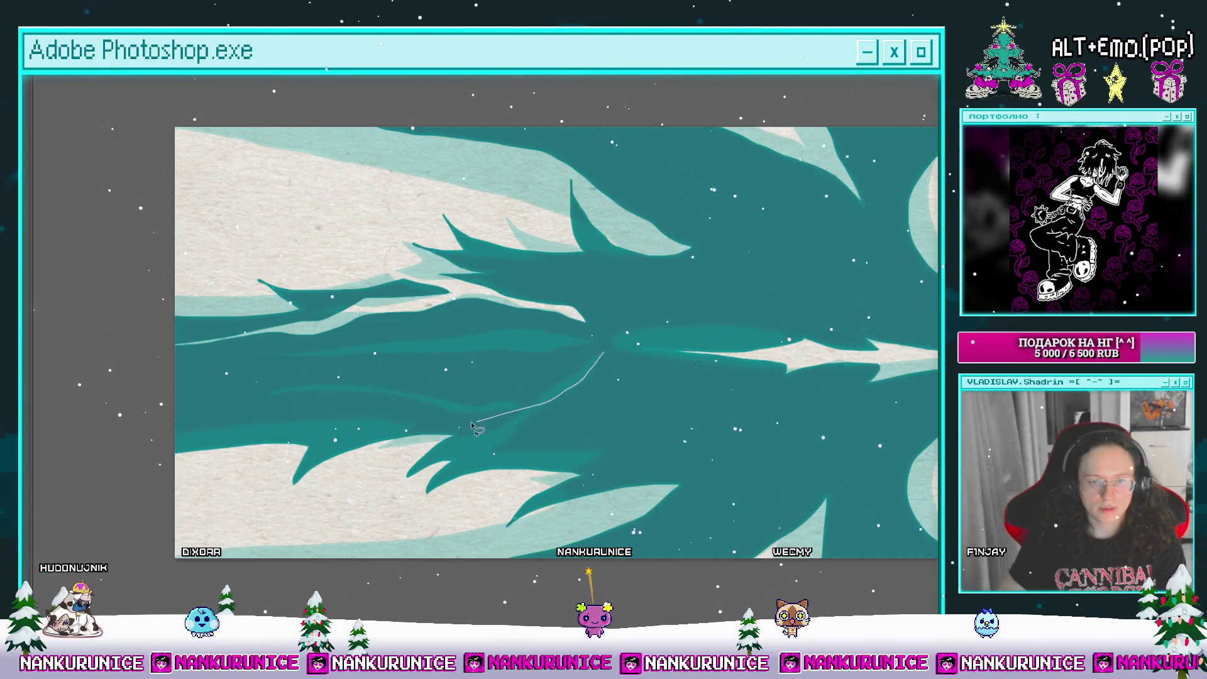
Step: Fill a thin sliver with darker teal and two bands across the hair with light teal
{"action": "mouse_move", "coordinate": [395, 470]}
{"action": "left_mouse_down"}
{"action": "mouse_move", "coordinate": [453, 423]}
{"action": "mouse_move", "coordinate": [433, 410]}
{"action": "mouse_move", "coordinate": [149, 431]}
{"action": "mouse_move", "coordinate": [157, 423]}
{"action": "left_mouse_up"}
{"action": "key", "text": "alt+BackSpace"}
{"action": "key", "text": "ctrl+d"}
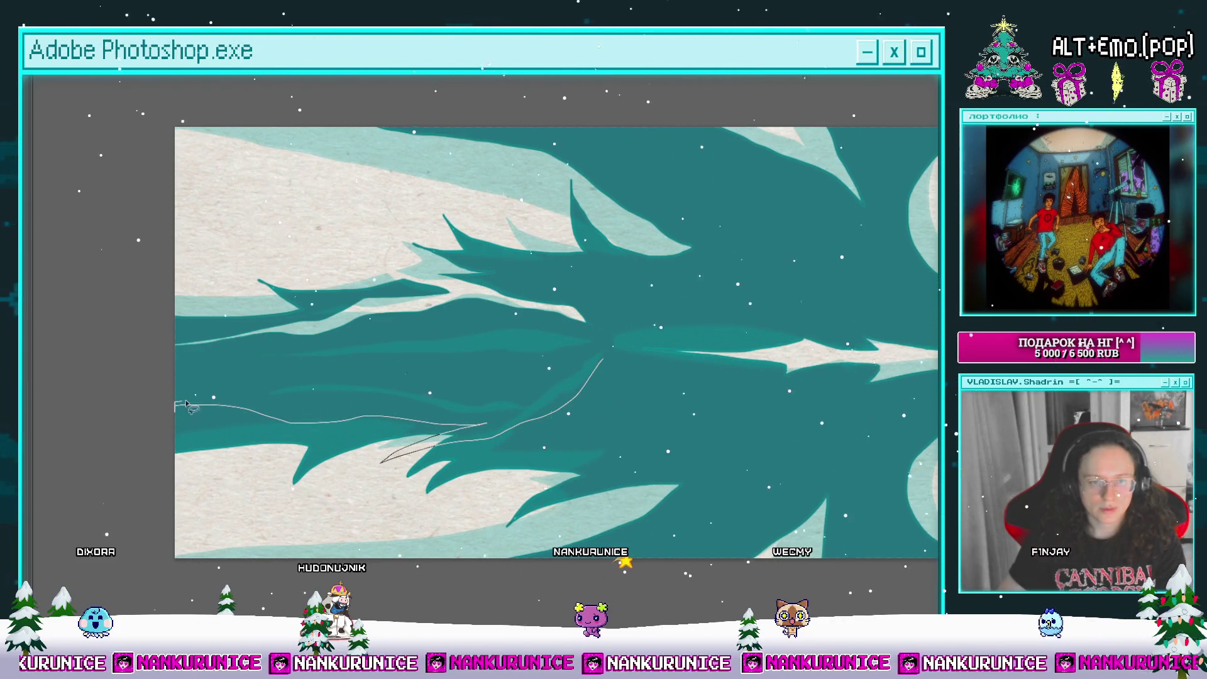
{"action": "mouse_move", "coordinate": [230, 409]}
{"action": "left_mouse_down"}
{"action": "mouse_move", "coordinate": [417, 412]}
{"action": "mouse_move", "coordinate": [584, 360]}
{"action": "left_mouse_up"}
{"action": "key", "text": "alt+BackSpace"}
{"action": "key", "text": "ctrl+d"}
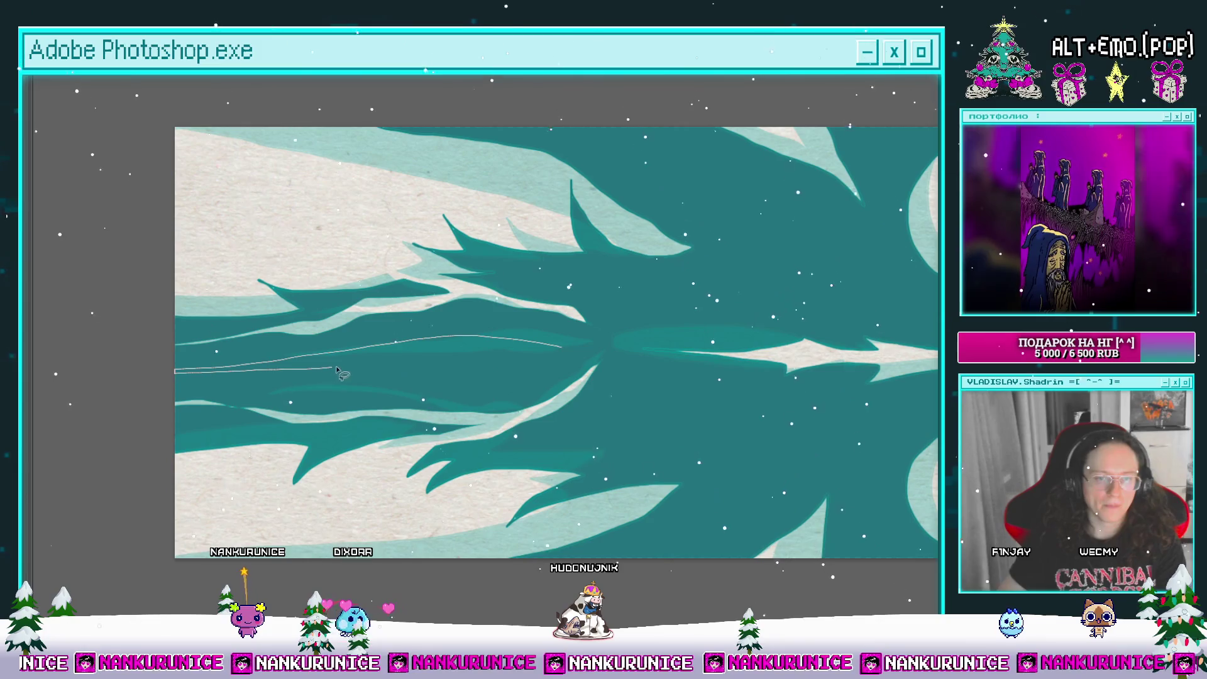
{"action": "left_click_drag", "start_coordinate": [449, 376], "coordinate": [565, 354]}
{"action": "key", "text": "alt+BackSpace"}
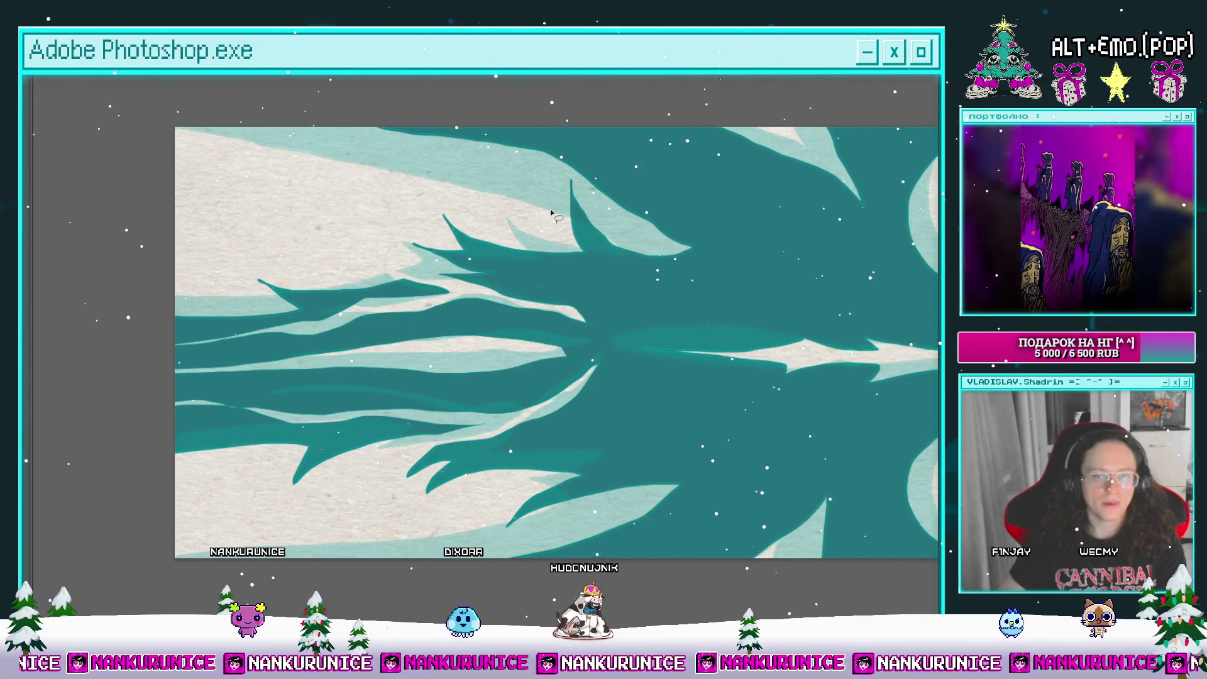
Step: Restore the panels and timeline, scrub through later frames and play the animation
{"action": "left_click_drag", "start_coordinate": [565, 110], "coordinate": [432, 194]}
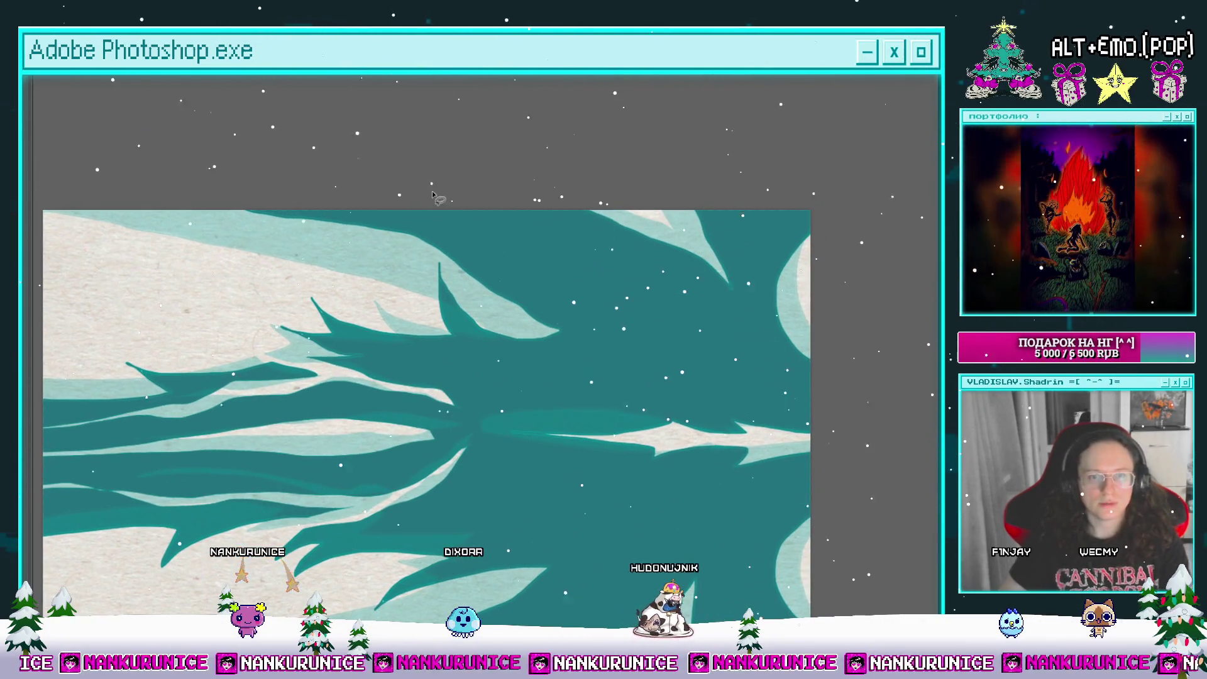
{"action": "left_click_drag", "start_coordinate": [558, 429], "coordinate": [556, 238]}
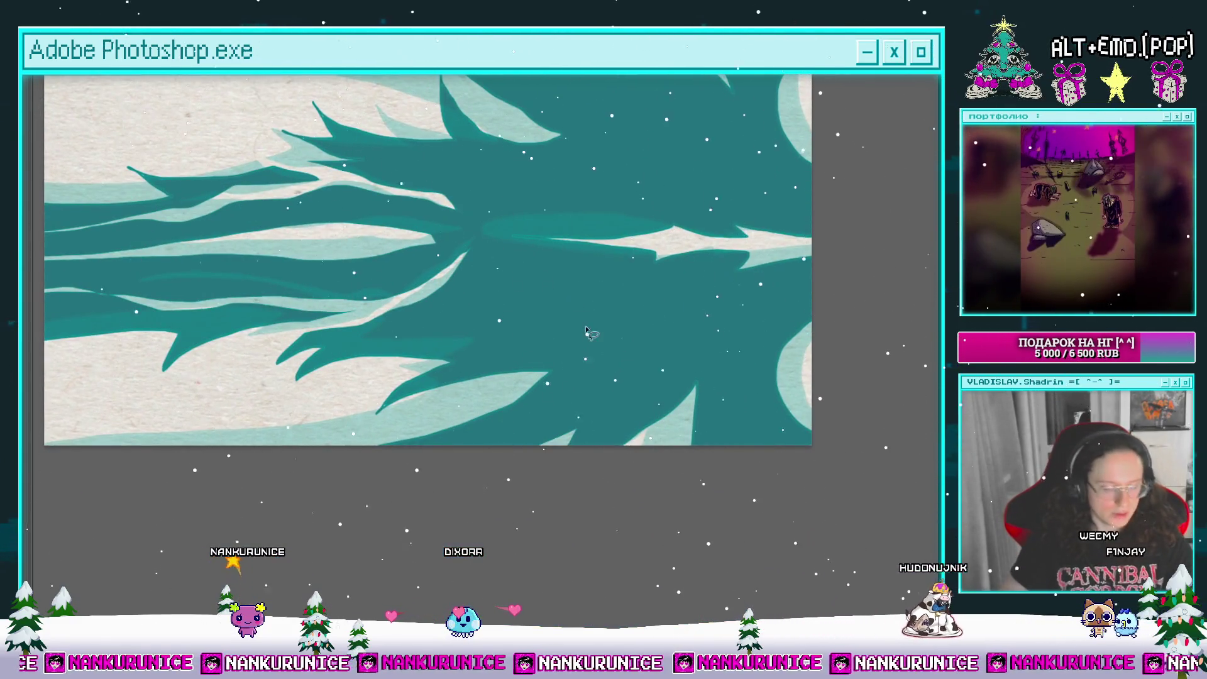
{"action": "scroll", "coordinate": [569, 415], "scroll_direction": "down", "scroll_amount": 3}
{"action": "key", "text": "Tab"}
{"action": "left_click_drag", "start_coordinate": [295, 536], "coordinate": [322, 539]}
{"action": "key", "text": "space"}
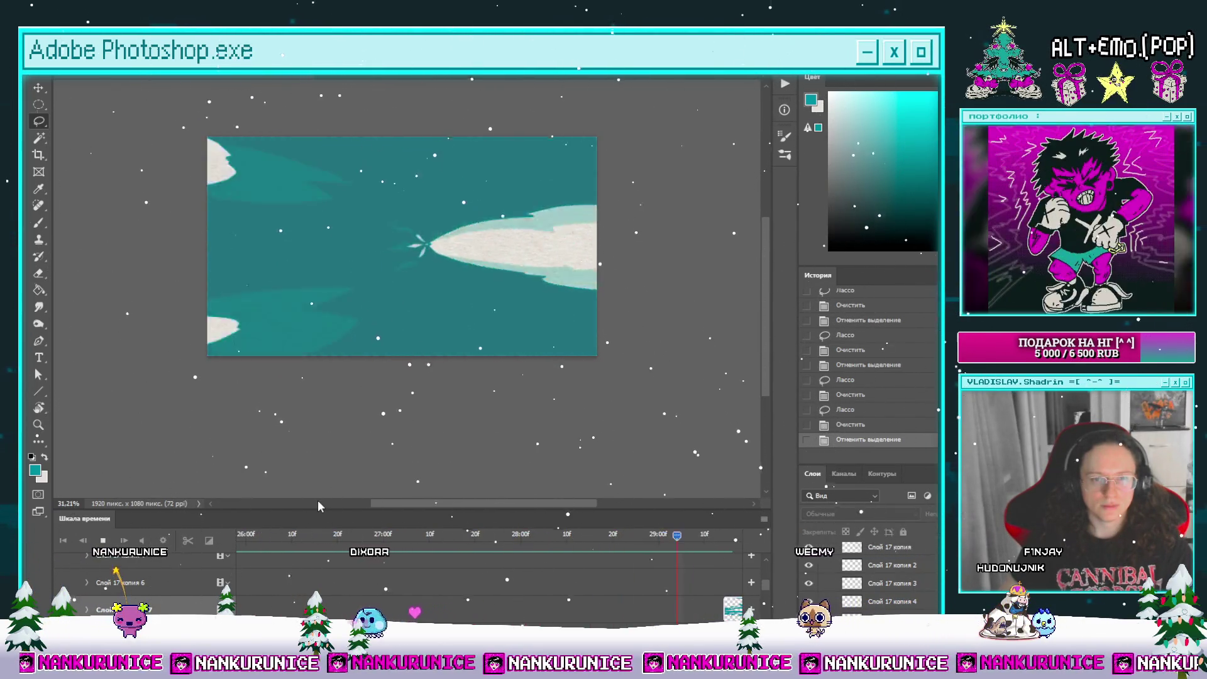
Step: Stop playback, split the clip at about 29:20f and clear the layer's contents
{"action": "key", "text": "space"}
{"action": "left_click", "coordinate": [594, 536]}
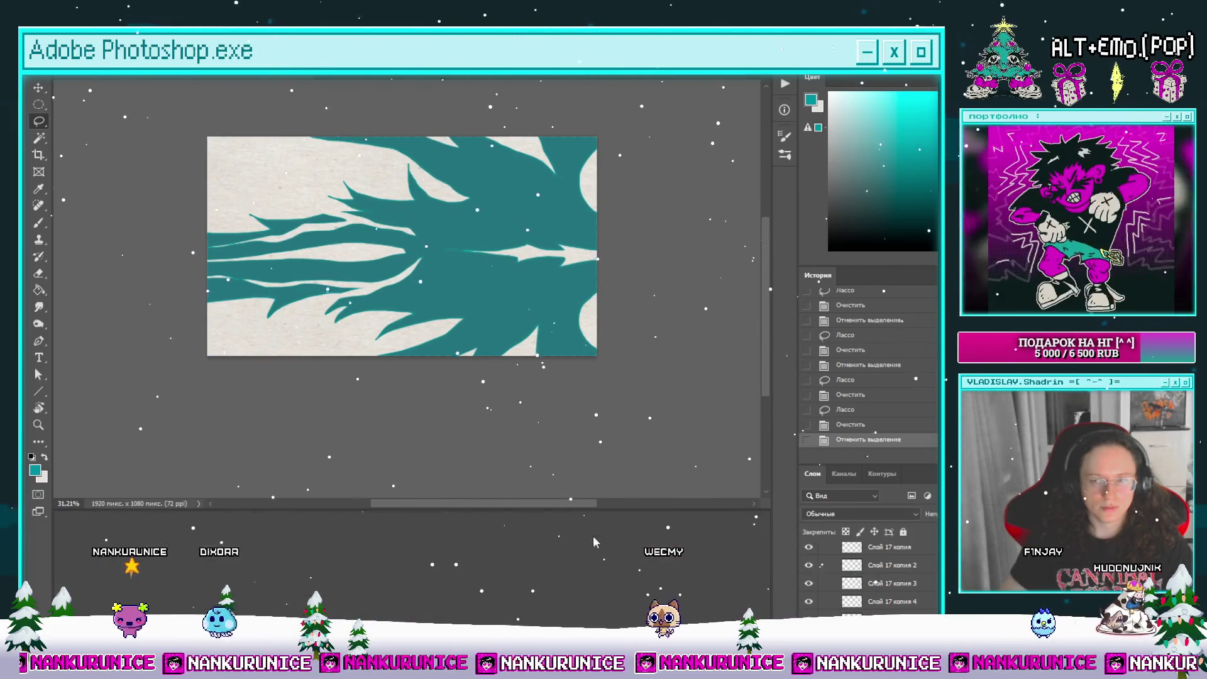
{"action": "left_click_drag", "start_coordinate": [634, 534], "coordinate": [694, 553]}
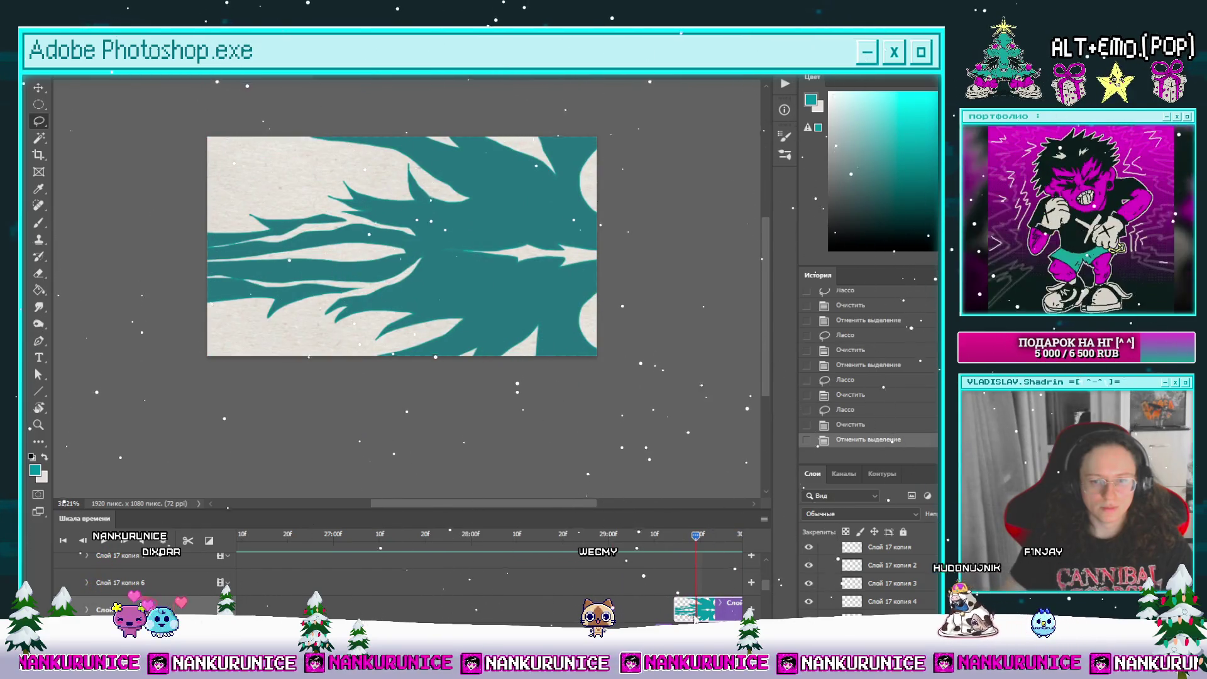
{"action": "left_click", "coordinate": [189, 542]}
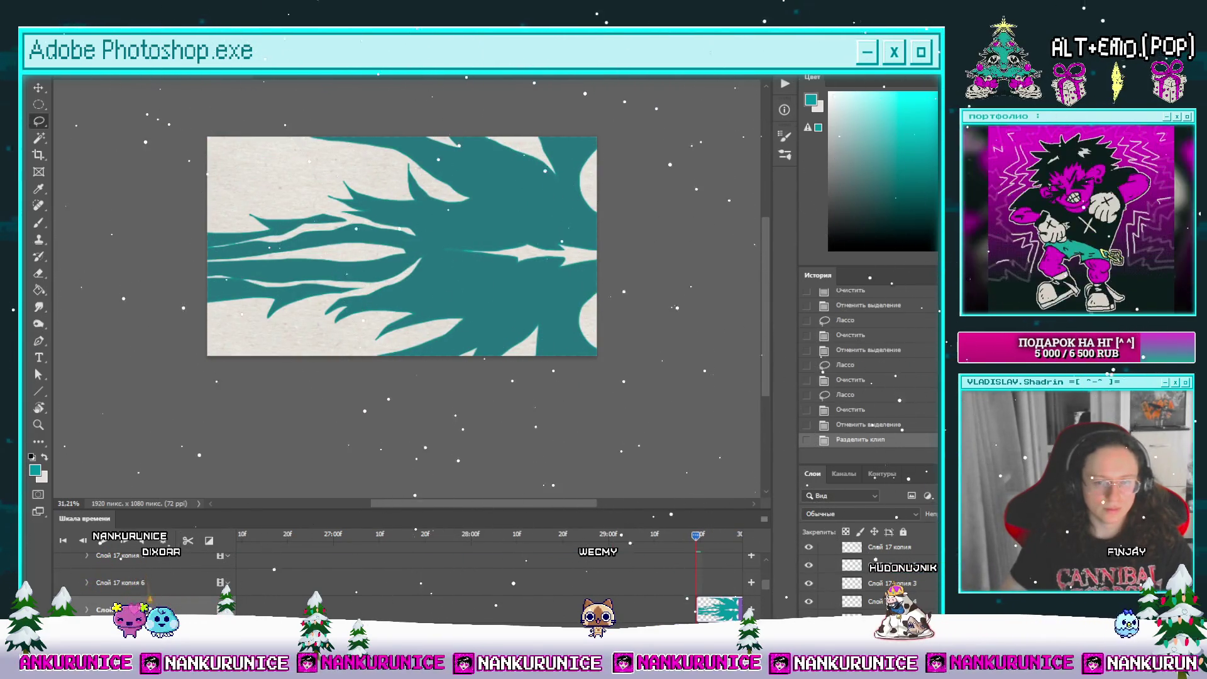
{"action": "key", "text": "ctrl+a"}
{"action": "key", "text": "Delete"}
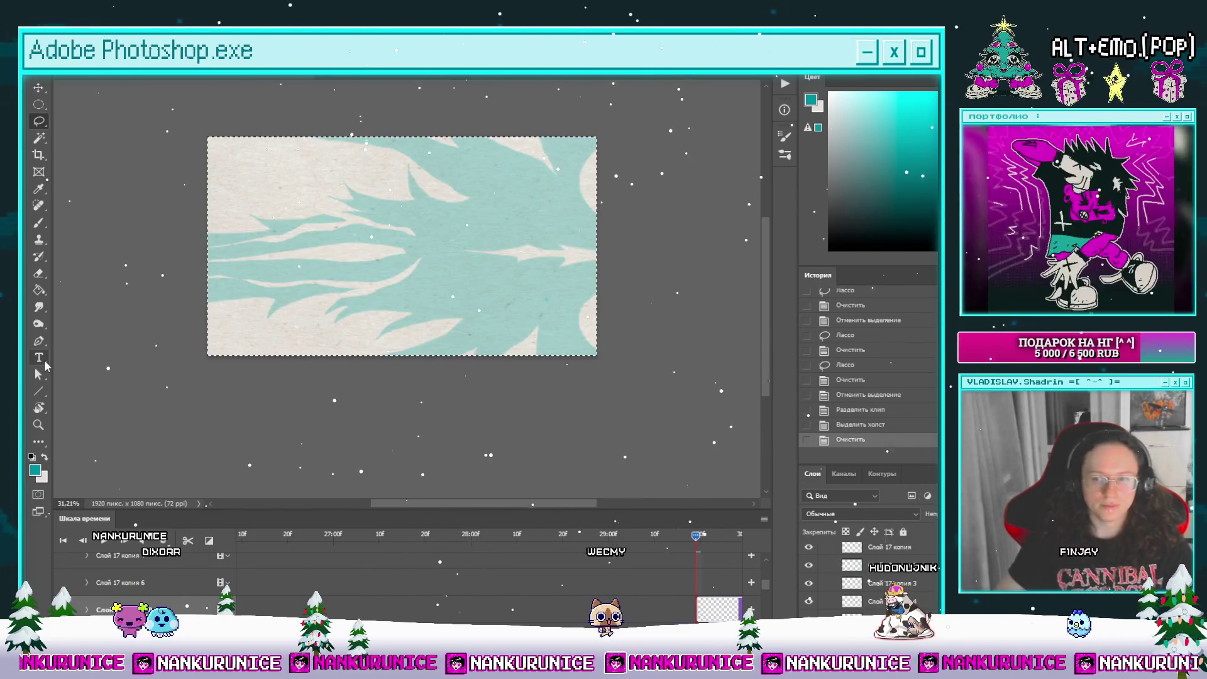
Step: Move the playhead near 31:00f and settle on the frame showing the faint teal sketch
{"action": "left_click_drag", "start_coordinate": [618, 391], "coordinate": [588, 398]}
{"action": "scroll", "coordinate": [490, 572], "scroll_direction": "right", "scroll_amount": 5}
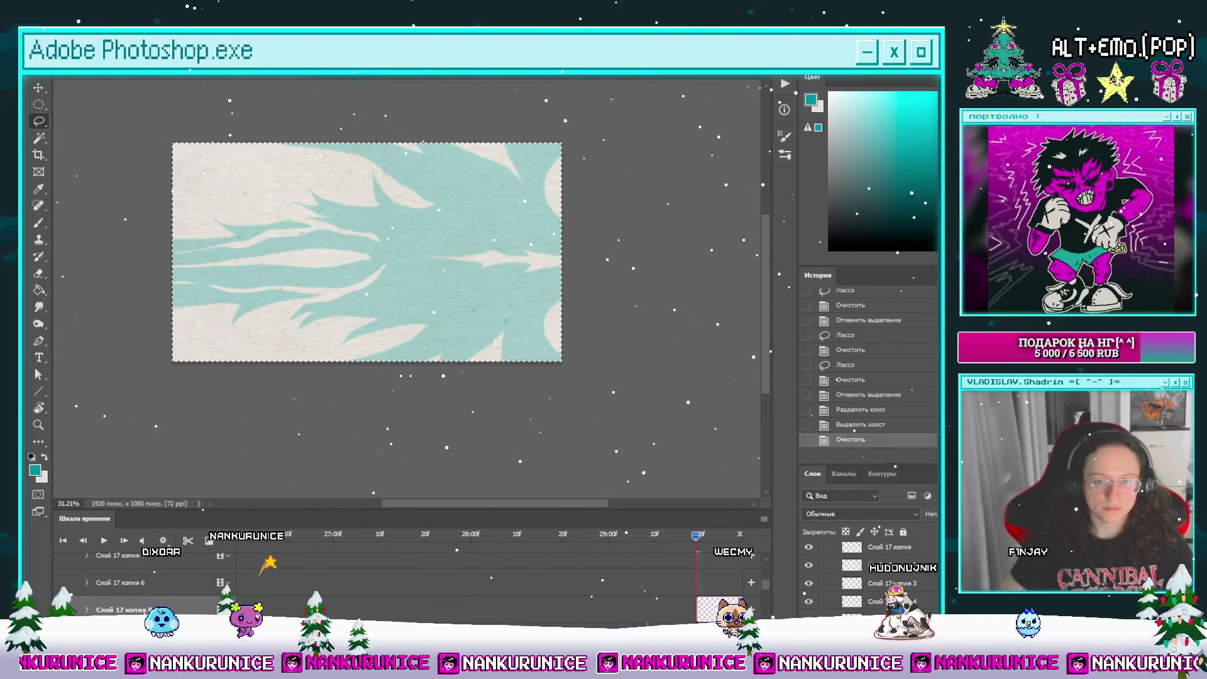
{"action": "scroll", "coordinate": [544, 567], "scroll_direction": "left", "scroll_amount": 2}
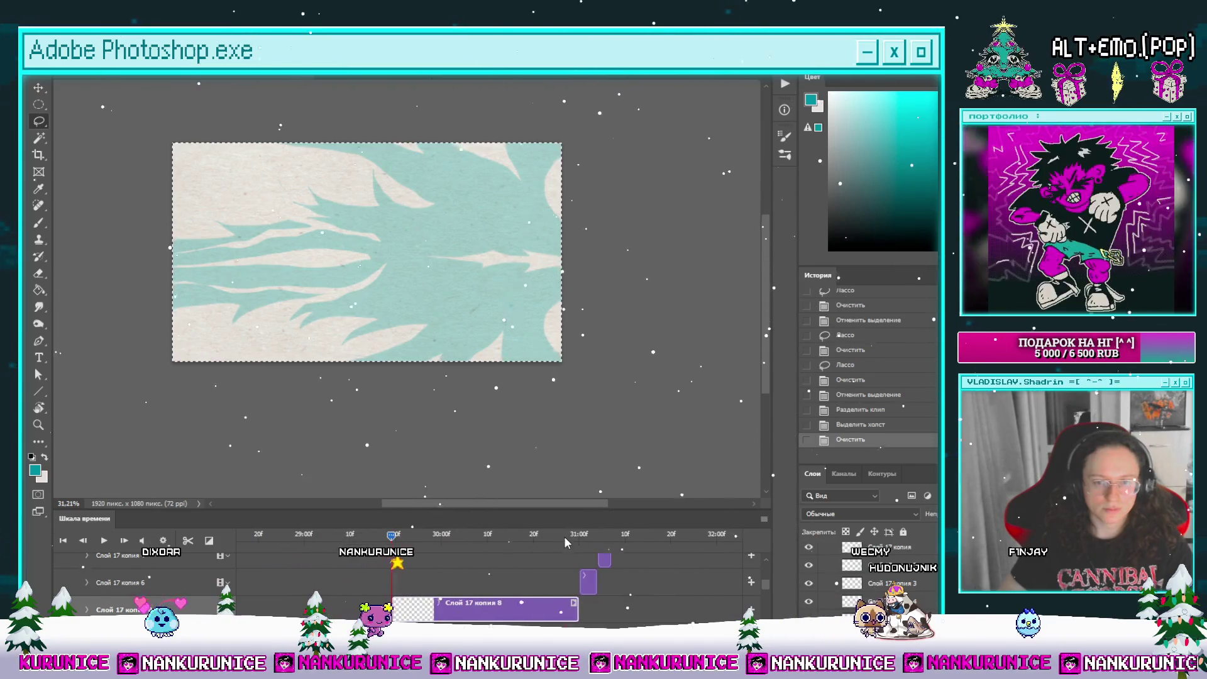
{"action": "left_click", "coordinate": [564, 537]}
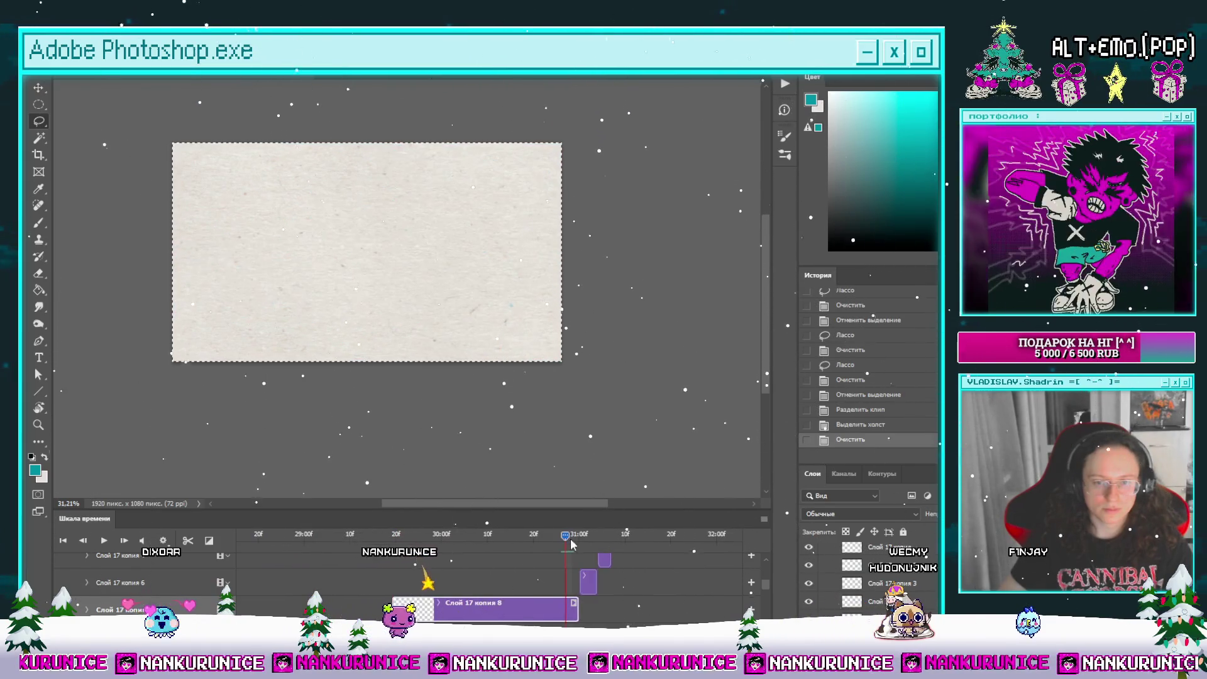
{"action": "left_click", "coordinate": [125, 541]}
{"action": "key", "text": "Left"}
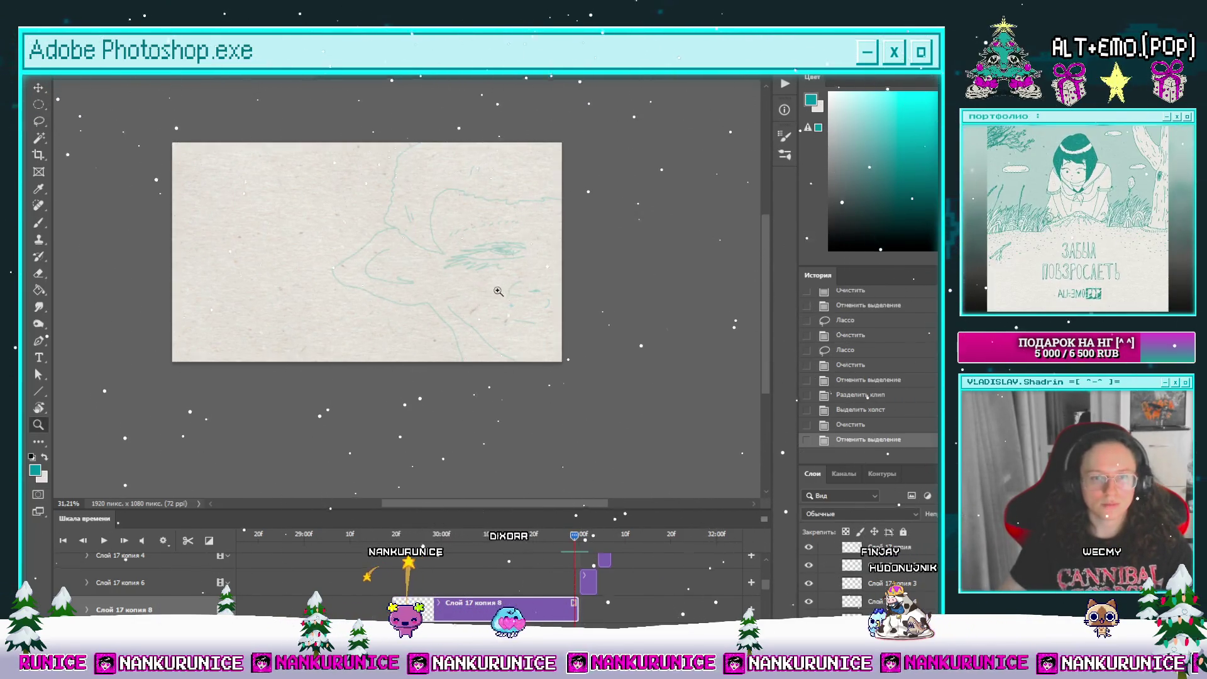
Step: Deselect, hide the panels and trace the sketch's forehead line in darker teal
{"action": "key", "text": "ctrl+d"}
{"action": "scroll", "coordinate": [534, 323], "scroll_direction": "up", "scroll_amount": 1}
{"action": "key", "text": "Tab"}
{"action": "scroll", "coordinate": [547, 327], "scroll_direction": "up", "scroll_amount": 4}
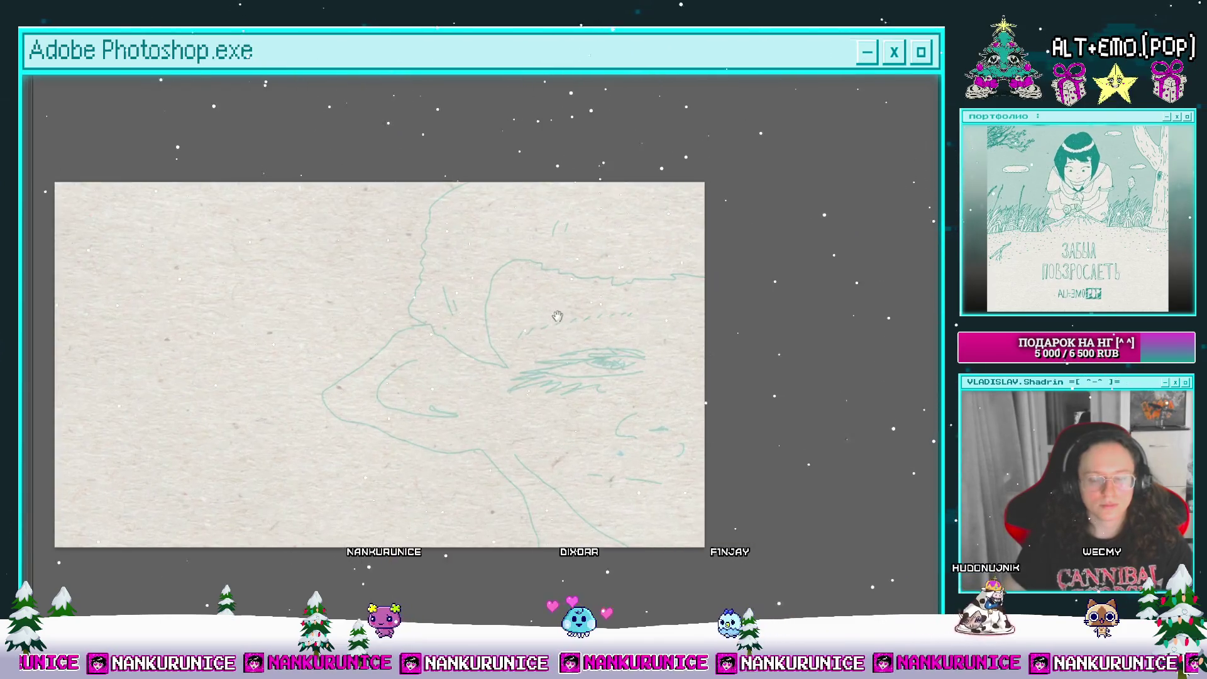
{"action": "scroll", "coordinate": [567, 312], "scroll_direction": "left", "scroll_amount": 3}
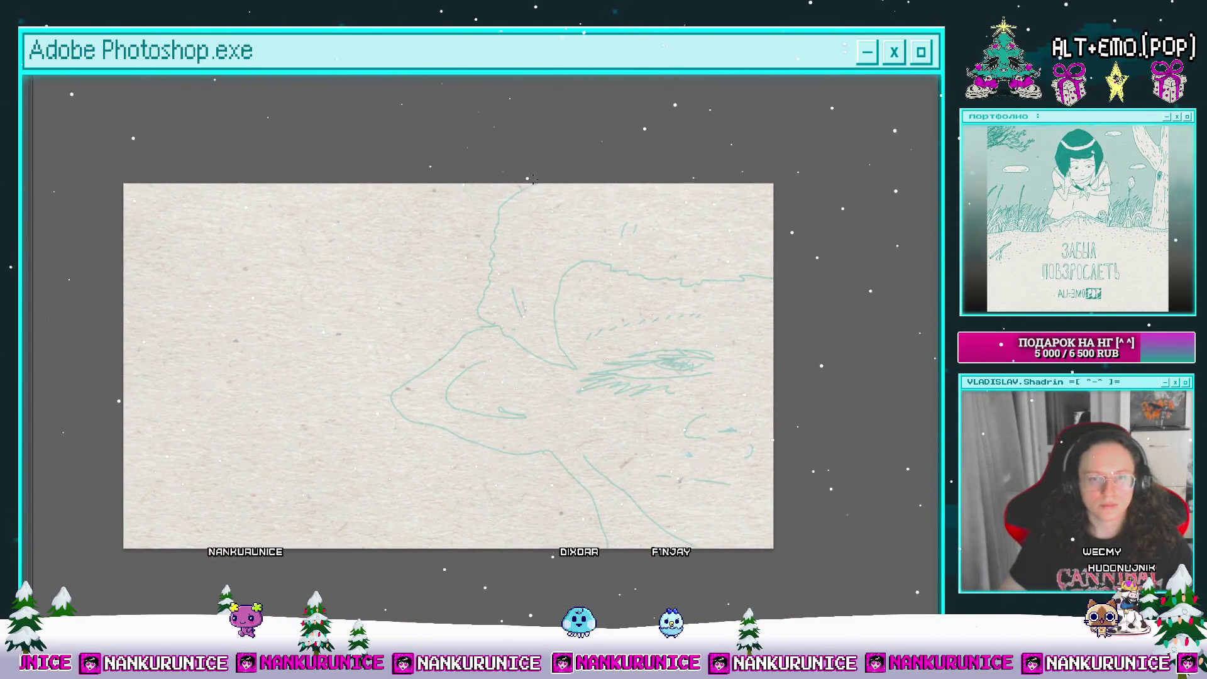
{"action": "mouse_move", "coordinate": [525, 182]}
{"action": "left_mouse_down"}
{"action": "mouse_move", "coordinate": [494, 207]}
{"action": "mouse_move", "coordinate": [475, 316]}
{"action": "mouse_move", "coordinate": [377, 399]}
{"action": "mouse_move", "coordinate": [382, 415]}
{"action": "mouse_move", "coordinate": [341, 372]}
{"action": "mouse_move", "coordinate": [468, 420]}
{"action": "mouse_move", "coordinate": [559, 499]}
{"action": "mouse_move", "coordinate": [510, 510]}
{"action": "left_mouse_up"}
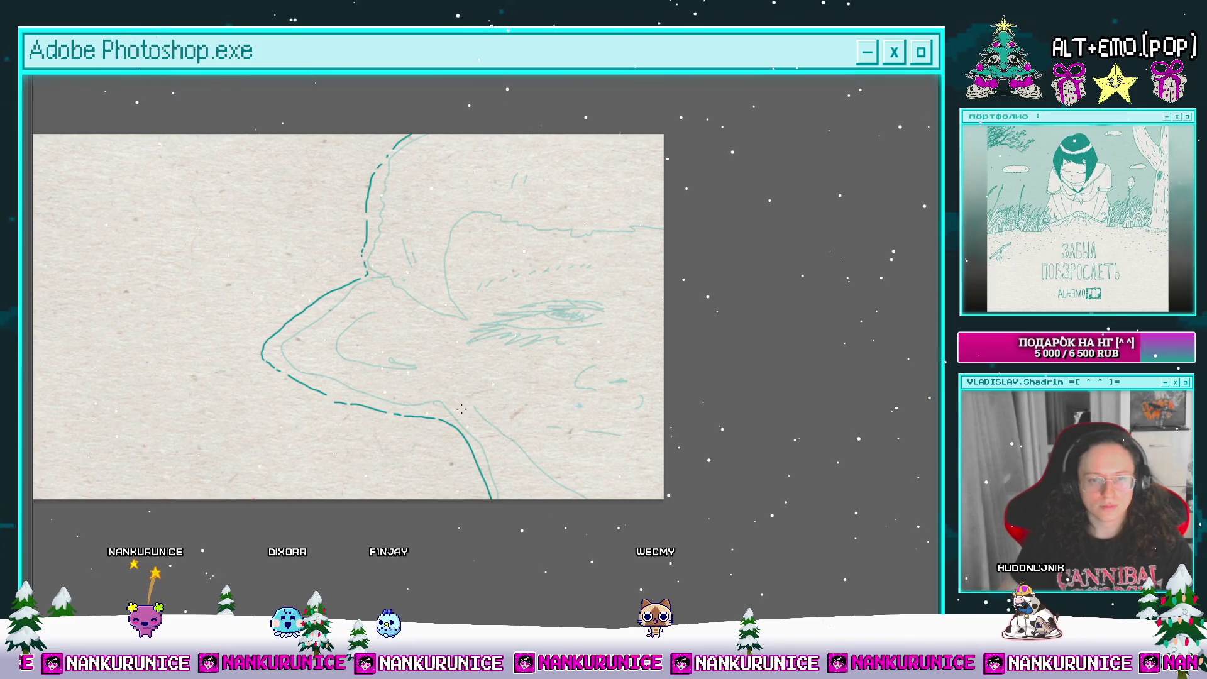
{"action": "left_click_drag", "start_coordinate": [551, 453], "coordinate": [595, 498]}
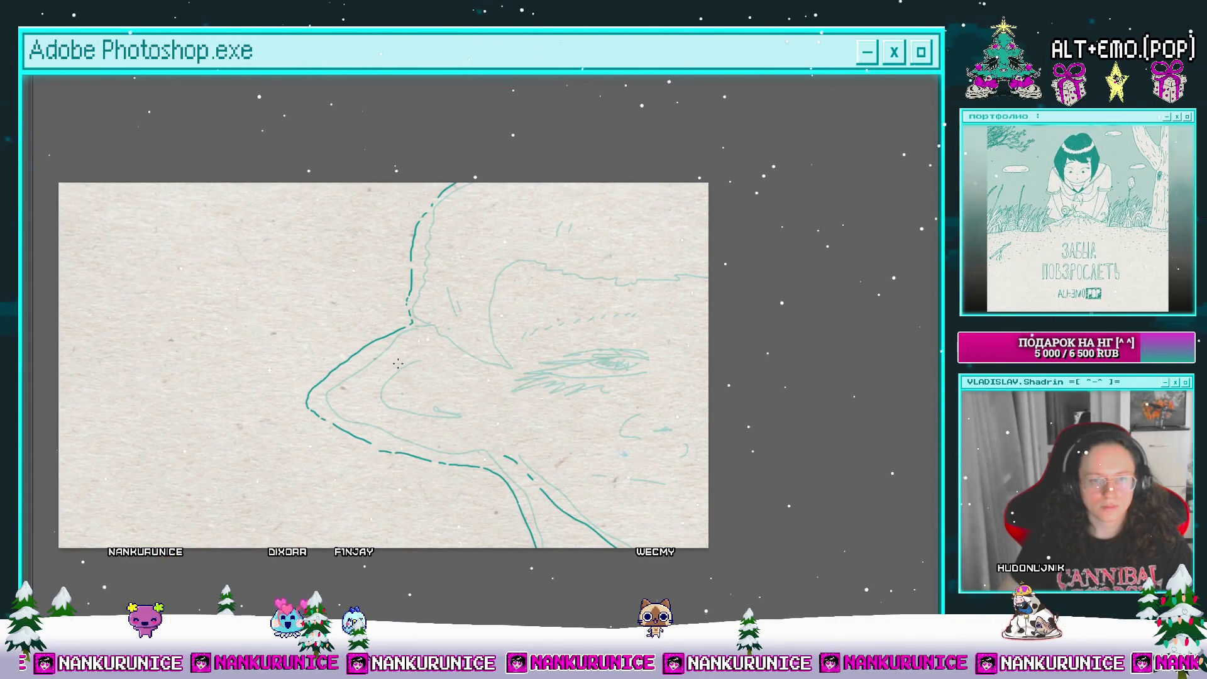
{"action": "scroll", "coordinate": [399, 416], "scroll_direction": "up", "scroll_amount": 2}
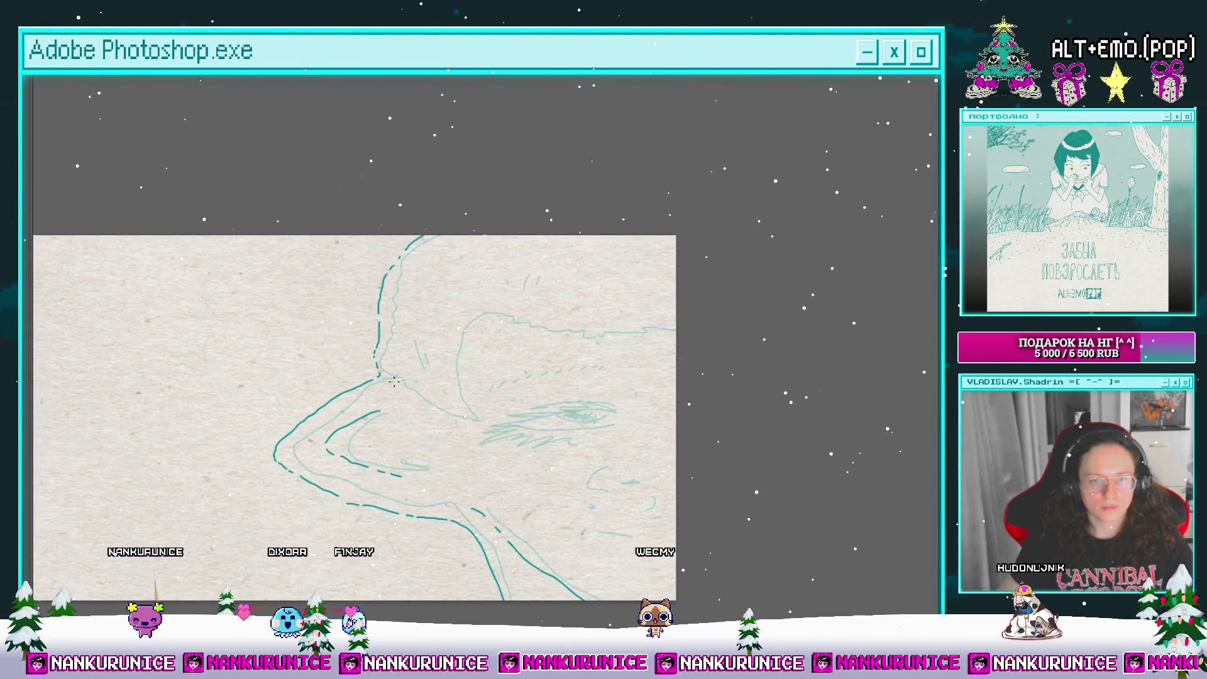
Step: Draw the nose, face, eye, eyelid and mouth strokes, then restore the panels and move the playhead
{"action": "left_click_drag", "start_coordinate": [471, 418], "coordinate": [478, 420]}
{"action": "left_click_drag", "start_coordinate": [459, 346], "coordinate": [673, 332]}
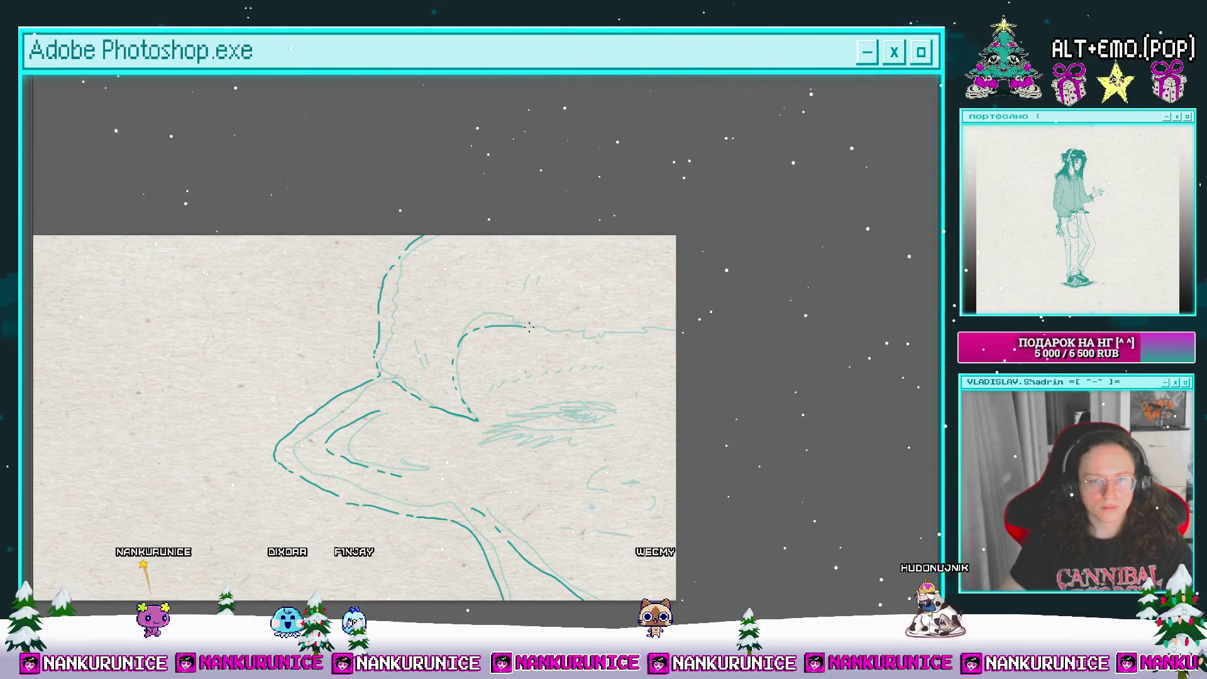
{"action": "left_click_drag", "start_coordinate": [514, 278], "coordinate": [511, 291]}
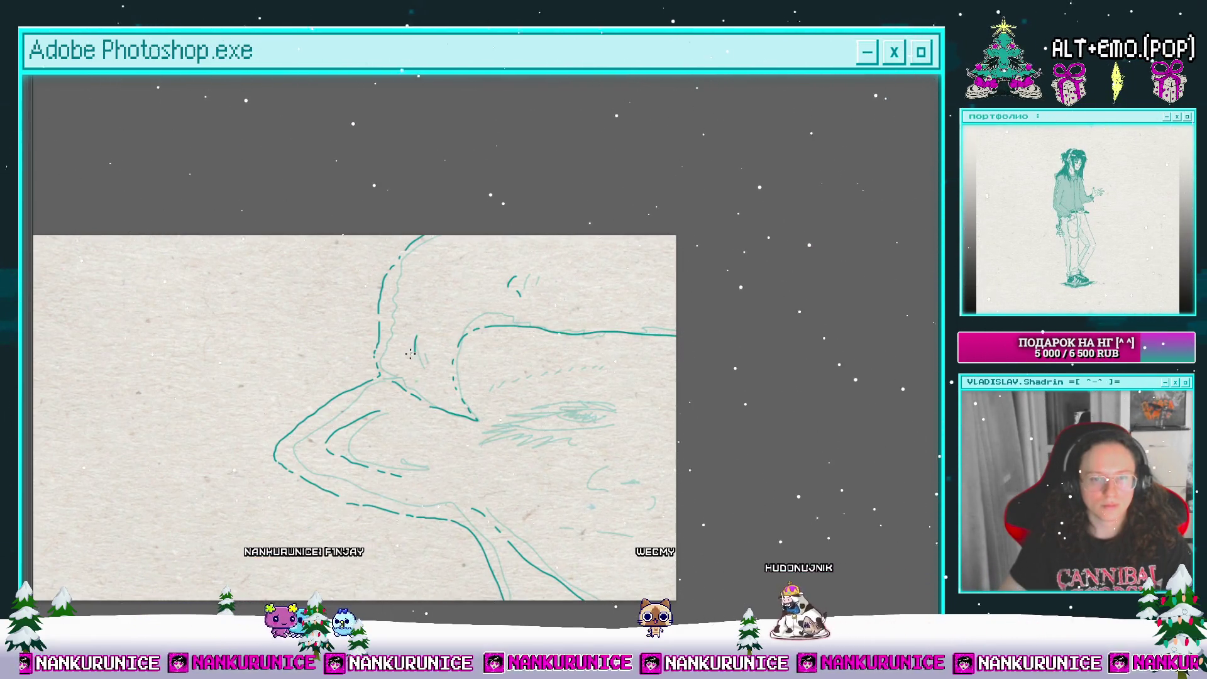
{"action": "left_click_drag", "start_coordinate": [493, 383], "coordinate": [459, 353]}
{"action": "left_click_drag", "start_coordinate": [459, 357], "coordinate": [550, 343]}
{"action": "left_click_drag", "start_coordinate": [494, 385], "coordinate": [561, 384]}
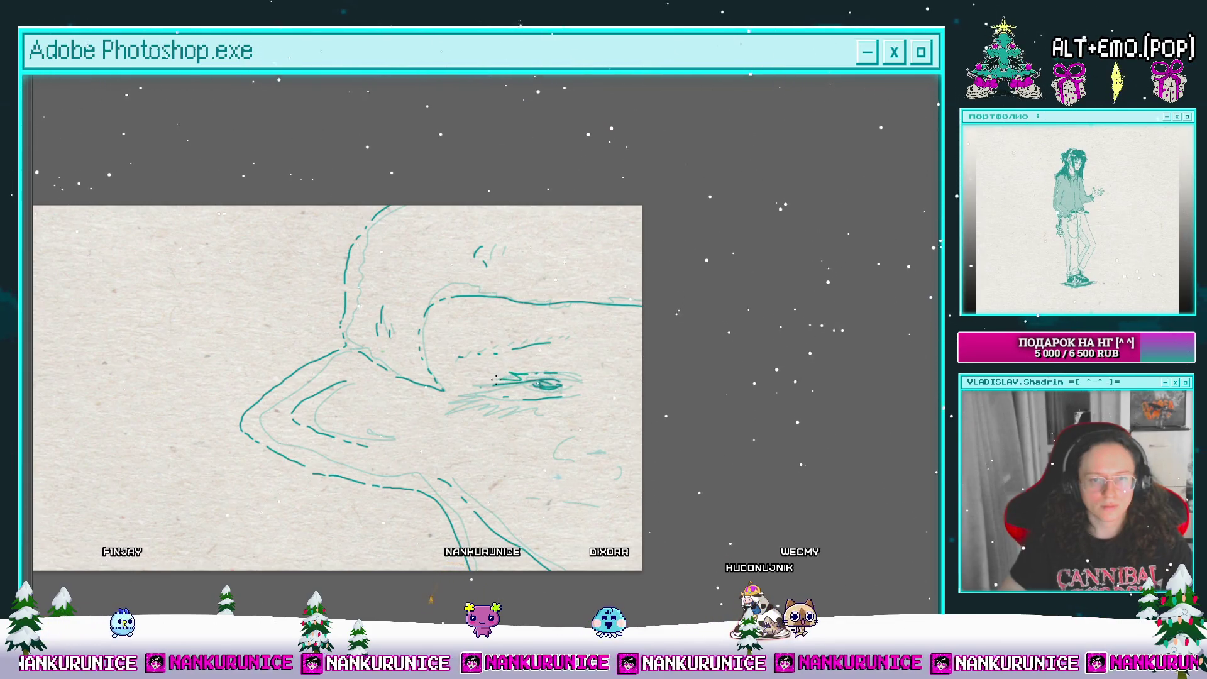
{"action": "mouse_move", "coordinate": [503, 452]}
{"action": "left_mouse_down"}
{"action": "mouse_move", "coordinate": [488, 405]}
{"action": "mouse_move", "coordinate": [588, 406]}
{"action": "mouse_move", "coordinate": [569, 420]}
{"action": "left_mouse_up"}
{"action": "scroll", "coordinate": [646, 337], "scroll_direction": "down", "scroll_amount": 3}
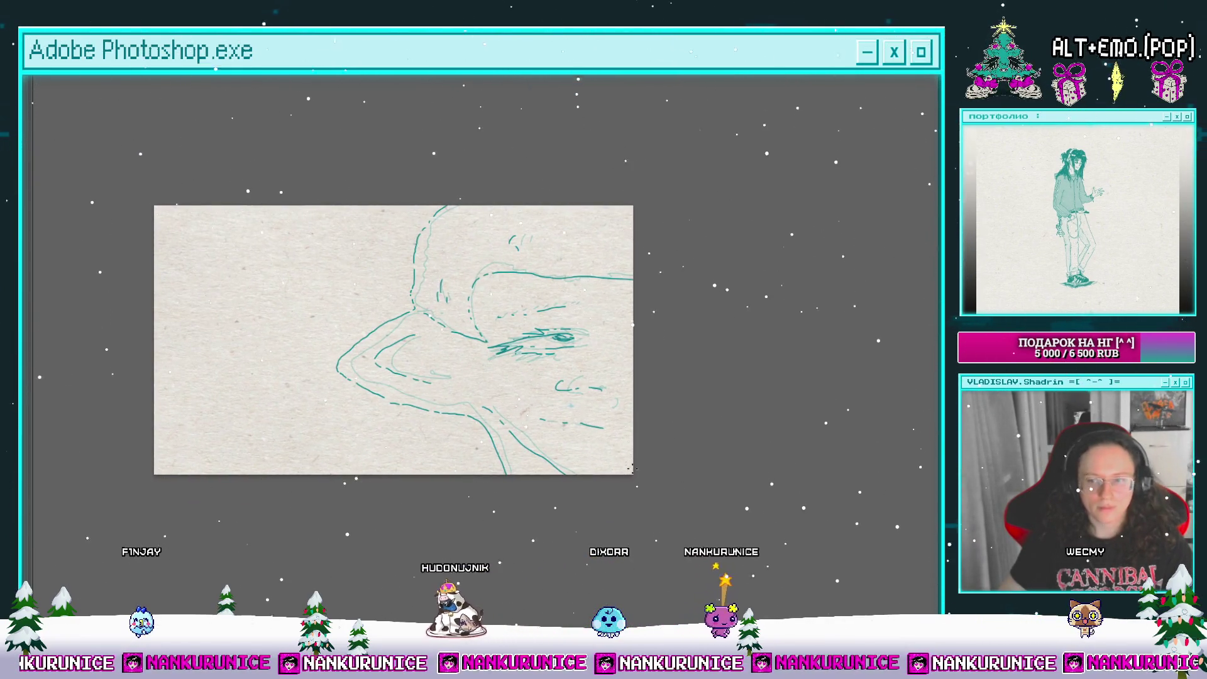
{"action": "key", "text": "Tab"}
{"action": "left_click", "coordinate": [100, 540]}
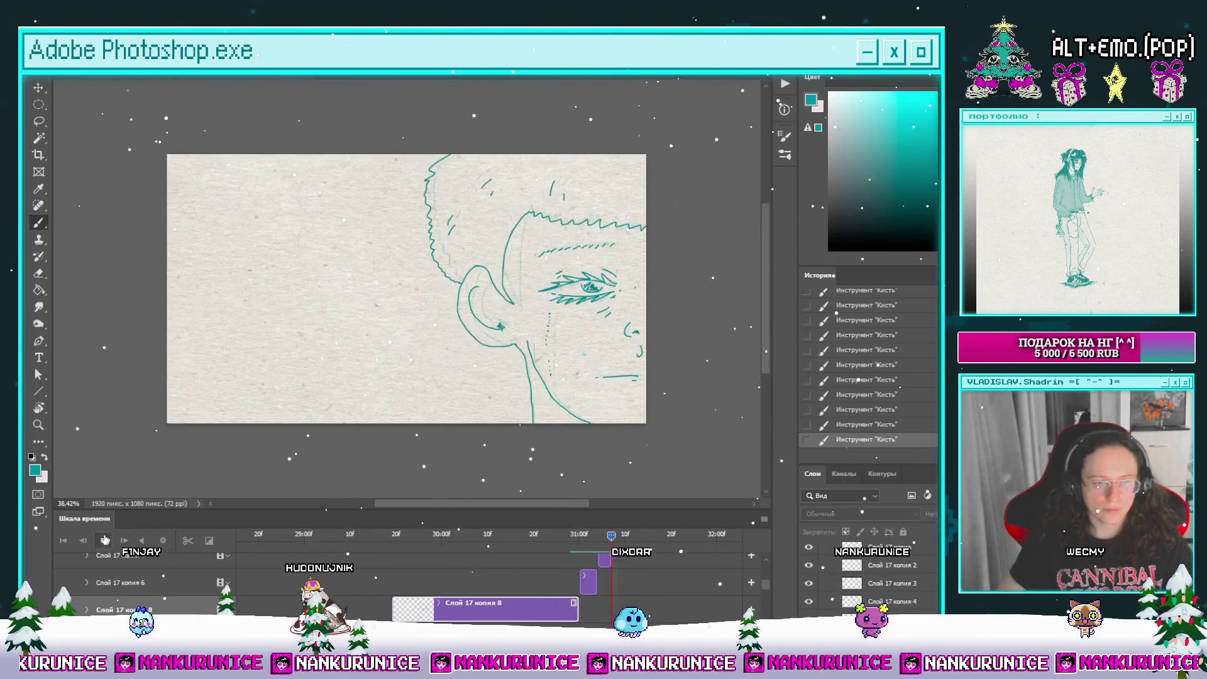
Step: Split the Слой 17 копия 8 clip at the later frame's playhead
{"action": "left_click", "coordinate": [560, 540]}
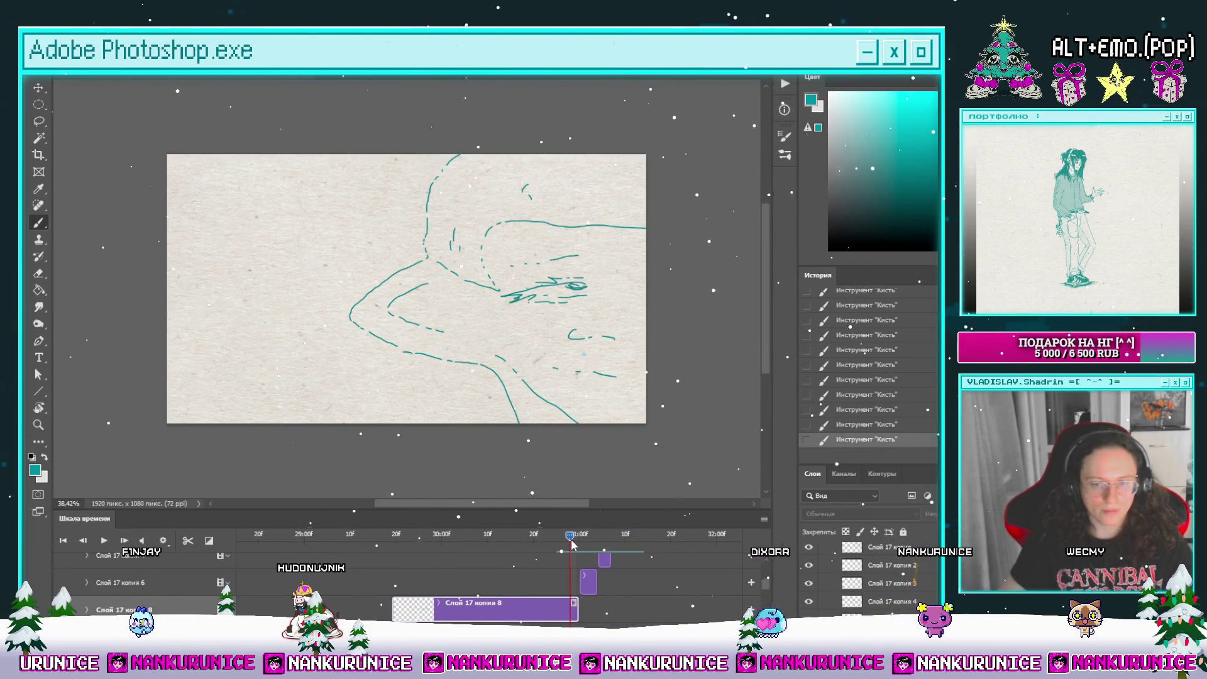
{"action": "left_click", "coordinate": [187, 541]}
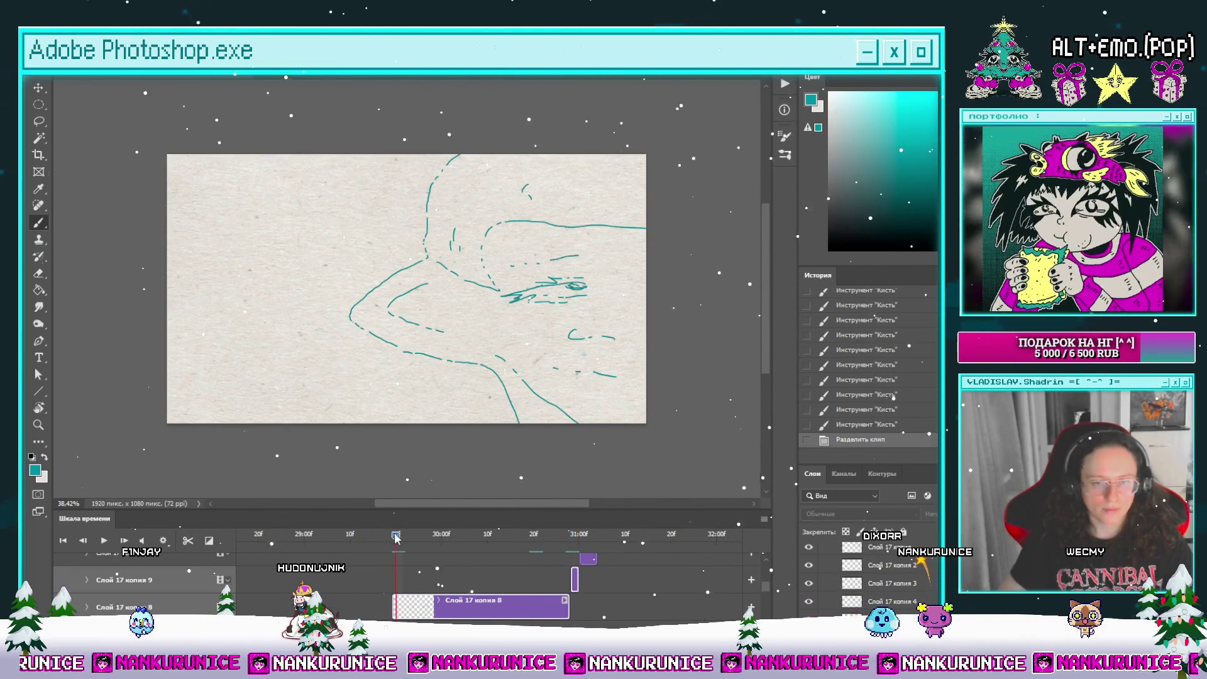
{"action": "left_click_drag", "start_coordinate": [396, 537], "coordinate": [390, 542]}
{"action": "left_click", "coordinate": [576, 540]}
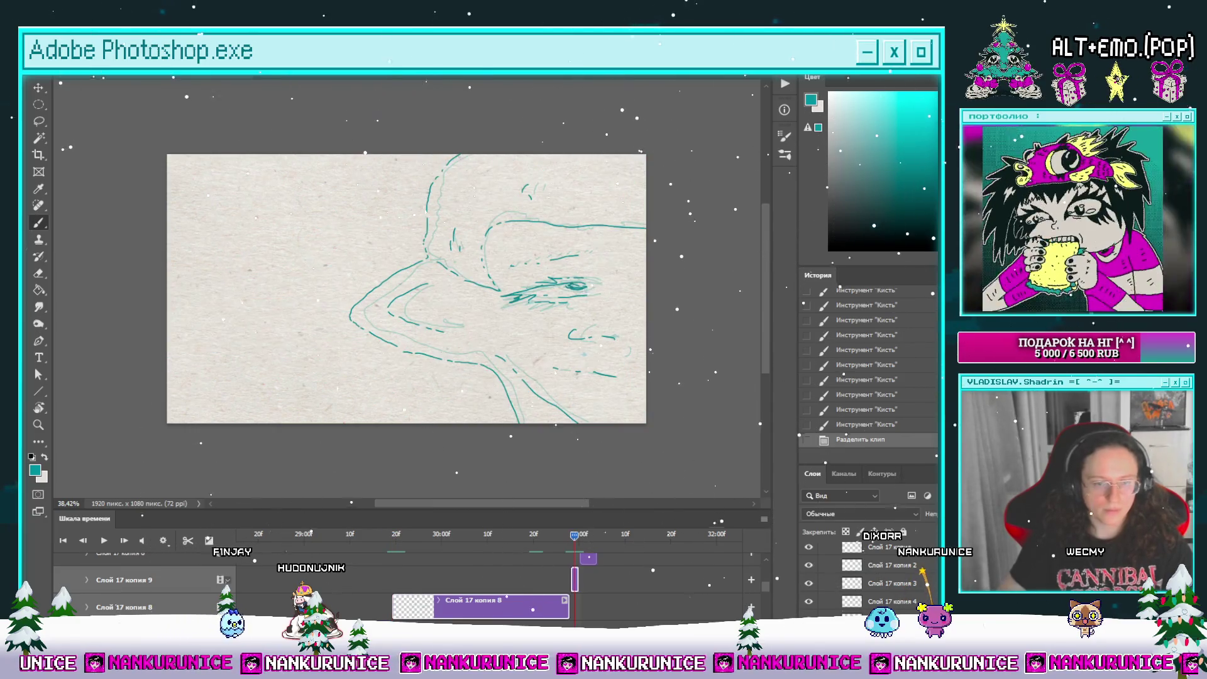
{"action": "scroll", "coordinate": [474, 545], "scroll_direction": "up", "scroll_amount": 3}
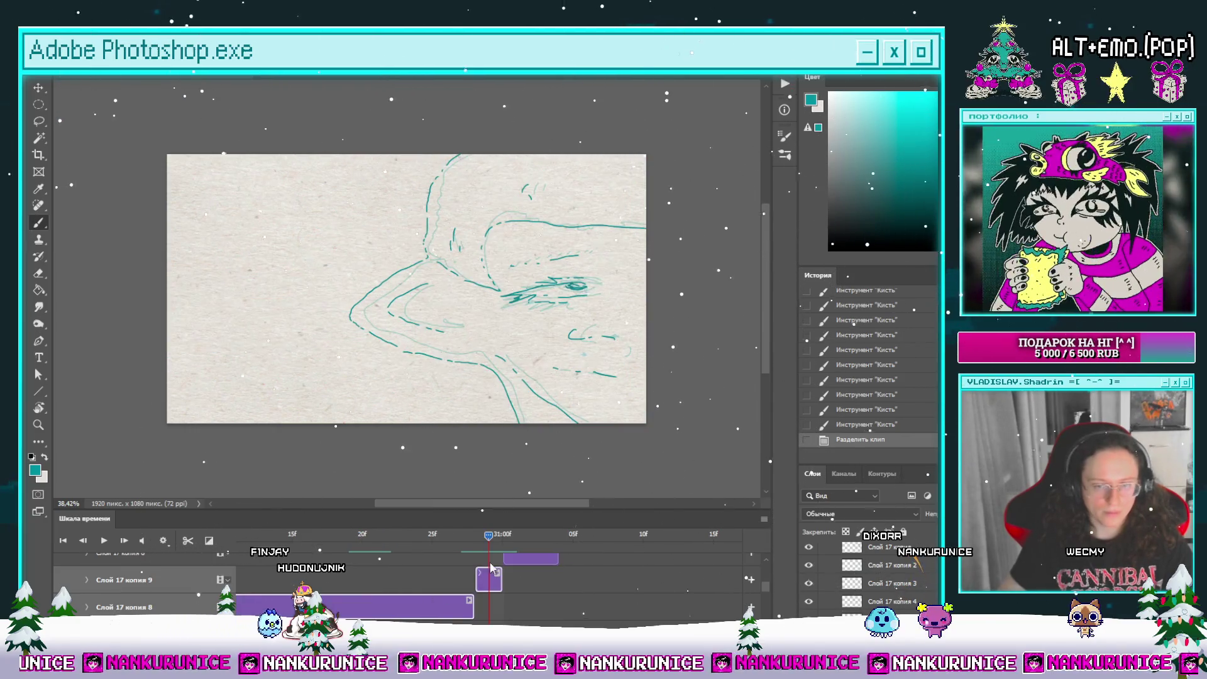
{"action": "left_click", "coordinate": [83, 540]}
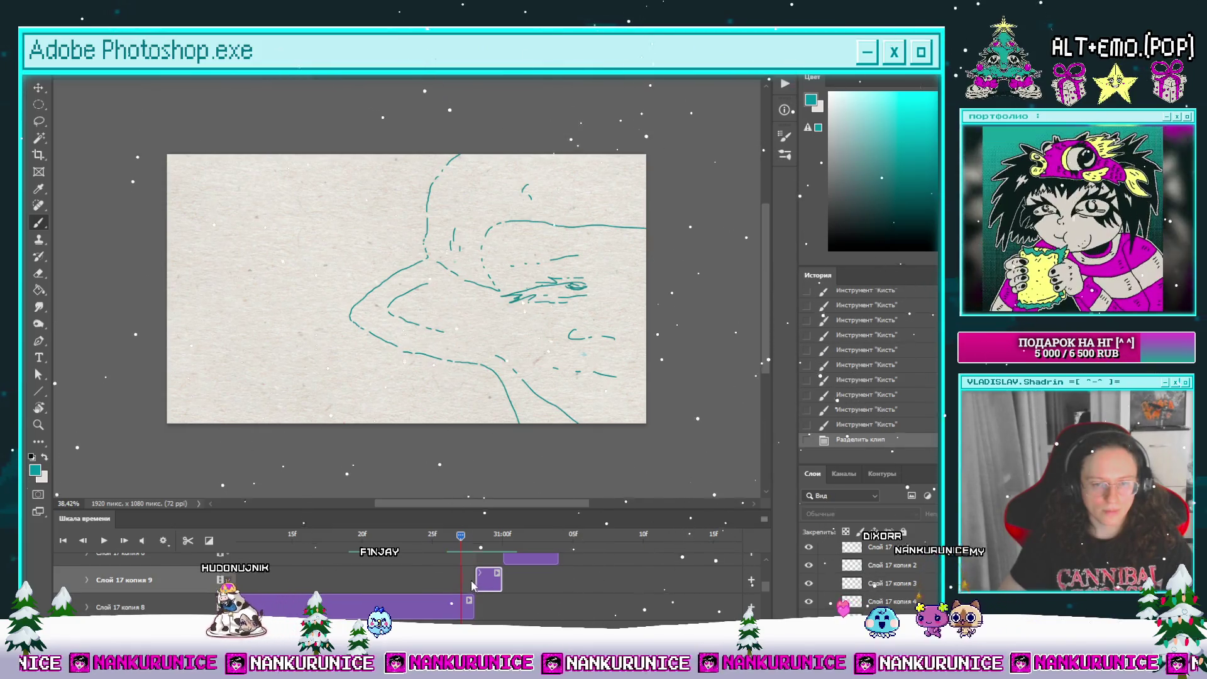
Step: Move the Слой 17 копия 9 clip one frame earlier and clear that frame's drawing
{"action": "left_click_drag", "start_coordinate": [500, 579], "coordinate": [461, 605]}
{"action": "left_click", "coordinate": [447, 535]}
{"action": "key", "text": "ctrl+a"}
{"action": "key", "text": "Delete"}
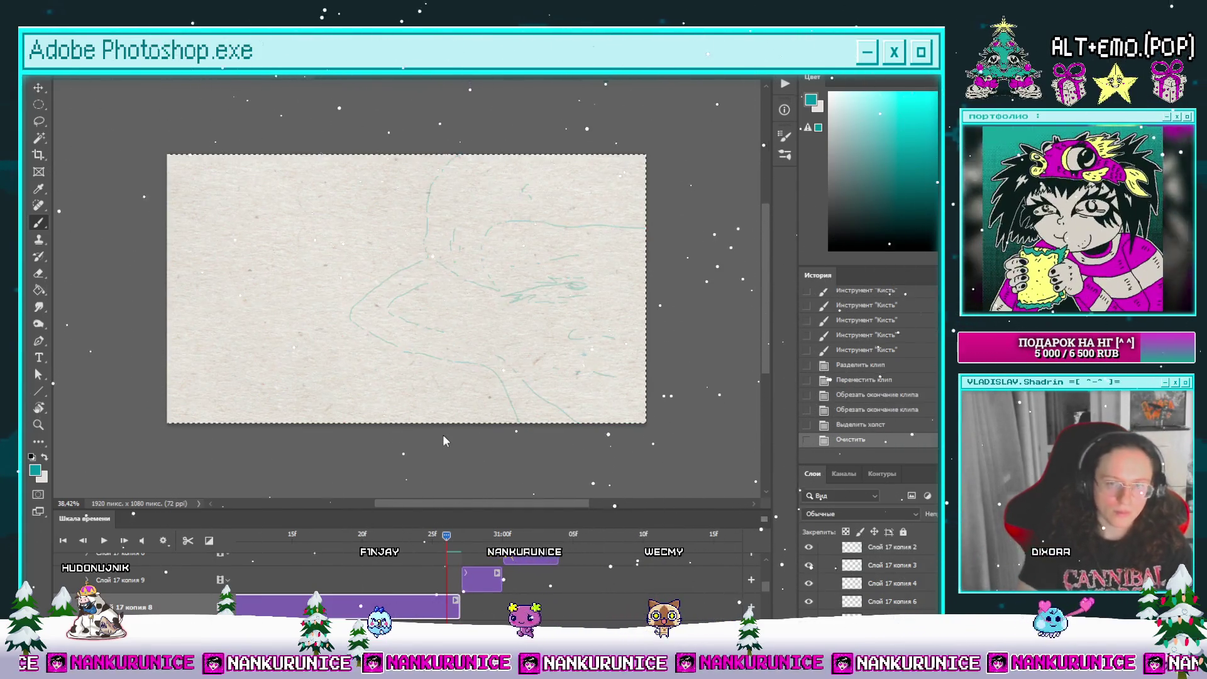
Step: Go to the frame with pale teal shapes, pick the Lasso and hide the panels
{"action": "scroll", "coordinate": [466, 356], "scroll_direction": "down", "scroll_amount": 2}
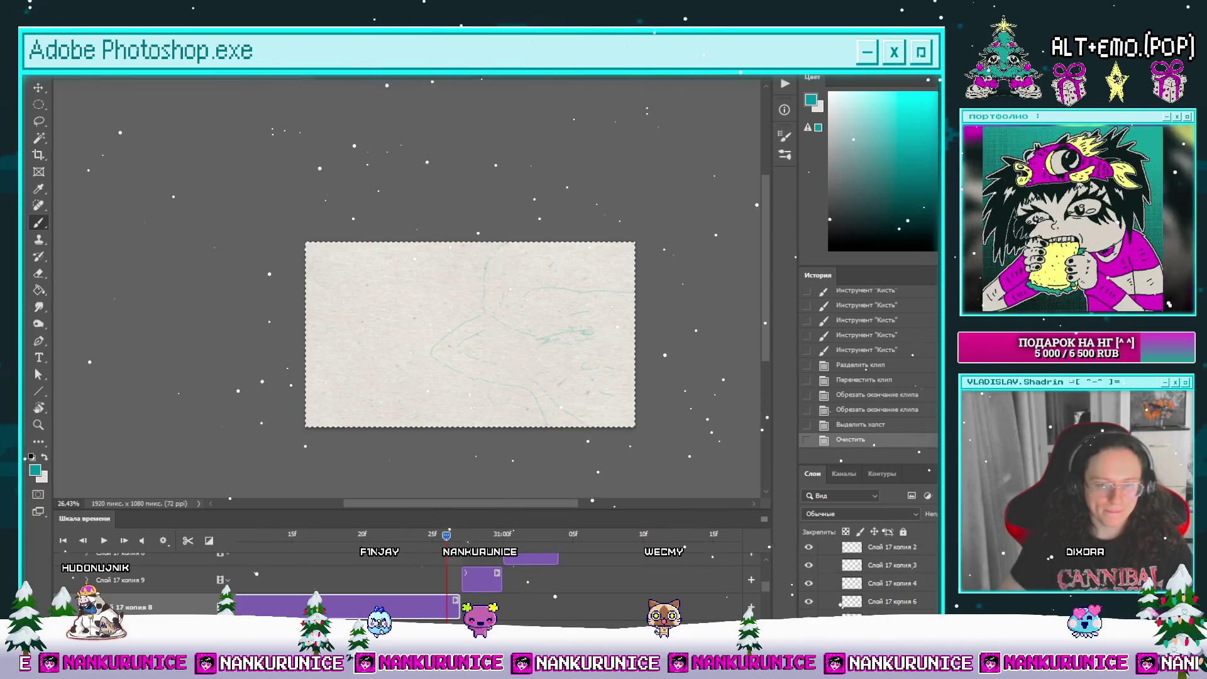
{"action": "scroll", "coordinate": [478, 578], "scroll_direction": "down", "scroll_amount": 1}
{"action": "left_click", "coordinate": [252, 535]}
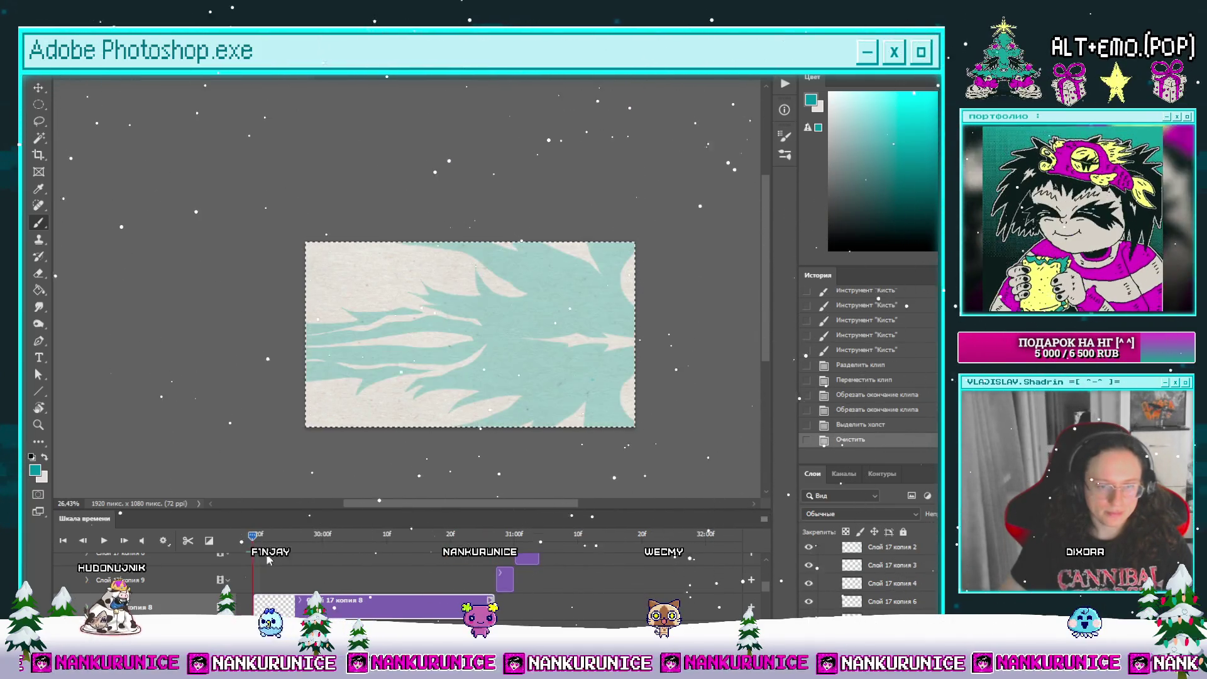
{"action": "key", "text": "l"}
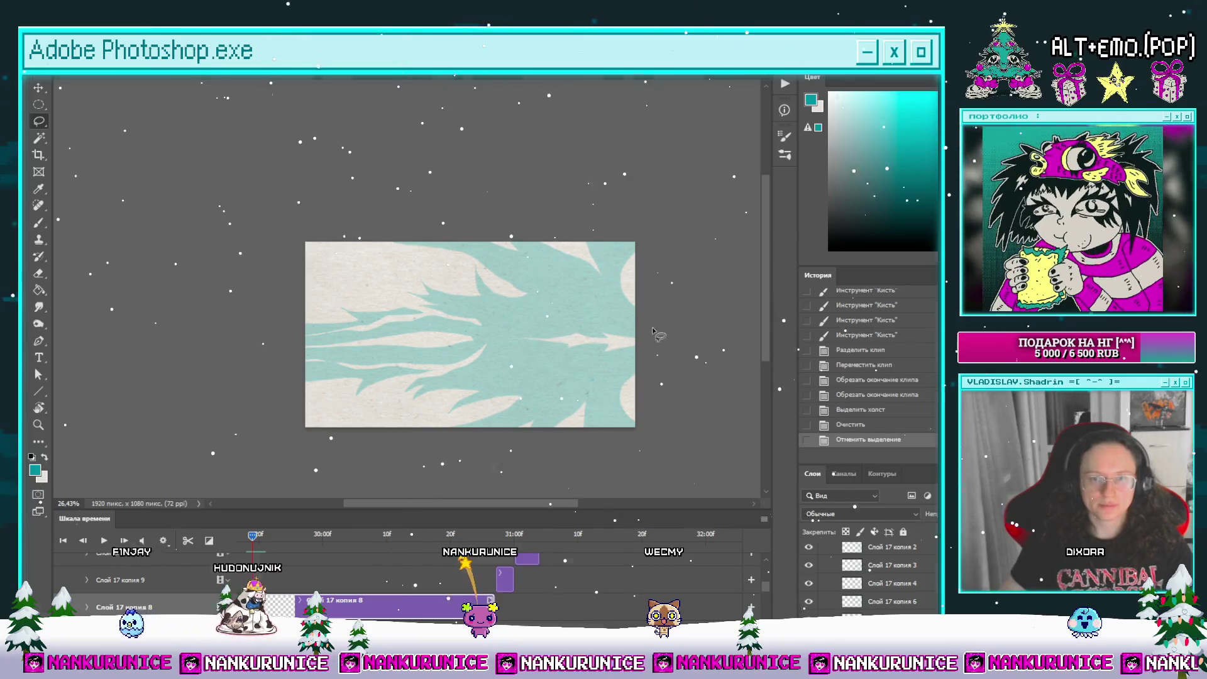
{"action": "key", "text": "Tab"}
{"action": "scroll", "coordinate": [620, 365], "scroll_direction": "up", "scroll_amount": 3}
{"action": "scroll", "coordinate": [620, 366], "scroll_direction": "down", "scroll_amount": 1}
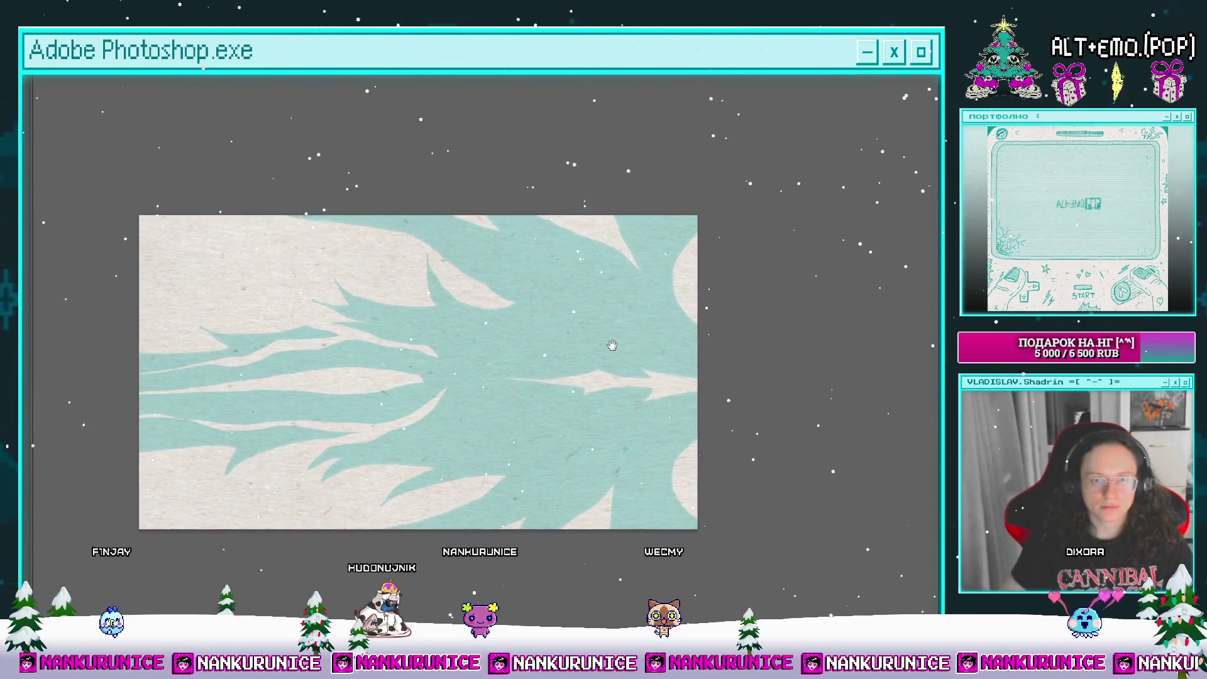
Step: Draw dark teal outline curves over the pale flame tendrils at the top-right, left side and top edge
{"action": "mouse_move", "coordinate": [538, 316]}
{"action": "left_mouse_down"}
{"action": "mouse_move", "coordinate": [580, 293]}
{"action": "mouse_move", "coordinate": [583, 340]}
{"action": "left_mouse_up"}
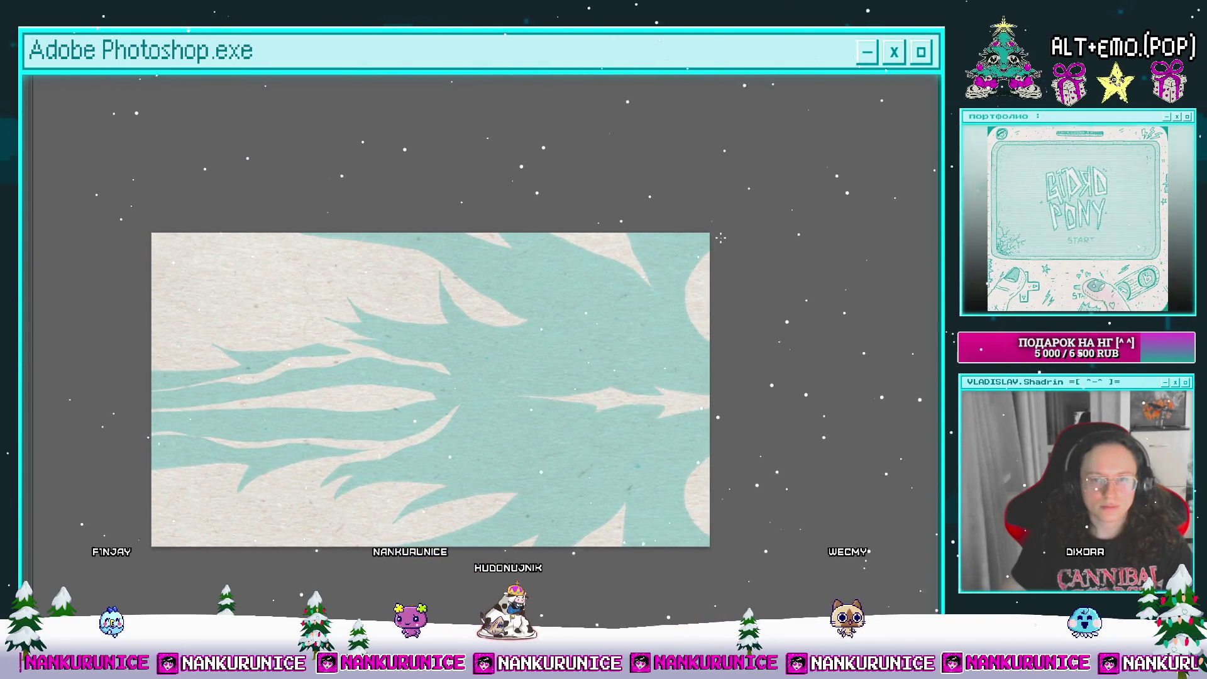
{"action": "left_click_drag", "start_coordinate": [699, 247], "coordinate": [671, 296]}
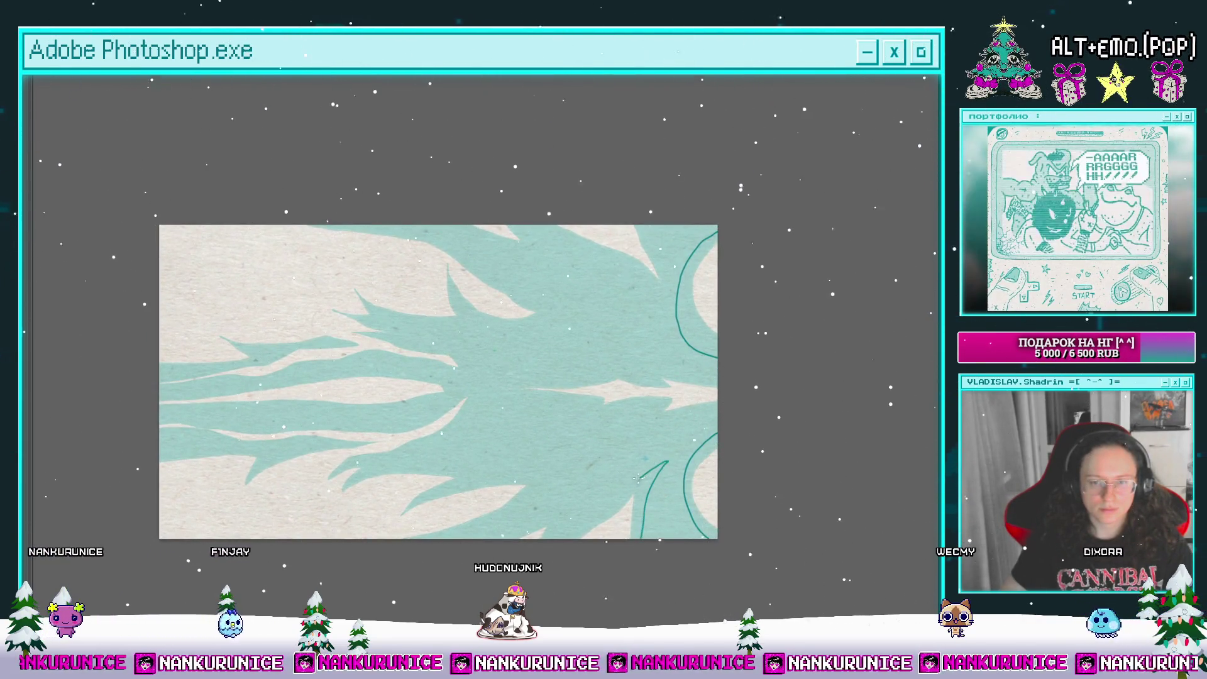
{"action": "left_click_drag", "start_coordinate": [564, 554], "coordinate": [554, 594]}
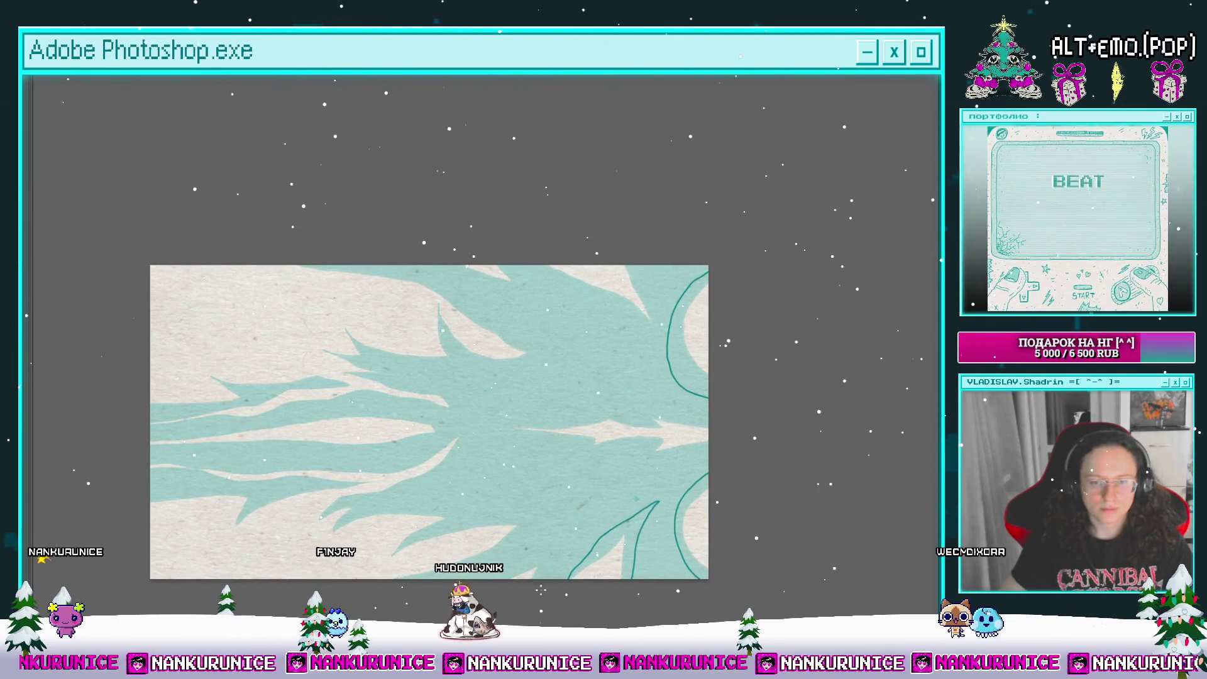
{"action": "left_click_drag", "start_coordinate": [443, 585], "coordinate": [504, 577]}
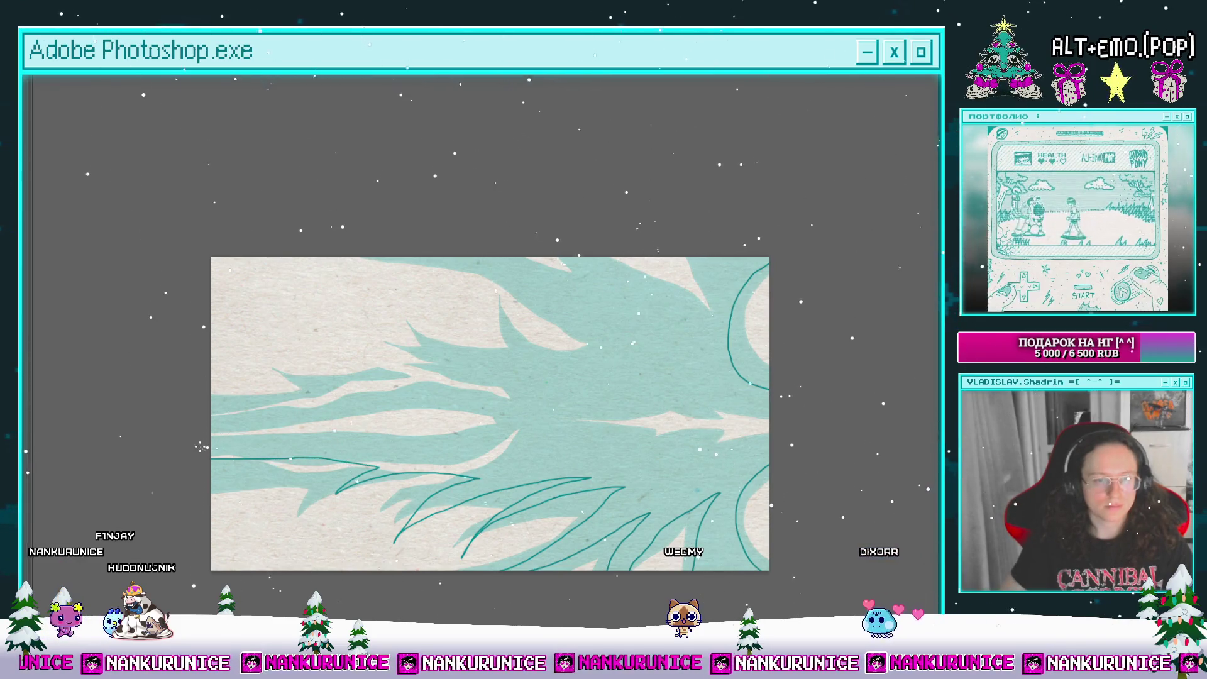
{"action": "left_click_drag", "start_coordinate": [250, 404], "coordinate": [220, 413]}
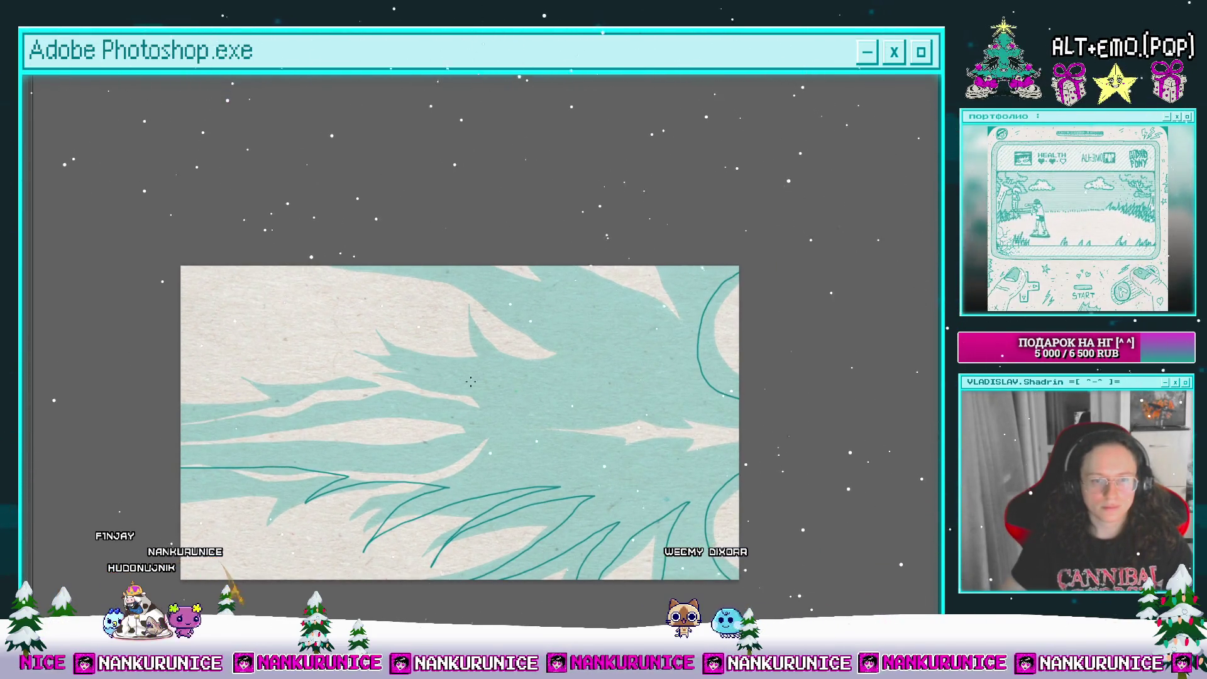
{"action": "left_click_drag", "start_coordinate": [167, 442], "coordinate": [227, 430]}
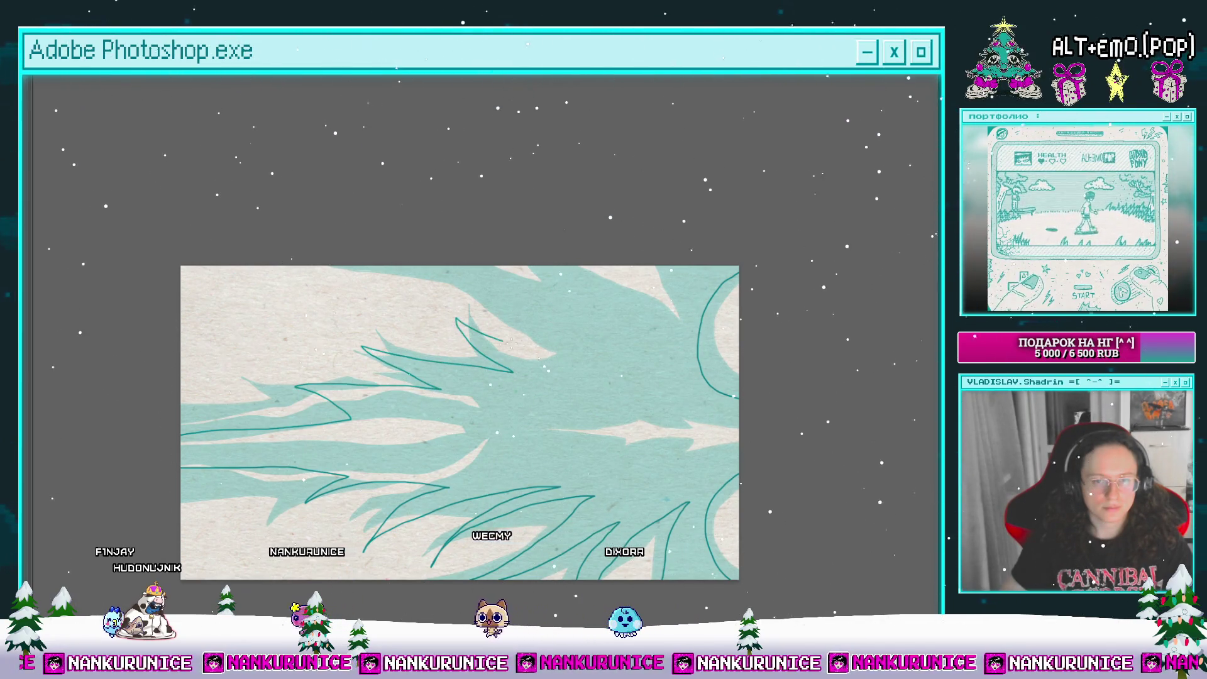
{"action": "mouse_move", "coordinate": [598, 358]}
{"action": "left_mouse_down"}
{"action": "mouse_move", "coordinate": [510, 299]}
{"action": "mouse_move", "coordinate": [420, 265]}
{"action": "left_mouse_up"}
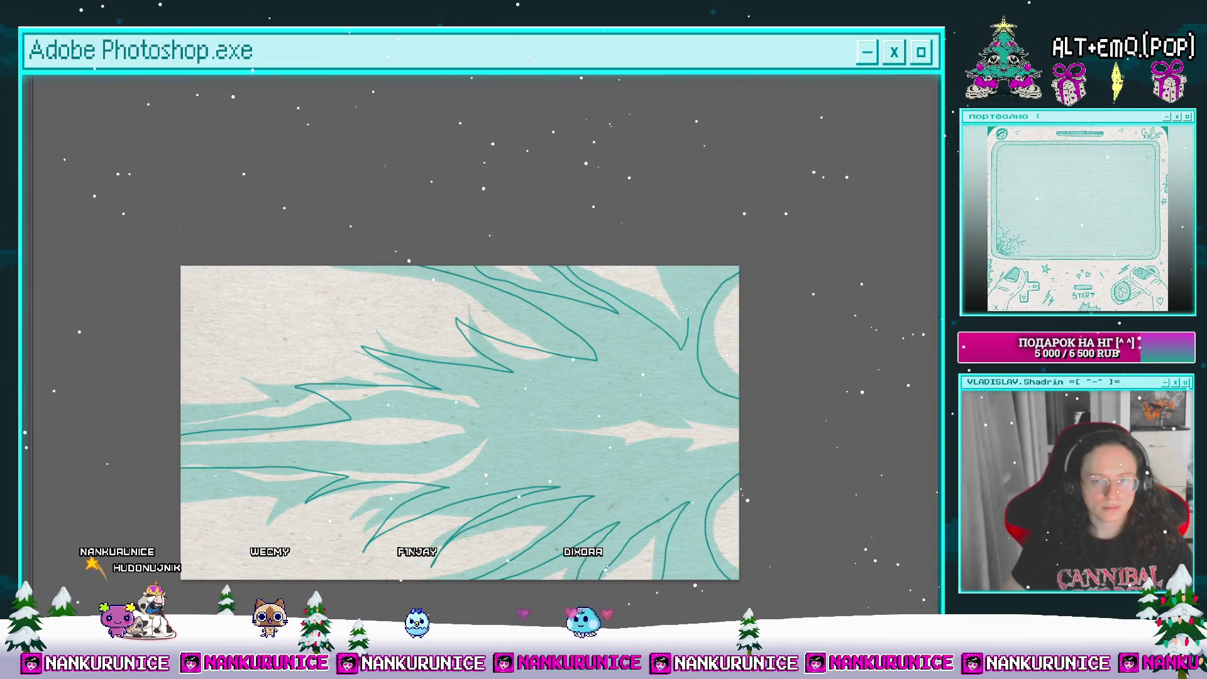
Step: Fill the outlined flame shape dark teal and delete a lassoed gap back to paper
{"action": "left_click_drag", "start_coordinate": [692, 242], "coordinate": [691, 218]}
{"action": "left_click", "coordinate": [650, 344]}
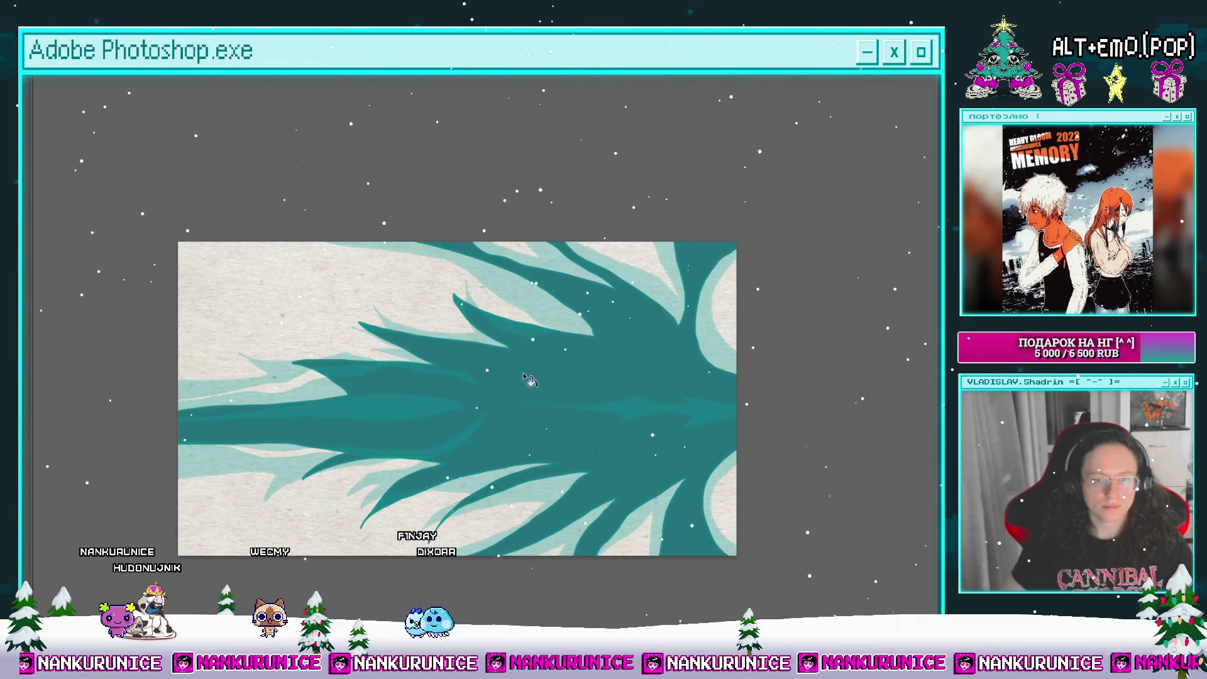
{"action": "scroll", "coordinate": [664, 399], "scroll_direction": "up", "scroll_amount": 1}
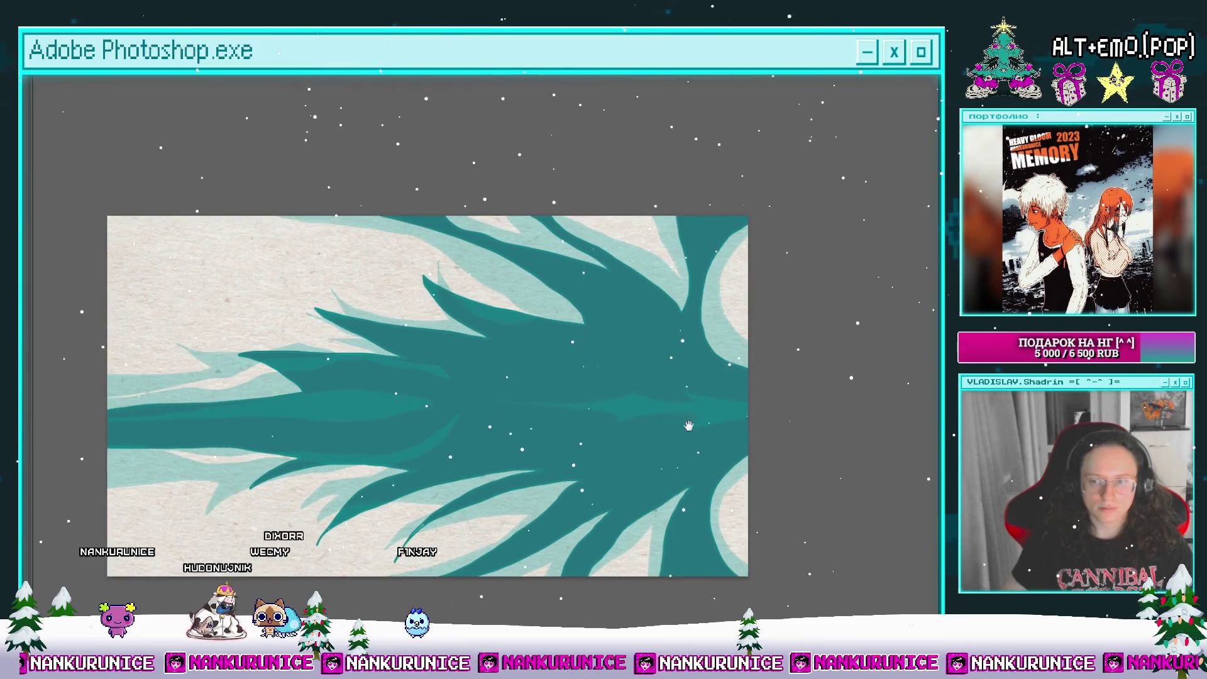
{"action": "scroll", "coordinate": [724, 432], "scroll_direction": "up", "scroll_amount": 2}
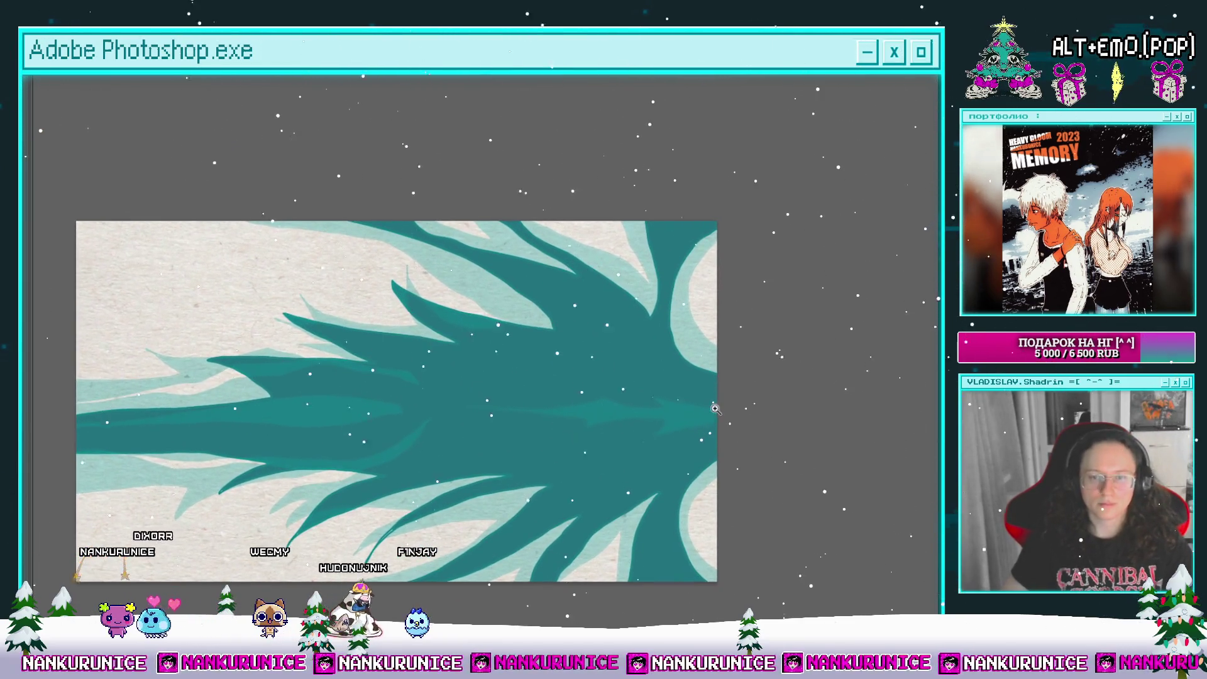
{"action": "mouse_move", "coordinate": [716, 386]}
{"action": "left_mouse_down"}
{"action": "mouse_move", "coordinate": [668, 374]}
{"action": "mouse_move", "coordinate": [694, 391]}
{"action": "mouse_move", "coordinate": [640, 387]}
{"action": "left_mouse_up"}
{"action": "mouse_move", "coordinate": [559, 391]}
{"action": "left_mouse_down"}
{"action": "mouse_move", "coordinate": [480, 391]}
{"action": "mouse_move", "coordinate": [581, 400]}
{"action": "left_mouse_up"}
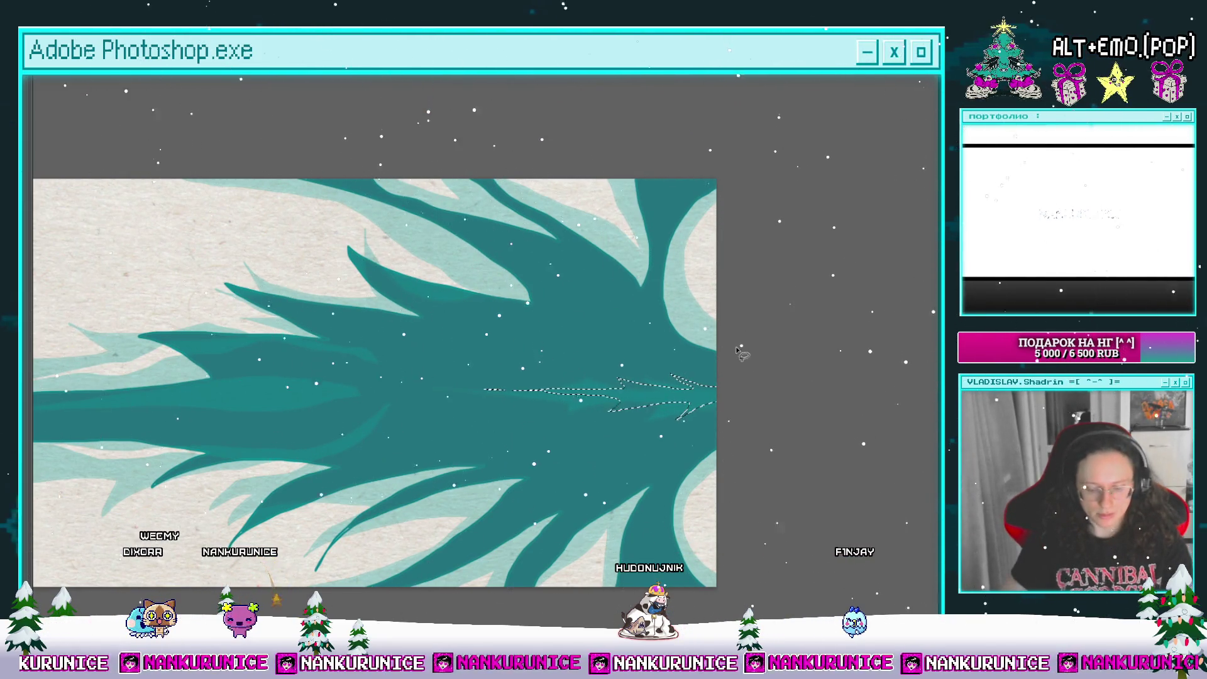
{"action": "key", "text": "Delete"}
Step: Lasso a long area across the dark shape, then drop the selection
{"action": "scroll", "coordinate": [585, 348], "scroll_direction": "up", "scroll_amount": 1}
{"action": "mouse_move", "coordinate": [584, 348]}
{"action": "left_mouse_down"}
{"action": "mouse_move", "coordinate": [550, 363]}
{"action": "mouse_move", "coordinate": [610, 366]}
{"action": "left_mouse_up"}
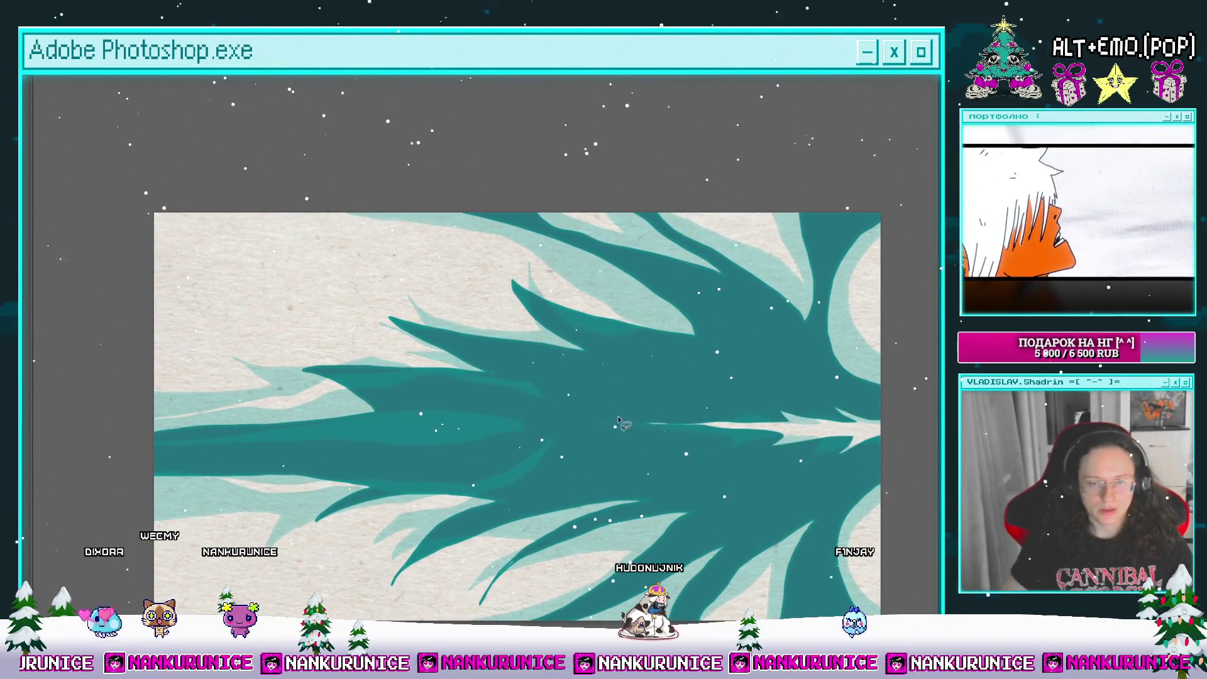
{"action": "mouse_move", "coordinate": [517, 376]}
{"action": "left_mouse_down"}
{"action": "mouse_move", "coordinate": [407, 356]}
{"action": "mouse_move", "coordinate": [435, 373]}
{"action": "left_mouse_up"}
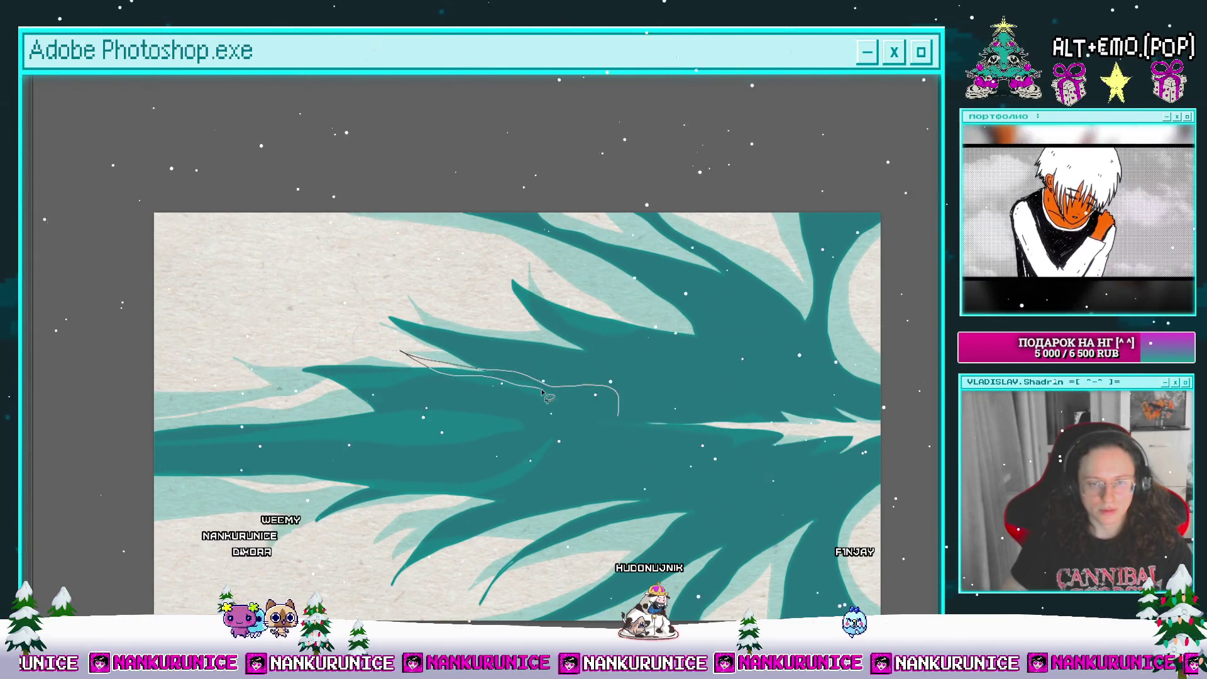
{"action": "mouse_move", "coordinate": [512, 411]}
{"action": "left_mouse_down"}
{"action": "mouse_move", "coordinate": [382, 380]}
{"action": "mouse_move", "coordinate": [549, 415]}
{"action": "mouse_move", "coordinate": [181, 450]}
{"action": "left_mouse_up"}
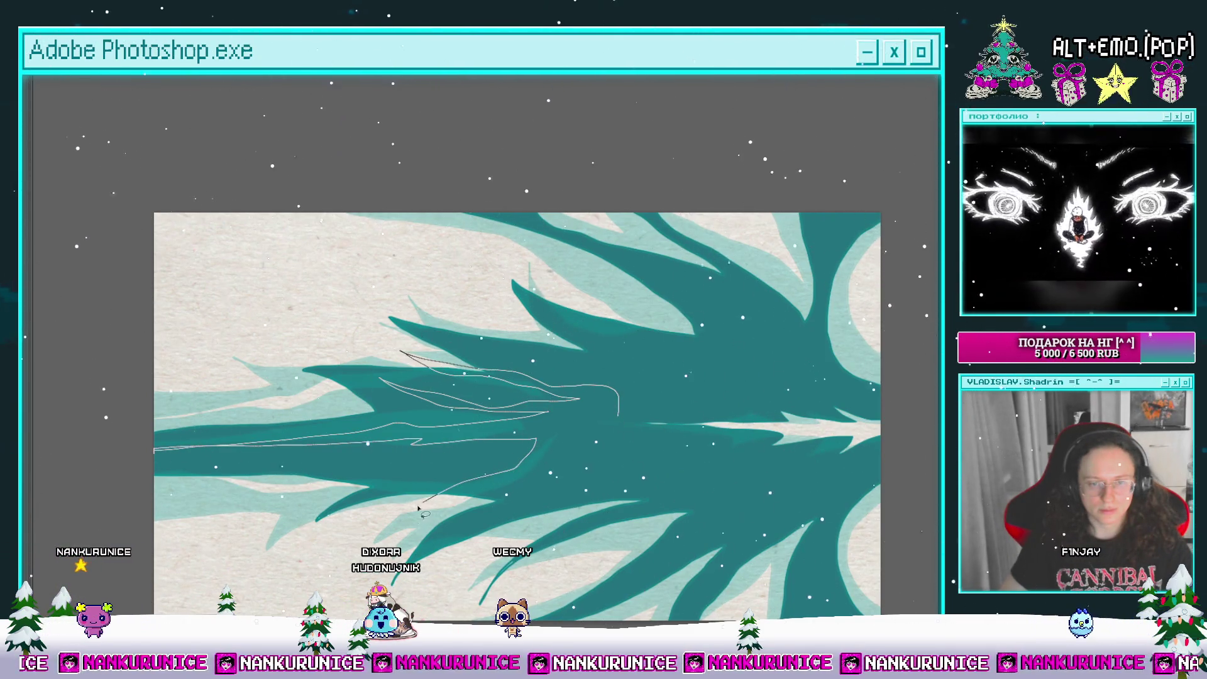
{"action": "left_click_drag", "start_coordinate": [584, 442], "coordinate": [523, 378]}
{"action": "key", "text": "ctrl+d"}
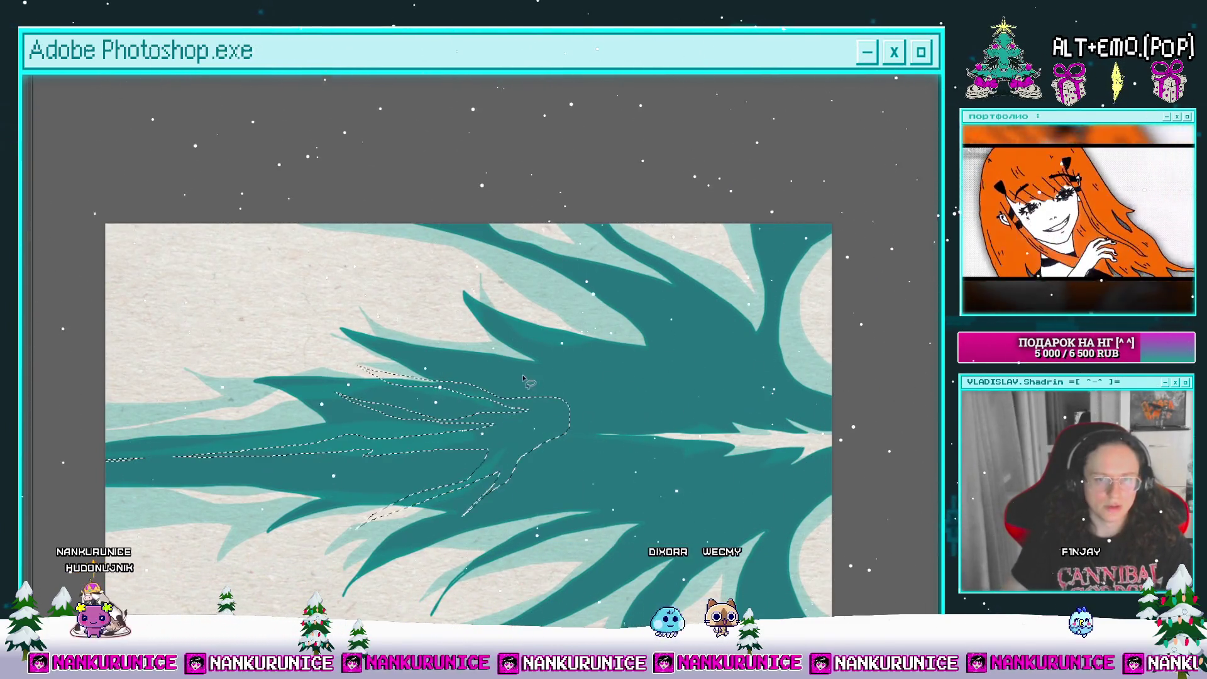
{"action": "key", "text": "ctrl+d"}
Step: Outline another area toward the left edge, then bring the panels and timeline back
{"action": "mouse_move", "coordinate": [455, 409]}
{"action": "left_mouse_down"}
{"action": "mouse_move", "coordinate": [600, 407]}
{"action": "mouse_move", "coordinate": [695, 425]}
{"action": "left_mouse_up"}
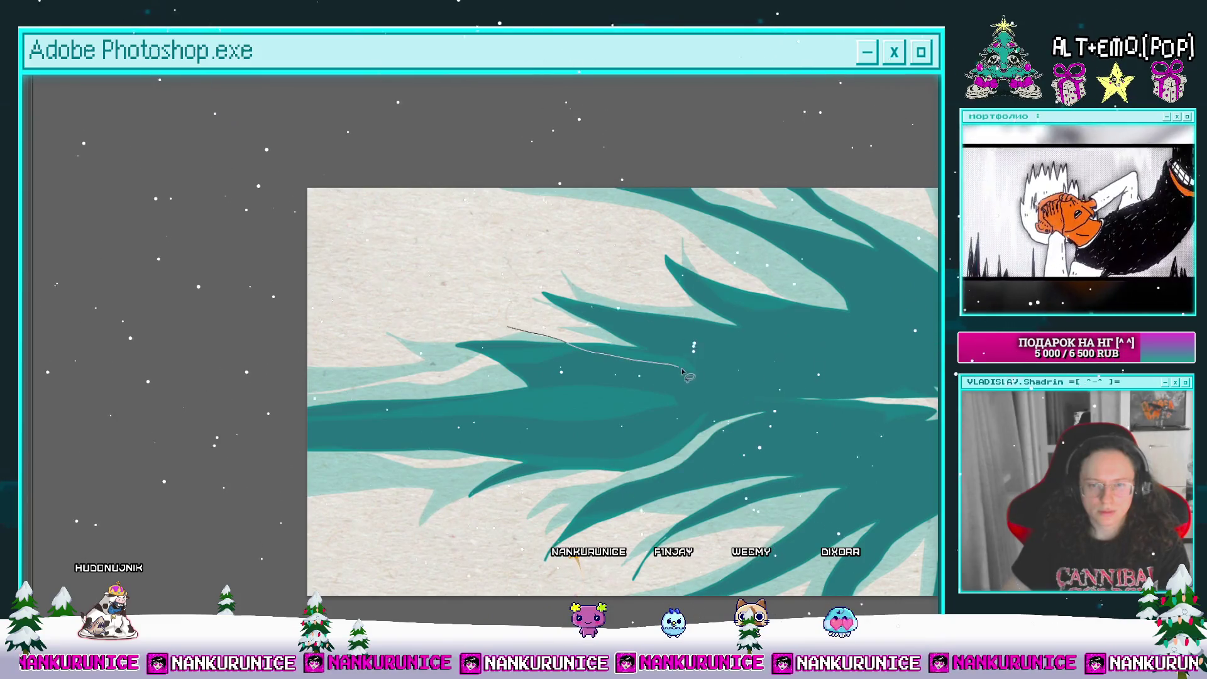
{"action": "key", "text": "ctrl+d"}
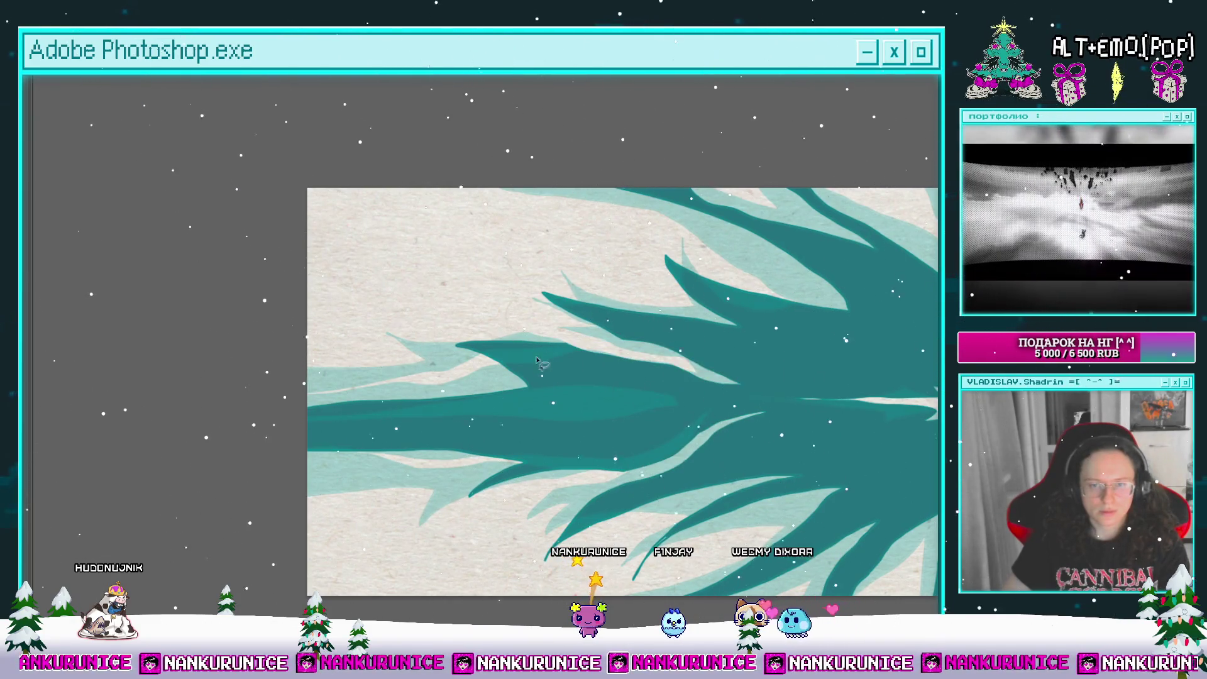
{"action": "mouse_move", "coordinate": [678, 406]}
{"action": "left_mouse_down"}
{"action": "mouse_move", "coordinate": [601, 389]}
{"action": "mouse_move", "coordinate": [312, 428]}
{"action": "mouse_move", "coordinate": [676, 410]}
{"action": "left_mouse_up"}
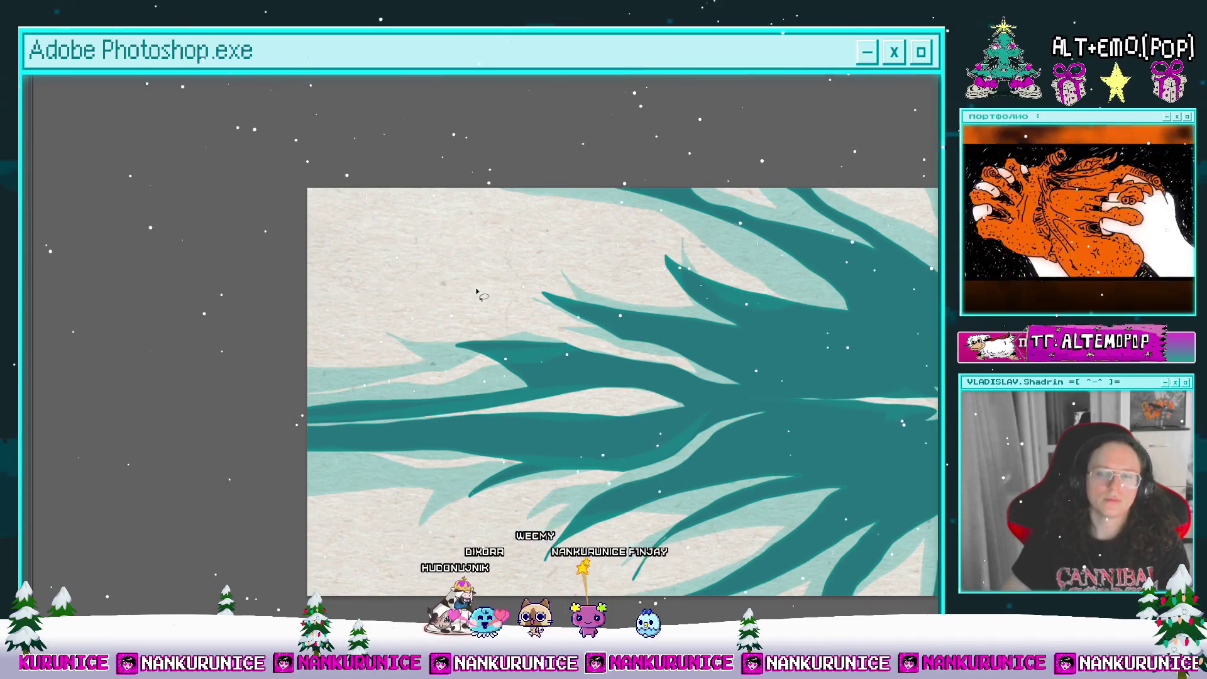
{"action": "mouse_move", "coordinate": [621, 290]}
{"action": "left_mouse_down"}
{"action": "mouse_move", "coordinate": [511, 327]}
{"action": "mouse_move", "coordinate": [384, 296]}
{"action": "left_mouse_up"}
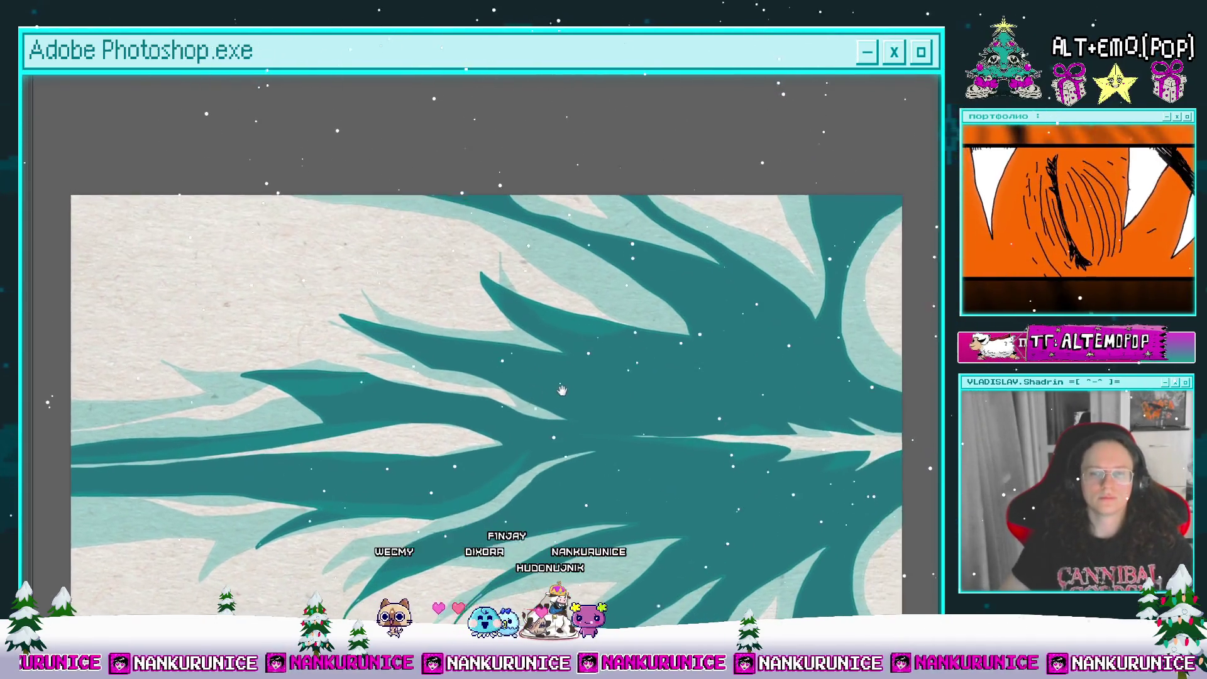
{"action": "scroll", "coordinate": [557, 363], "scroll_direction": "down", "scroll_amount": 1, "text": "alt"}
{"action": "key", "text": "Tab"}
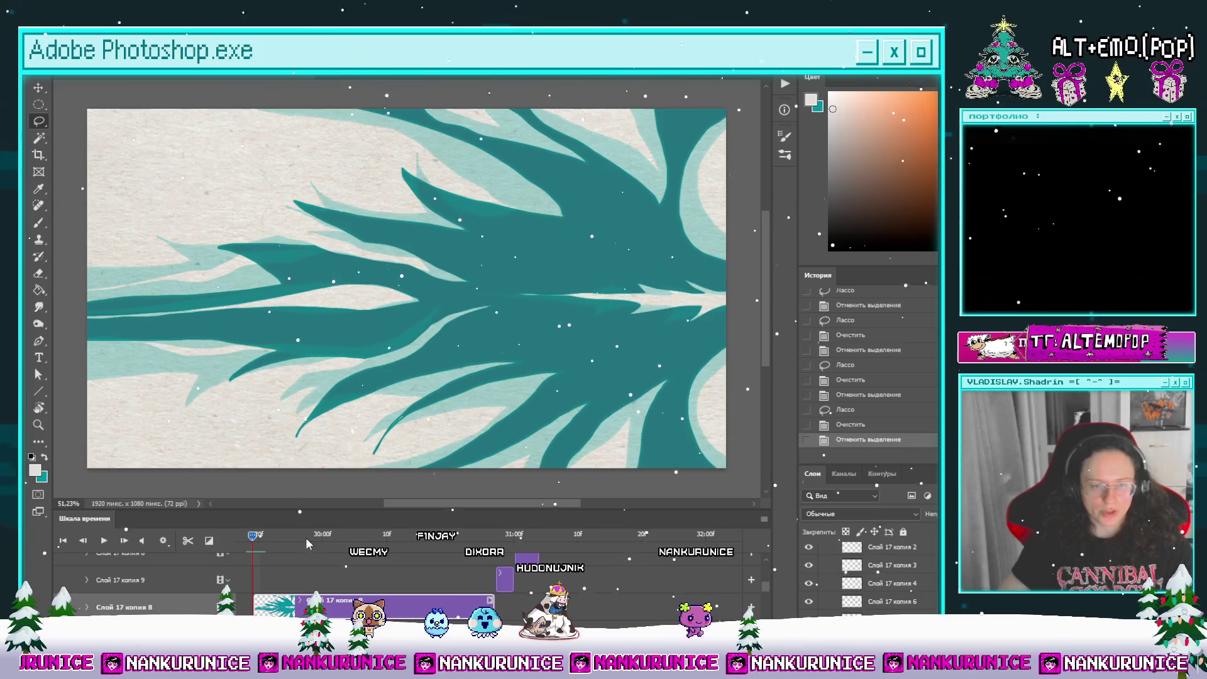
Step: Zoom the timeline out and play back the animation so far
{"action": "mouse_move", "coordinate": [254, 538]}
{"action": "left_mouse_down"}
{"action": "mouse_move", "coordinate": [284, 534]}
{"action": "mouse_move", "coordinate": [217, 547]}
{"action": "left_mouse_up"}
{"action": "key", "text": "space"}
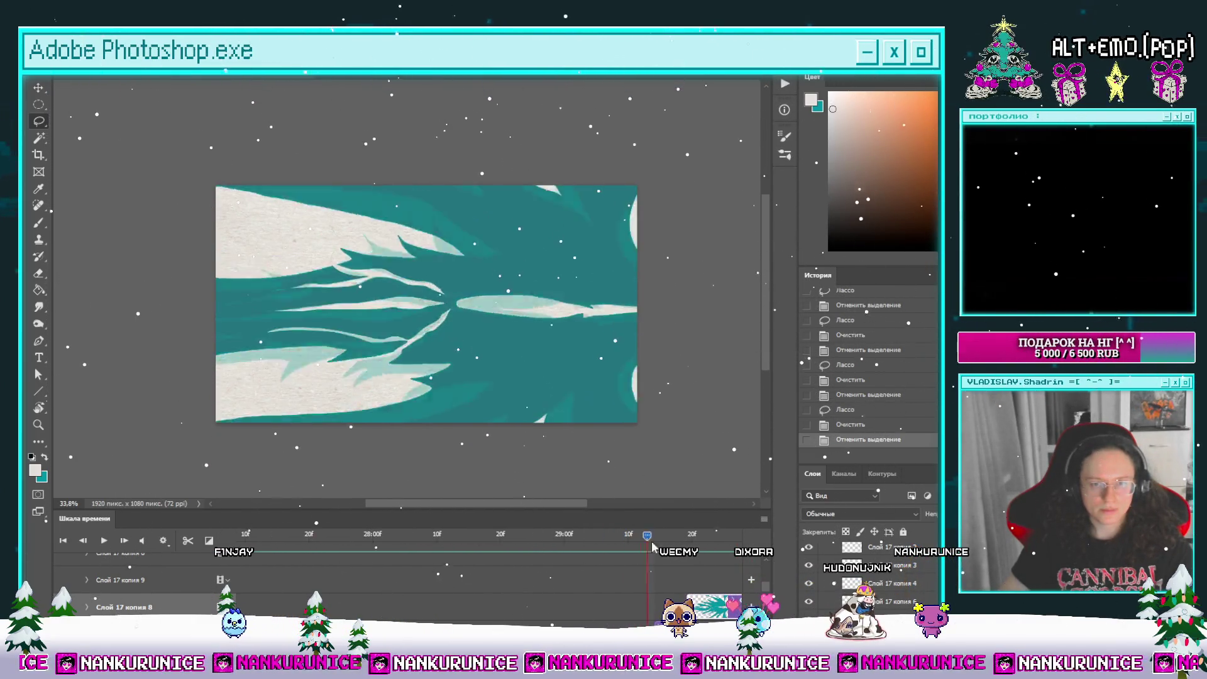
{"action": "key", "text": "space"}
Step: Split the clip at a later frame into Слой 17 копия 10, clear it and zoom in with panels hidden
{"action": "left_click_drag", "start_coordinate": [767, 542], "coordinate": [468, 553]}
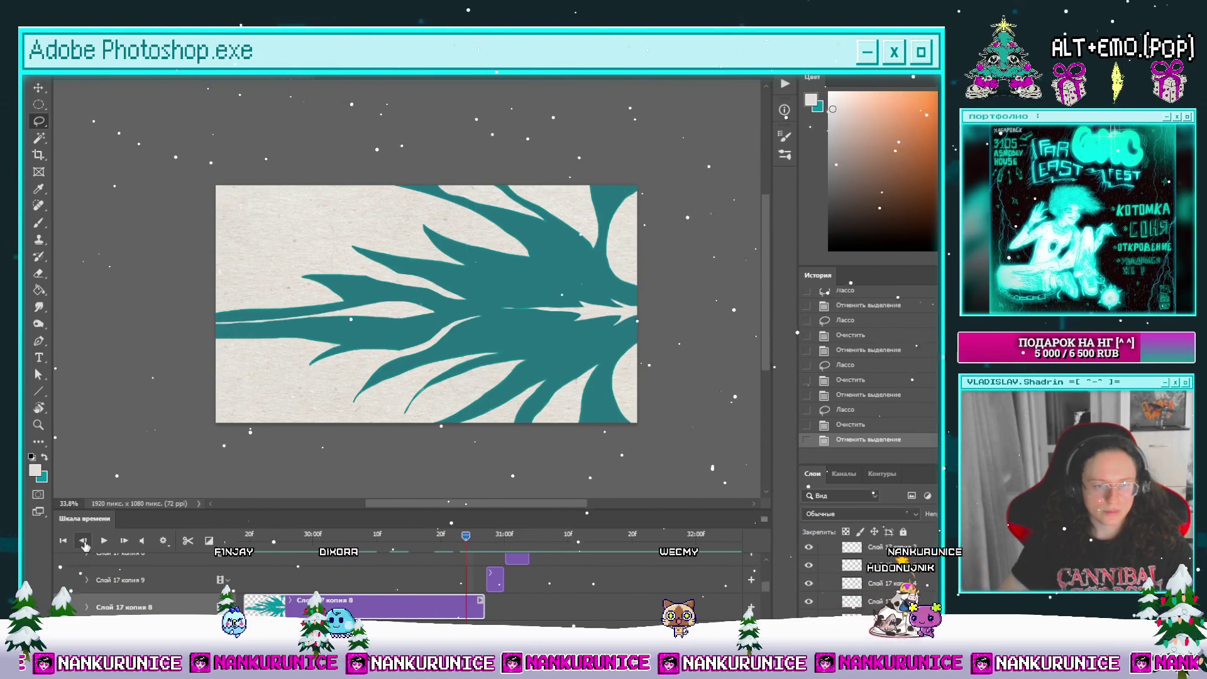
{"action": "left_click", "coordinate": [187, 541]}
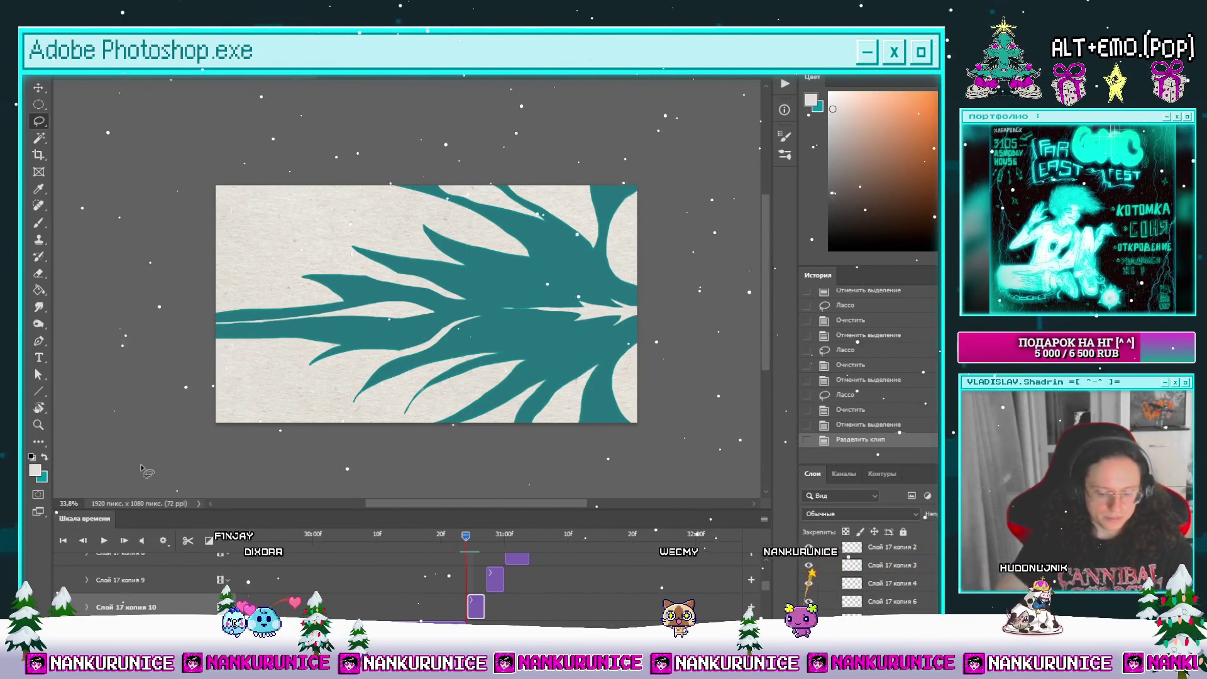
{"action": "key", "text": "ctrl+a"}
{"action": "key", "text": "Delete"}
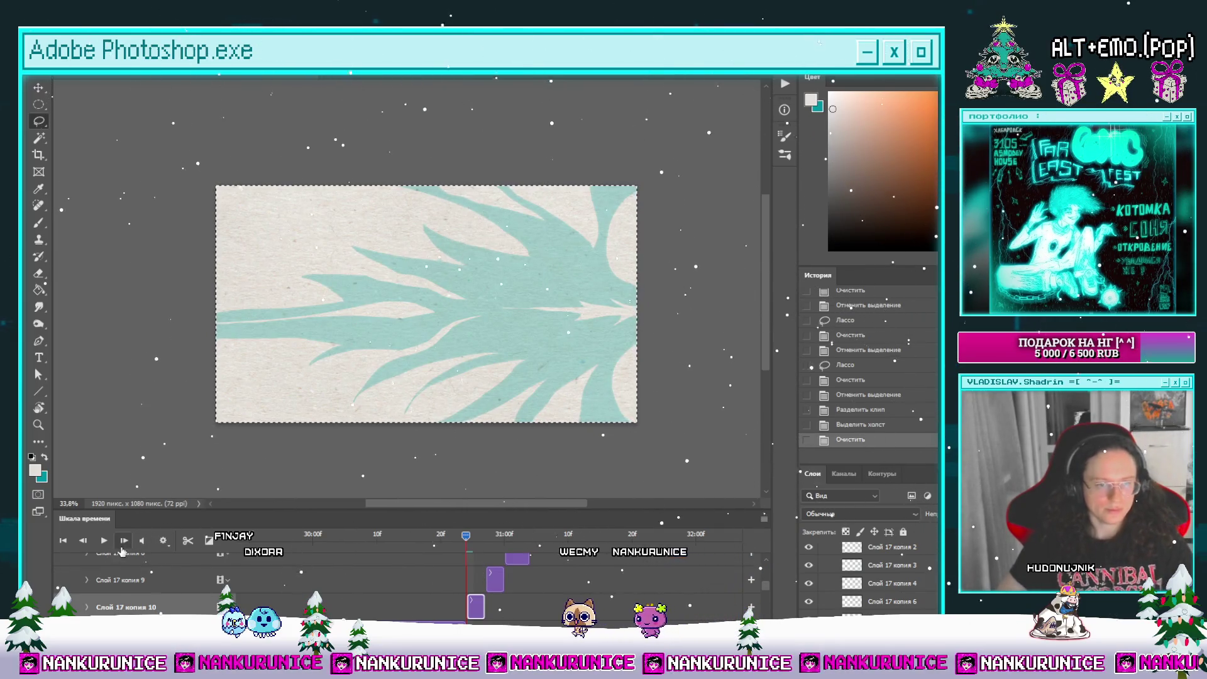
{"action": "key", "text": "Right"}
{"action": "key", "text": "Right"}
{"action": "key", "text": "z"}
{"action": "left_click", "coordinate": [539, 359]}
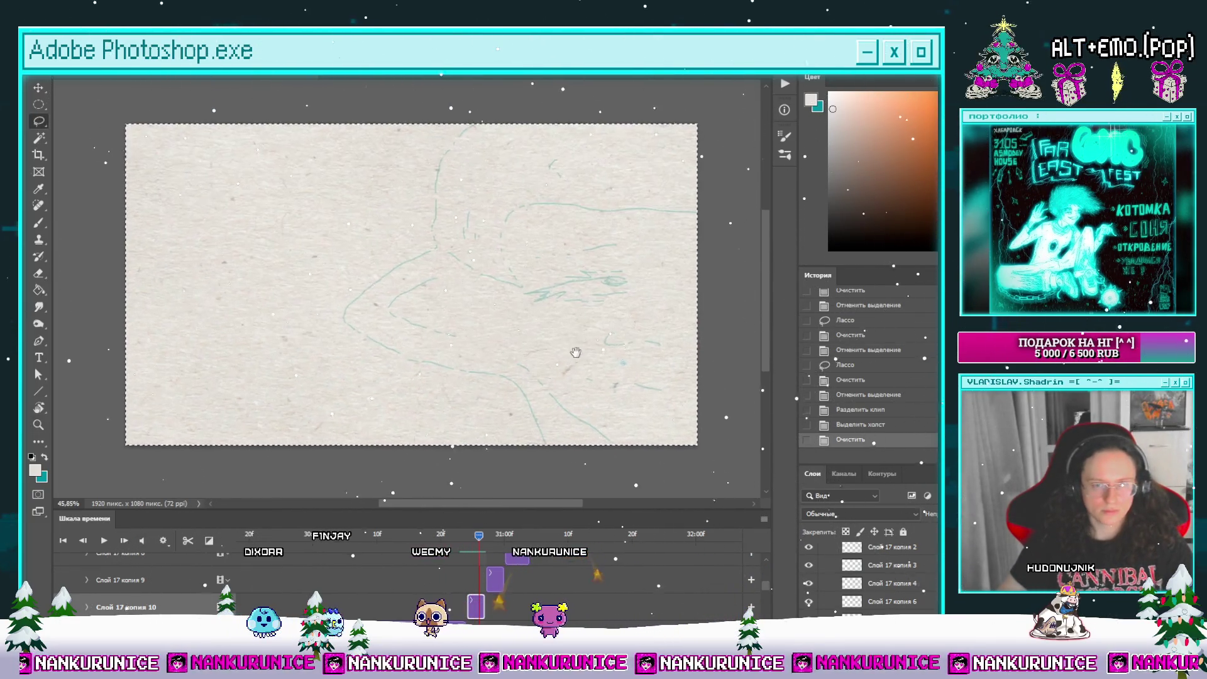
{"action": "key", "text": "Tab"}
{"action": "key", "text": "l"}
{"action": "scroll", "coordinate": [629, 302], "scroll_direction": "down", "scroll_amount": 2}
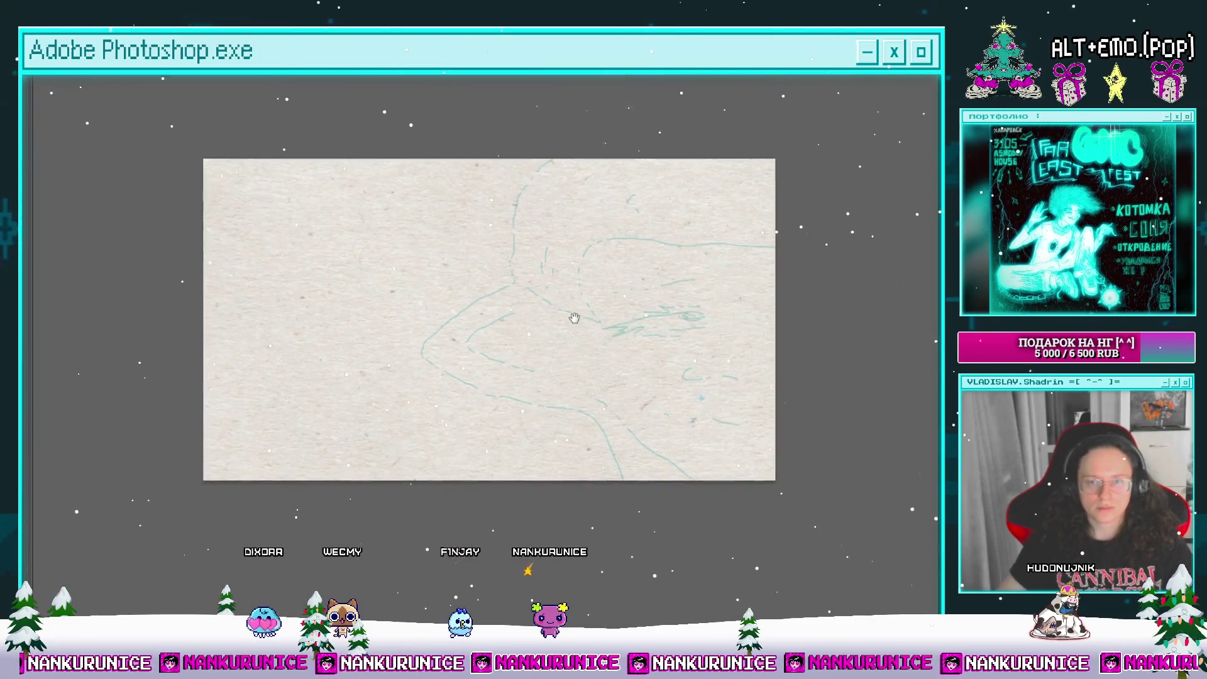
Step: Trace the sketch's lower curve with broken teal strokes and add marks beneath it
{"action": "scroll", "coordinate": [553, 315], "scroll_direction": "up", "scroll_amount": 1}
{"action": "mouse_move", "coordinate": [552, 315]}
{"action": "left_mouse_down"}
{"action": "mouse_move", "coordinate": [528, 318]}
{"action": "mouse_move", "coordinate": [494, 293]}
{"action": "mouse_move", "coordinate": [389, 331]}
{"action": "left_mouse_up"}
{"action": "scroll", "coordinate": [494, 293], "scroll_direction": "left", "scroll_amount": 3}
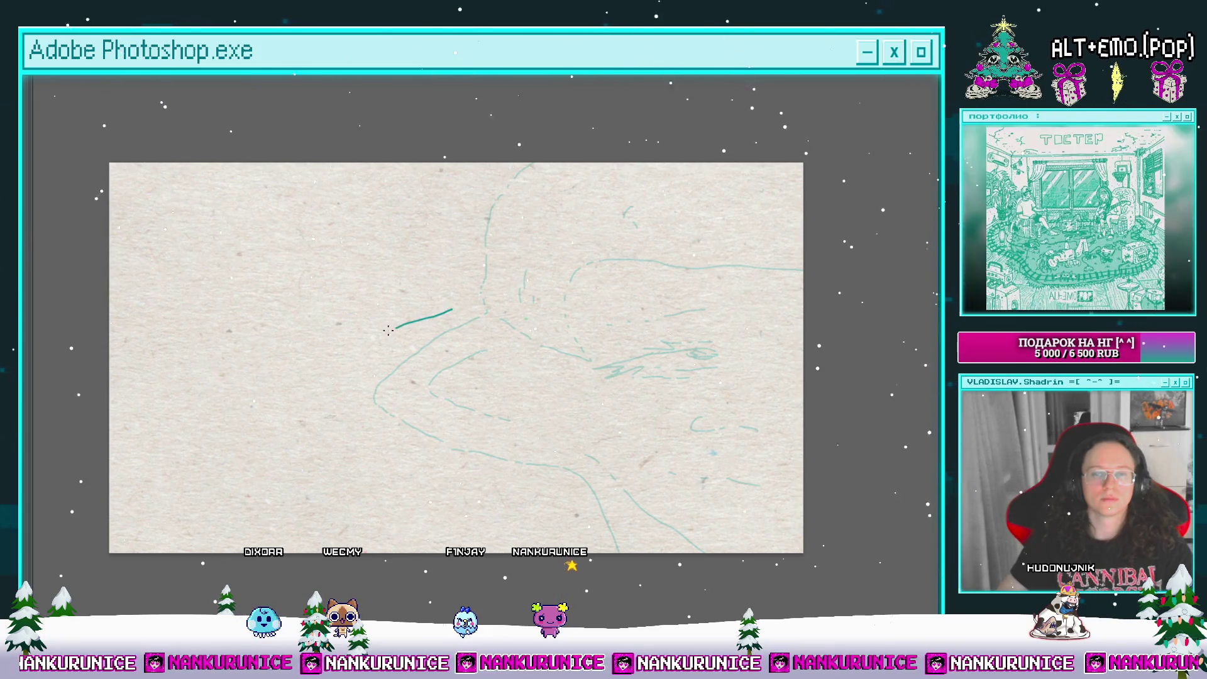
{"action": "mouse_move", "coordinate": [404, 437]}
{"action": "left_mouse_down"}
{"action": "mouse_move", "coordinate": [345, 395]}
{"action": "mouse_move", "coordinate": [485, 441]}
{"action": "mouse_move", "coordinate": [548, 508]}
{"action": "left_mouse_up"}
{"action": "left_click_drag", "start_coordinate": [567, 463], "coordinate": [612, 492]}
{"action": "mouse_move", "coordinate": [633, 394]}
{"action": "left_mouse_down"}
{"action": "mouse_move", "coordinate": [613, 433]}
{"action": "mouse_move", "coordinate": [599, 434]}
{"action": "mouse_move", "coordinate": [638, 473]}
{"action": "left_mouse_up"}
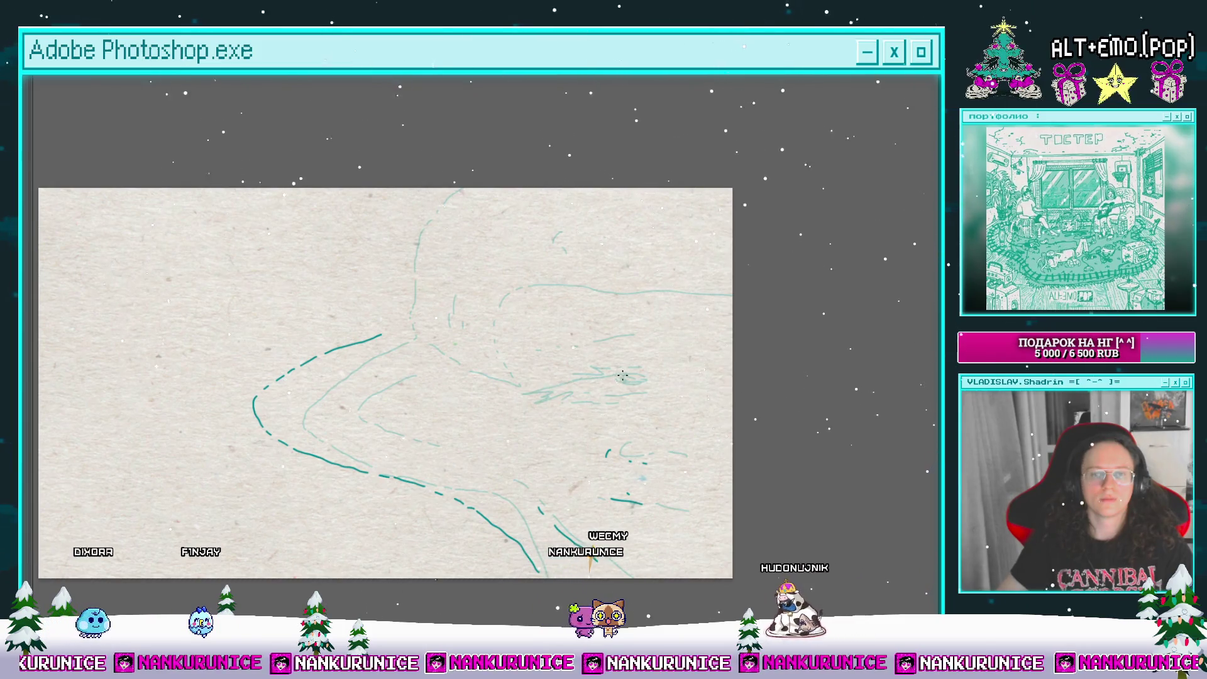
Step: Trace the middle line, left side and upper curve in teal, then zoom out and show the panels
{"action": "left_click_drag", "start_coordinate": [604, 380], "coordinate": [508, 393]}
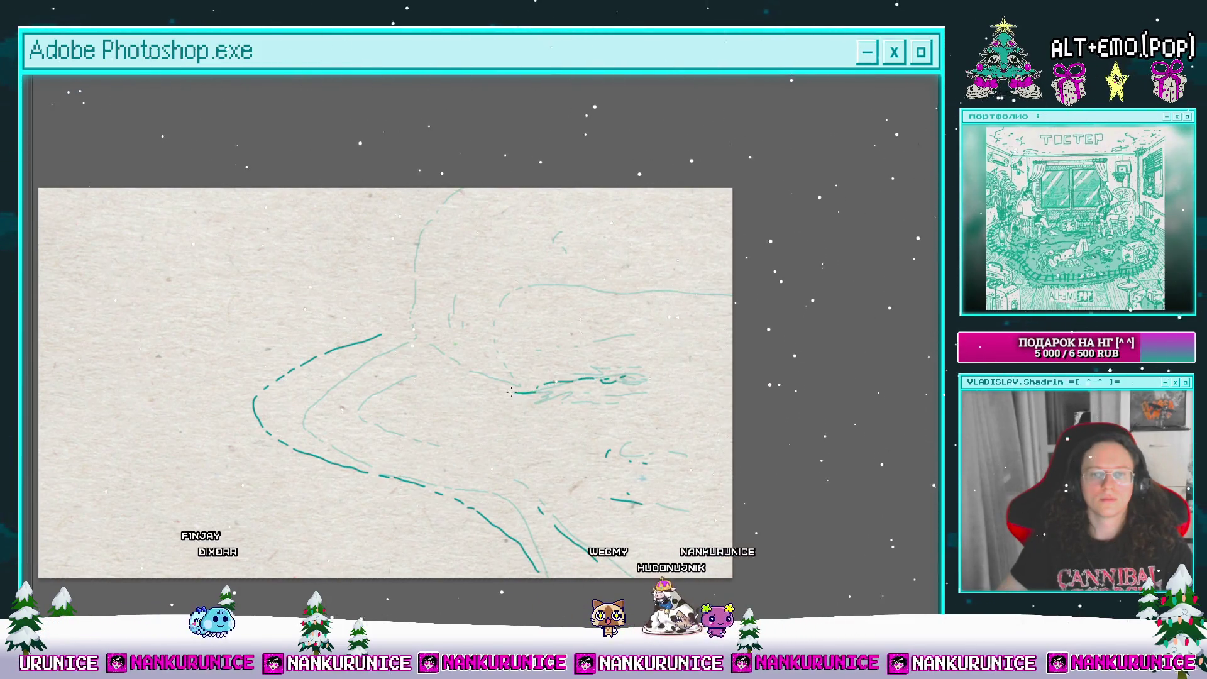
{"action": "left_click_drag", "start_coordinate": [603, 391], "coordinate": [586, 422]}
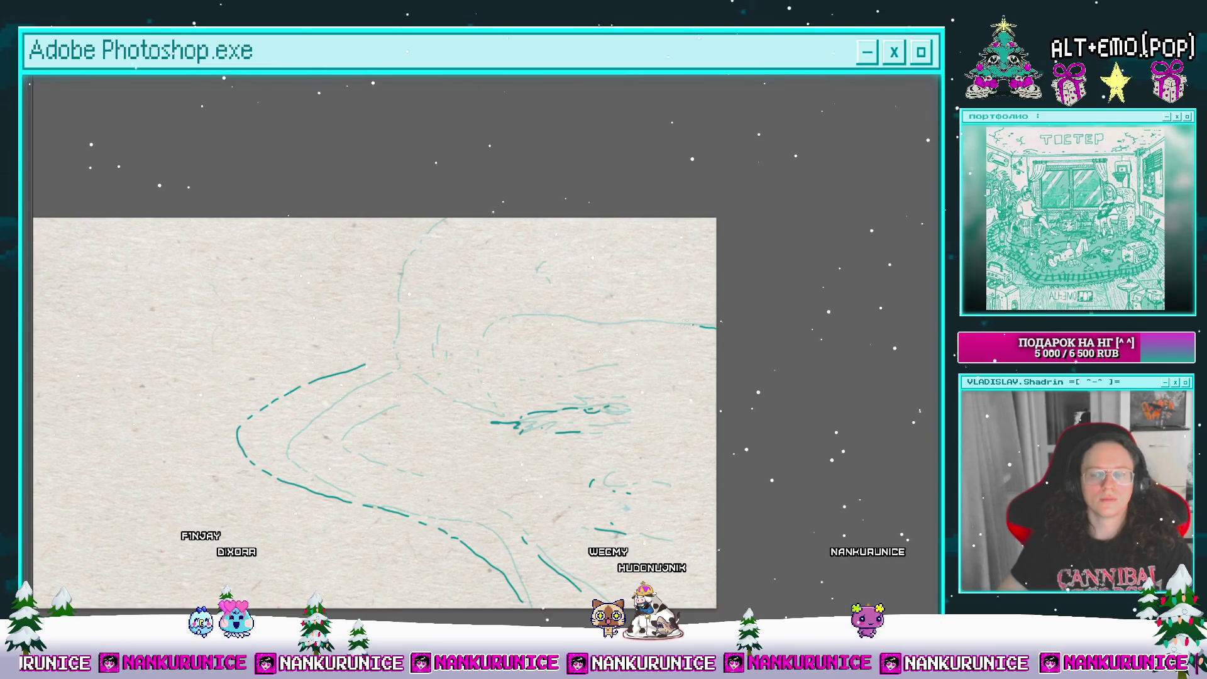
{"action": "left_click_drag", "start_coordinate": [494, 325], "coordinate": [495, 413]}
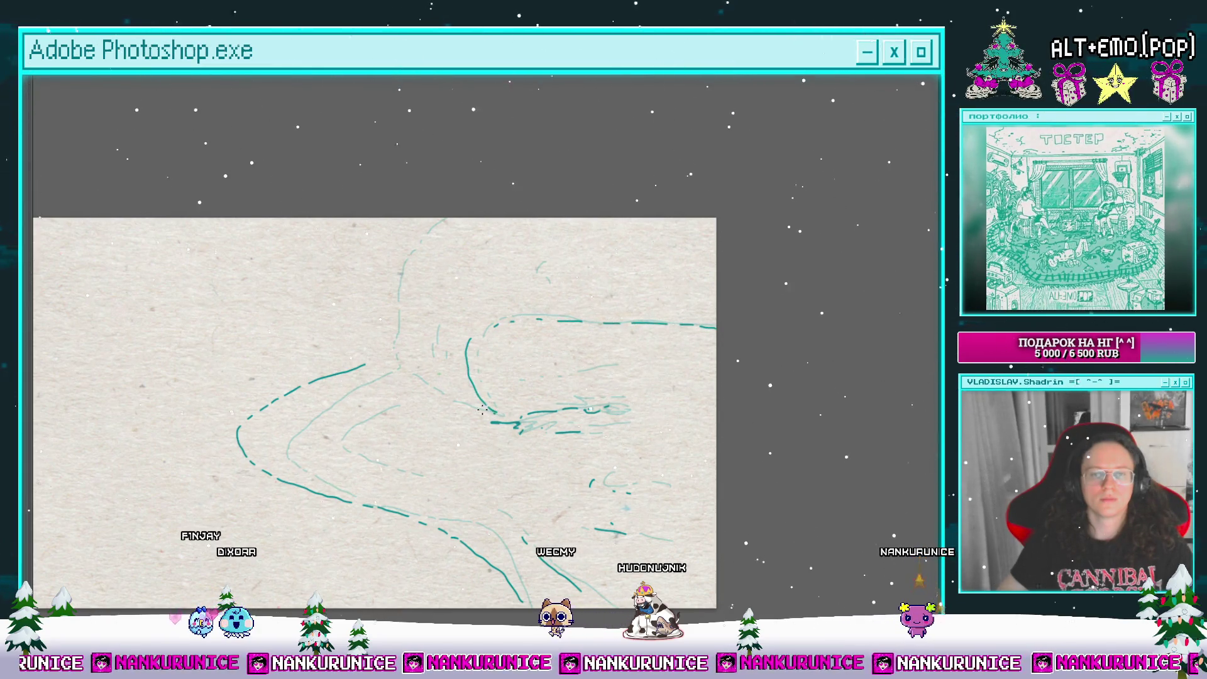
{"action": "mouse_move", "coordinate": [440, 221]}
{"action": "left_mouse_down"}
{"action": "mouse_move", "coordinate": [390, 316]}
{"action": "mouse_move", "coordinate": [477, 277]}
{"action": "left_mouse_up"}
{"action": "left_click_drag", "start_coordinate": [391, 343], "coordinate": [403, 396]}
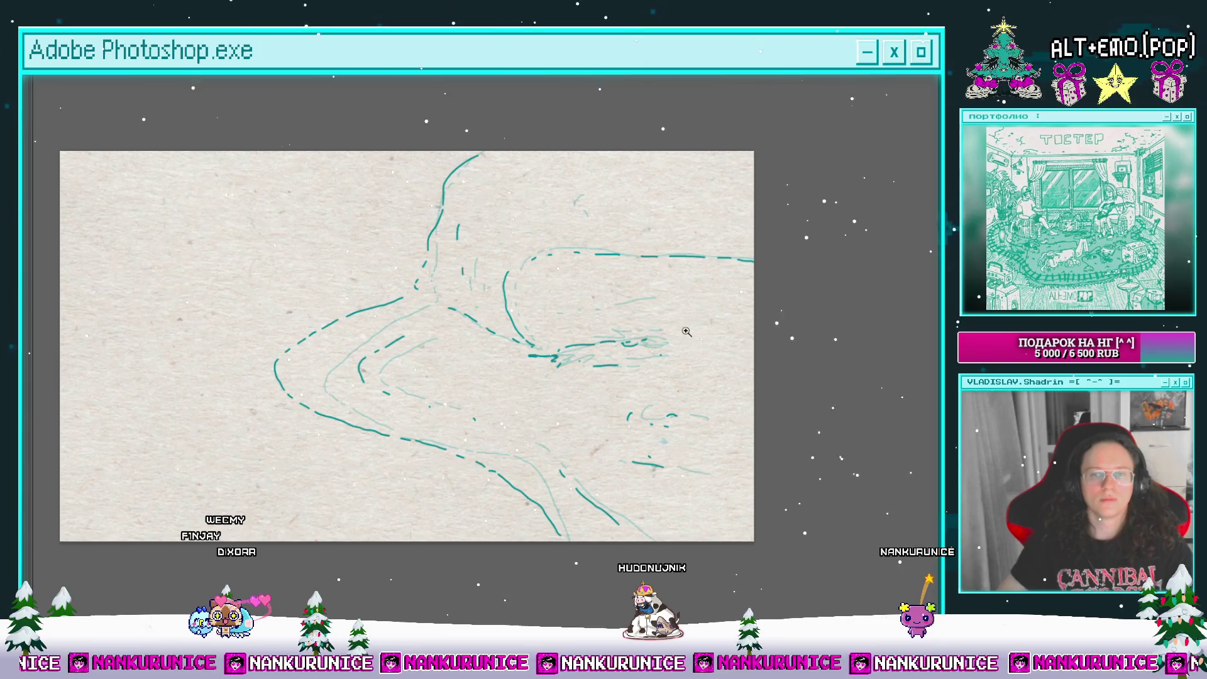
{"action": "key", "text": "ctrl+minus"}
{"action": "key", "text": "Tab"}
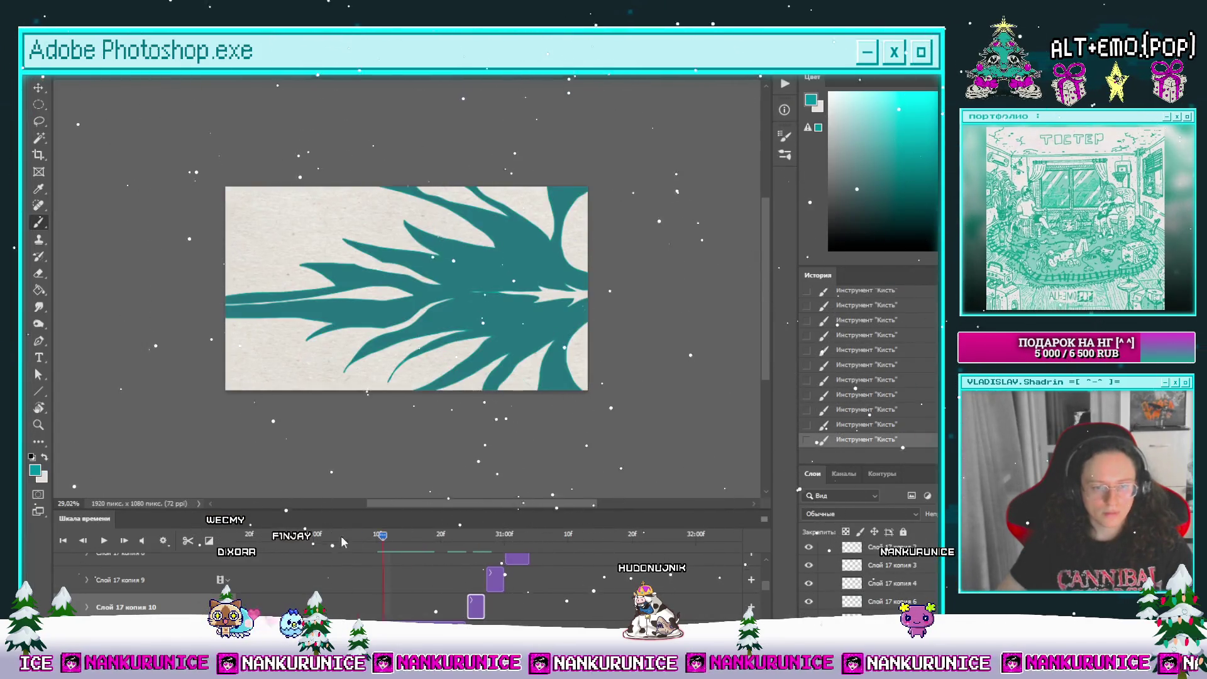
Step: Split the teal plant clip one frame later, clear the new frame, zoom in and hide the panels
{"action": "left_click_drag", "start_coordinate": [343, 536], "coordinate": [255, 536]}
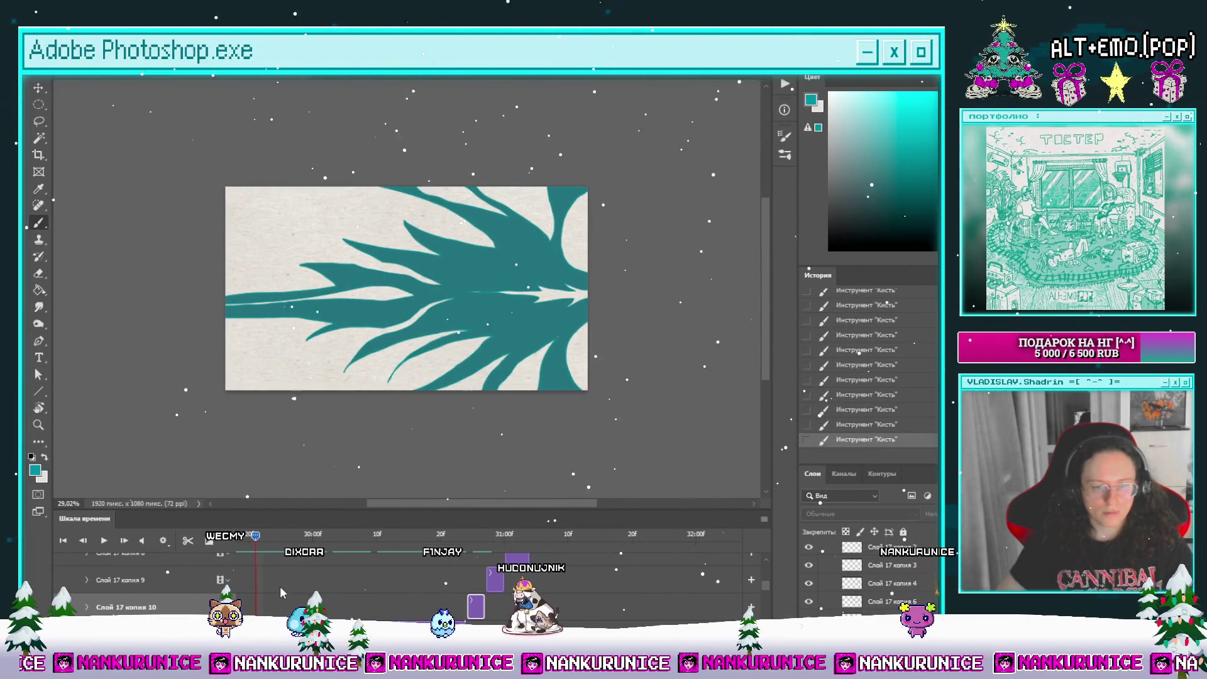
{"action": "key", "text": "Right"}
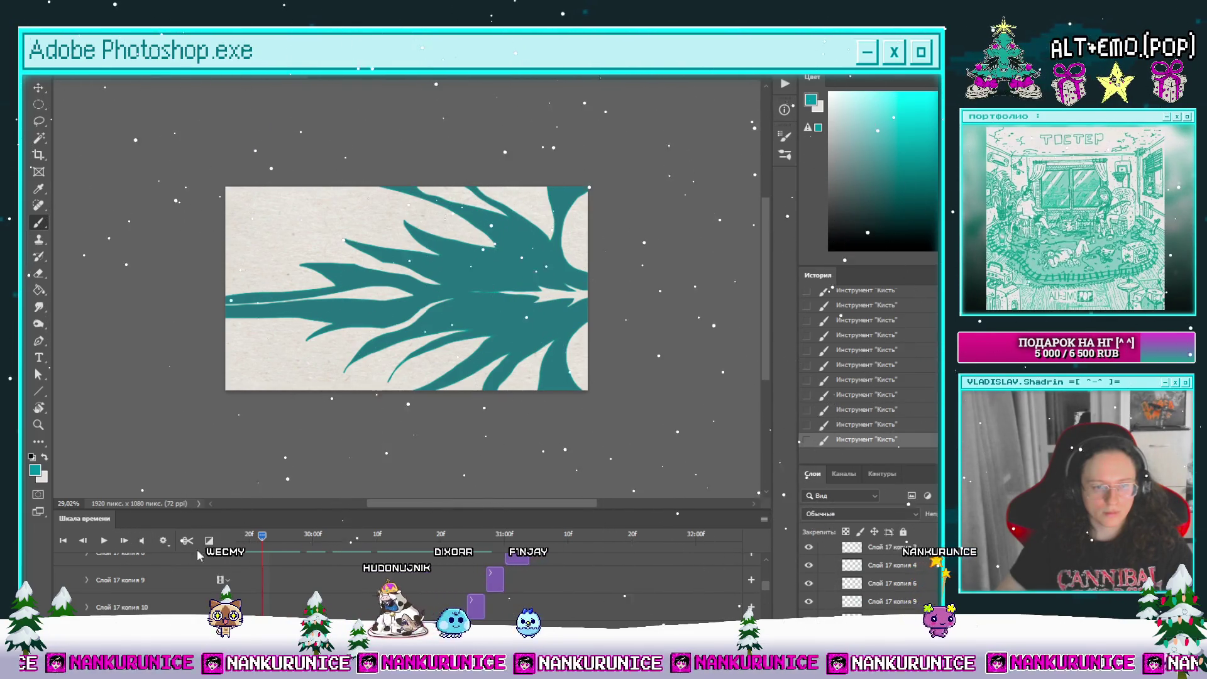
{"action": "left_click", "coordinate": [187, 541]}
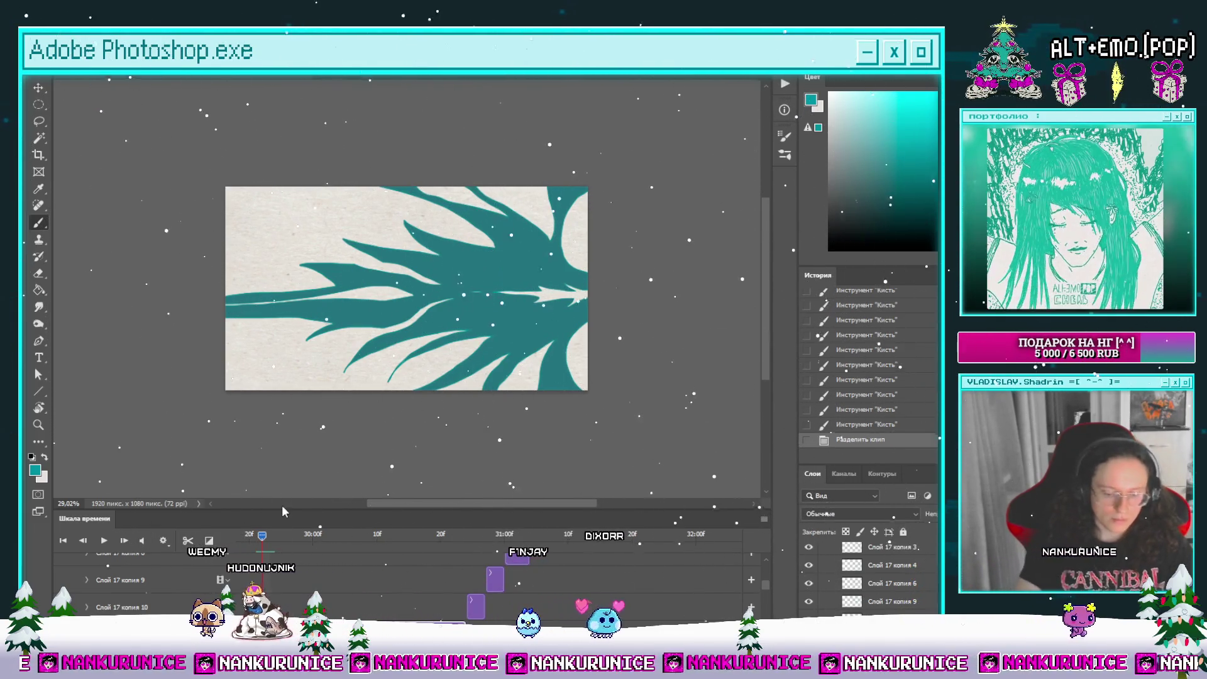
{"action": "key", "text": "ctrl+a"}
{"action": "key", "text": "Delete"}
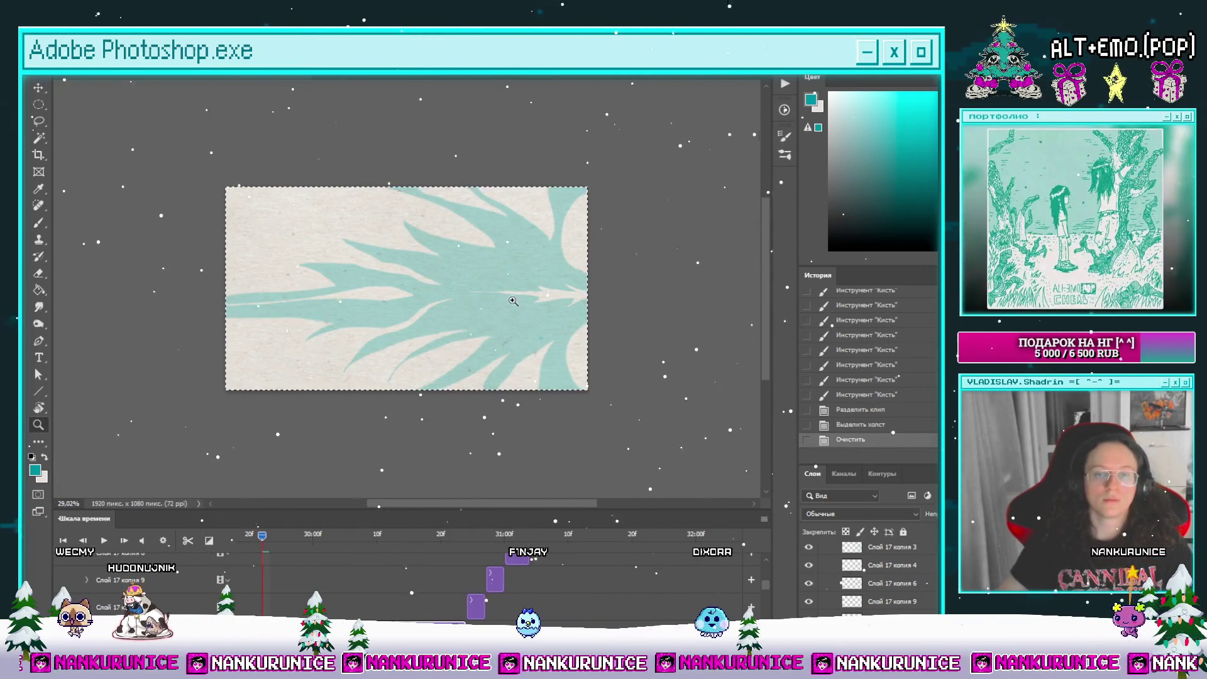
{"action": "left_click", "coordinate": [513, 301]}
{"action": "key", "text": "Tab"}
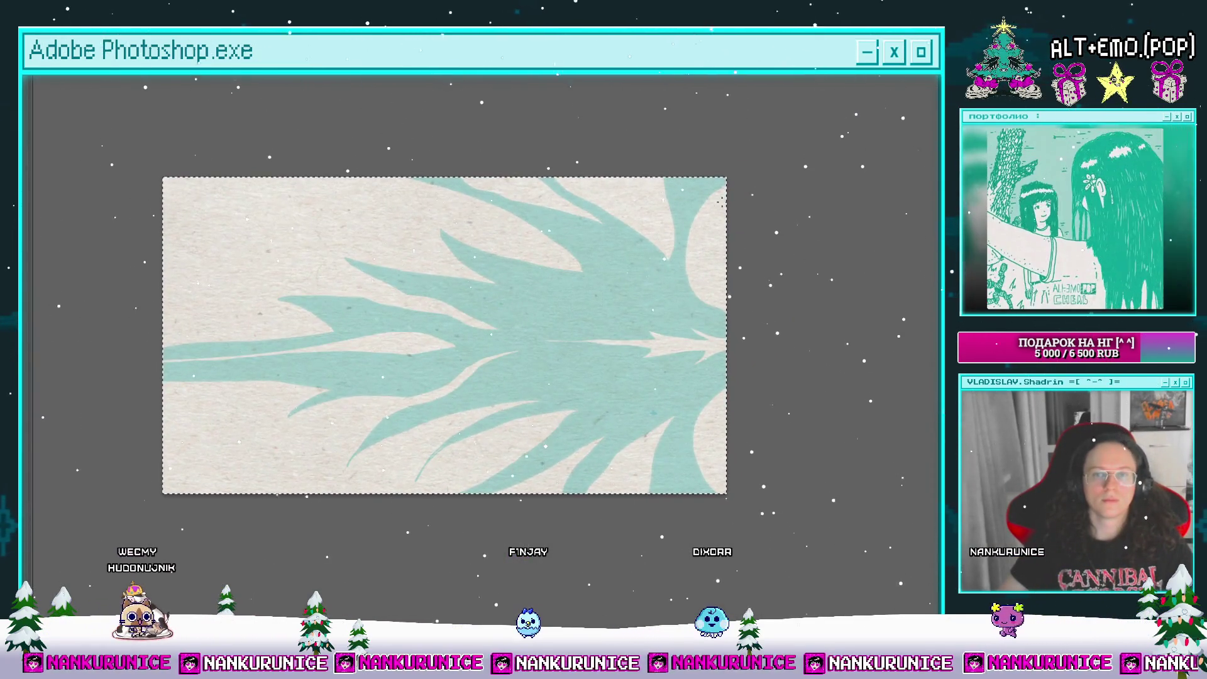
Step: Outline the plant's right-hand curves in teal, adding two curved lines at lower right
{"action": "mouse_move", "coordinate": [721, 181]}
{"action": "left_mouse_down"}
{"action": "mouse_move", "coordinate": [678, 299]}
{"action": "mouse_move", "coordinate": [691, 317]}
{"action": "mouse_move", "coordinate": [727, 324]}
{"action": "left_mouse_up"}
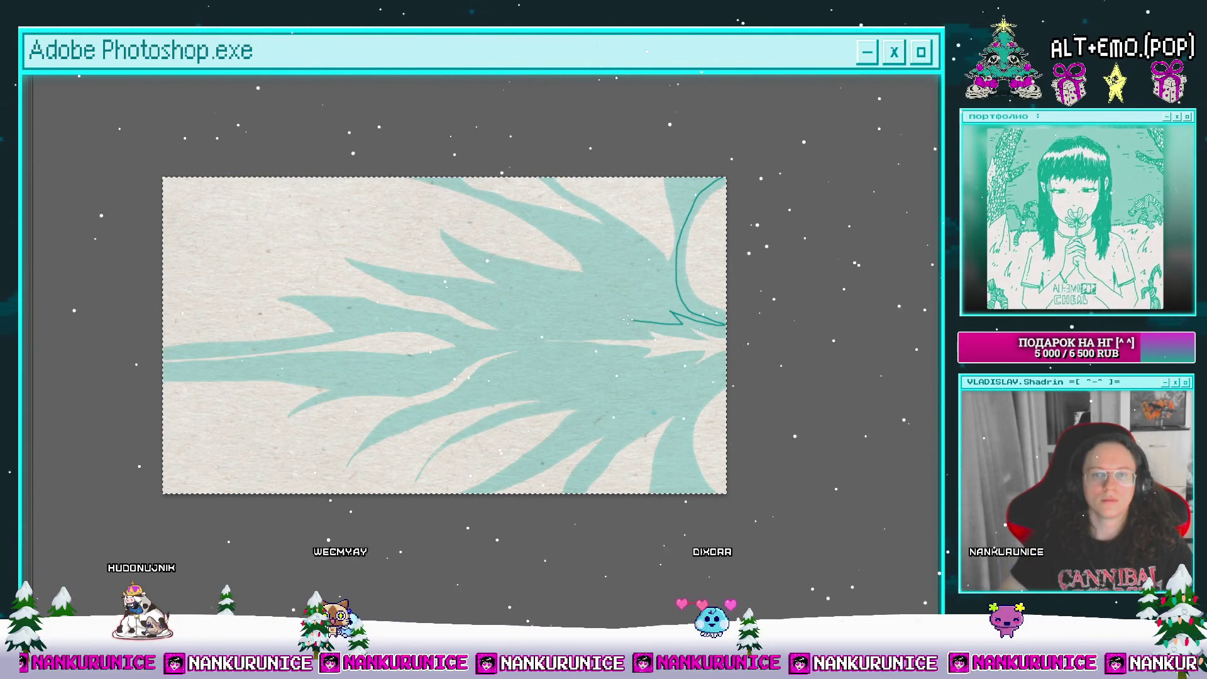
{"action": "mouse_move", "coordinate": [645, 329]}
{"action": "left_mouse_down"}
{"action": "mouse_move", "coordinate": [590, 335]}
{"action": "mouse_move", "coordinate": [626, 358]}
{"action": "mouse_move", "coordinate": [676, 357]}
{"action": "mouse_move", "coordinate": [705, 303]}
{"action": "left_mouse_up"}
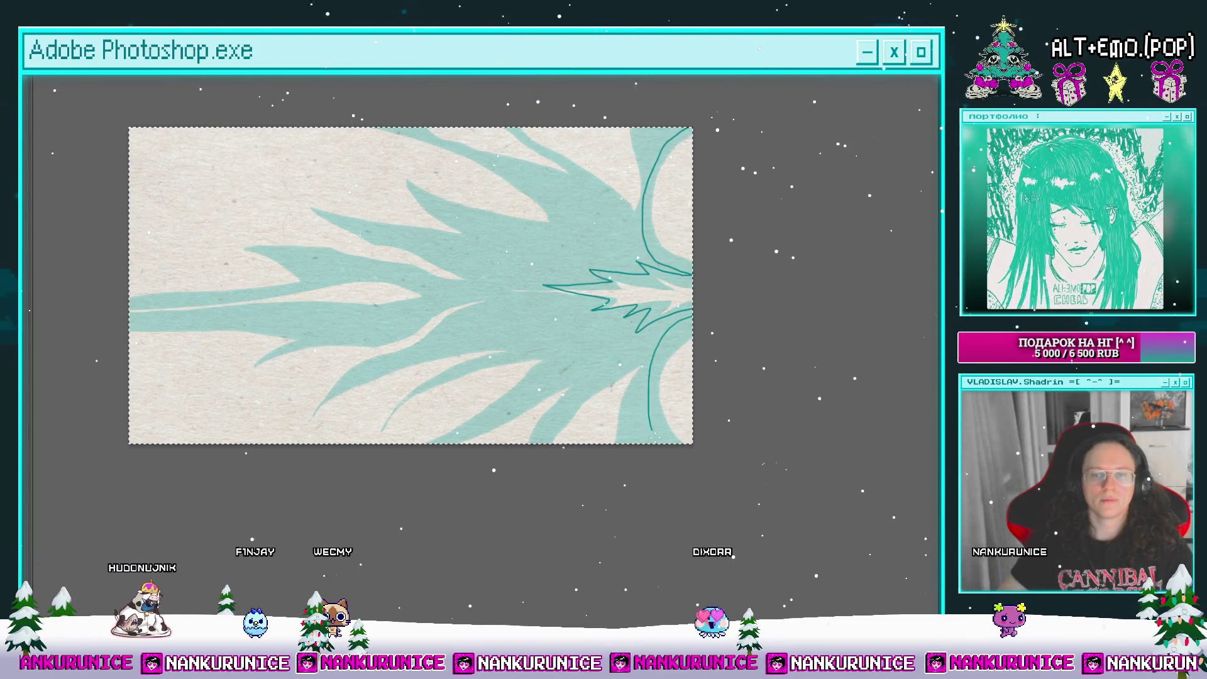
{"action": "left_click_drag", "start_coordinate": [641, 449], "coordinate": [647, 358]}
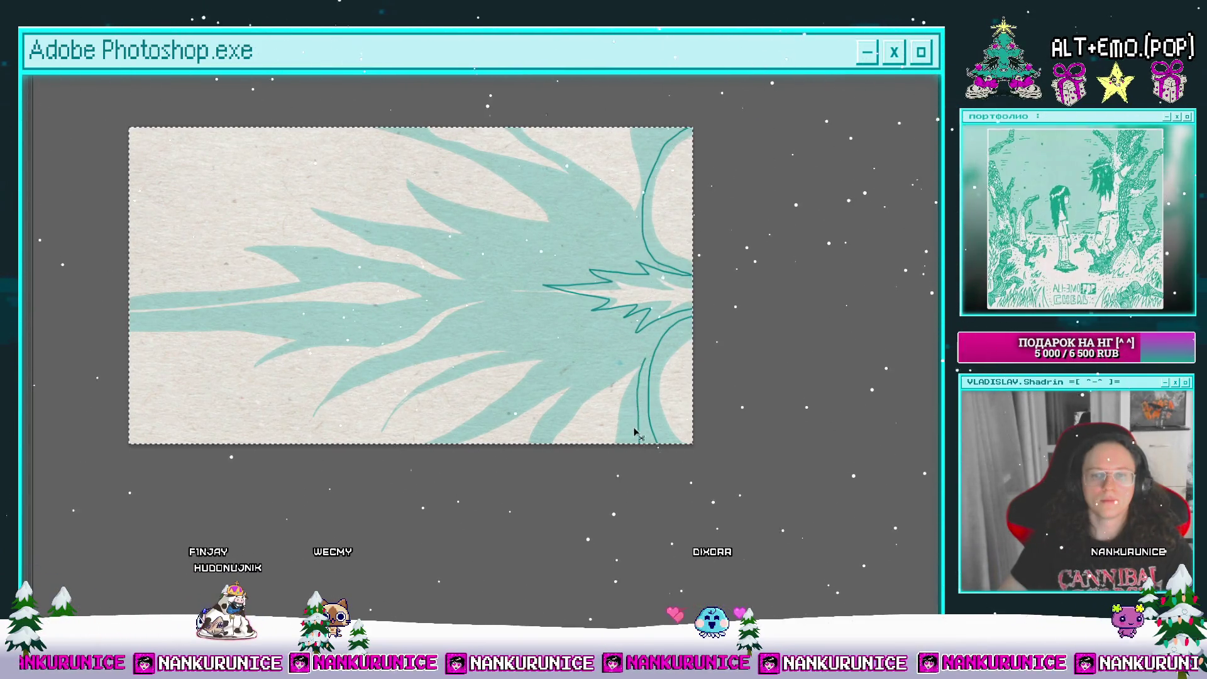
{"action": "left_click_drag", "start_coordinate": [647, 355], "coordinate": [638, 444]}
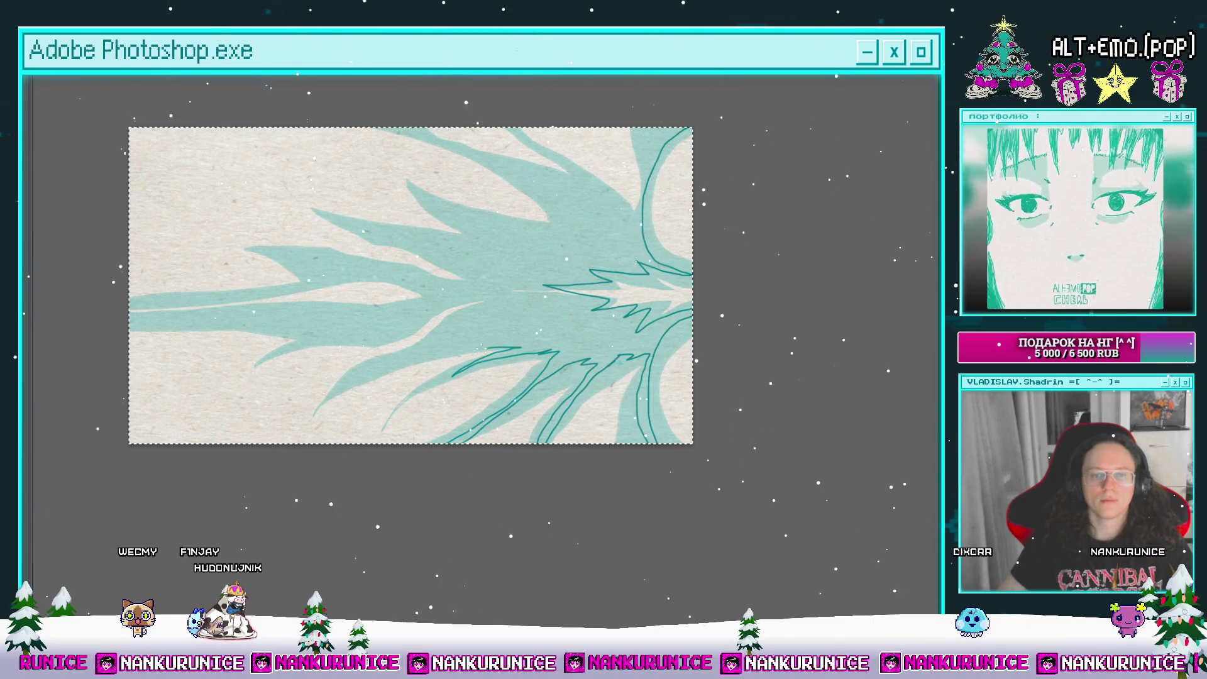
Step: Zoom in on the left spikes and trace teal outlines along a long spike toward the centre
{"action": "left_click_drag", "start_coordinate": [458, 327], "coordinate": [510, 334]}
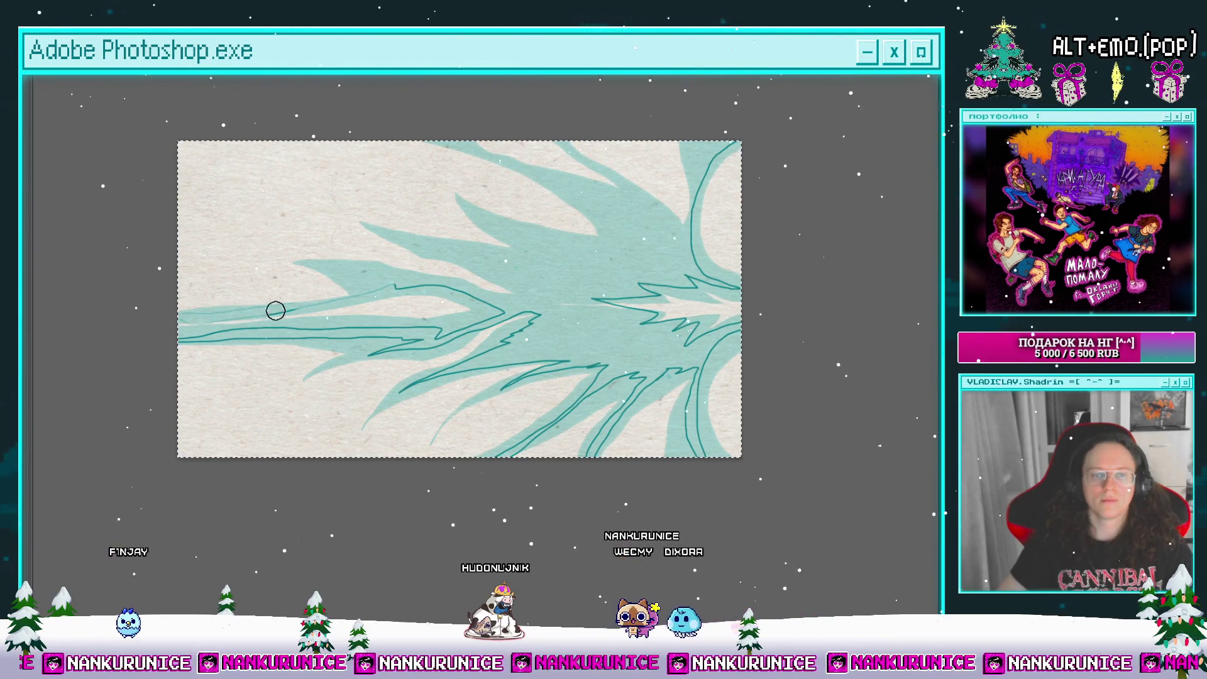
{"action": "left_click_drag", "start_coordinate": [276, 311], "coordinate": [307, 308]}
{"action": "scroll", "coordinate": [477, 302], "scroll_direction": "up", "scroll_amount": 2}
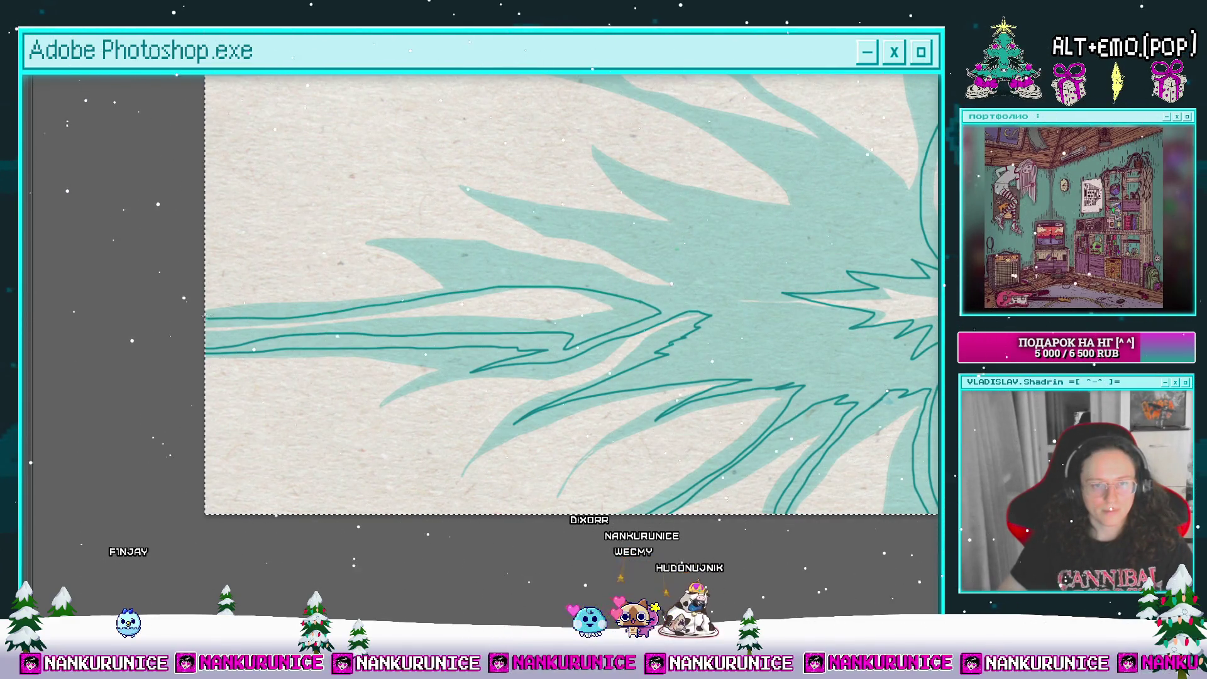
{"action": "left_click_drag", "start_coordinate": [459, 289], "coordinate": [432, 270]}
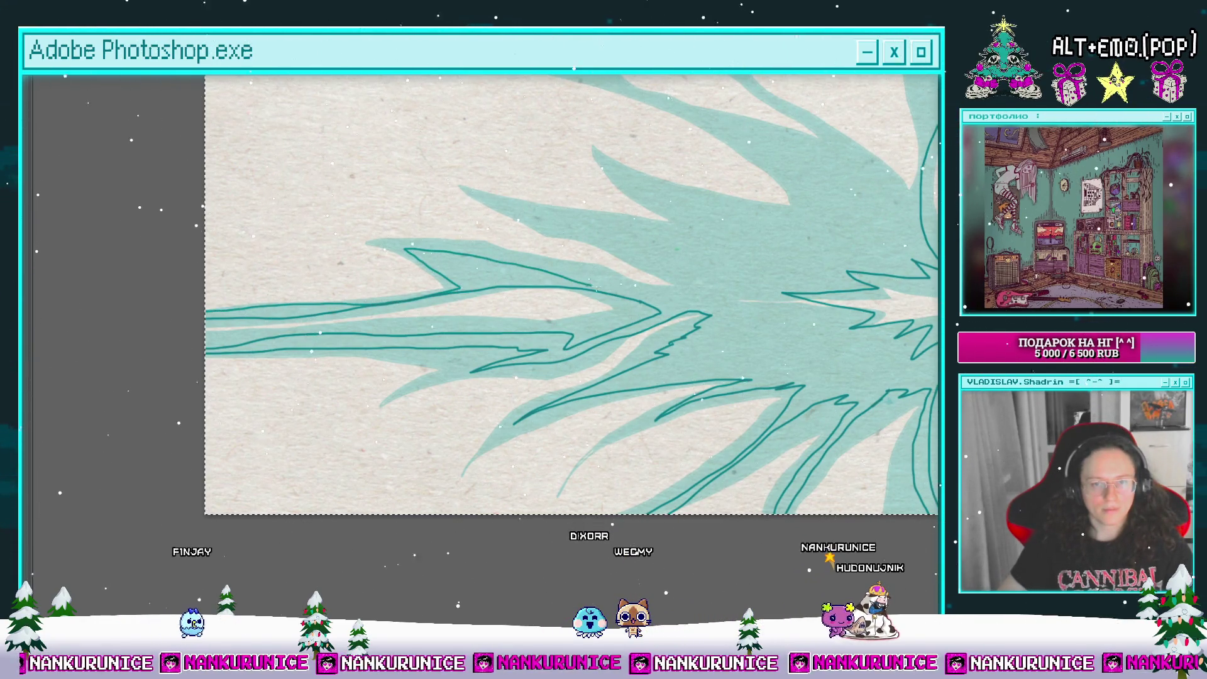
{"action": "left_click_drag", "start_coordinate": [668, 289], "coordinate": [560, 349]}
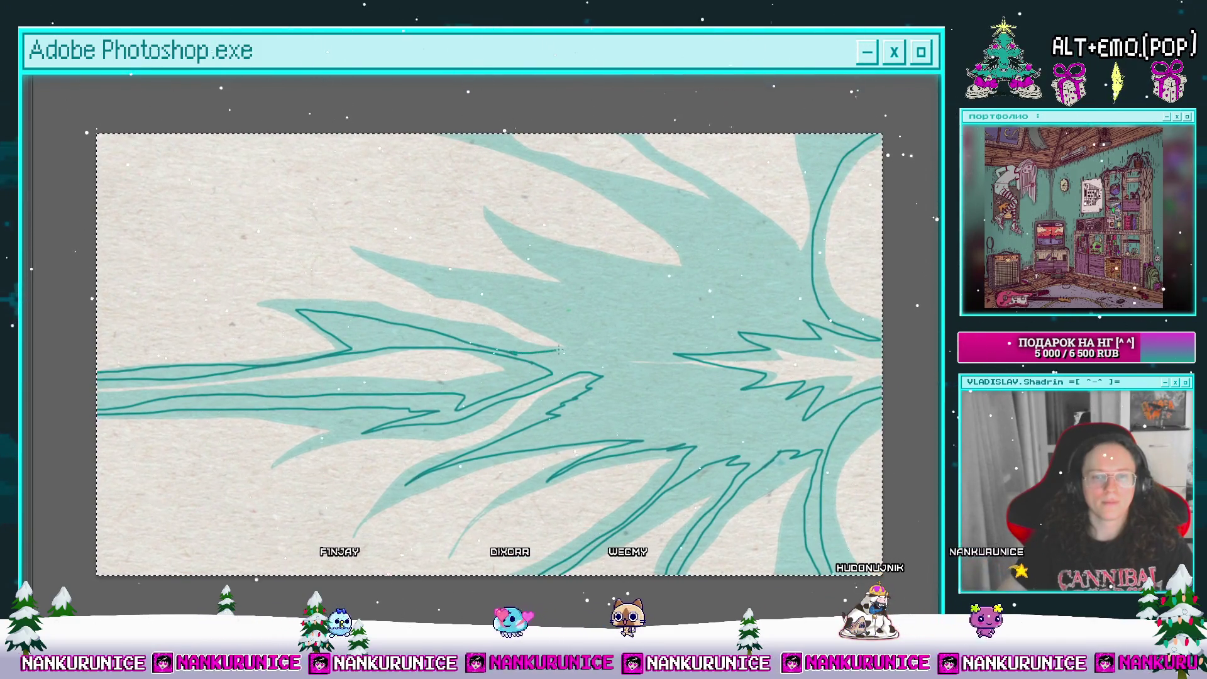
{"action": "mouse_move", "coordinate": [420, 272]}
{"action": "left_mouse_down"}
{"action": "mouse_move", "coordinate": [589, 291]}
{"action": "mouse_move", "coordinate": [555, 266]}
{"action": "left_mouse_up"}
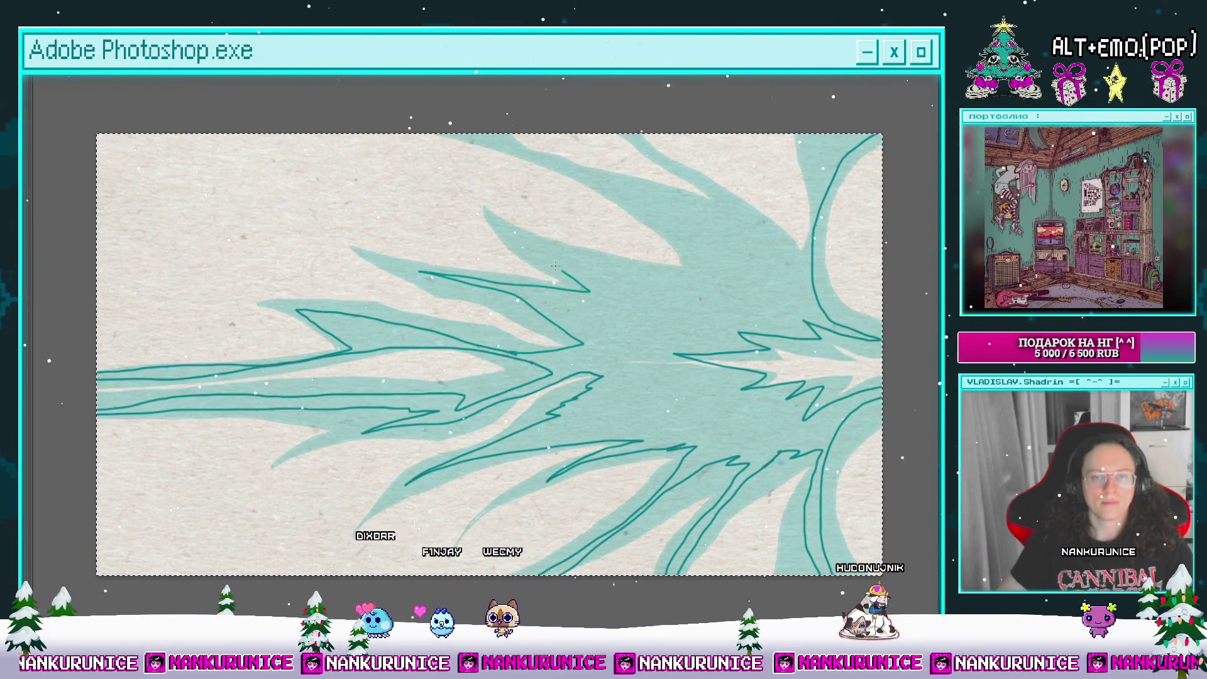
{"action": "left_click_drag", "start_coordinate": [642, 279], "coordinate": [682, 286]}
{"action": "left_click_drag", "start_coordinate": [682, 286], "coordinate": [611, 335]}
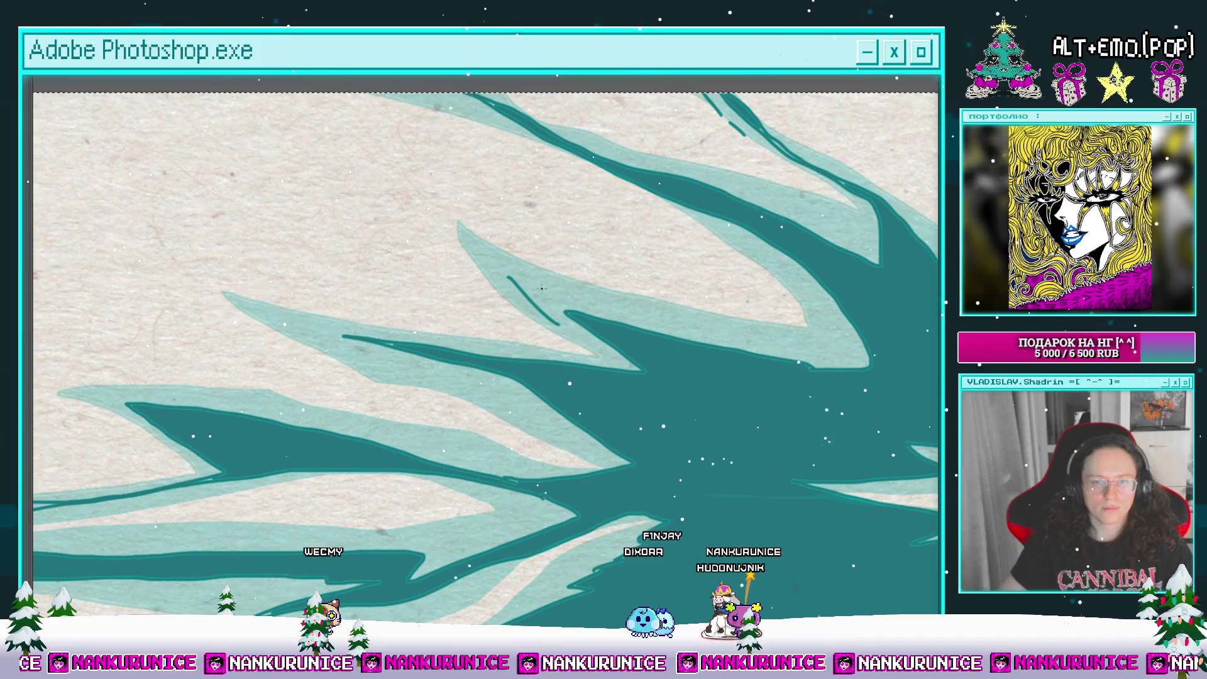
Step: Add short teal detail strokes and a dash above the dark shape
{"action": "left_click_drag", "start_coordinate": [545, 286], "coordinate": [563, 306]}
{"action": "left_click_drag", "start_coordinate": [557, 302], "coordinate": [735, 241]}
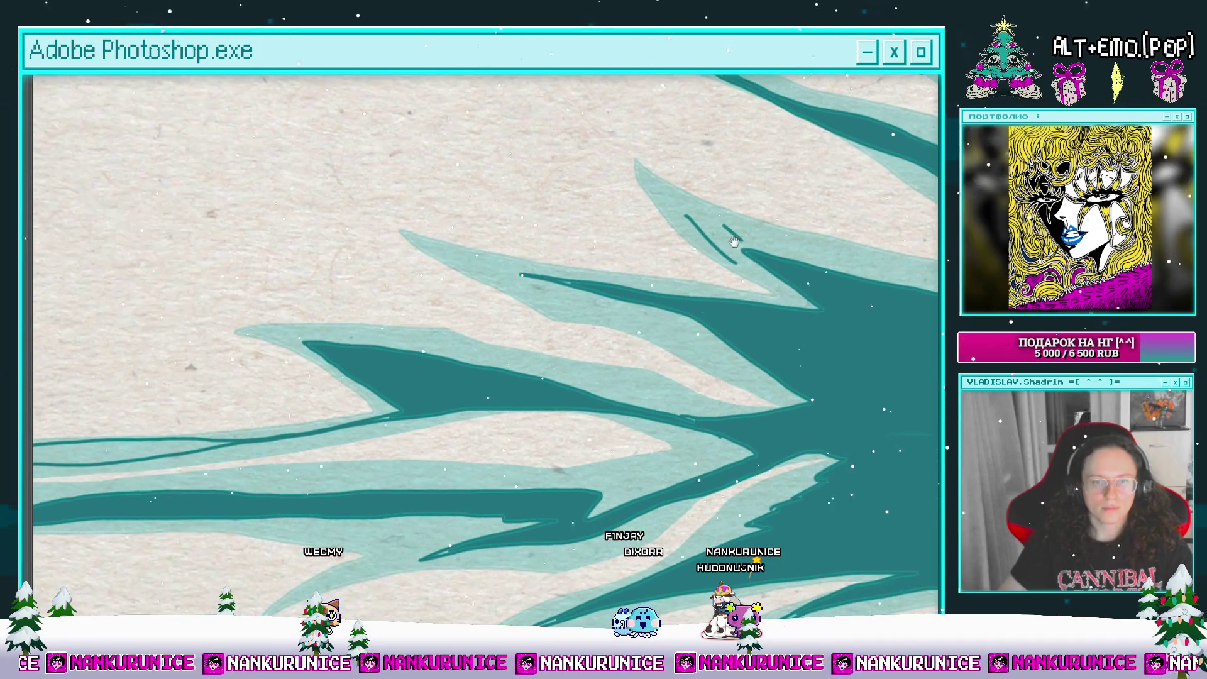
{"action": "mouse_move", "coordinate": [575, 325]}
{"action": "left_mouse_down"}
{"action": "mouse_move", "coordinate": [586, 277]}
{"action": "mouse_move", "coordinate": [641, 284]}
{"action": "left_mouse_up"}
{"action": "left_click_drag", "start_coordinate": [556, 293], "coordinate": [637, 278]}
Step: Pan across the artwork to inspect its right side, lower-left and top-right areas
{"action": "mouse_move", "coordinate": [472, 375]}
{"action": "left_mouse_down"}
{"action": "mouse_move", "coordinate": [434, 337]}
{"action": "mouse_move", "coordinate": [465, 300]}
{"action": "left_mouse_up"}
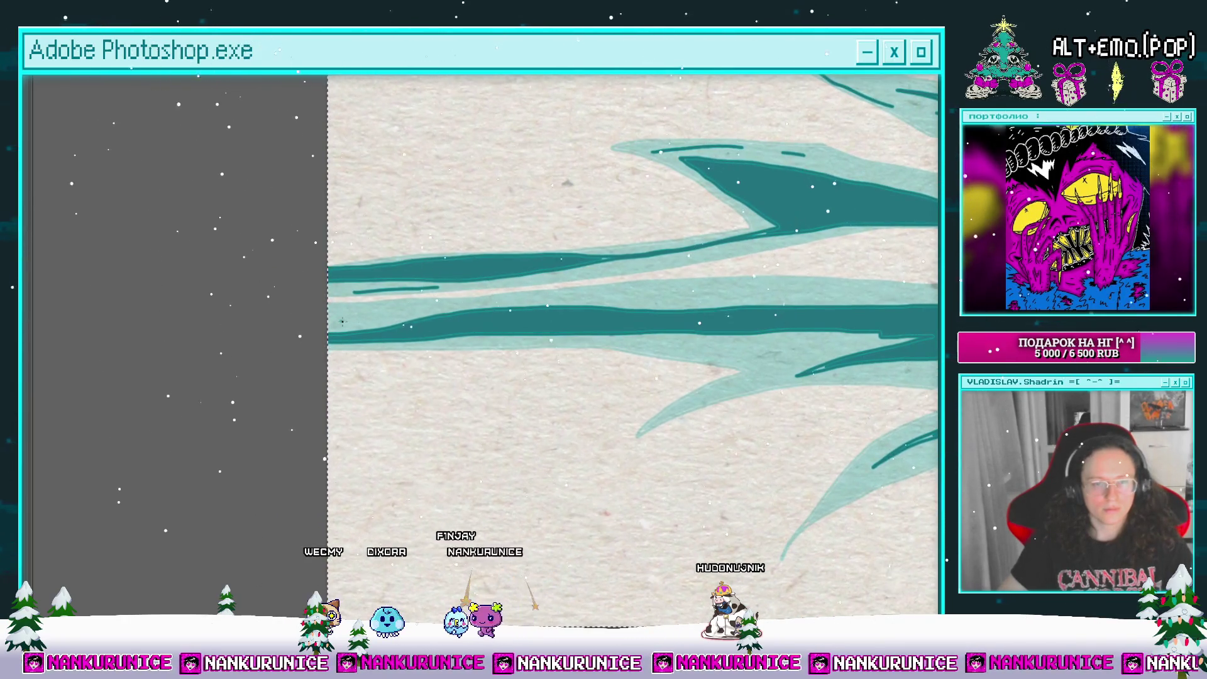
{"action": "scroll", "coordinate": [524, 295], "scroll_direction": "right", "scroll_amount": 5}
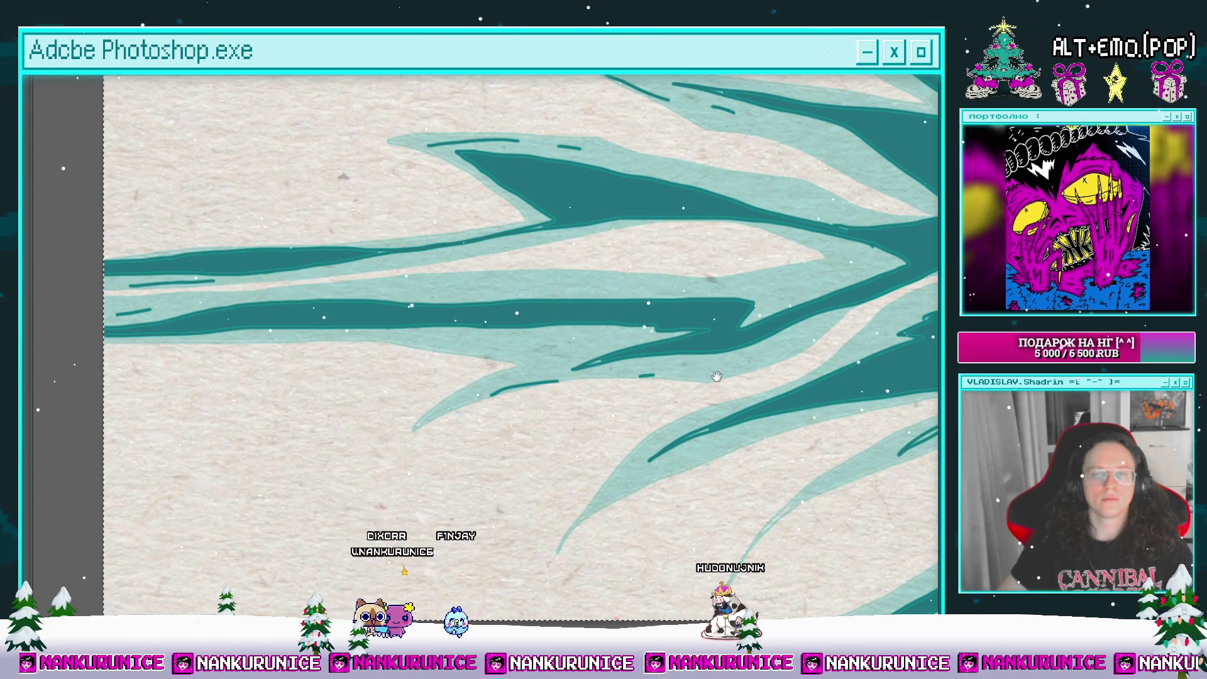
{"action": "left_click_drag", "start_coordinate": [717, 376], "coordinate": [401, 273]}
{"action": "left_click_drag", "start_coordinate": [438, 340], "coordinate": [412, 328]}
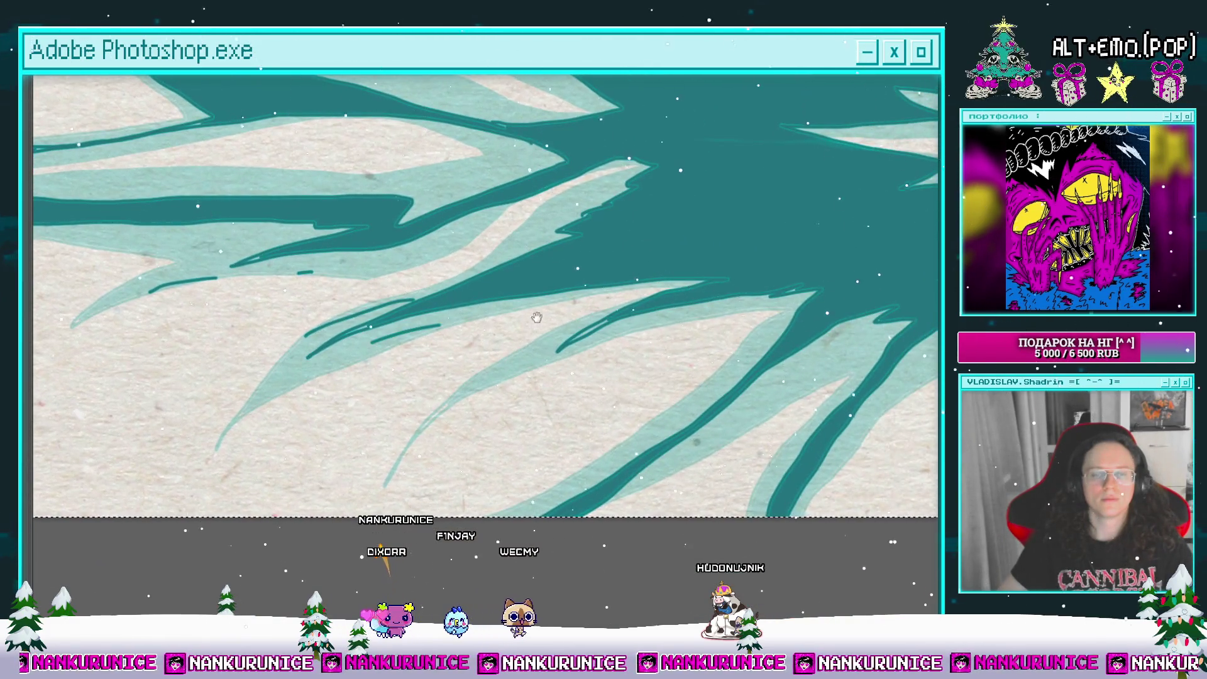
{"action": "left_click_drag", "start_coordinate": [536, 317], "coordinate": [474, 305]}
{"action": "left_click_drag", "start_coordinate": [550, 345], "coordinate": [437, 339]}
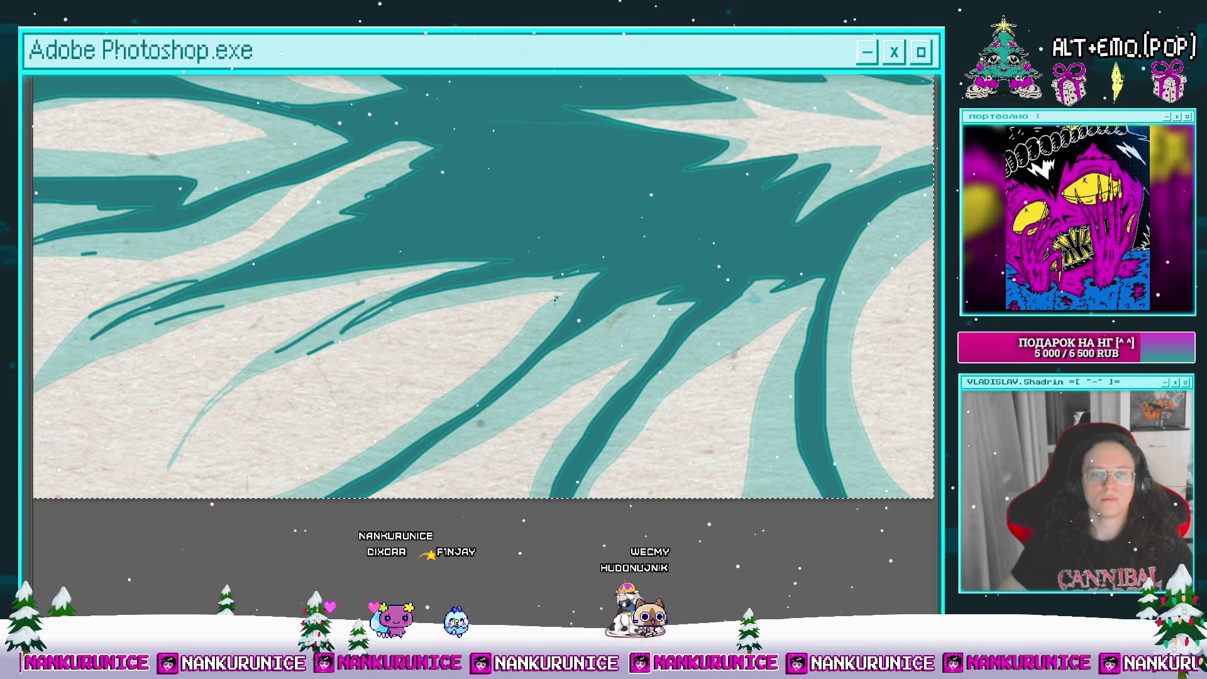
{"action": "left_click_drag", "start_coordinate": [555, 372], "coordinate": [550, 283]}
{"action": "mouse_move", "coordinate": [440, 317]}
{"action": "left_mouse_down"}
{"action": "mouse_move", "coordinate": [472, 351]}
{"action": "mouse_move", "coordinate": [303, 410]}
{"action": "left_mouse_up"}
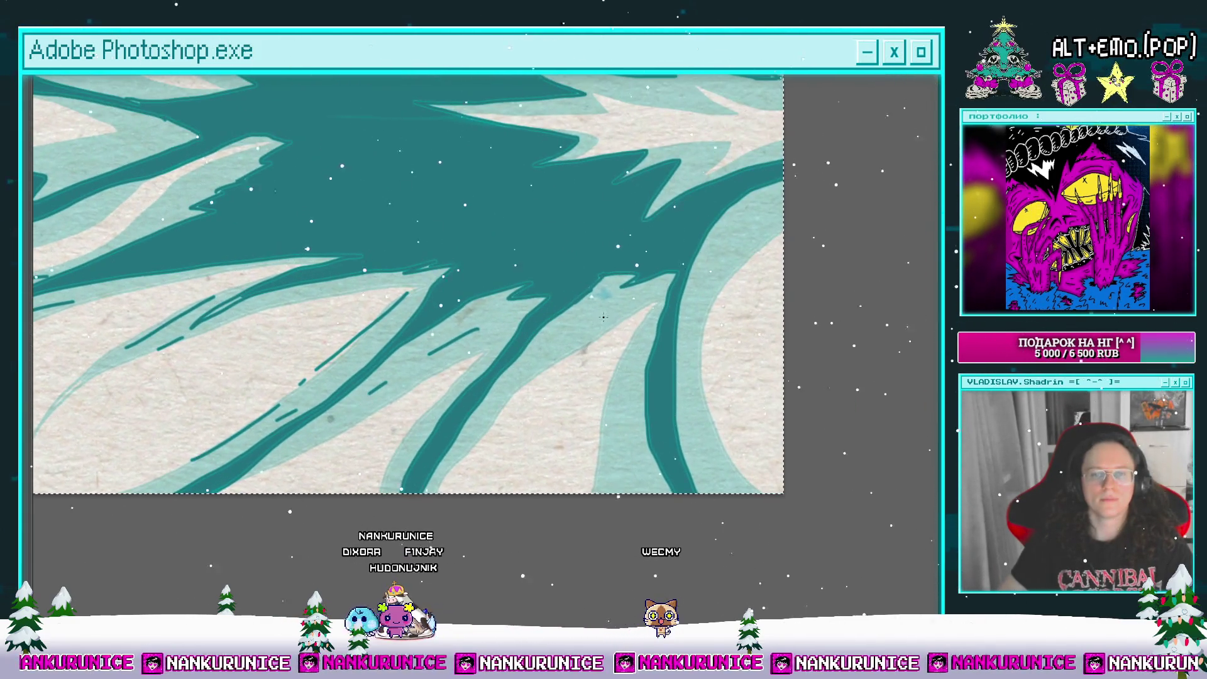
{"action": "left_click_drag", "start_coordinate": [530, 366], "coordinate": [485, 340]}
{"action": "left_click_drag", "start_coordinate": [590, 380], "coordinate": [487, 541]}
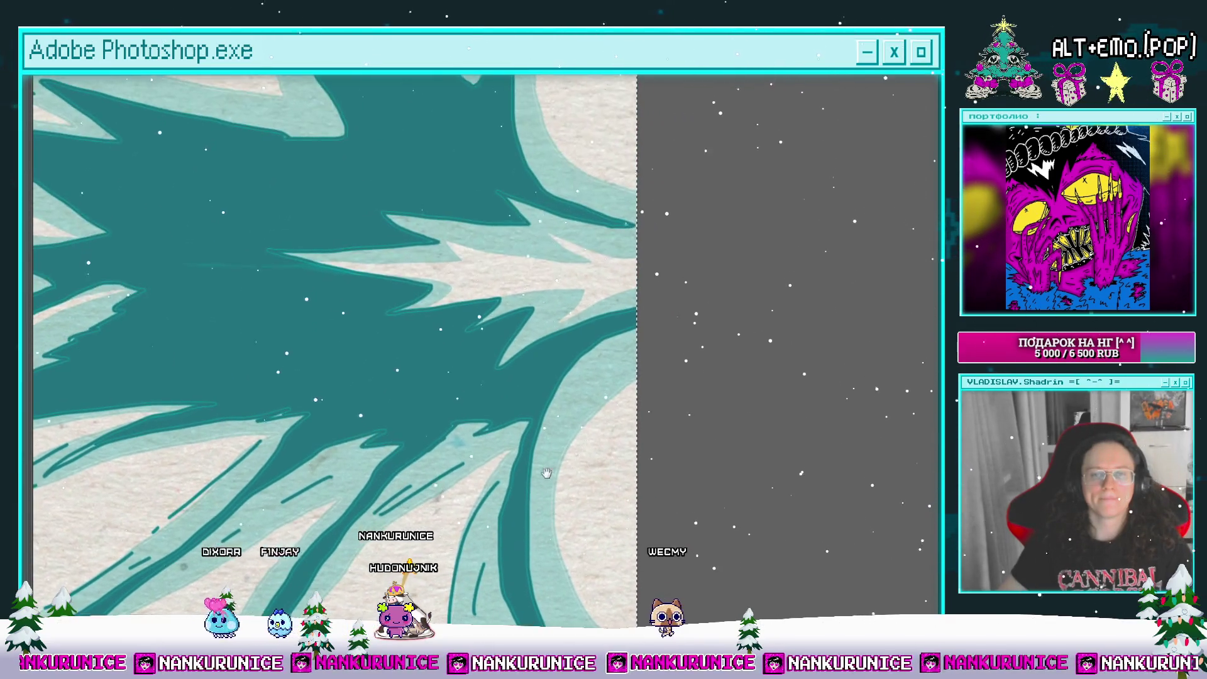
{"action": "left_click_drag", "start_coordinate": [595, 252], "coordinate": [541, 268]}
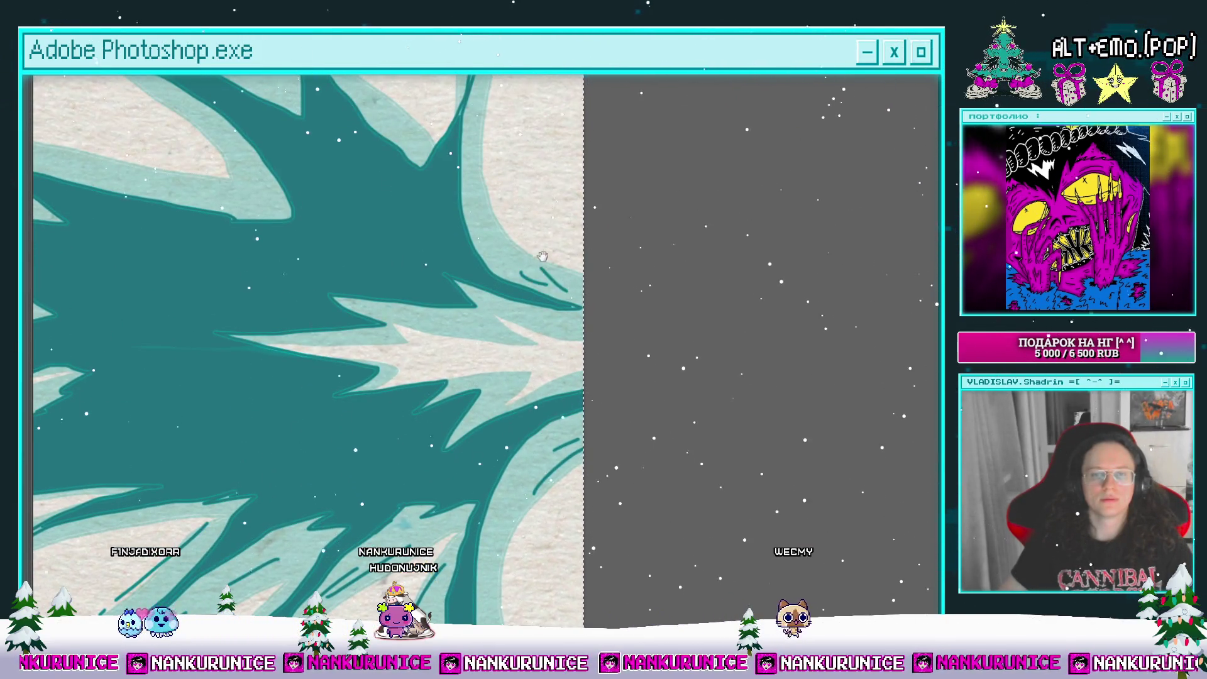
Step: Zoom out to see the whole frame and restore the panels and timeline
{"action": "scroll", "coordinate": [542, 256], "scroll_direction": "down", "scroll_amount": 2}
{"action": "left_click_drag", "start_coordinate": [391, 253], "coordinate": [461, 353]}
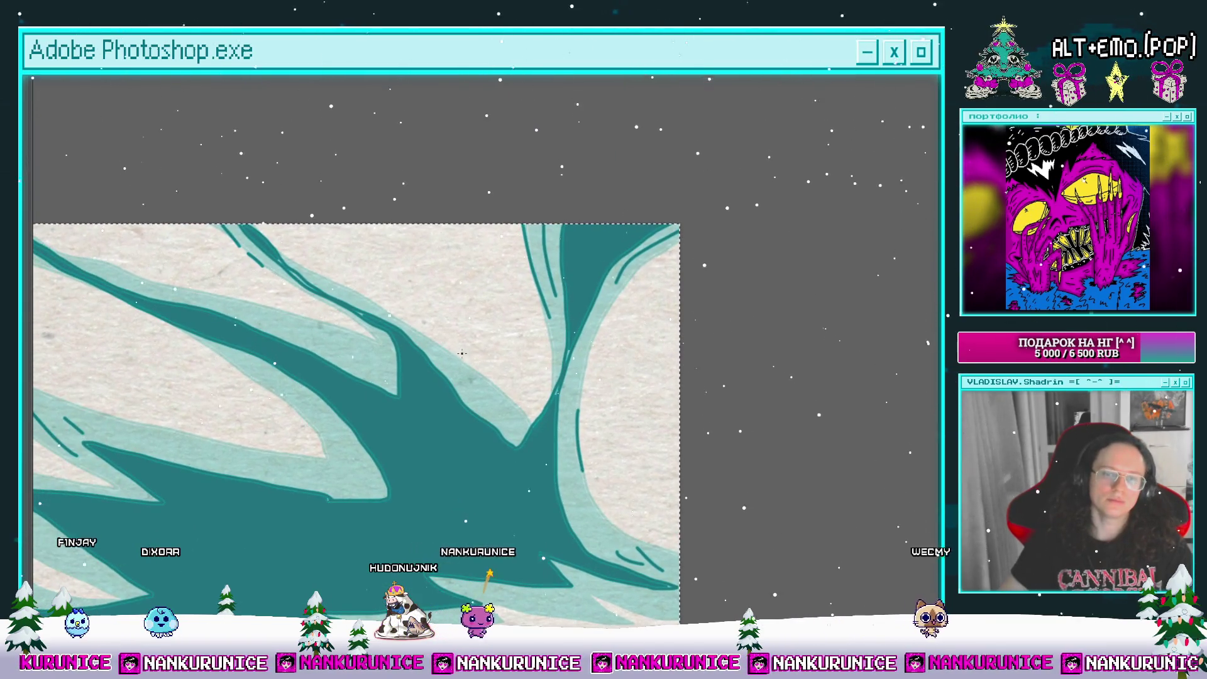
{"action": "scroll", "coordinate": [421, 291], "scroll_direction": "left", "scroll_amount": 3}
{"action": "scroll", "coordinate": [453, 323], "scroll_direction": "down", "scroll_amount": 3}
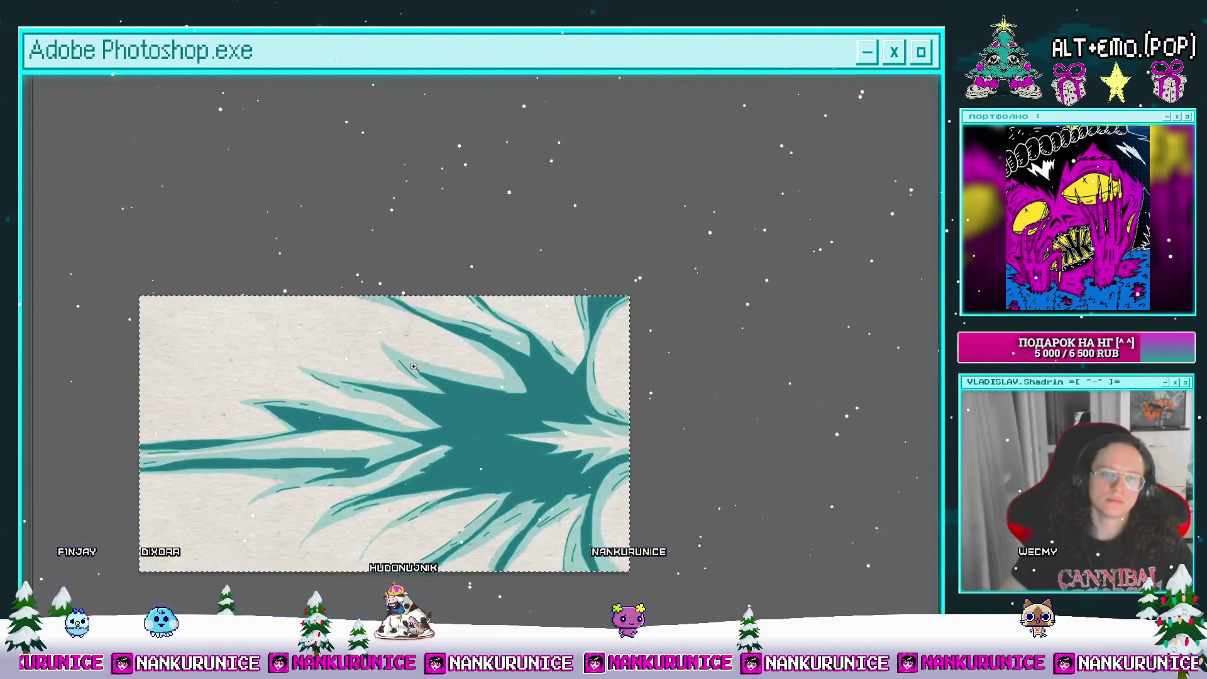
{"action": "key", "text": "Tab"}
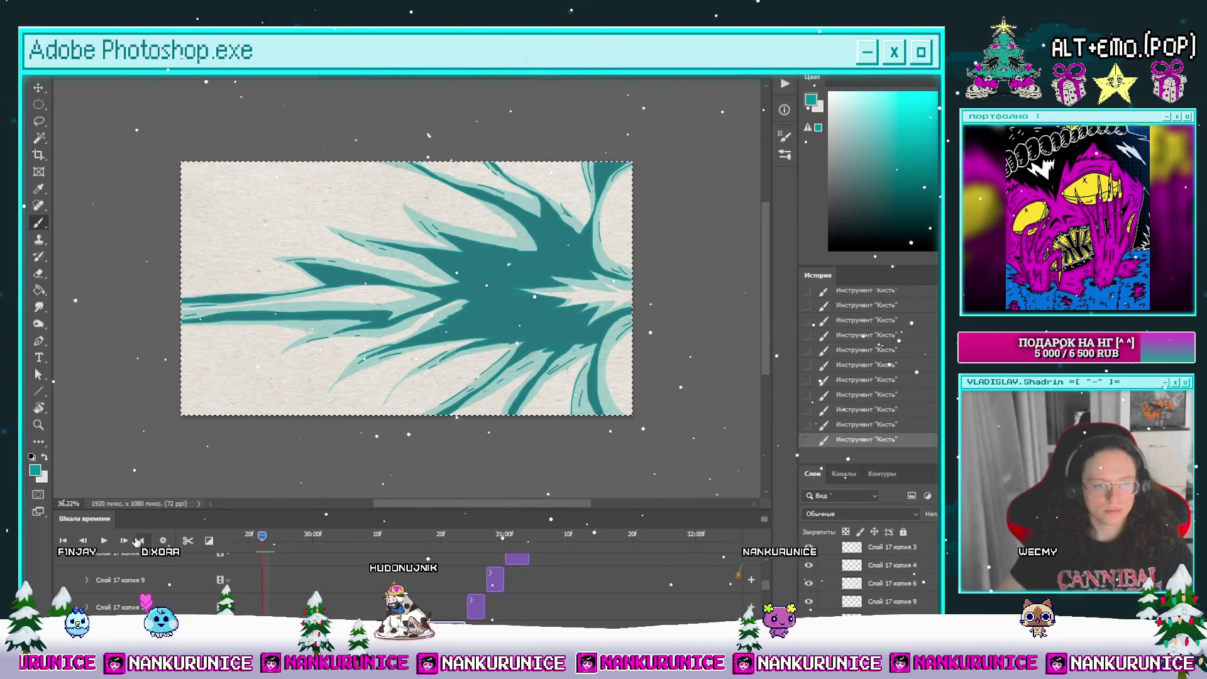
Step: Advance to the next frame and clear its teal strokes with Select All and Delete
{"action": "left_click", "coordinate": [124, 542]}
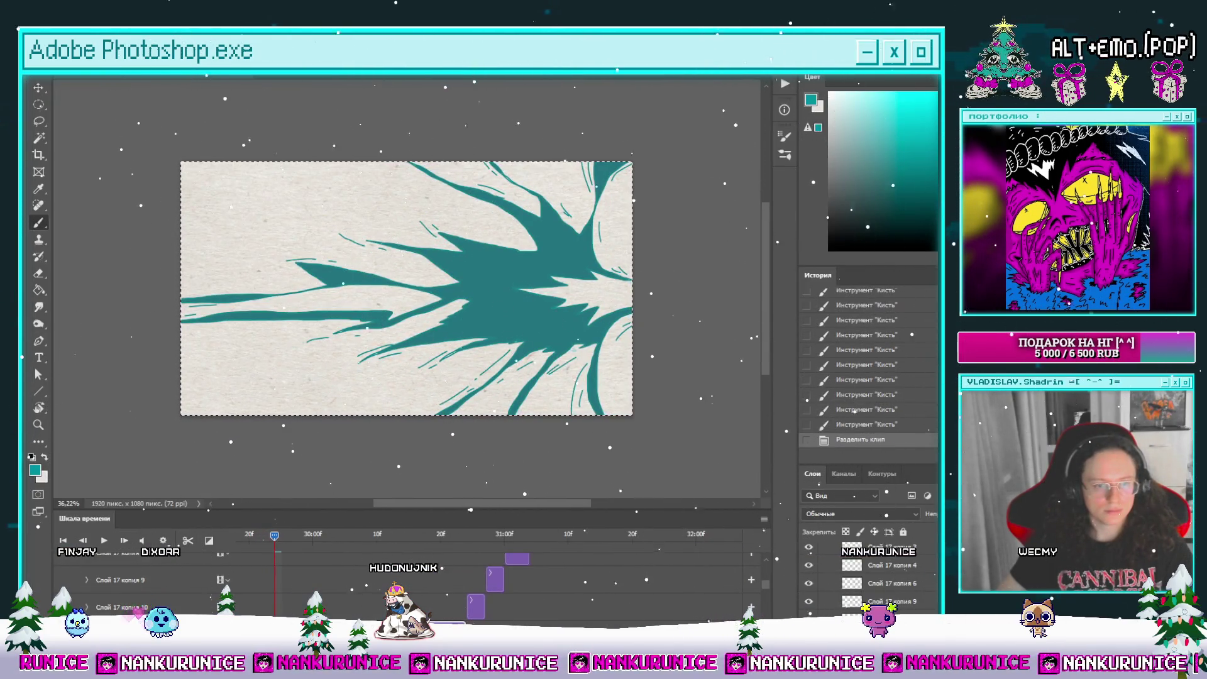
{"action": "key", "text": "ctrl+a"}
{"action": "key", "text": "Delete"}
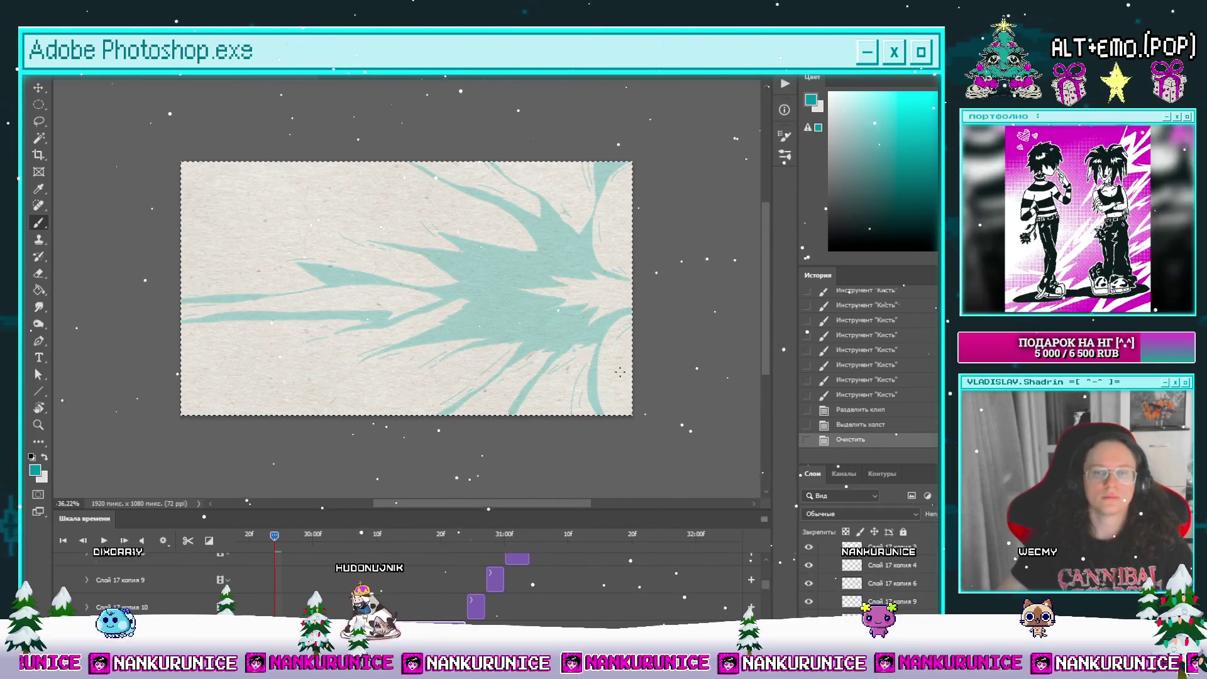
{"action": "scroll", "coordinate": [560, 264], "scroll_direction": "up", "scroll_amount": 2}
{"action": "key", "text": "Tab"}
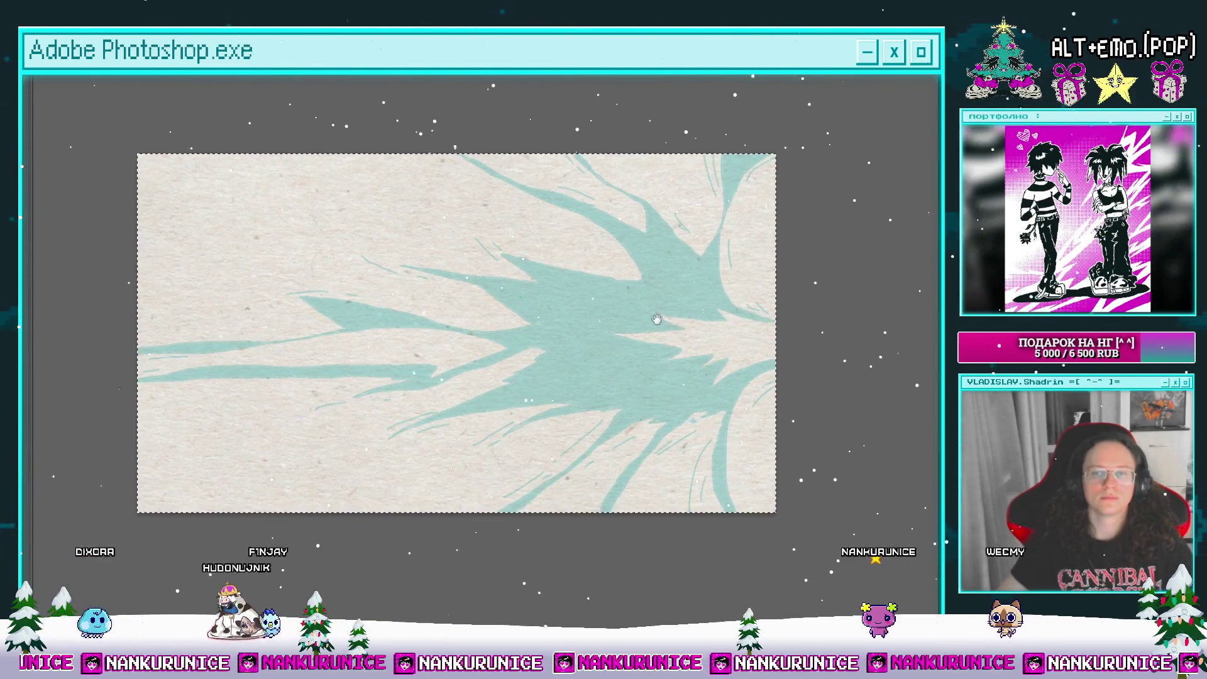
Step: Zoom into the frame's right side and undo a stray dark teal stroke
{"action": "left_click_drag", "start_coordinate": [657, 319], "coordinate": [666, 345]}
{"action": "scroll", "coordinate": [665, 346], "scroll_direction": "up", "scroll_amount": 2}
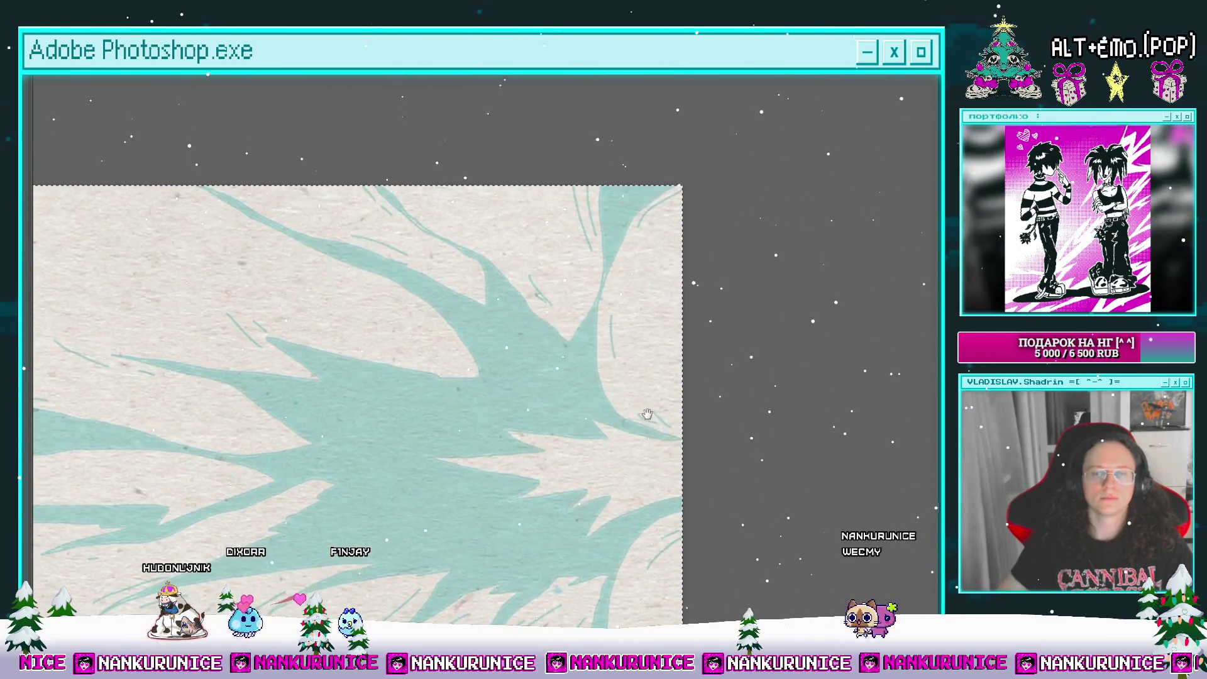
{"action": "scroll", "coordinate": [676, 449], "scroll_direction": "up", "scroll_amount": 1}
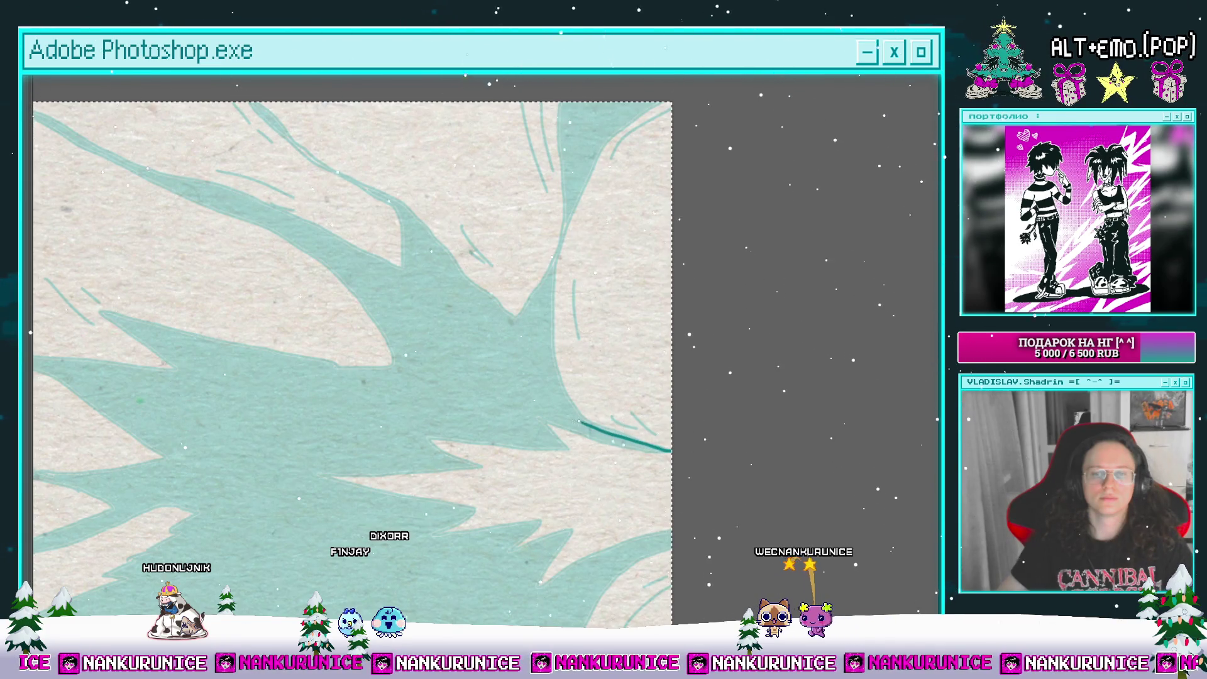
{"action": "key", "text": "ctrl+z"}
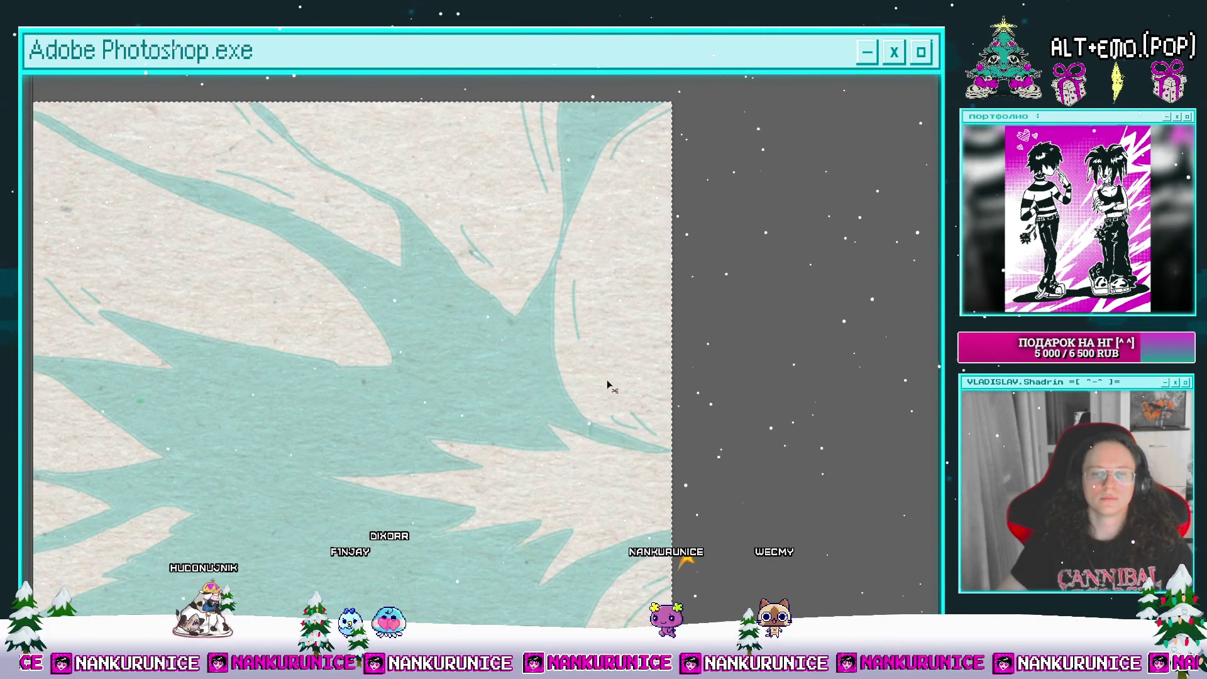
{"action": "scroll", "coordinate": [610, 375], "scroll_direction": "down", "scroll_amount": 2}
Step: Bring the timeline back and move to the frame holding thin teal sketch lines
{"action": "key", "text": "Tab"}
{"action": "scroll", "coordinate": [560, 353], "scroll_direction": "up", "scroll_amount": 2}
{"action": "left_click", "coordinate": [460, 535]}
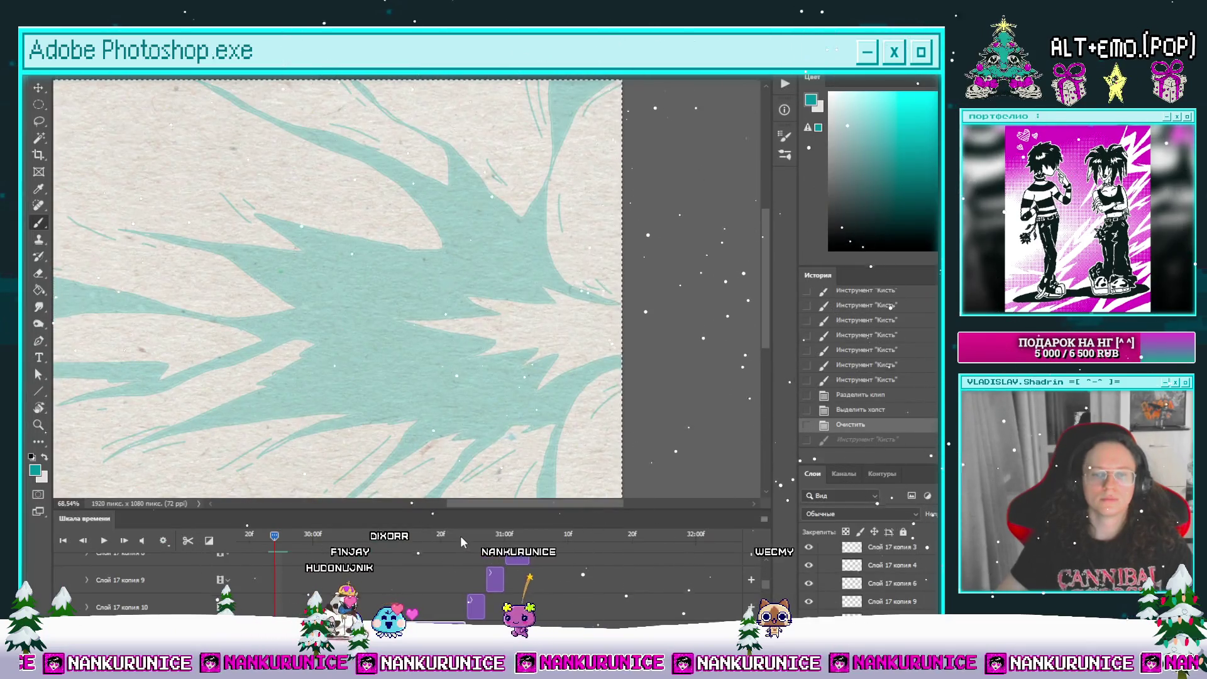
{"action": "left_click", "coordinate": [85, 540]}
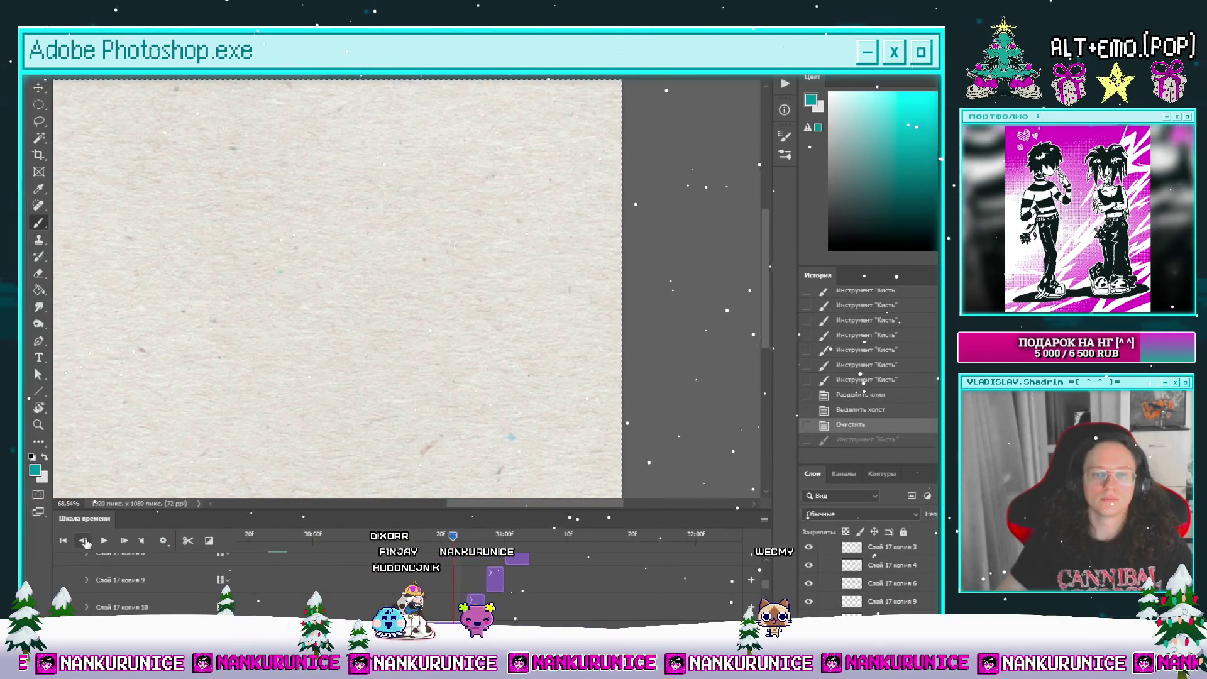
{"action": "left_click", "coordinate": [126, 541]}
Step: Switch to full-screen and sketch a new dark teal stroke beside the top curve
{"action": "key", "text": "f"}
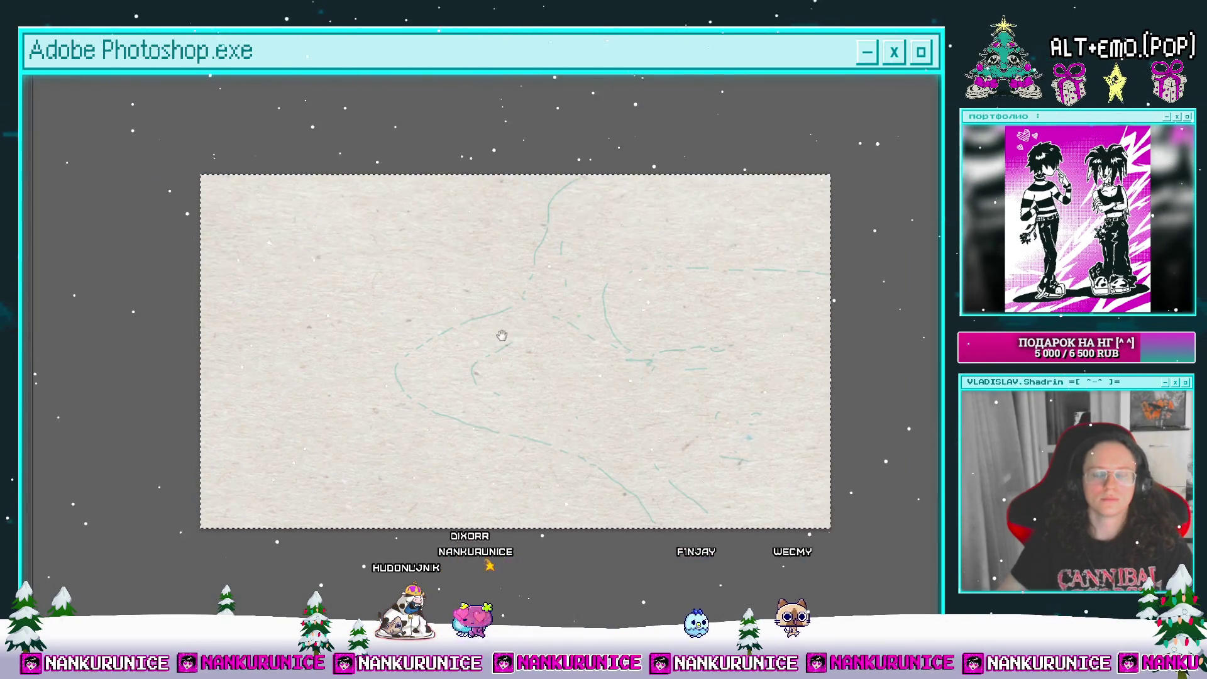
{"action": "scroll", "coordinate": [520, 318], "scroll_direction": "up", "scroll_amount": 2}
{"action": "scroll", "coordinate": [535, 306], "scroll_direction": "up", "scroll_amount": 2}
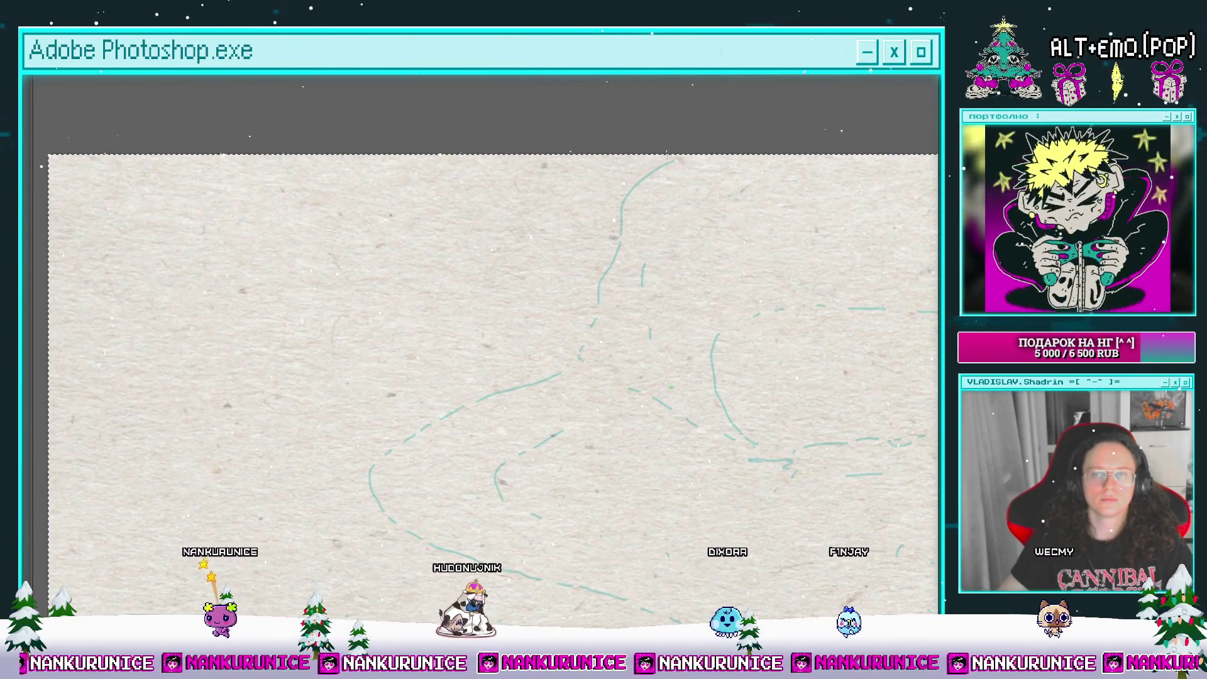
{"action": "mouse_move", "coordinate": [667, 158]}
{"action": "left_mouse_down"}
{"action": "mouse_move", "coordinate": [619, 192]}
{"action": "mouse_move", "coordinate": [554, 352]}
{"action": "mouse_move", "coordinate": [352, 450]}
{"action": "mouse_move", "coordinate": [372, 343]}
{"action": "left_mouse_up"}
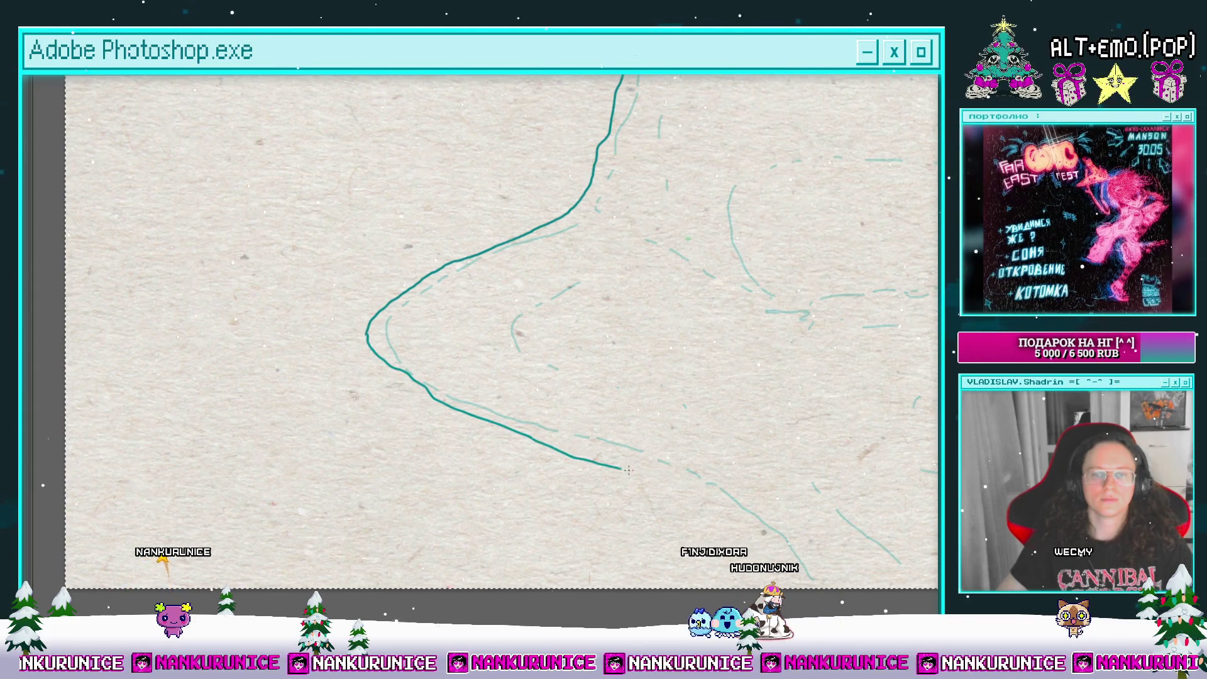
Step: Erase short pieces of the teal stroke to break it into dashed fragments
{"action": "scroll", "coordinate": [485, 333], "scroll_direction": "down", "scroll_amount": 1}
{"action": "left_click_drag", "start_coordinate": [707, 492], "coordinate": [684, 485]}
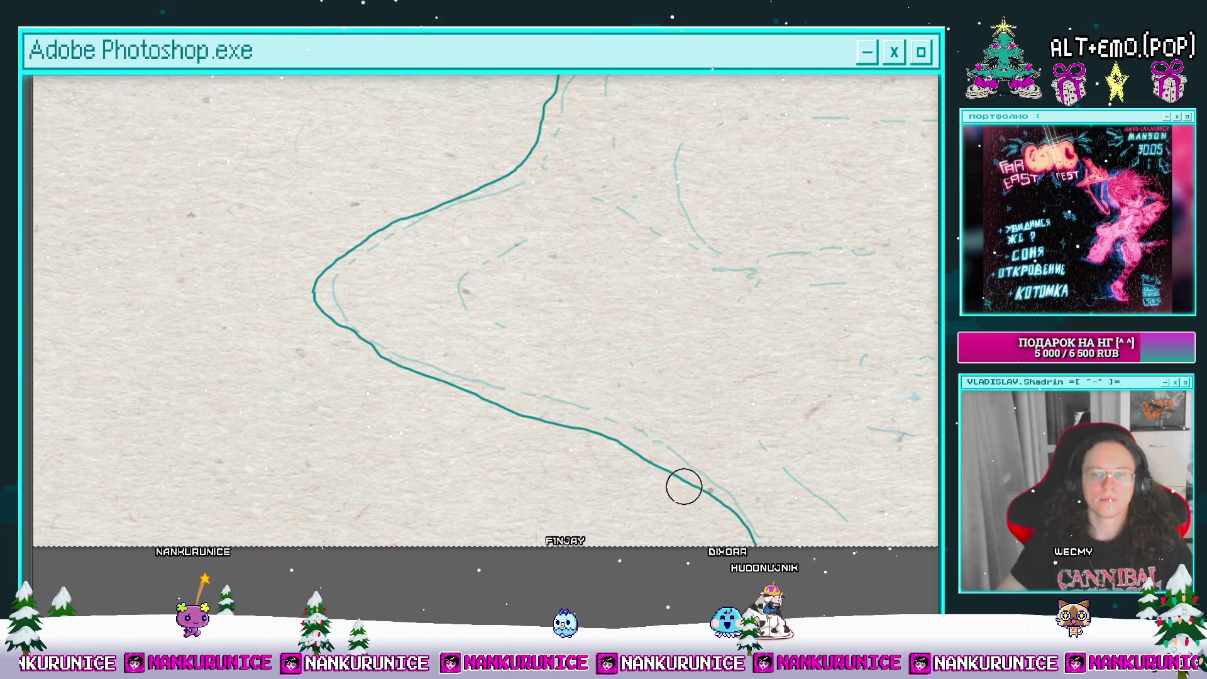
{"action": "left_click_drag", "start_coordinate": [619, 442], "coordinate": [588, 429]}
{"action": "scroll", "coordinate": [350, 412], "scroll_direction": "up", "scroll_amount": 3}
{"action": "mouse_move", "coordinate": [442, 343]}
{"action": "left_mouse_down"}
{"action": "mouse_move", "coordinate": [560, 223]}
{"action": "mouse_move", "coordinate": [606, 113]}
{"action": "left_mouse_up"}
Step: Zoom and pan to check the dashed outline's lower-left and the canvas bottom edge
{"action": "scroll", "coordinate": [622, 111], "scroll_direction": "up", "scroll_amount": 1}
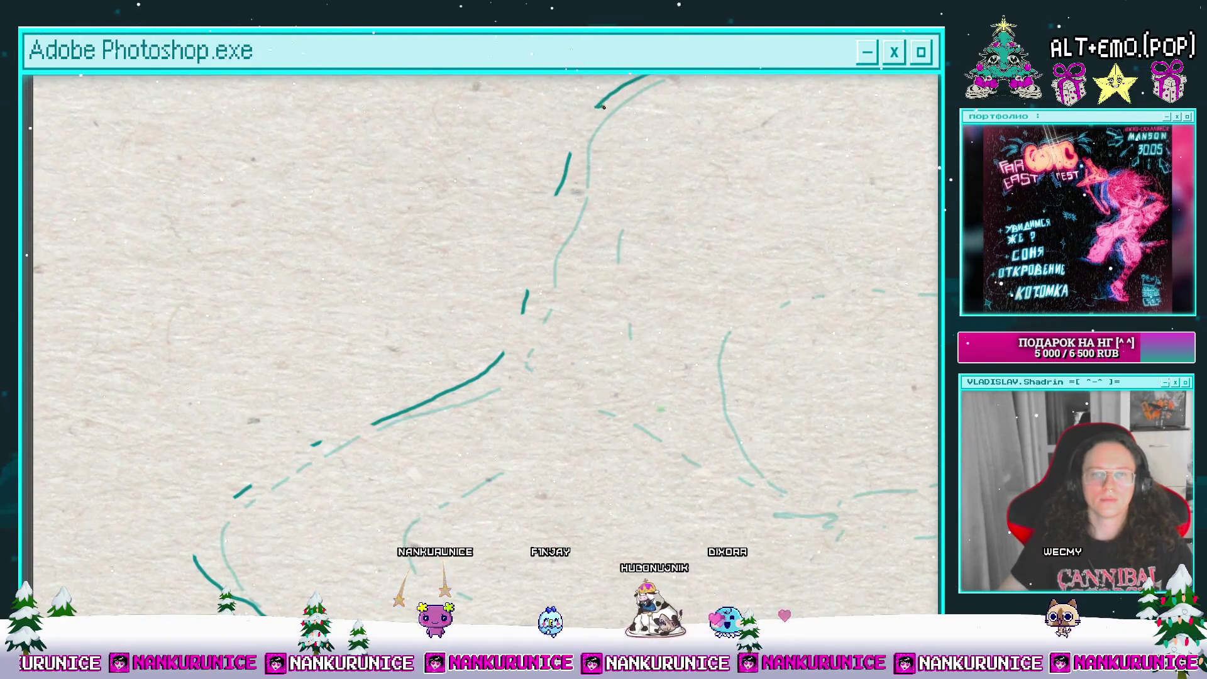
{"action": "scroll", "coordinate": [570, 149], "scroll_direction": "down", "scroll_amount": 1}
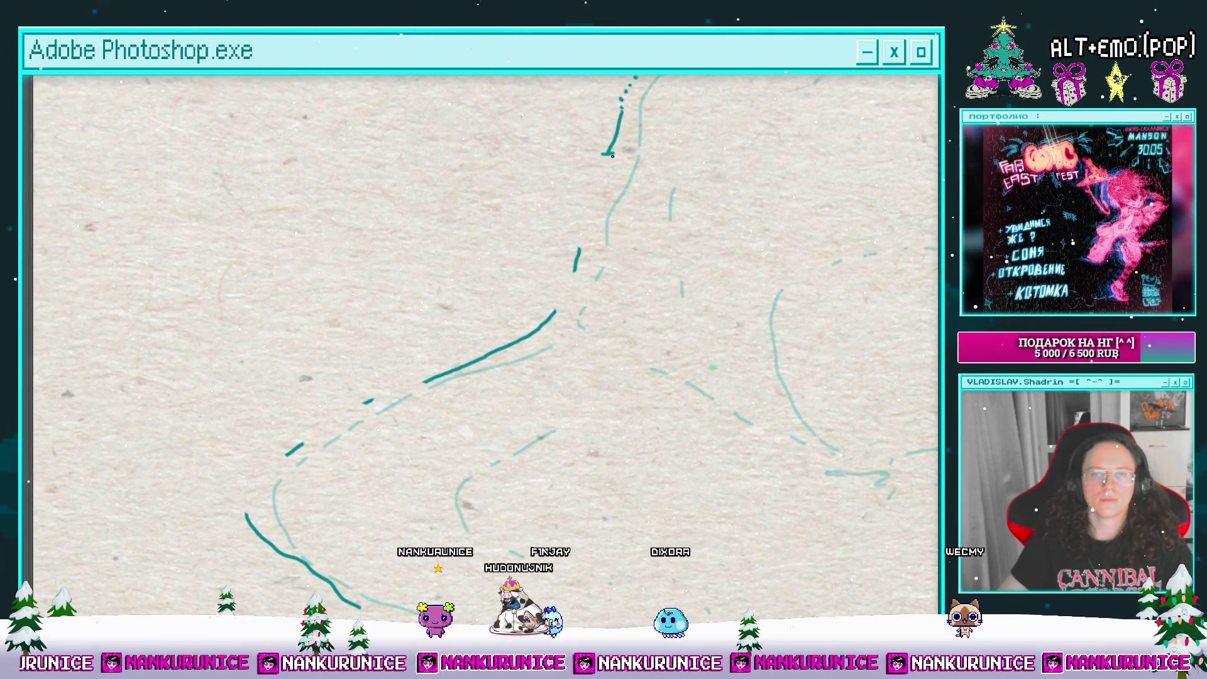
{"action": "scroll", "coordinate": [616, 209], "scroll_direction": "down", "scroll_amount": 1}
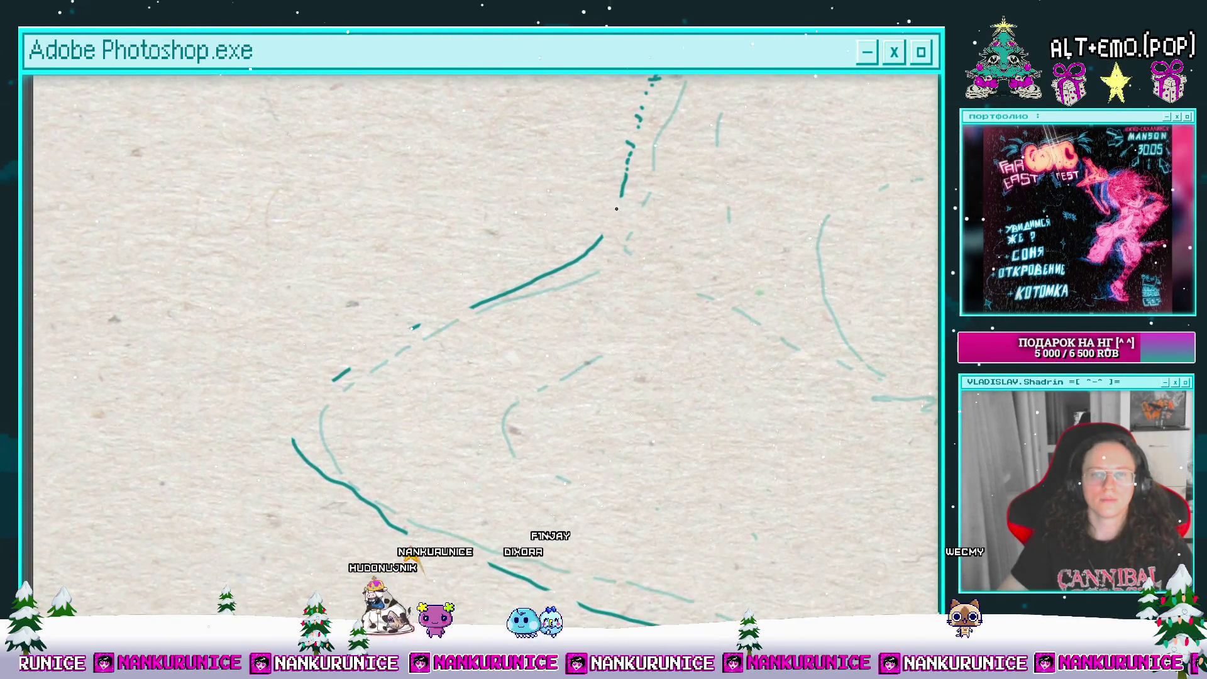
{"action": "left_click_drag", "start_coordinate": [470, 304], "coordinate": [530, 247]}
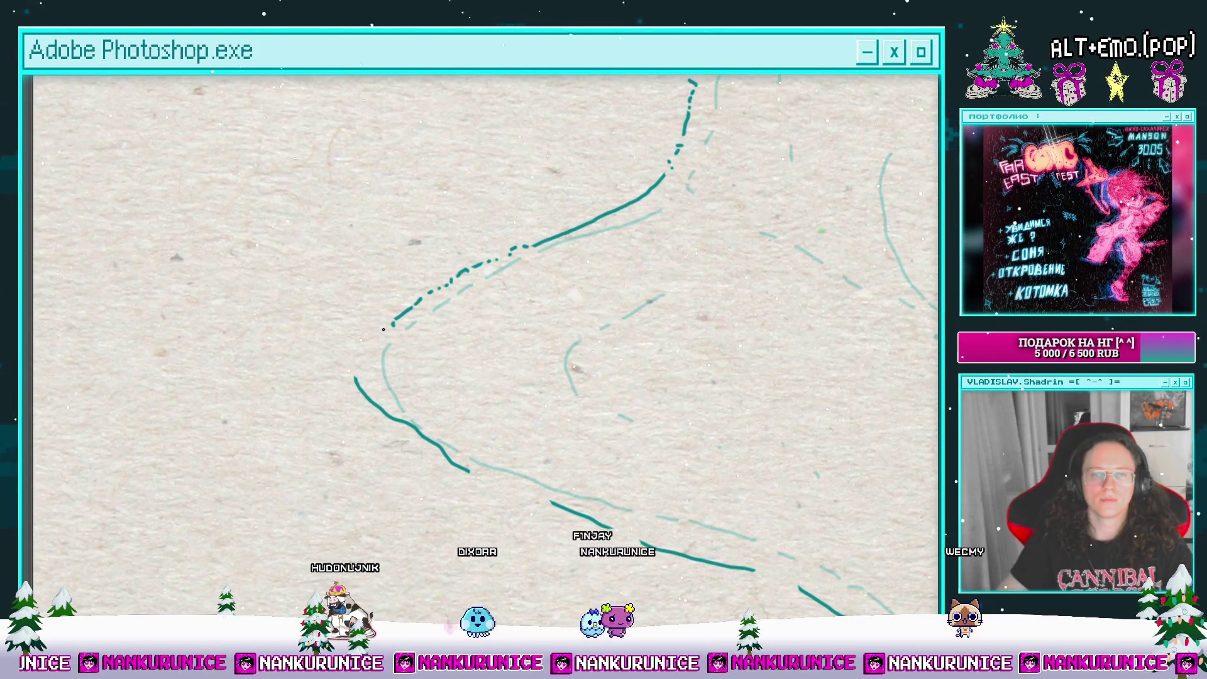
{"action": "scroll", "coordinate": [366, 363], "scroll_direction": "down", "scroll_amount": 2}
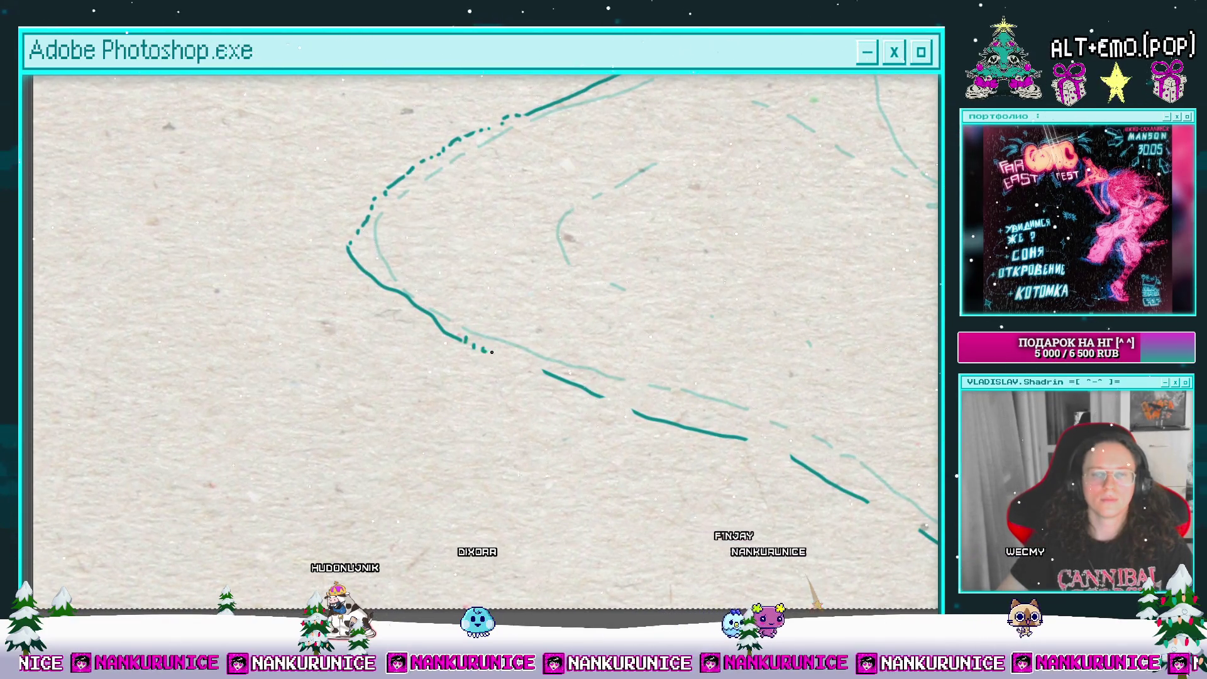
{"action": "left_click_drag", "start_coordinate": [536, 372], "coordinate": [473, 319]}
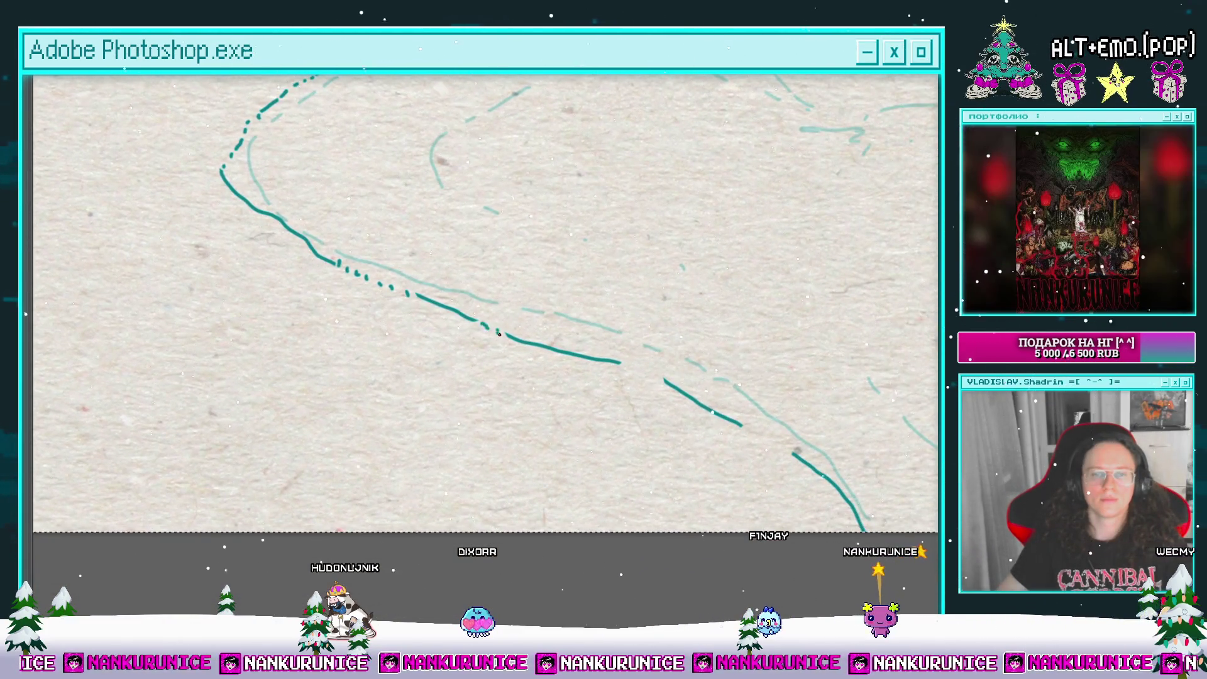
{"action": "scroll", "coordinate": [485, 325], "scroll_direction": "down", "scroll_amount": 1}
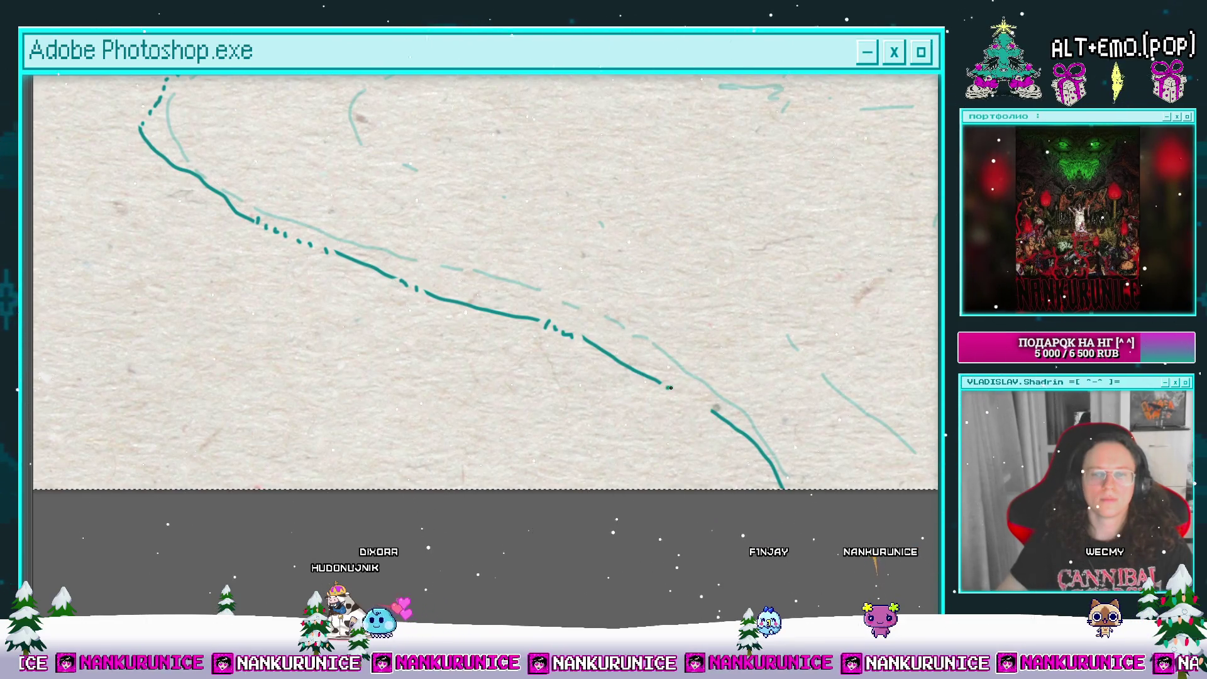
{"action": "scroll", "coordinate": [739, 339], "scroll_direction": "down", "scroll_amount": 4}
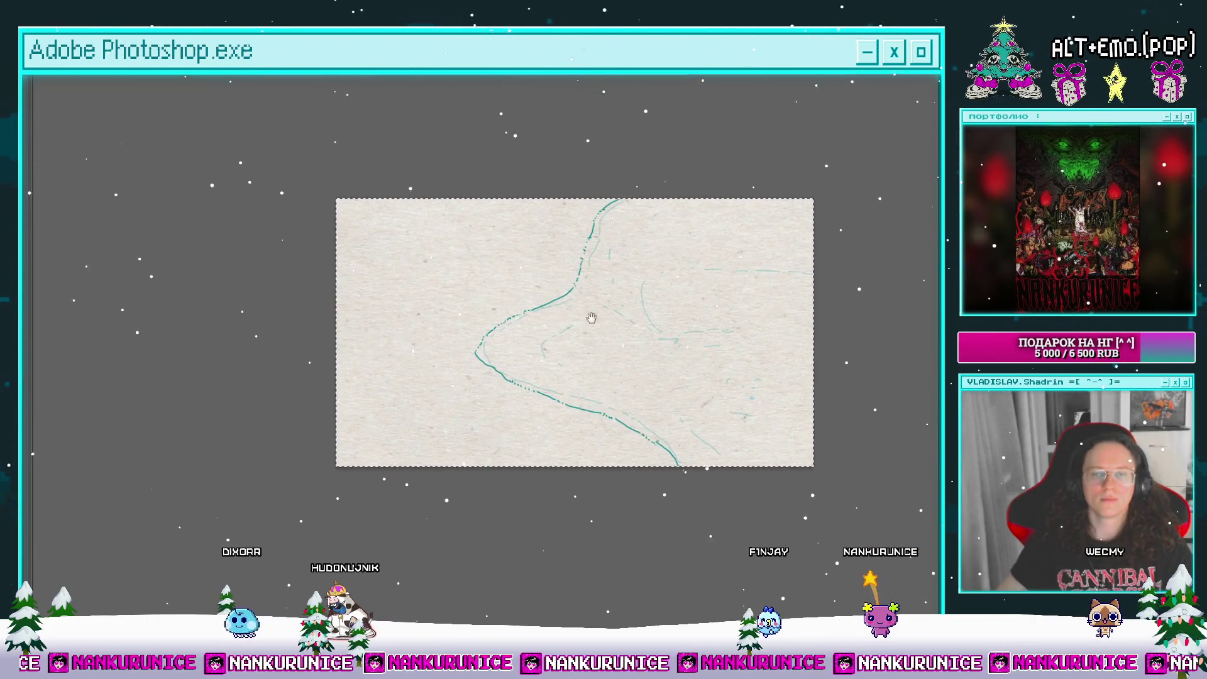
{"action": "scroll", "coordinate": [608, 248], "scroll_direction": "up", "scroll_amount": 1}
{"action": "scroll", "coordinate": [620, 201], "scroll_direction": "up", "scroll_amount": 2}
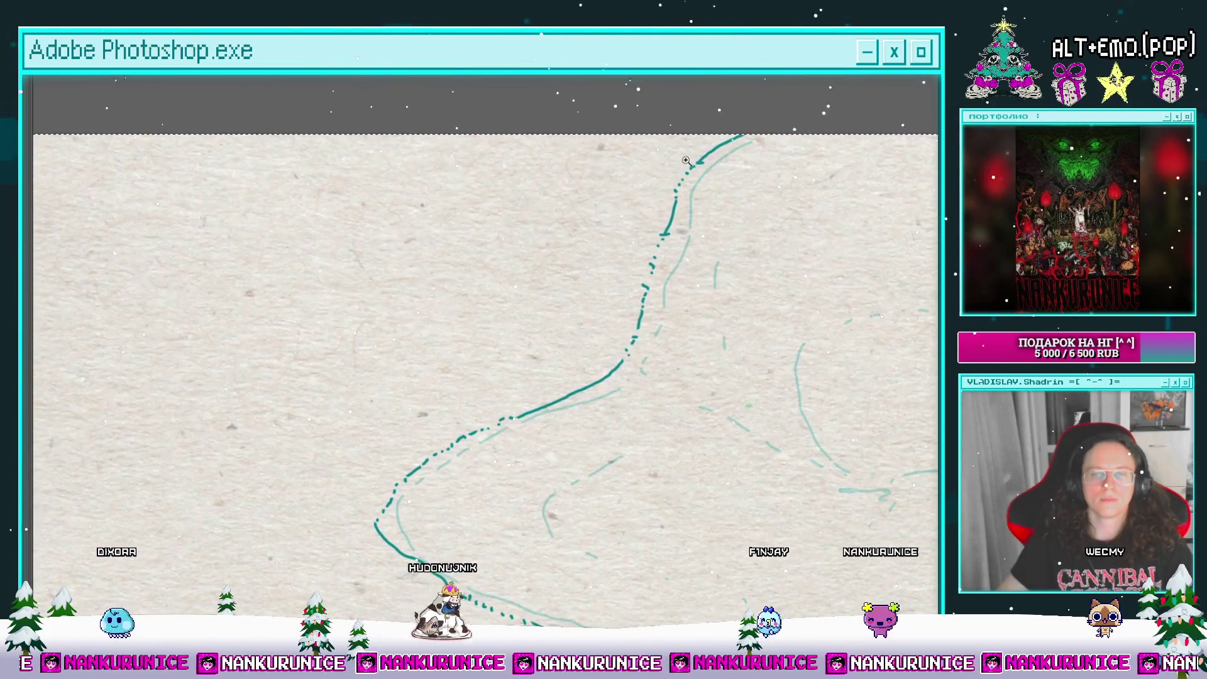
{"action": "scroll", "coordinate": [621, 200], "scroll_direction": "down", "scroll_amount": 1}
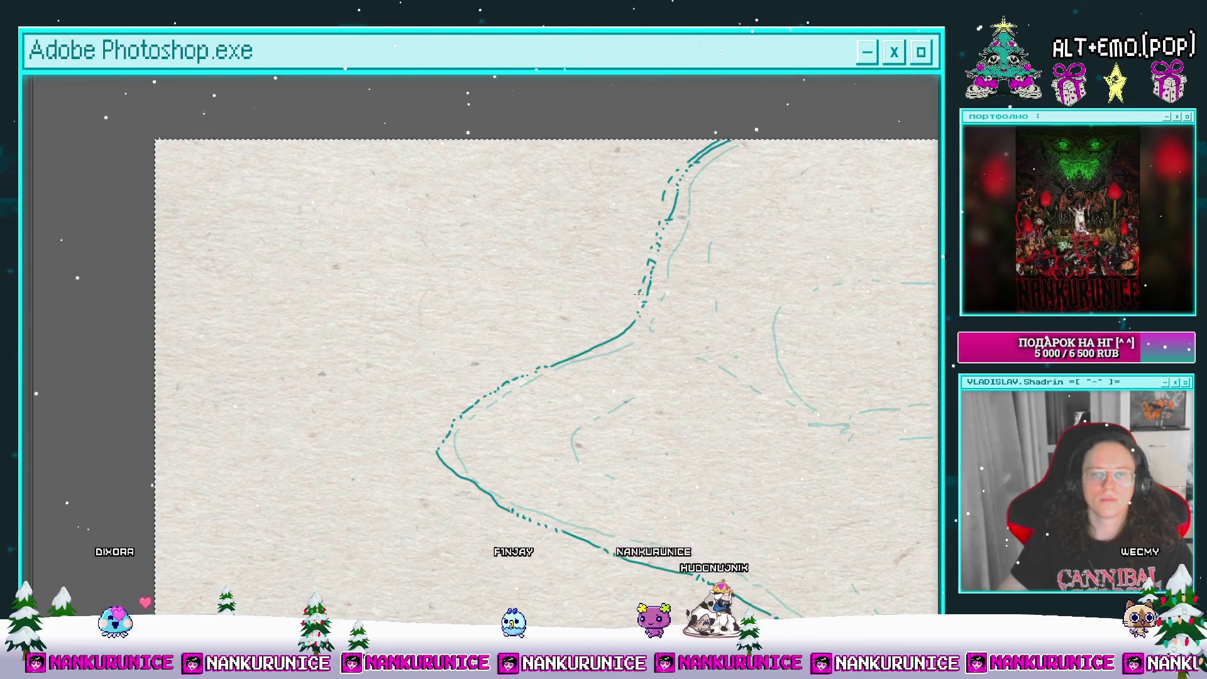
Step: Inspect the bottom of the outline, then restore the panels around the canvas
{"action": "left_click_drag", "start_coordinate": [562, 328], "coordinate": [584, 261]}
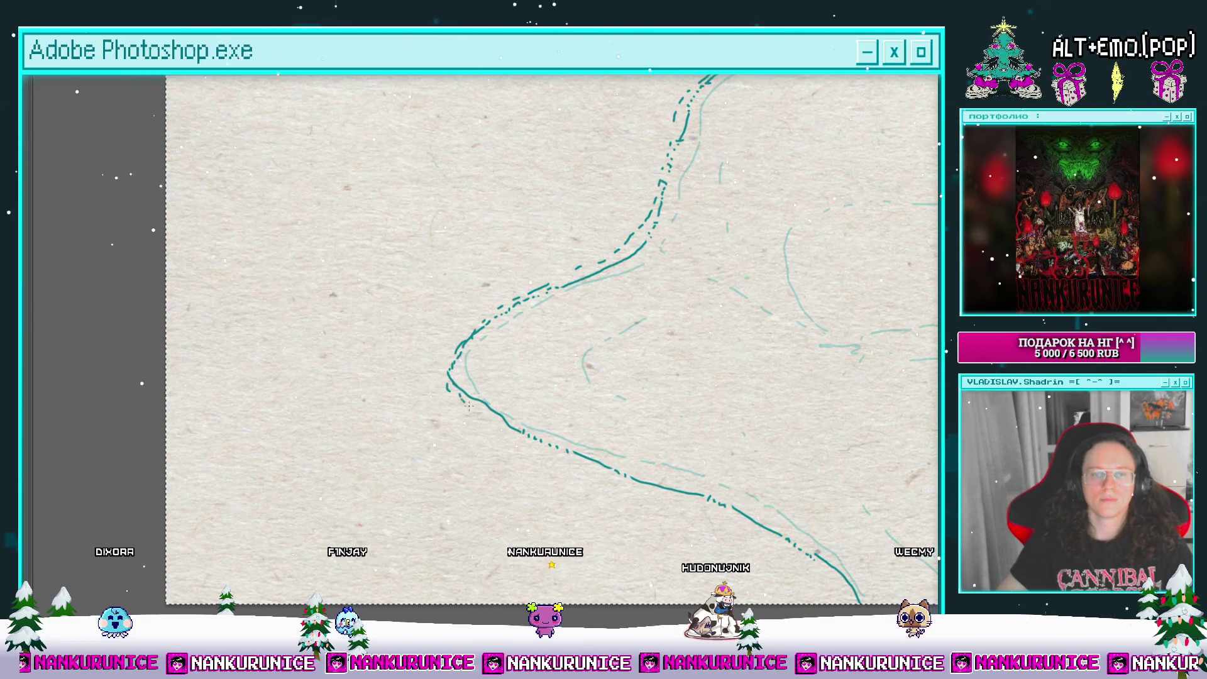
{"action": "left_click_drag", "start_coordinate": [468, 407], "coordinate": [454, 341]}
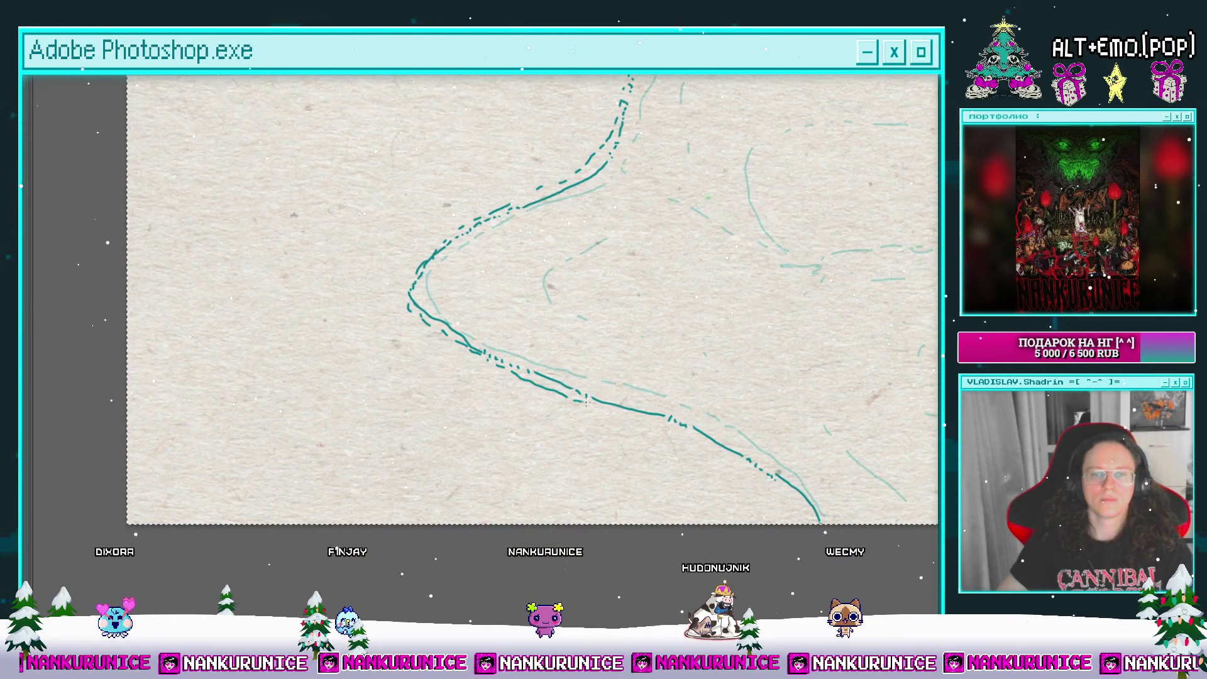
{"action": "left_click_drag", "start_coordinate": [632, 416], "coordinate": [550, 389]}
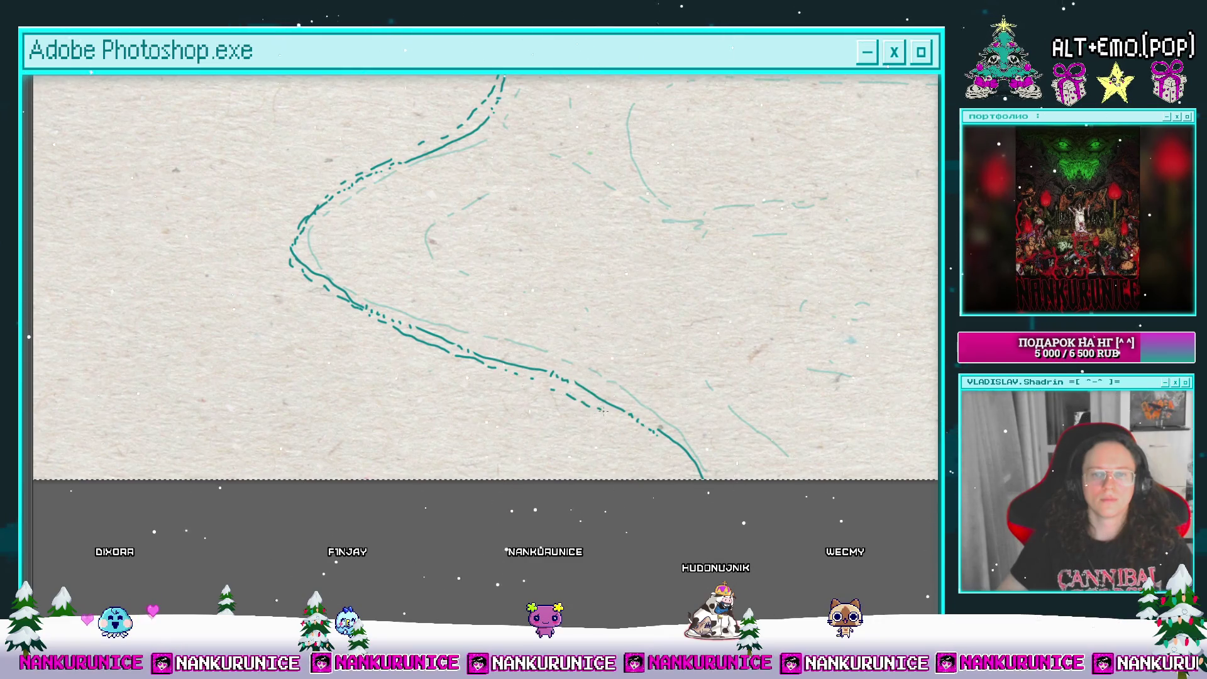
{"action": "scroll", "coordinate": [484, 277], "scroll_direction": "down", "scroll_amount": 5}
{"action": "key", "text": "Tab"}
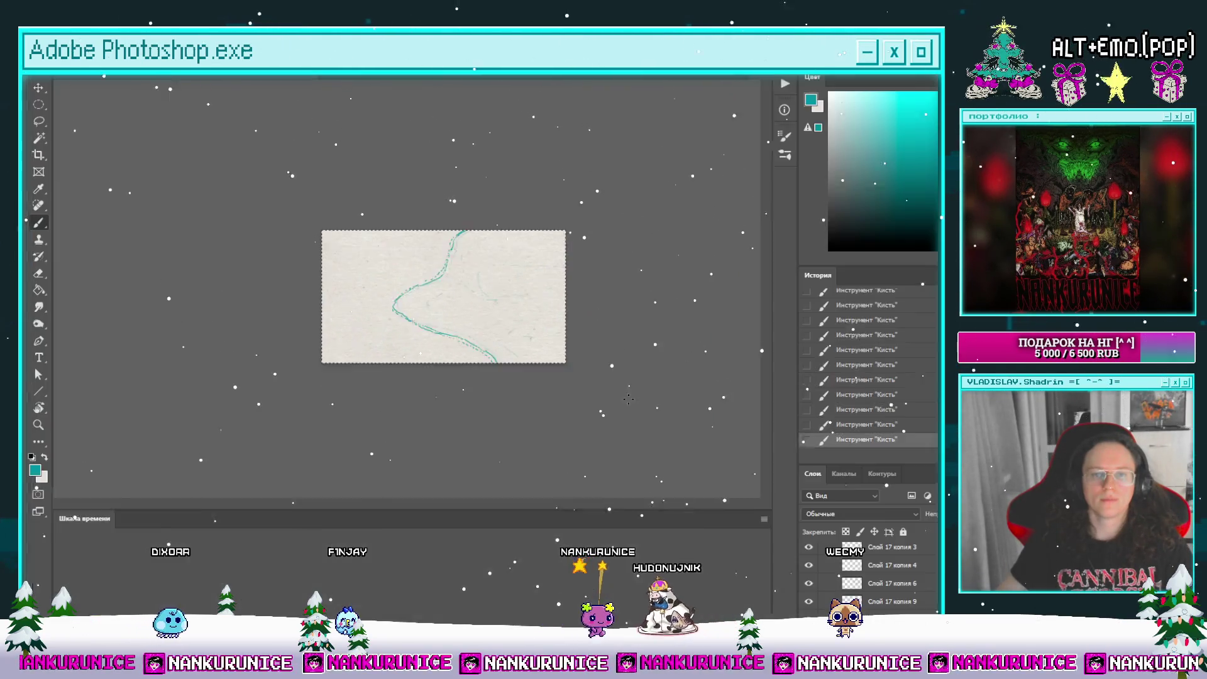
Step: Split the clip to create a new frame and clear it with Select All and Delete
{"action": "left_click", "coordinate": [453, 534]}
{"action": "left_click", "coordinate": [188, 540]}
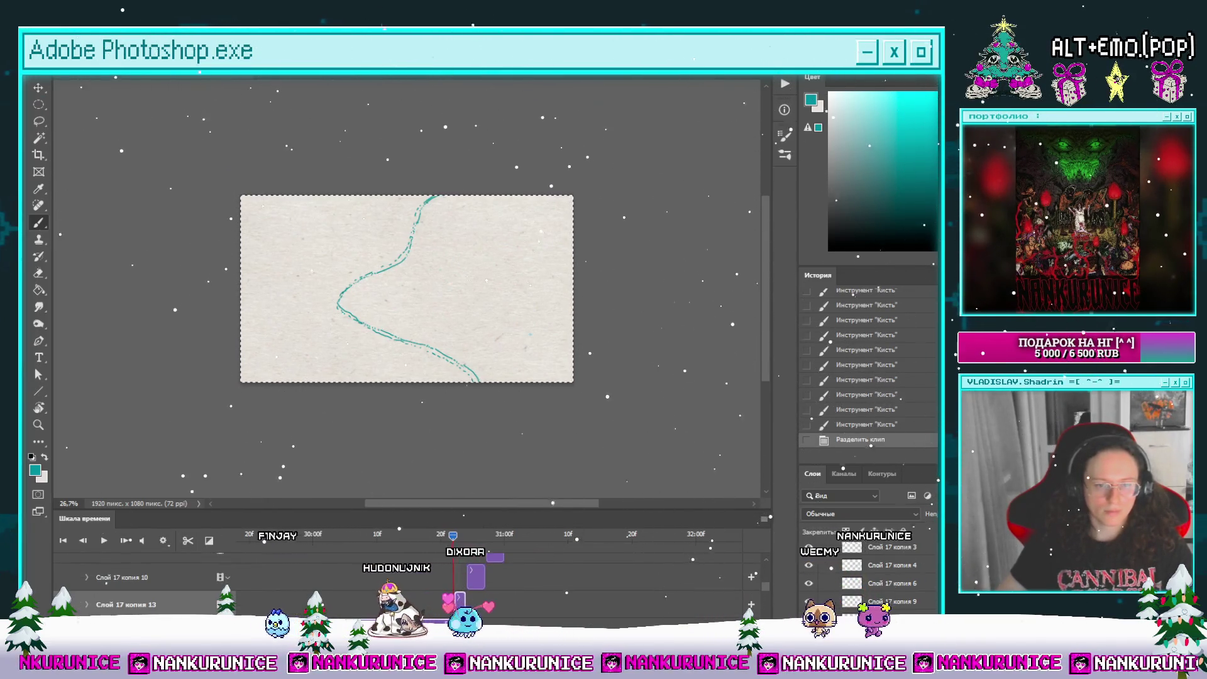
{"action": "scroll", "coordinate": [87, 551], "scroll_direction": "down", "scroll_amount": 1}
{"action": "key", "text": "ctrl+a"}
{"action": "key", "text": "Delete"}
{"action": "scroll", "coordinate": [313, 242], "scroll_direction": "up", "scroll_amount": 3}
Step: Hide the panels and erase four gaps to break the dark teal curve into dashes
{"action": "key", "text": "l"}
{"action": "key", "text": "Tab"}
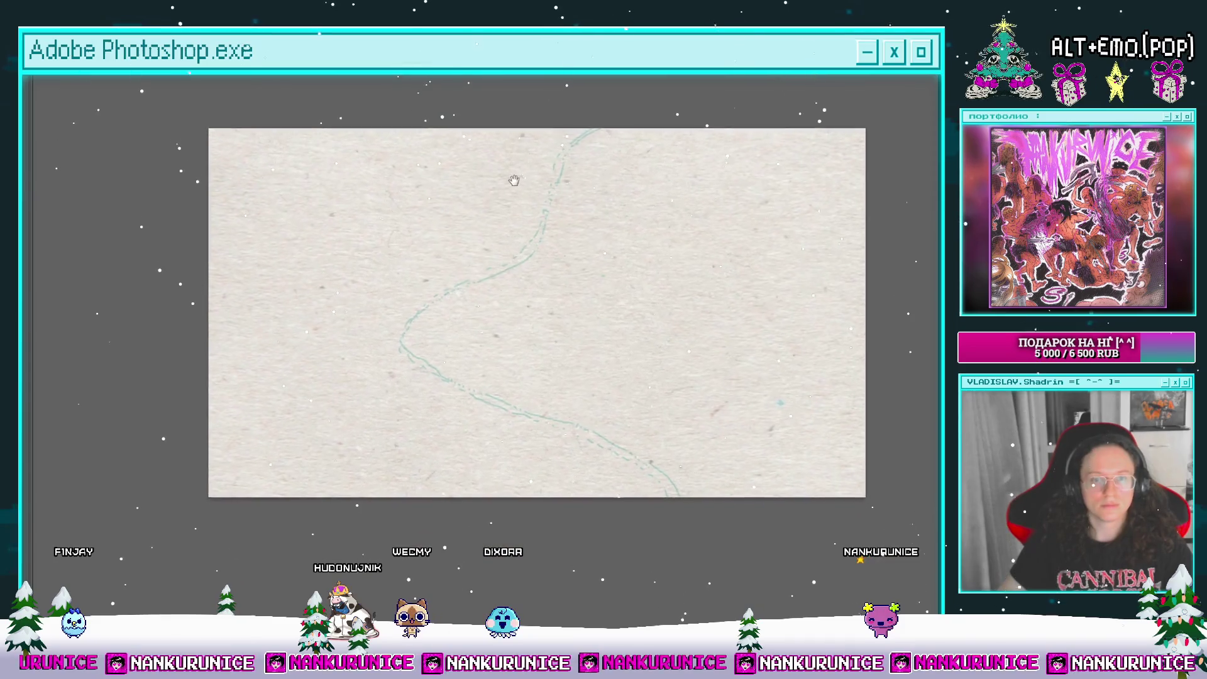
{"action": "scroll", "coordinate": [566, 156], "scroll_direction": "up", "scroll_amount": 2}
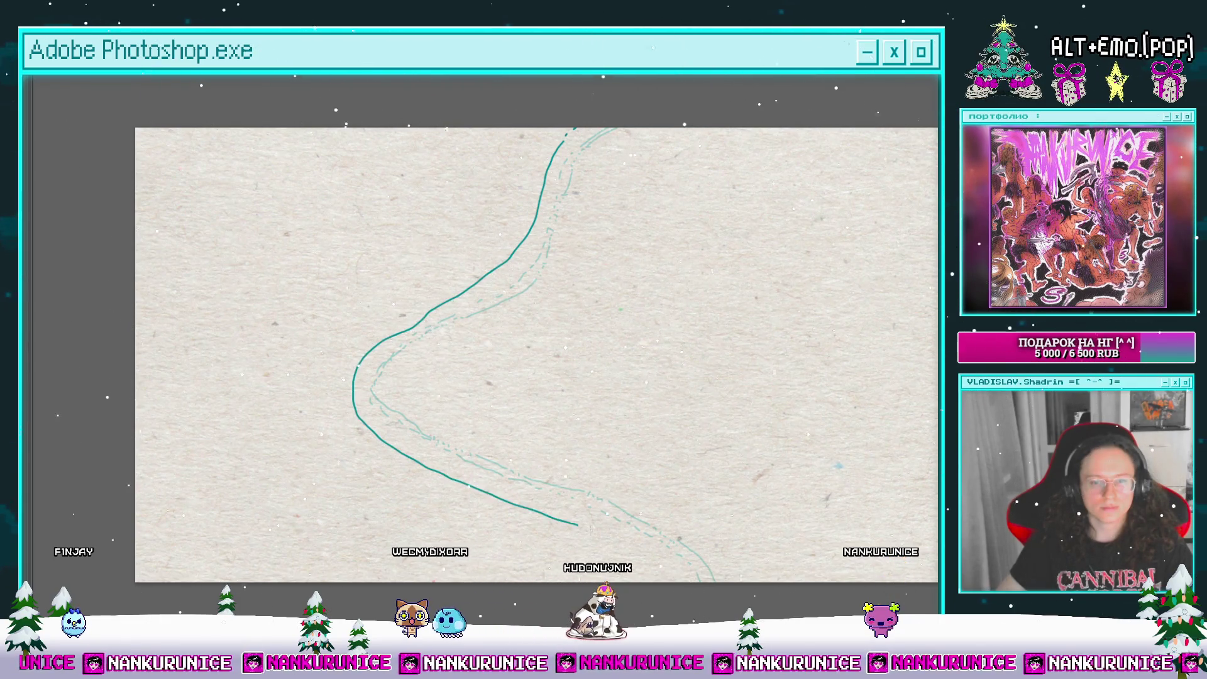
{"action": "left_click_drag", "start_coordinate": [605, 351], "coordinate": [687, 384]}
{"action": "left_click", "coordinate": [469, 382]}
{"action": "left_click", "coordinate": [439, 444]}
{"action": "left_click", "coordinate": [491, 498]}
{"action": "left_click", "coordinate": [598, 545]}
Step: Pan along the curve from its top bend to its lower-right end, then centre the drawing
{"action": "scroll", "coordinate": [626, 265], "scroll_direction": "up", "scroll_amount": 1}
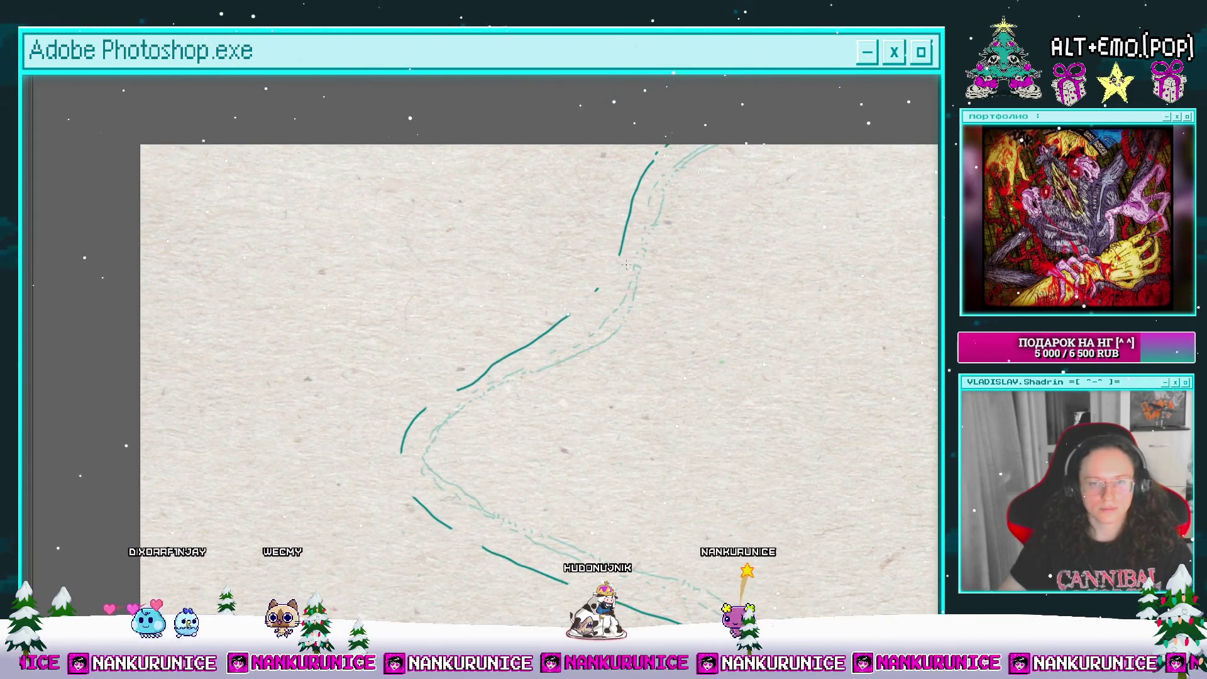
{"action": "scroll", "coordinate": [626, 265], "scroll_direction": "up", "scroll_amount": 1}
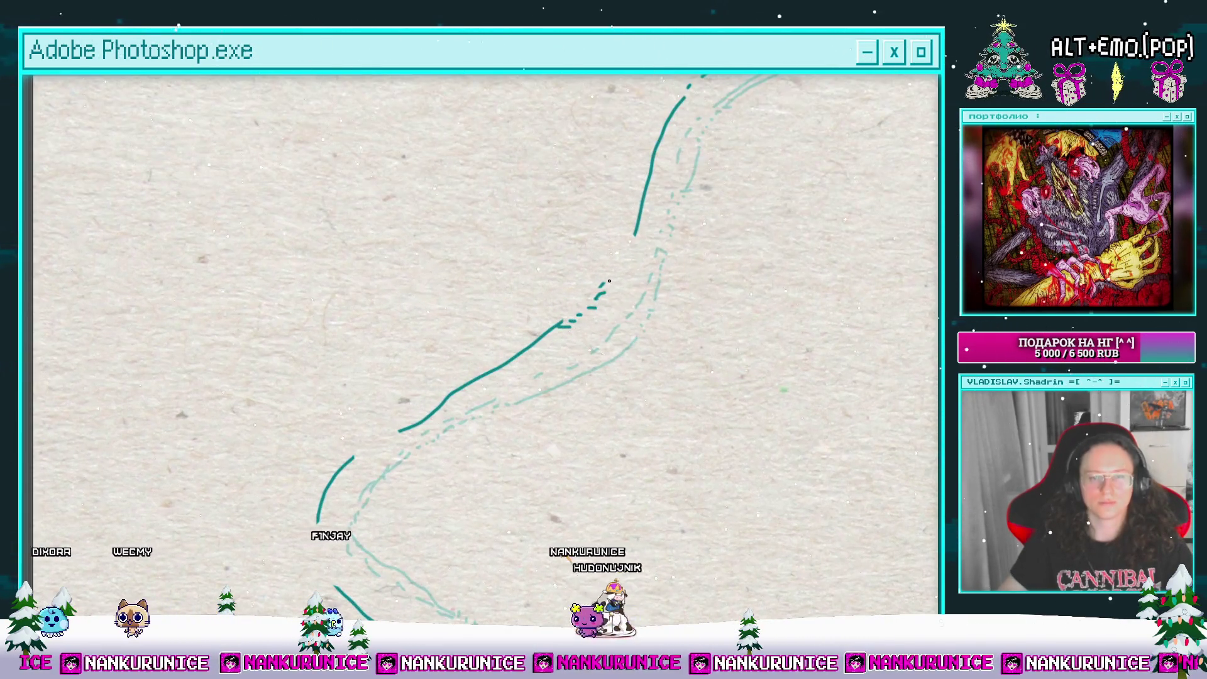
{"action": "mouse_move", "coordinate": [654, 192]}
{"action": "left_mouse_down"}
{"action": "mouse_move", "coordinate": [607, 286]}
{"action": "mouse_move", "coordinate": [685, 25]}
{"action": "left_mouse_up"}
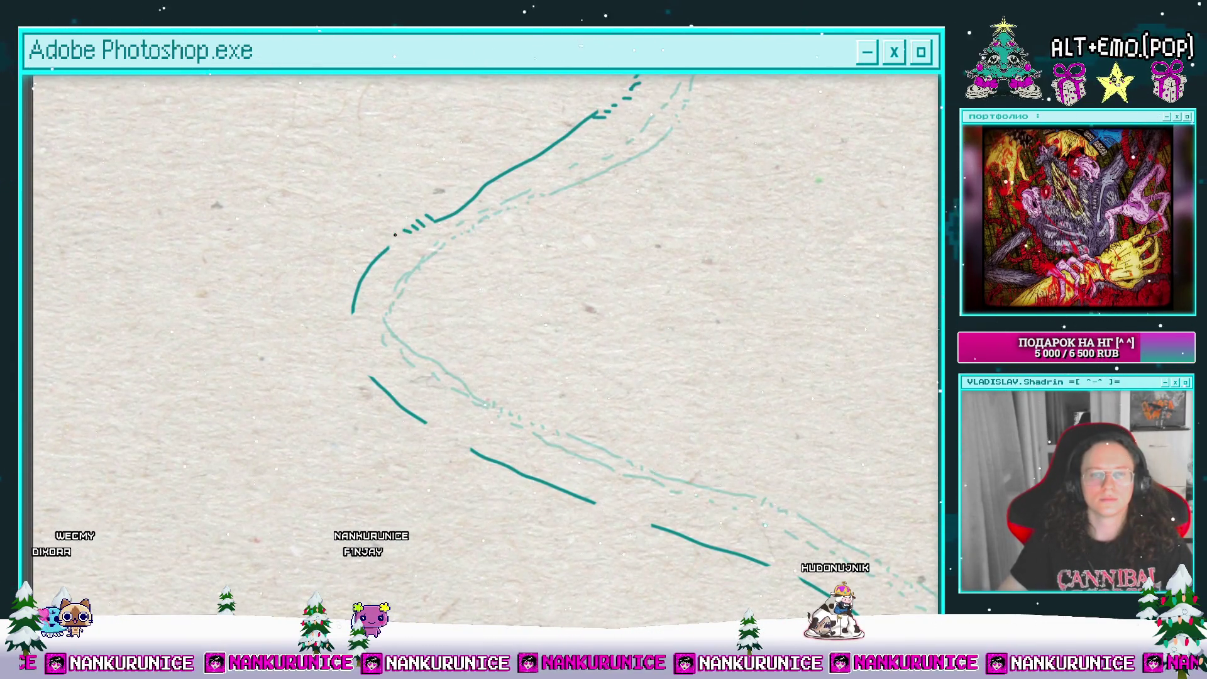
{"action": "left_click_drag", "start_coordinate": [387, 268], "coordinate": [415, 210]}
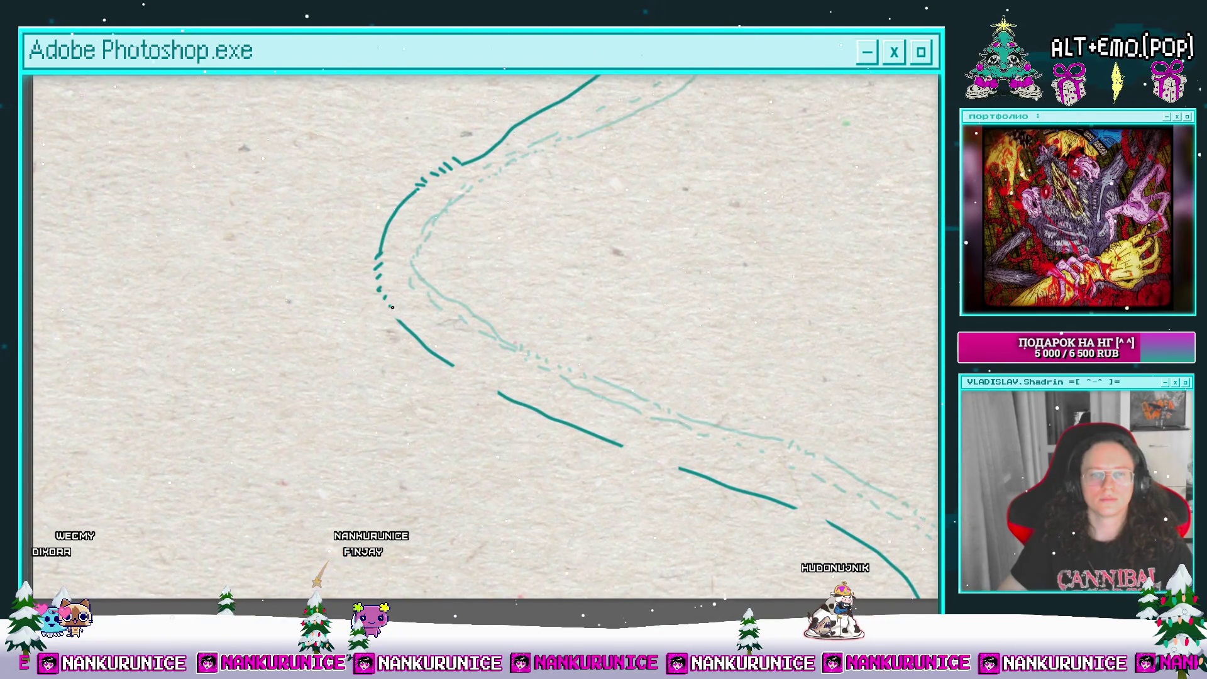
{"action": "left_click_drag", "start_coordinate": [444, 327], "coordinate": [398, 260]}
{"action": "left_click_drag", "start_coordinate": [537, 334], "coordinate": [465, 294]}
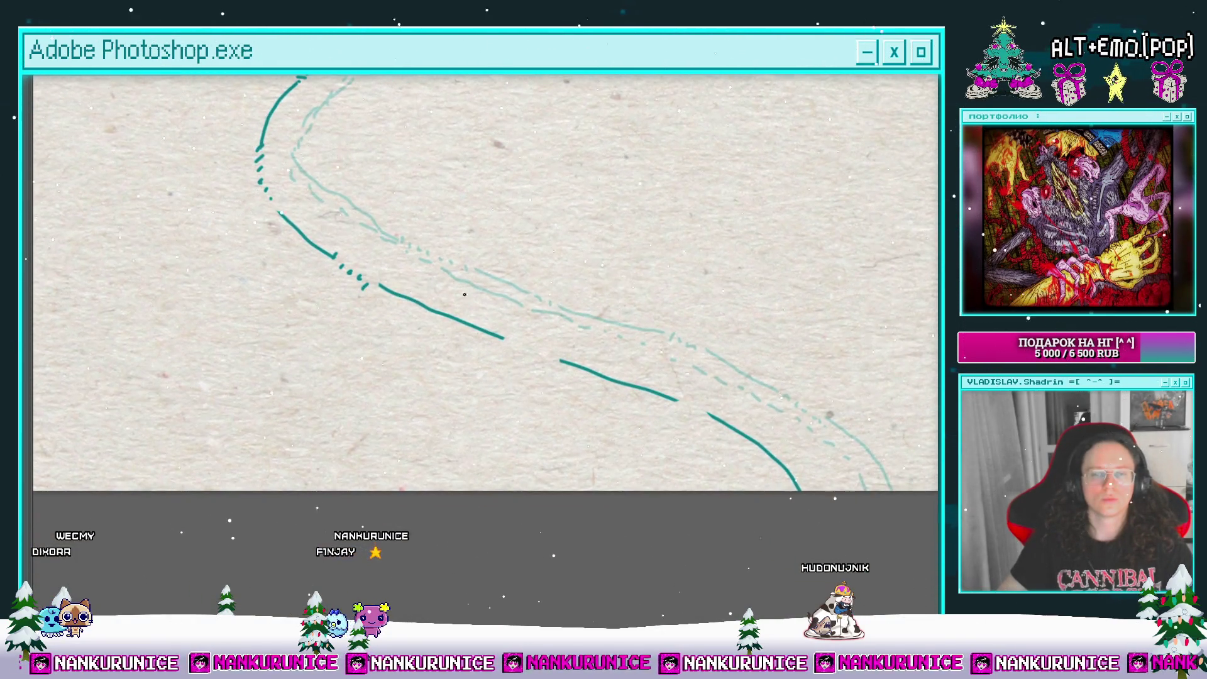
{"action": "left_click_drag", "start_coordinate": [554, 355], "coordinate": [488, 307]}
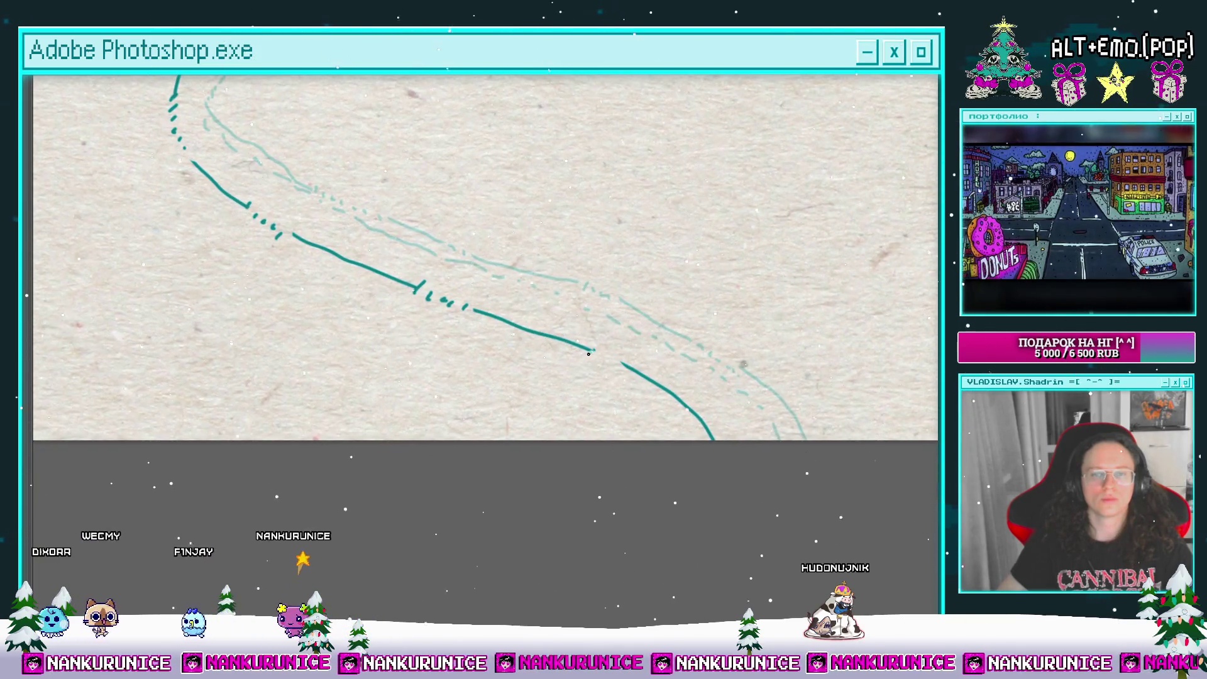
{"action": "scroll", "coordinate": [643, 350], "scroll_direction": "down", "scroll_amount": 4}
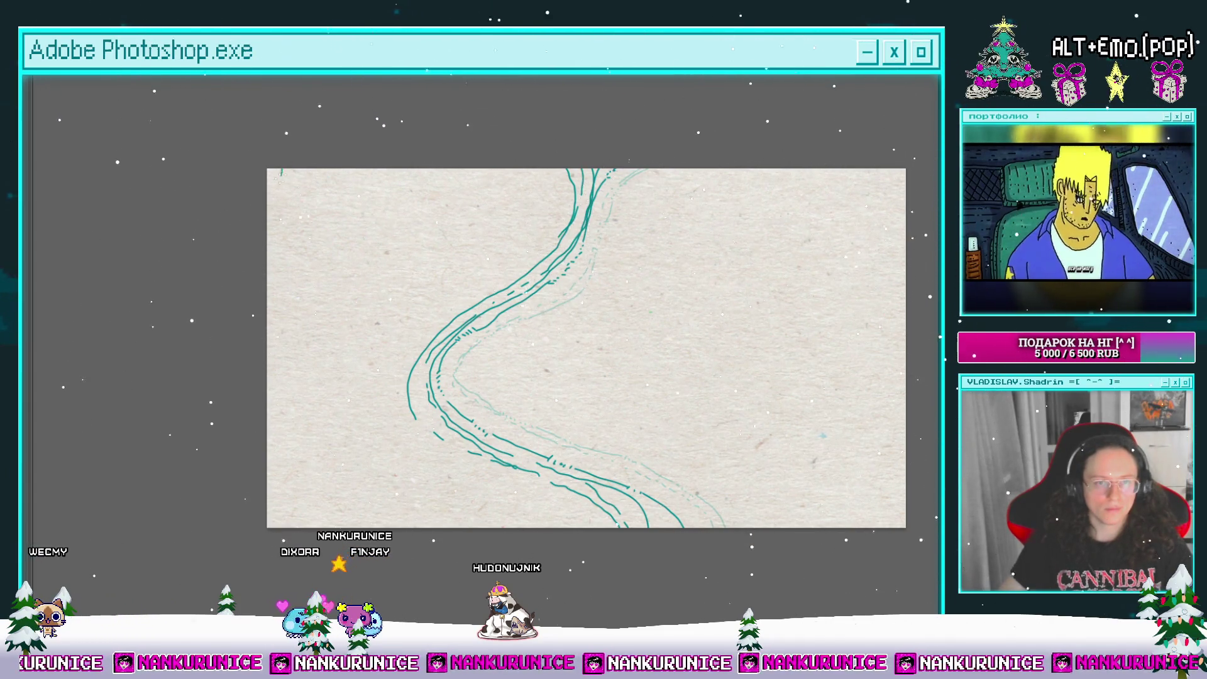
{"action": "left_click_drag", "start_coordinate": [274, 247], "coordinate": [267, 193]}
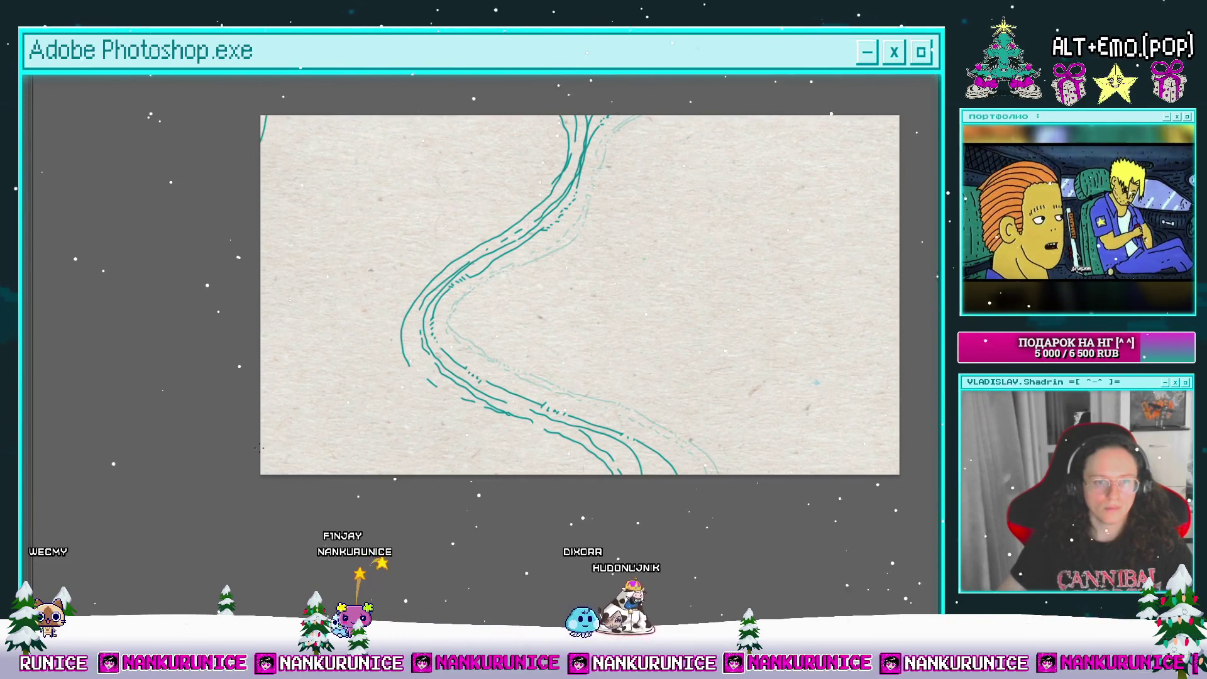
Step: Save the document, split the clip one frame back, and preview the animation
{"action": "key", "text": "Tab"}
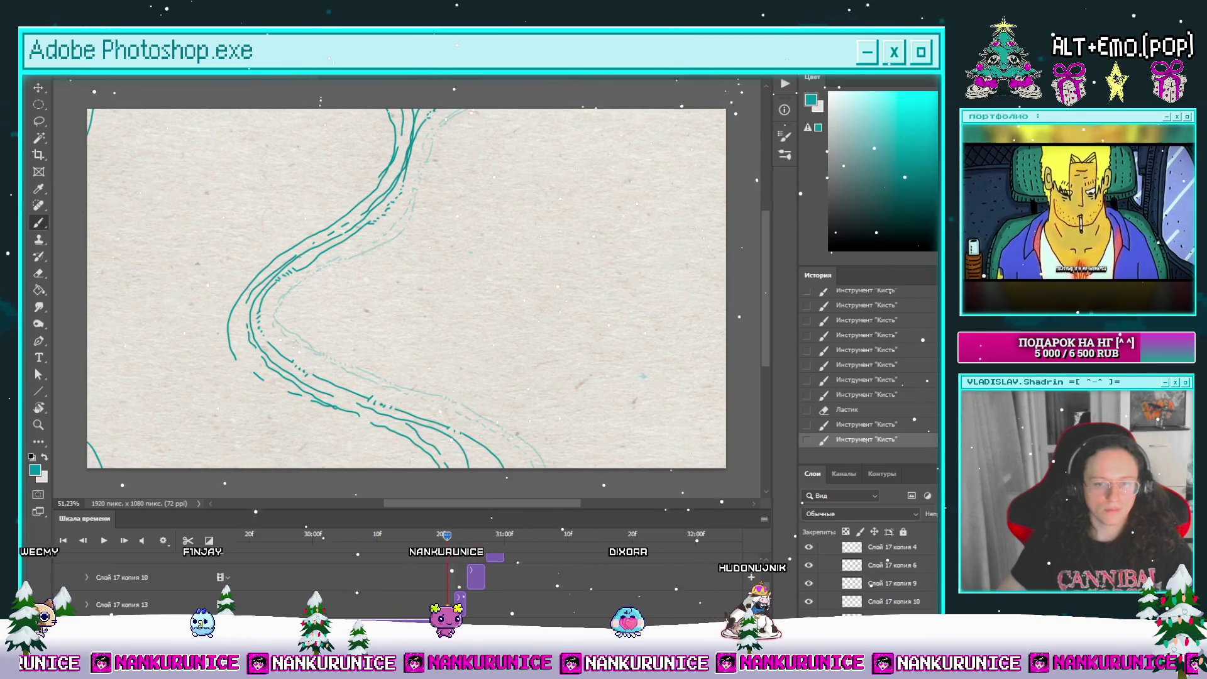
{"action": "key", "text": "ctrl+s"}
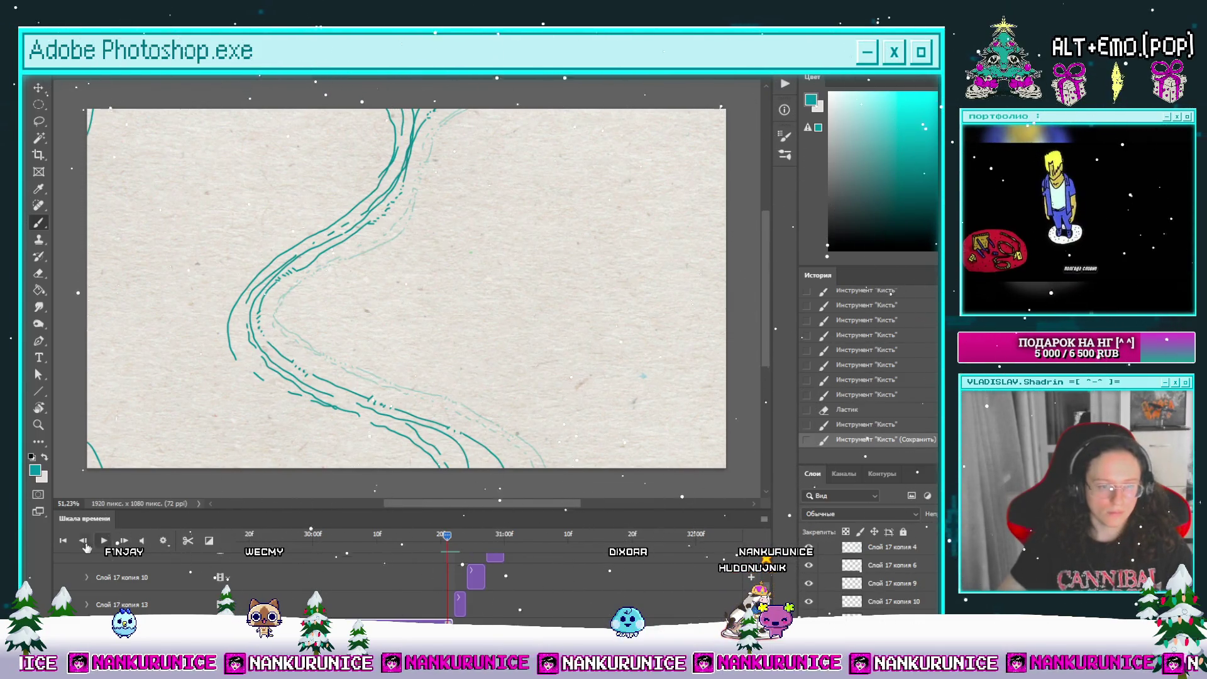
{"action": "left_click", "coordinate": [84, 541]}
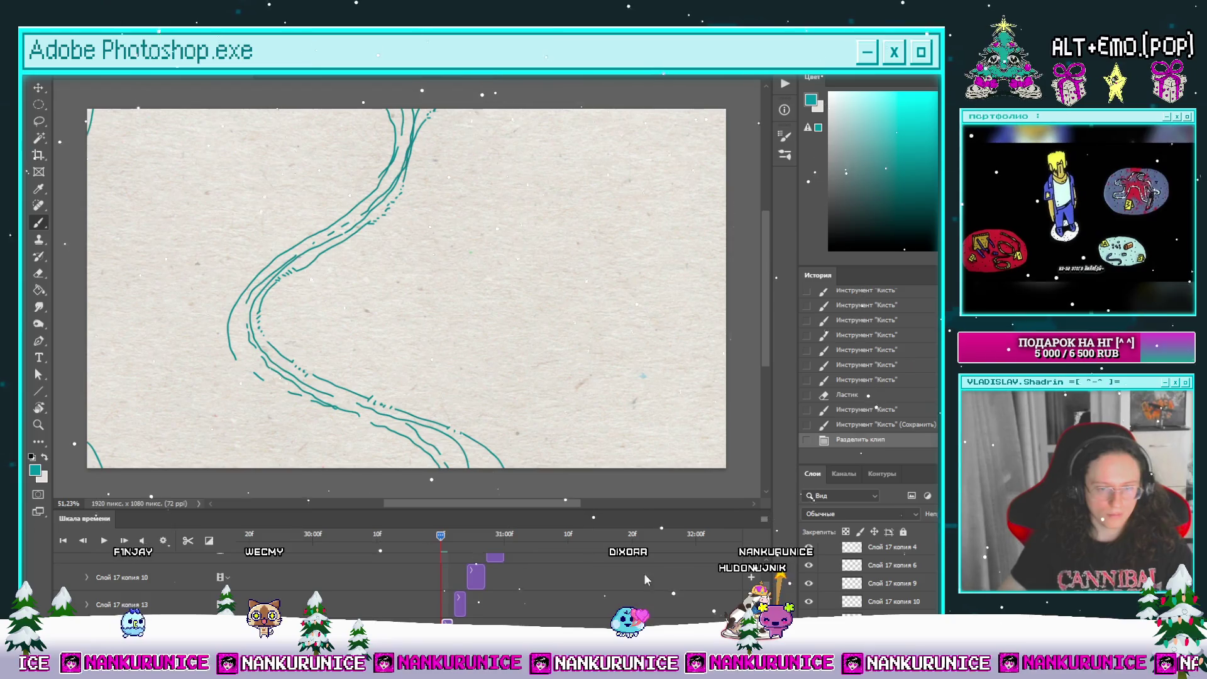
{"action": "left_click", "coordinate": [188, 542]}
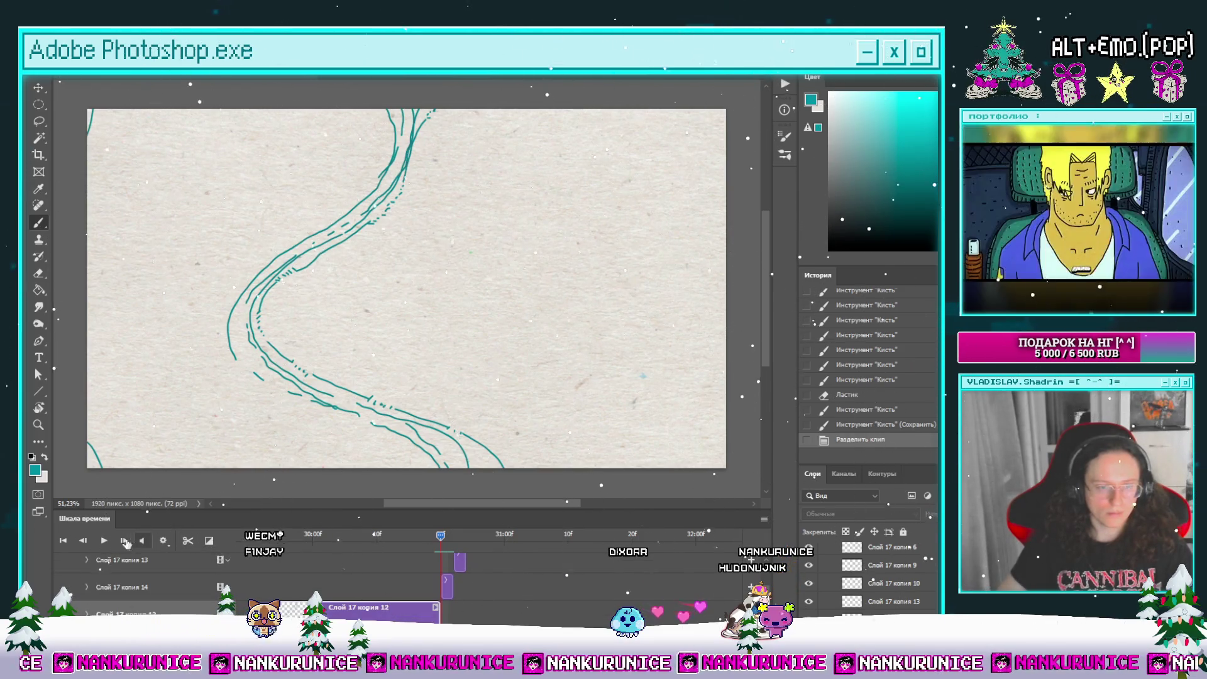
{"action": "left_click", "coordinate": [103, 541]}
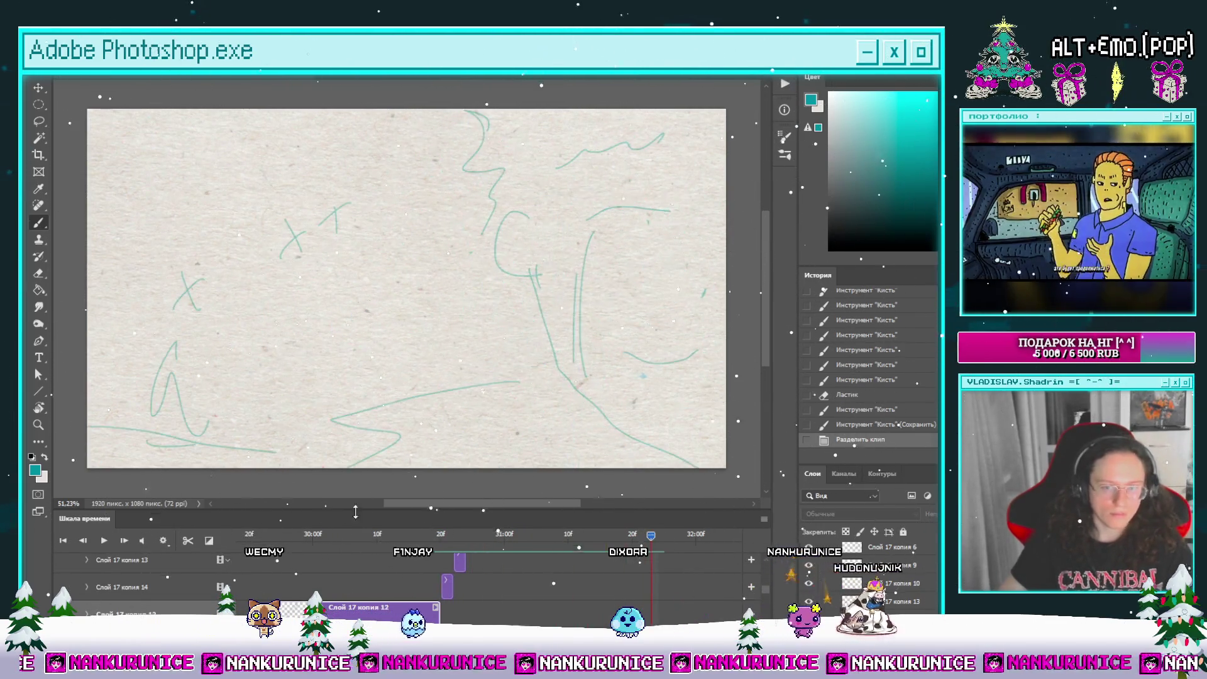
{"action": "key", "text": "space"}
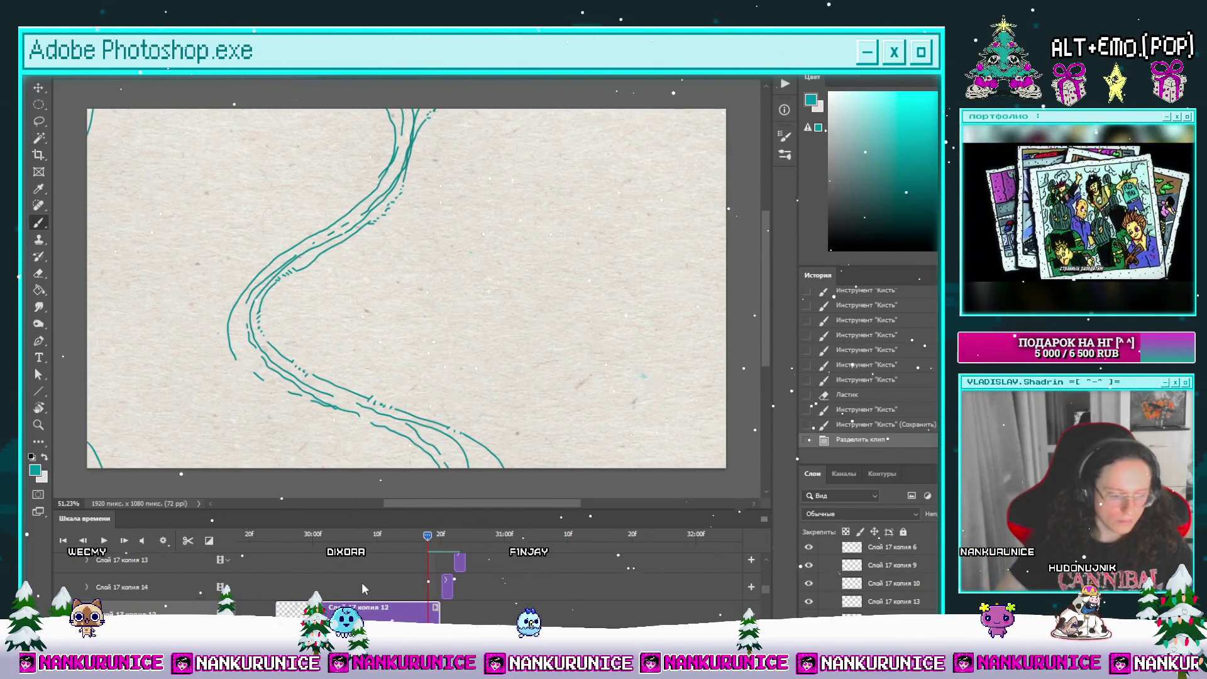
Step: Clear the new frame's contents and step back one frame to show the onion skin
{"action": "key", "text": "ctrl+a"}
{"action": "key", "text": "Delete"}
{"action": "left_click", "coordinate": [447, 538]}
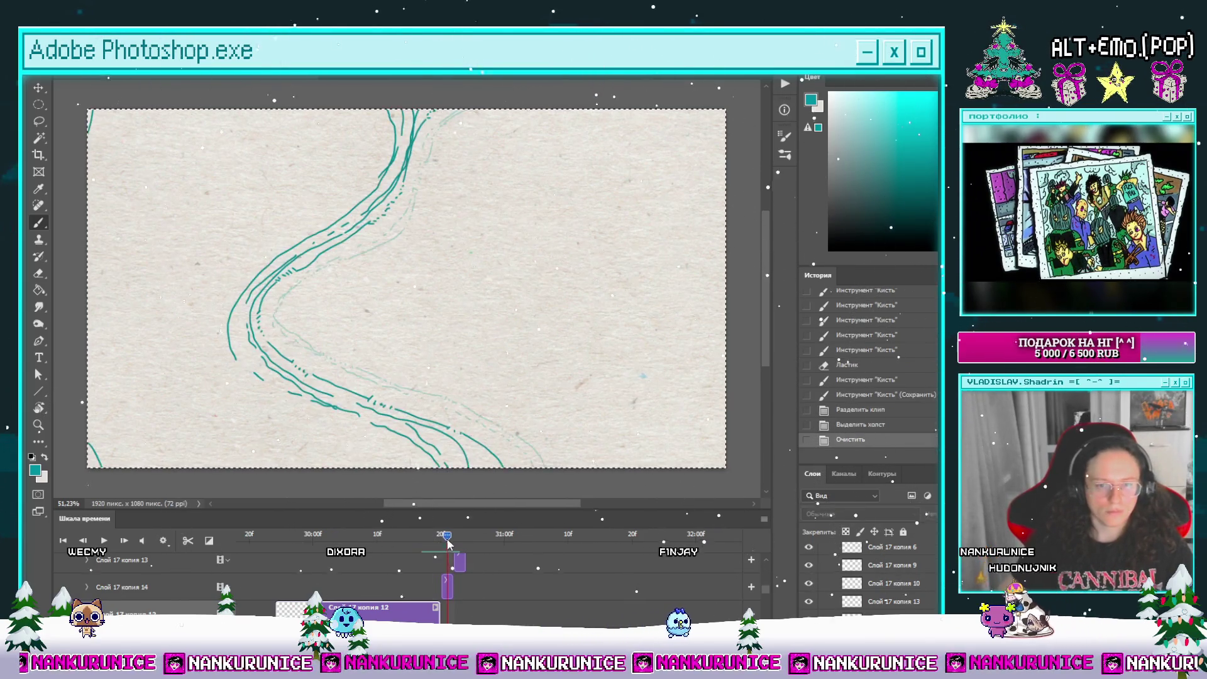
{"action": "left_click_drag", "start_coordinate": [318, 502], "coordinate": [454, 491]}
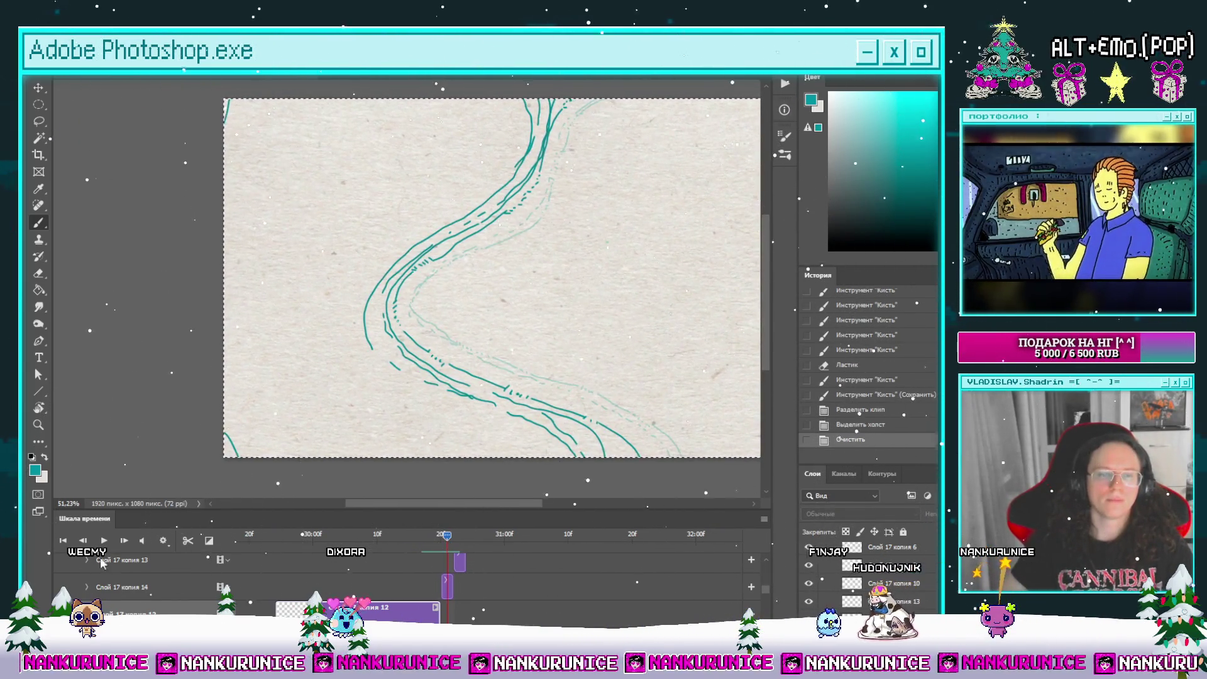
{"action": "key", "text": "Left"}
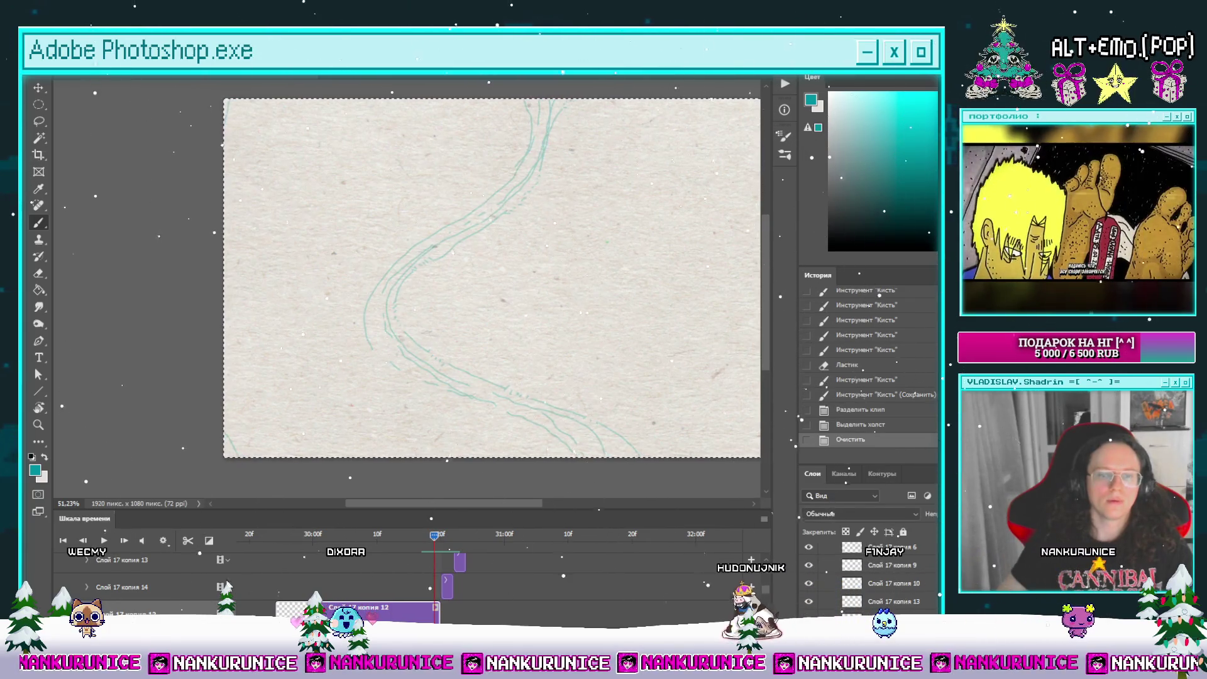
Step: Zoom into the upper drawing and brush short dark teal strokes along the faint wavy outline
{"action": "key", "text": "Tab"}
{"action": "mouse_move", "coordinate": [454, 291]}
{"action": "left_mouse_down"}
{"action": "mouse_move", "coordinate": [472, 298]}
{"action": "mouse_move", "coordinate": [455, 245]}
{"action": "mouse_move", "coordinate": [478, 205]}
{"action": "mouse_move", "coordinate": [499, 224]}
{"action": "mouse_move", "coordinate": [488, 178]}
{"action": "mouse_move", "coordinate": [527, 196]}
{"action": "left_mouse_up"}
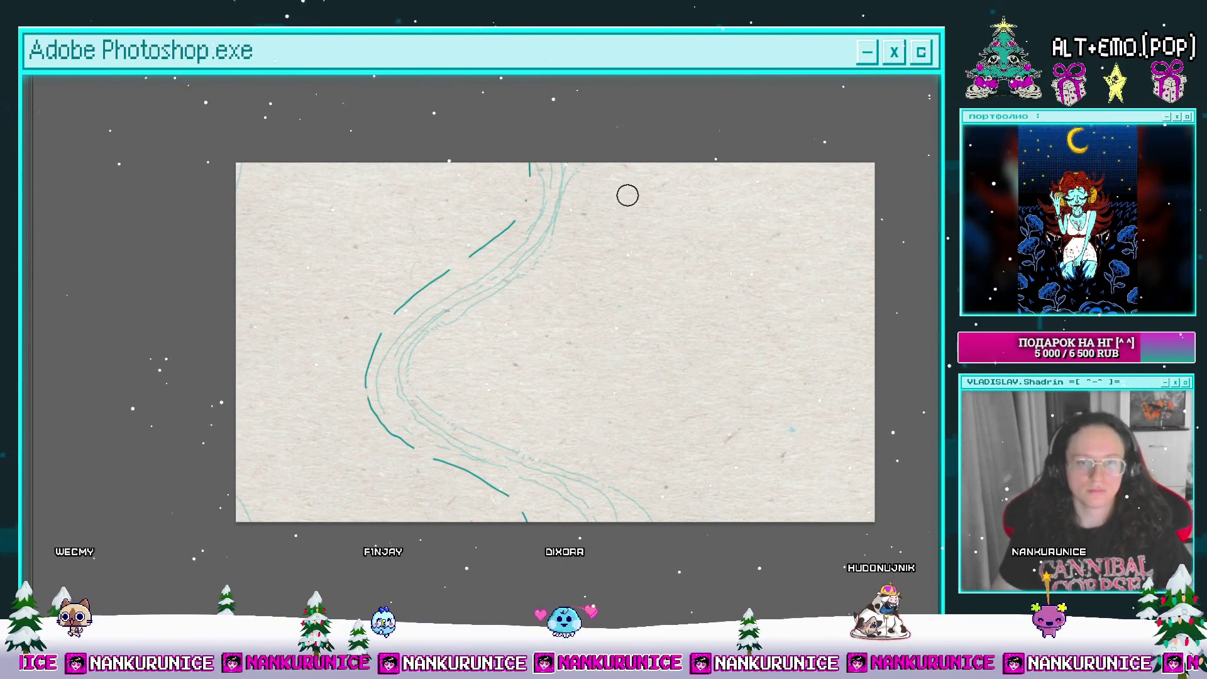
{"action": "left_click", "coordinate": [532, 202]}
{"action": "left_click_drag", "start_coordinate": [520, 272], "coordinate": [581, 195]}
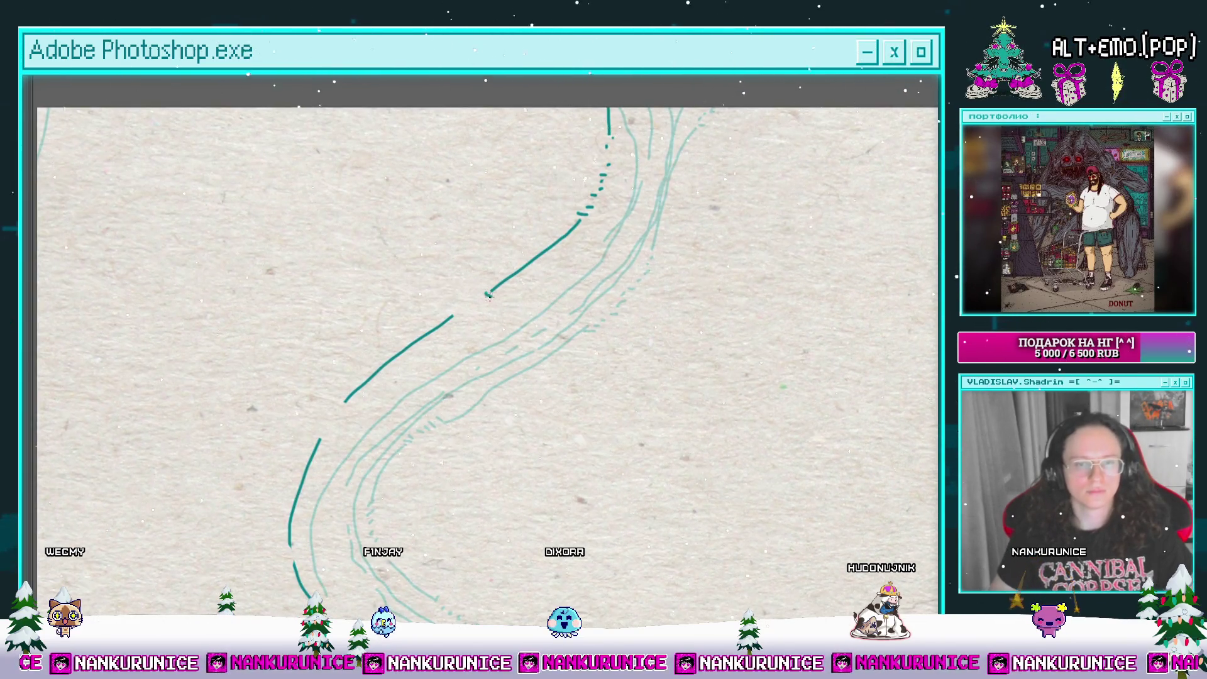
{"action": "left_click_drag", "start_coordinate": [466, 307], "coordinate": [519, 236]}
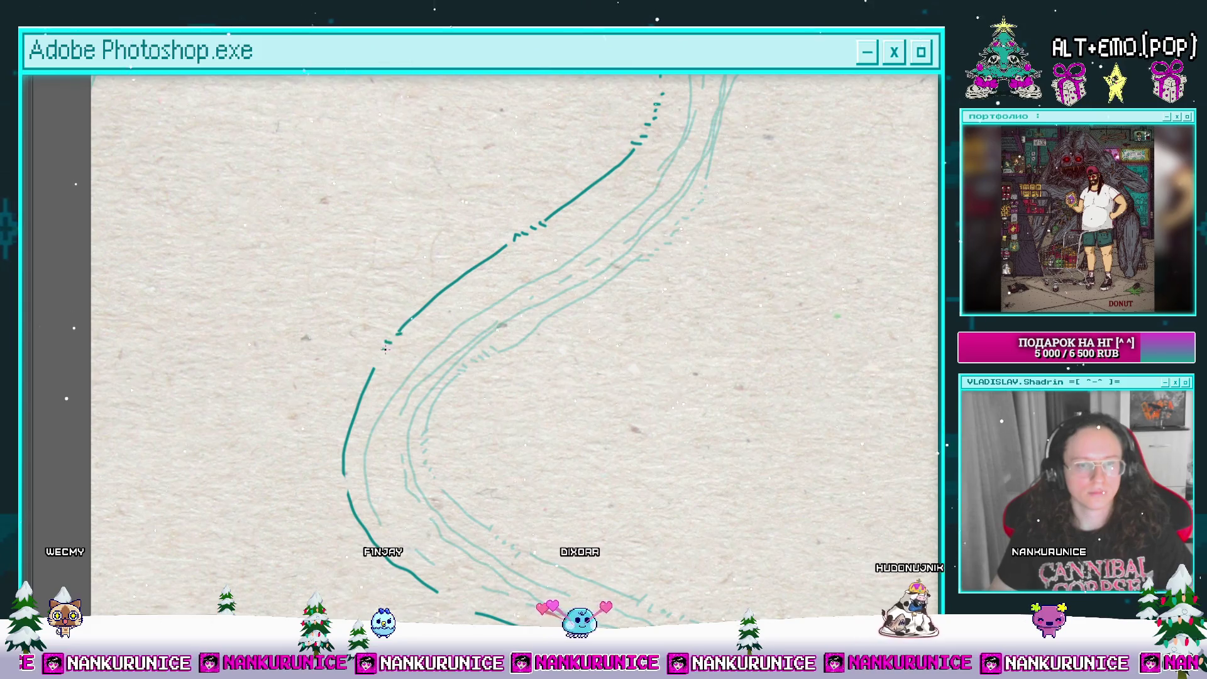
{"action": "left_click_drag", "start_coordinate": [400, 331], "coordinate": [396, 174]}
{"action": "left_click_drag", "start_coordinate": [445, 425], "coordinate": [445, 374]}
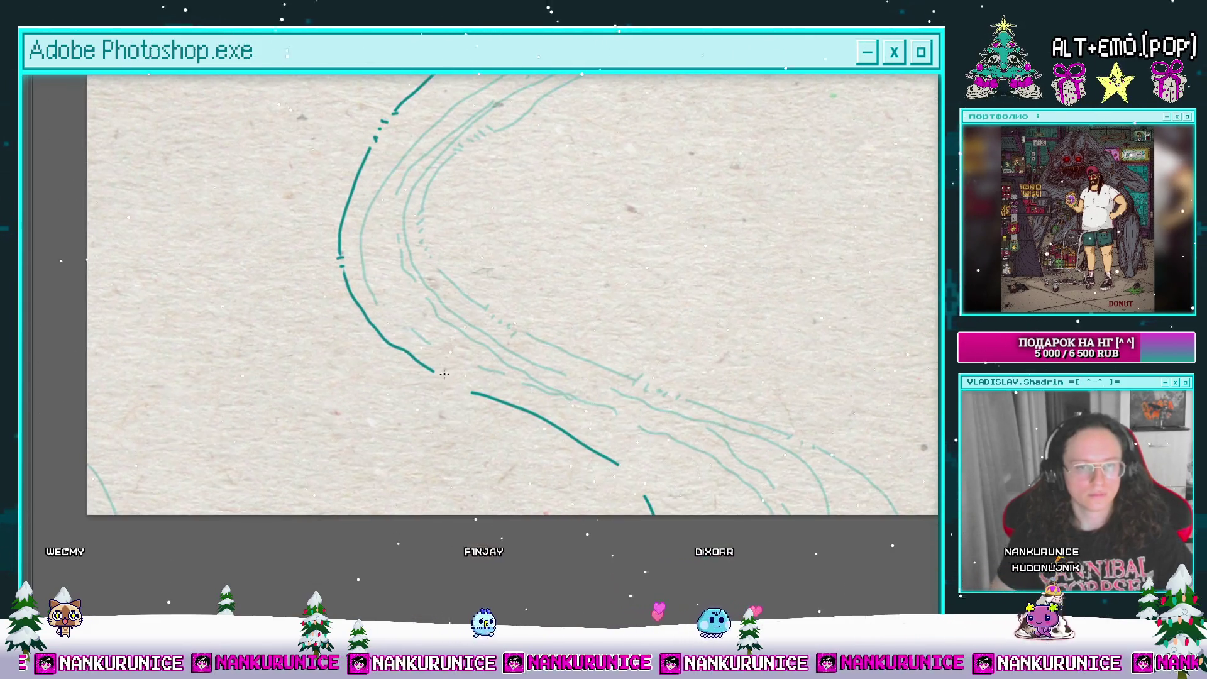
{"action": "scroll", "coordinate": [449, 386], "scroll_direction": "down", "scroll_amount": 1}
{"action": "mouse_move", "coordinate": [540, 360]}
{"action": "left_mouse_down"}
{"action": "mouse_move", "coordinate": [587, 351]}
{"action": "mouse_move", "coordinate": [587, 402]}
{"action": "left_mouse_up"}
{"action": "scroll", "coordinate": [557, 169], "scroll_direction": "down", "scroll_amount": 2}
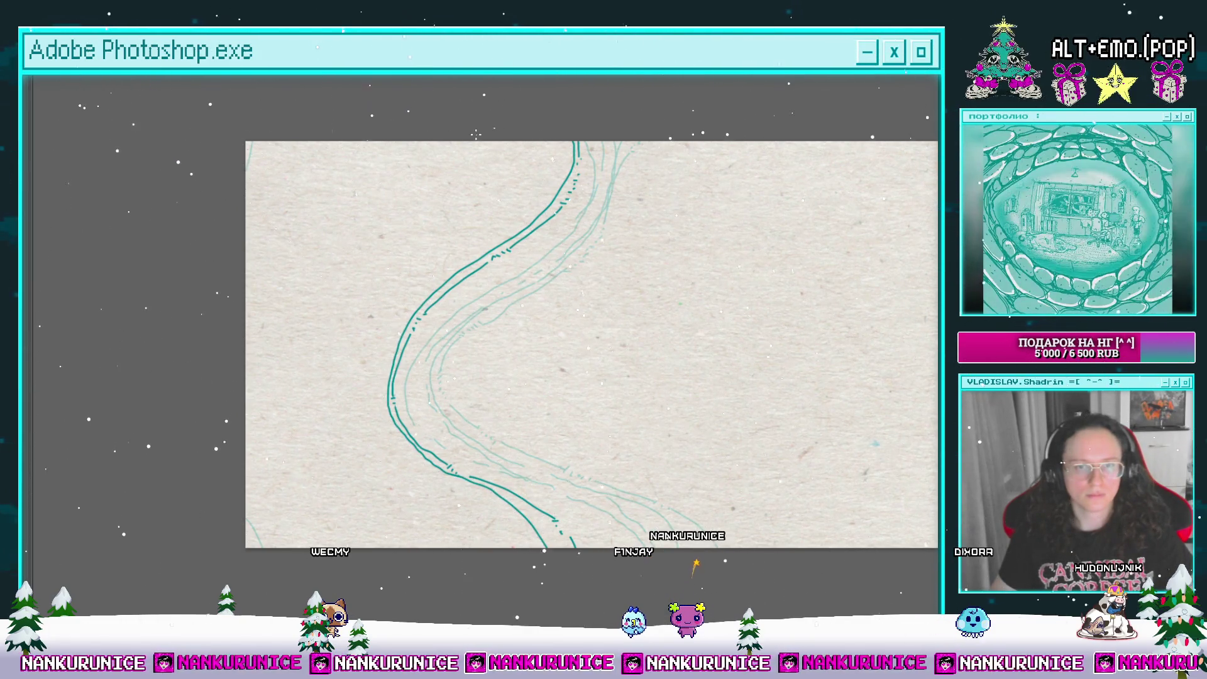
Step: Extend the top stroke down the wave, undo a bad stroke, and redraw it to the canvas top
{"action": "left_click_drag", "start_coordinate": [515, 173], "coordinate": [491, 240]}
{"action": "left_click_drag", "start_coordinate": [410, 313], "coordinate": [390, 433]}
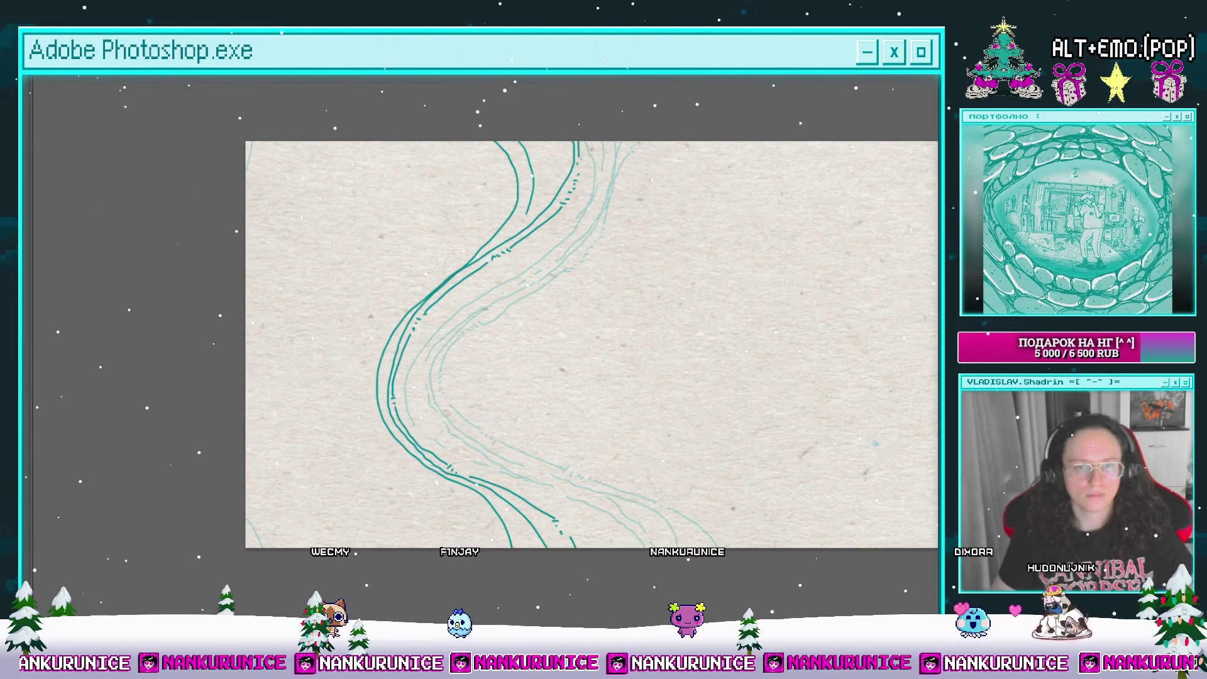
{"action": "key", "text": "ctrl+z"}
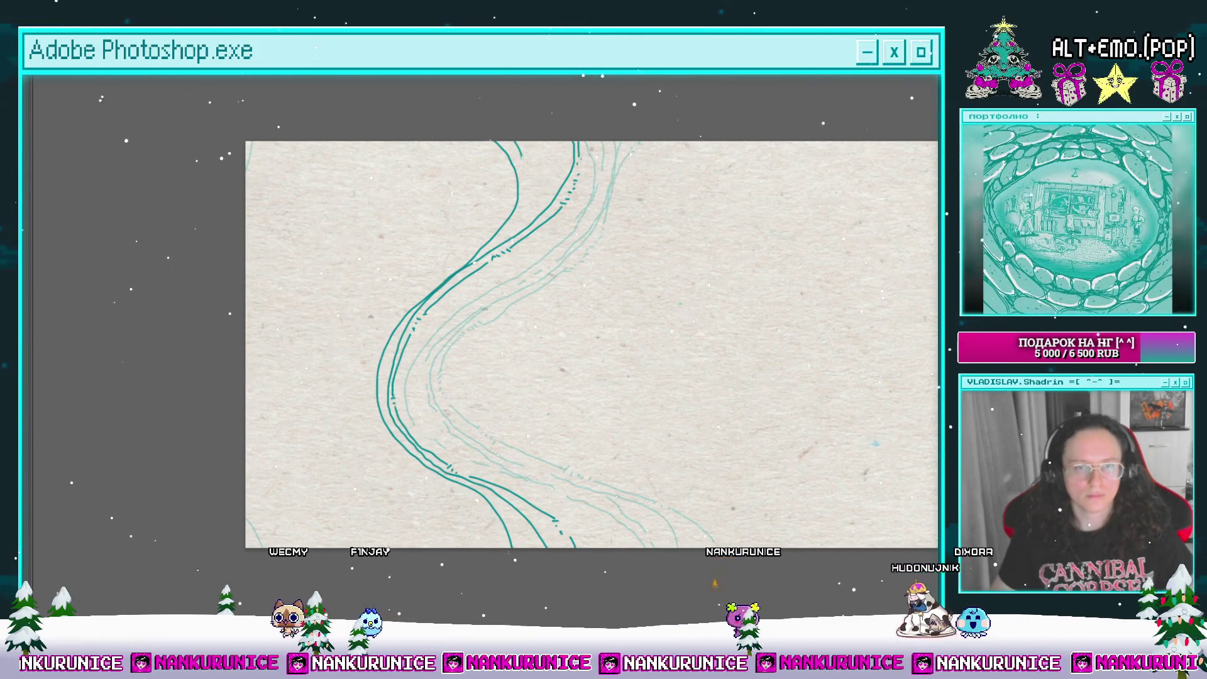
{"action": "left_click_drag", "start_coordinate": [494, 251], "coordinate": [534, 133]}
Step: Trace the lower curve's left edge and add two short curves in the top-left corner
{"action": "mouse_move", "coordinate": [591, 346]}
{"action": "left_mouse_down"}
{"action": "mouse_move", "coordinate": [651, 276]}
{"action": "mouse_move", "coordinate": [651, 234]}
{"action": "left_mouse_up"}
{"action": "left_click_drag", "start_coordinate": [435, 277], "coordinate": [538, 435]}
{"action": "left_click_drag", "start_coordinate": [530, 381], "coordinate": [547, 435]}
{"action": "left_click_drag", "start_coordinate": [547, 436], "coordinate": [584, 539]}
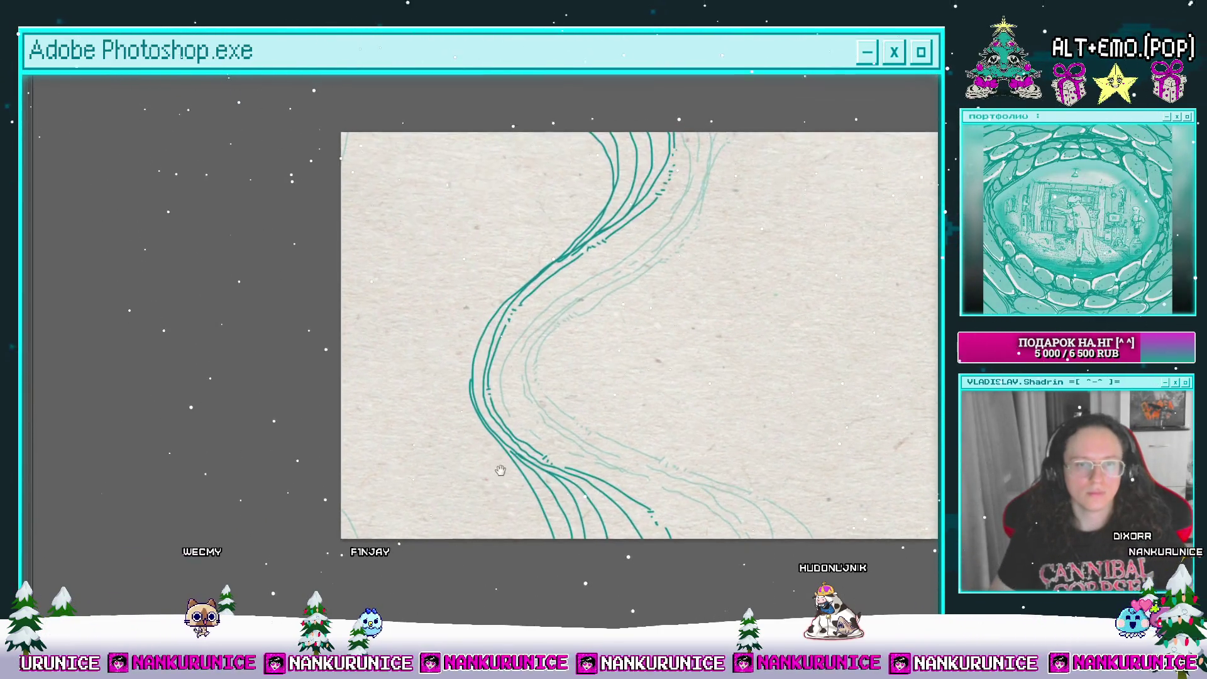
{"action": "left_click_drag", "start_coordinate": [433, 122], "coordinate": [303, 217]}
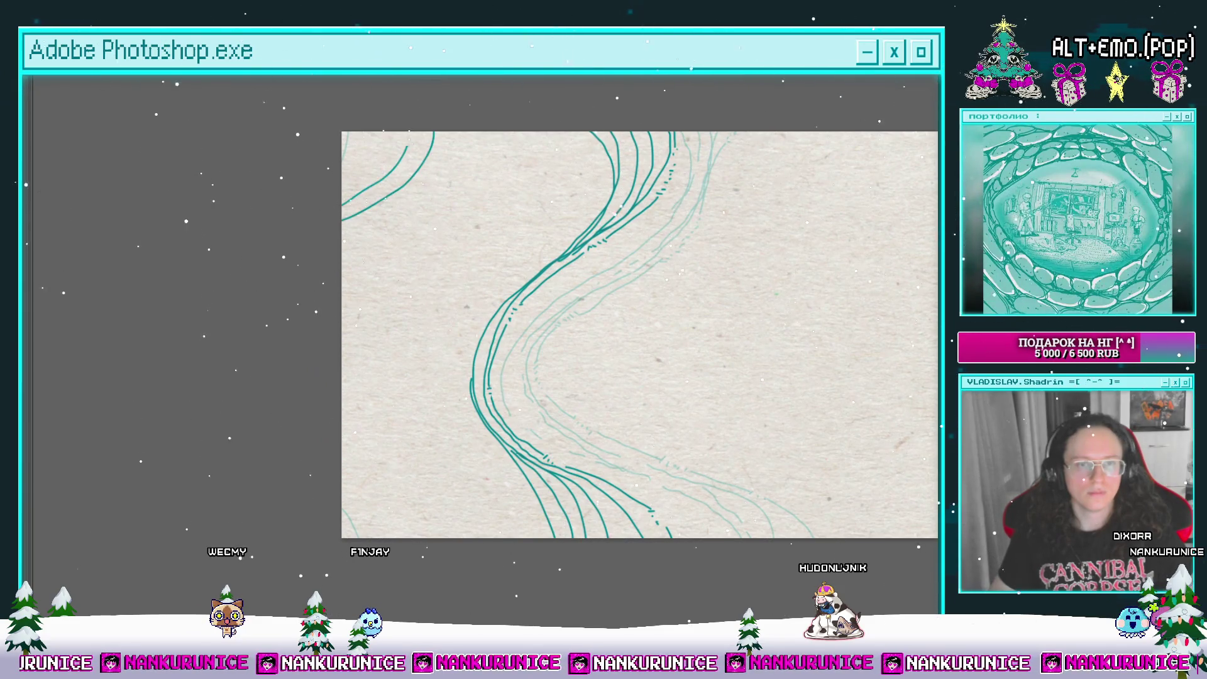
{"action": "left_click_drag", "start_coordinate": [397, 132], "coordinate": [367, 174]}
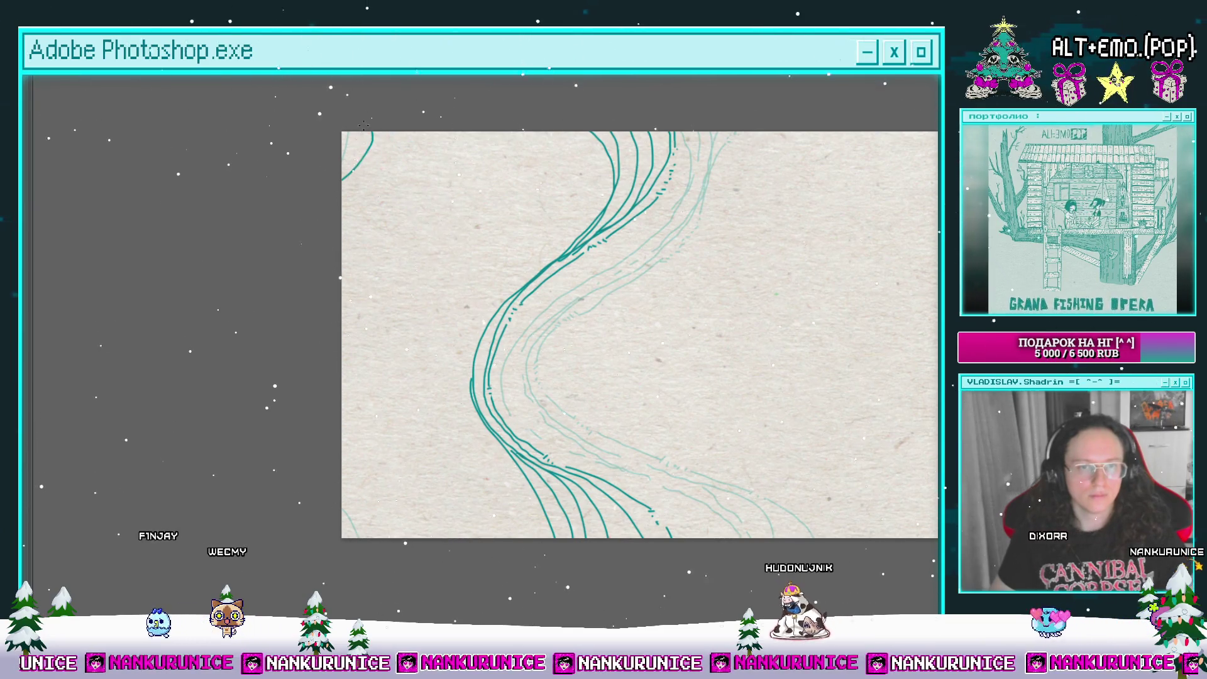
Step: Zoom in and out to review the finished outline, then restore the panels and timeline
{"action": "scroll", "coordinate": [349, 277], "scroll_direction": "down", "scroll_amount": 3}
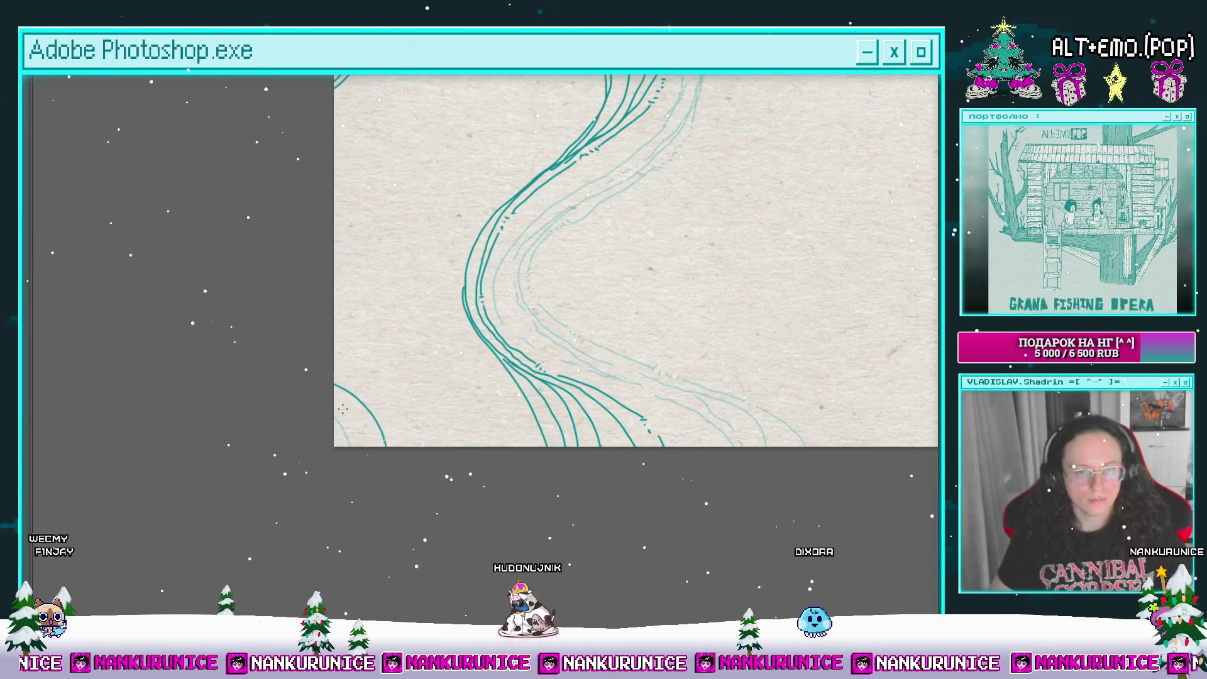
{"action": "scroll", "coordinate": [390, 371], "scroll_direction": "up", "scroll_amount": 1}
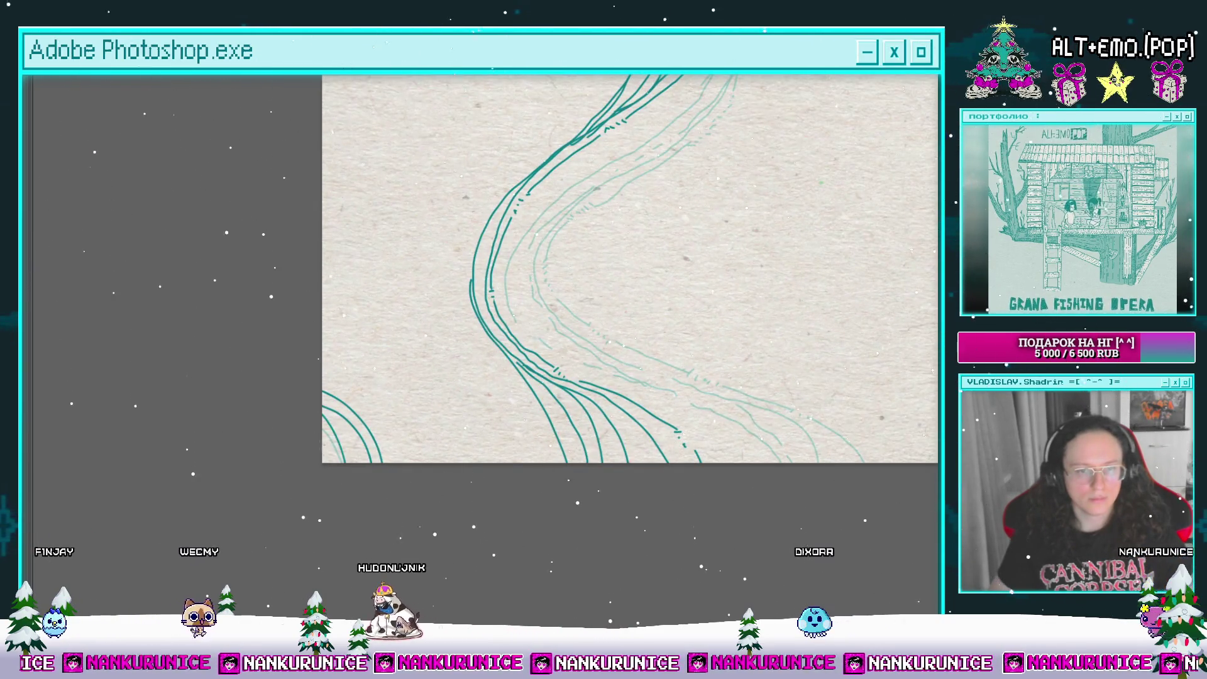
{"action": "scroll", "coordinate": [371, 405], "scroll_direction": "down", "scroll_amount": 5}
{"action": "scroll", "coordinate": [374, 210], "scroll_direction": "up", "scroll_amount": 5}
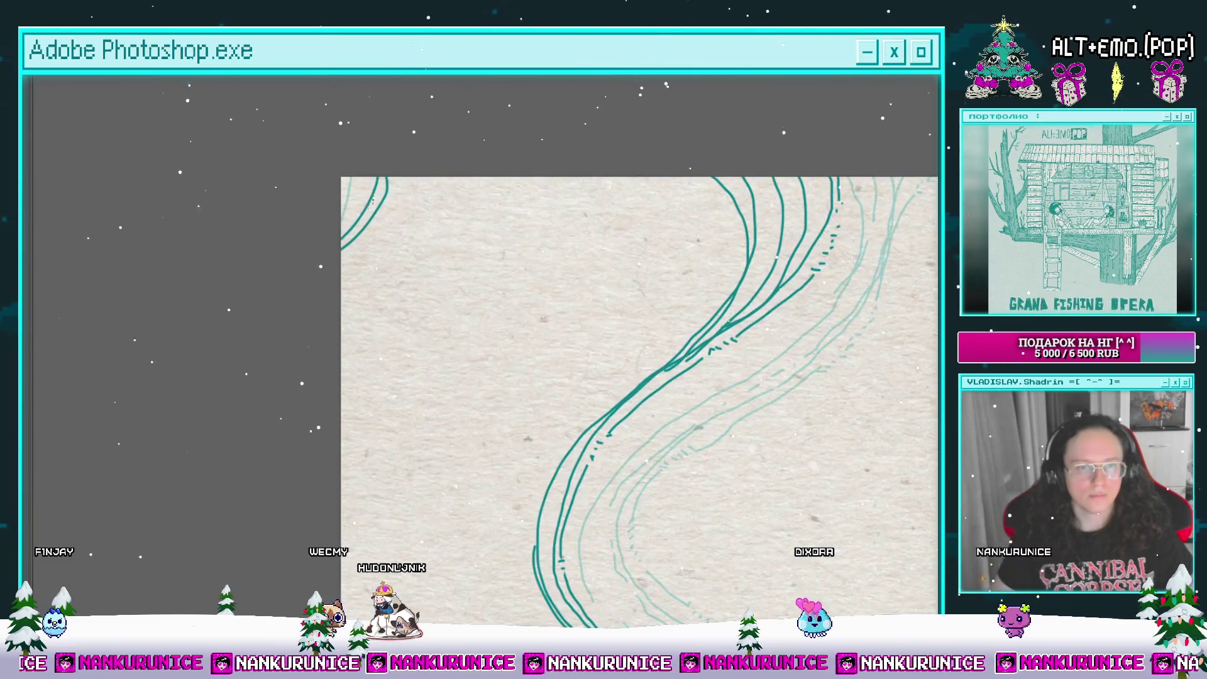
{"action": "scroll", "coordinate": [387, 192], "scroll_direction": "down", "scroll_amount": 2}
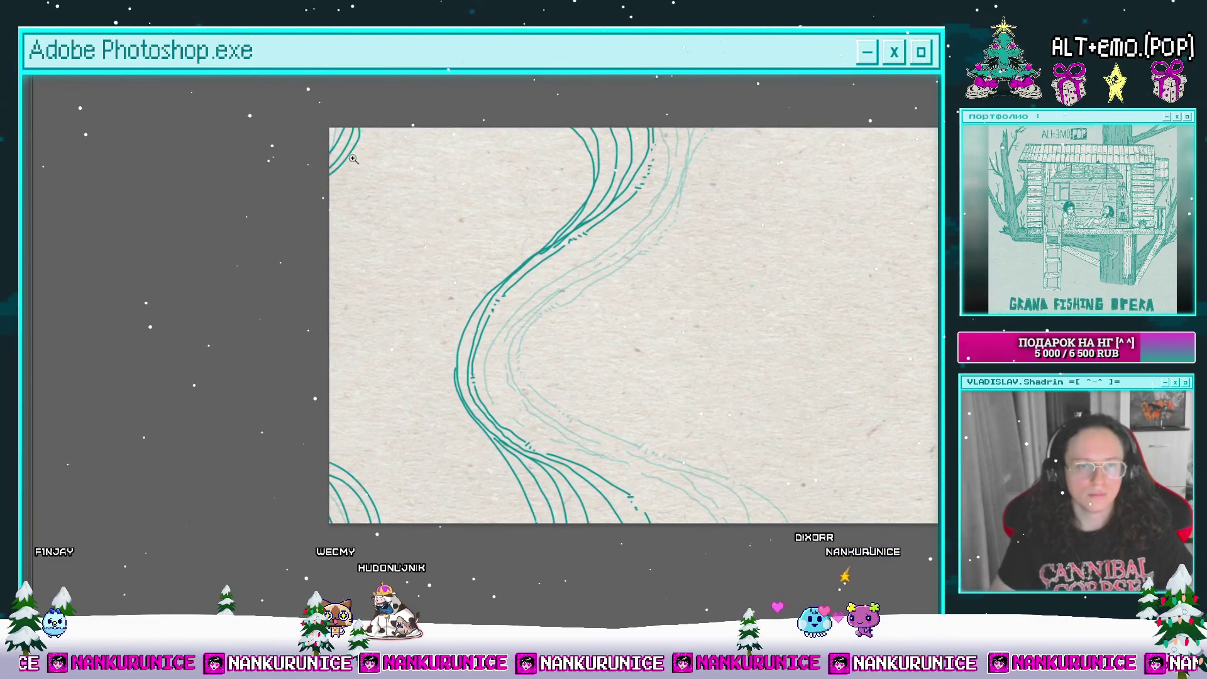
{"action": "scroll", "coordinate": [388, 192], "scroll_direction": "up", "scroll_amount": 2}
{"action": "left_click_drag", "start_coordinate": [388, 191], "coordinate": [392, 204]}
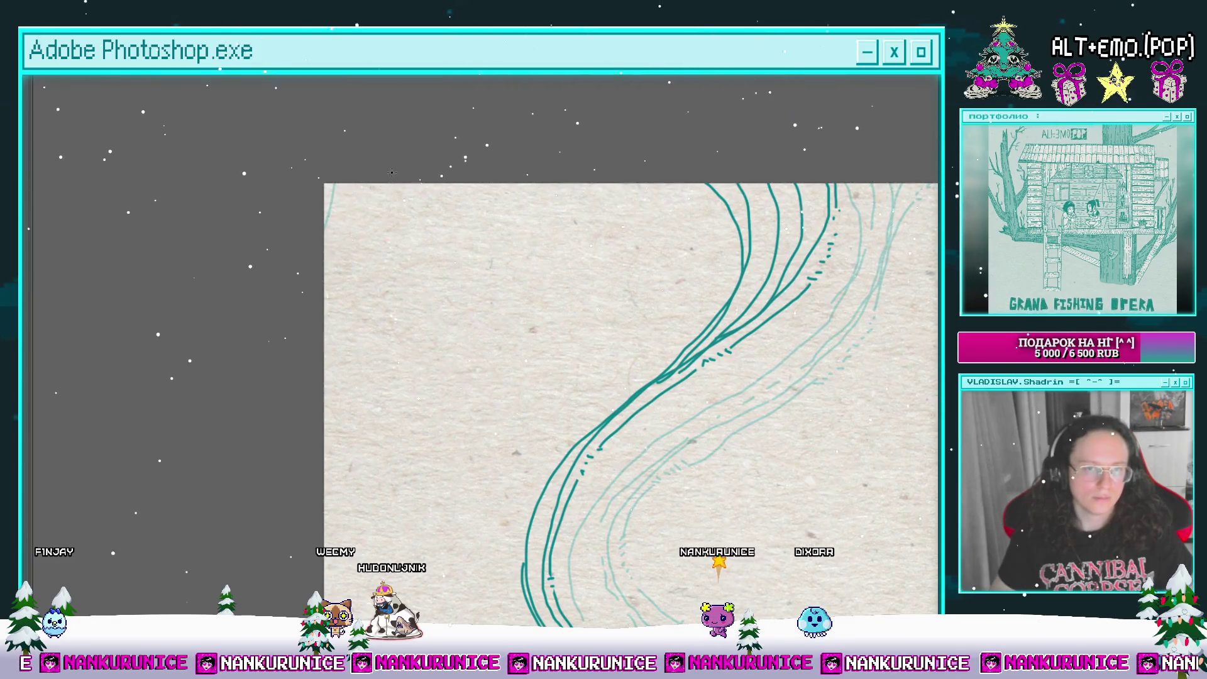
{"action": "scroll", "coordinate": [396, 245], "scroll_direction": "down", "scroll_amount": 2}
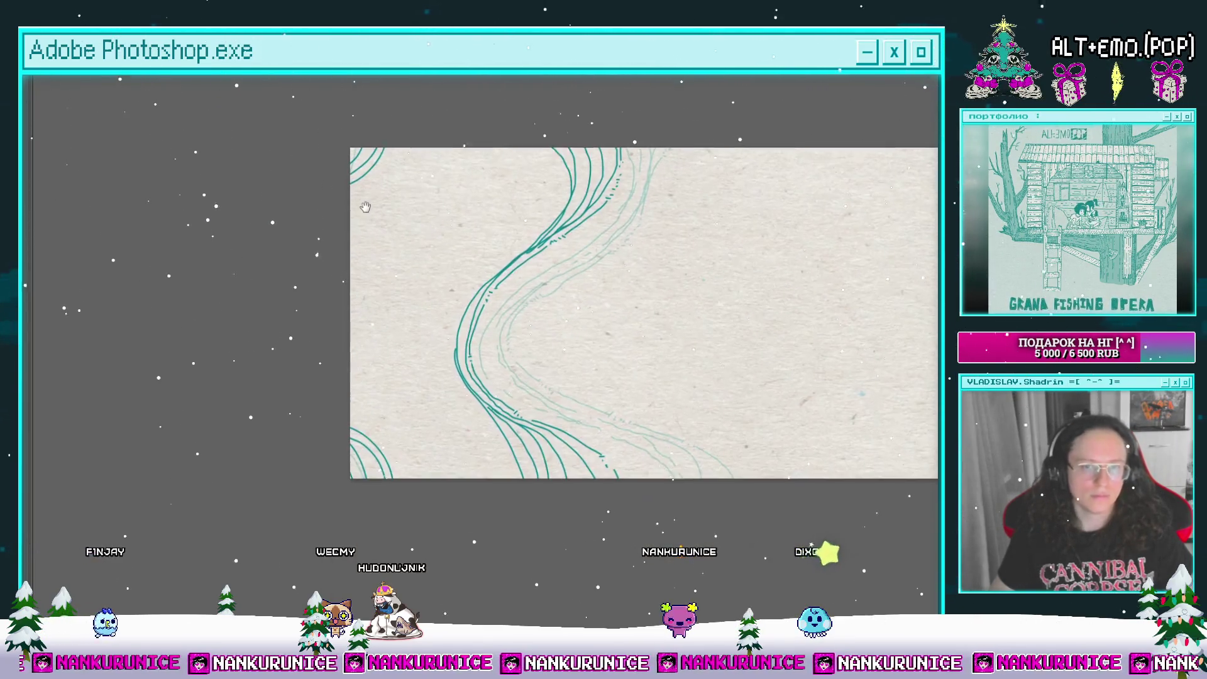
{"action": "scroll", "coordinate": [425, 286], "scroll_direction": "up", "scroll_amount": 2}
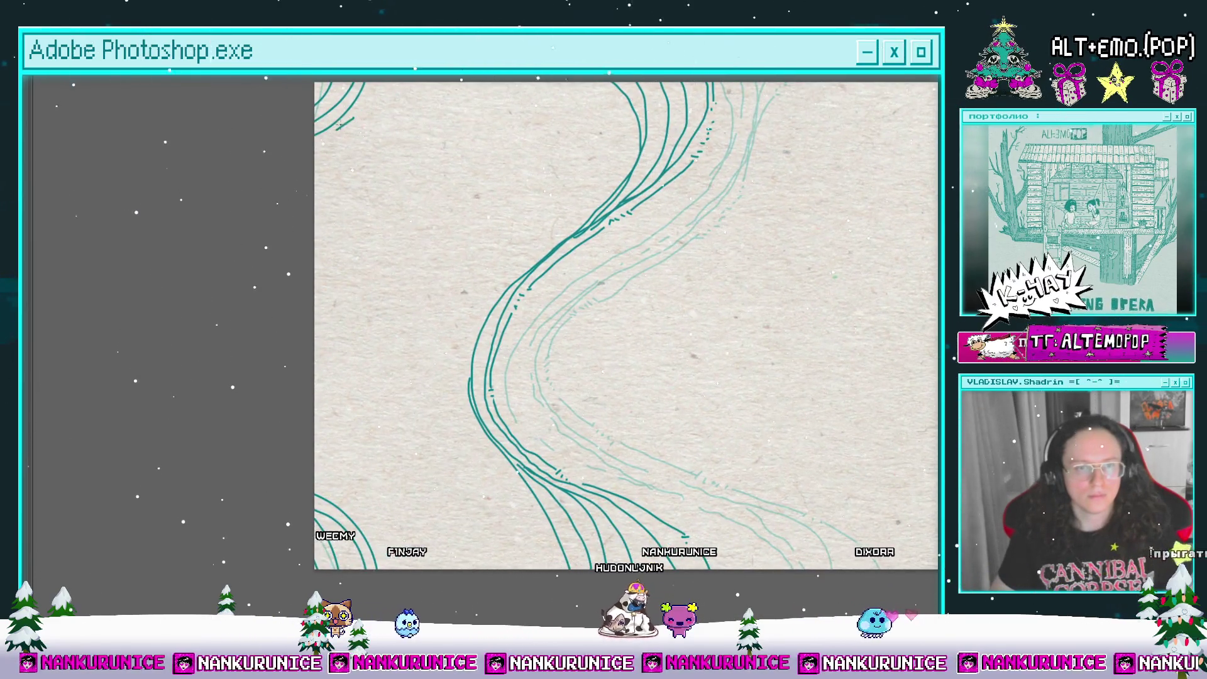
{"action": "mouse_move", "coordinate": [337, 155]}
{"action": "left_mouse_down"}
{"action": "mouse_move", "coordinate": [357, 150]}
{"action": "mouse_move", "coordinate": [306, 148]}
{"action": "left_mouse_up"}
{"action": "scroll", "coordinate": [448, 348], "scroll_direction": "down", "scroll_amount": 3}
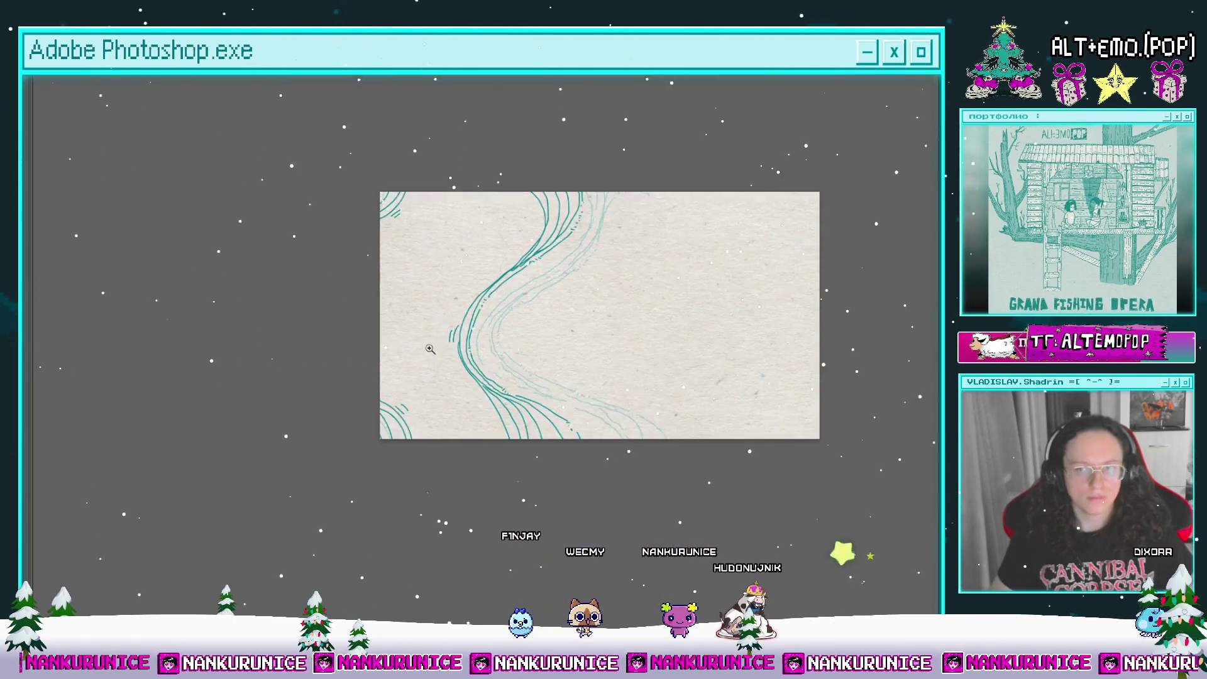
{"action": "key", "text": "Tab"}
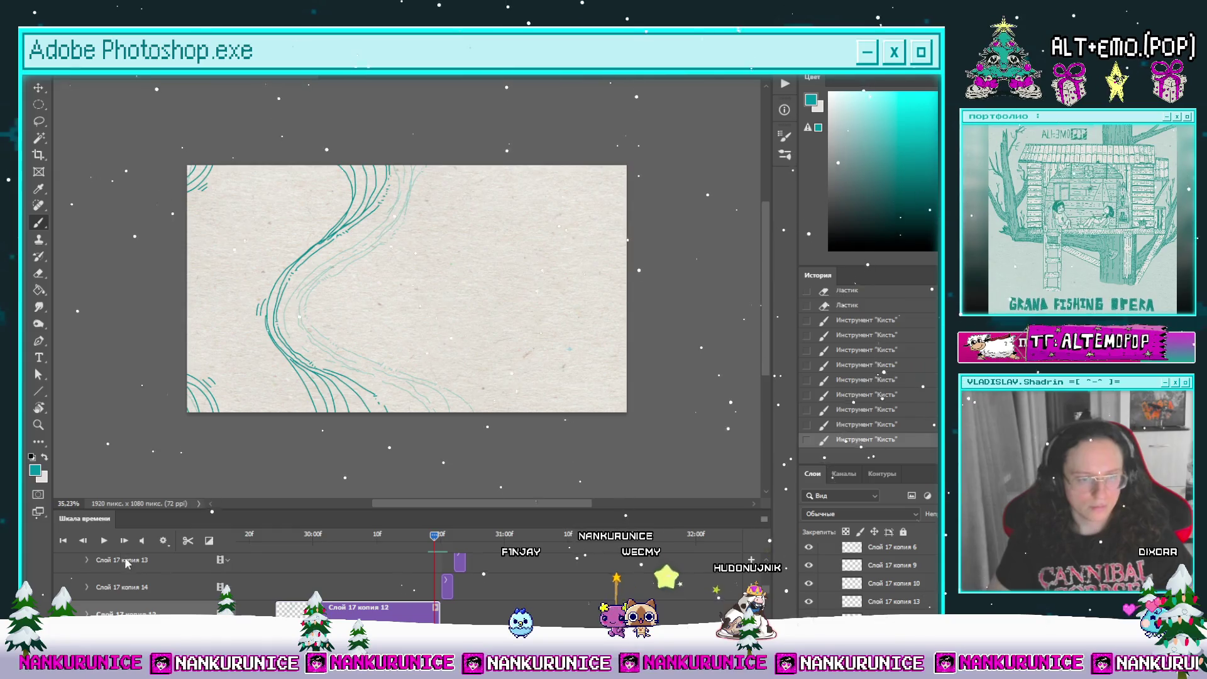
Step: Split the clip into a new frame and clear all of its strokes
{"action": "left_click", "coordinate": [188, 540]}
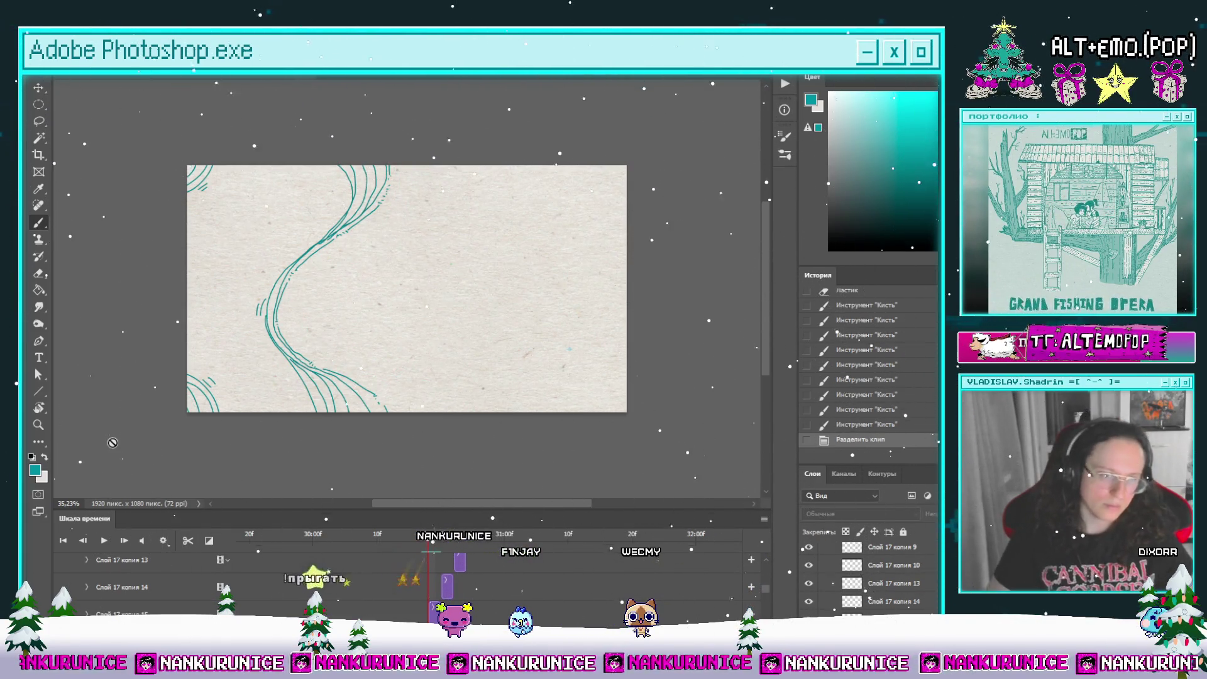
{"action": "key", "text": "ctrl+a"}
{"action": "key", "text": "Delete"}
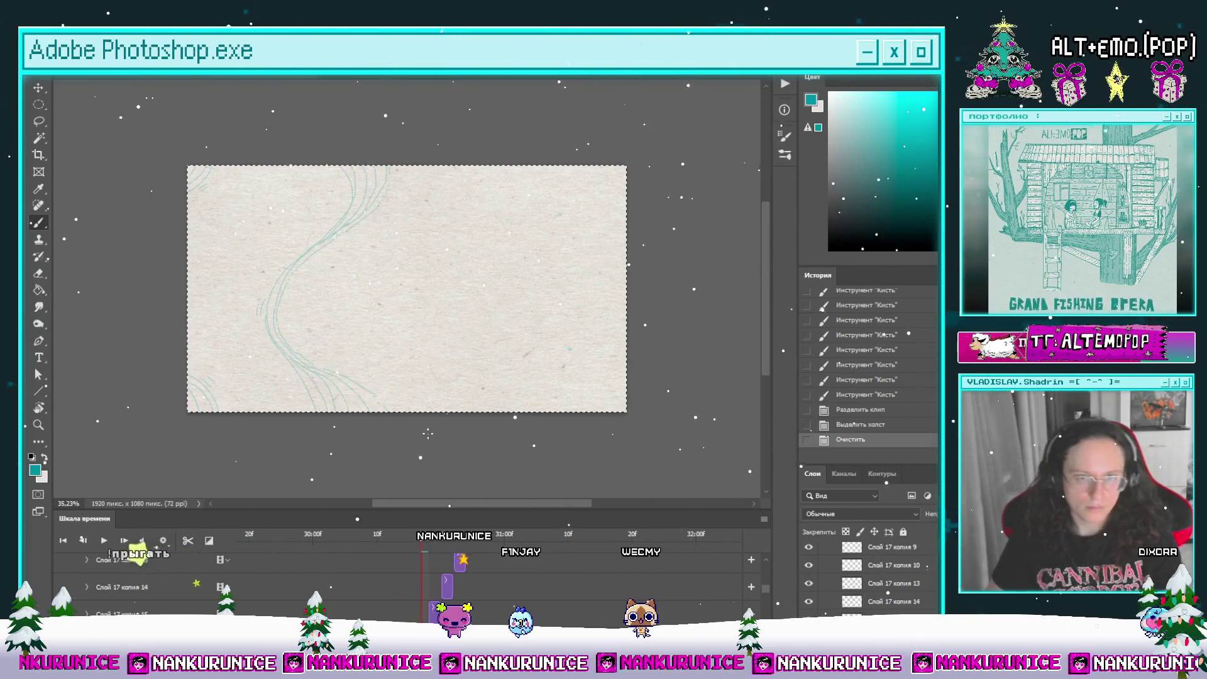
{"action": "key", "text": "ctrl+d"}
{"action": "key", "text": "Tab"}
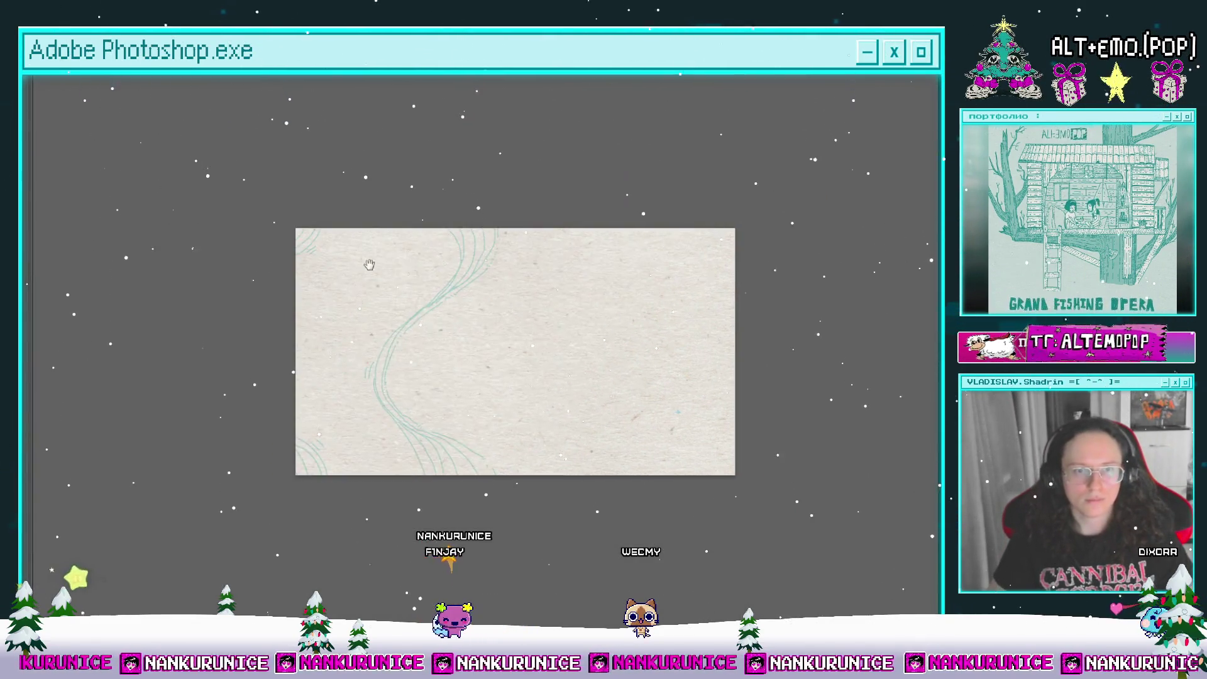
Step: Trace a dark teal S-curve along the onion-skin sketch and erase a short gap in it
{"action": "left_click", "coordinate": [469, 251]}
{"action": "left_click_drag", "start_coordinate": [507, 226], "coordinate": [531, 188]}
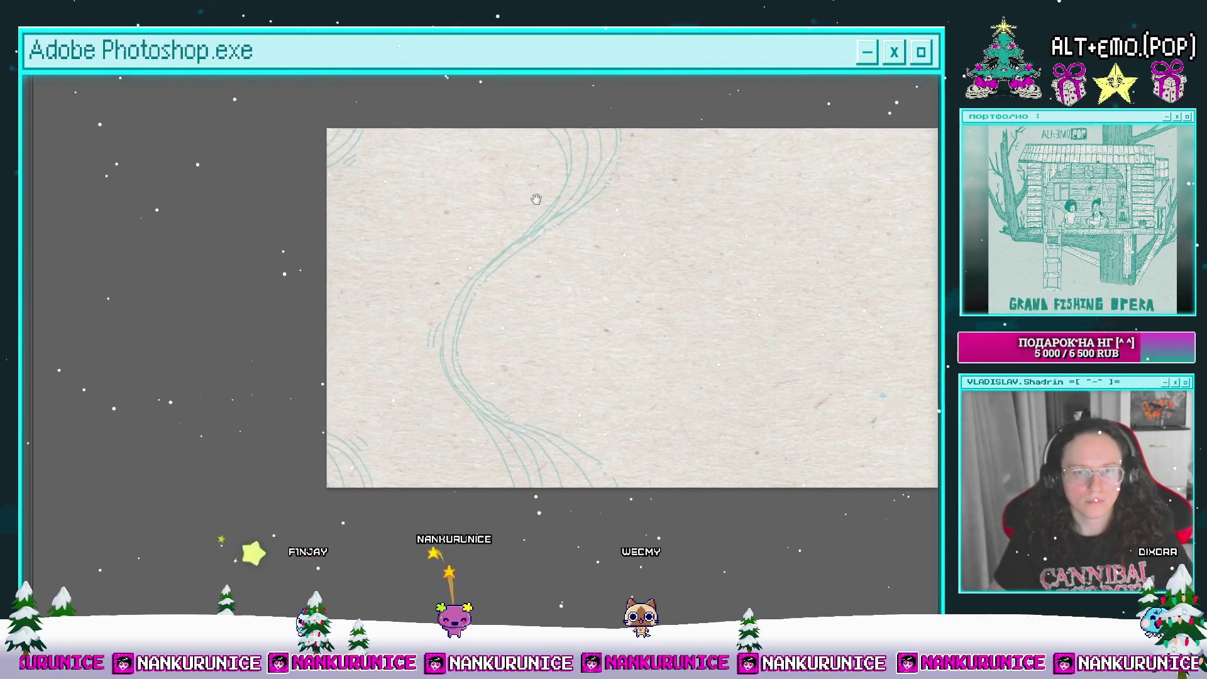
{"action": "left_click_drag", "start_coordinate": [493, 238], "coordinate": [472, 245]}
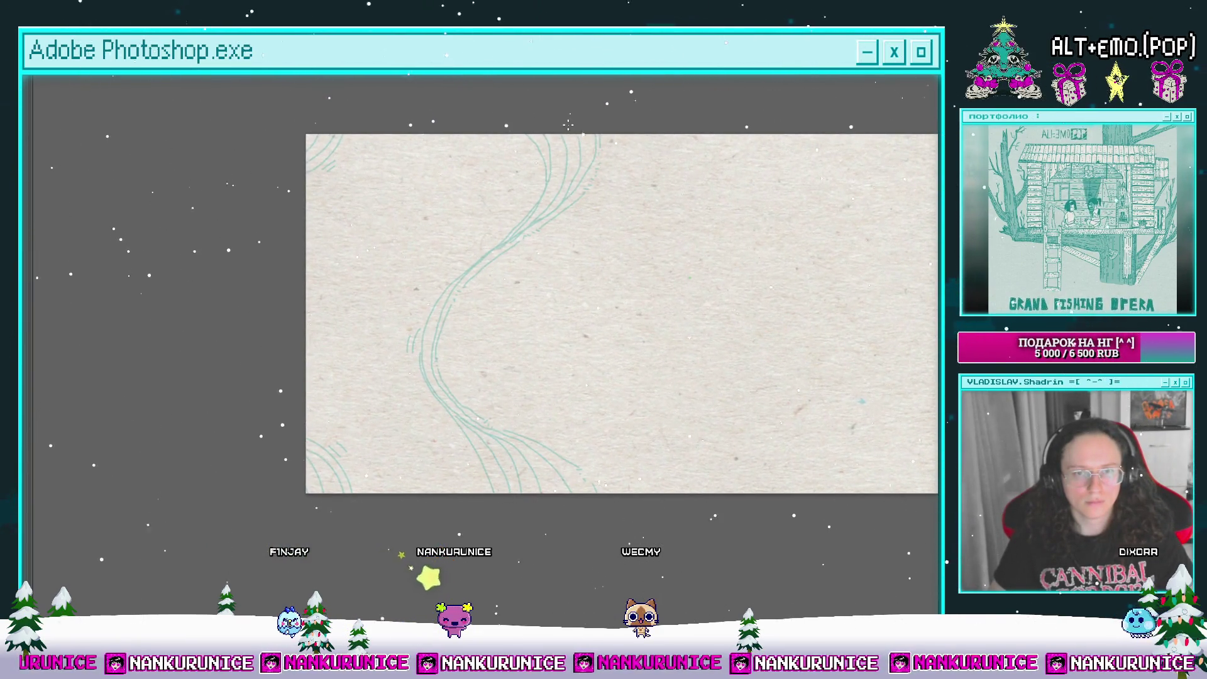
{"action": "mouse_move", "coordinate": [571, 168]}
{"action": "left_mouse_down"}
{"action": "mouse_move", "coordinate": [528, 226]}
{"action": "mouse_move", "coordinate": [386, 324]}
{"action": "mouse_move", "coordinate": [409, 409]}
{"action": "mouse_move", "coordinate": [537, 467]}
{"action": "left_mouse_up"}
{"action": "mouse_move", "coordinate": [405, 283]}
{"action": "left_mouse_down"}
{"action": "mouse_move", "coordinate": [394, 313]}
{"action": "mouse_move", "coordinate": [434, 428]}
{"action": "mouse_move", "coordinate": [485, 240]}
{"action": "left_mouse_up"}
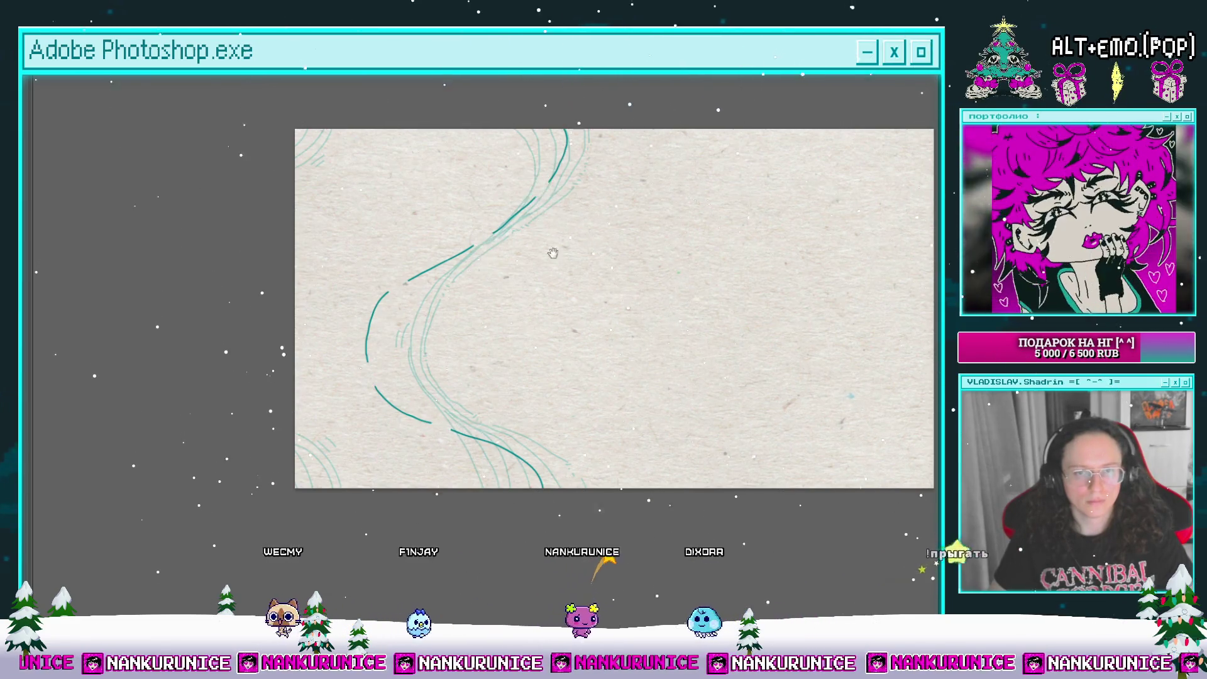
Step: Add a teal curve running down from the canvas top, plus curves and short strokes at the lower left
{"action": "scroll", "coordinate": [528, 327], "scroll_direction": "down", "scroll_amount": 2}
{"action": "left_click", "coordinate": [528, 379], "text": "ctrl"}
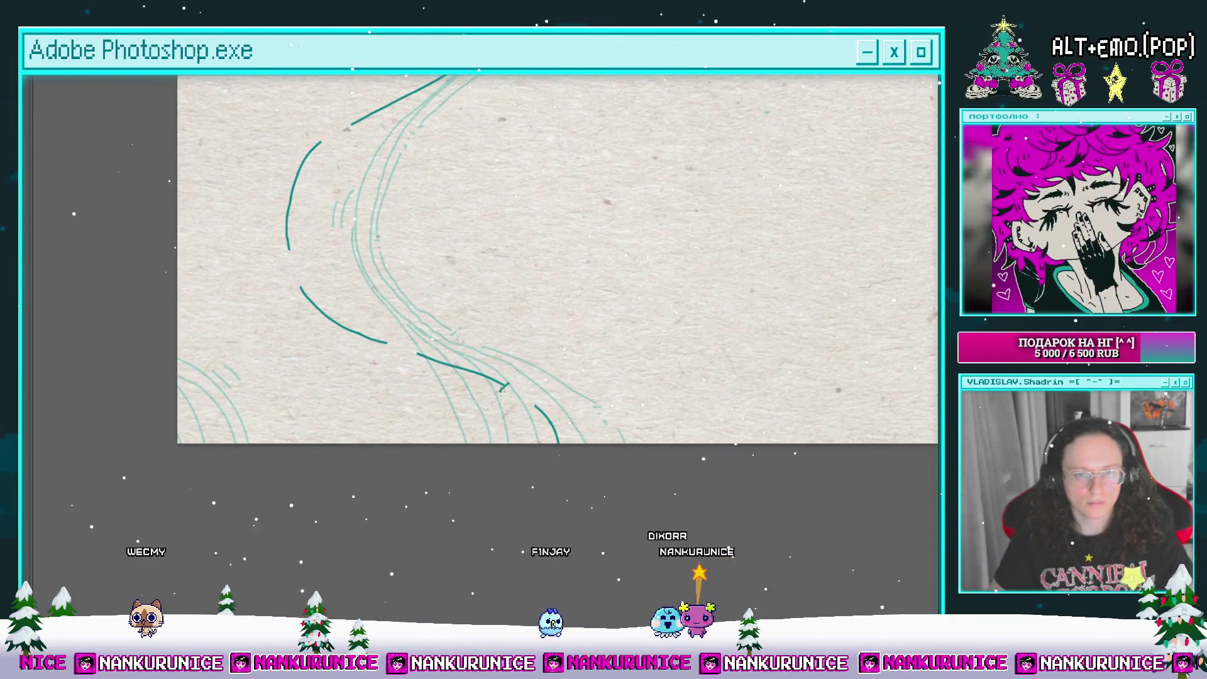
{"action": "left_click_drag", "start_coordinate": [531, 400], "coordinate": [566, 427]}
{"action": "left_click", "coordinate": [416, 370], "text": "ctrl"}
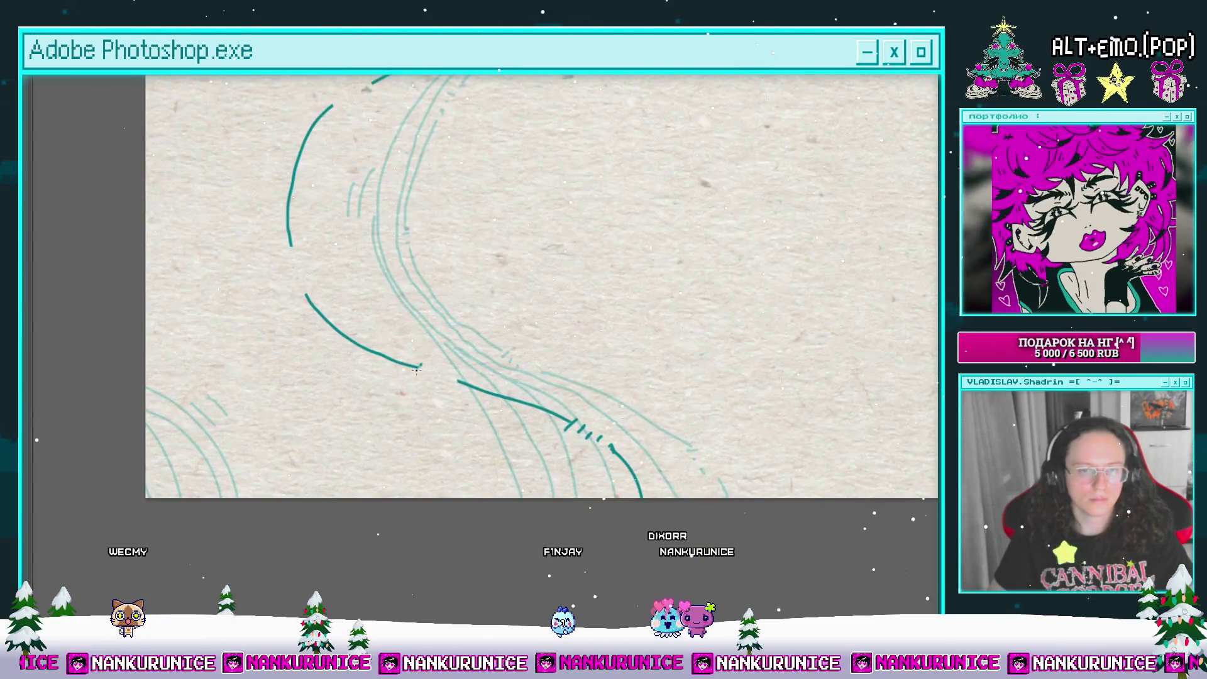
{"action": "left_click_drag", "start_coordinate": [449, 381], "coordinate": [463, 410]}
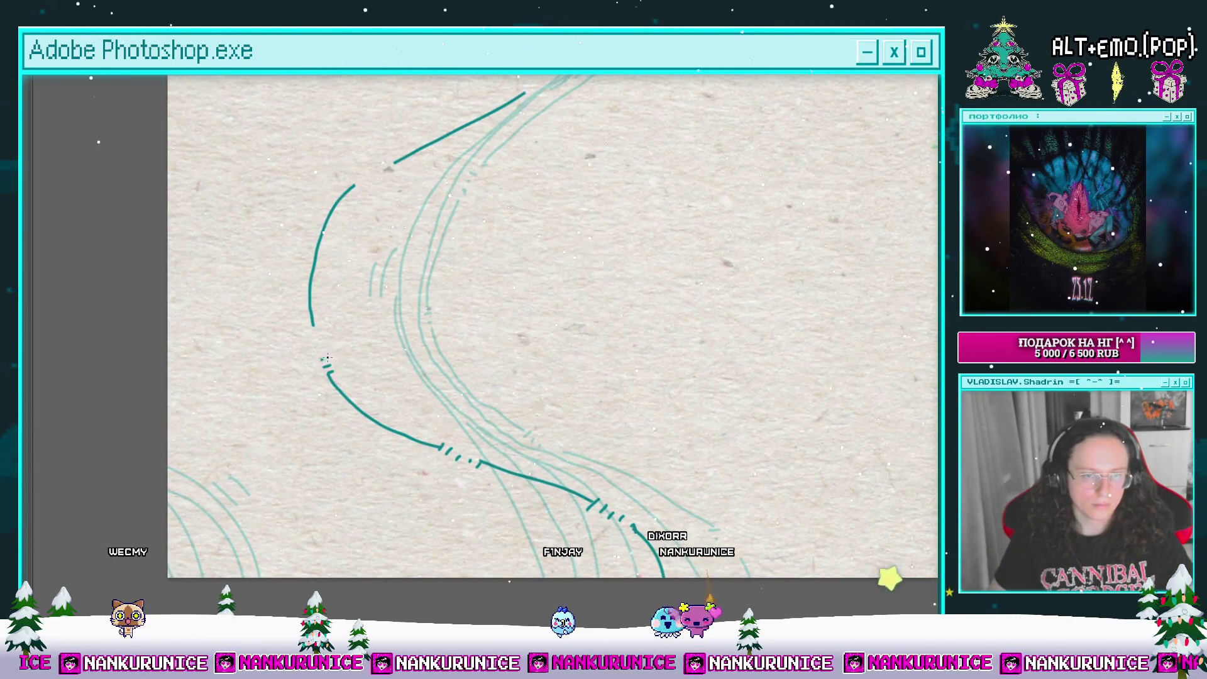
{"action": "left_click_drag", "start_coordinate": [313, 332], "coordinate": [300, 445]}
{"action": "mouse_move", "coordinate": [542, 185]}
{"action": "left_mouse_down"}
{"action": "mouse_move", "coordinate": [449, 298]}
{"action": "mouse_move", "coordinate": [446, 342]}
{"action": "left_mouse_up"}
{"action": "left_click", "coordinate": [540, 252], "text": "alt"}
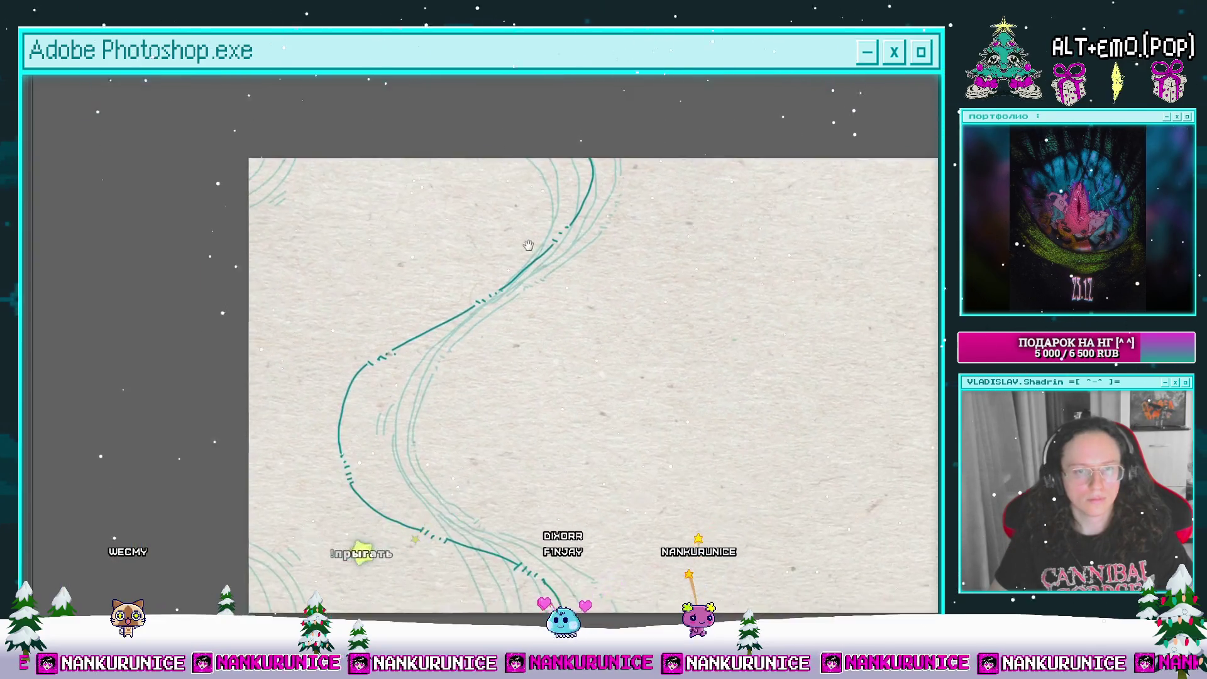
{"action": "mouse_move", "coordinate": [459, 152]}
{"action": "left_mouse_down"}
{"action": "mouse_move", "coordinate": [518, 201]}
{"action": "mouse_move", "coordinate": [491, 283]}
{"action": "mouse_move", "coordinate": [356, 366]}
{"action": "mouse_move", "coordinate": [359, 304]}
{"action": "left_mouse_up"}
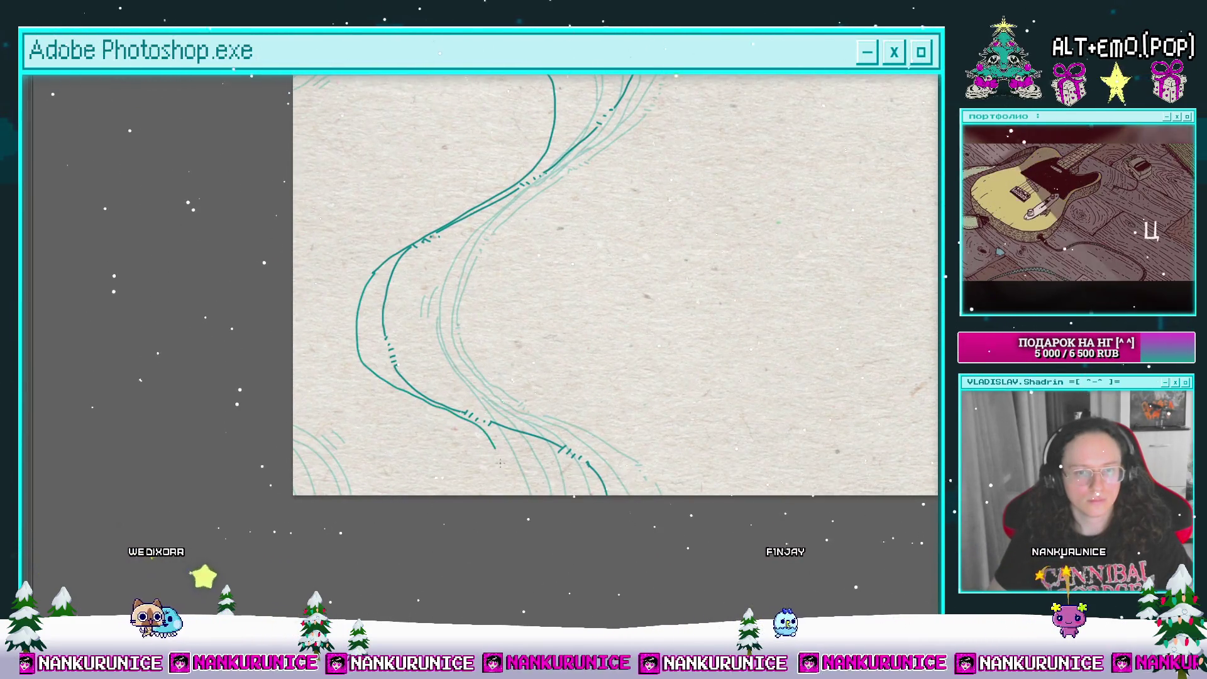
{"action": "left_click_drag", "start_coordinate": [393, 449], "coordinate": [486, 373]}
{"action": "left_click_drag", "start_coordinate": [385, 336], "coordinate": [512, 418]}
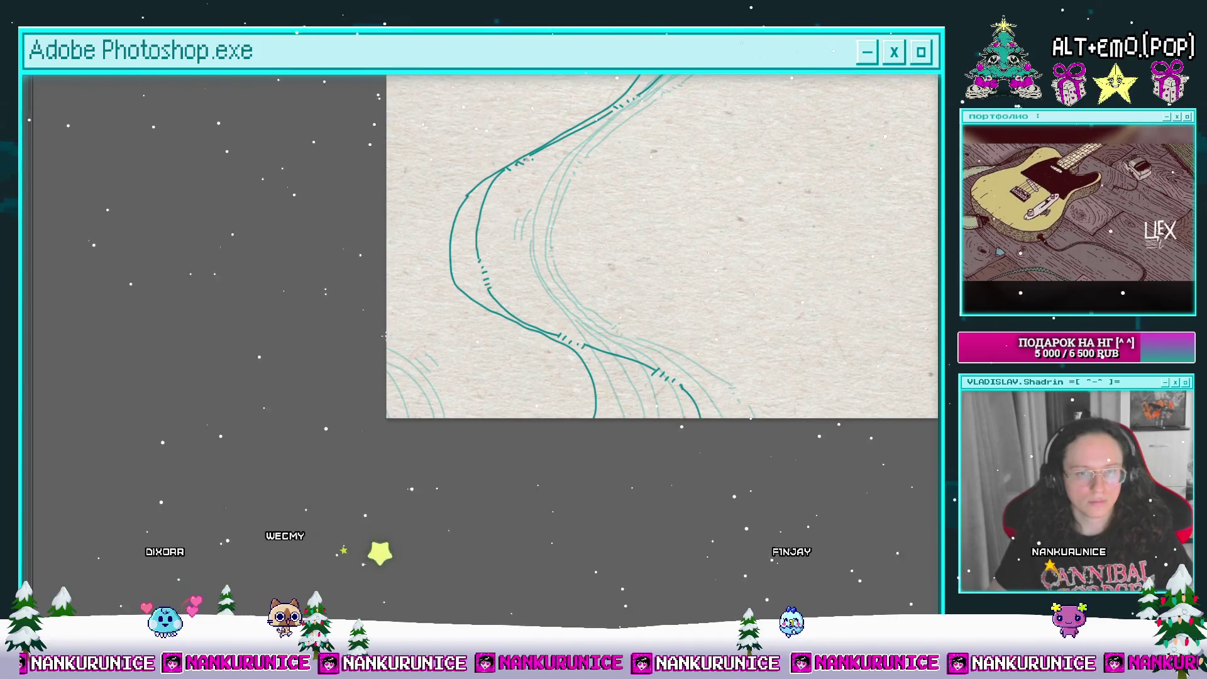
{"action": "left_click_drag", "start_coordinate": [381, 342], "coordinate": [454, 356]}
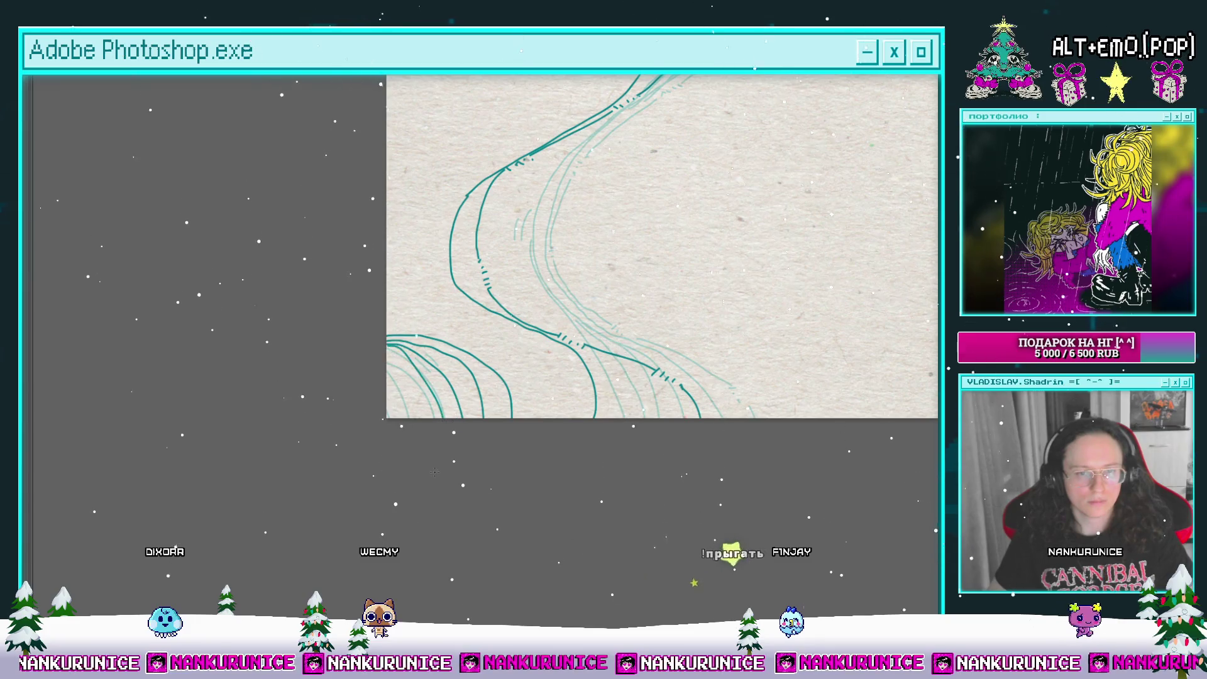
Step: Add a short teal stroke beside the existing curve near the top
{"action": "left_click_drag", "start_coordinate": [418, 311], "coordinate": [377, 573]}
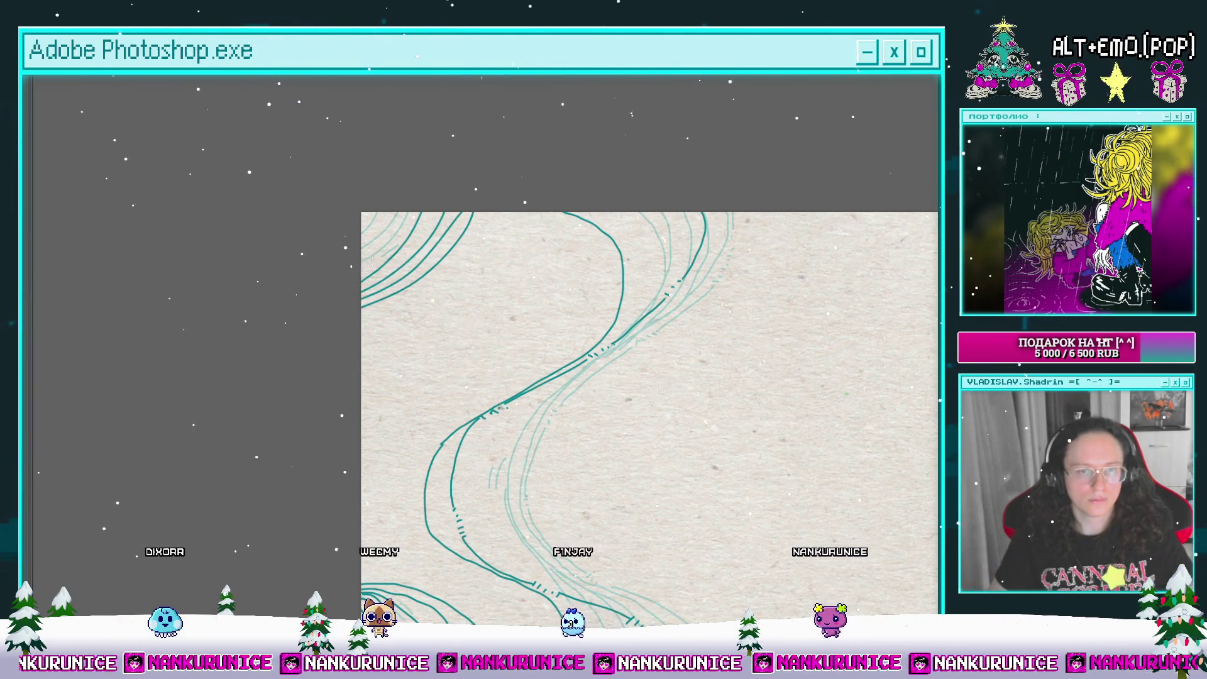
{"action": "left_click_drag", "start_coordinate": [350, 262], "coordinate": [269, 208]}
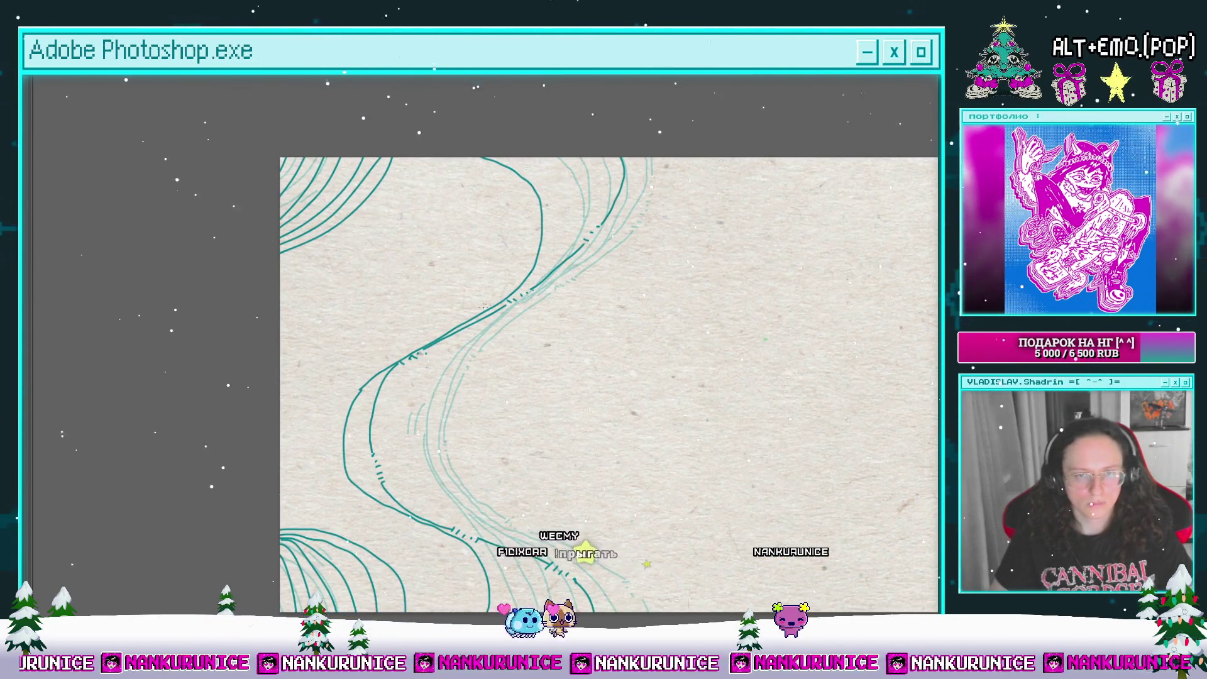
{"action": "left_click_drag", "start_coordinate": [547, 178], "coordinate": [550, 229]}
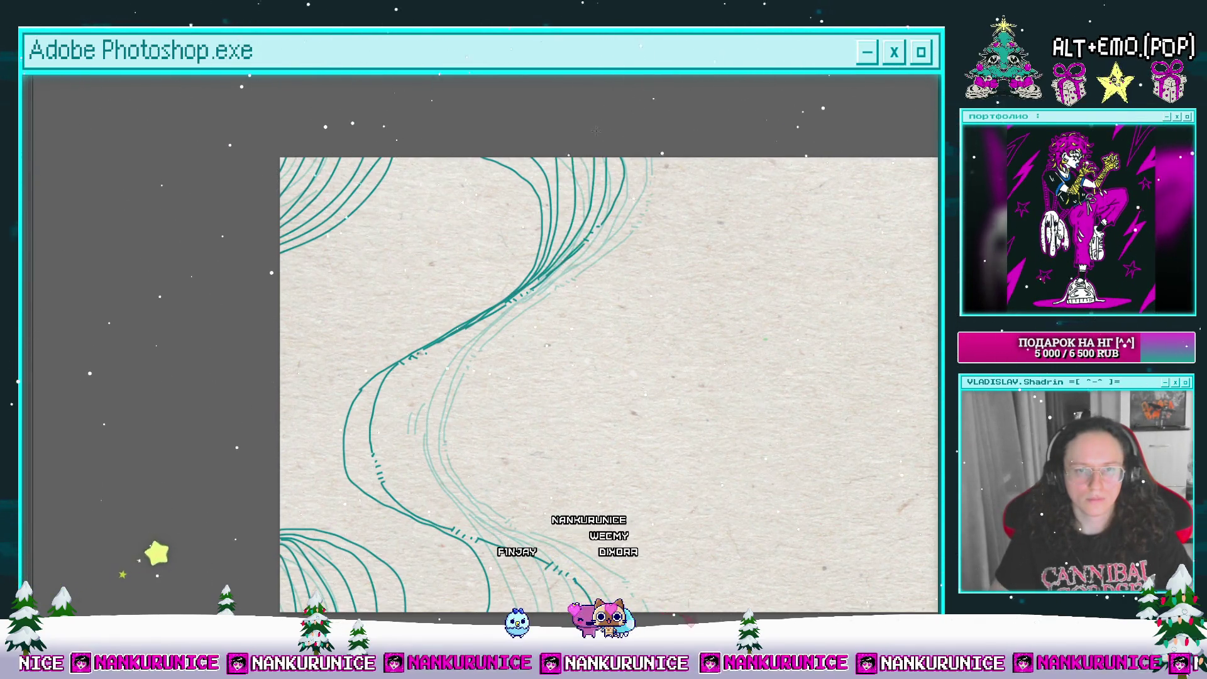
Step: Draw long teal curves left of the existing lines, undoing and redrawing the leftmost one further down
{"action": "left_click_drag", "start_coordinate": [513, 367], "coordinate": [506, 235]}
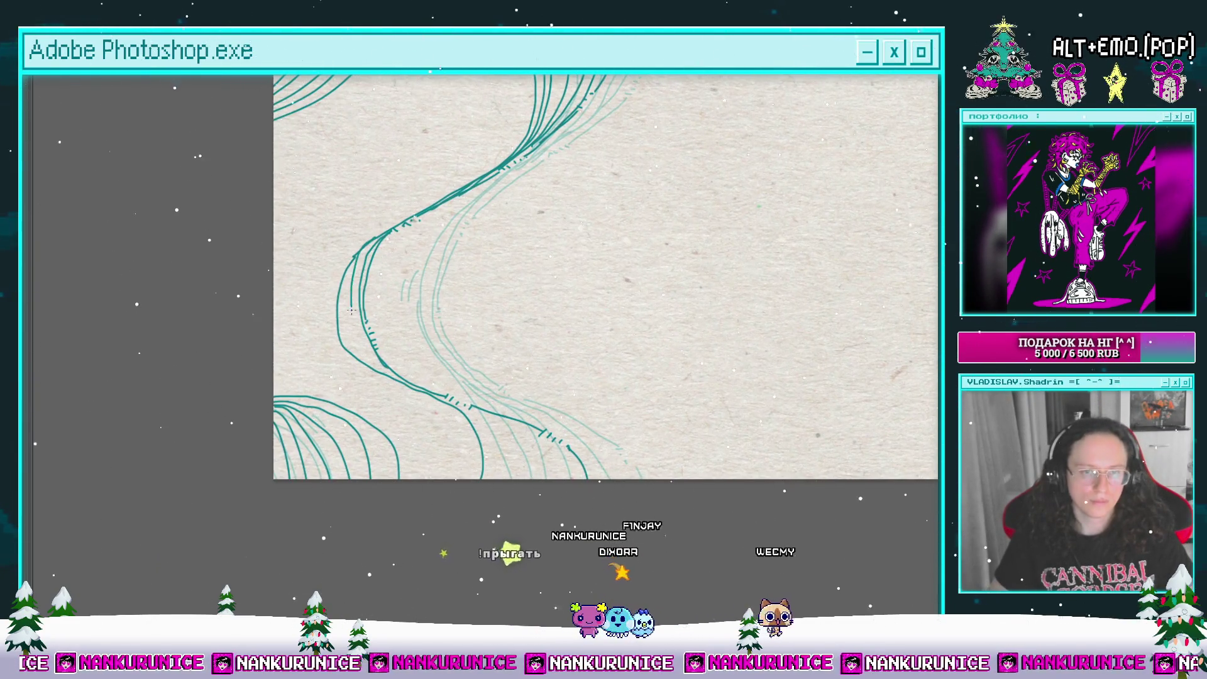
{"action": "left_click_drag", "start_coordinate": [459, 431], "coordinate": [426, 370]}
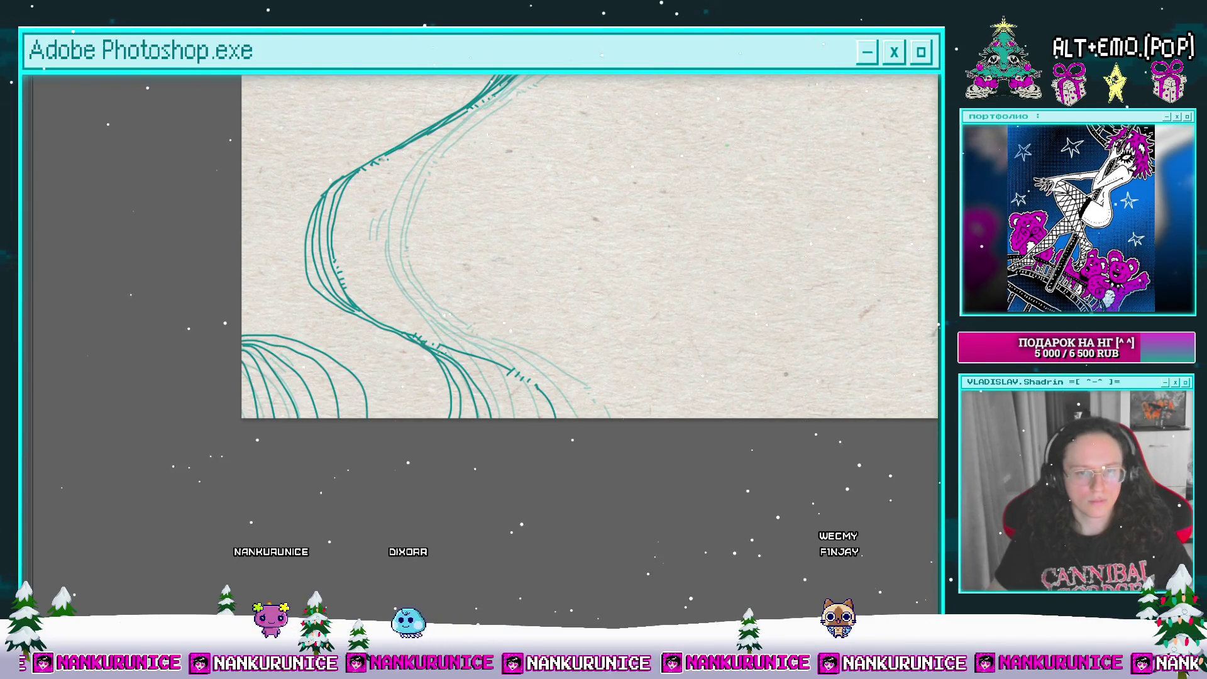
{"action": "key", "text": "ctrl+plus"}
{"action": "key", "text": "ctrl+plus"}
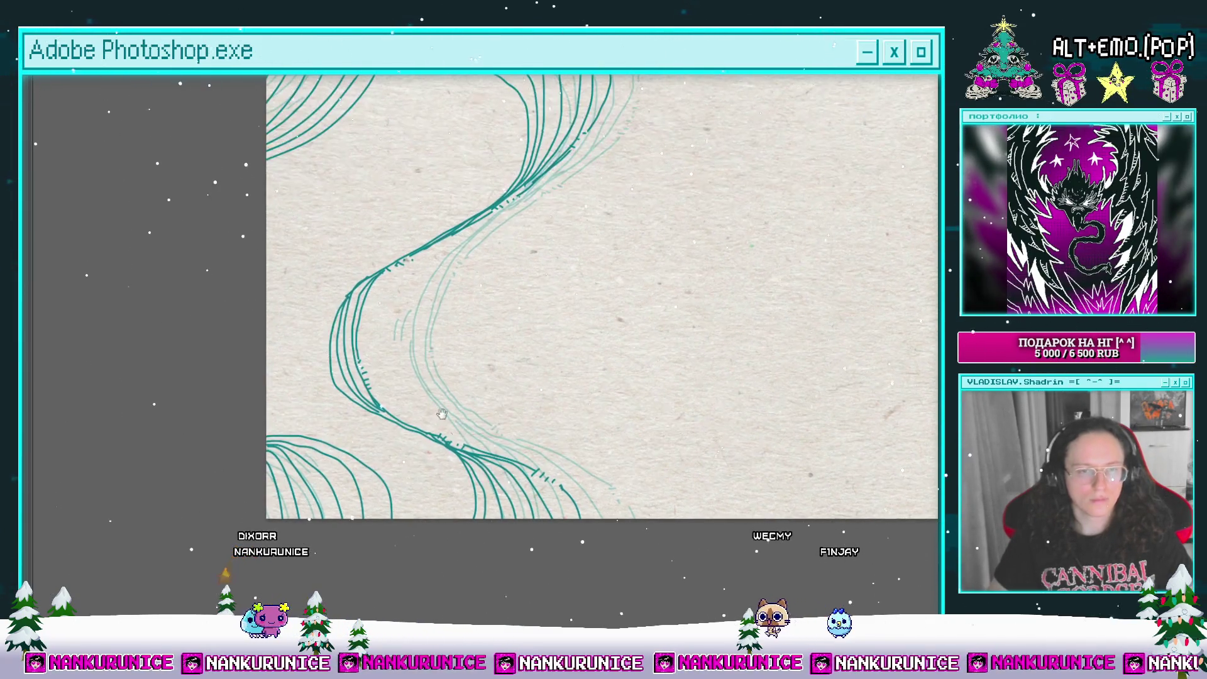
{"action": "left_click_drag", "start_coordinate": [347, 260], "coordinate": [342, 466]}
{"action": "left_click_drag", "start_coordinate": [301, 297], "coordinate": [309, 420]}
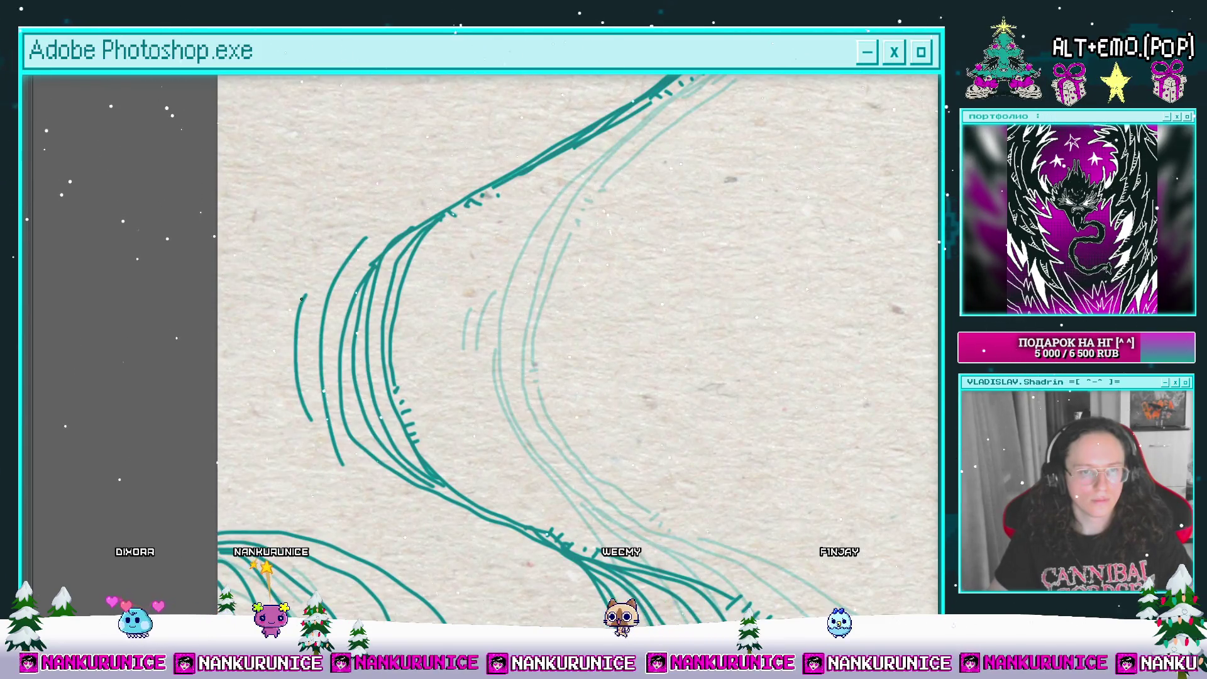
{"action": "key", "text": "ctrl+z"}
{"action": "key", "text": "ctrl+z"}
{"action": "key", "text": "ctrl+z"}
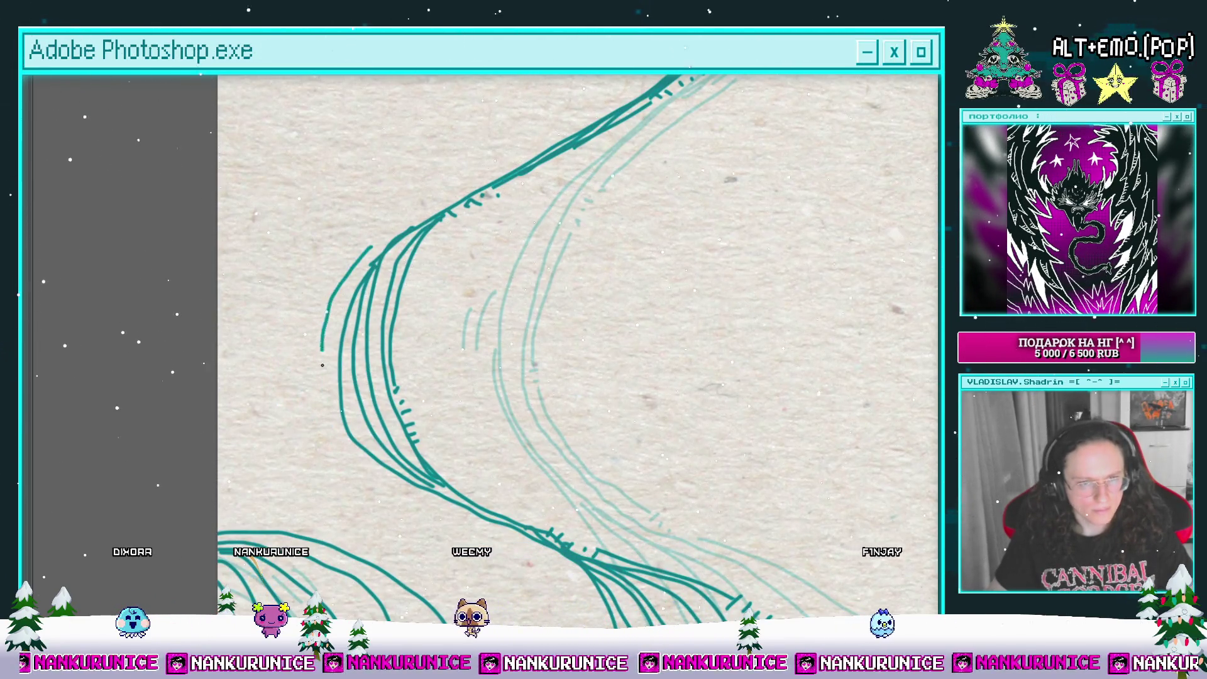
{"action": "key", "text": "ctrl+z"}
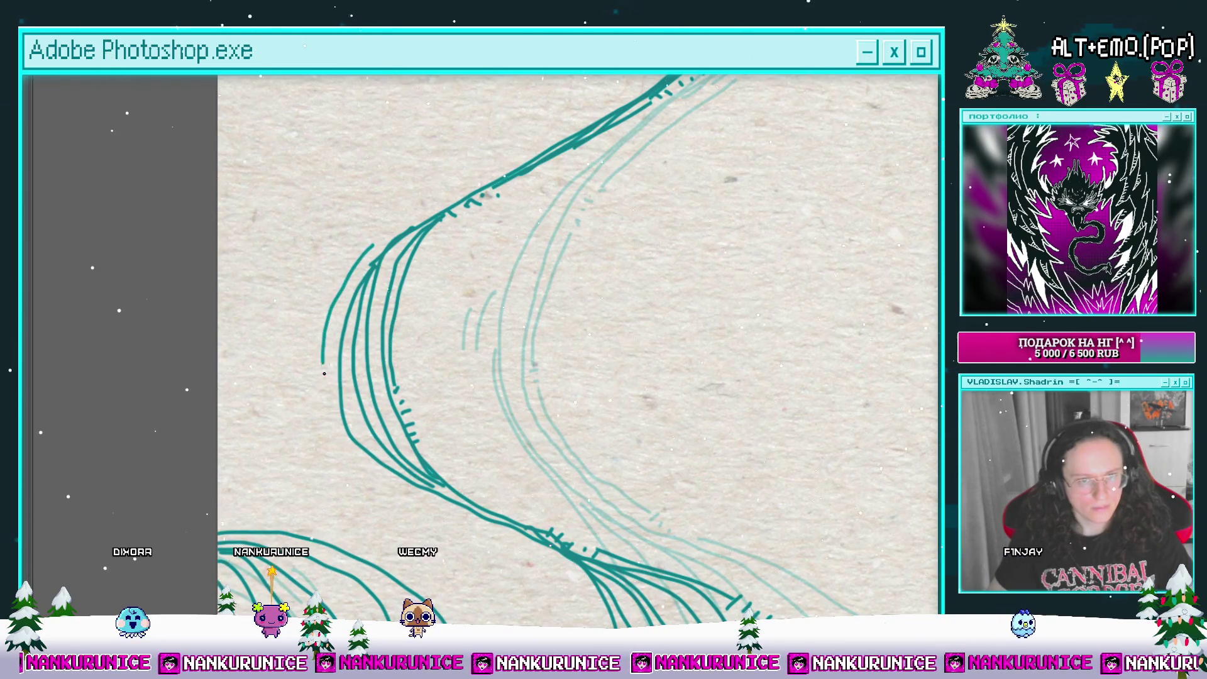
{"action": "left_click_drag", "start_coordinate": [325, 373], "coordinate": [354, 462]}
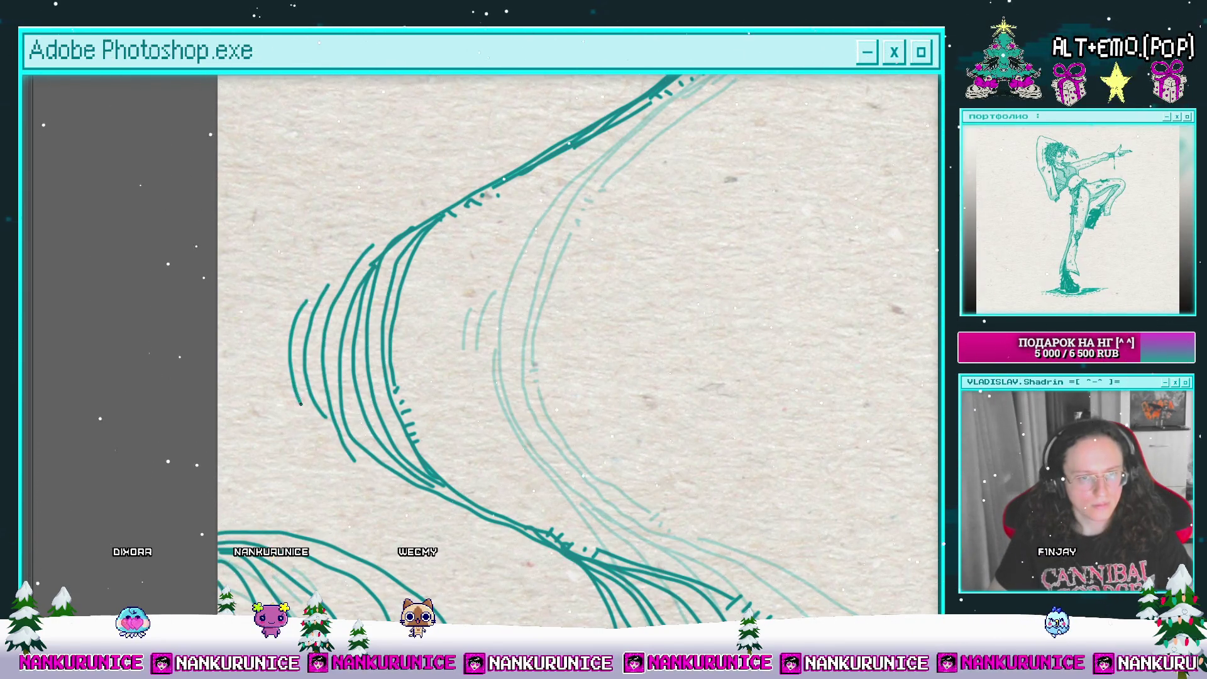
{"action": "left_click_drag", "start_coordinate": [311, 419], "coordinate": [254, 280]}
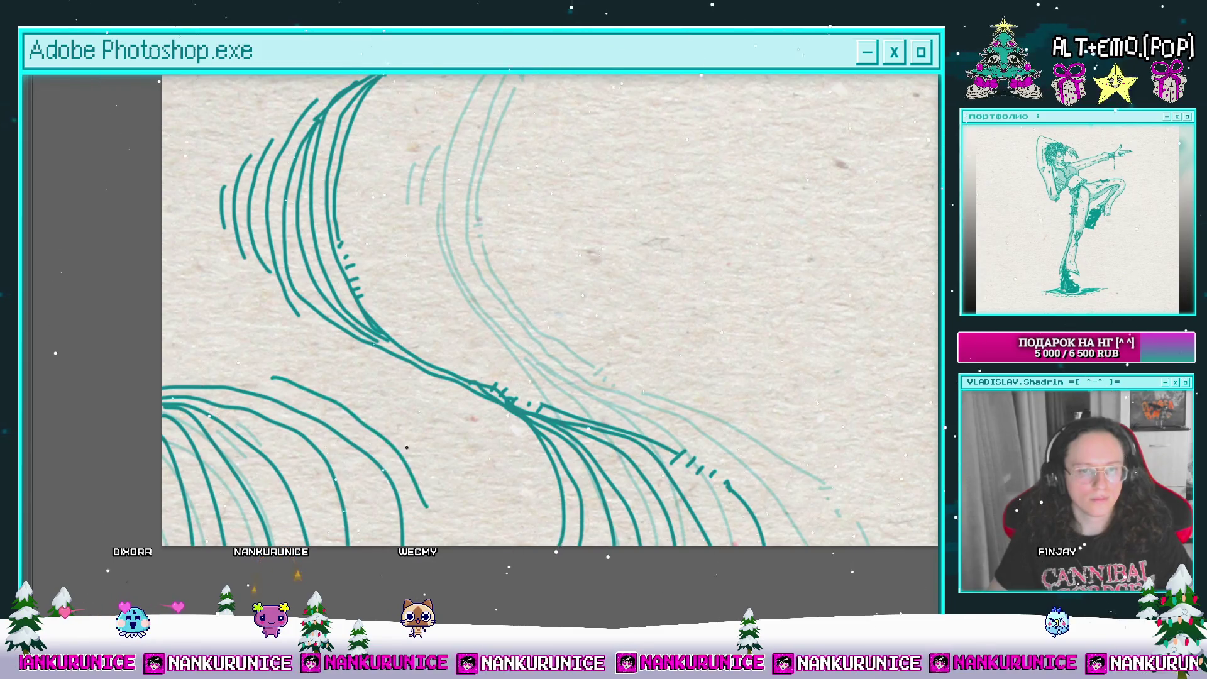
{"action": "scroll", "coordinate": [390, 243], "scroll_direction": "up", "scroll_amount": 10}
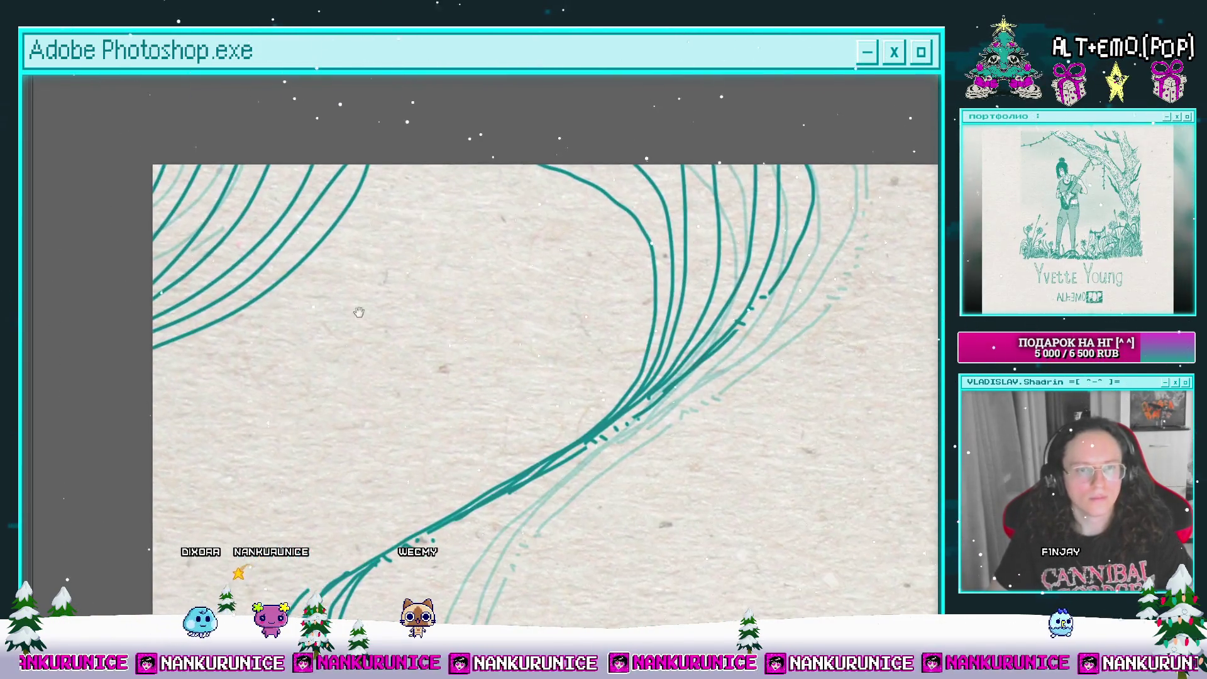
{"action": "scroll", "coordinate": [370, 257], "scroll_direction": "down", "scroll_amount": 5}
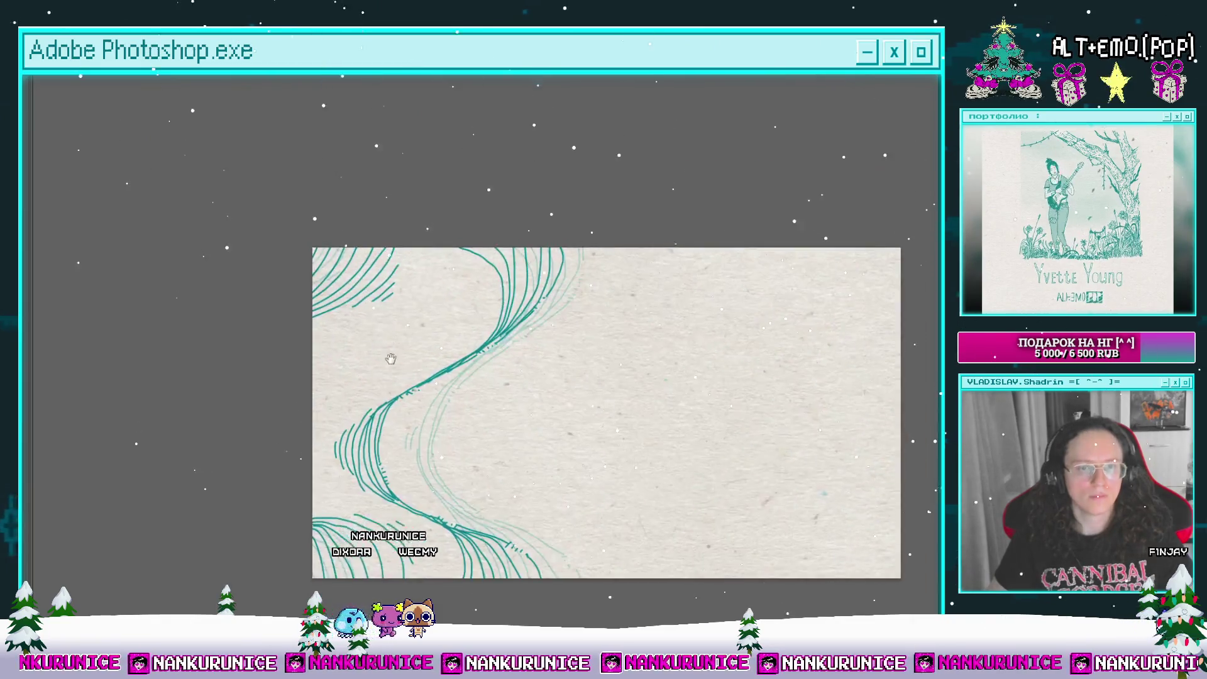
{"action": "scroll", "coordinate": [365, 389], "scroll_direction": "up", "scroll_amount": 5}
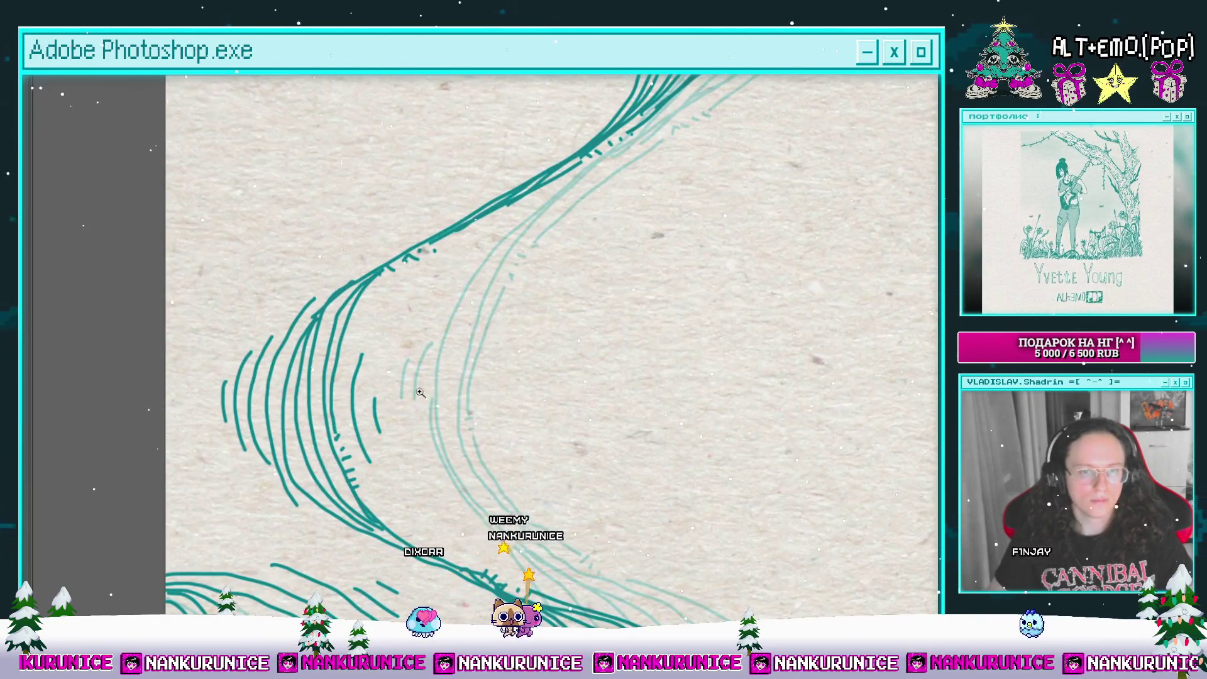
Step: Step back a frame, activate layer 'Слой 17 копия 16', delete all its drawing and deselect
{"action": "scroll", "coordinate": [434, 393], "scroll_direction": "down", "scroll_amount": 5}
{"action": "scroll", "coordinate": [449, 397], "scroll_direction": "up", "scroll_amount": 2}
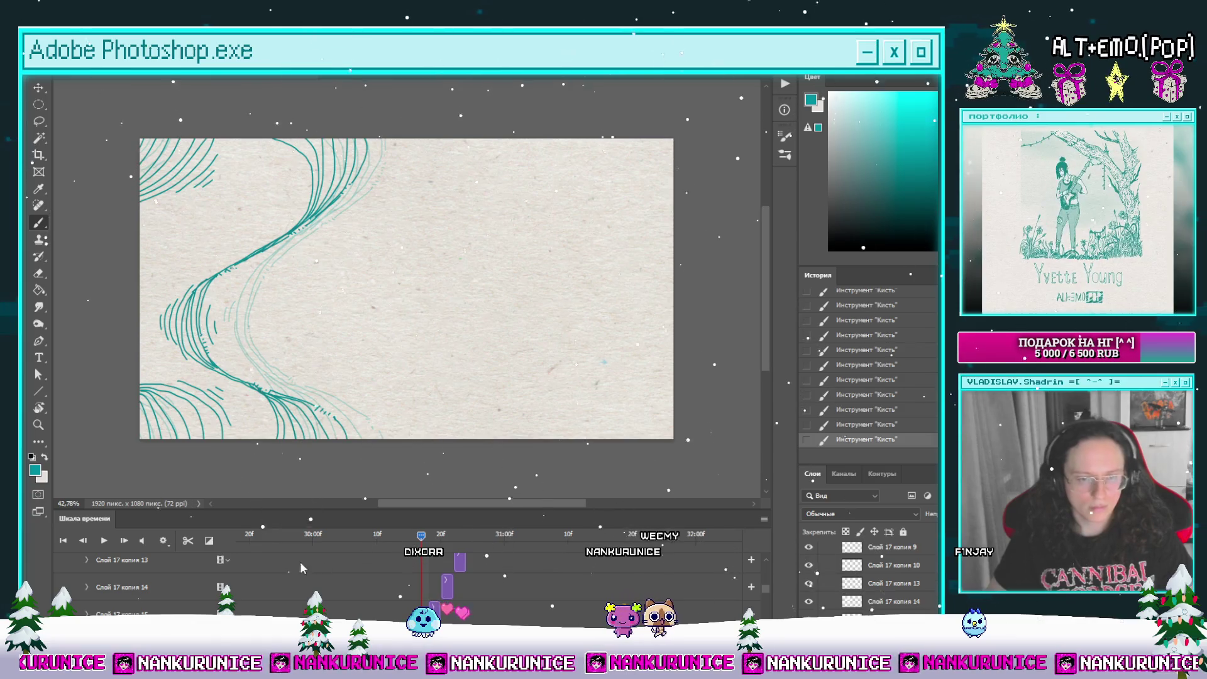
{"action": "left_click", "coordinate": [83, 544]}
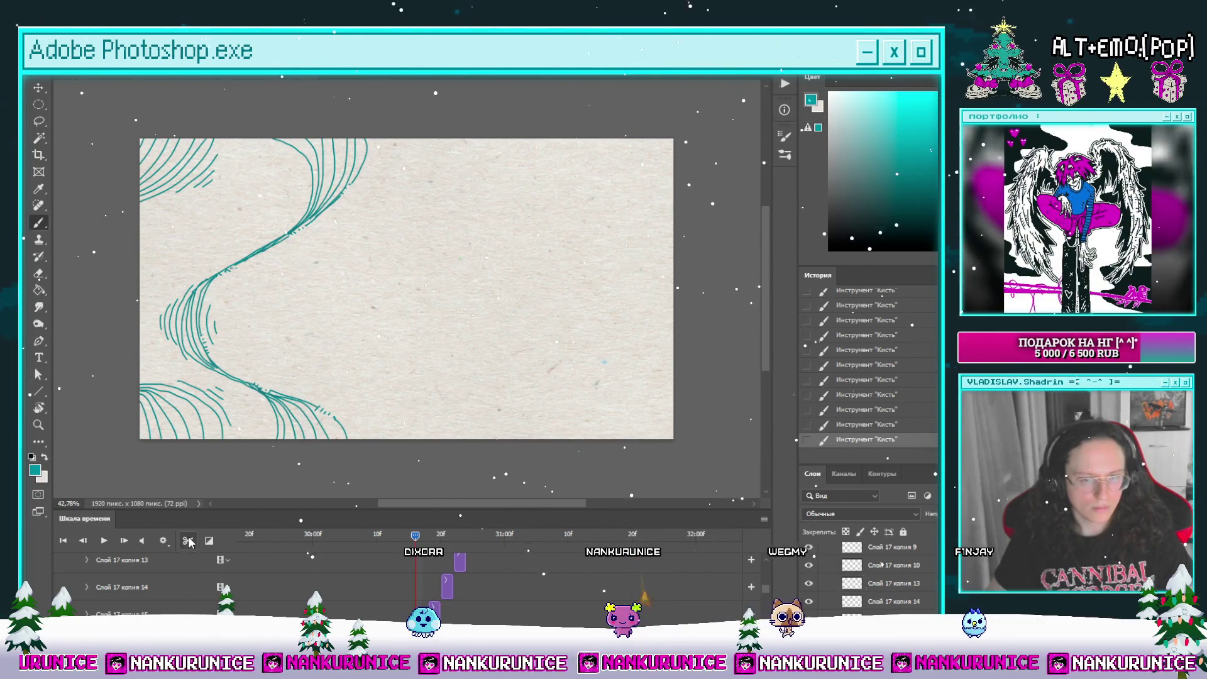
{"action": "scroll", "coordinate": [157, 585], "scroll_direction": "down", "scroll_amount": 1}
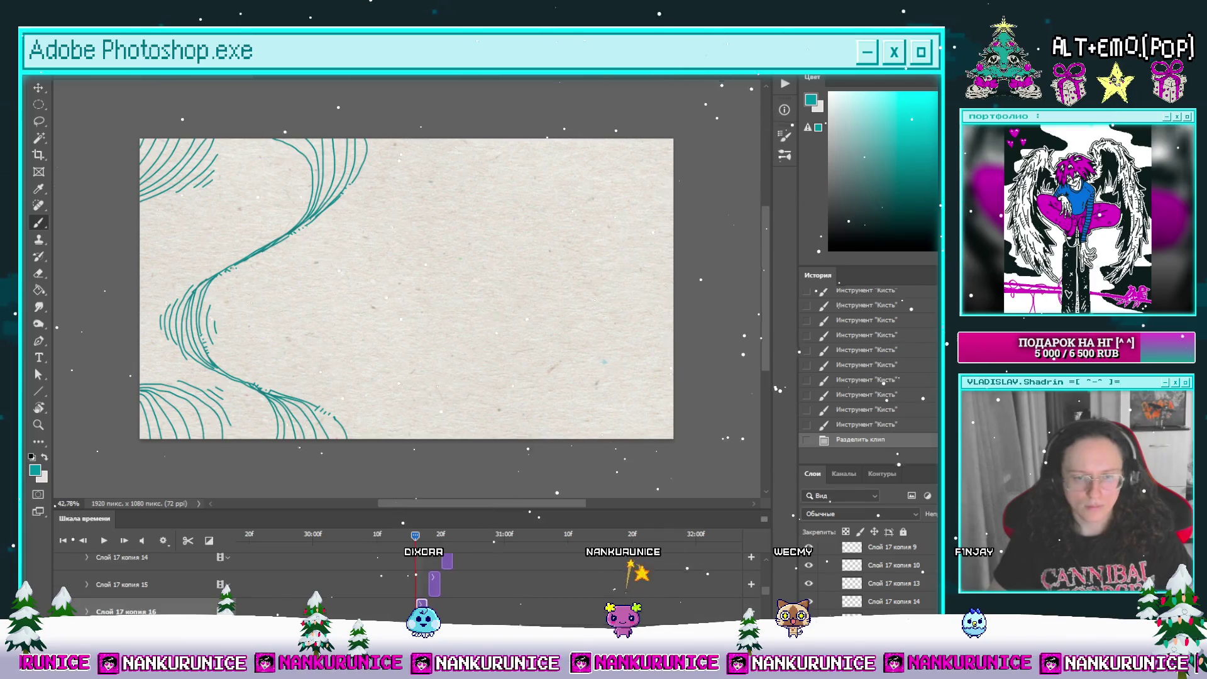
{"action": "left_click", "coordinate": [102, 542]}
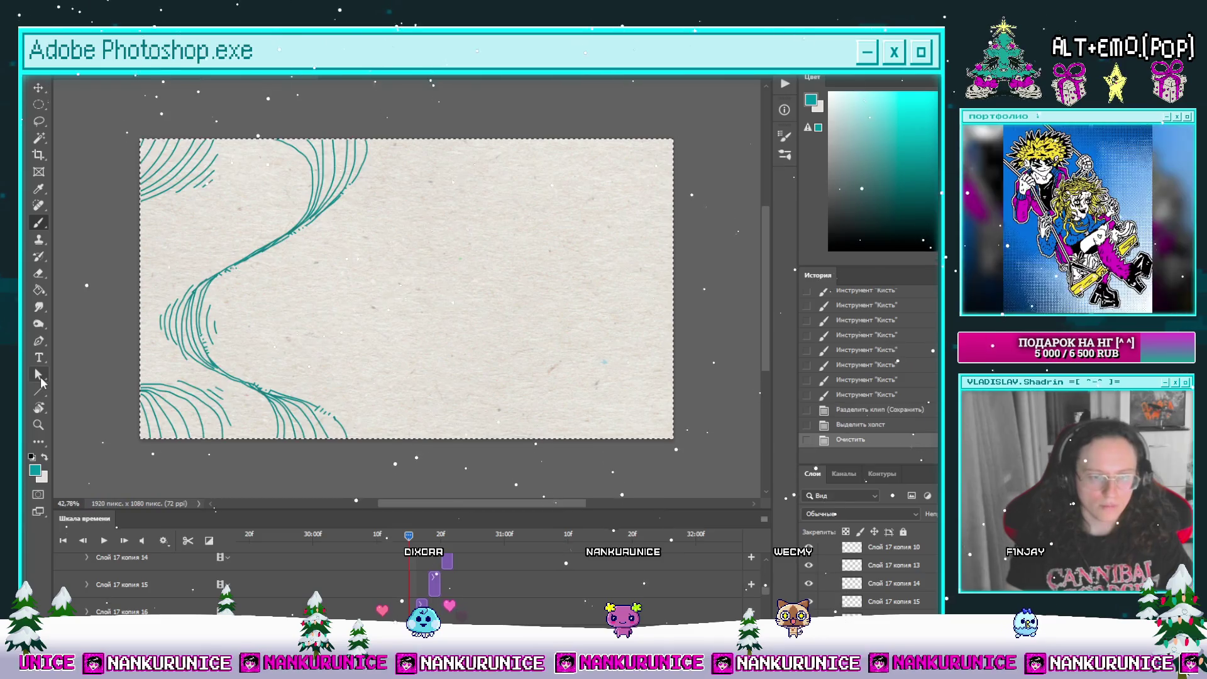
{"action": "key", "text": "Delete"}
{"action": "key", "text": "ctrl+d"}
{"action": "key", "text": "l"}
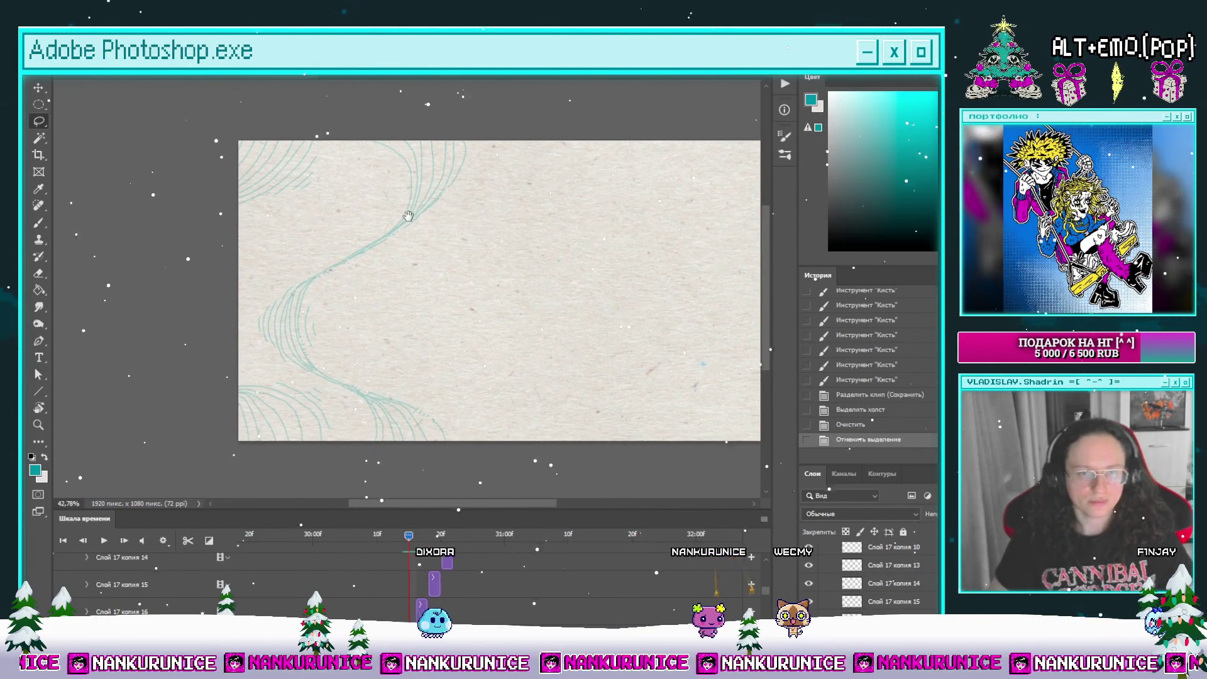
Step: Brush a new wavy teal line from the top down along the bottom
{"action": "scroll", "coordinate": [407, 215], "scroll_direction": "up", "scroll_amount": 1}
{"action": "key", "text": "b"}
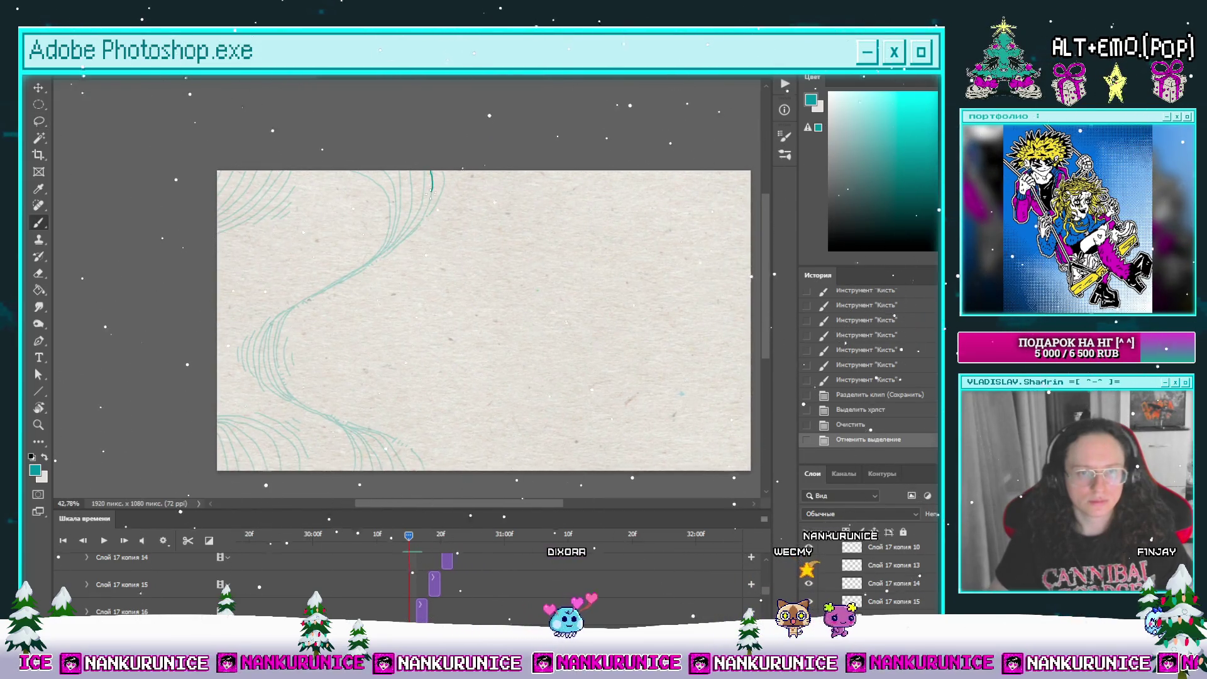
{"action": "left_click_drag", "start_coordinate": [396, 236], "coordinate": [352, 258]}
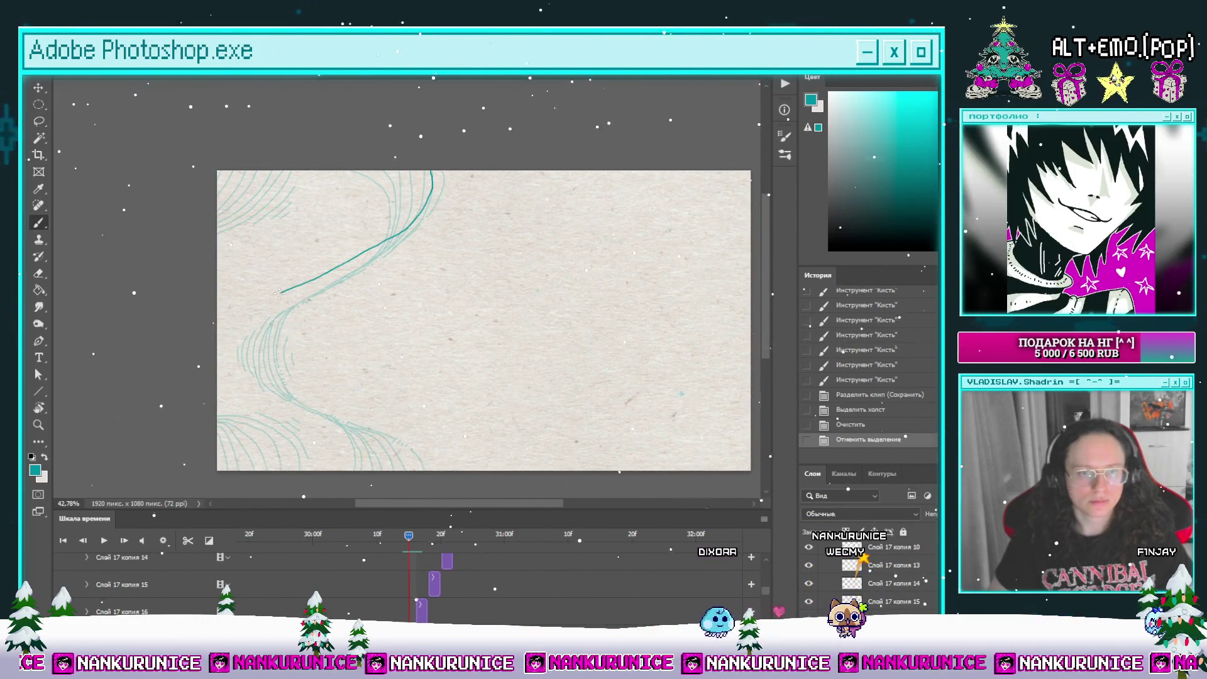
{"action": "mouse_move", "coordinate": [286, 408]}
{"action": "left_mouse_down"}
{"action": "mouse_move", "coordinate": [327, 414]}
{"action": "mouse_move", "coordinate": [252, 371]}
{"action": "left_mouse_up"}
Step: Erase four short breaks along the line, two in the upper stroke and two lower left
{"action": "key", "text": "b"}
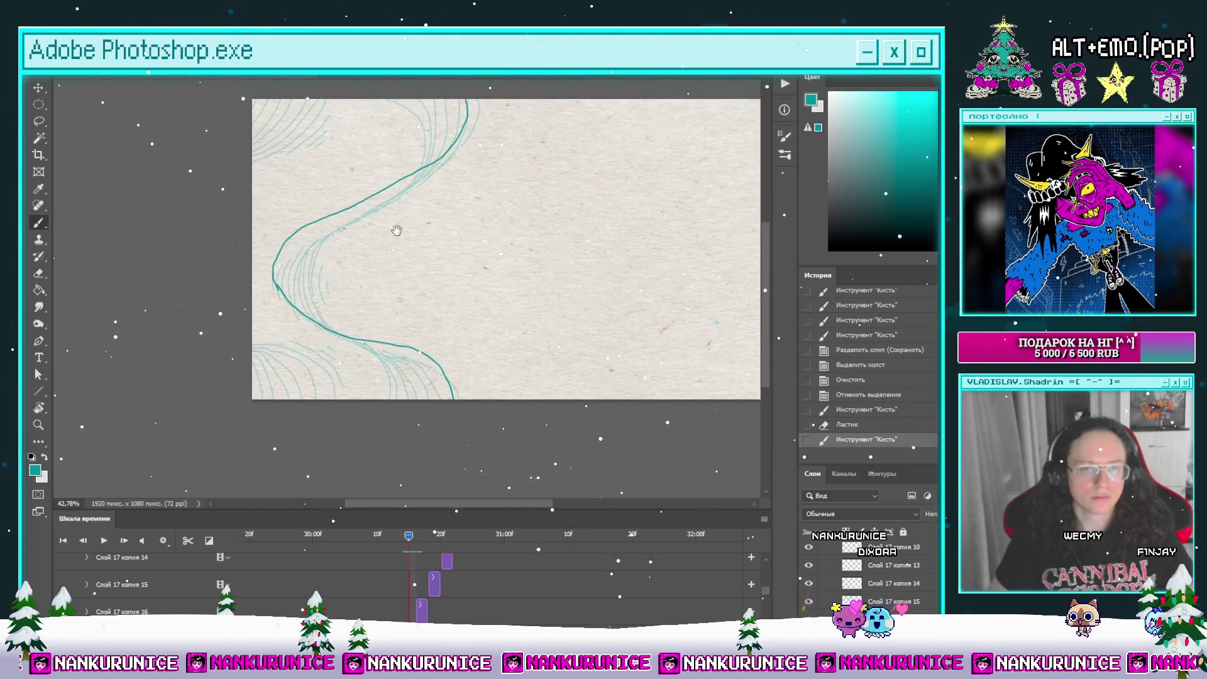
{"action": "key", "text": "e"}
{"action": "left_click", "coordinate": [425, 233]}
{"action": "left_click", "coordinate": [381, 255]}
{"action": "left_click", "coordinate": [284, 363]}
{"action": "left_click", "coordinate": [275, 357]}
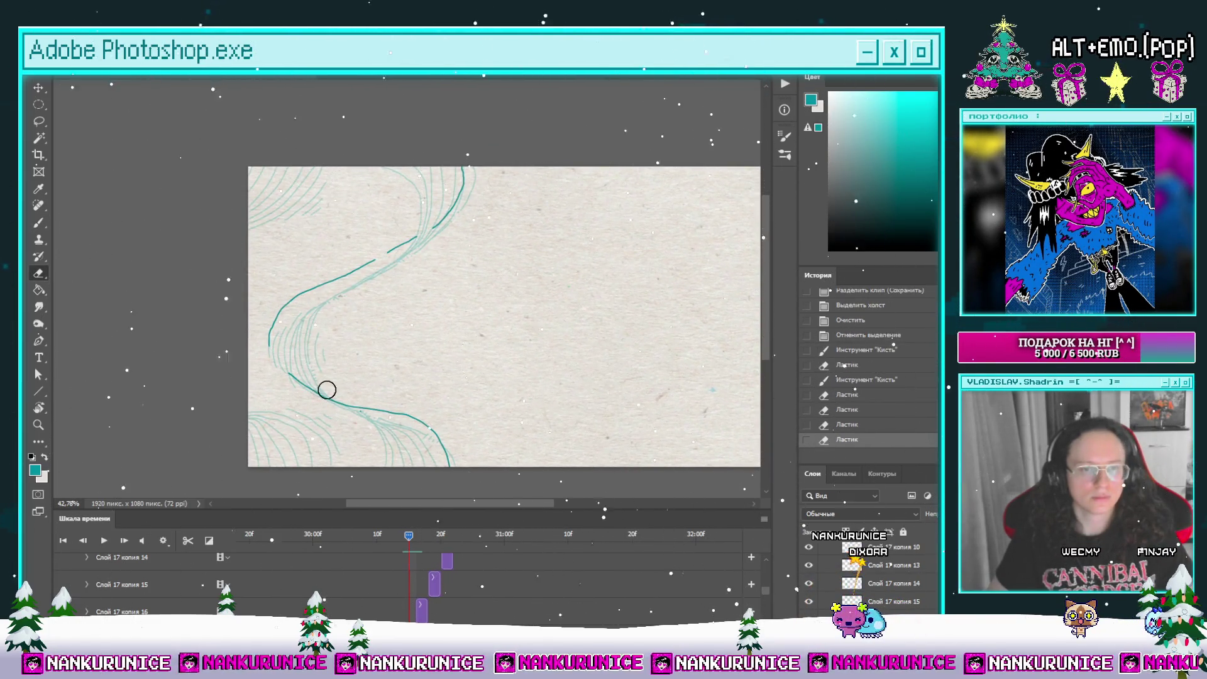
Step: Hide the panels and pan along the new line to inspect it from bottom edge to upper left
{"action": "key", "text": "Tab"}
{"action": "scroll", "coordinate": [434, 248], "scroll_direction": "up", "scroll_amount": 2}
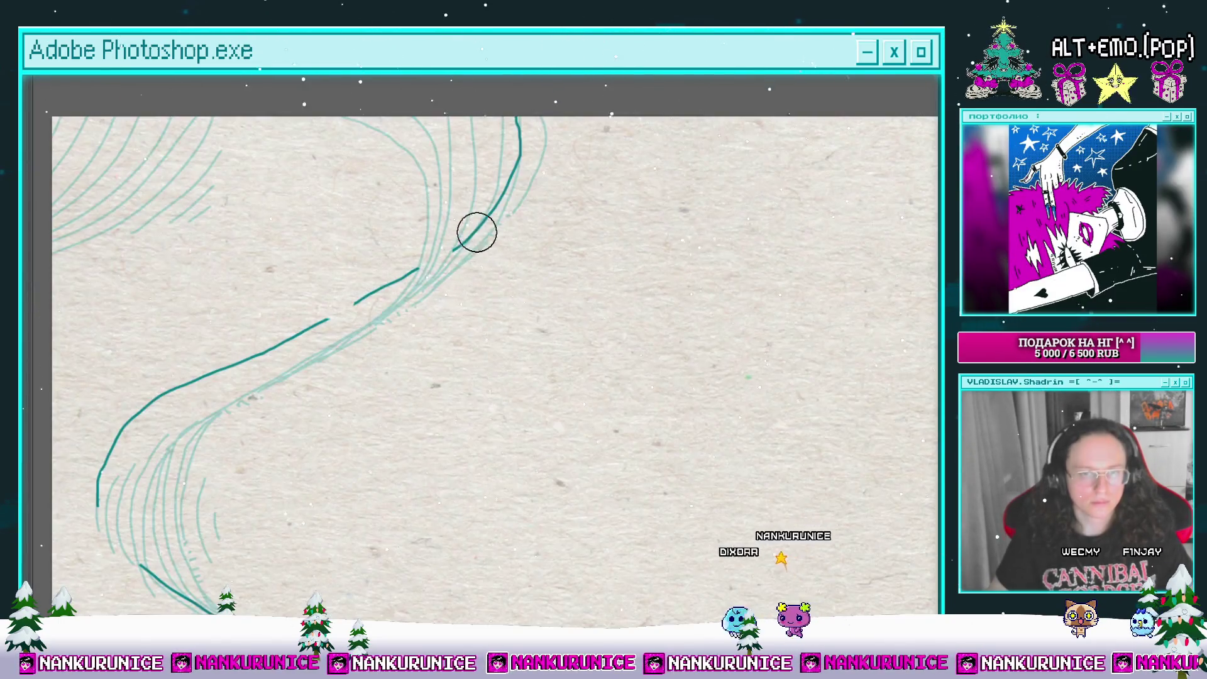
{"action": "left_click_drag", "start_coordinate": [500, 195], "coordinate": [517, 189]}
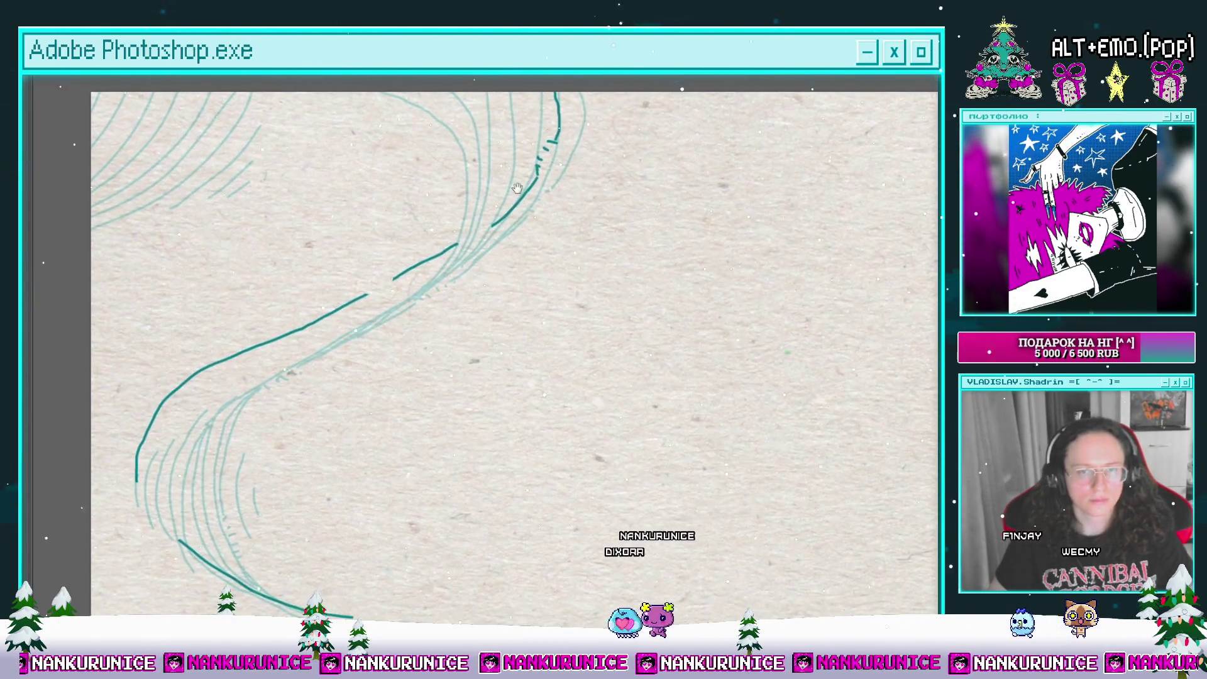
{"action": "left_click_drag", "start_coordinate": [449, 250], "coordinate": [448, 245]}
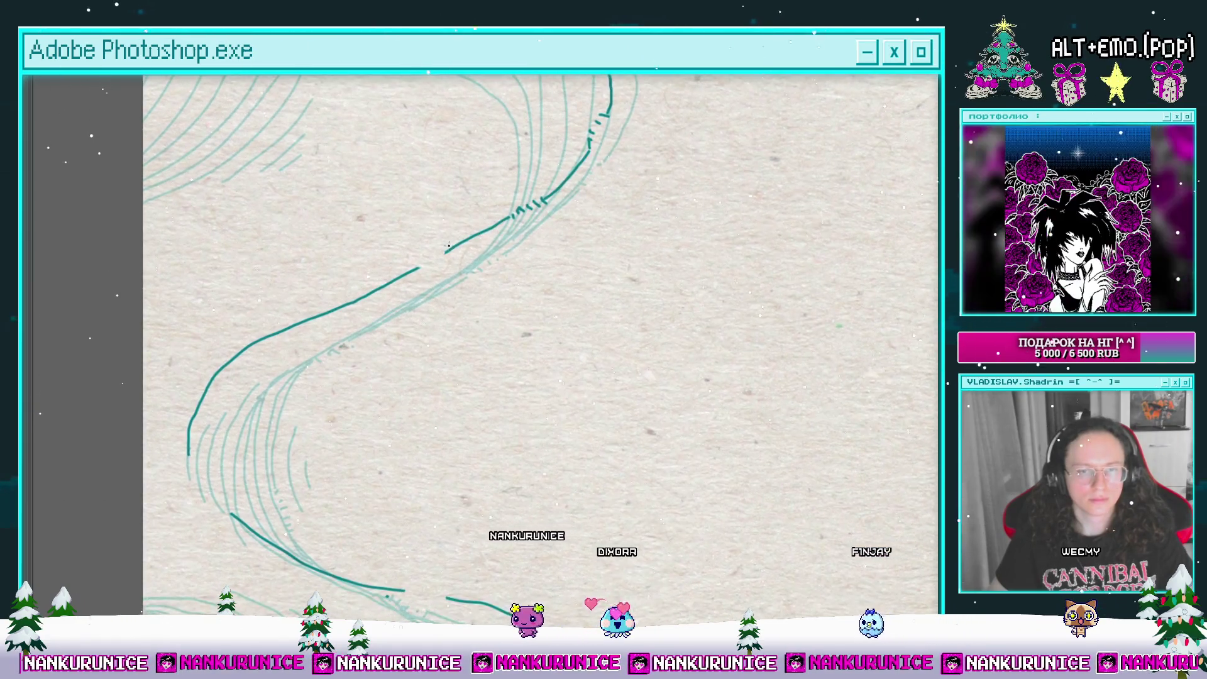
{"action": "left_click_drag", "start_coordinate": [224, 413], "coordinate": [280, 333]}
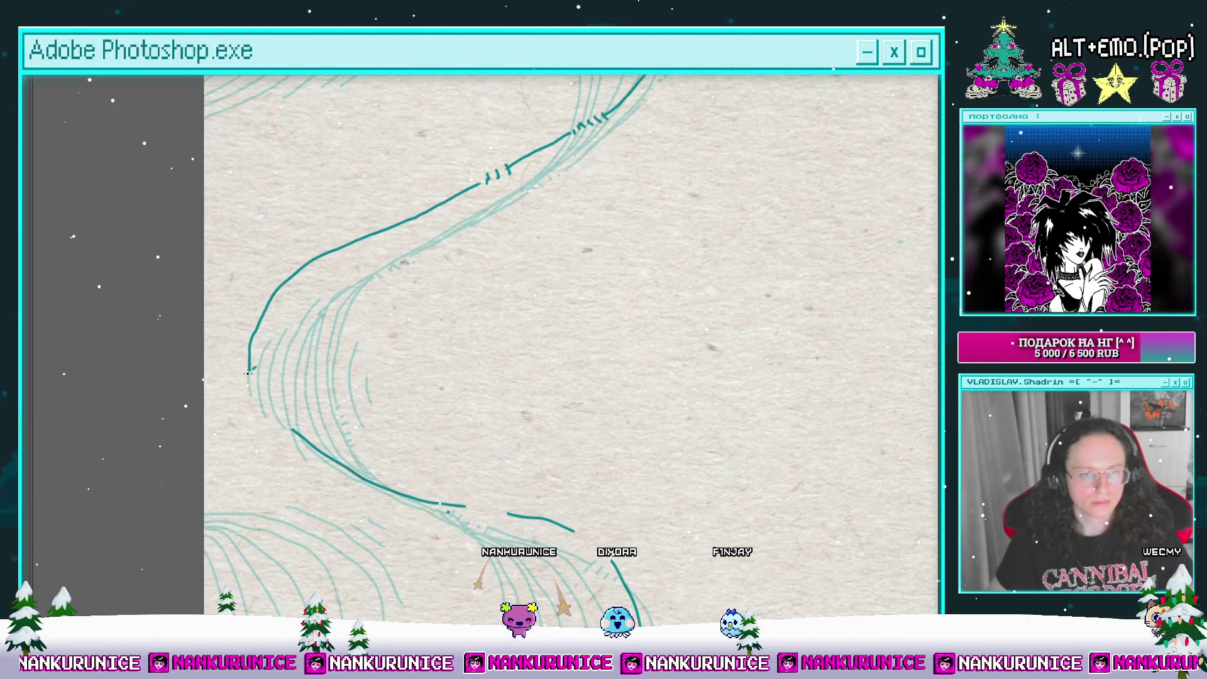
{"action": "left_click_drag", "start_coordinate": [345, 433], "coordinate": [252, 282]}
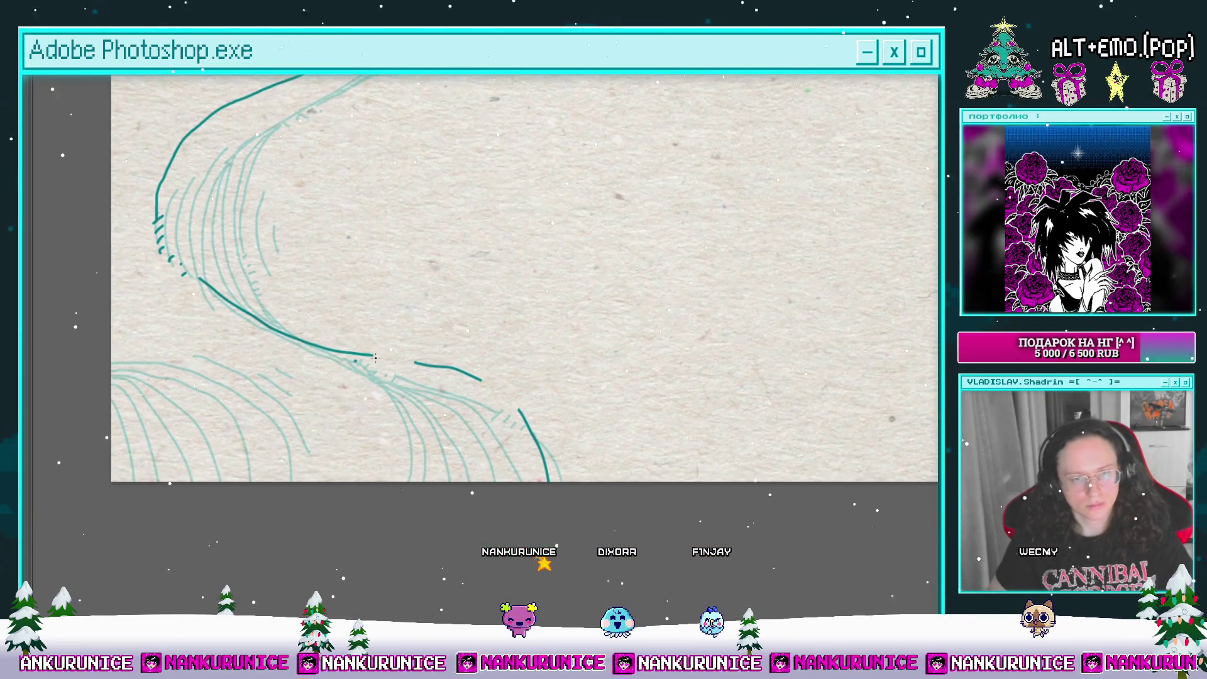
{"action": "left_click_drag", "start_coordinate": [403, 360], "coordinate": [339, 329]}
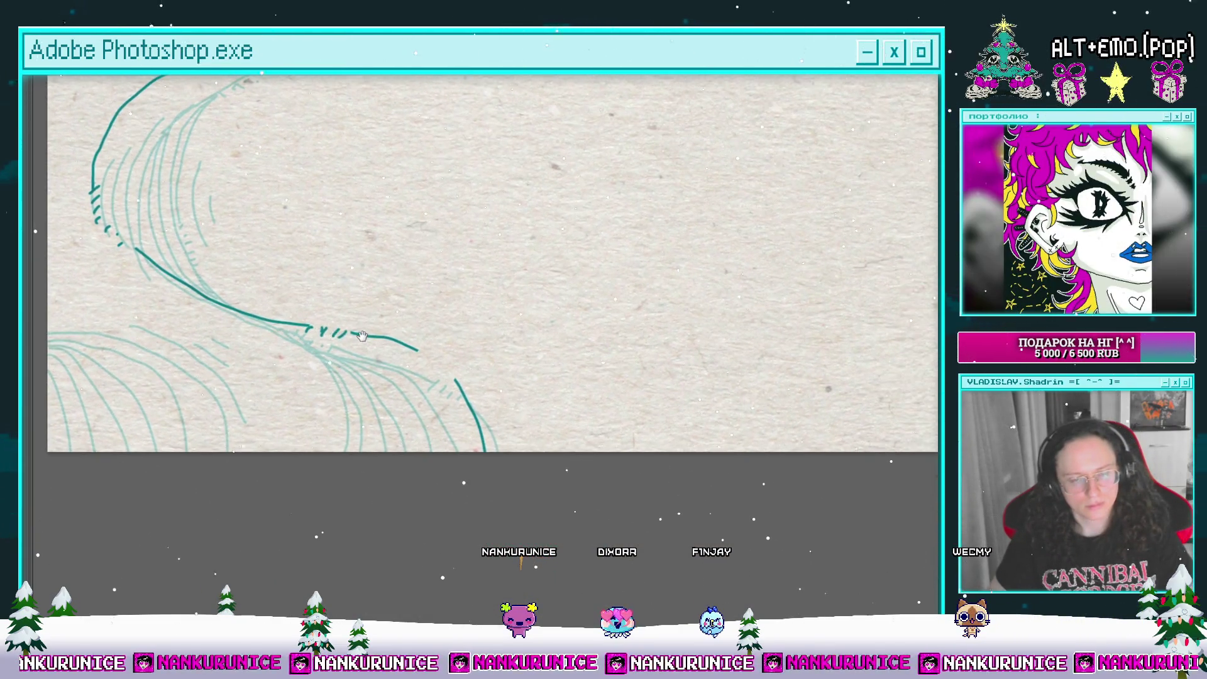
{"action": "mouse_move", "coordinate": [474, 364]}
{"action": "left_mouse_down"}
{"action": "mouse_move", "coordinate": [405, 398]}
{"action": "mouse_move", "coordinate": [420, 368]}
{"action": "left_mouse_up"}
{"action": "mouse_move", "coordinate": [389, 261]}
{"action": "left_mouse_down"}
{"action": "mouse_move", "coordinate": [404, 304]}
{"action": "mouse_move", "coordinate": [483, 233]}
{"action": "mouse_move", "coordinate": [430, 209]}
{"action": "mouse_move", "coordinate": [176, 345]}
{"action": "mouse_move", "coordinate": [302, 270]}
{"action": "mouse_move", "coordinate": [434, 215]}
{"action": "left_mouse_up"}
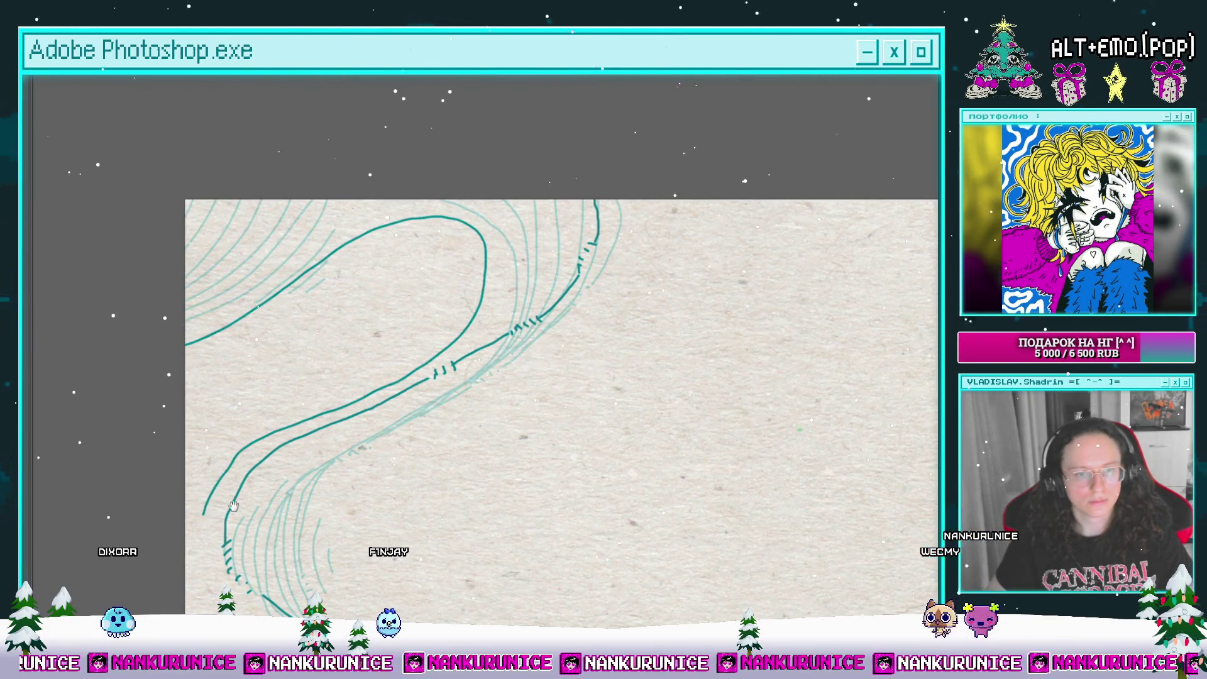
Step: Draw a curved teal stroke through the lower-left bends of the S-curve
{"action": "left_click_drag", "start_coordinate": [232, 506], "coordinate": [291, 406]}
{"action": "left_click_drag", "start_coordinate": [322, 358], "coordinate": [331, 317]}
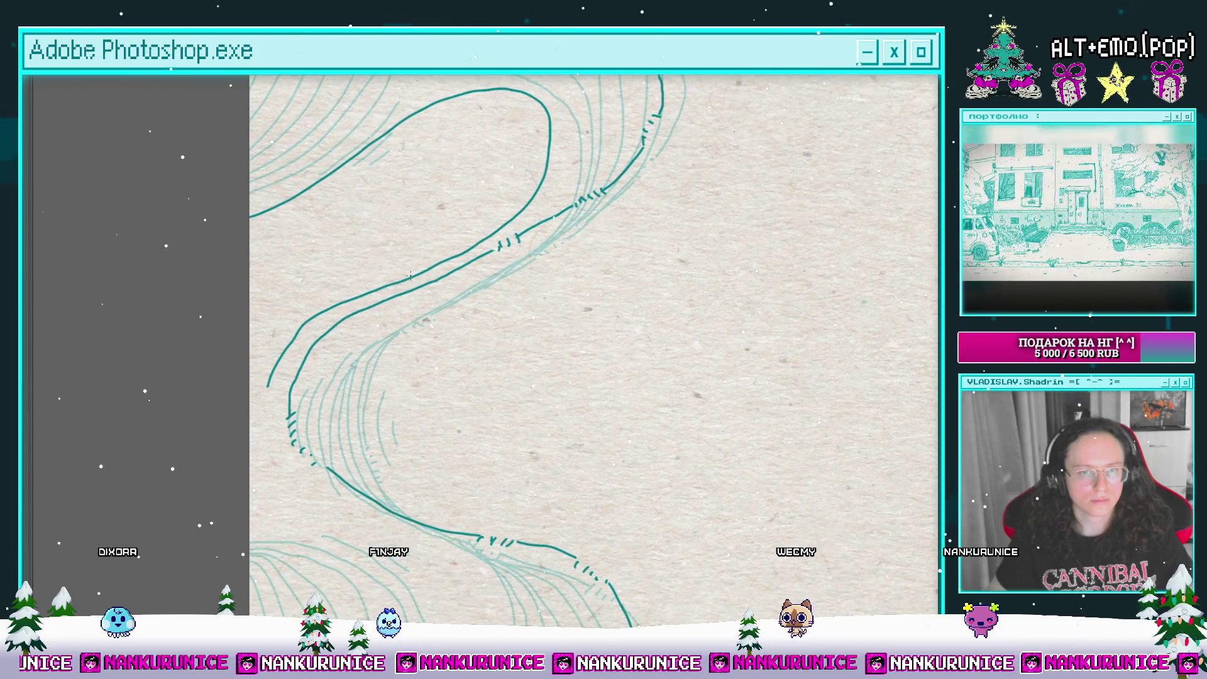
{"action": "left_click_drag", "start_coordinate": [271, 426], "coordinate": [301, 350]}
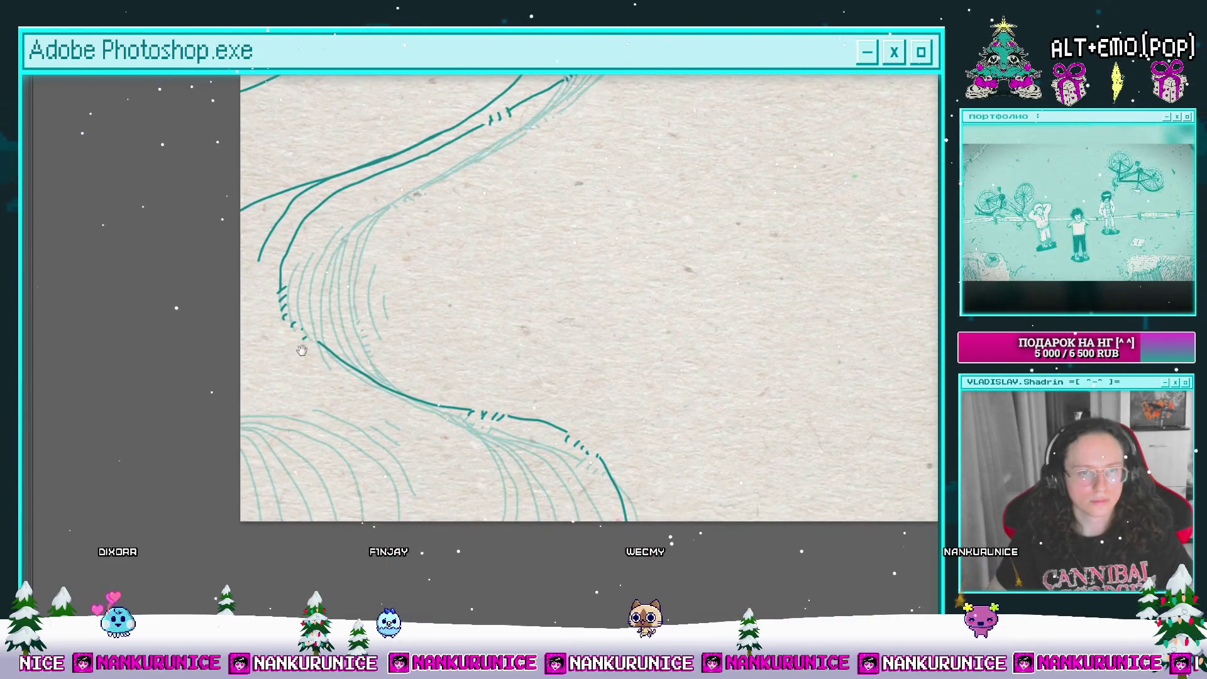
{"action": "left_click_drag", "start_coordinate": [276, 415], "coordinate": [259, 420]}
{"action": "mouse_move", "coordinate": [341, 430]}
{"action": "left_mouse_down"}
{"action": "mouse_move", "coordinate": [393, 517]}
{"action": "mouse_move", "coordinate": [465, 492]}
{"action": "left_mouse_up"}
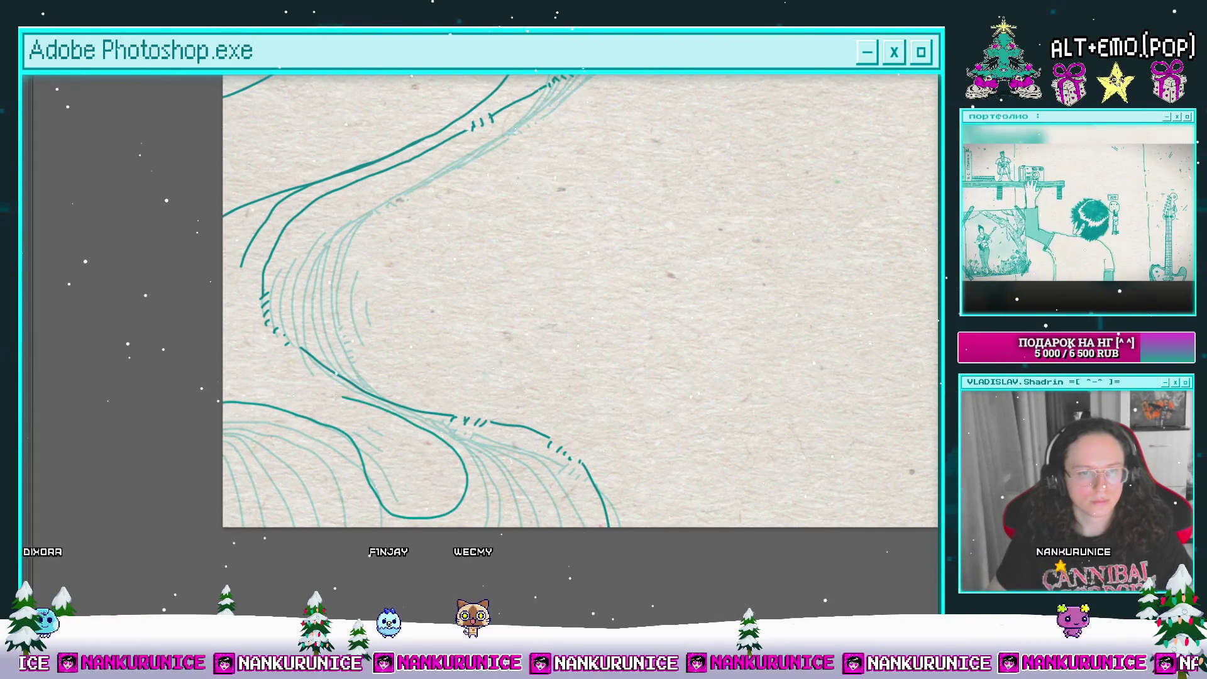
Step: Pan around the canvas to review the strands from the top edge to the bottom
{"action": "left_click_drag", "start_coordinate": [222, 261], "coordinate": [178, 466]}
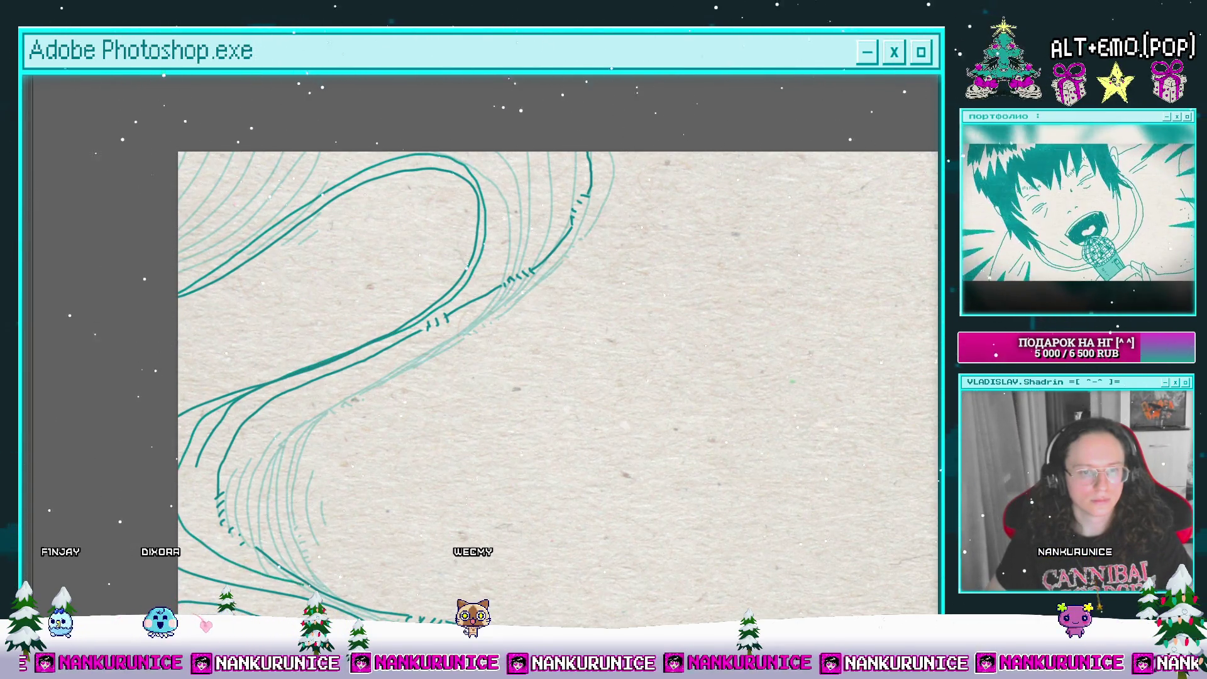
{"action": "mouse_move", "coordinate": [326, 528]}
{"action": "left_mouse_down"}
{"action": "mouse_move", "coordinate": [346, 478]}
{"action": "mouse_move", "coordinate": [302, 300]}
{"action": "left_mouse_up"}
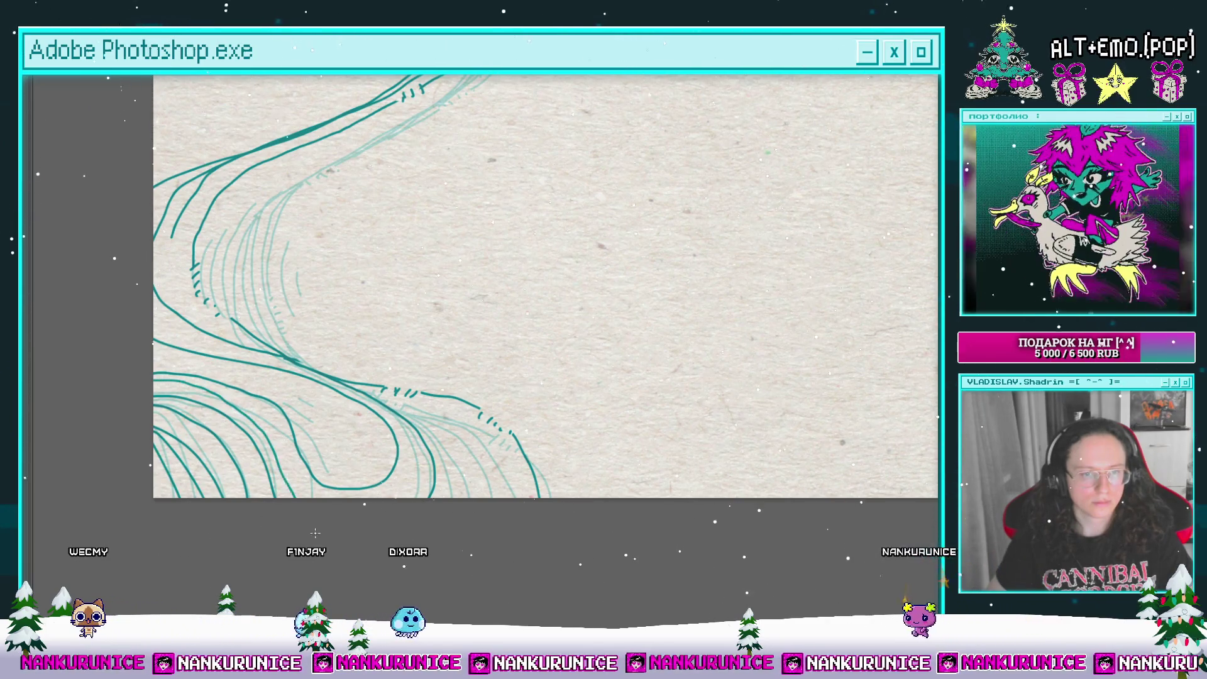
{"action": "left_click_drag", "start_coordinate": [545, 286], "coordinate": [588, 347]}
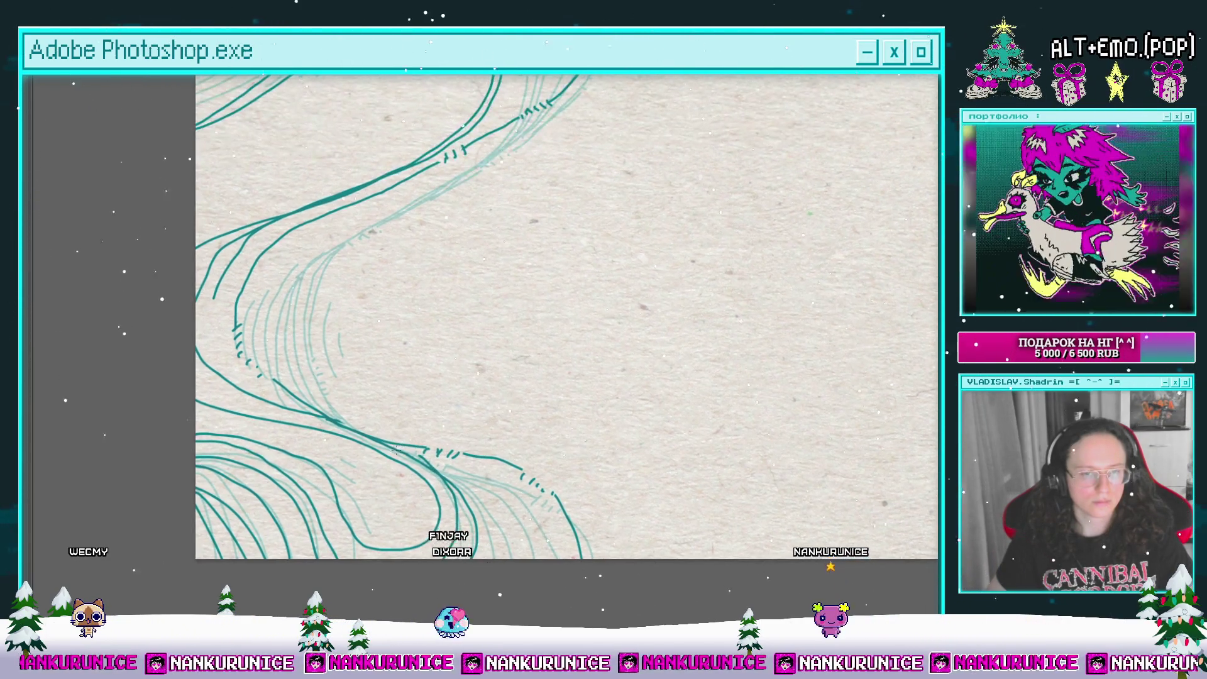
{"action": "left_click_drag", "start_coordinate": [197, 376], "coordinate": [142, 398]}
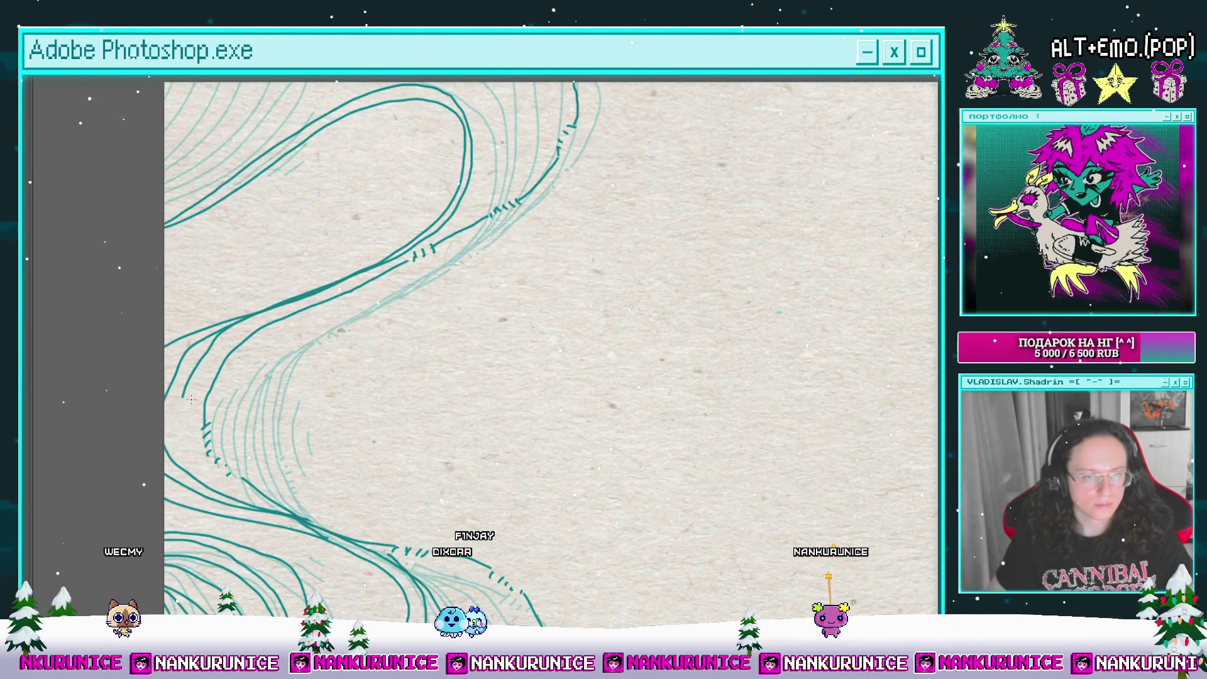
{"action": "left_click_drag", "start_coordinate": [269, 494], "coordinate": [256, 514]}
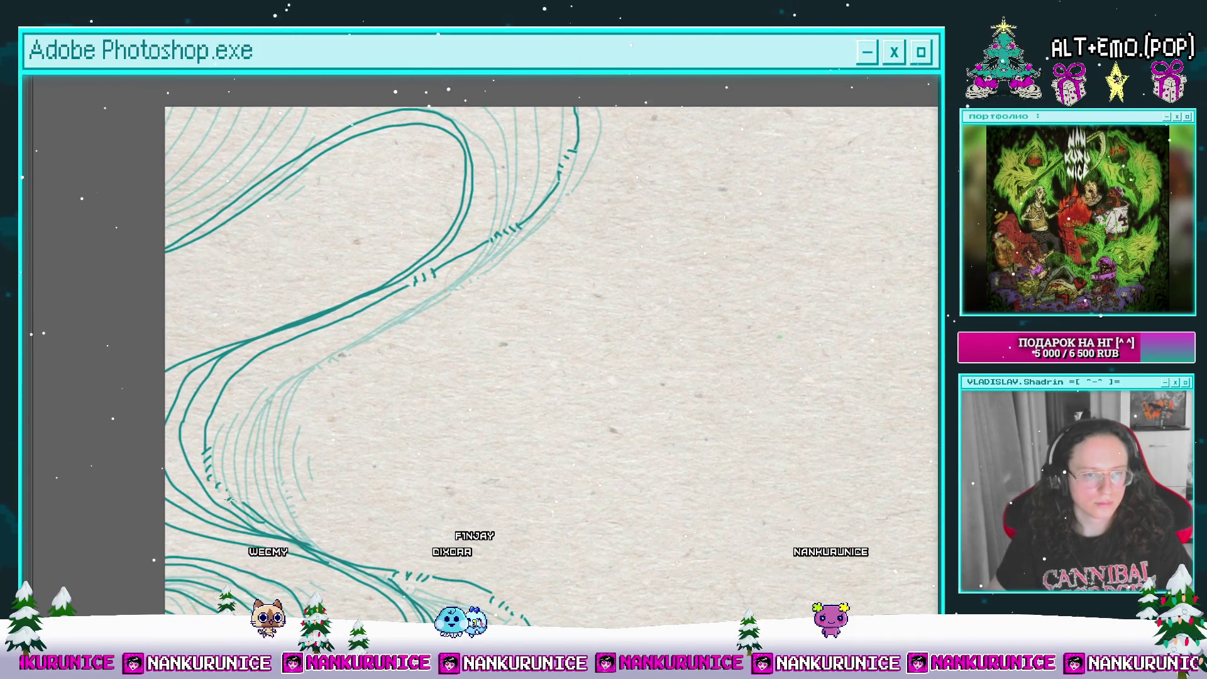
{"action": "left_click_drag", "start_coordinate": [236, 246], "coordinate": [245, 340]}
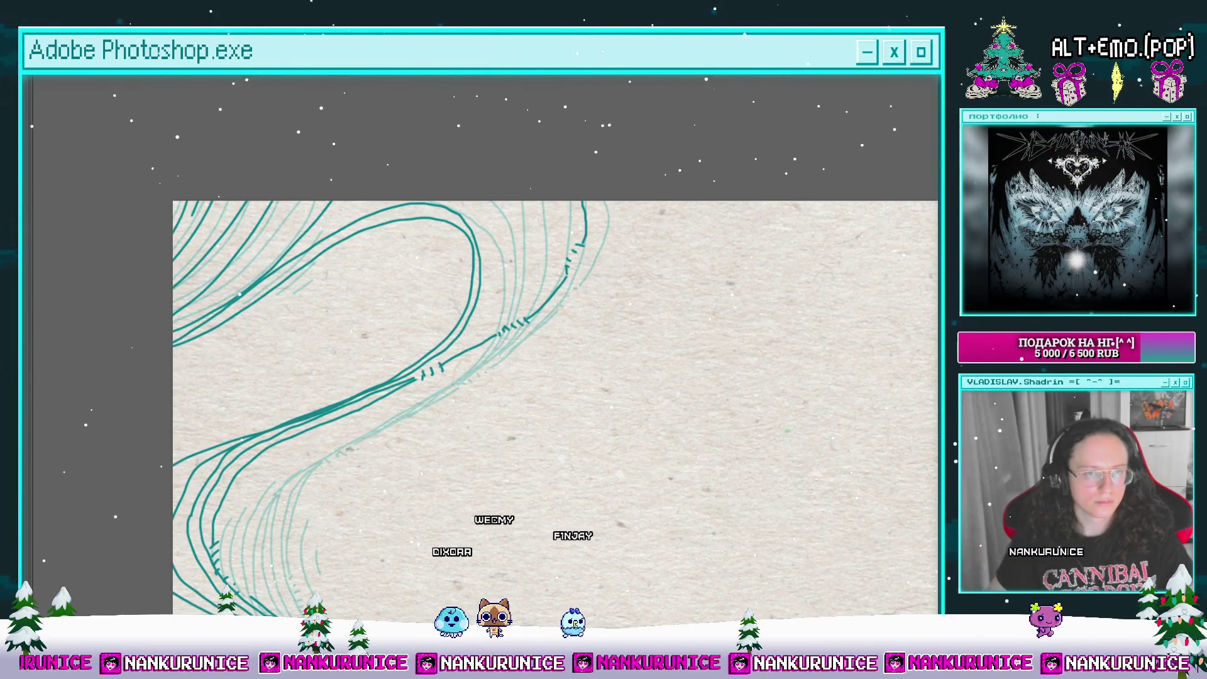
{"action": "left_click_drag", "start_coordinate": [534, 390], "coordinate": [491, 375]}
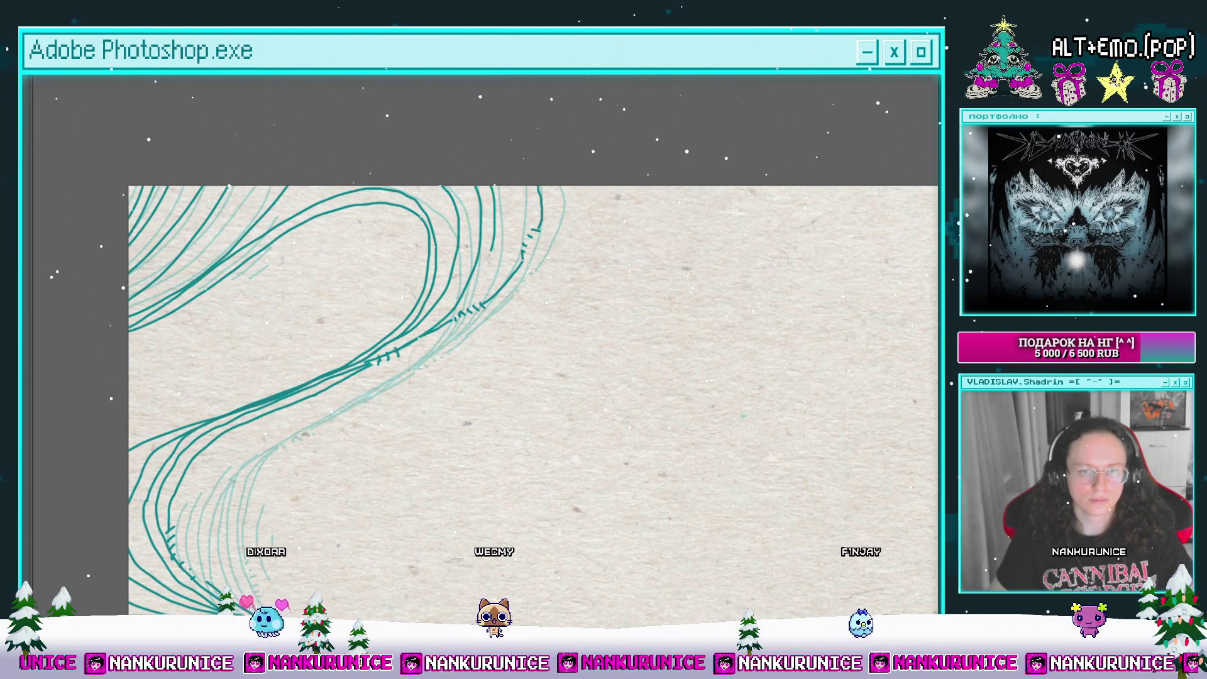
{"action": "scroll", "coordinate": [522, 268], "scroll_direction": "down", "scroll_amount": 5}
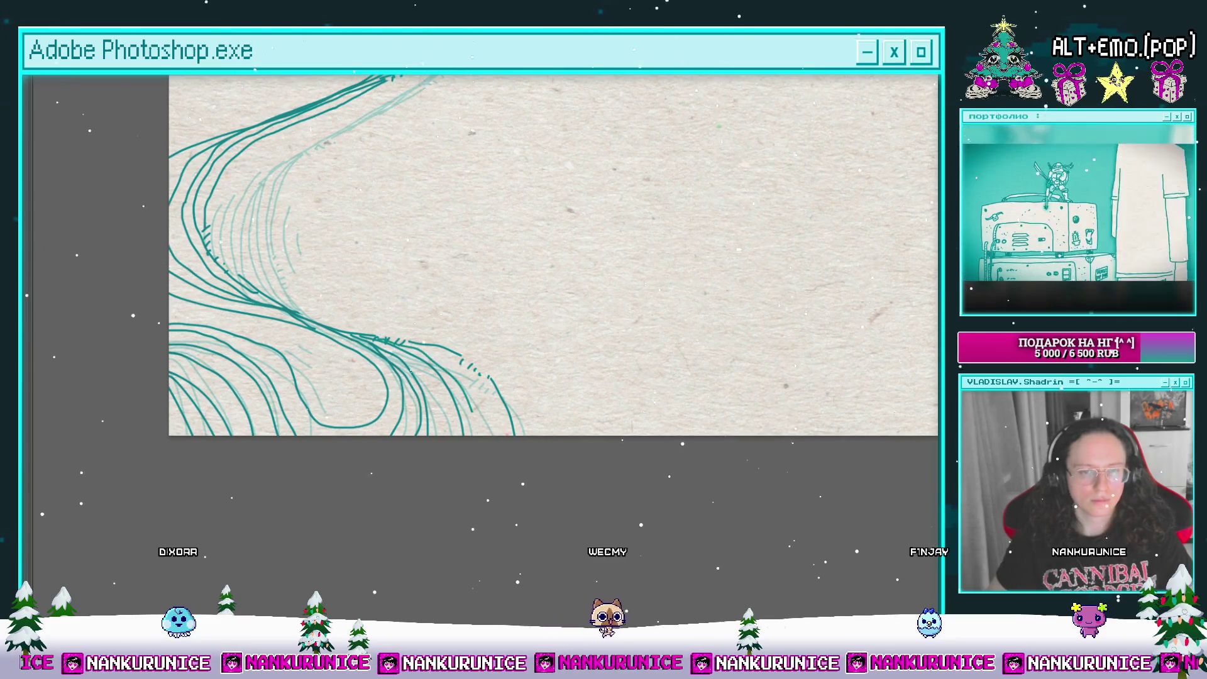
Step: Draw teal arcs inside the upper loop and add short strokes within the arc
{"action": "left_click", "coordinate": [430, 431]}
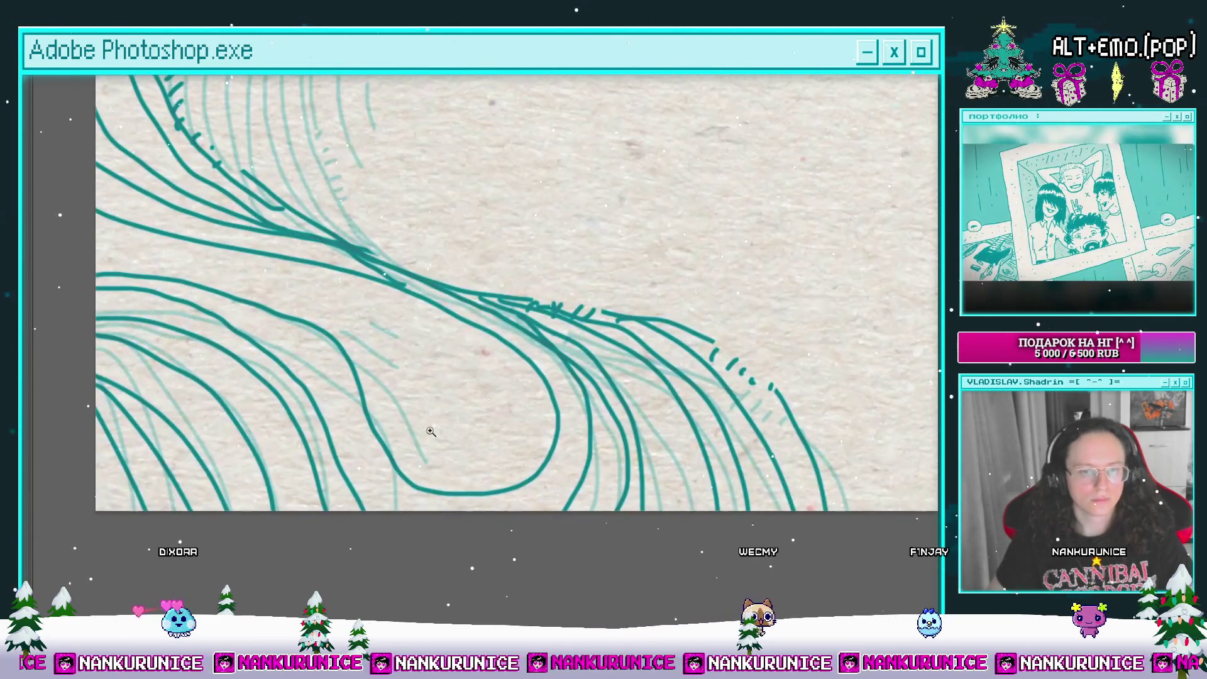
{"action": "left_click_drag", "start_coordinate": [270, 110], "coordinate": [309, 287]}
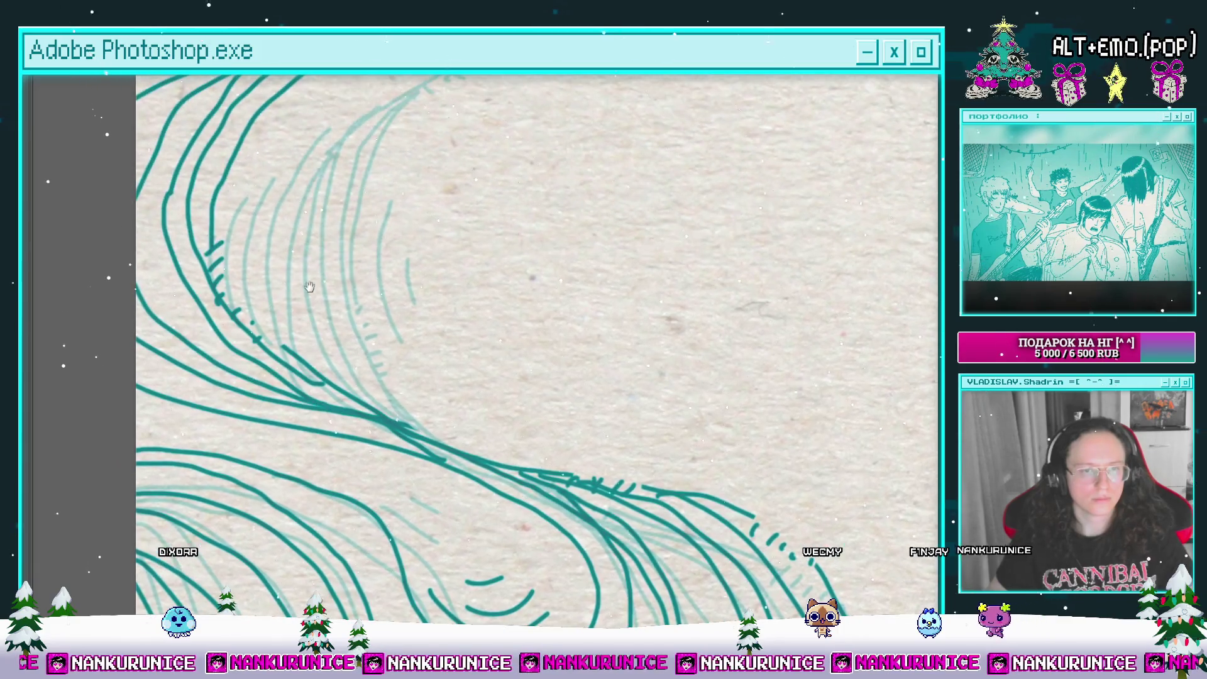
{"action": "left_click_drag", "start_coordinate": [285, 138], "coordinate": [279, 313]}
{"action": "left_click_drag", "start_coordinate": [323, 205], "coordinate": [314, 94]}
{"action": "mouse_move", "coordinate": [283, 189]}
{"action": "left_mouse_down"}
{"action": "mouse_move", "coordinate": [418, 269]}
{"action": "mouse_move", "coordinate": [333, 321]}
{"action": "left_mouse_up"}
{"action": "left_click_drag", "start_coordinate": [298, 228], "coordinate": [510, 267]}
{"action": "left_click_drag", "start_coordinate": [517, 223], "coordinate": [496, 314]}
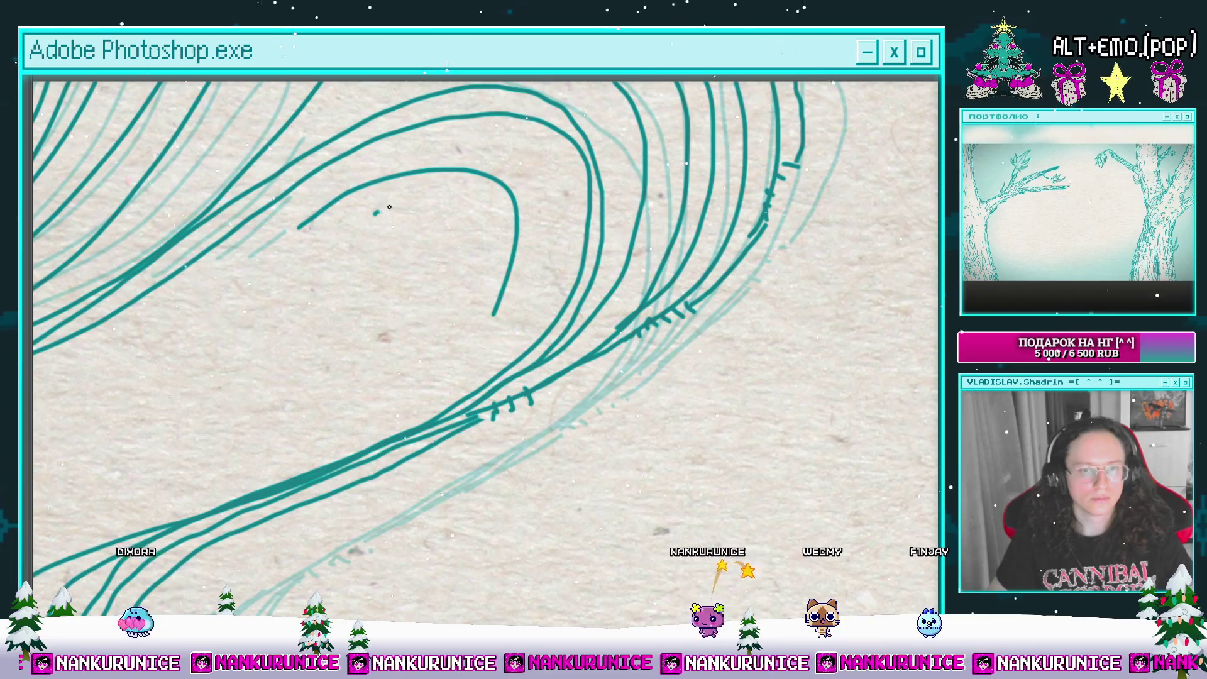
{"action": "left_click_drag", "start_coordinate": [416, 206], "coordinate": [475, 267]}
{"action": "left_click_drag", "start_coordinate": [412, 232], "coordinate": [437, 255]}
{"action": "key", "text": "ctrl+minus"}
{"action": "left_click_drag", "start_coordinate": [456, 308], "coordinate": [395, 252]}
Step: Fit the whole canvas in view, bring back the panels and scrub the timeline playhead
{"action": "key", "text": "ctrl+minus"}
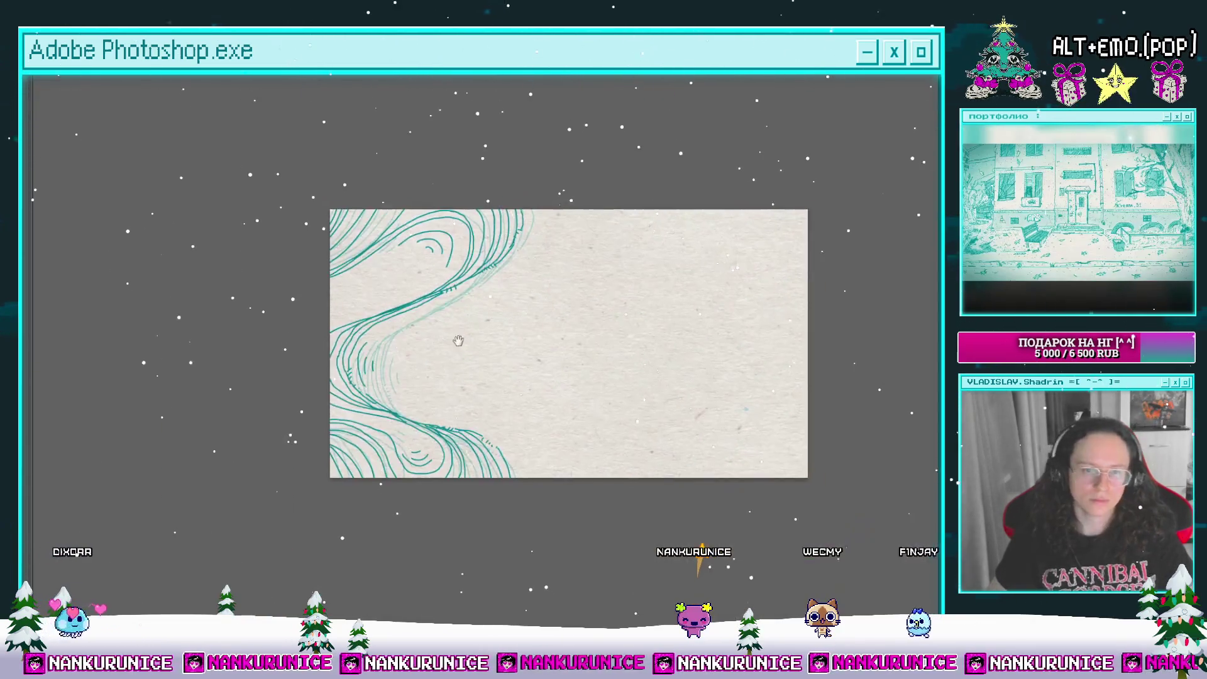
{"action": "key", "text": "Tab"}
{"action": "mouse_move", "coordinate": [435, 536]}
{"action": "left_mouse_down"}
{"action": "mouse_move", "coordinate": [350, 533]}
{"action": "mouse_move", "coordinate": [602, 529]}
{"action": "mouse_move", "coordinate": [368, 530]}
{"action": "mouse_move", "coordinate": [549, 520]}
{"action": "mouse_move", "coordinate": [408, 528]}
{"action": "mouse_move", "coordinate": [497, 525]}
{"action": "mouse_move", "coordinate": [433, 521]}
{"action": "mouse_move", "coordinate": [545, 534]}
{"action": "mouse_move", "coordinate": [364, 522]}
{"action": "mouse_move", "coordinate": [226, 534]}
{"action": "mouse_move", "coordinate": [470, 511]}
{"action": "mouse_move", "coordinate": [623, 516]}
{"action": "mouse_move", "coordinate": [383, 526]}
{"action": "mouse_move", "coordinate": [504, 535]}
{"action": "left_mouse_up"}
Step: Save the document and move the playhead to the wavy drawing's frame
{"action": "key", "text": "ctrl+s"}
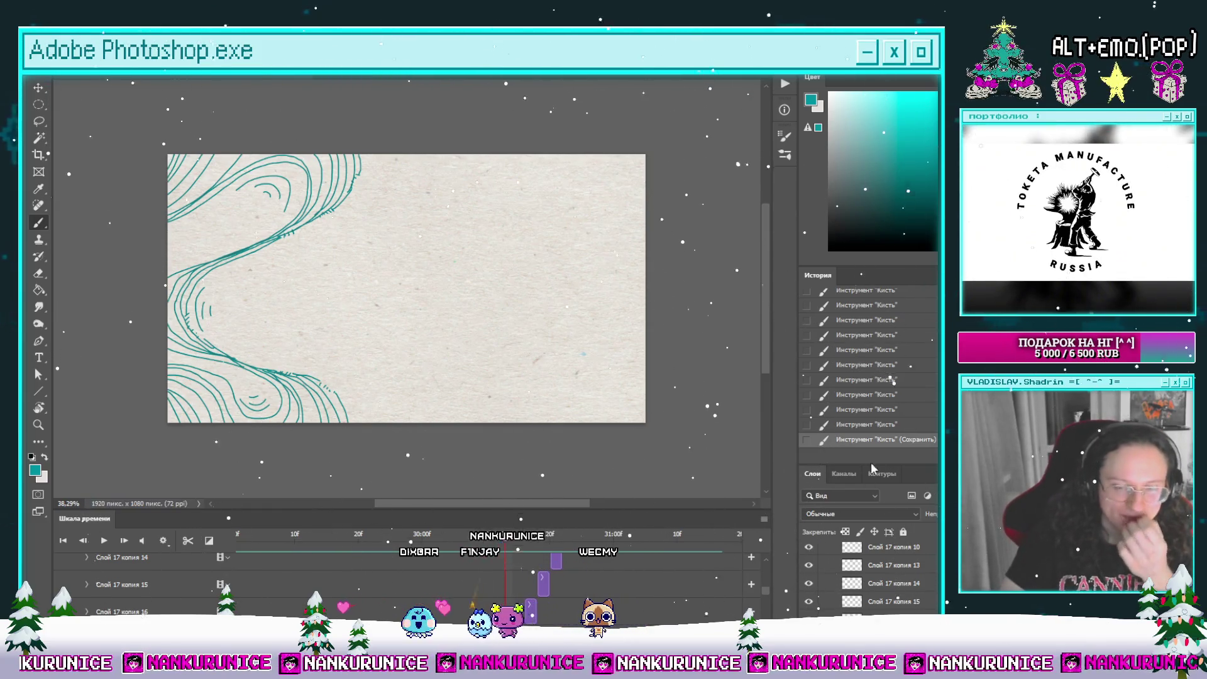
{"action": "scroll", "coordinate": [557, 576], "scroll_direction": "down", "scroll_amount": 1}
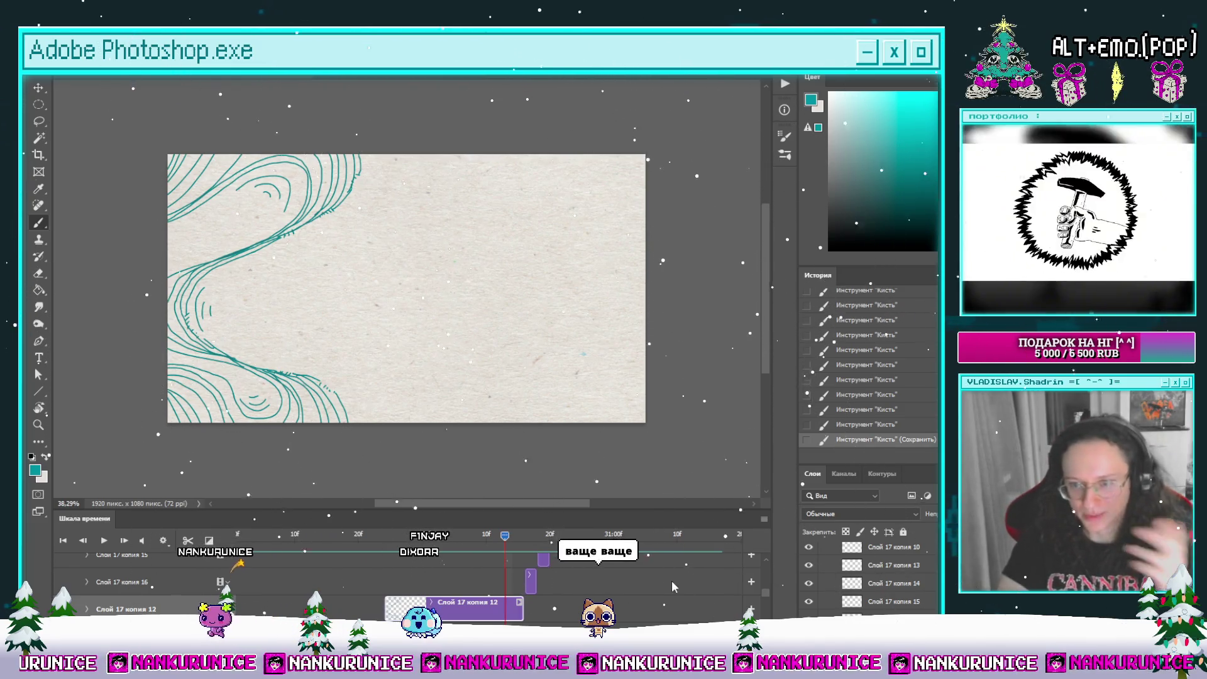
{"action": "left_click", "coordinate": [466, 534]}
{"action": "key", "text": "Left"}
{"action": "key", "text": "Left"}
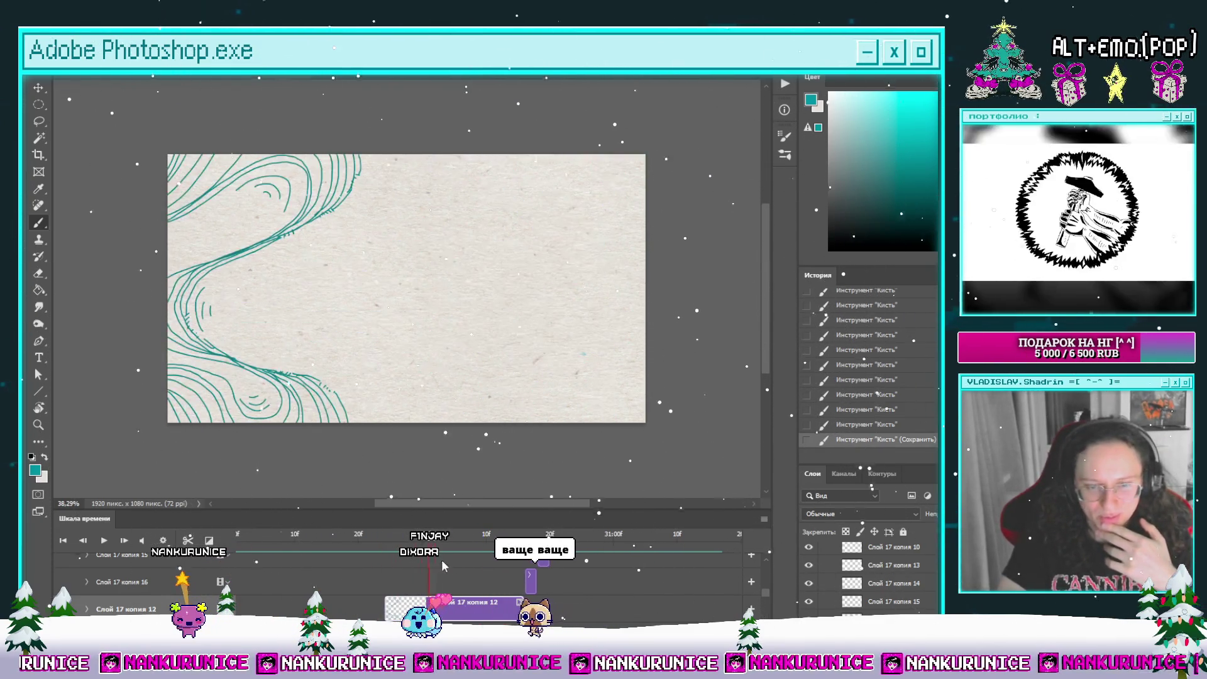
{"action": "left_click_drag", "start_coordinate": [456, 584], "coordinate": [507, 580]}
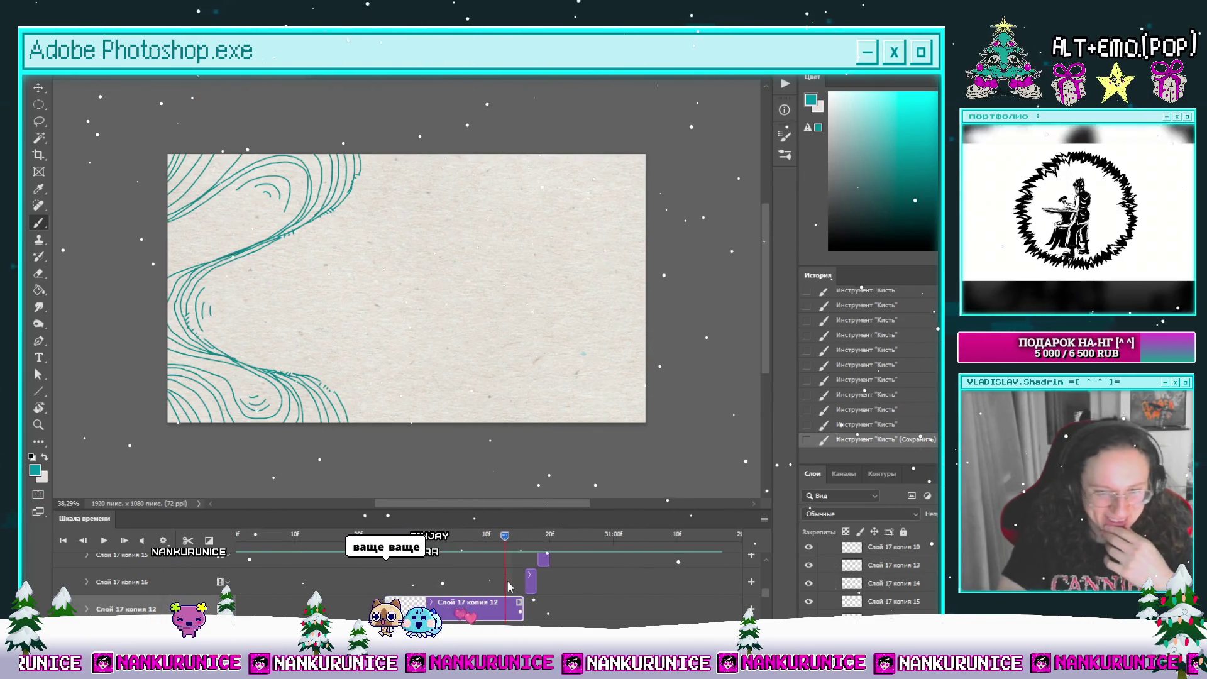
Step: Split the clip into a new frame and delete its copied drawing, then deselect
{"action": "left_click", "coordinate": [124, 540]}
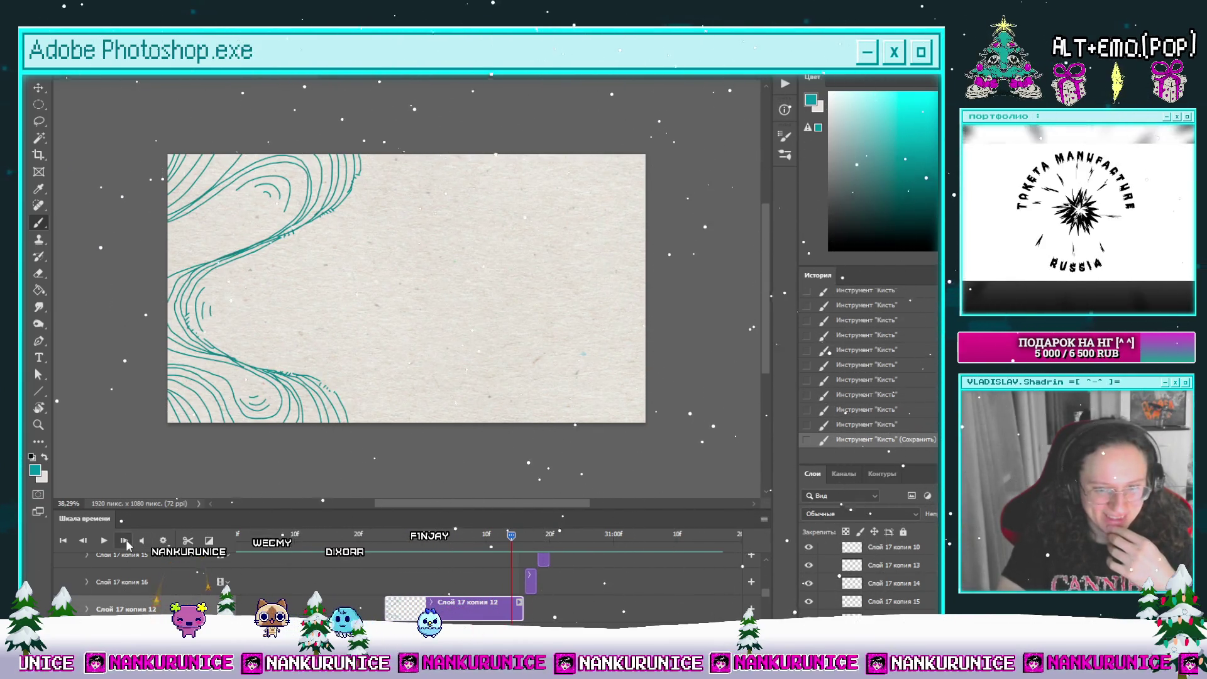
{"action": "left_click", "coordinate": [188, 540]}
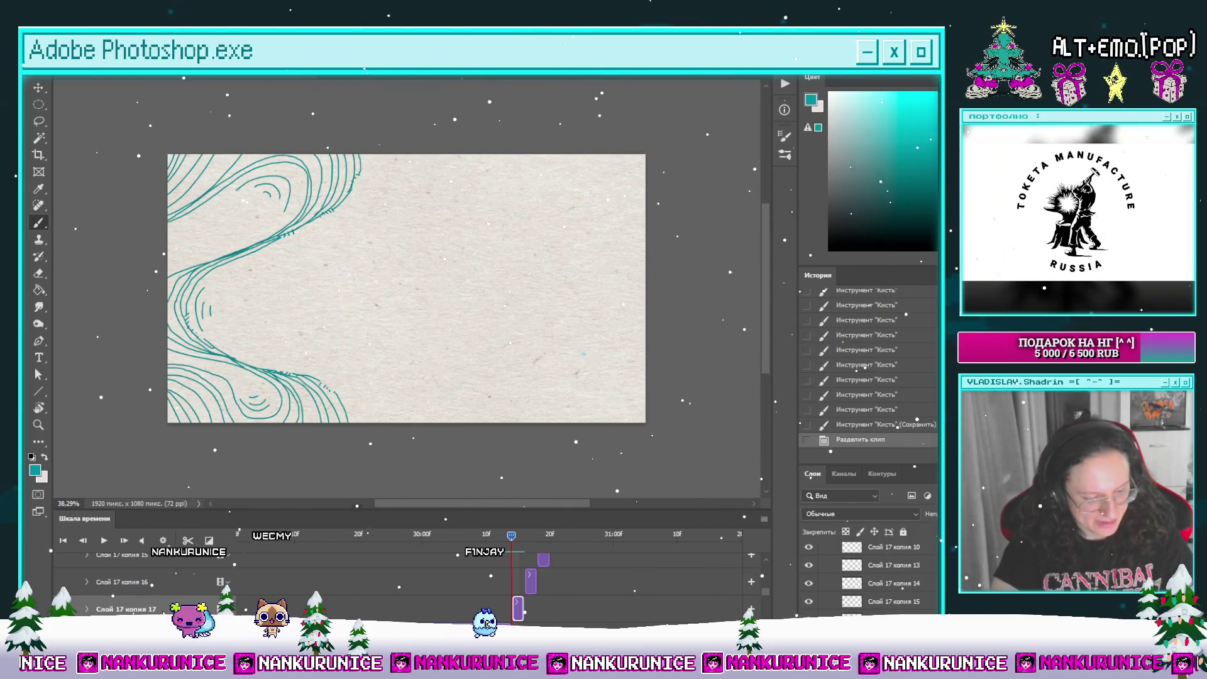
{"action": "left_click", "coordinate": [518, 535]}
{"action": "key", "text": "ctrl+a"}
{"action": "key", "text": "Delete"}
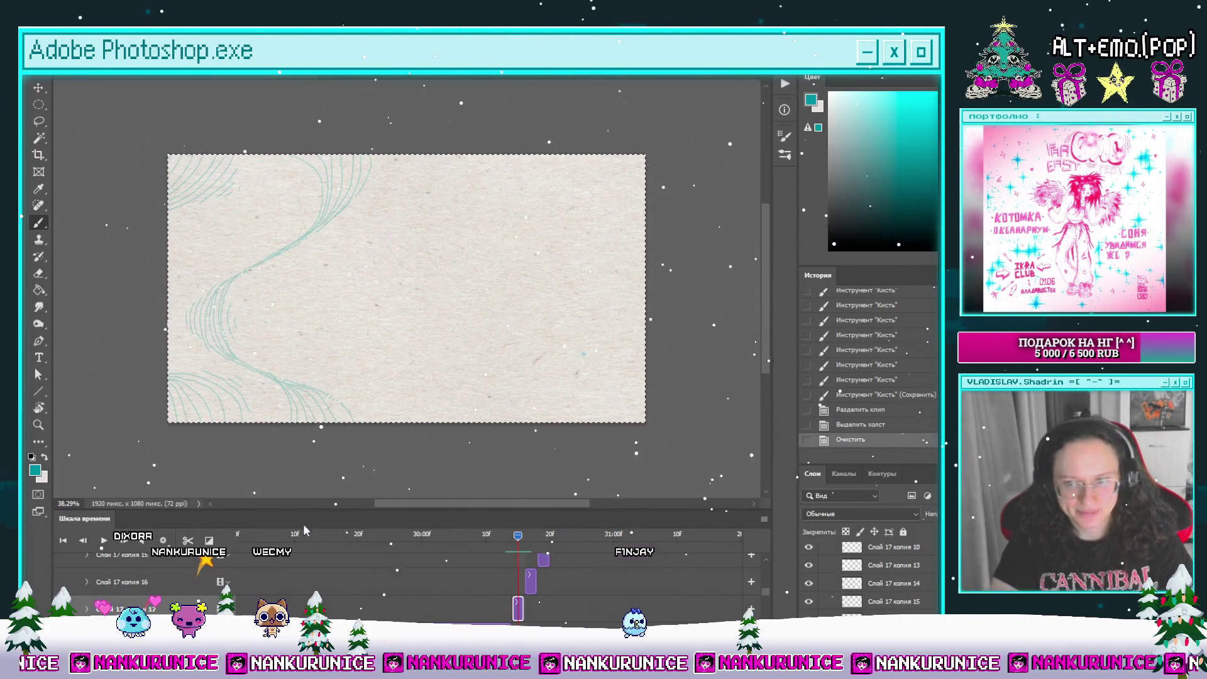
{"action": "key", "text": "ctrl+d"}
{"action": "key", "text": "l"}
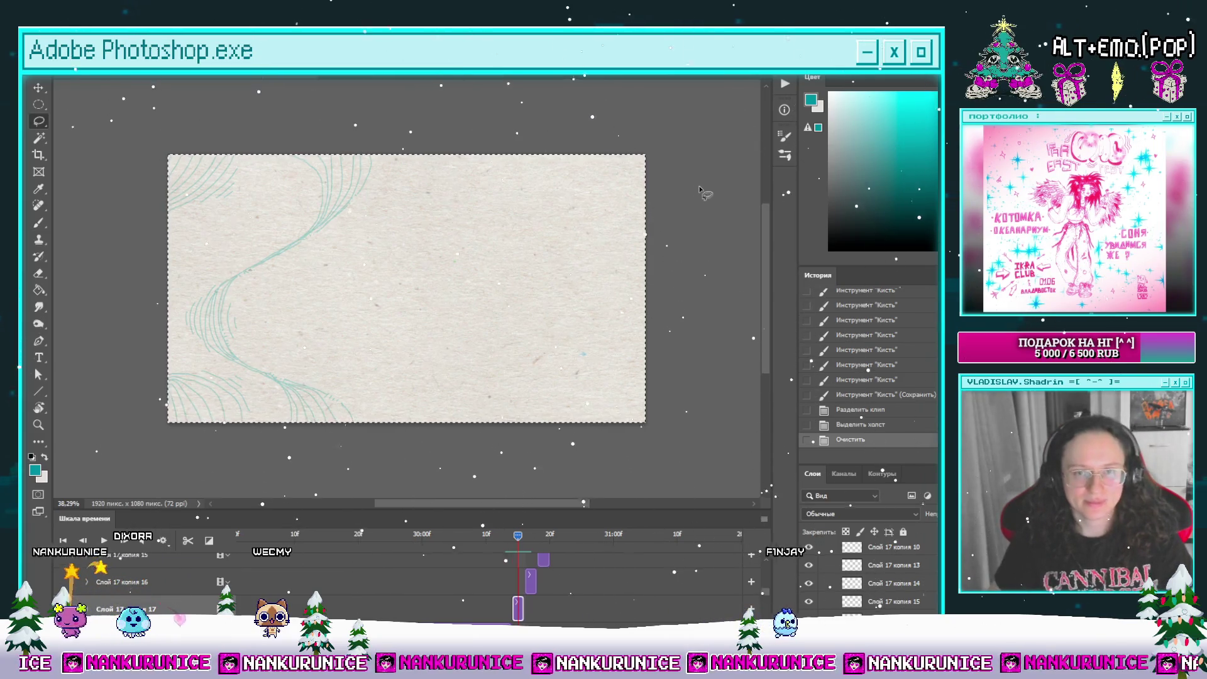
{"action": "mouse_move", "coordinate": [524, 537]}
{"action": "left_mouse_down"}
{"action": "mouse_move", "coordinate": [539, 541]}
{"action": "mouse_move", "coordinate": [518, 542]}
{"action": "left_mouse_up"}
Step: Step back one frame and hide all panels for an uncluttered canvas view
{"action": "left_click", "coordinate": [88, 541]}
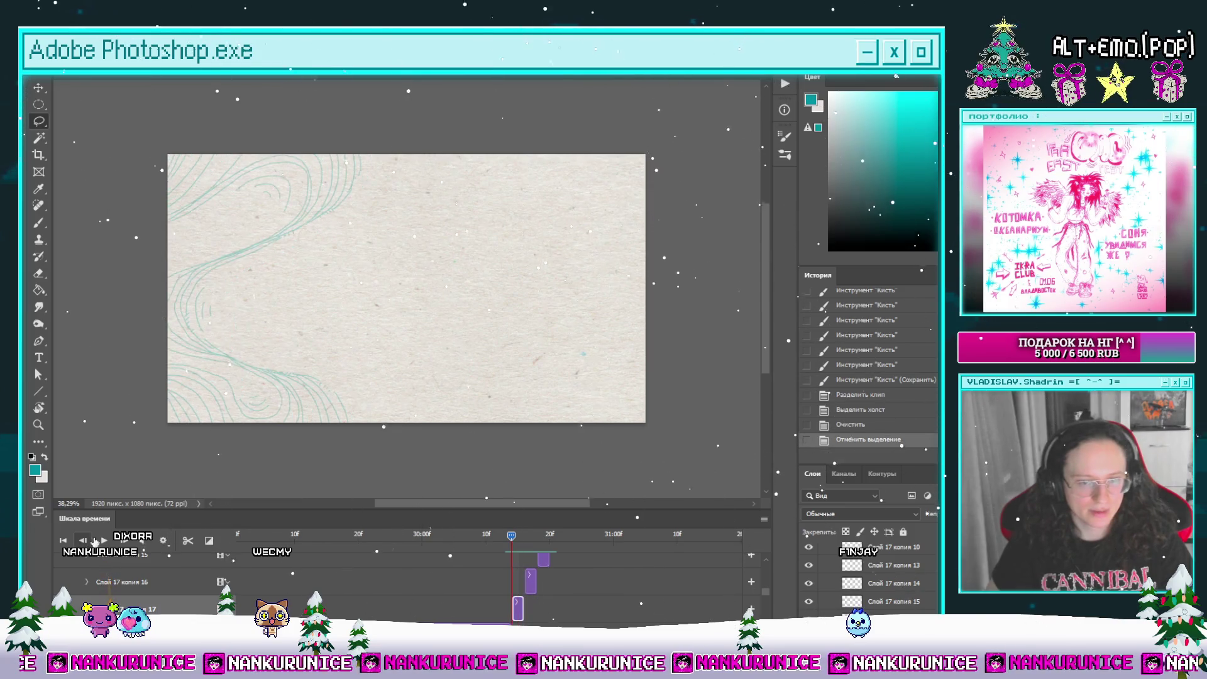
{"action": "mouse_move", "coordinate": [346, 313]}
{"action": "left_mouse_down"}
{"action": "mouse_move", "coordinate": [408, 329]}
{"action": "mouse_move", "coordinate": [359, 318]}
{"action": "mouse_move", "coordinate": [393, 315]}
{"action": "left_mouse_up"}
{"action": "scroll", "coordinate": [350, 283], "scroll_direction": "up", "scroll_amount": 1}
{"action": "key", "text": "Tab"}
{"action": "scroll", "coordinate": [358, 304], "scroll_direction": "up", "scroll_amount": 1}
{"action": "scroll", "coordinate": [358, 305], "scroll_direction": "up", "scroll_amount": 1}
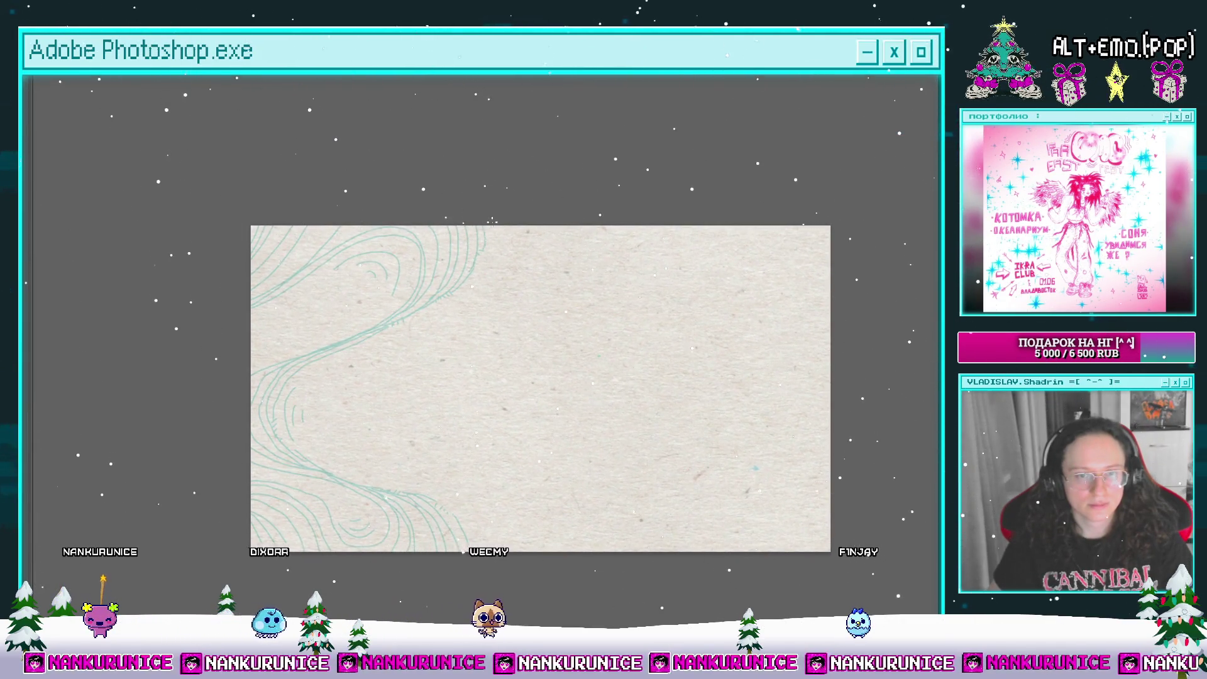
Step: Draw a long teal curve across the lower left over the onion skin
{"action": "mouse_move", "coordinate": [504, 255]}
{"action": "left_mouse_down"}
{"action": "mouse_move", "coordinate": [518, 268]}
{"action": "mouse_move", "coordinate": [288, 358]}
{"action": "mouse_move", "coordinate": [277, 259]}
{"action": "left_mouse_up"}
{"action": "mouse_move", "coordinate": [249, 356]}
{"action": "left_mouse_down"}
{"action": "mouse_move", "coordinate": [417, 384]}
{"action": "mouse_move", "coordinate": [525, 496]}
{"action": "left_mouse_up"}
{"action": "left_click_drag", "start_coordinate": [458, 514], "coordinate": [501, 503]}
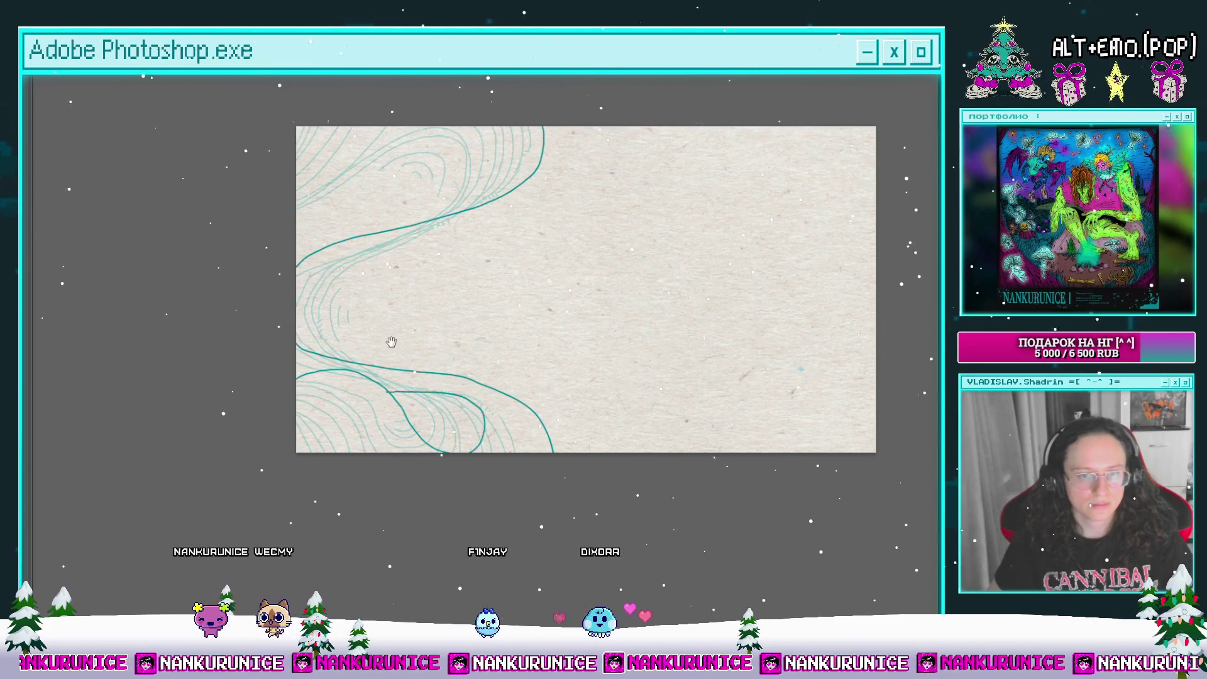
Step: Add a small teal curl in the upper loop with a stroke curving up from it
{"action": "scroll", "coordinate": [391, 342], "scroll_direction": "up", "scroll_amount": 3}
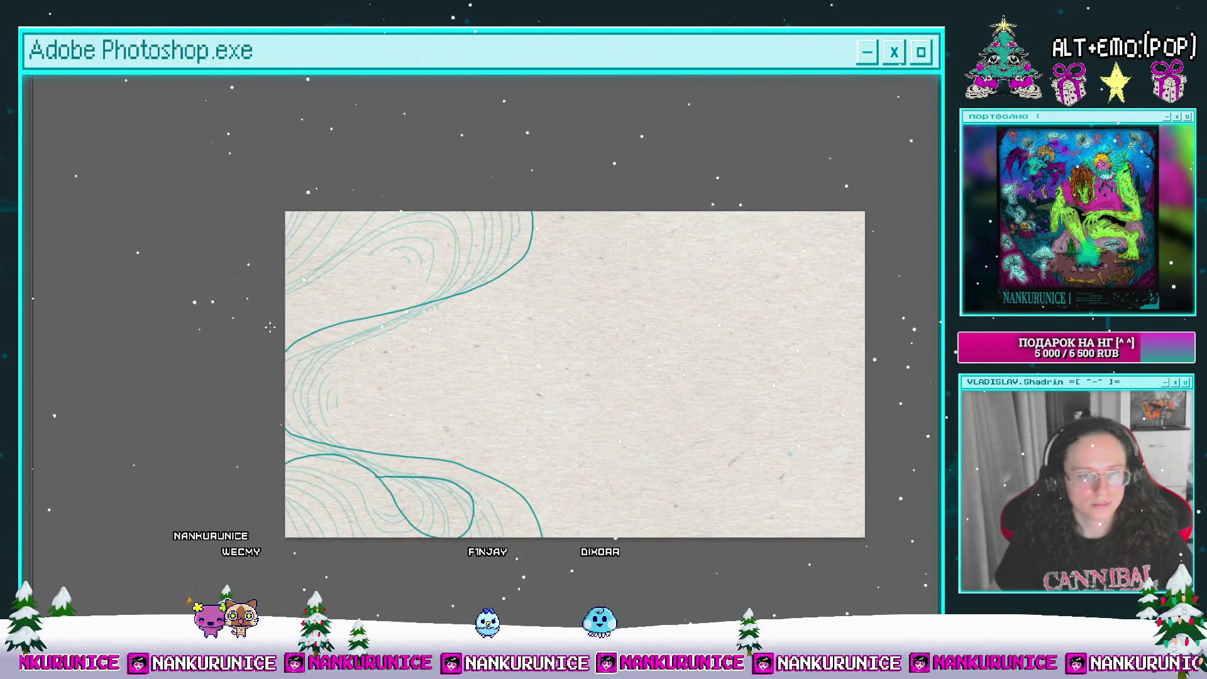
{"action": "left_click_drag", "start_coordinate": [446, 235], "coordinate": [413, 263]}
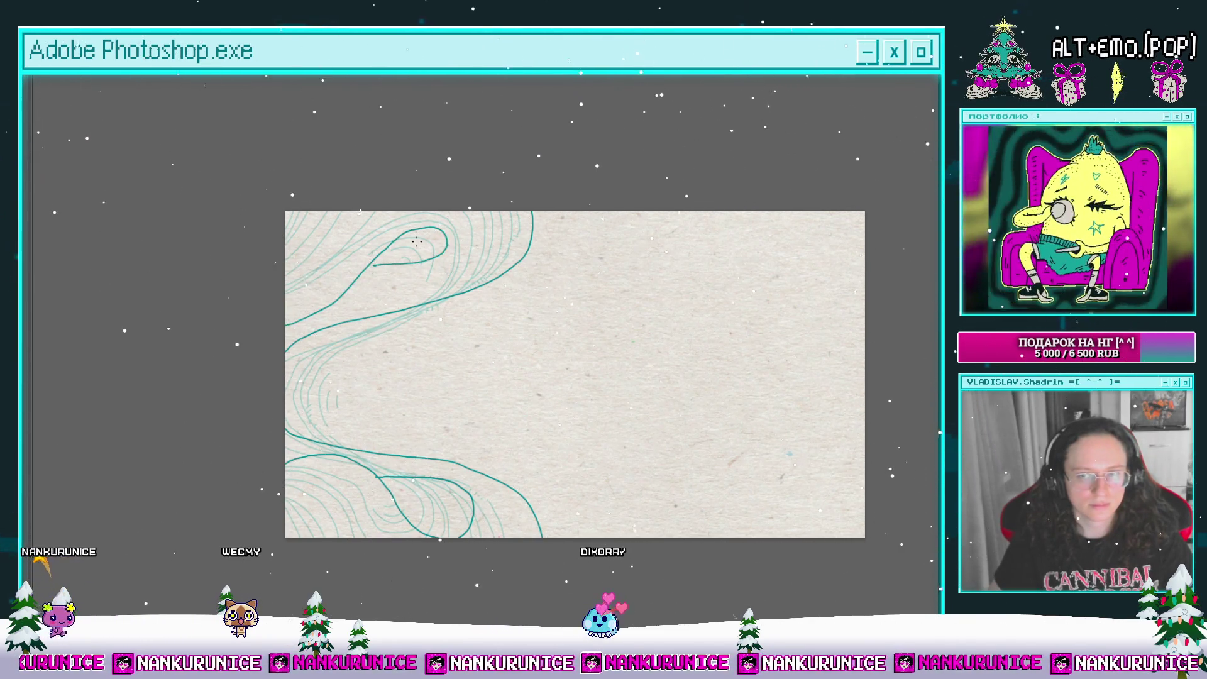
{"action": "scroll", "coordinate": [431, 269], "scroll_direction": "up", "scroll_amount": 2}
{"action": "left_click_drag", "start_coordinate": [432, 269], "coordinate": [434, 319]}
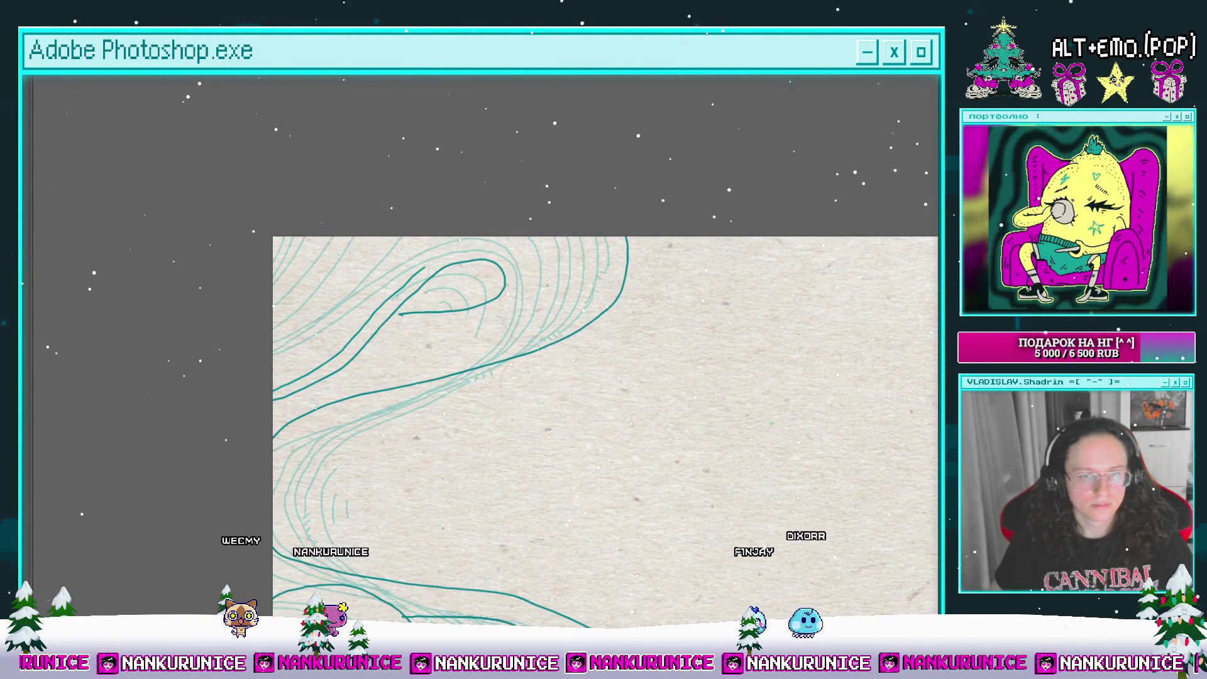
{"action": "left_click_drag", "start_coordinate": [379, 308], "coordinate": [491, 252]}
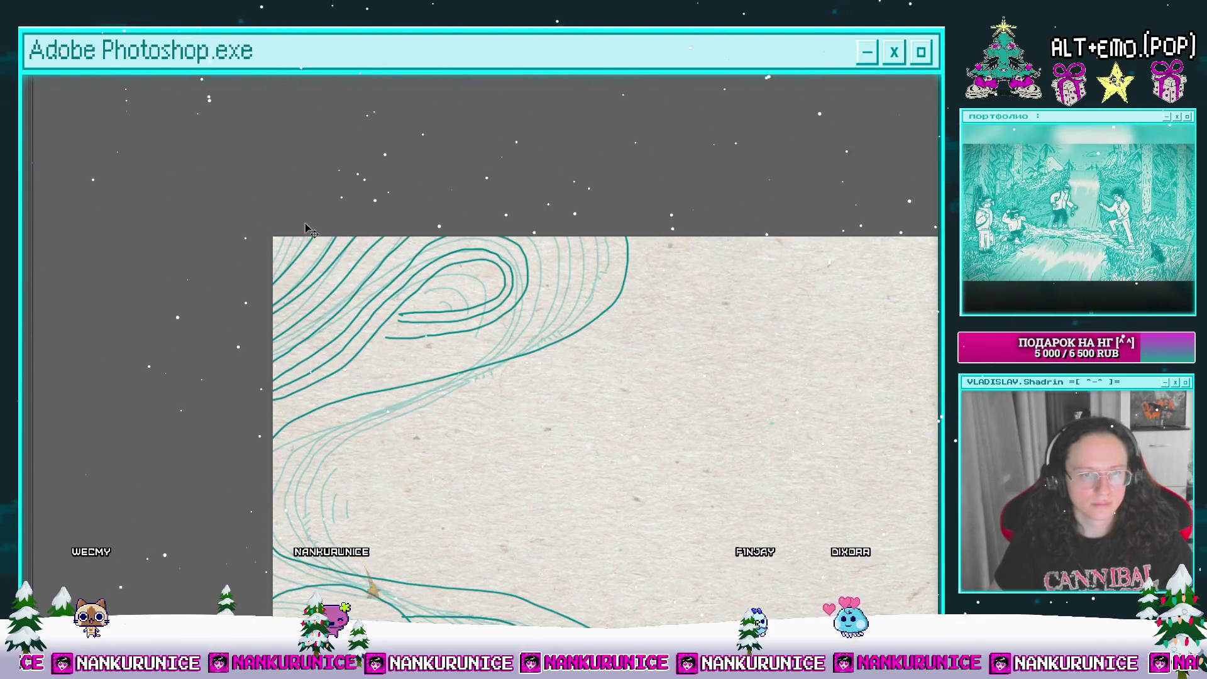
{"action": "left_click_drag", "start_coordinate": [527, 250], "coordinate": [463, 237]}
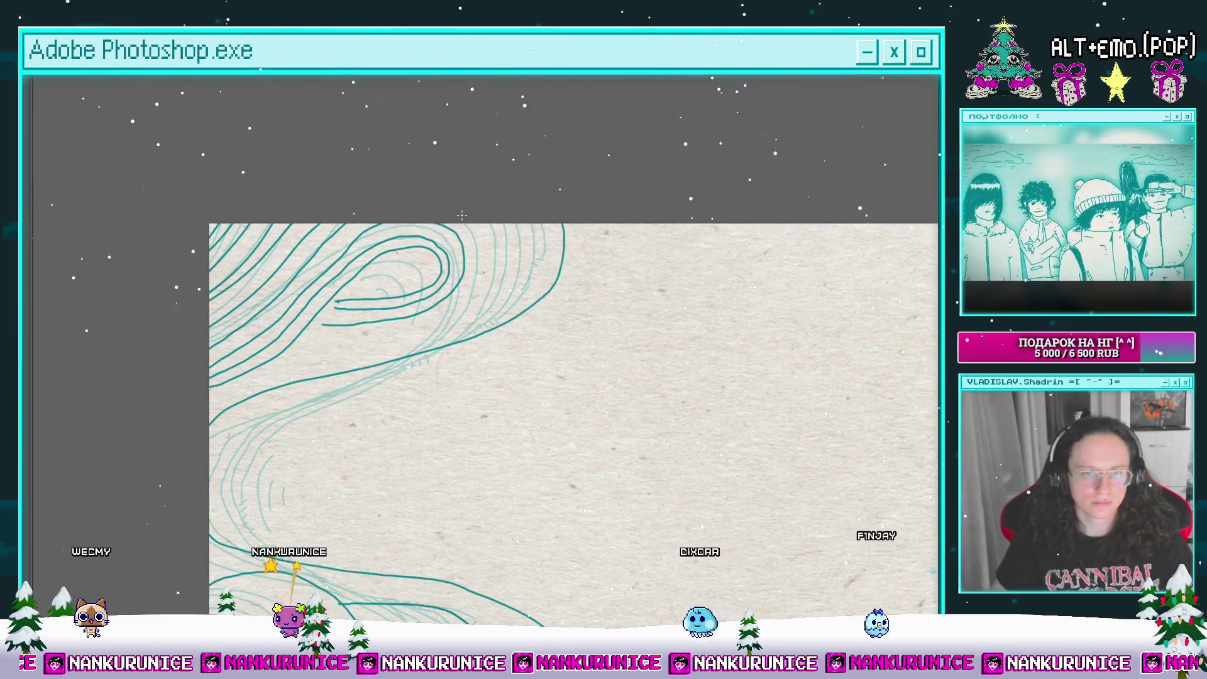
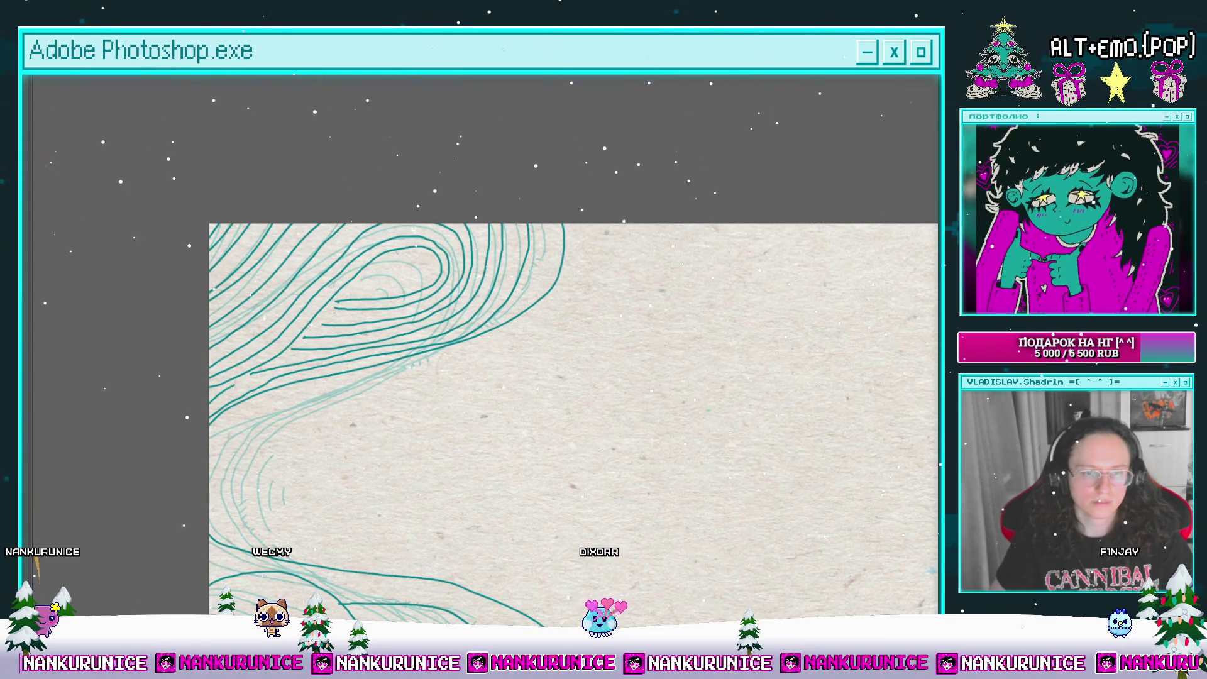
Step: Extend the short left-edge stroke and draw several long teal curves across the lower left
{"action": "left_click_drag", "start_coordinate": [319, 356], "coordinate": [262, 377]}
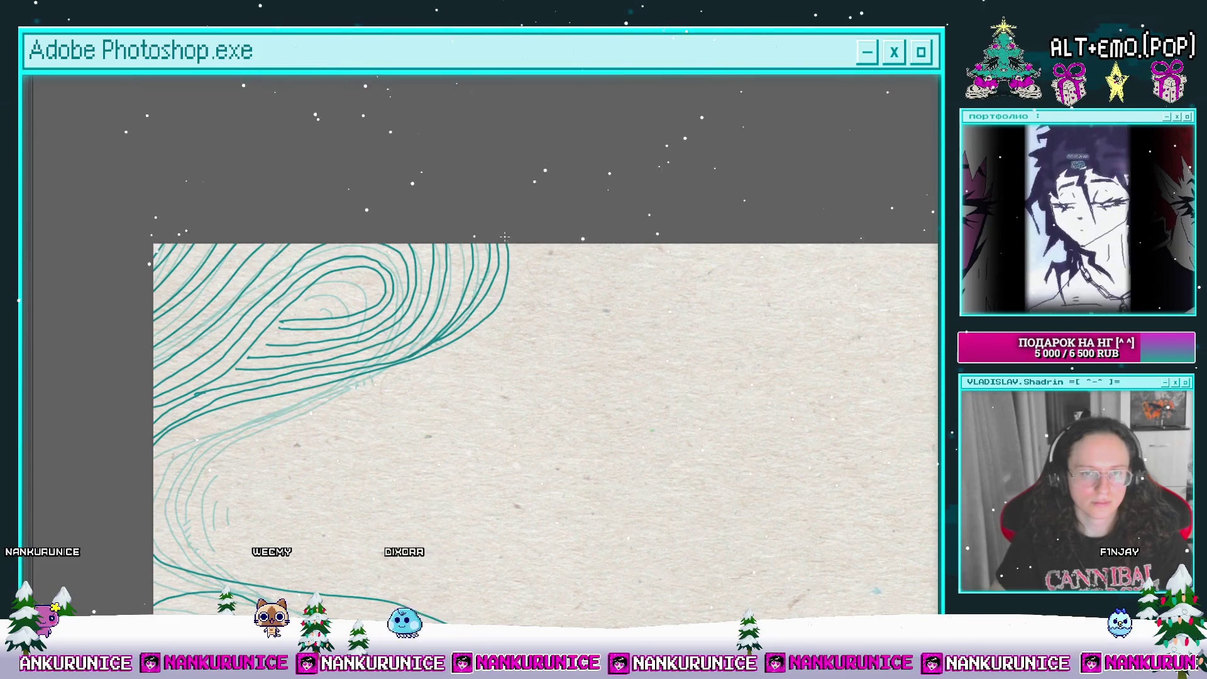
{"action": "scroll", "coordinate": [314, 307], "scroll_direction": "up", "scroll_amount": 2}
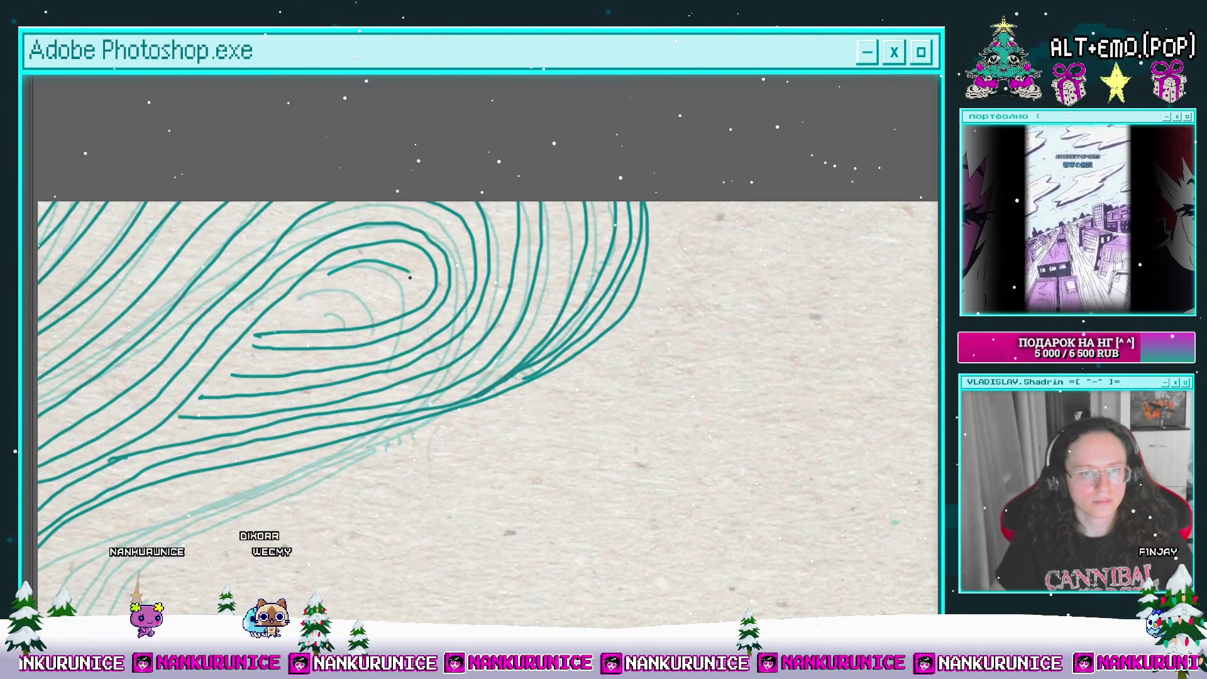
{"action": "scroll", "coordinate": [410, 277], "scroll_direction": "down", "scroll_amount": 4}
{"action": "scroll", "coordinate": [517, 243], "scroll_direction": "up", "scroll_amount": 3}
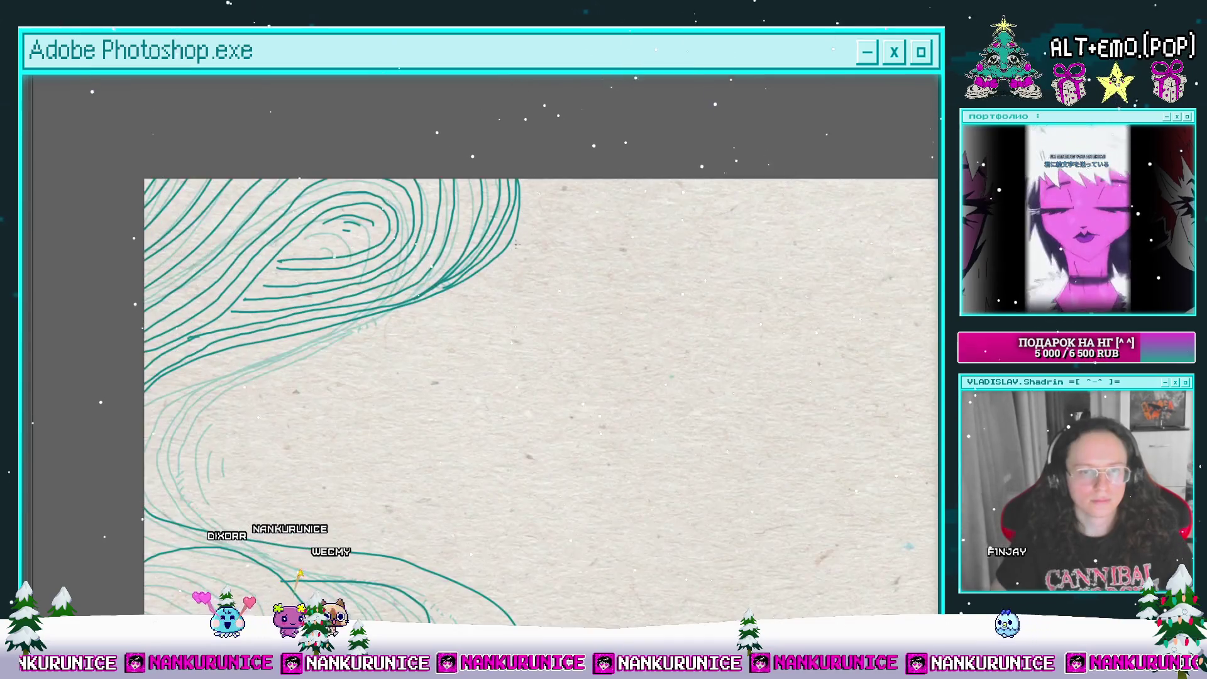
{"action": "left_click_drag", "start_coordinate": [426, 329], "coordinate": [443, 242]}
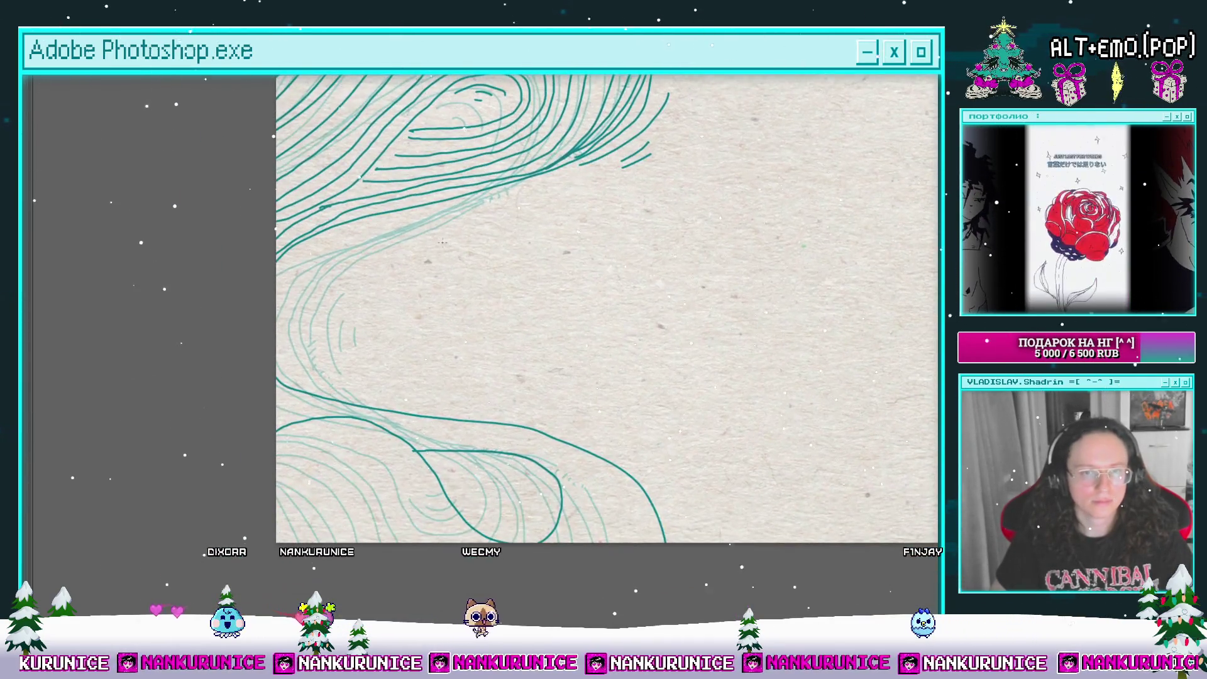
{"action": "left_click", "coordinate": [649, 152]}
{"action": "left_click_drag", "start_coordinate": [73, 404], "coordinate": [315, 278]}
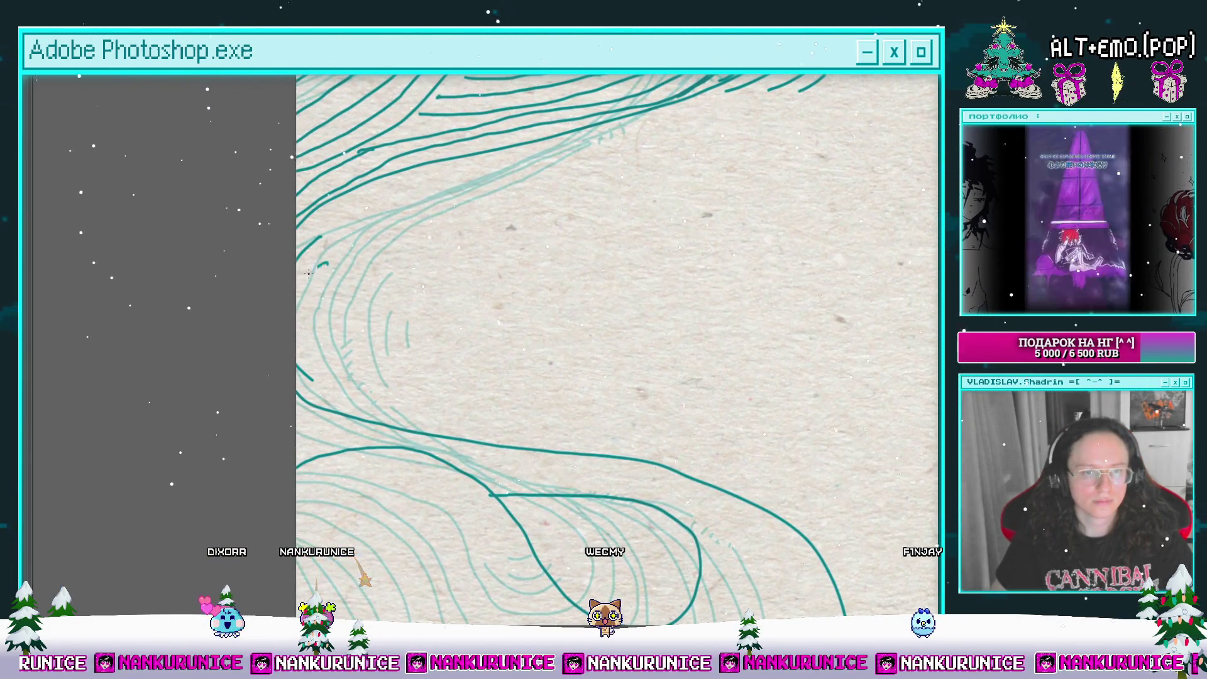
{"action": "scroll", "coordinate": [387, 336], "scroll_direction": "down", "scroll_amount": 5}
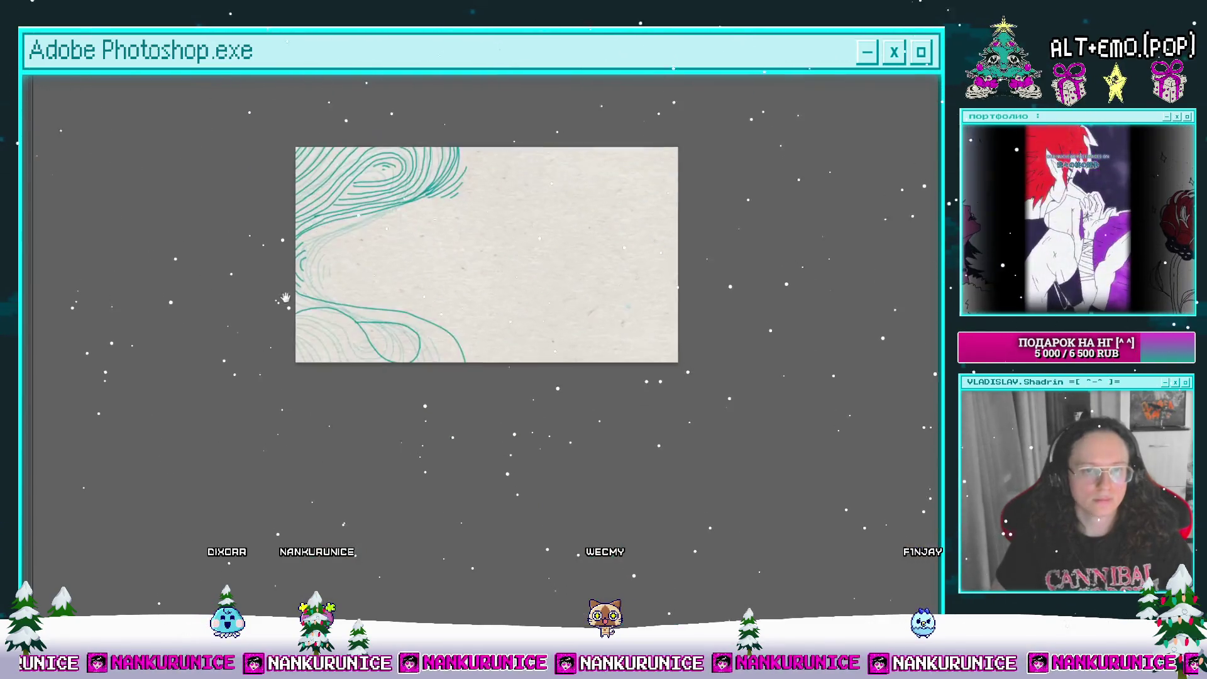
{"action": "scroll", "coordinate": [293, 328], "scroll_direction": "up", "scroll_amount": 5}
{"action": "mouse_move", "coordinate": [240, 281]}
{"action": "left_mouse_down"}
{"action": "mouse_move", "coordinate": [332, 272]}
{"action": "mouse_move", "coordinate": [387, 296]}
{"action": "left_mouse_up"}
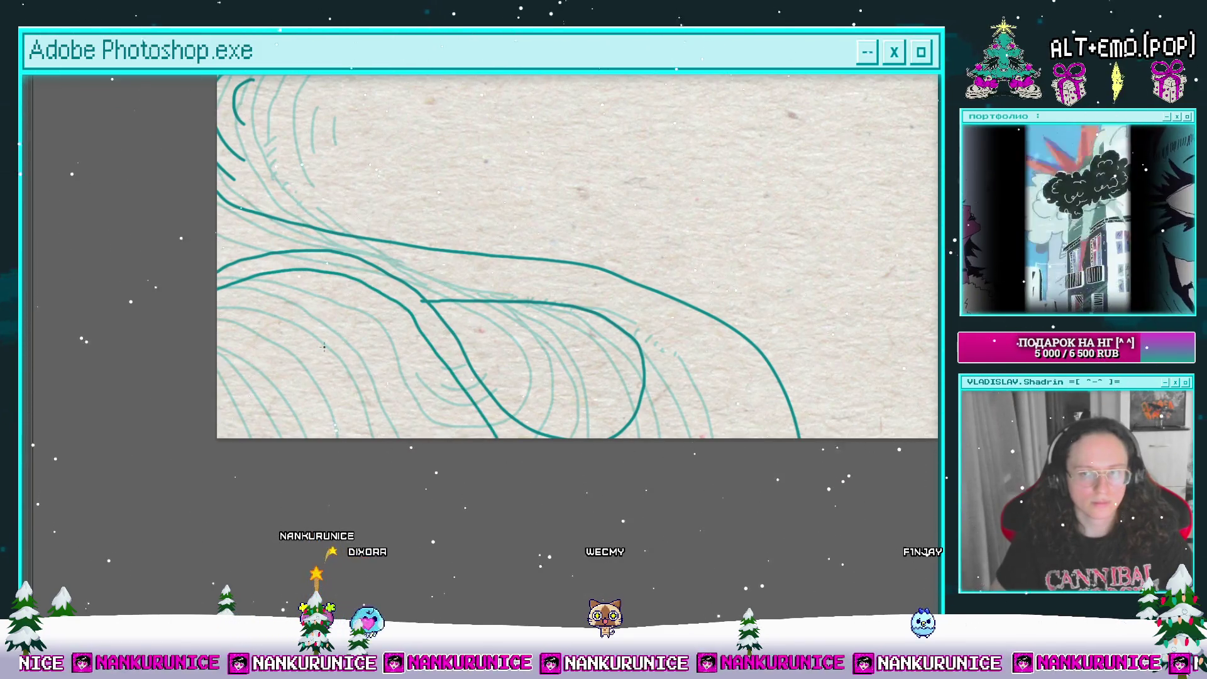
{"action": "left_click_drag", "start_coordinate": [218, 306], "coordinate": [440, 437]}
{"action": "mouse_move", "coordinate": [219, 329]}
{"action": "left_mouse_down"}
{"action": "mouse_move", "coordinate": [263, 328]}
{"action": "mouse_move", "coordinate": [394, 439]}
{"action": "left_mouse_up"}
{"action": "left_click_drag", "start_coordinate": [219, 365], "coordinate": [287, 438]}
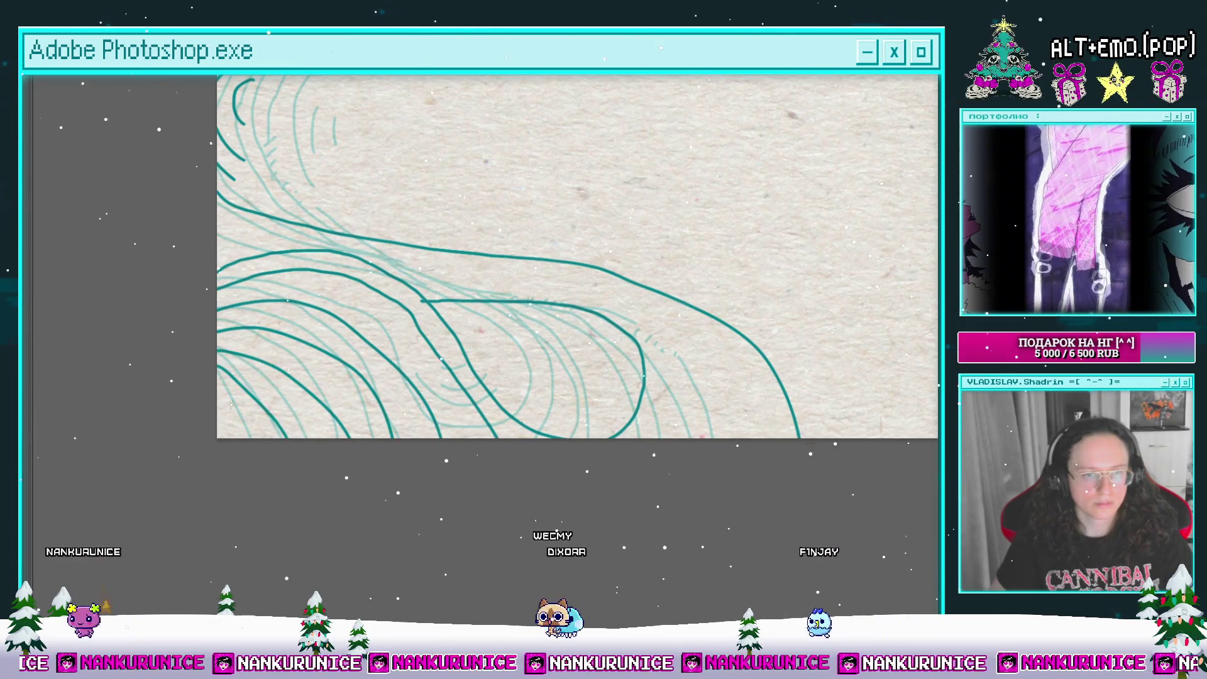
Step: Draw one more curved teal contour to the canvas bottom, then restore the panels and advance a frame
{"action": "mouse_move", "coordinate": [604, 462]}
{"action": "left_mouse_down"}
{"action": "mouse_move", "coordinate": [462, 448]}
{"action": "mouse_move", "coordinate": [327, 270]}
{"action": "left_mouse_up"}
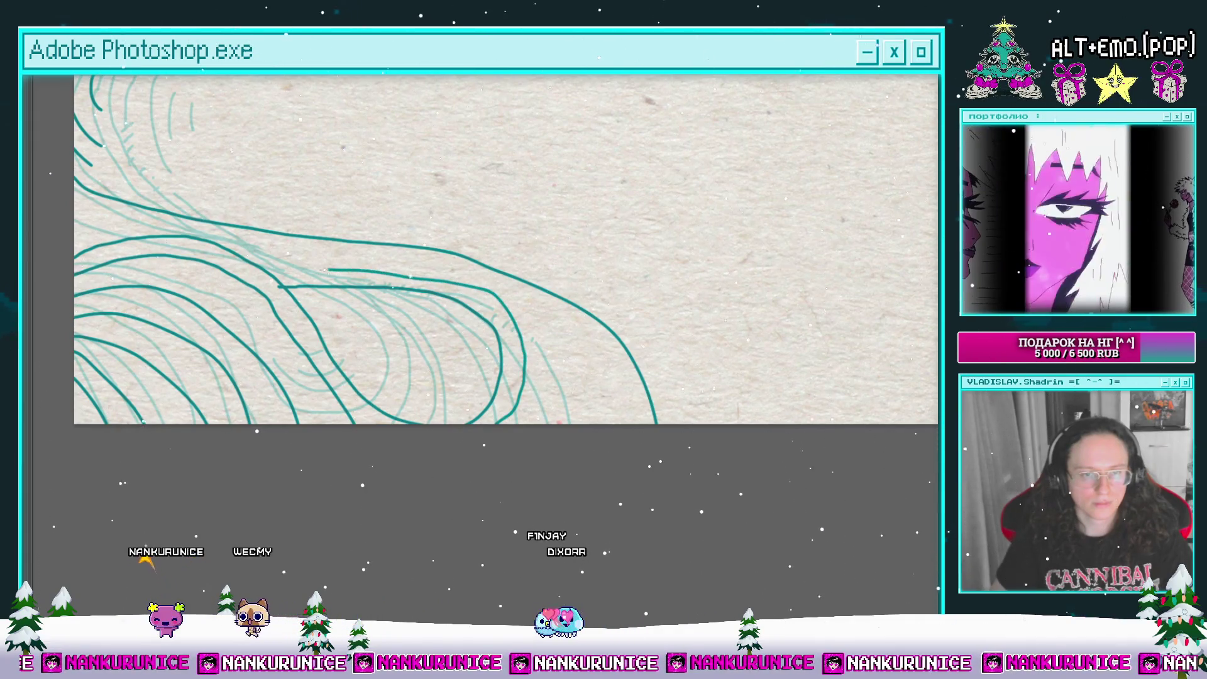
{"action": "mouse_move", "coordinate": [70, 244]}
{"action": "left_mouse_down"}
{"action": "mouse_move", "coordinate": [226, 305]}
{"action": "mouse_move", "coordinate": [202, 308]}
{"action": "left_mouse_up"}
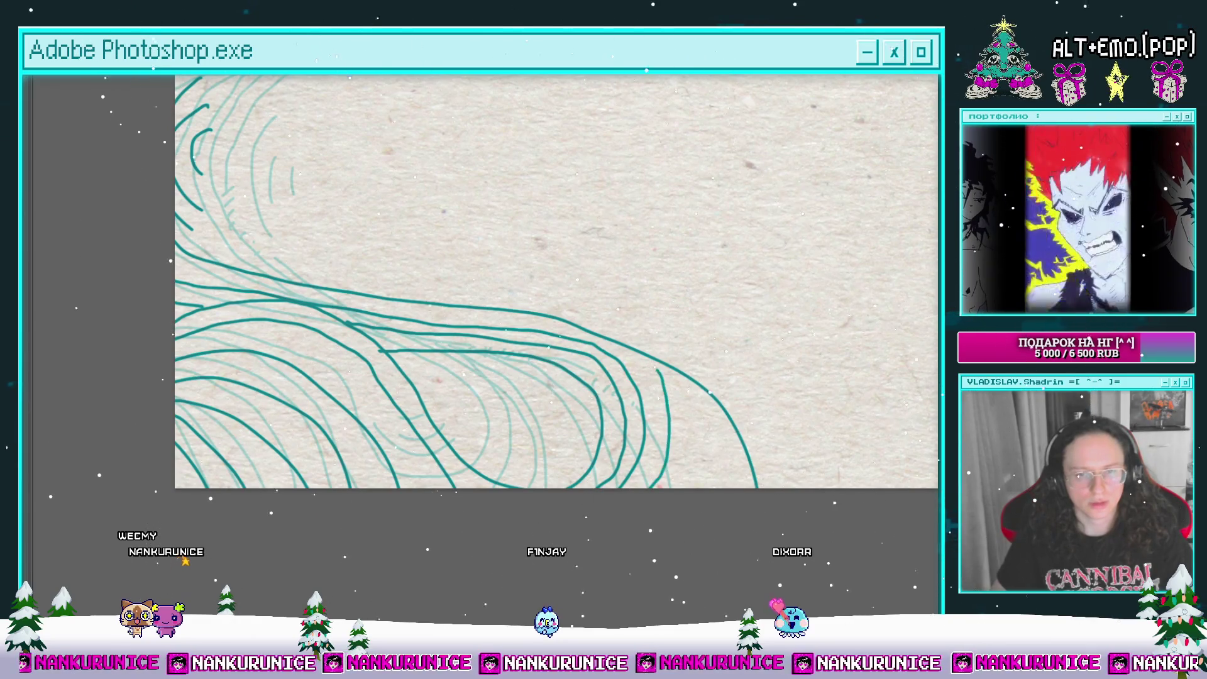
{"action": "left_click_drag", "start_coordinate": [213, 259], "coordinate": [157, 272]}
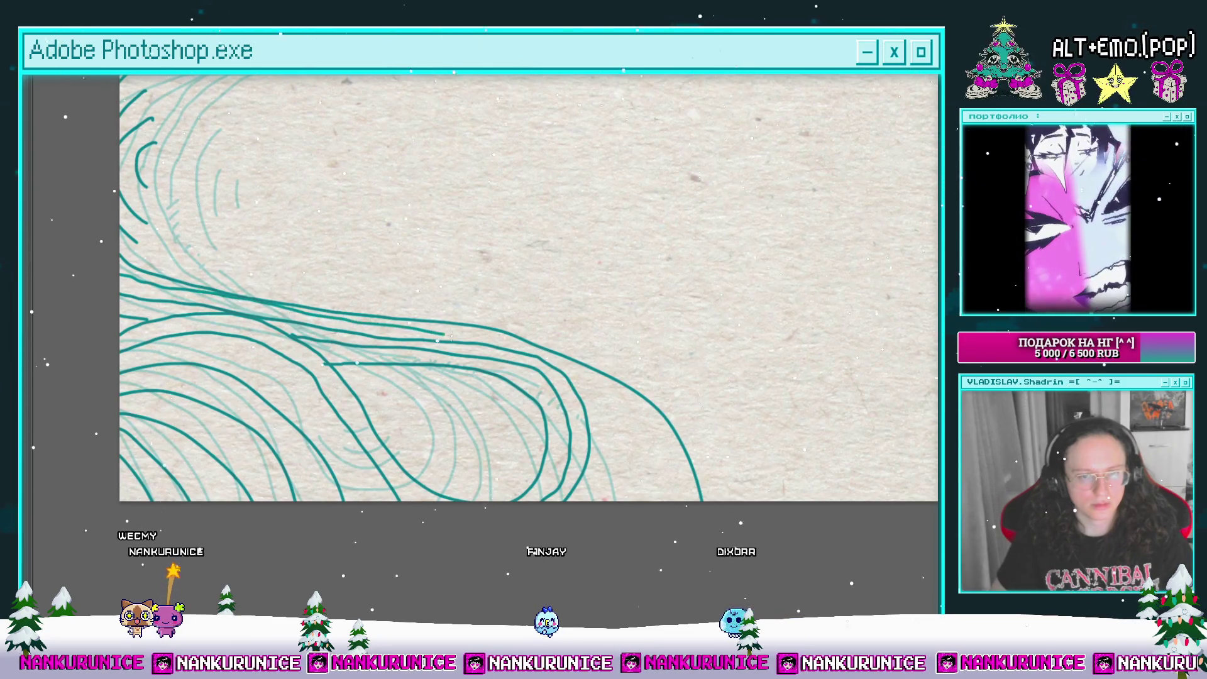
{"action": "left_click_drag", "start_coordinate": [630, 515], "coordinate": [559, 488]}
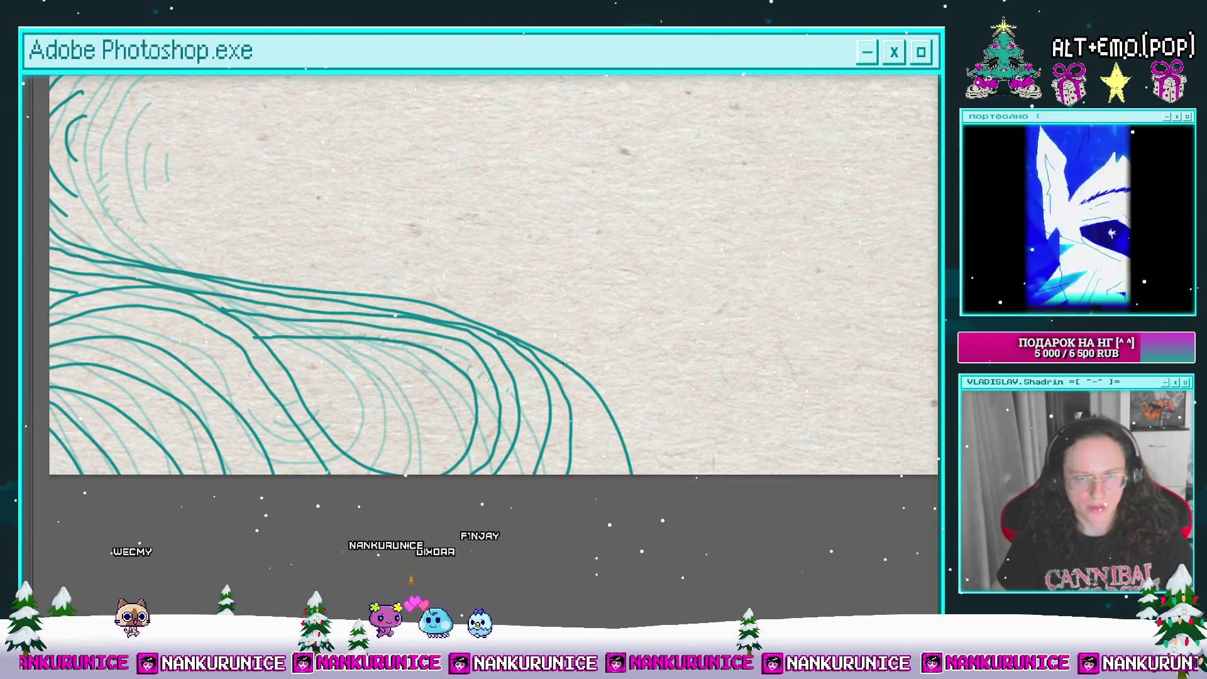
{"action": "left_click_drag", "start_coordinate": [497, 333], "coordinate": [586, 514]}
{"action": "scroll", "coordinate": [586, 515], "scroll_direction": "down", "scroll_amount": 3}
{"action": "scroll", "coordinate": [591, 466], "scroll_direction": "up", "scroll_amount": 2}
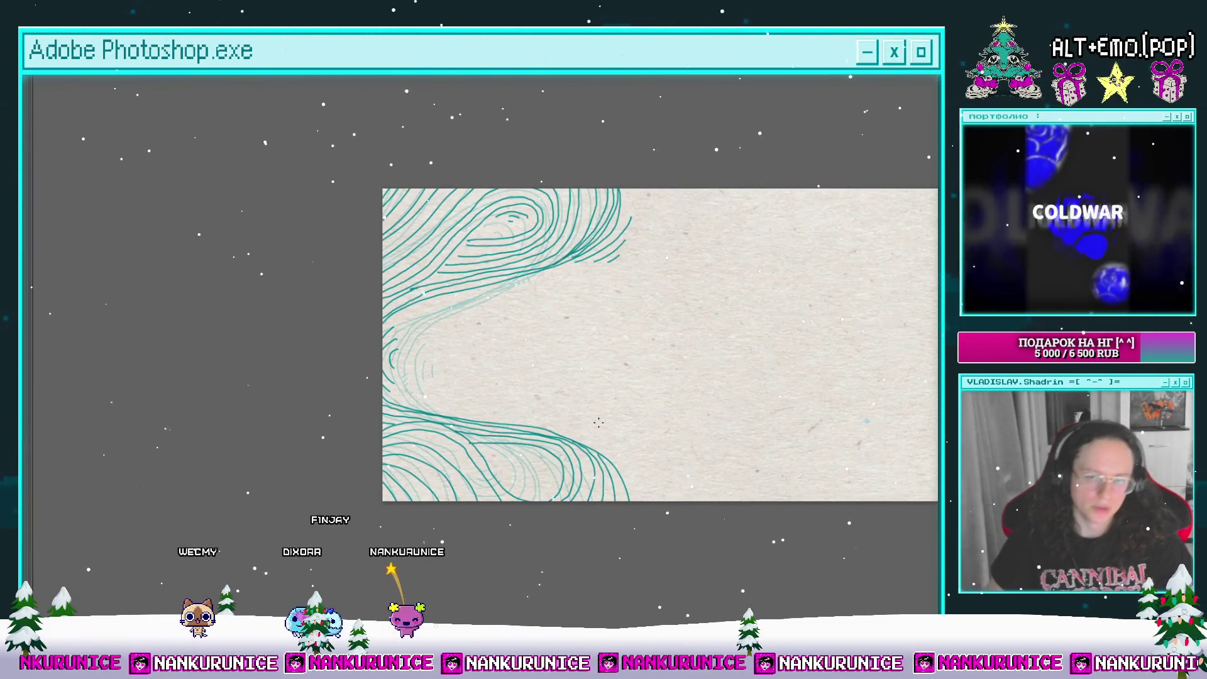
{"action": "scroll", "coordinate": [548, 490], "scroll_direction": "up", "scroll_amount": 3}
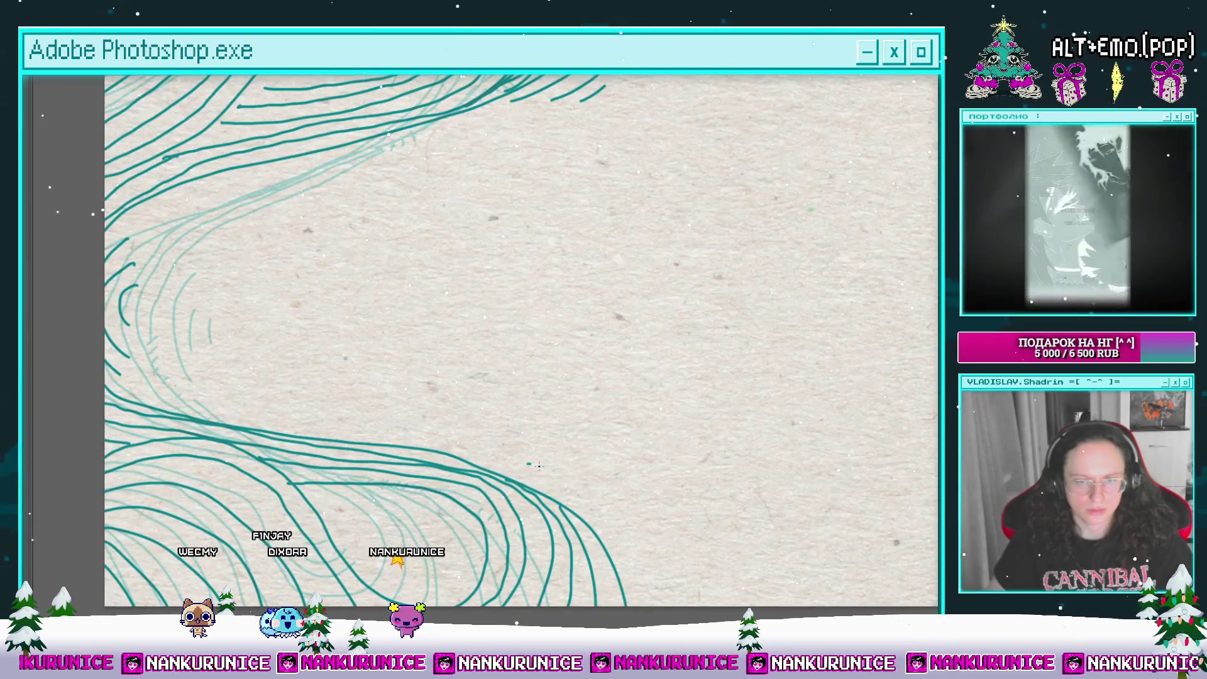
{"action": "scroll", "coordinate": [584, 461], "scroll_direction": "down", "scroll_amount": 3}
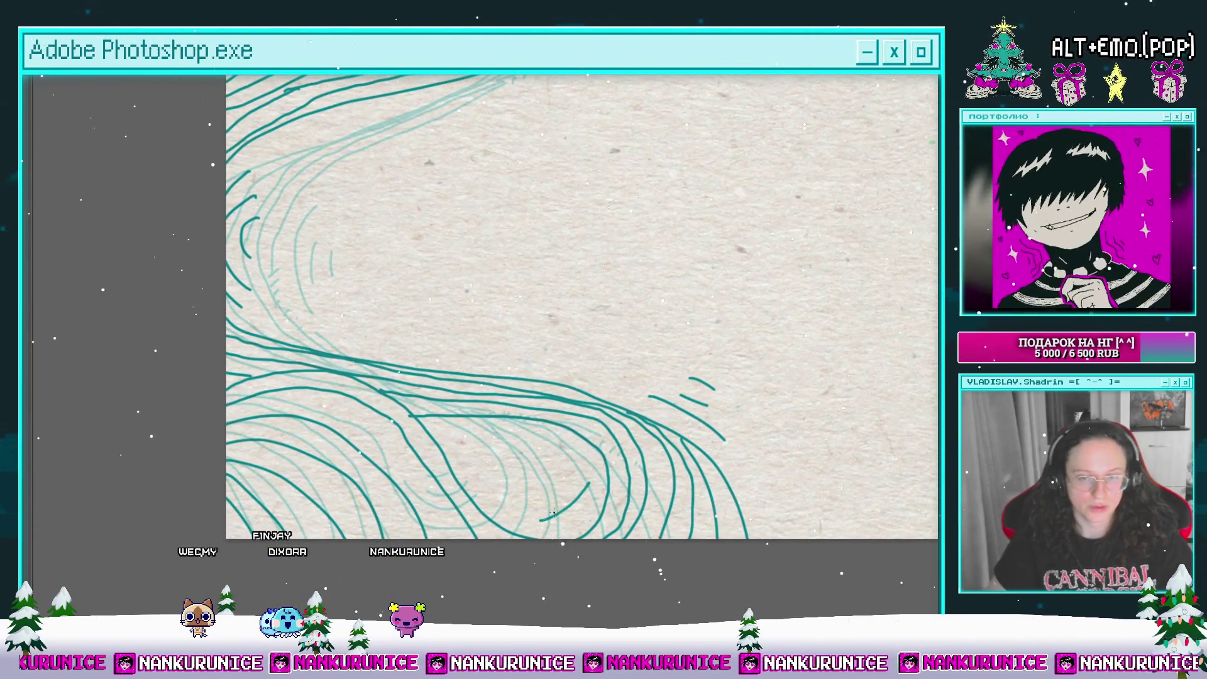
{"action": "scroll", "coordinate": [548, 472], "scroll_direction": "down", "scroll_amount": 2}
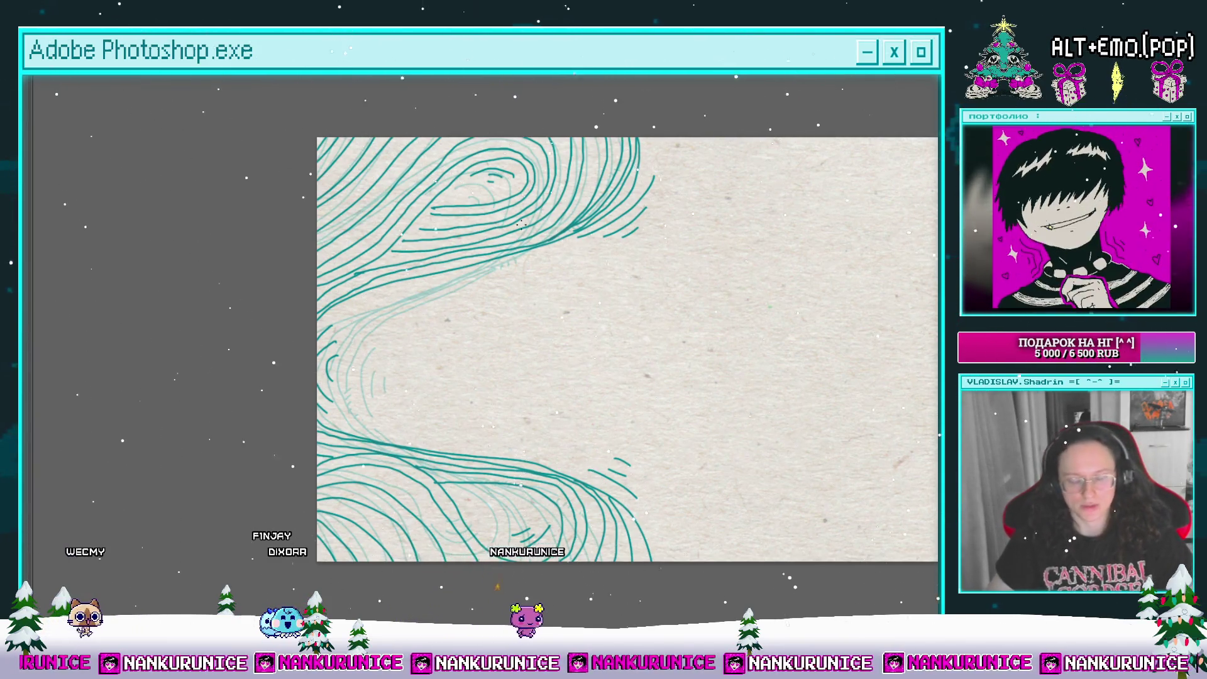
{"action": "key", "text": "f"}
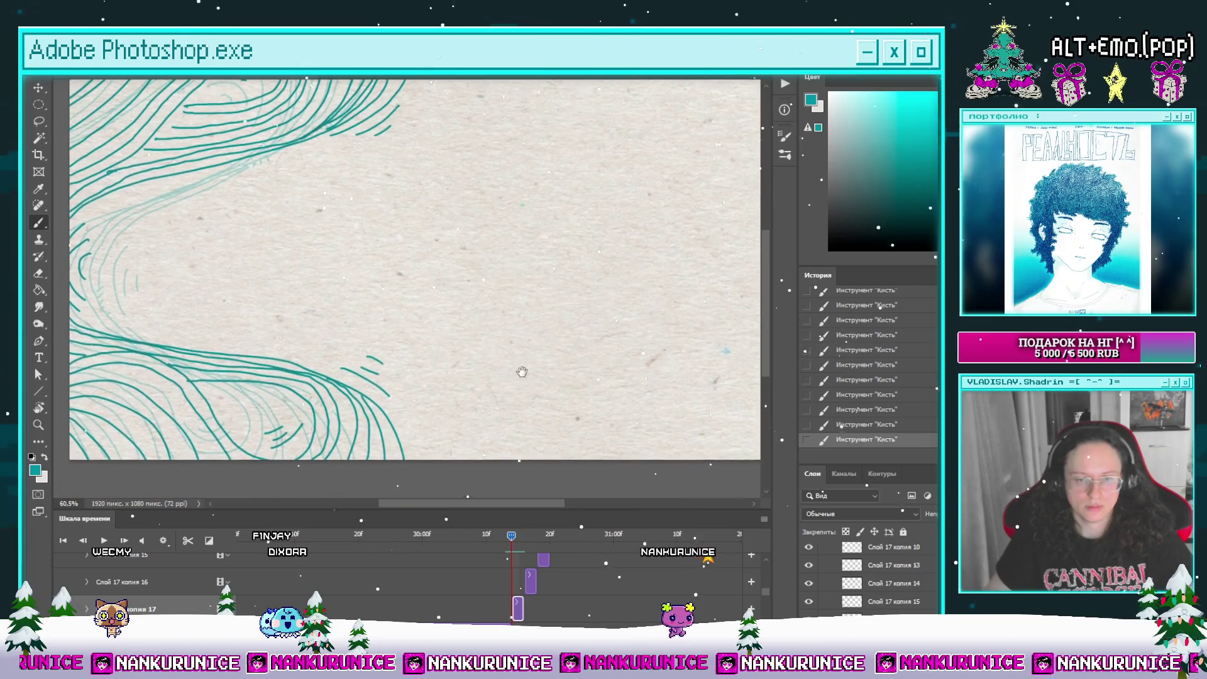
{"action": "left_click_drag", "start_coordinate": [511, 535], "coordinate": [501, 535]}
Step: In full screen, draw a teal line from the splash up to the frame's top edge
{"action": "key", "text": "f"}
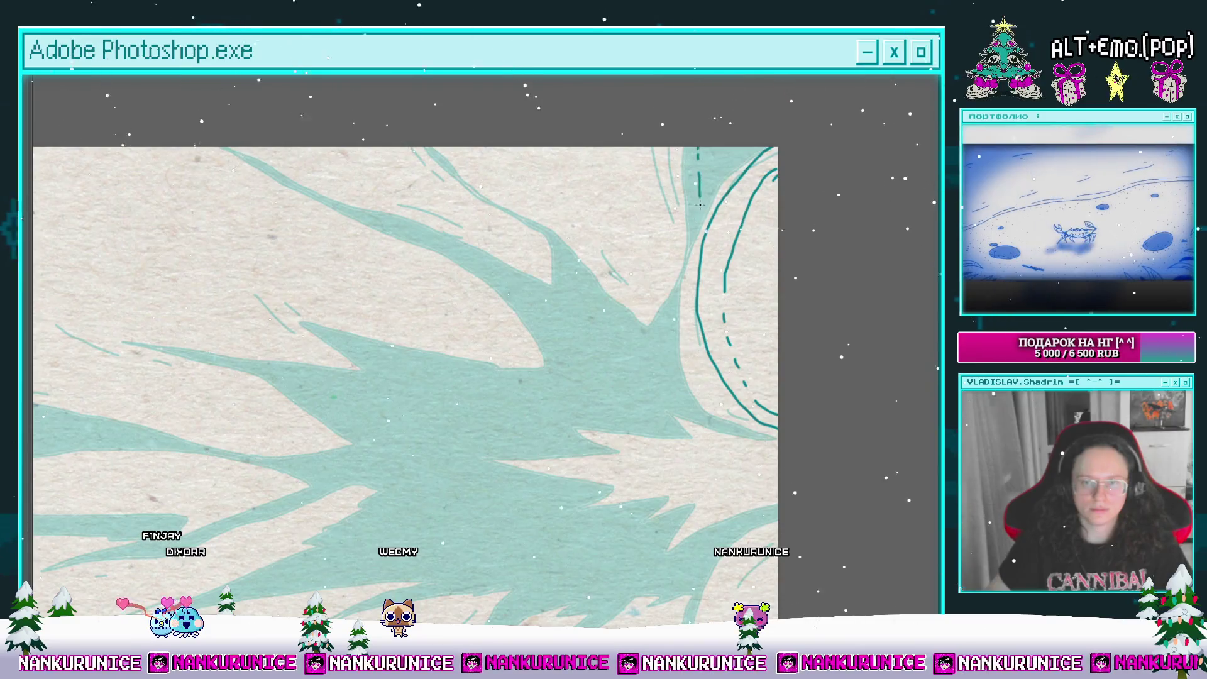
{"action": "left_click_drag", "start_coordinate": [728, 158], "coordinate": [742, 113]}
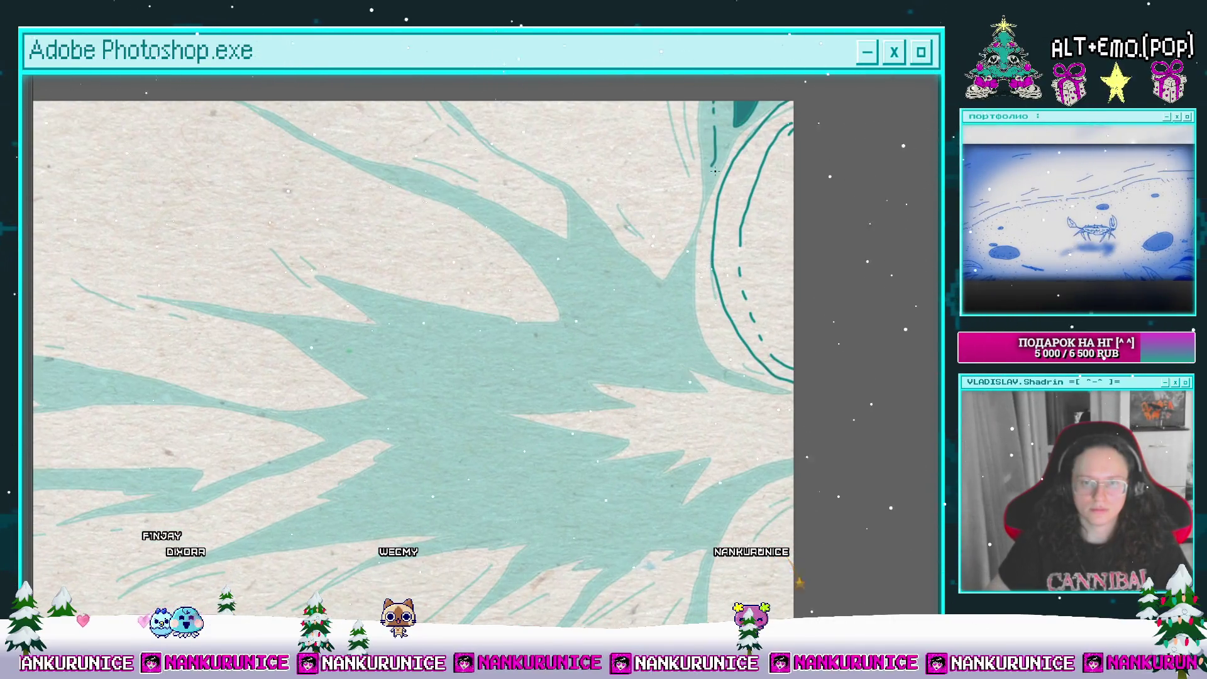
{"action": "left_click_drag", "start_coordinate": [704, 239], "coordinate": [707, 308]}
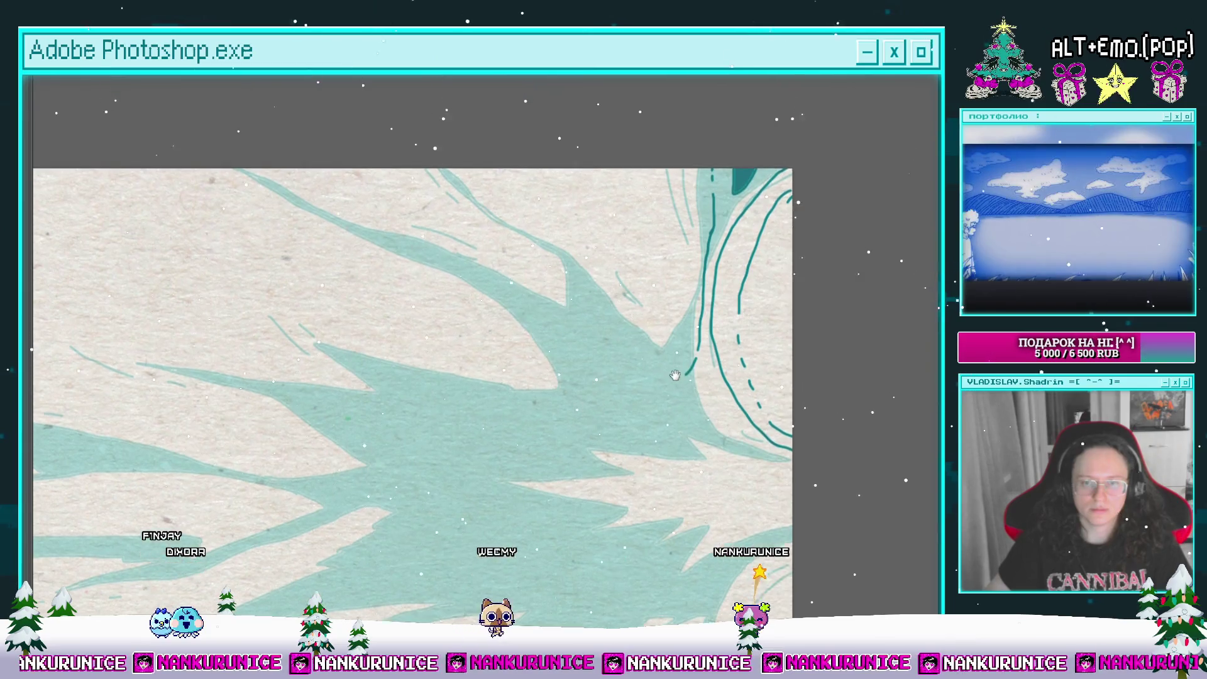
{"action": "mouse_move", "coordinate": [666, 372]}
{"action": "left_mouse_down"}
{"action": "mouse_move", "coordinate": [531, 171]}
{"action": "mouse_move", "coordinate": [591, 158]}
{"action": "left_mouse_up"}
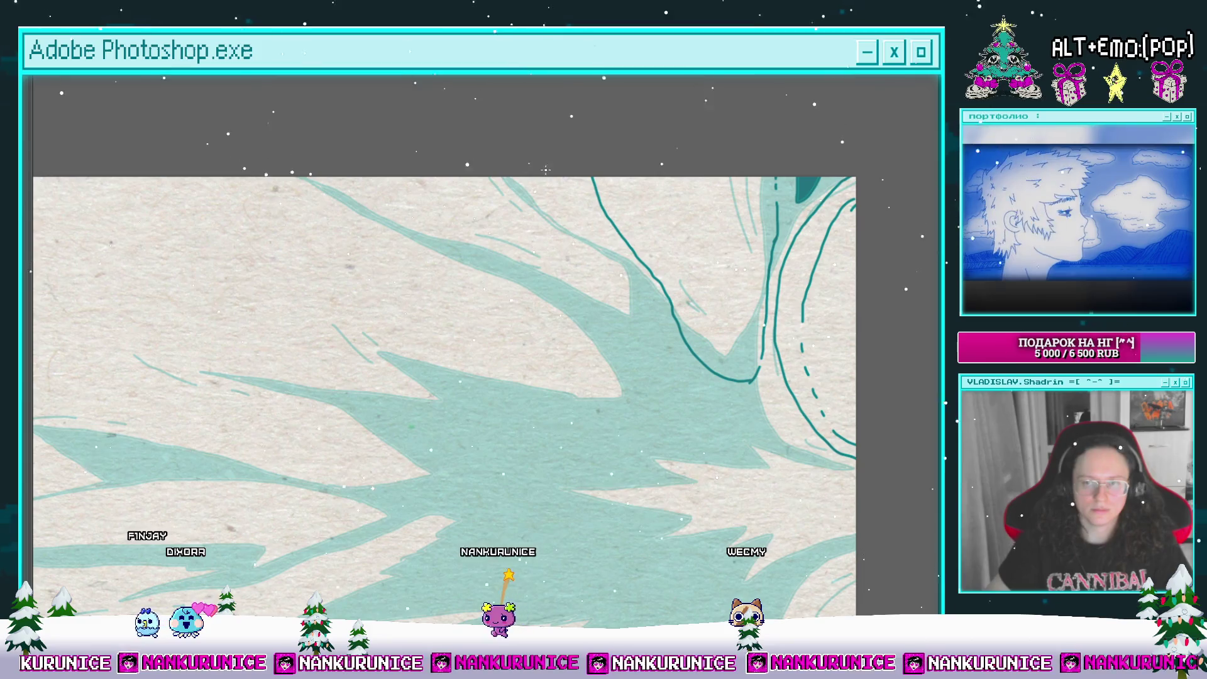
{"action": "mouse_move", "coordinate": [584, 303]}
{"action": "left_mouse_down"}
{"action": "mouse_move", "coordinate": [626, 330]}
{"action": "mouse_move", "coordinate": [559, 300]}
{"action": "left_mouse_up"}
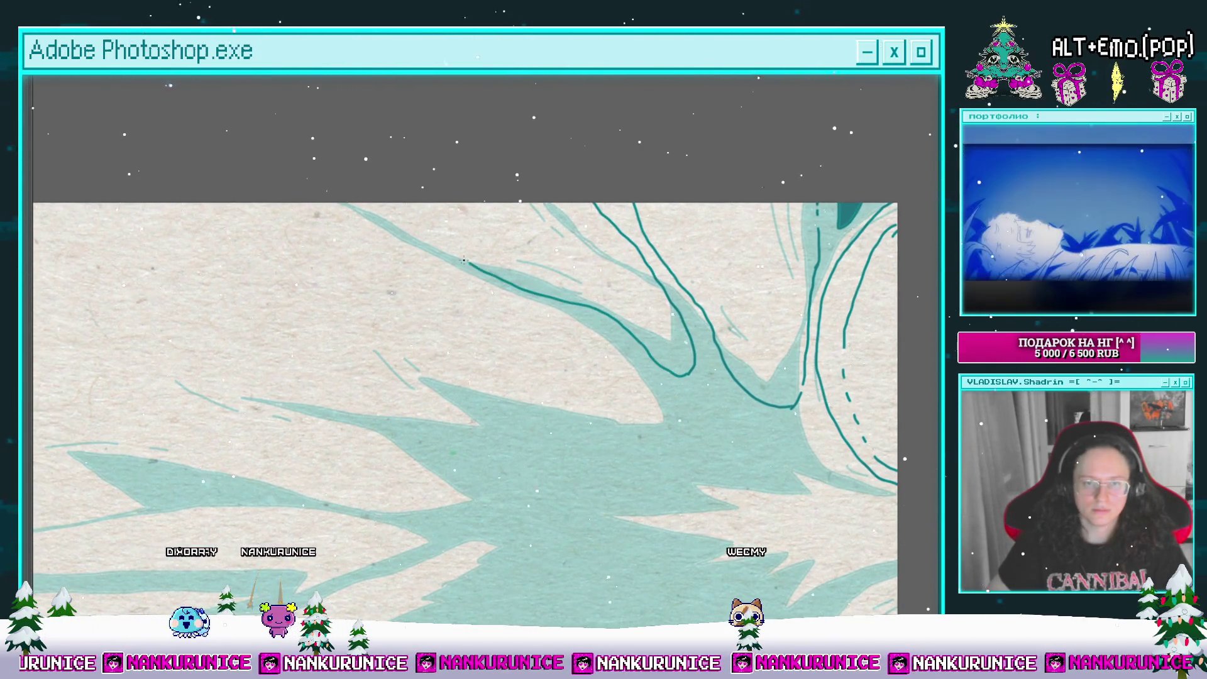
{"action": "left_click_drag", "start_coordinate": [363, 189], "coordinate": [430, 183]}
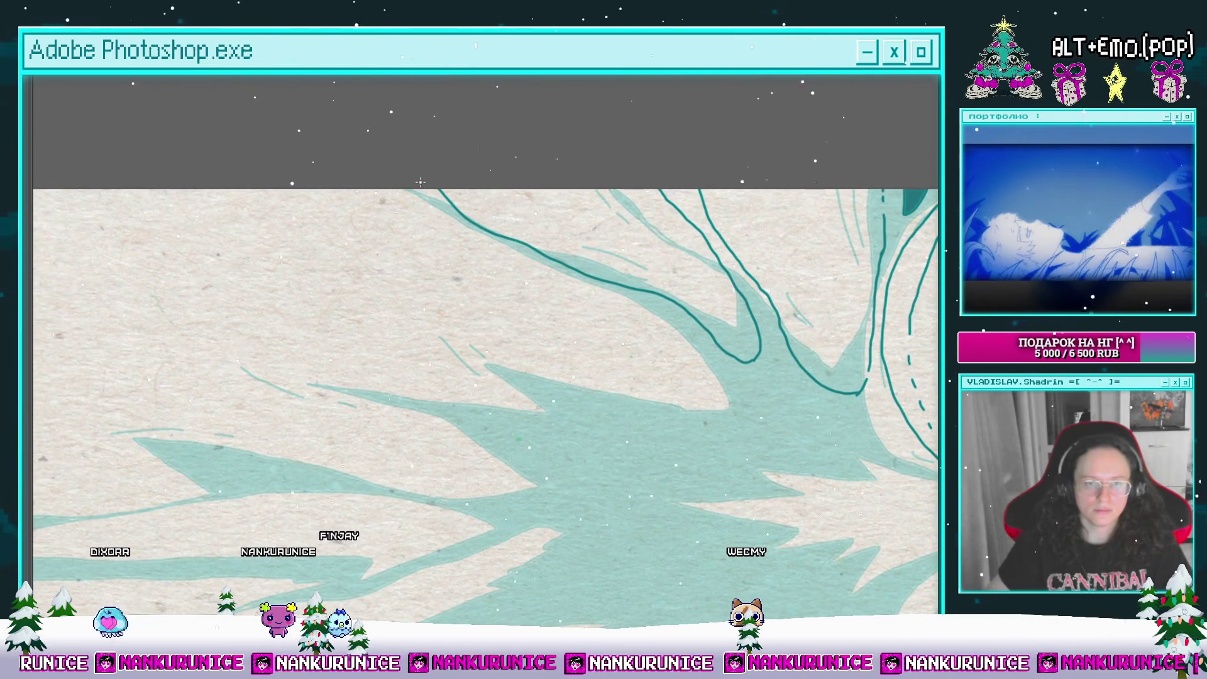
{"action": "mouse_move", "coordinate": [727, 377]}
{"action": "left_mouse_down"}
{"action": "mouse_move", "coordinate": [695, 293]}
{"action": "mouse_move", "coordinate": [699, 318]}
{"action": "mouse_move", "coordinate": [666, 336]}
{"action": "mouse_move", "coordinate": [510, 308]}
{"action": "mouse_move", "coordinate": [630, 278]}
{"action": "left_mouse_up"}
Step: Try outline strokes joining the existing outline and hooking along the splash edge, undoing both attempts
{"action": "mouse_move", "coordinate": [573, 250]}
{"action": "left_mouse_down"}
{"action": "mouse_move", "coordinate": [703, 307]}
{"action": "mouse_move", "coordinate": [585, 307]}
{"action": "mouse_move", "coordinate": [454, 268]}
{"action": "left_mouse_up"}
{"action": "key", "text": "ctrl+z"}
{"action": "key", "text": "ctrl+z"}
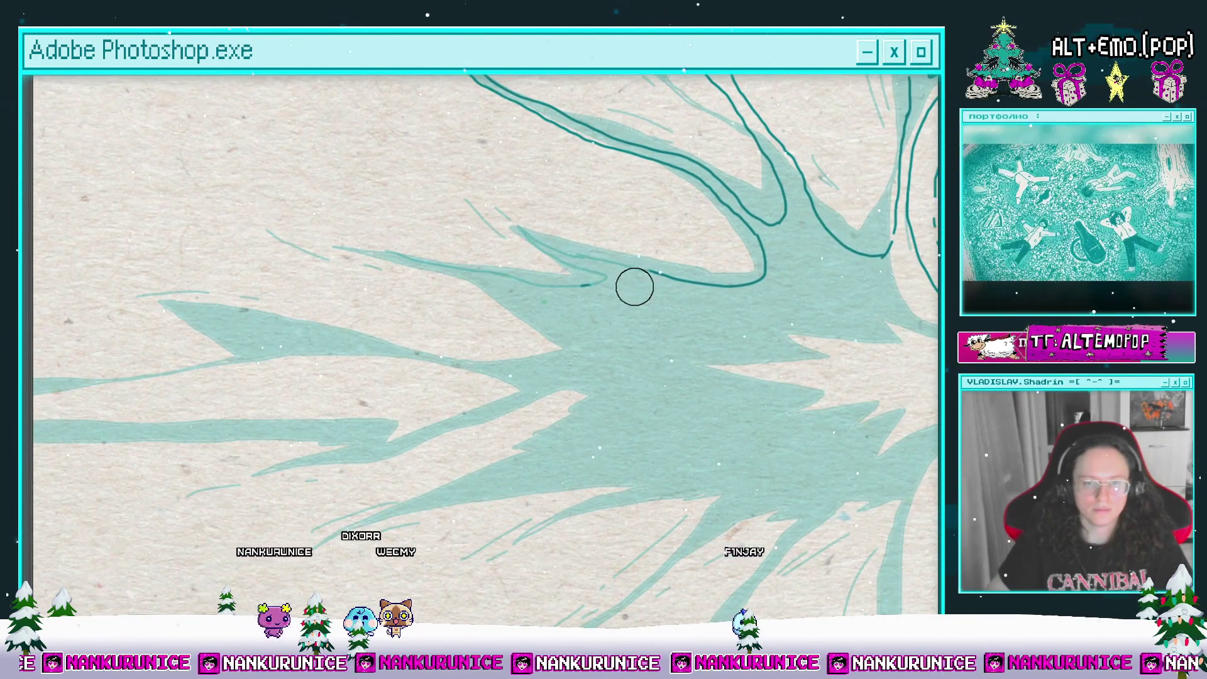
{"action": "left_click_drag", "start_coordinate": [667, 280], "coordinate": [601, 321]}
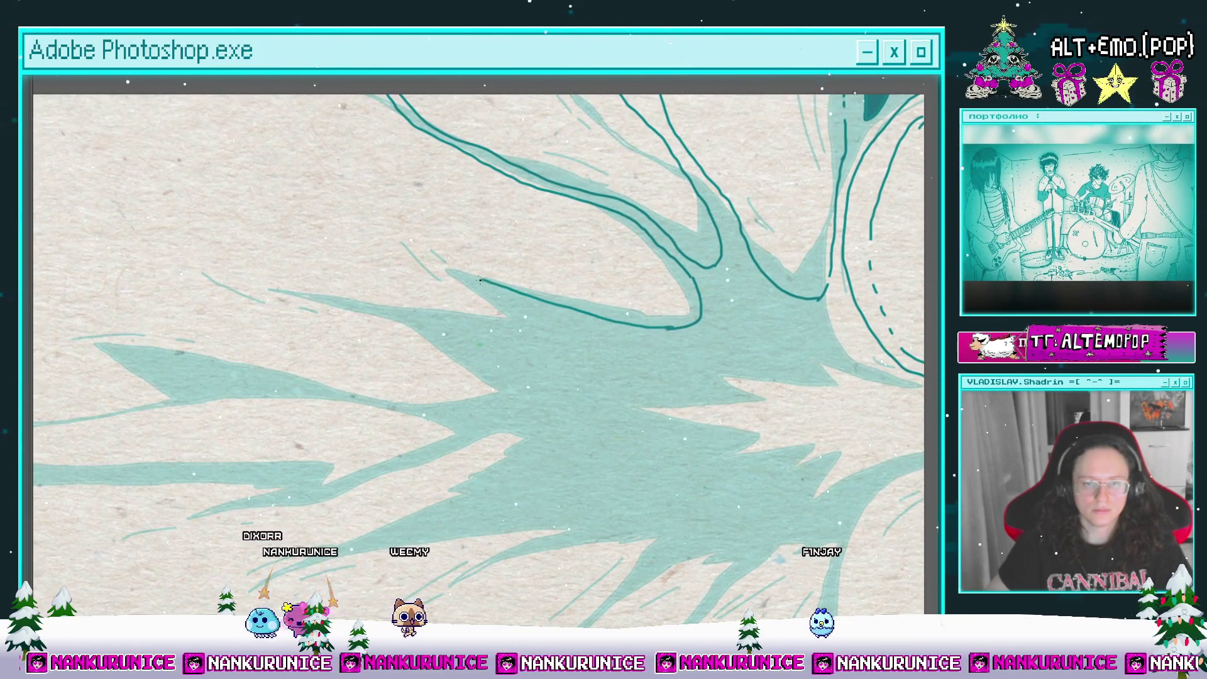
{"action": "mouse_move", "coordinate": [515, 292]}
{"action": "left_mouse_down"}
{"action": "mouse_move", "coordinate": [474, 325]}
{"action": "mouse_move", "coordinate": [612, 281]}
{"action": "left_mouse_up"}
{"action": "mouse_move", "coordinate": [612, 281]}
{"action": "left_mouse_down"}
{"action": "mouse_move", "coordinate": [601, 307]}
{"action": "mouse_move", "coordinate": [639, 372]}
{"action": "mouse_move", "coordinate": [516, 304]}
{"action": "mouse_move", "coordinate": [535, 339]}
{"action": "mouse_move", "coordinate": [466, 393]}
{"action": "mouse_move", "coordinate": [533, 403]}
{"action": "left_mouse_up"}
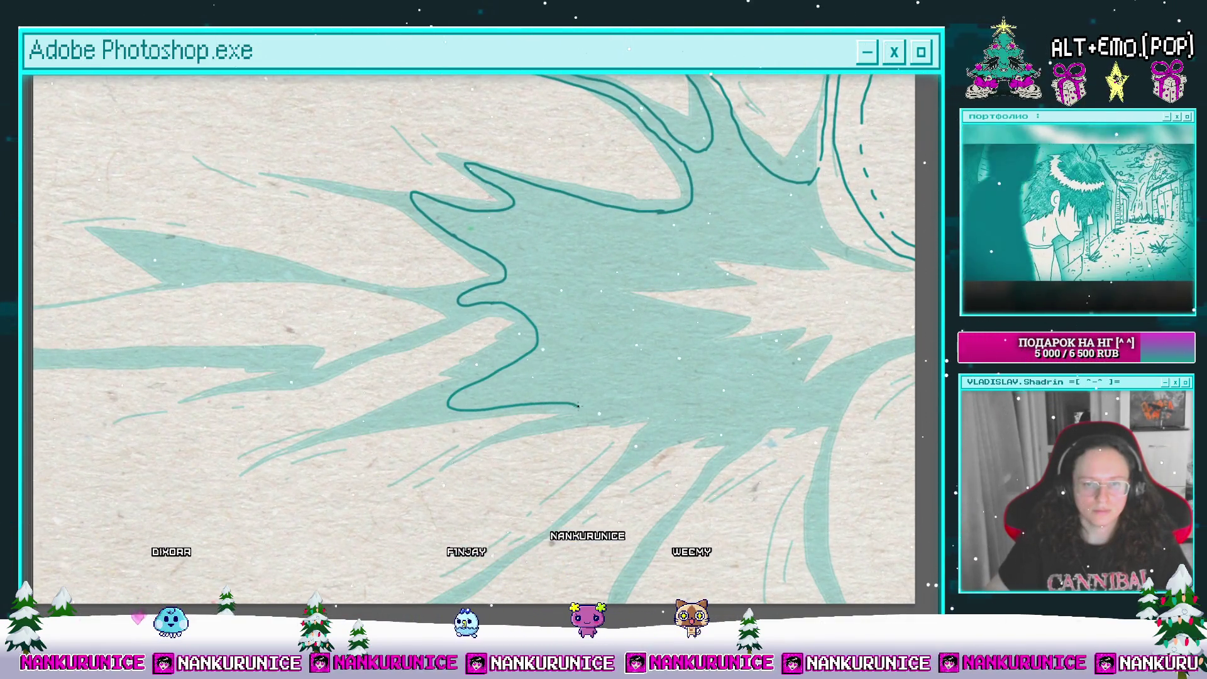
{"action": "key", "text": "ctrl+z"}
{"action": "key", "text": "ctrl+z"}
{"action": "key", "text": "ctrl+z"}
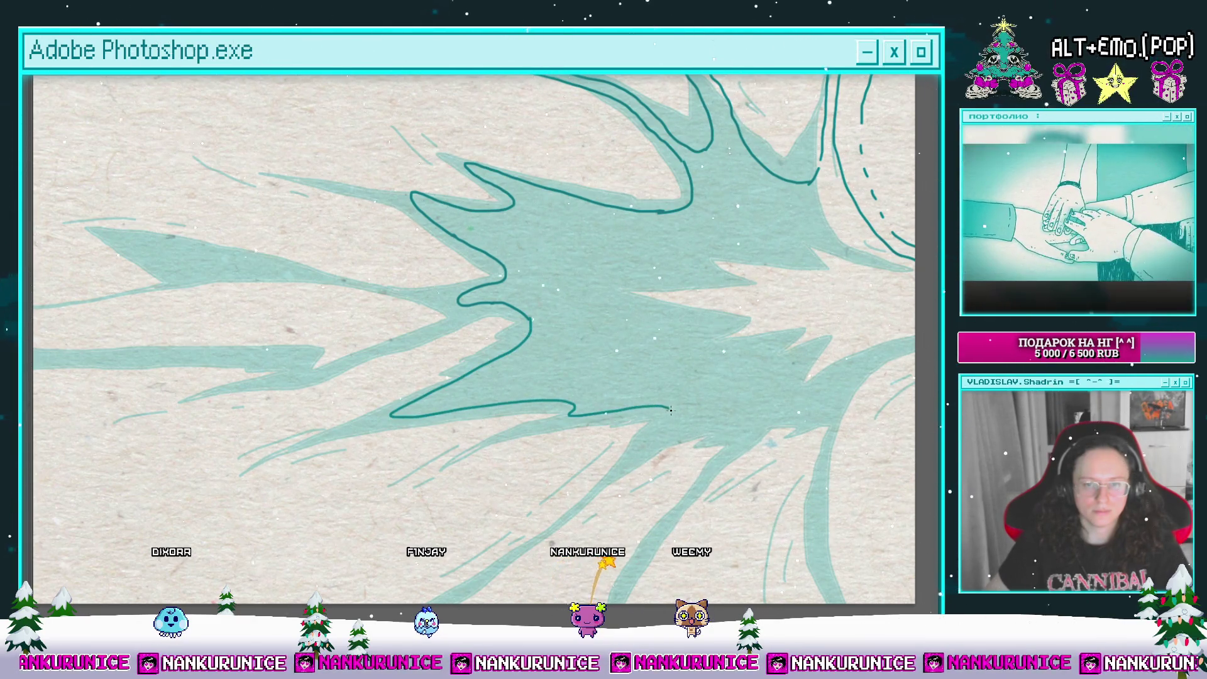
Step: Continue the dark teal outline along the splash's lower edge
{"action": "left_click_drag", "start_coordinate": [635, 450], "coordinate": [716, 371]}
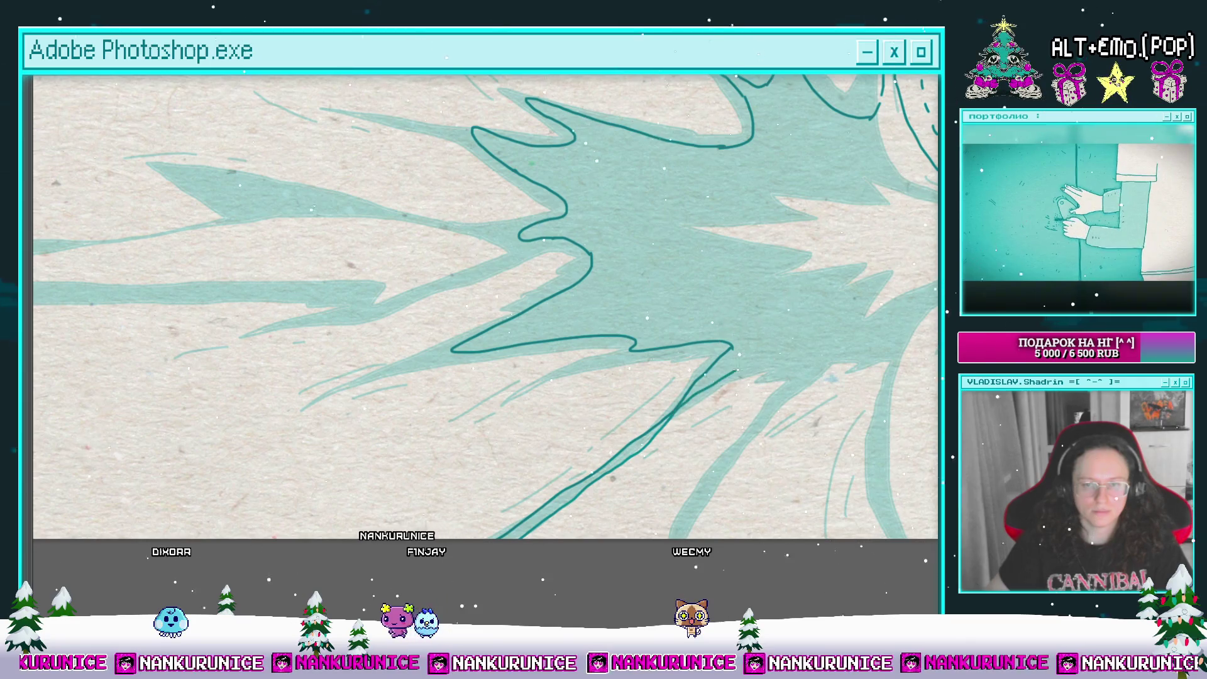
{"action": "left_click_drag", "start_coordinate": [742, 365], "coordinate": [658, 559]}
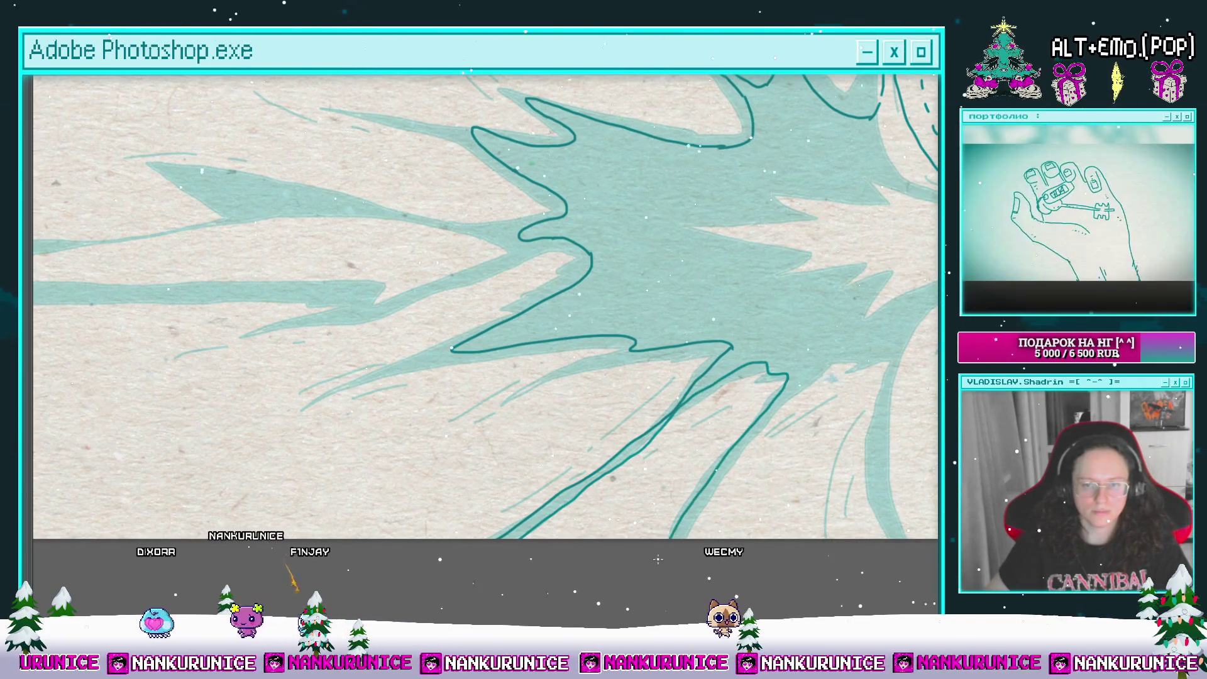
{"action": "left_click_drag", "start_coordinate": [794, 386], "coordinate": [583, 390]}
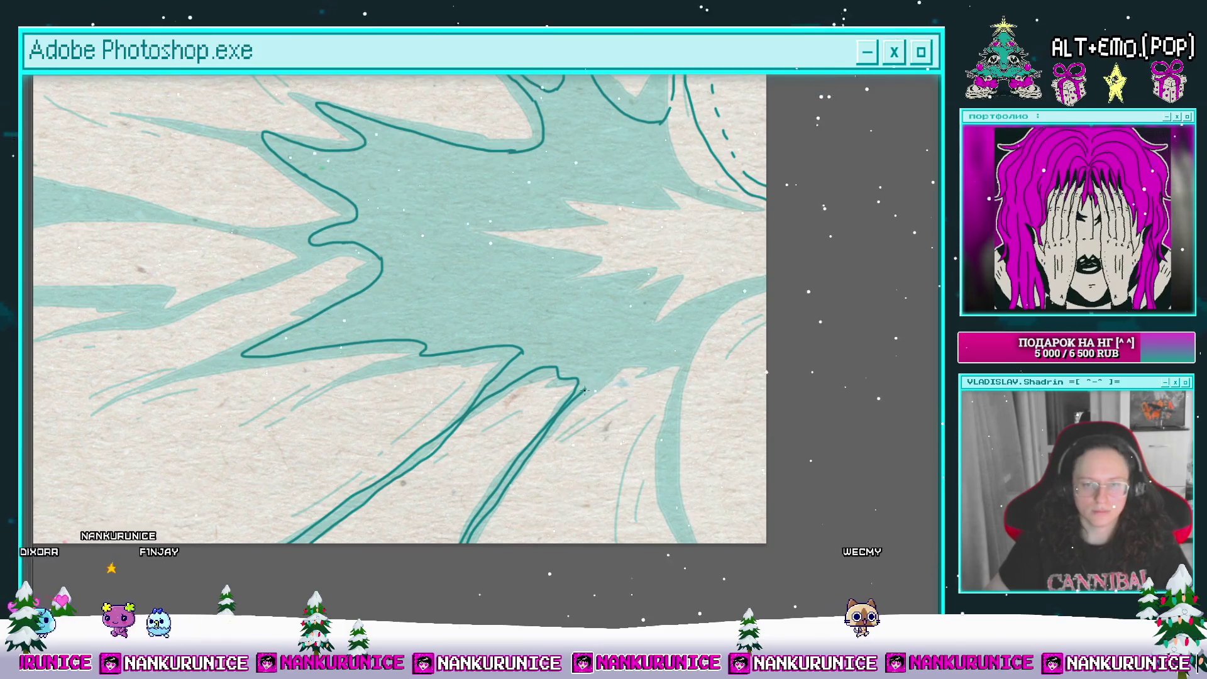
Step: Zoom in and pan around the traced splash outline to inspect its lower-right strokes
{"action": "left_click_drag", "start_coordinate": [740, 314], "coordinate": [686, 371]}
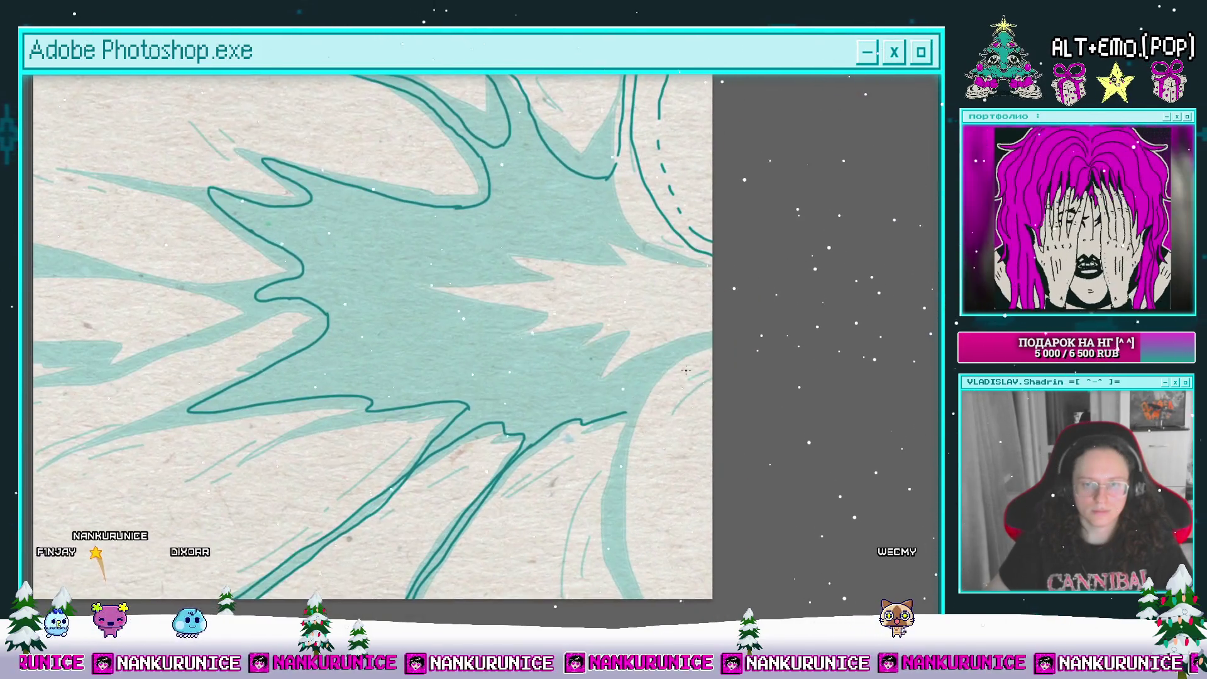
{"action": "left_click", "coordinate": [703, 495], "text": "alt"}
{"action": "left_click", "coordinate": [610, 280]}
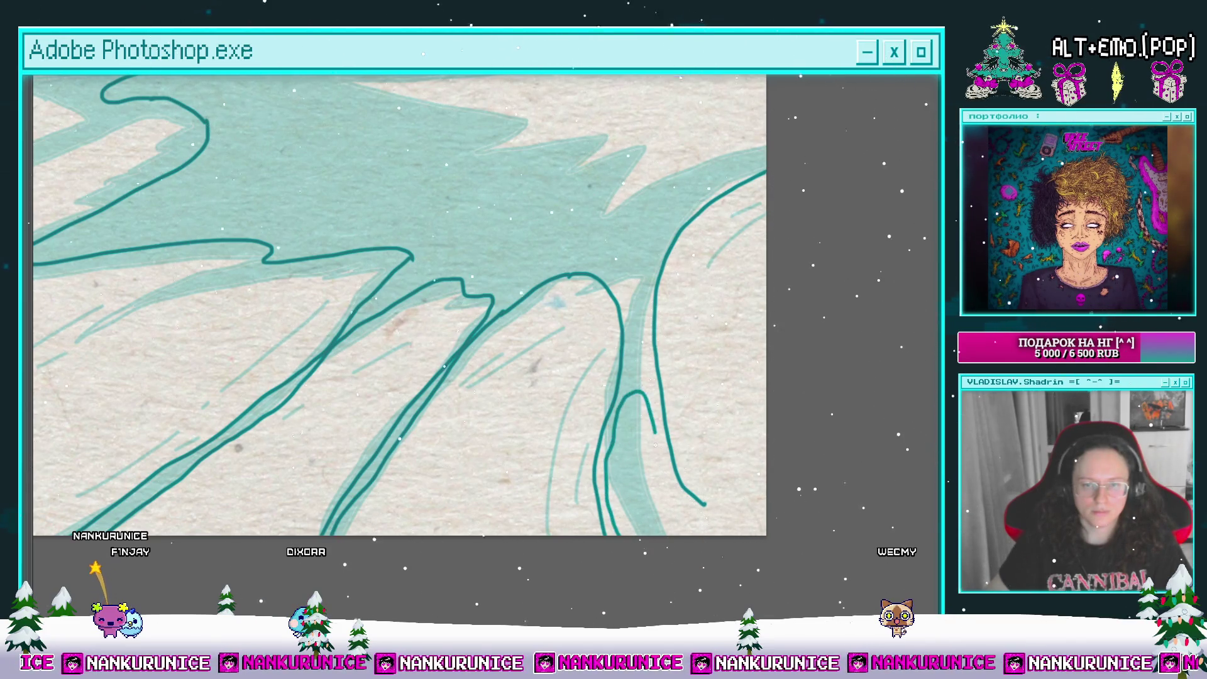
{"action": "left_click_drag", "start_coordinate": [687, 508], "coordinate": [667, 565]}
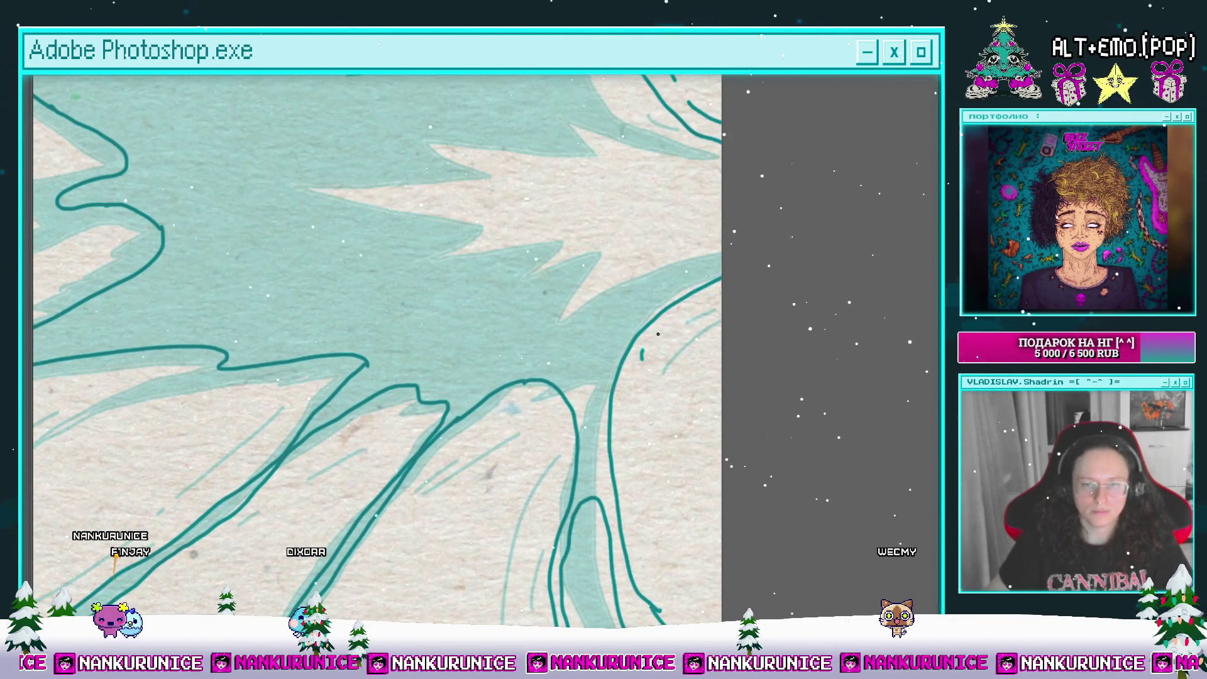
{"action": "left_click_drag", "start_coordinate": [675, 341], "coordinate": [792, 249]}
{"action": "left_click_drag", "start_coordinate": [657, 362], "coordinate": [777, 382]}
{"action": "left_click_drag", "start_coordinate": [604, 362], "coordinate": [696, 378]}
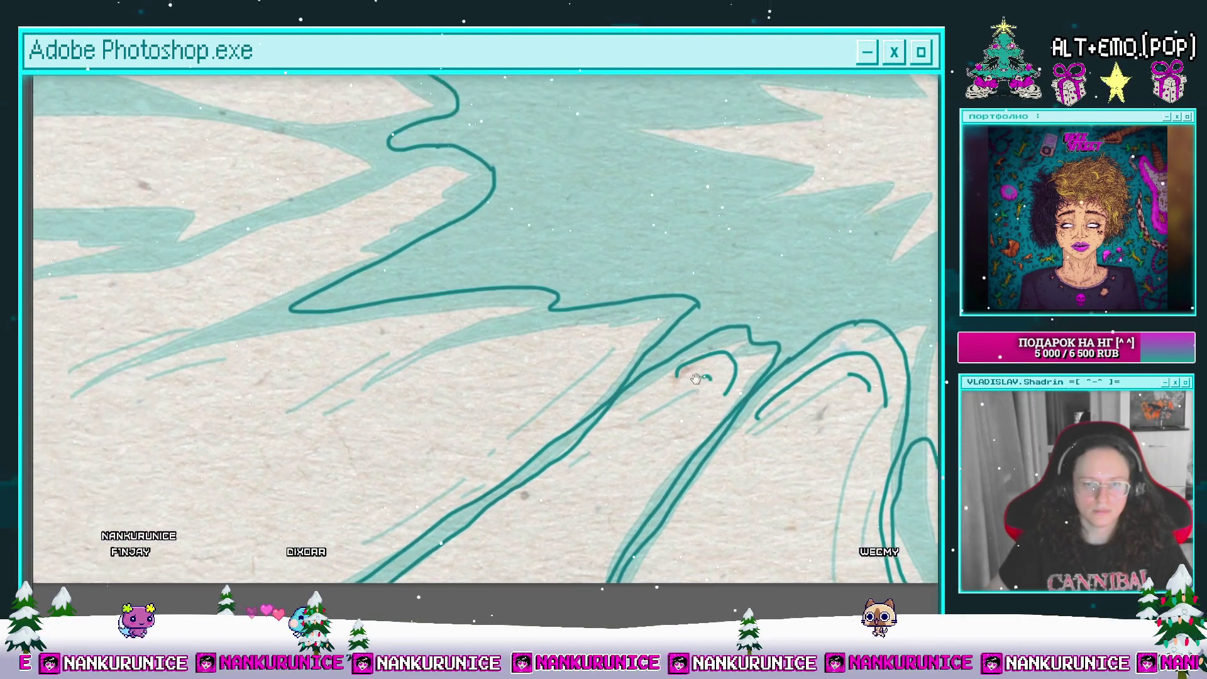
{"action": "scroll", "coordinate": [696, 378], "scroll_direction": "down", "scroll_amount": 3}
{"action": "scroll", "coordinate": [696, 378], "scroll_direction": "up", "scroll_amount": 1}
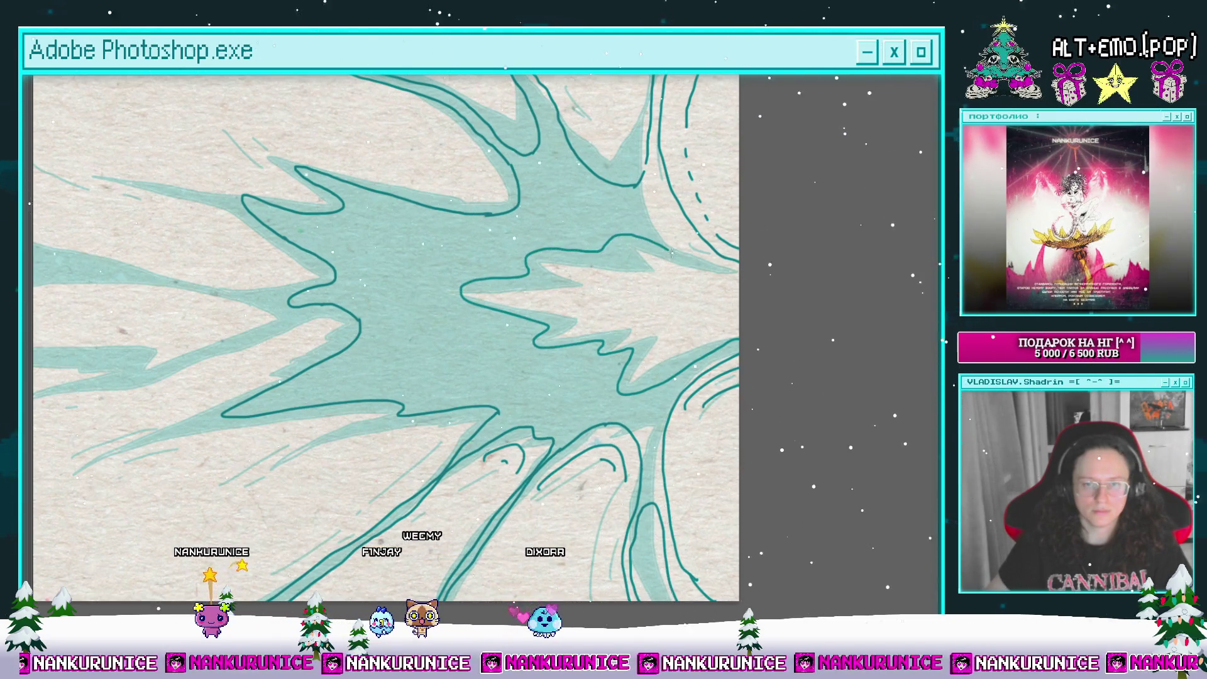
{"action": "scroll", "coordinate": [774, 341], "scroll_direction": "up", "scroll_amount": 3}
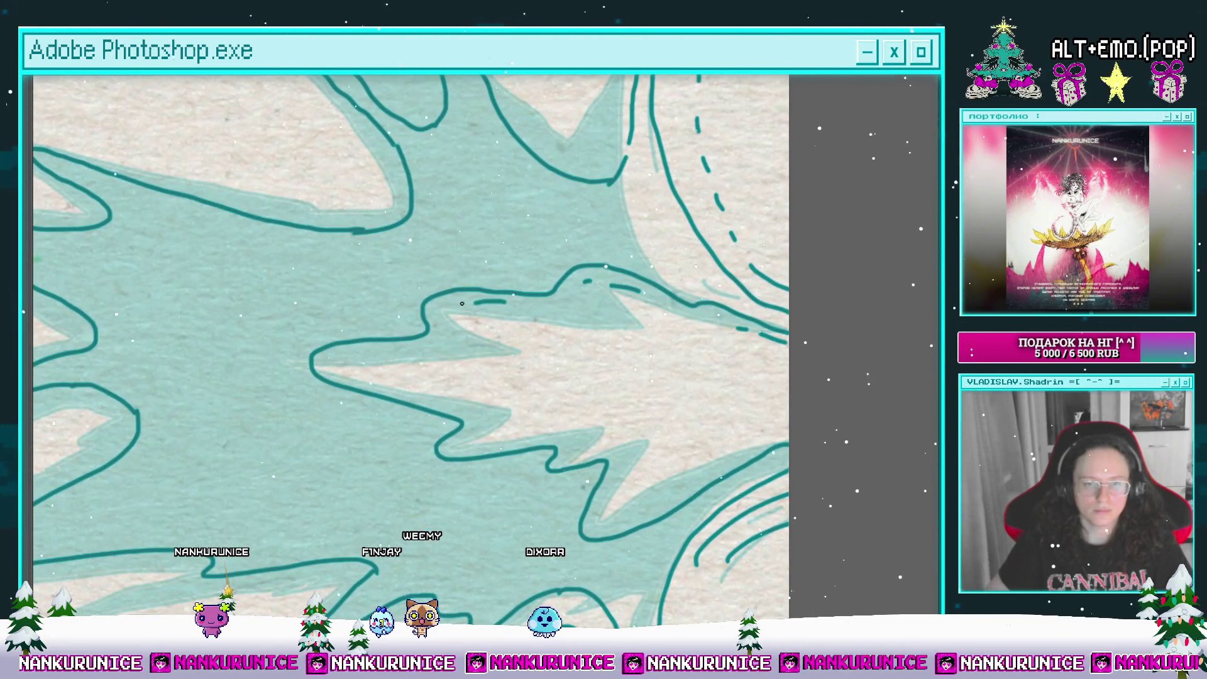
{"action": "scroll", "coordinate": [402, 364], "scroll_direction": "down", "scroll_amount": 2}
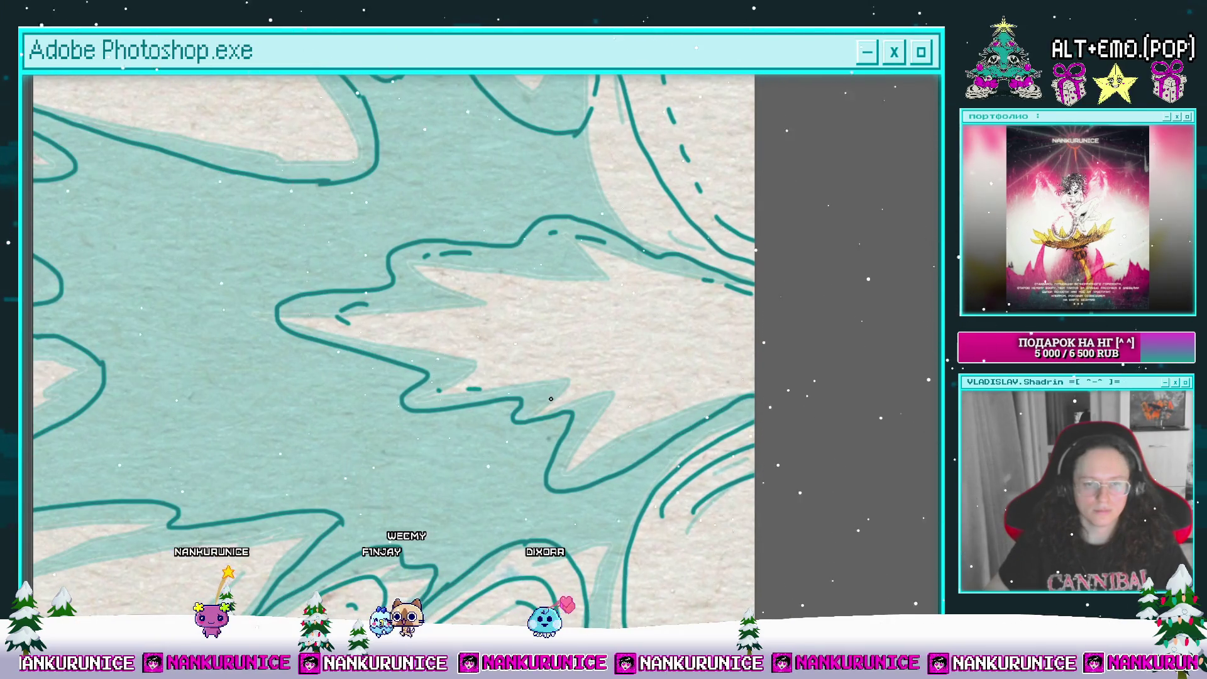
{"action": "left_click_drag", "start_coordinate": [668, 402], "coordinate": [590, 294]}
{"action": "scroll", "coordinate": [560, 257], "scroll_direction": "up", "scroll_amount": 1}
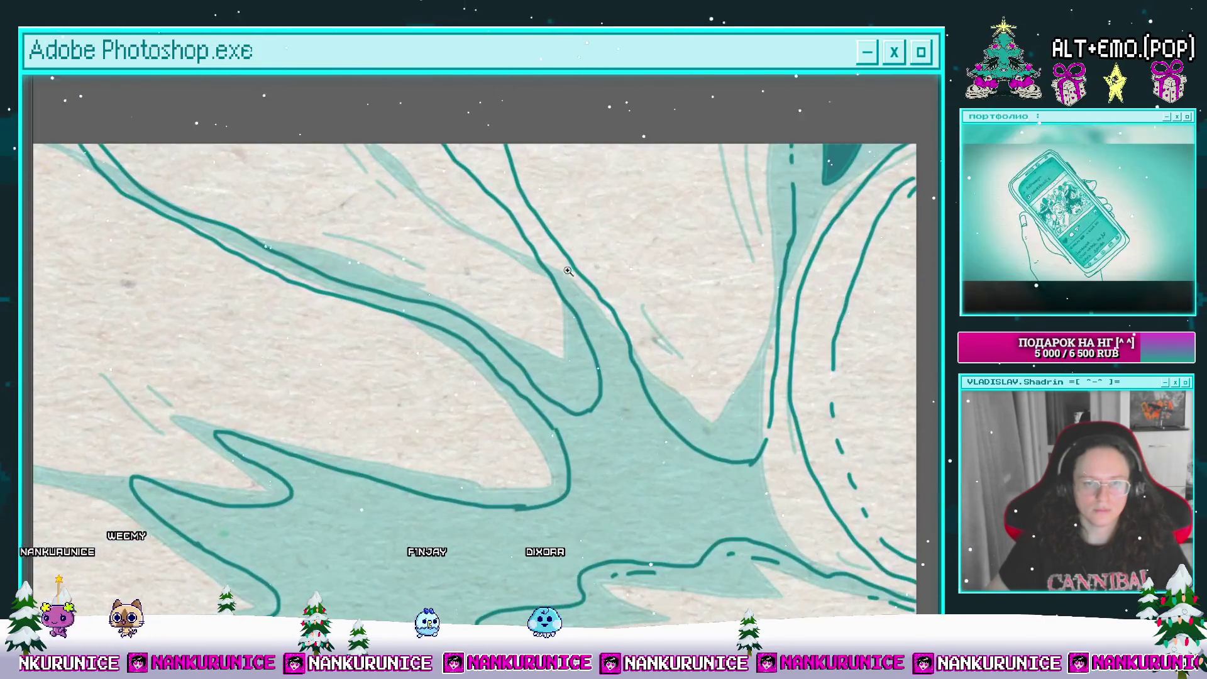
{"action": "scroll", "coordinate": [560, 258], "scroll_direction": "up", "scroll_amount": 2}
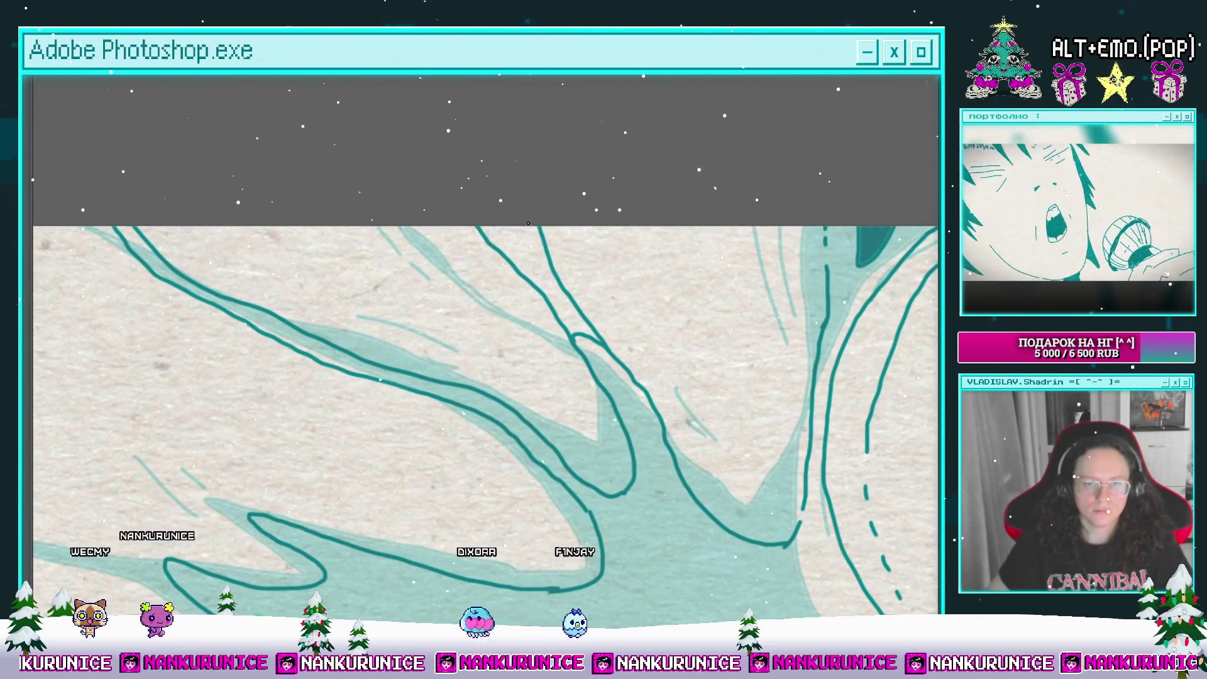
{"action": "scroll", "coordinate": [540, 272], "scroll_direction": "down", "scroll_amount": 2}
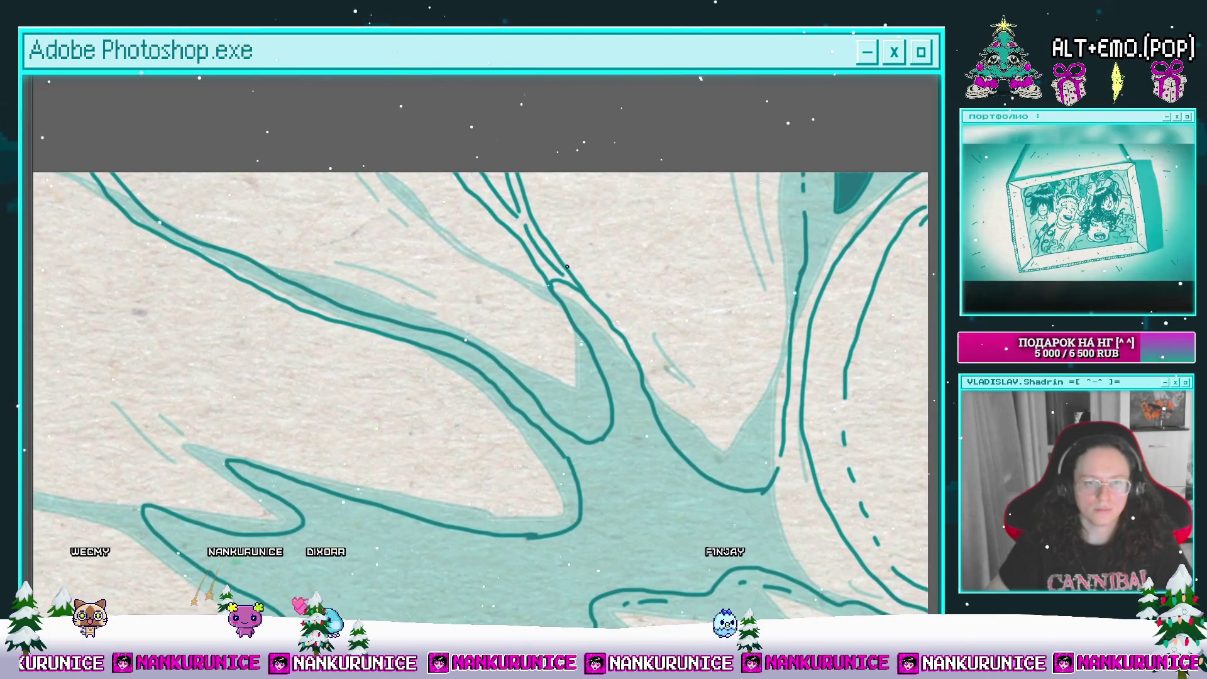
{"action": "scroll", "coordinate": [646, 316], "scroll_direction": "left", "scroll_amount": 2}
{"action": "scroll", "coordinate": [726, 340], "scroll_direction": "up", "scroll_amount": 2}
{"action": "scroll", "coordinate": [749, 308], "scroll_direction": "right", "scroll_amount": 3}
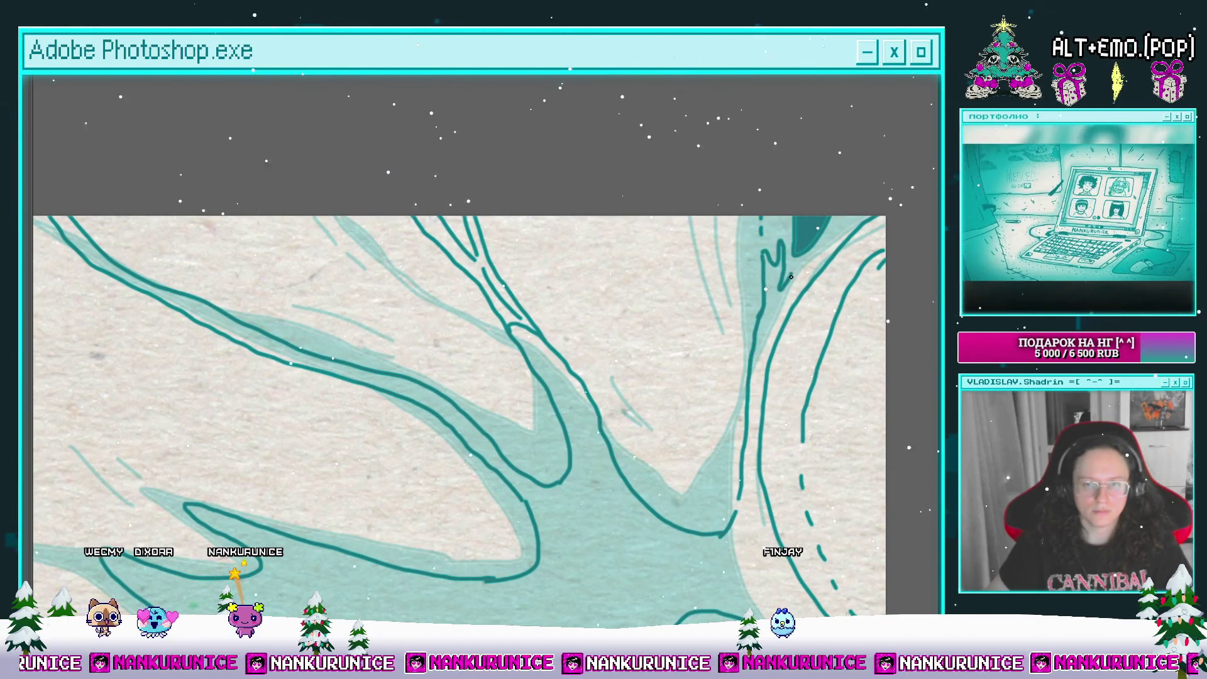
{"action": "scroll", "coordinate": [793, 259], "scroll_direction": "down", "scroll_amount": 1}
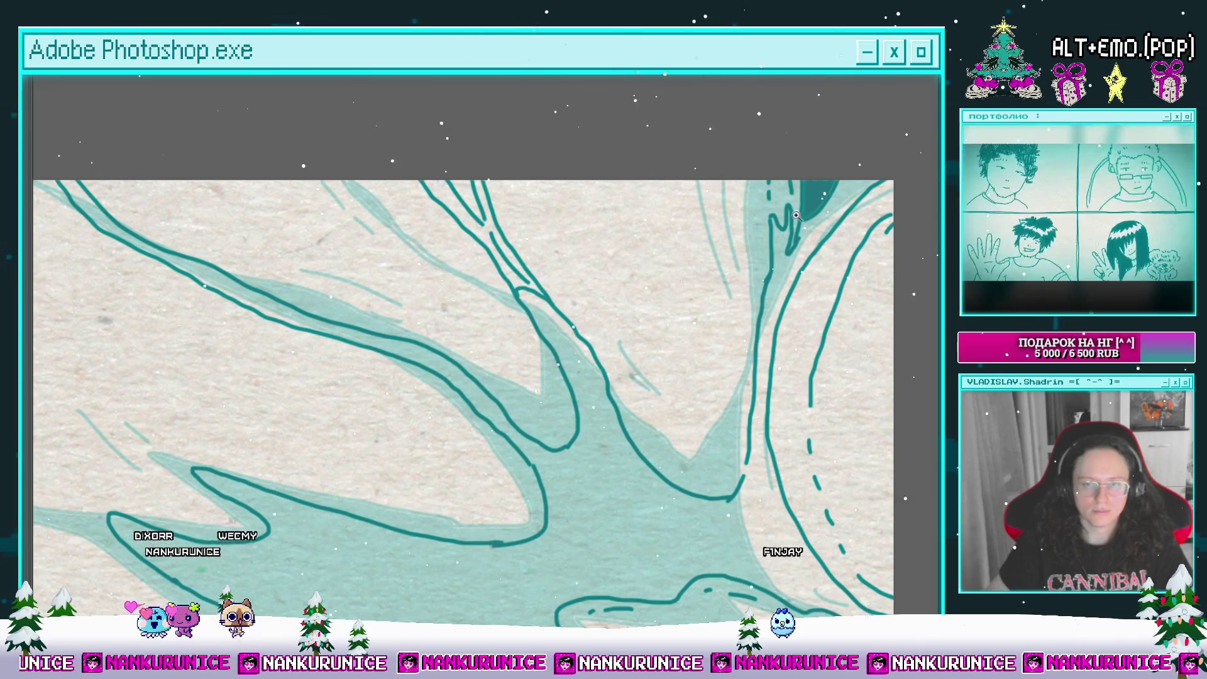
{"action": "scroll", "coordinate": [795, 216], "scroll_direction": "down", "scroll_amount": 3}
Step: Fill the splash's central star with dark teal, then undo the bad fill
{"action": "left_click", "coordinate": [781, 187]}
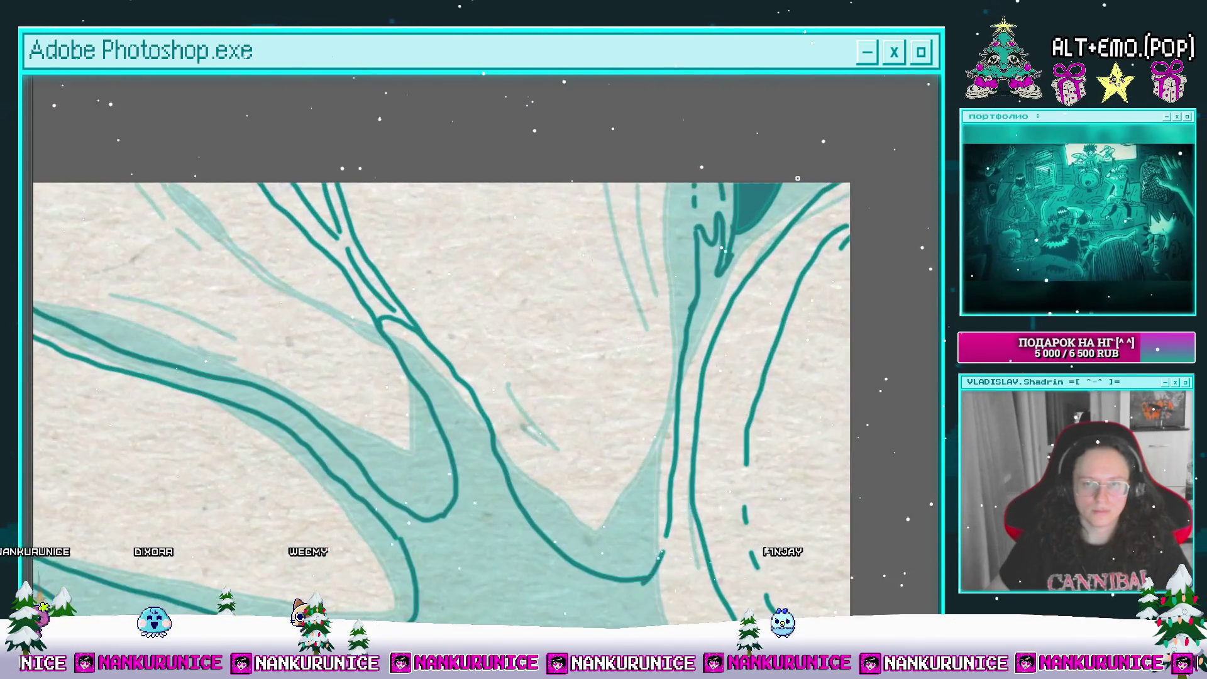
{"action": "scroll", "coordinate": [729, 263], "scroll_direction": "down", "scroll_amount": 3}
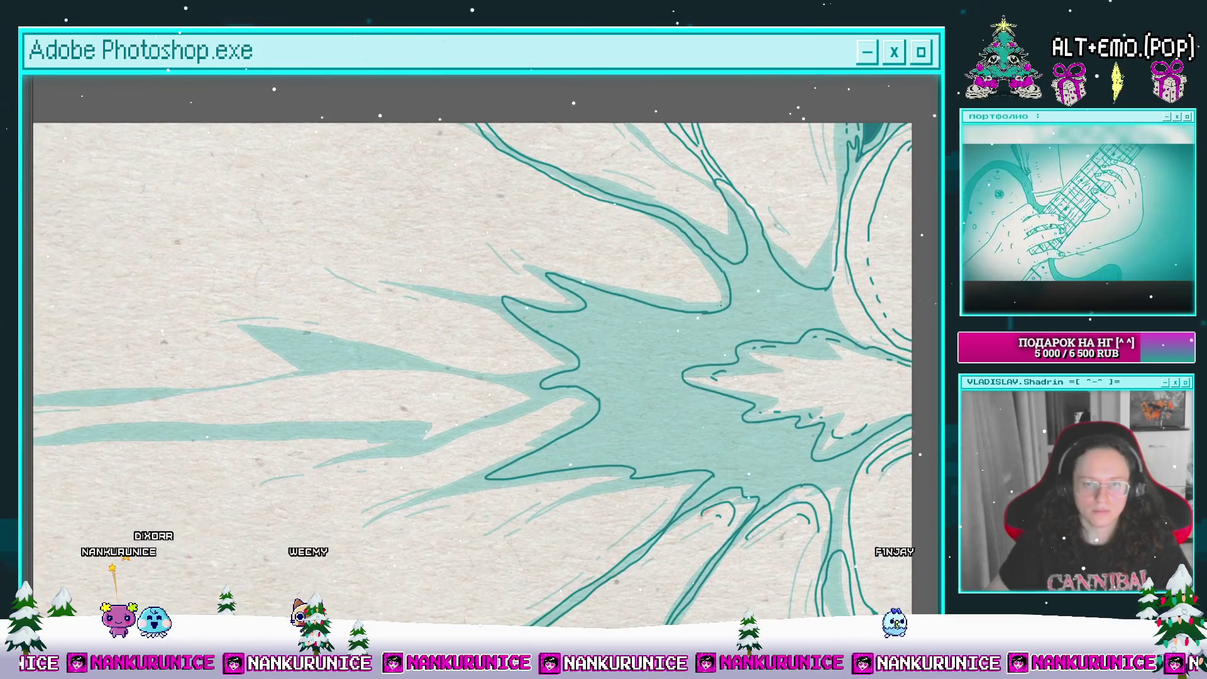
{"action": "left_click", "coordinate": [737, 325]}
{"action": "key", "text": "ctrl+z"}
{"action": "scroll", "coordinate": [778, 354], "scroll_direction": "up", "scroll_amount": 5}
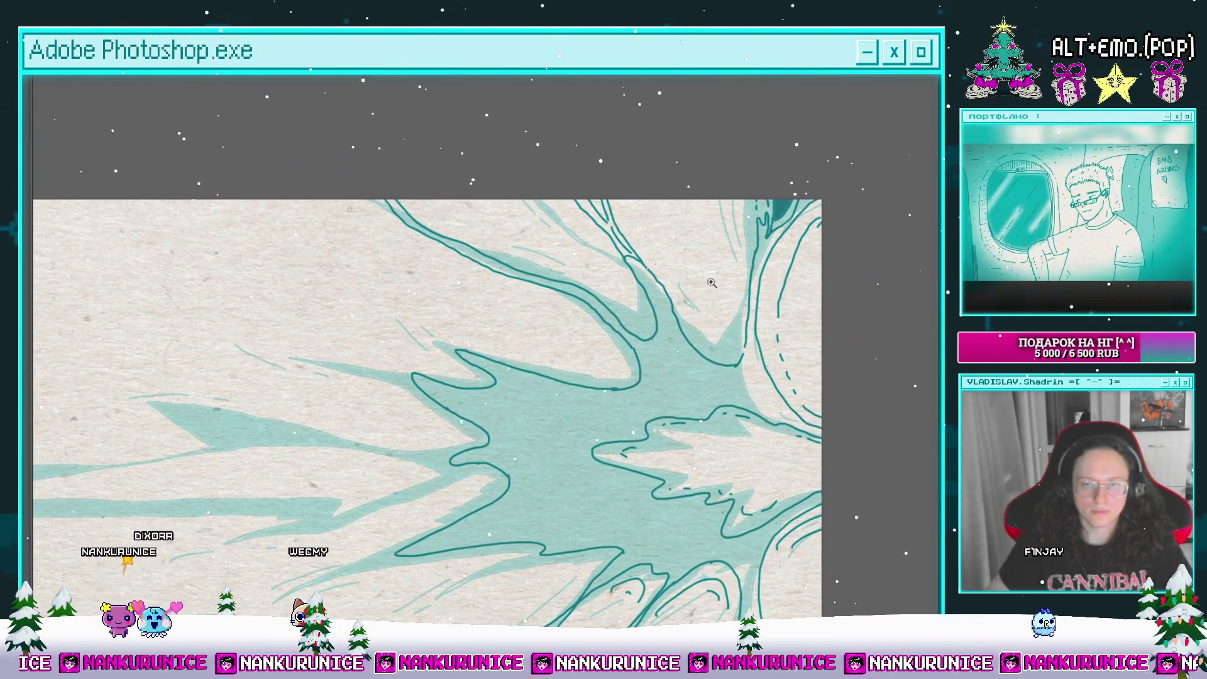
{"action": "scroll", "coordinate": [780, 390], "scroll_direction": "down", "scroll_amount": 5}
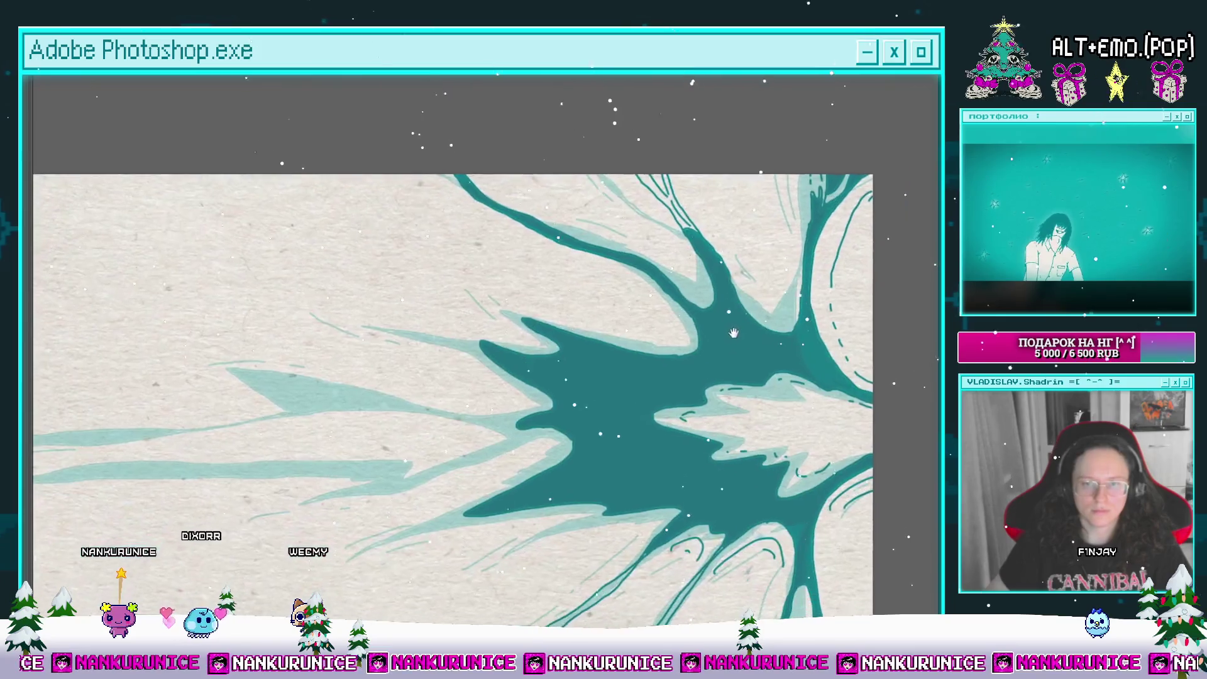
Step: Add a short dark teal stroke along a splash branch and bring back the panels and timeline
{"action": "left_click_drag", "start_coordinate": [620, 192], "coordinate": [589, 330]}
{"action": "scroll", "coordinate": [589, 329], "scroll_direction": "up", "scroll_amount": 4}
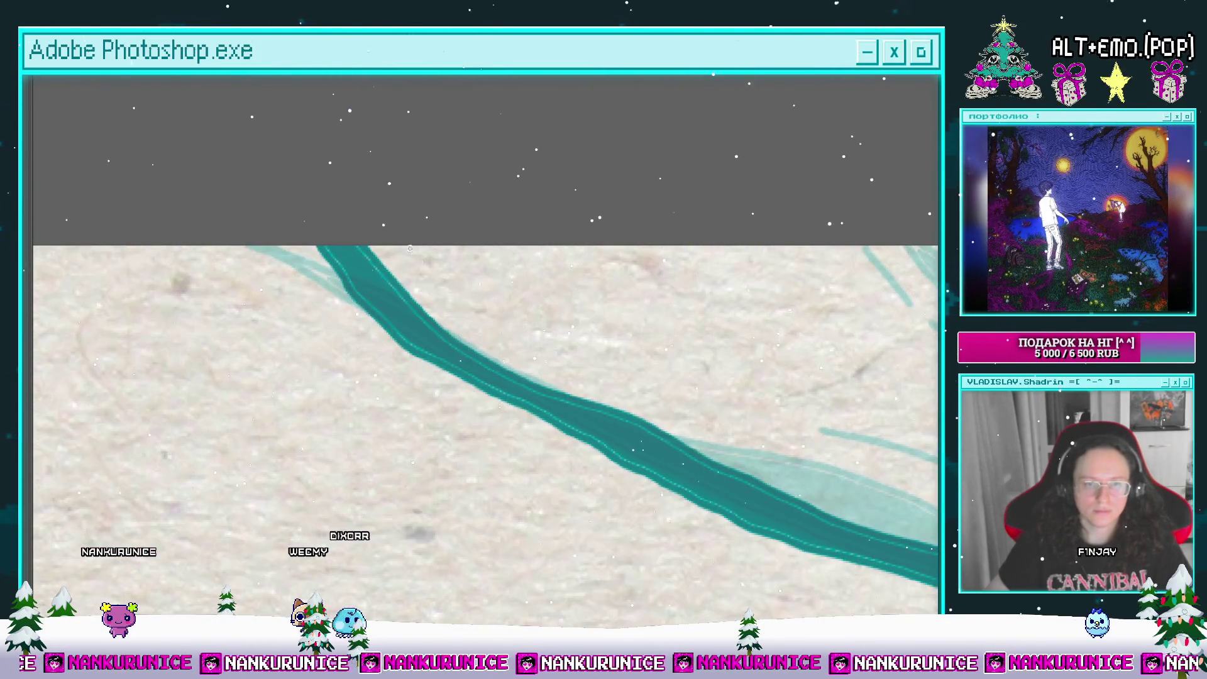
{"action": "scroll", "coordinate": [410, 249], "scroll_direction": "down", "scroll_amount": 3}
{"action": "mouse_move", "coordinate": [704, 594]}
{"action": "left_mouse_down"}
{"action": "mouse_move", "coordinate": [725, 317]}
{"action": "mouse_move", "coordinate": [668, 312]}
{"action": "mouse_move", "coordinate": [619, 346]}
{"action": "left_mouse_up"}
{"action": "mouse_move", "coordinate": [733, 344]}
{"action": "left_mouse_down"}
{"action": "mouse_move", "coordinate": [755, 385]}
{"action": "mouse_move", "coordinate": [755, 327]}
{"action": "mouse_move", "coordinate": [780, 264]}
{"action": "mouse_move", "coordinate": [821, 222]}
{"action": "mouse_move", "coordinate": [897, 276]}
{"action": "left_mouse_up"}
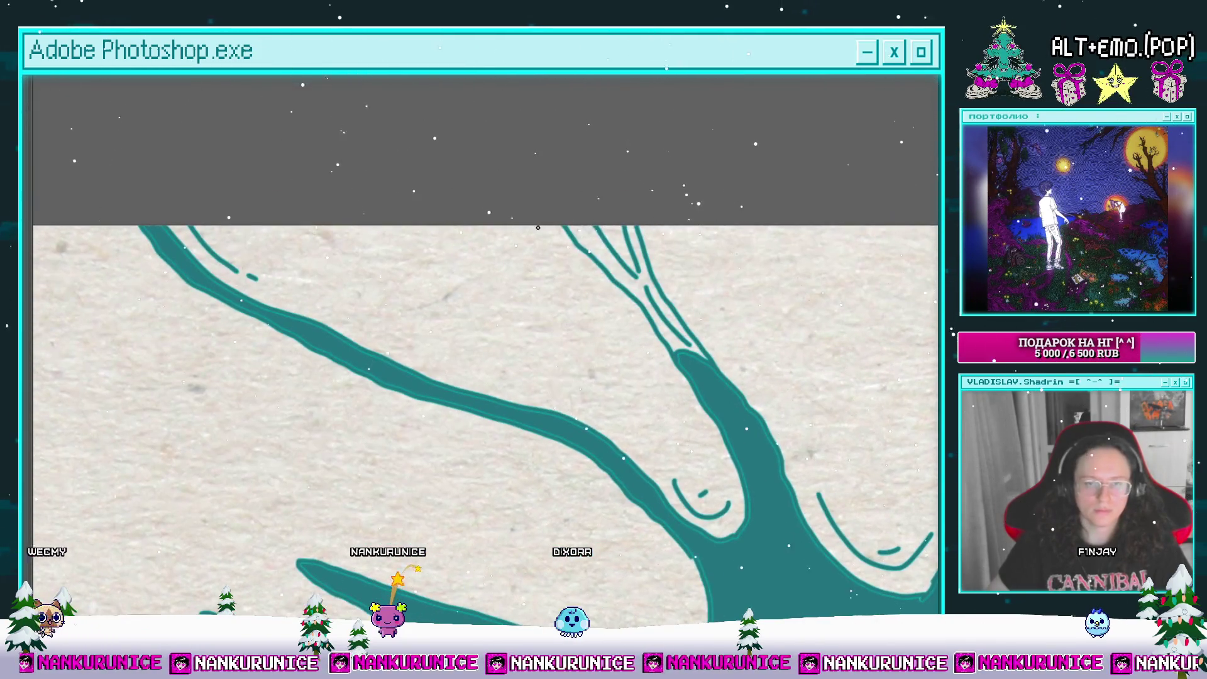
{"action": "scroll", "coordinate": [524, 224], "scroll_direction": "down", "scroll_amount": 3}
{"action": "scroll", "coordinate": [491, 261], "scroll_direction": "up", "scroll_amount": 3}
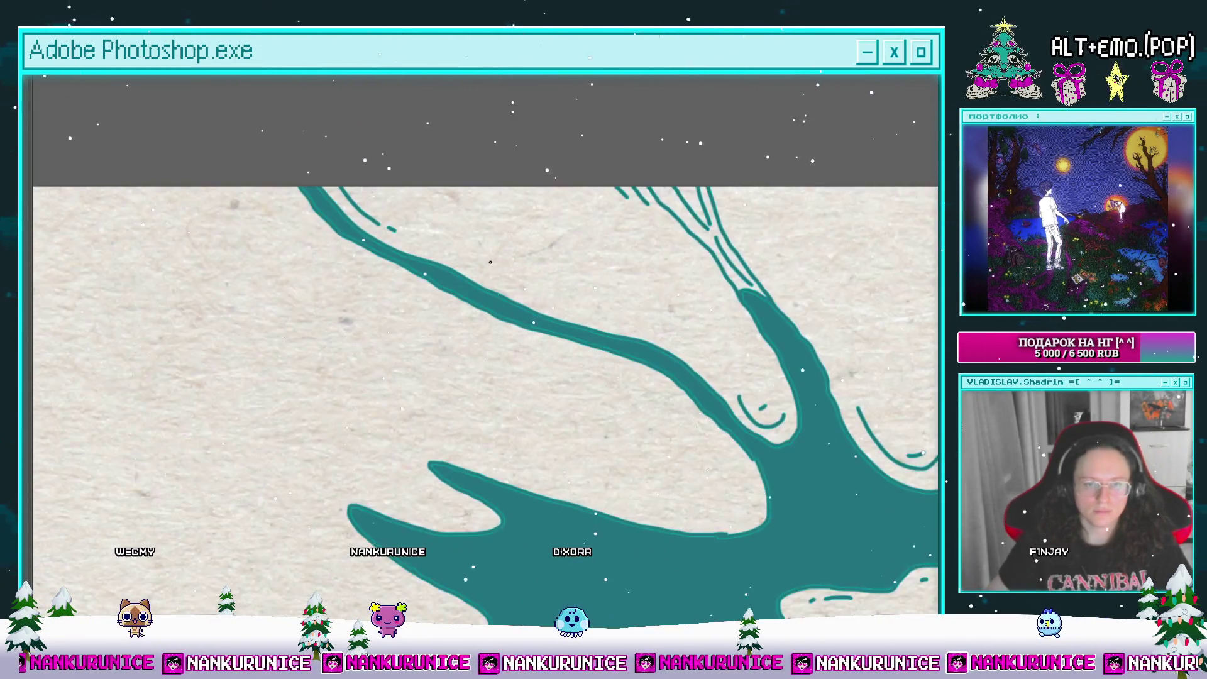
{"action": "key", "text": "Tab"}
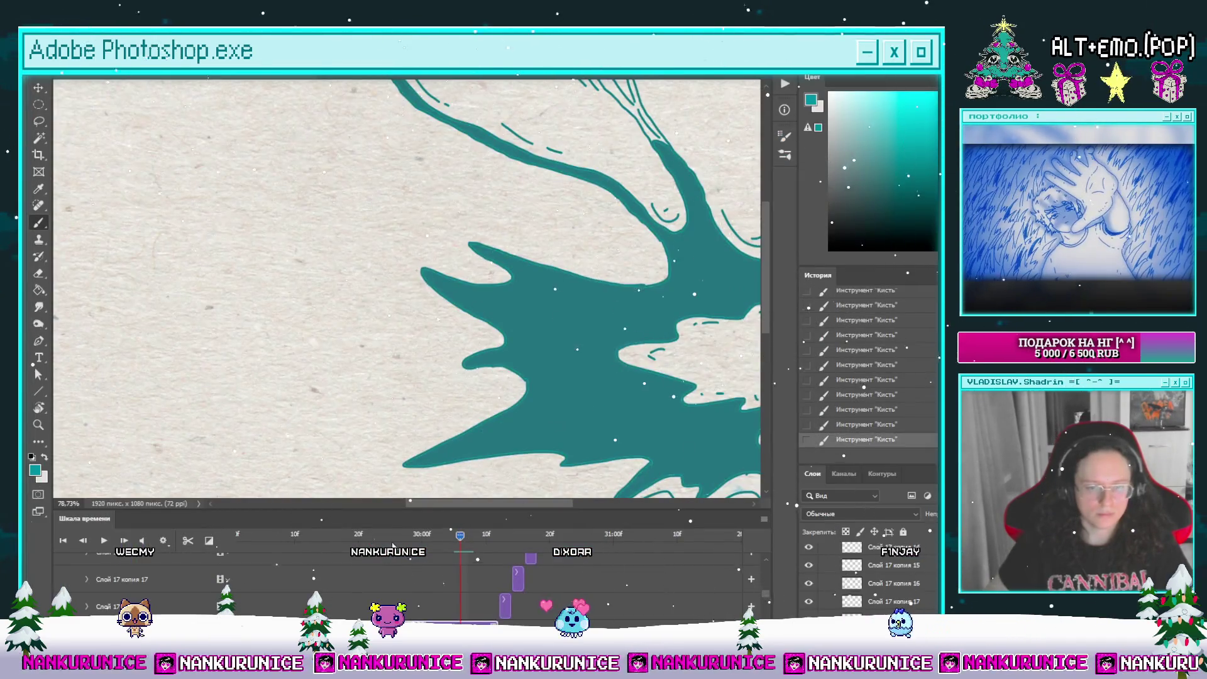
Step: Return to an earlier frame in full screen and draw a dark teal loop along one streak
{"action": "left_click", "coordinate": [384, 534]}
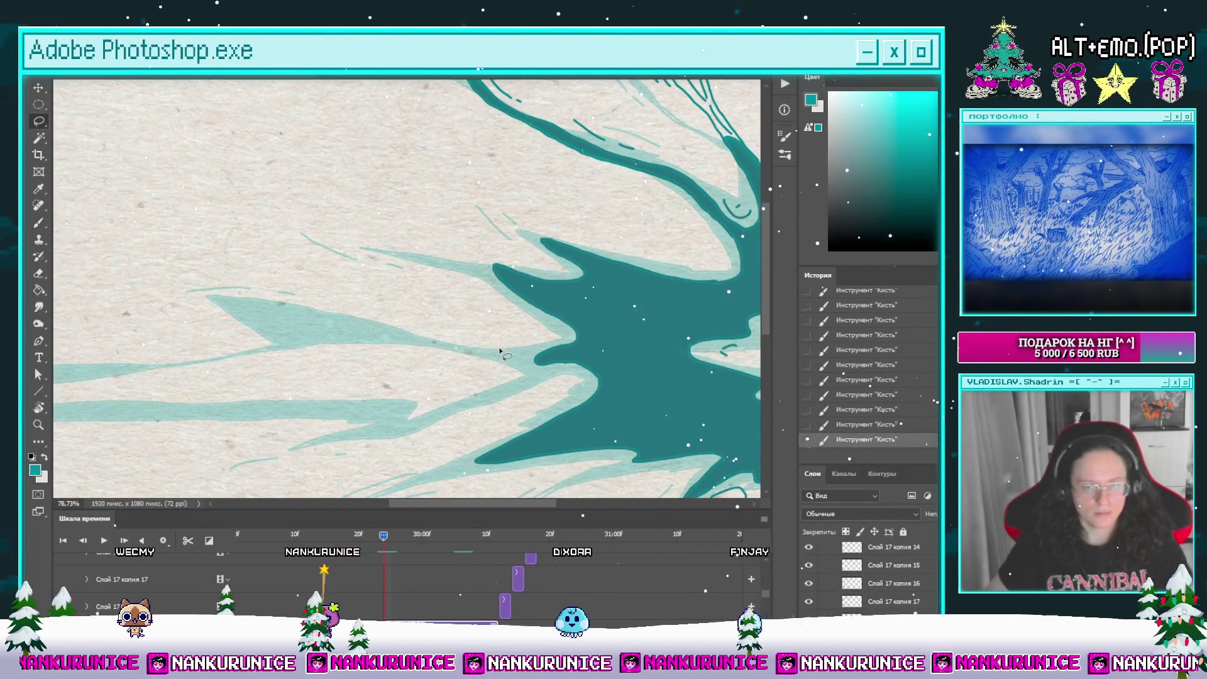
{"action": "key", "text": "Tab"}
{"action": "scroll", "coordinate": [580, 363], "scroll_direction": "left", "scroll_amount": 5}
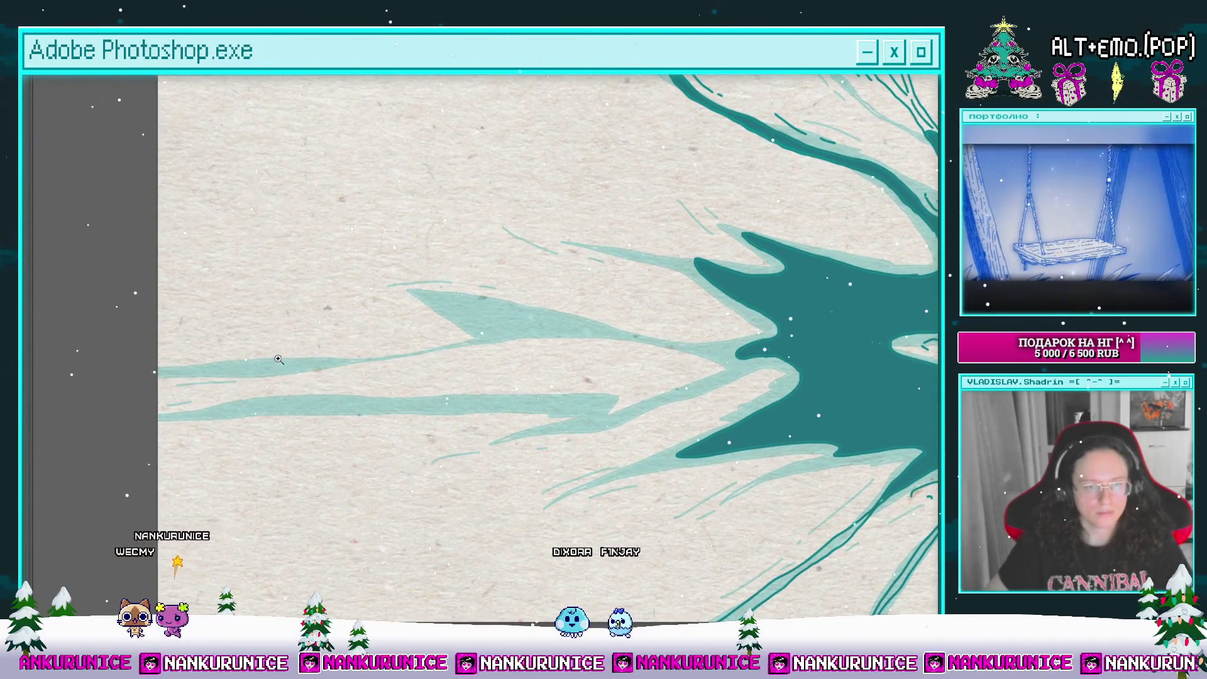
{"action": "mouse_move", "coordinate": [272, 361]}
{"action": "left_mouse_down"}
{"action": "mouse_move", "coordinate": [402, 359]}
{"action": "mouse_move", "coordinate": [264, 377]}
{"action": "mouse_move", "coordinate": [397, 365]}
{"action": "mouse_move", "coordinate": [215, 430]}
{"action": "left_mouse_up"}
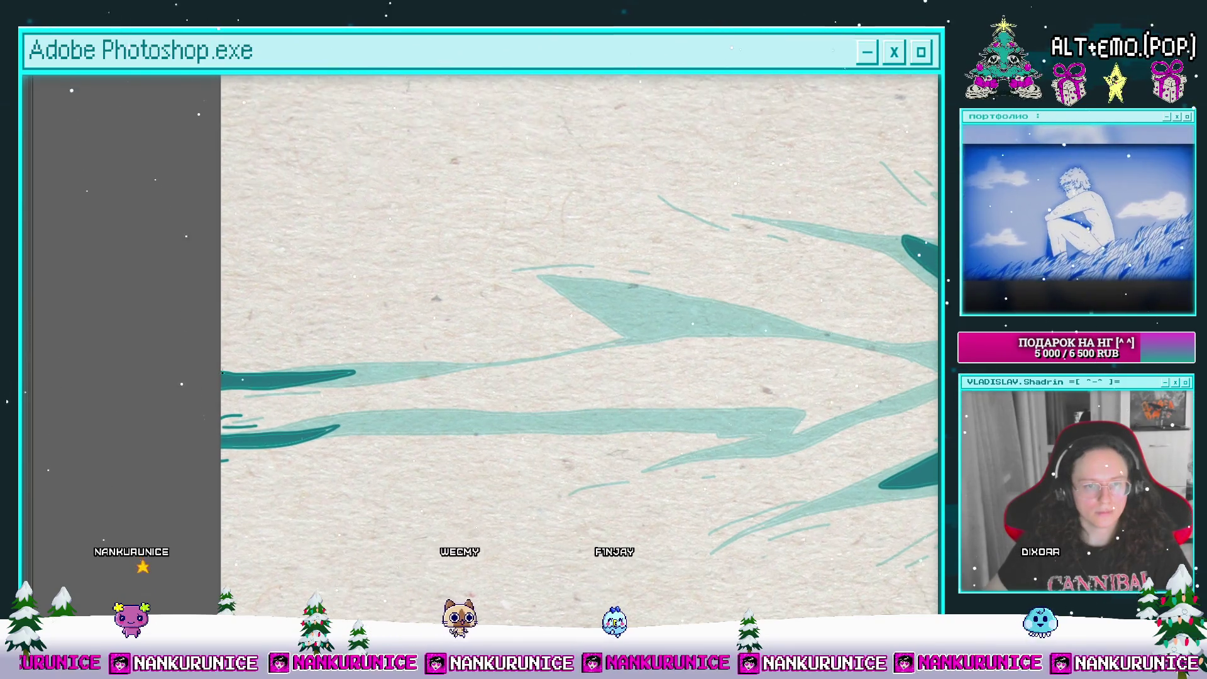
{"action": "scroll", "coordinate": [221, 352], "scroll_direction": "right", "scroll_amount": 5}
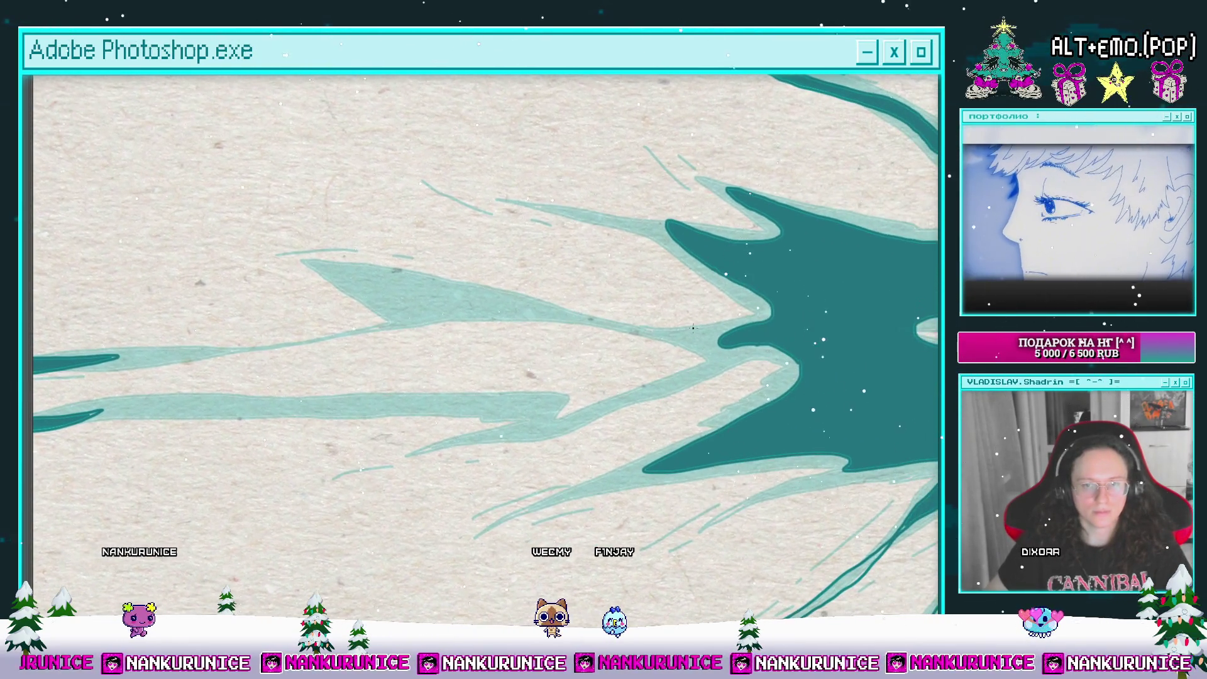
Step: Draw more dark teal curves and a short stroke along the remaining streaks left of the splash
{"action": "left_click_drag", "start_coordinate": [665, 366], "coordinate": [696, 370]}
{"action": "mouse_move", "coordinate": [722, 375]}
{"action": "left_mouse_down"}
{"action": "mouse_move", "coordinate": [720, 390]}
{"action": "mouse_move", "coordinate": [603, 446]}
{"action": "left_mouse_up"}
{"action": "left_click_drag", "start_coordinate": [698, 352], "coordinate": [663, 413]}
{"action": "left_click_drag", "start_coordinate": [605, 283], "coordinate": [697, 358]}
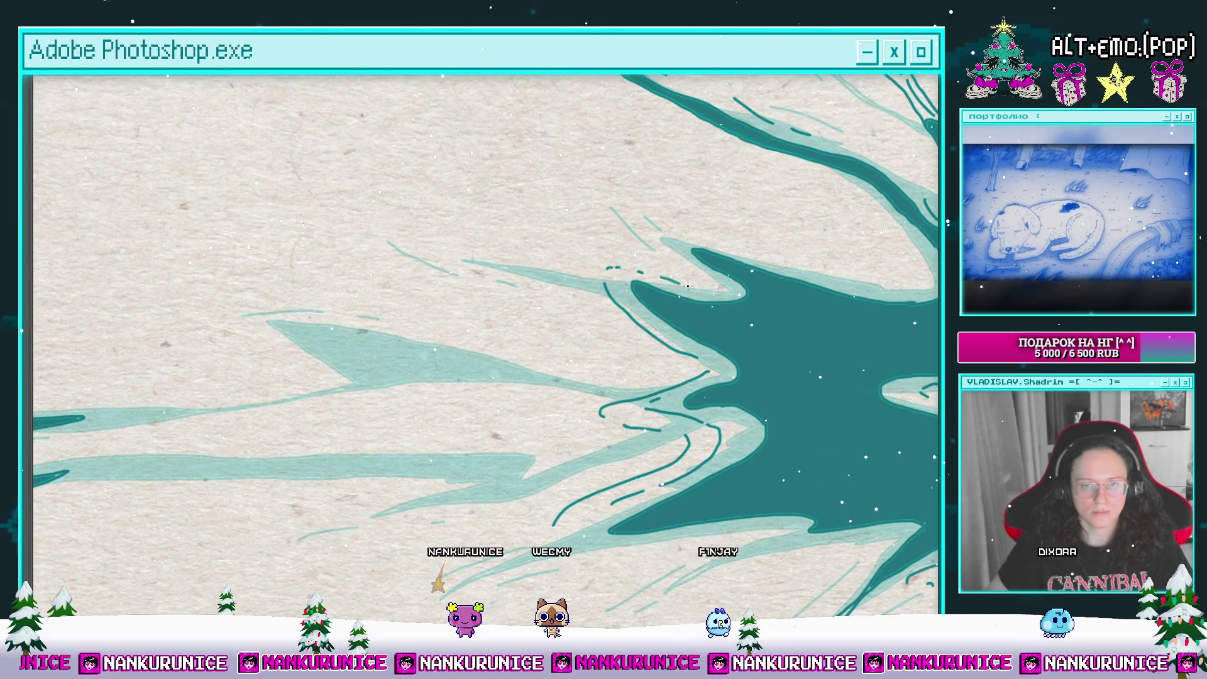
{"action": "scroll", "coordinate": [687, 286], "scroll_direction": "left", "scroll_amount": 2}
{"action": "scroll", "coordinate": [675, 262], "scroll_direction": "left", "scroll_amount": 2}
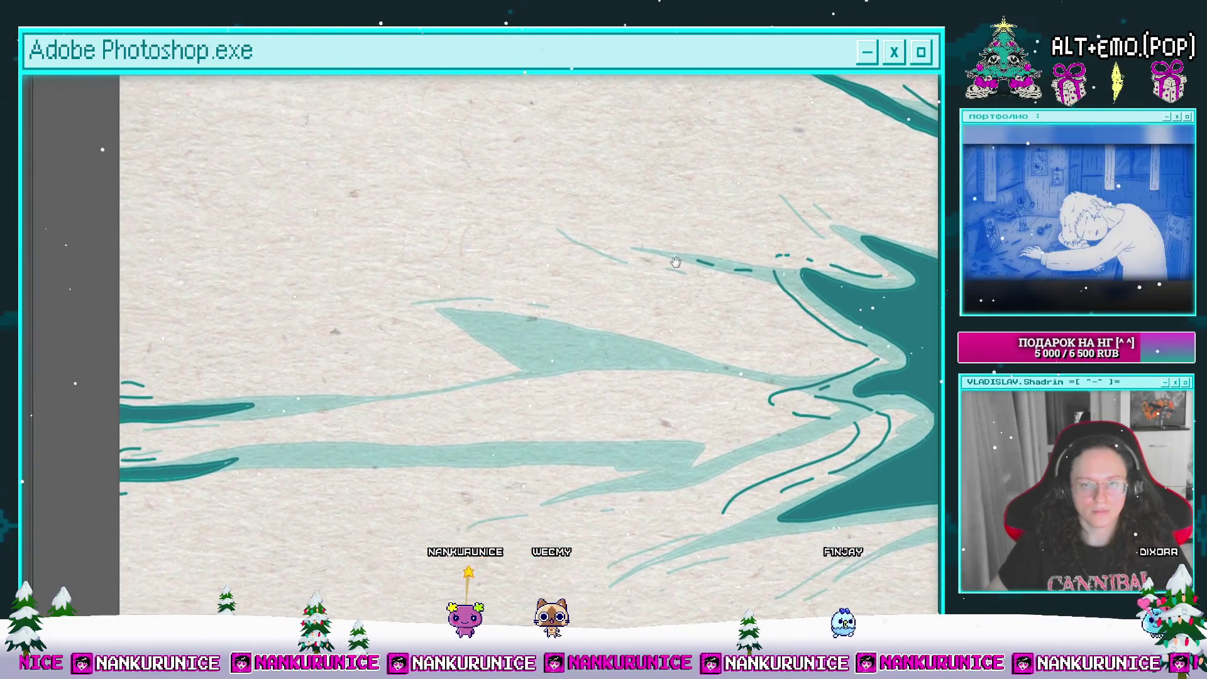
{"action": "left_click_drag", "start_coordinate": [744, 262], "coordinate": [715, 260]}
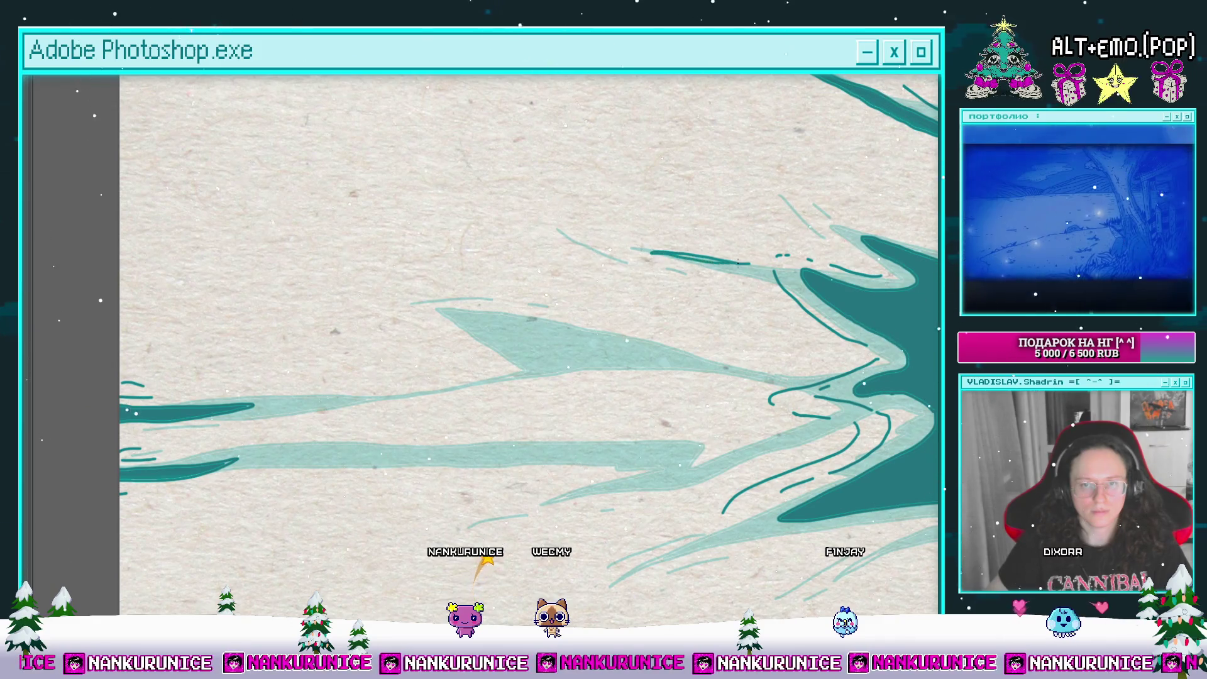
{"action": "scroll", "coordinate": [709, 272], "scroll_direction": "down", "scroll_amount": 1}
{"action": "scroll", "coordinate": [709, 272], "scroll_direction": "left", "scroll_amount": 1}
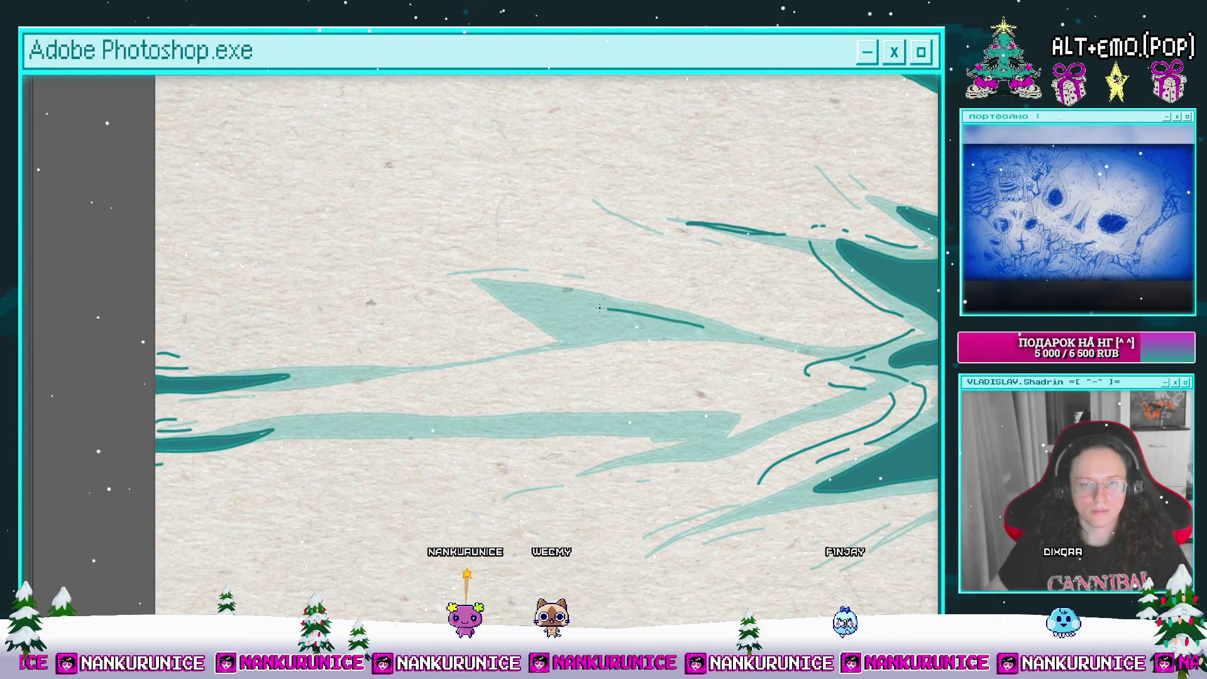
Step: Fill the outlined leaf shape dark teal and loop an outline around it
{"action": "left_click", "coordinate": [641, 324]}
{"action": "left_click_drag", "start_coordinate": [654, 313], "coordinate": [561, 297]}
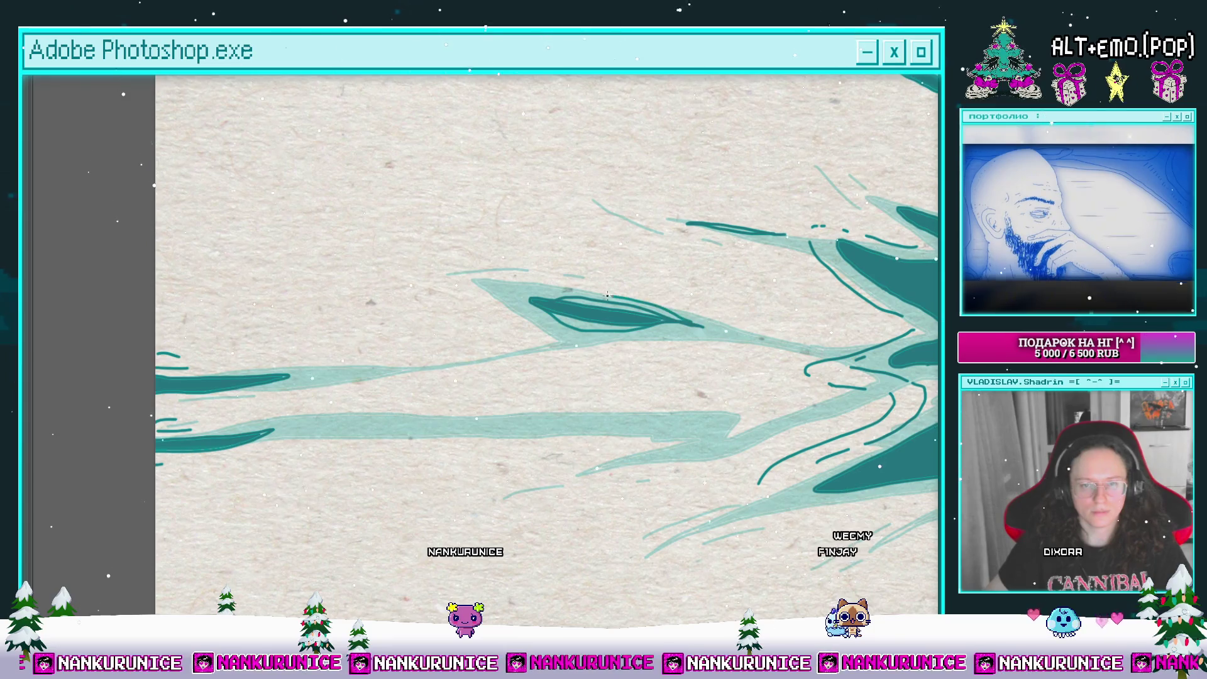
{"action": "left_click_drag", "start_coordinate": [508, 285], "coordinate": [596, 286]}
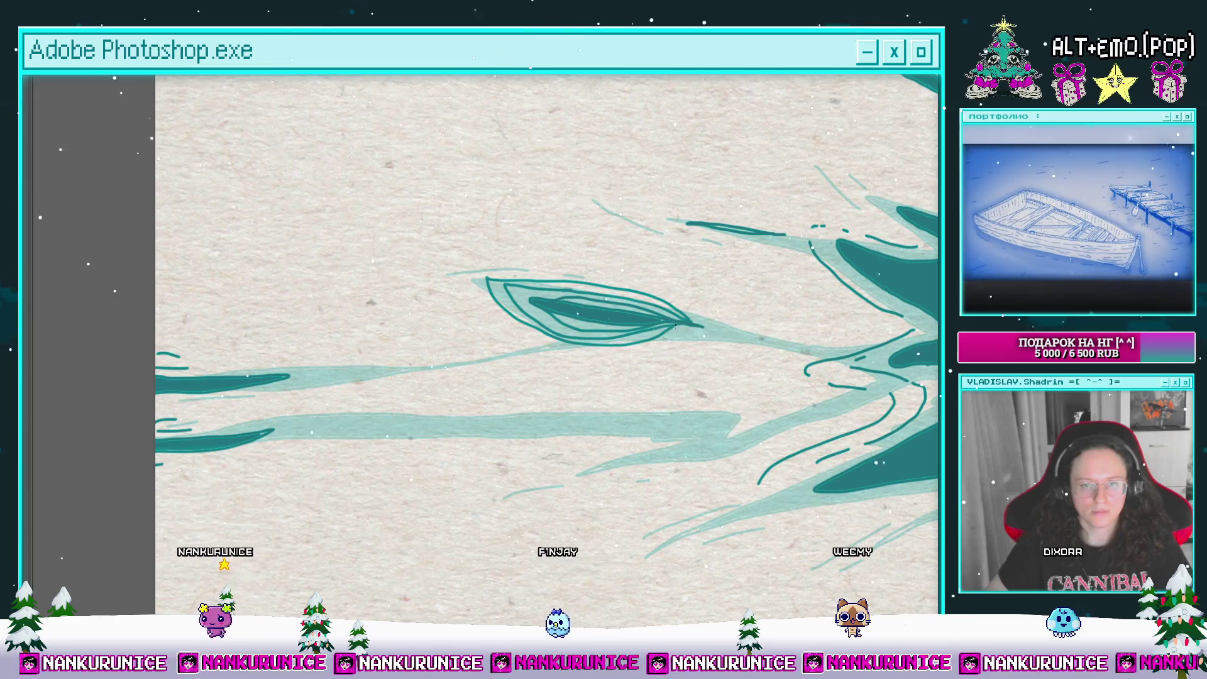
{"action": "scroll", "coordinate": [609, 316], "scroll_direction": "left", "scroll_amount": 3}
Step: Outline the upper edge of the lower leaf-shaped streak in dark teal
{"action": "left_click_drag", "start_coordinate": [663, 277], "coordinate": [772, 258]}
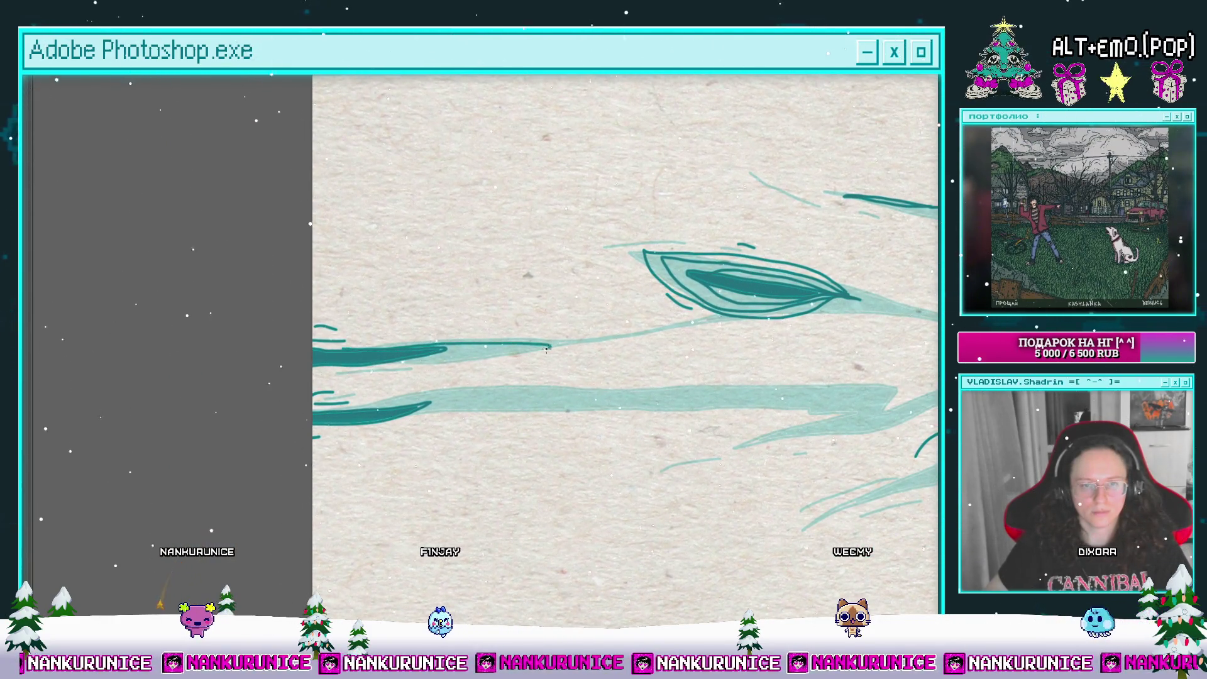
{"action": "left_click_drag", "start_coordinate": [369, 401], "coordinate": [439, 361]}
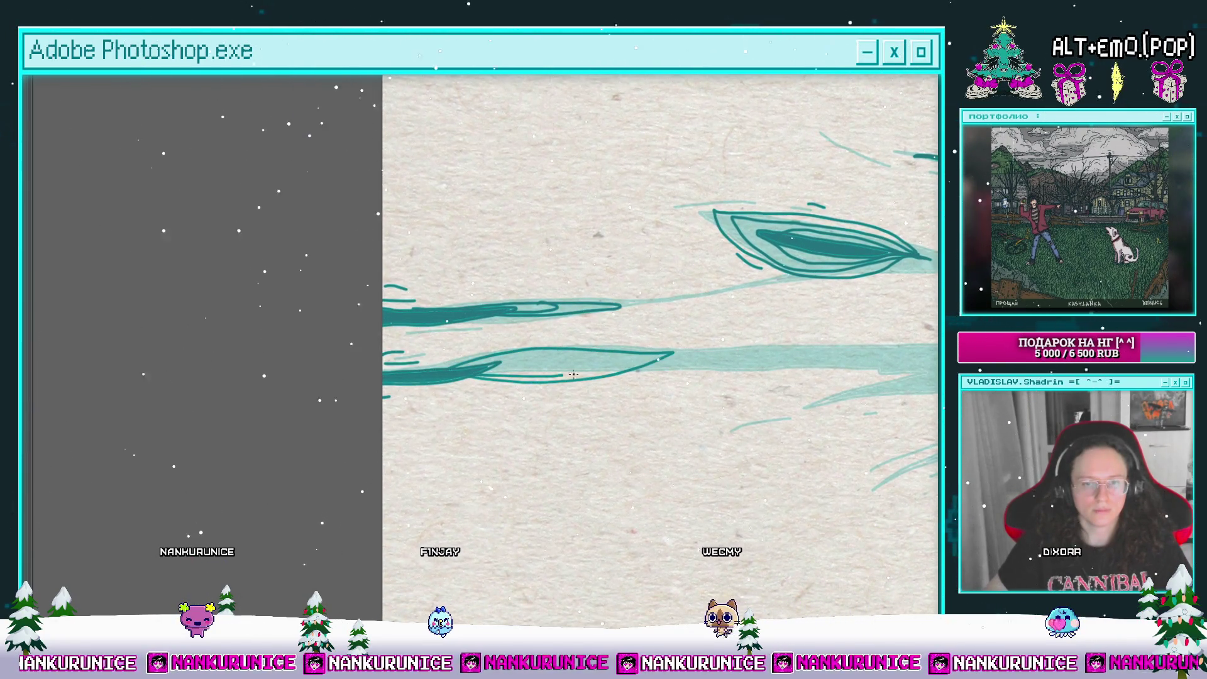
{"action": "left_click_drag", "start_coordinate": [539, 365], "coordinate": [301, 382]}
{"action": "left_click_drag", "start_coordinate": [561, 375], "coordinate": [412, 362]}
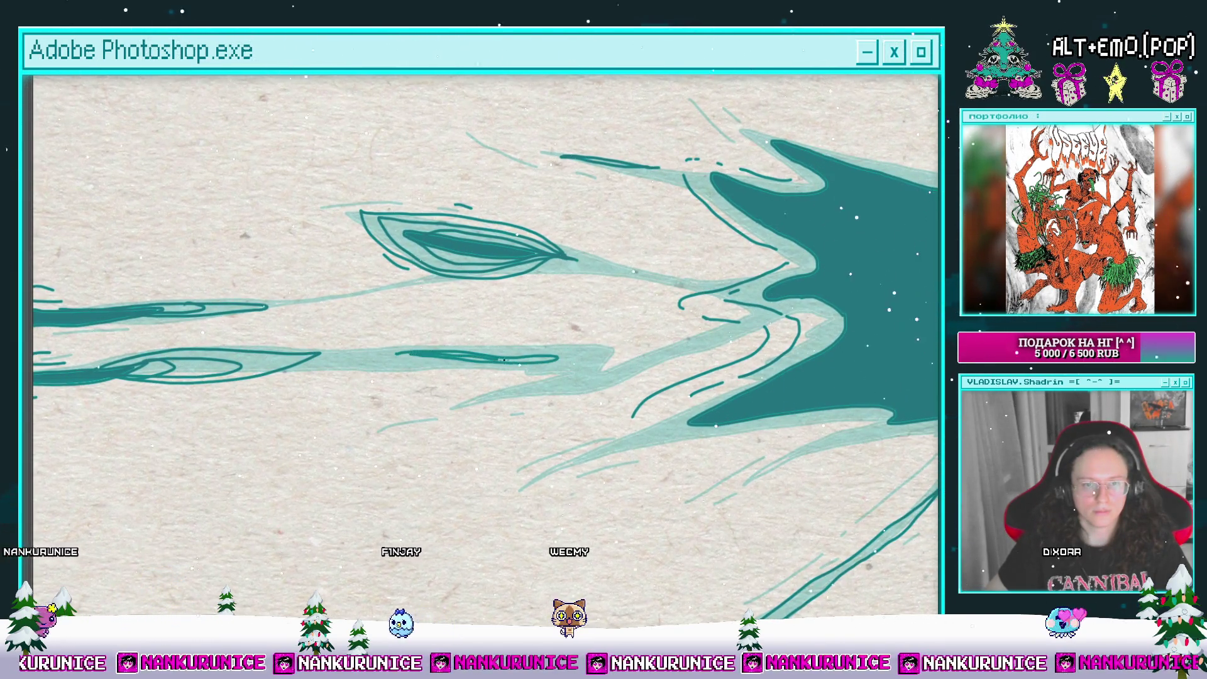
{"action": "mouse_move", "coordinate": [375, 351]}
{"action": "left_mouse_down"}
{"action": "mouse_move", "coordinate": [591, 358]}
{"action": "mouse_move", "coordinate": [519, 312]}
{"action": "mouse_move", "coordinate": [507, 281]}
{"action": "left_mouse_up"}
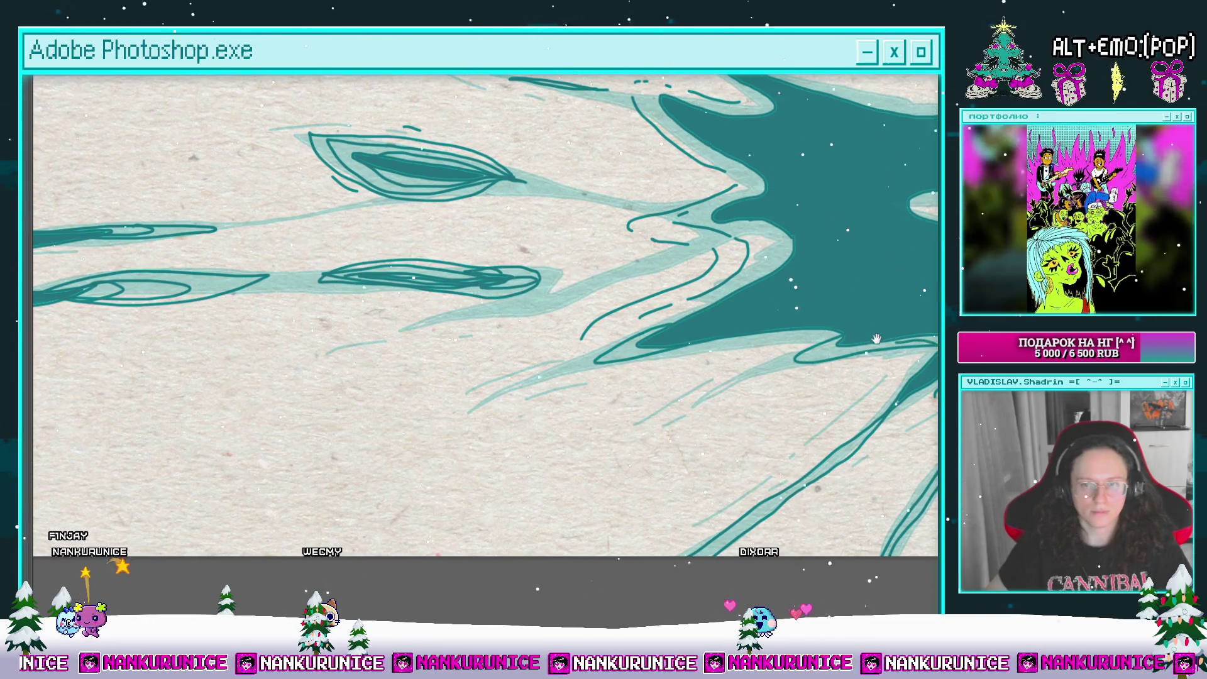
Step: Pan and zoom around the splash to review its inked top and lower areas
{"action": "left_click_drag", "start_coordinate": [877, 339], "coordinate": [592, 378]}
{"action": "left_click_drag", "start_coordinate": [604, 325], "coordinate": [536, 388]}
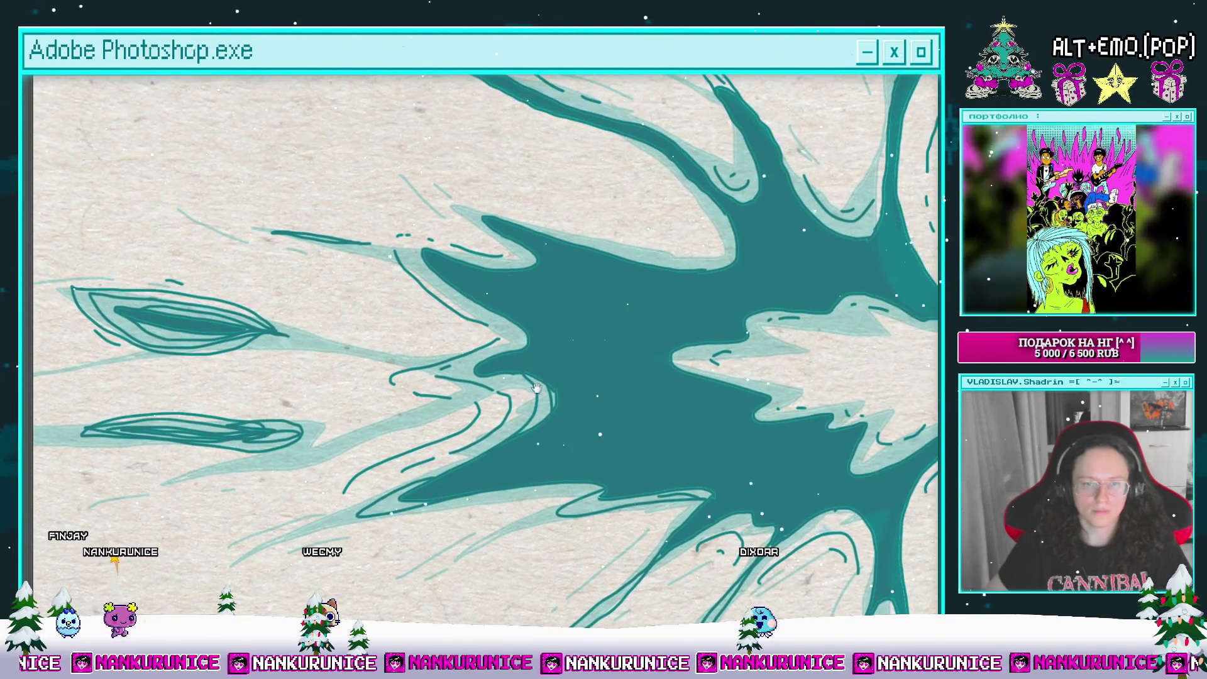
{"action": "left_click_drag", "start_coordinate": [509, 325], "coordinate": [490, 380]}
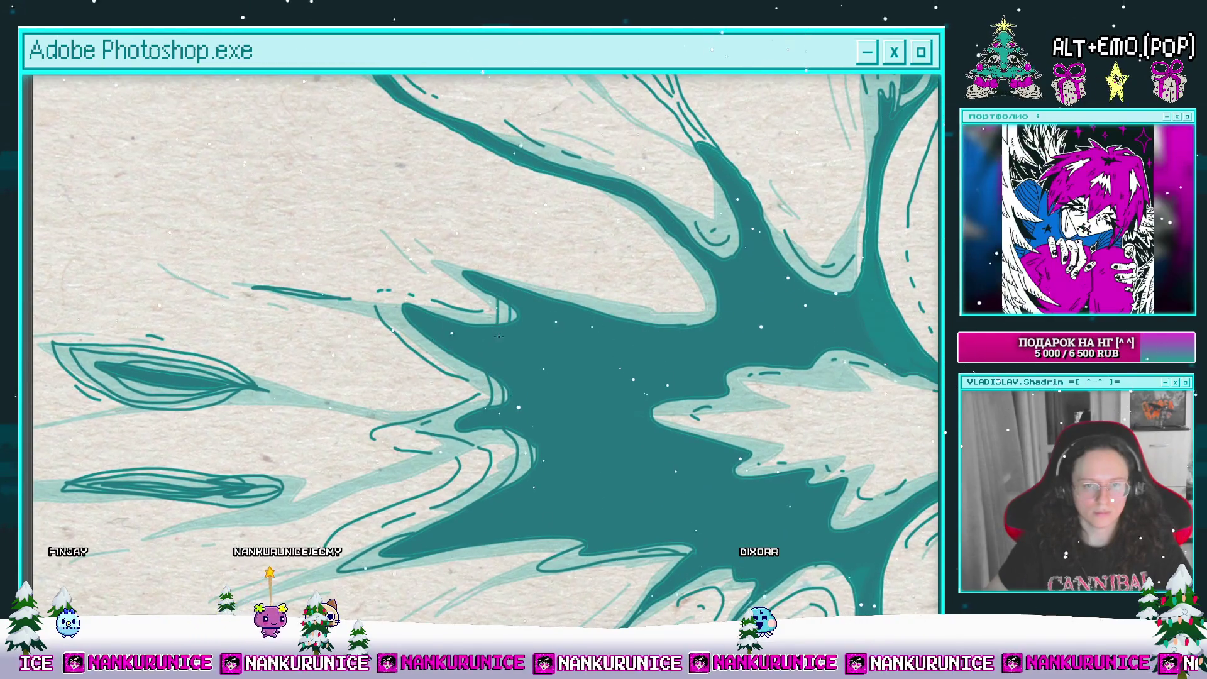
{"action": "left_click_drag", "start_coordinate": [506, 298], "coordinate": [475, 334]}
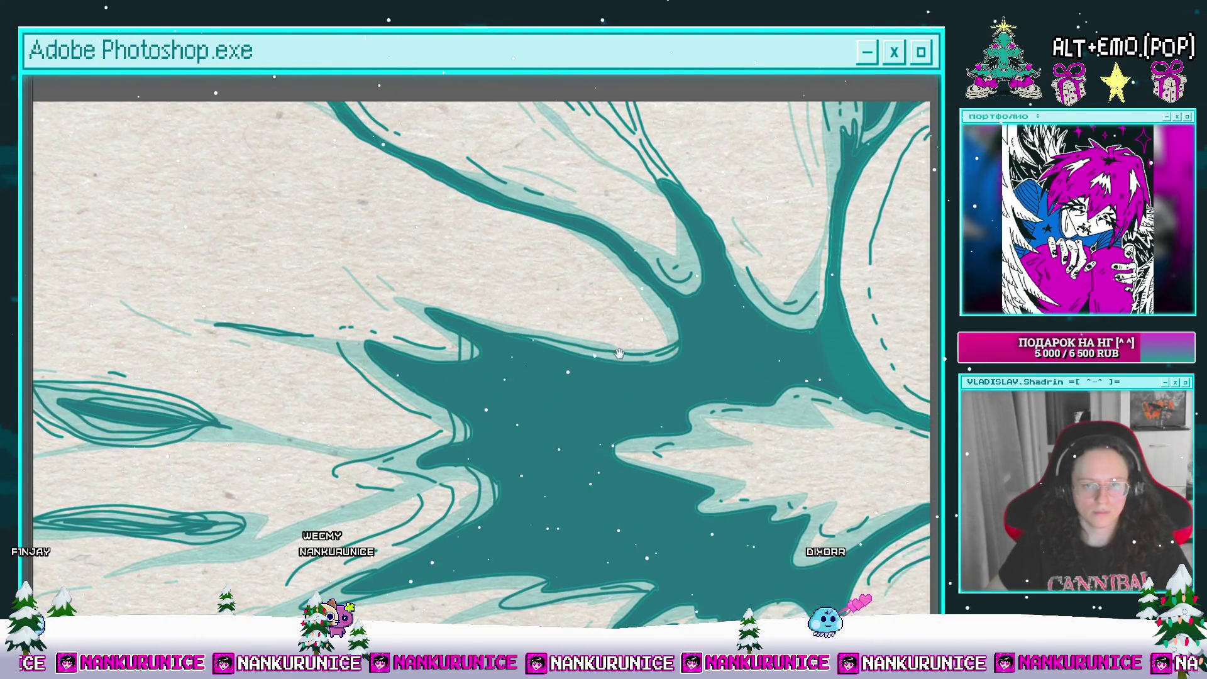
{"action": "left_click_drag", "start_coordinate": [619, 354], "coordinate": [585, 403]}
{"action": "left_click_drag", "start_coordinate": [636, 353], "coordinate": [685, 349]}
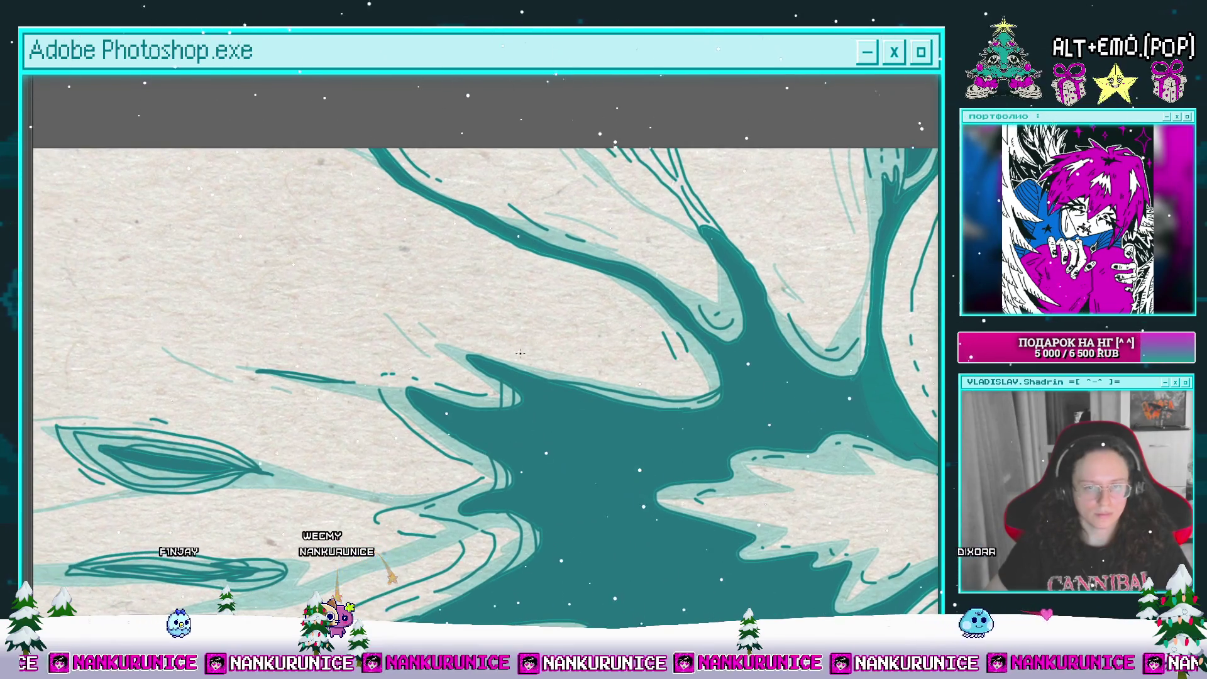
{"action": "scroll", "coordinate": [461, 360], "scroll_direction": "down", "scroll_amount": 3}
{"action": "scroll", "coordinate": [478, 371], "scroll_direction": "up", "scroll_amount": 6}
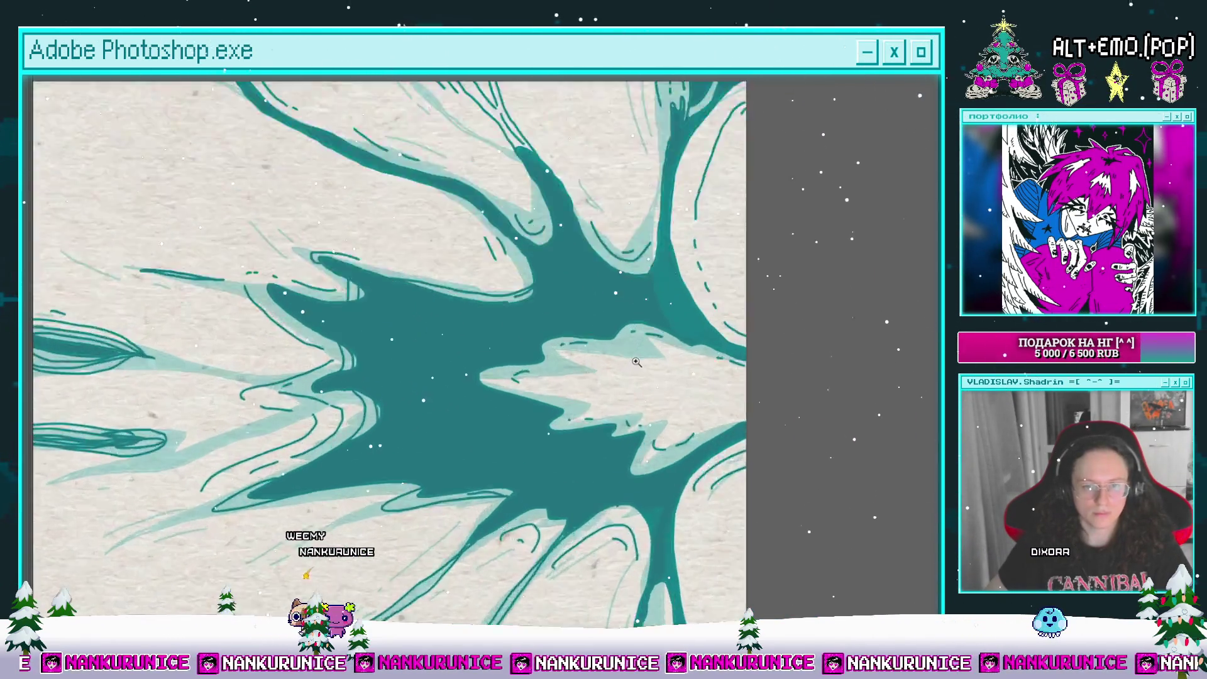
{"action": "scroll", "coordinate": [540, 379], "scroll_direction": "down", "scroll_amount": 3}
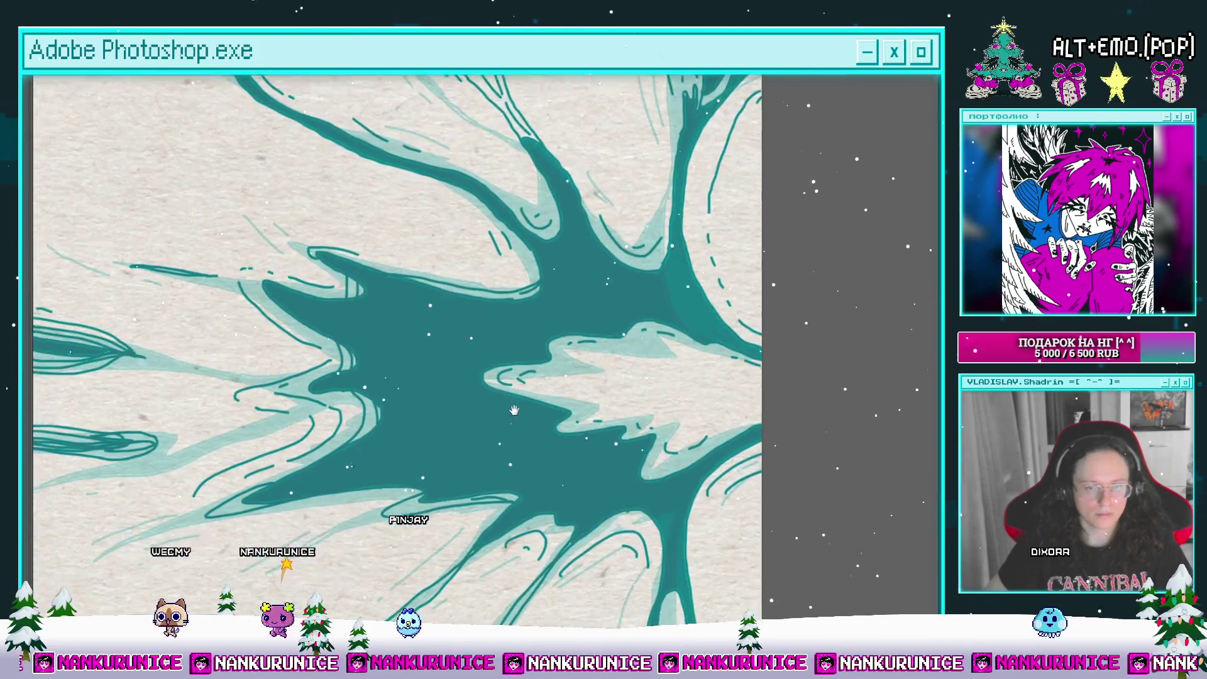
{"action": "scroll", "coordinate": [590, 378], "scroll_direction": "up", "scroll_amount": 2}
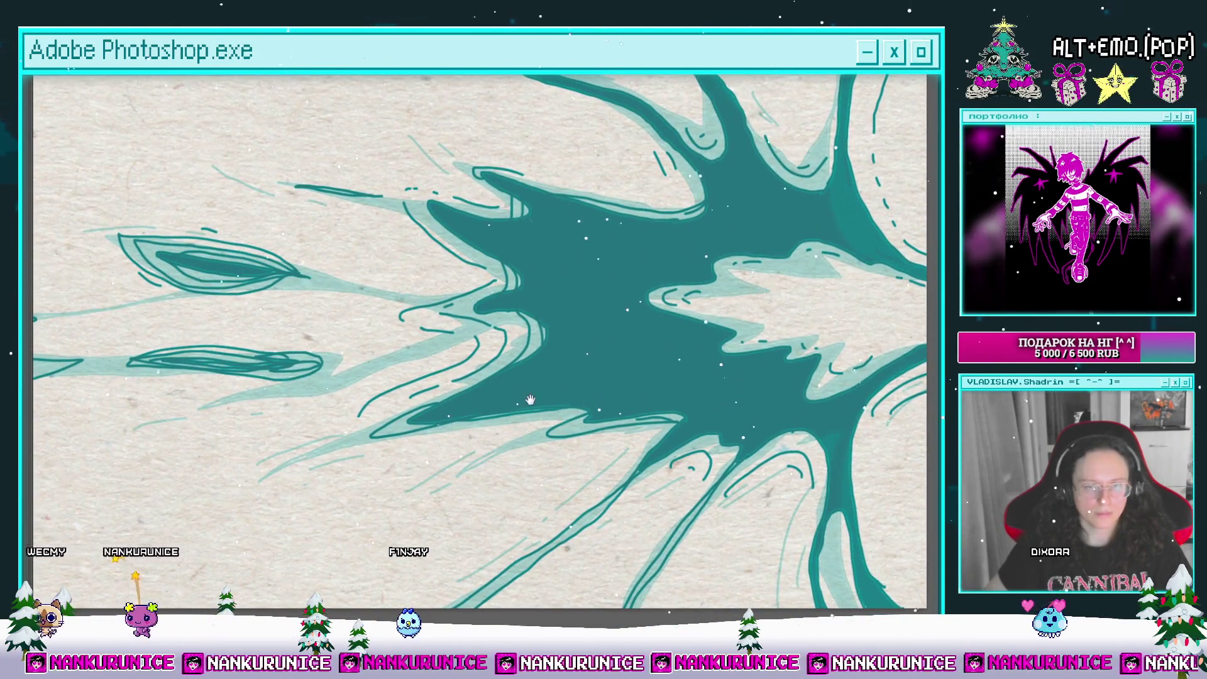
{"action": "scroll", "coordinate": [558, 384], "scroll_direction": "down", "scroll_amount": 3}
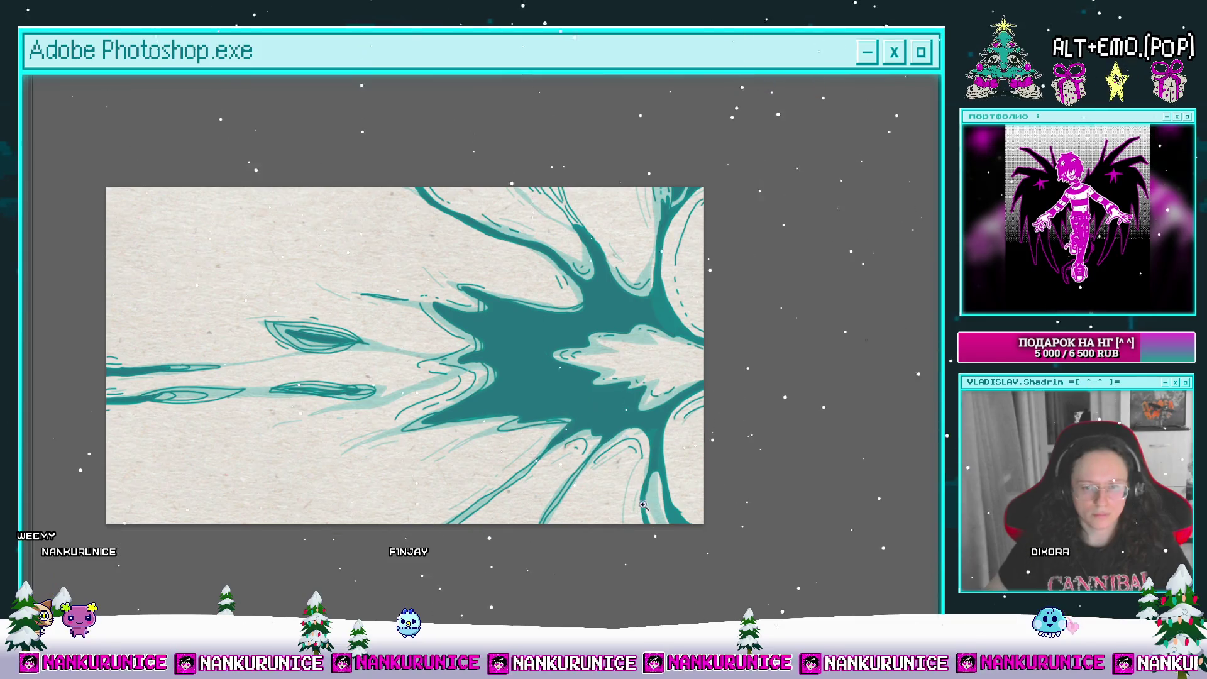
{"action": "scroll", "coordinate": [642, 505], "scroll_direction": "up", "scroll_amount": 3}
{"action": "mouse_move", "coordinate": [689, 461]}
{"action": "left_mouse_down"}
{"action": "mouse_move", "coordinate": [694, 509]}
{"action": "mouse_move", "coordinate": [822, 432]}
{"action": "left_mouse_up"}
{"action": "left_click_drag", "start_coordinate": [505, 479], "coordinate": [561, 457]}
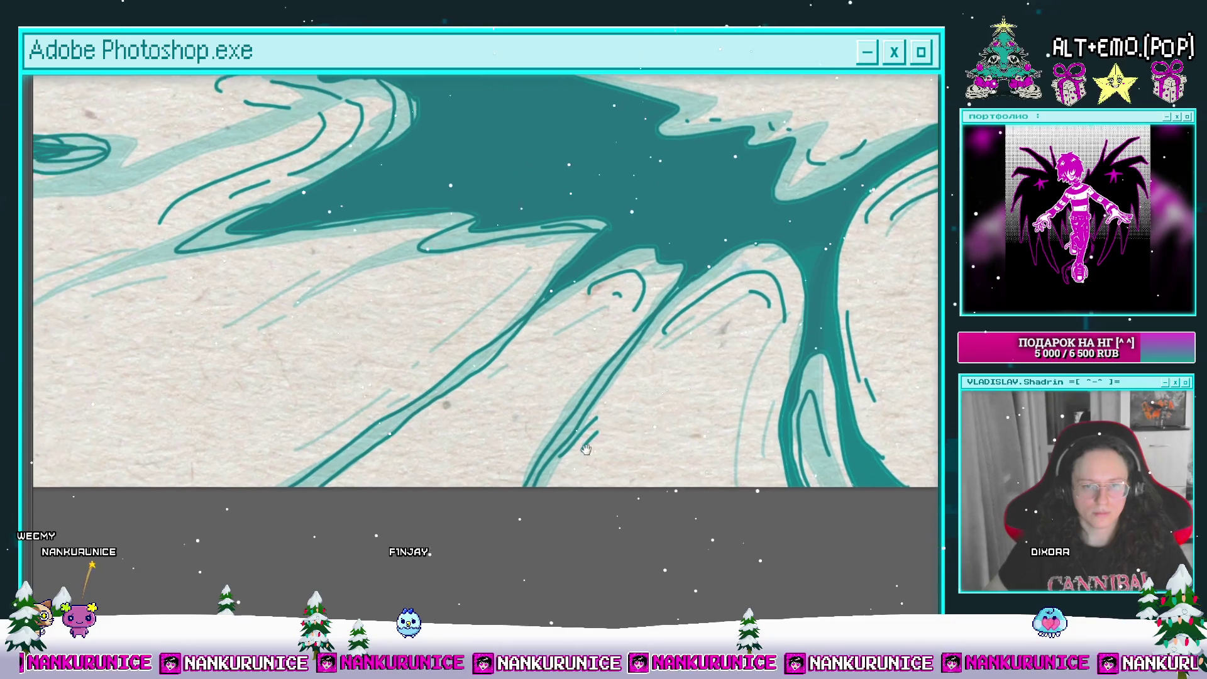
Step: Hide the light-teal underlayer, zoom out with panels restored, and scrub back to an earlier frame
{"action": "key", "text": "ctrl+comma"}
{"action": "left_click_drag", "start_coordinate": [478, 283], "coordinate": [446, 353]}
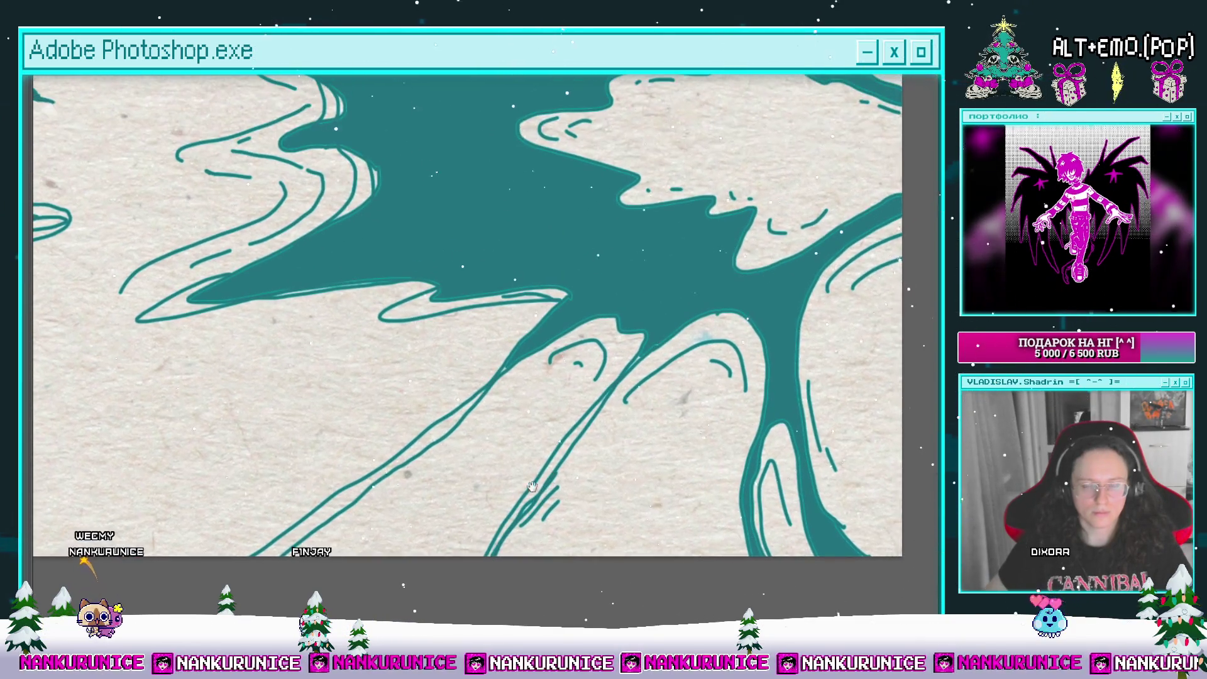
{"action": "left_click_drag", "start_coordinate": [372, 502], "coordinate": [492, 473]}
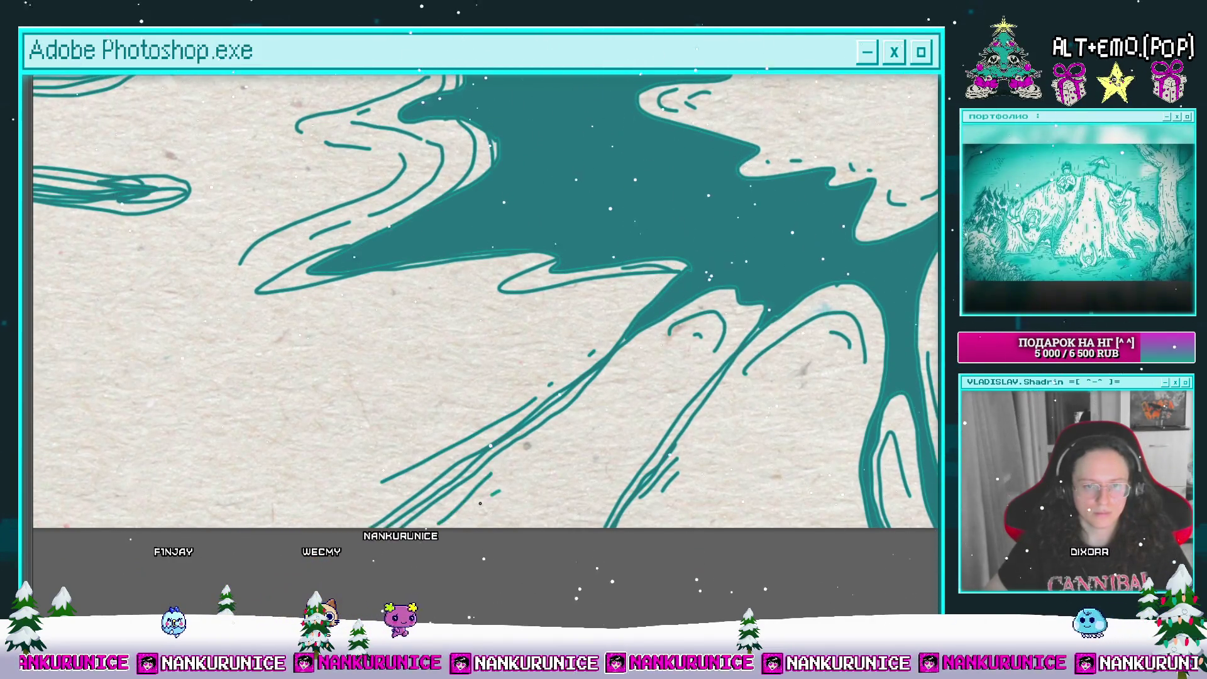
{"action": "key", "text": "ctrl+minus"}
{"action": "key", "text": "ctrl+minus"}
{"action": "key", "text": "ctrl+minus"}
{"action": "key", "text": "Tab"}
{"action": "mouse_move", "coordinate": [460, 535]}
{"action": "left_mouse_down"}
{"action": "mouse_move", "coordinate": [365, 535]}
{"action": "mouse_move", "coordinate": [512, 535]}
{"action": "mouse_move", "coordinate": [387, 543]}
{"action": "left_mouse_up"}
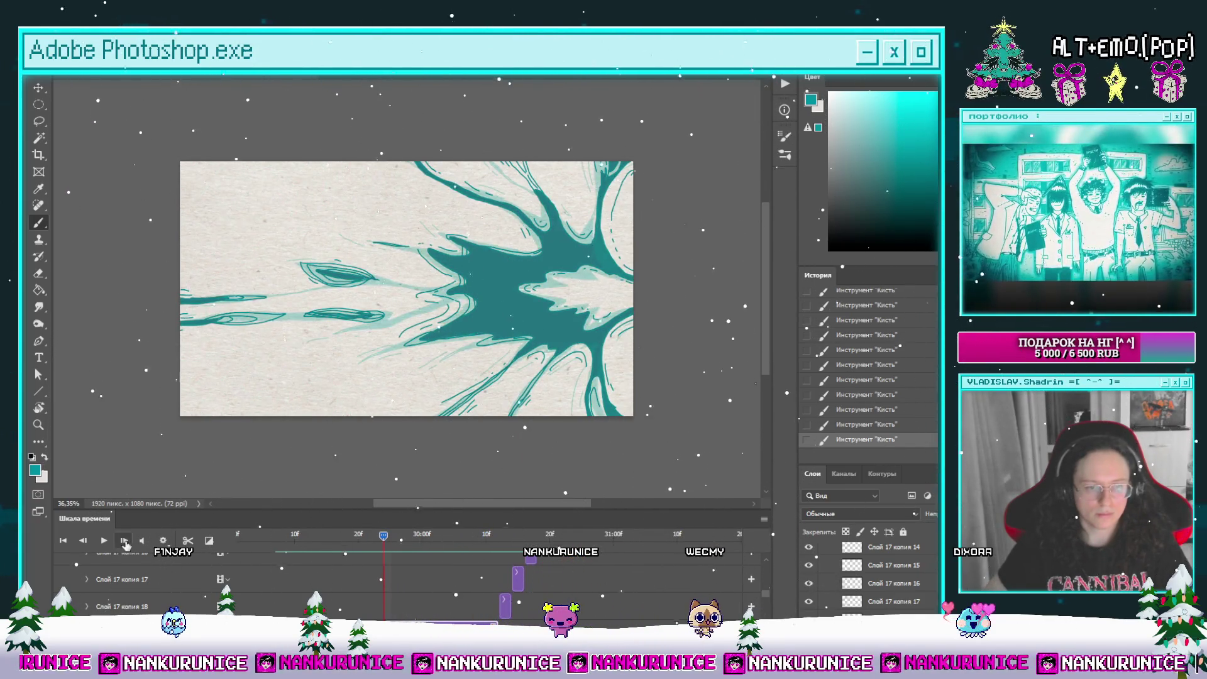
Step: Split the layer's clip at the next frame, wipe the new clip's drawing, and advance one frame
{"action": "left_click", "coordinate": [396, 534]}
{"action": "left_click", "coordinate": [187, 541]}
{"action": "left_click", "coordinate": [486, 535]}
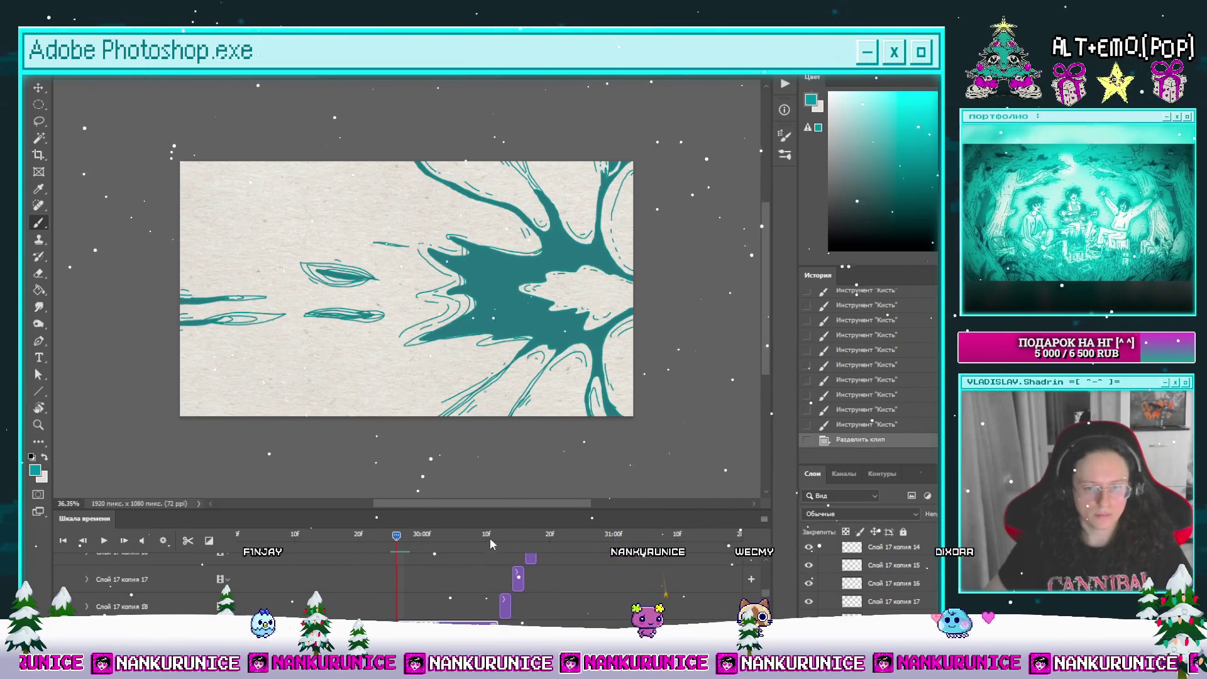
{"action": "key", "text": "ctrl+a"}
{"action": "key", "text": "Delete"}
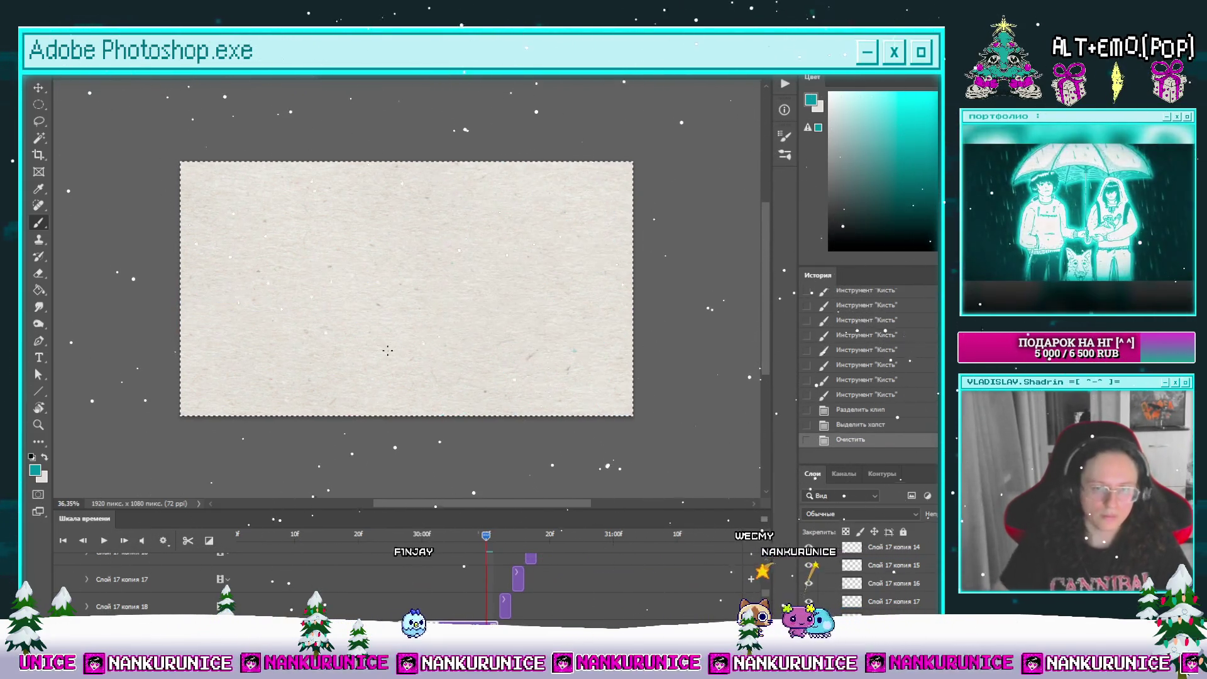
{"action": "key", "text": "Right"}
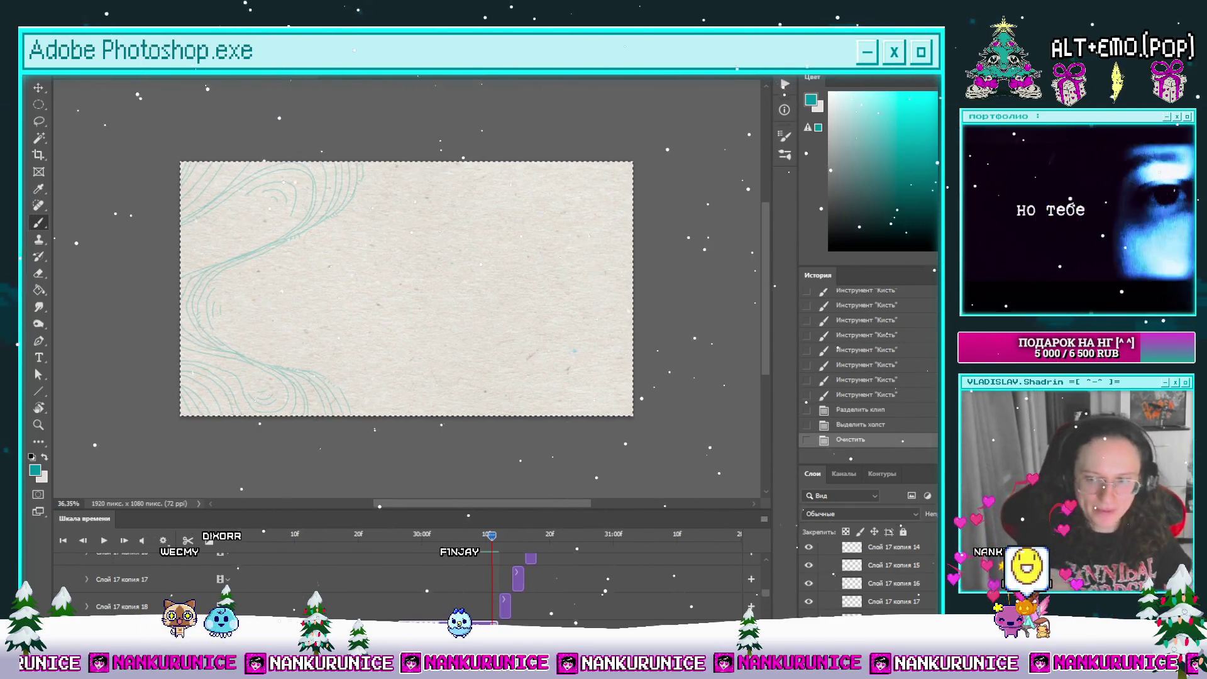
{"action": "key", "text": "l"}
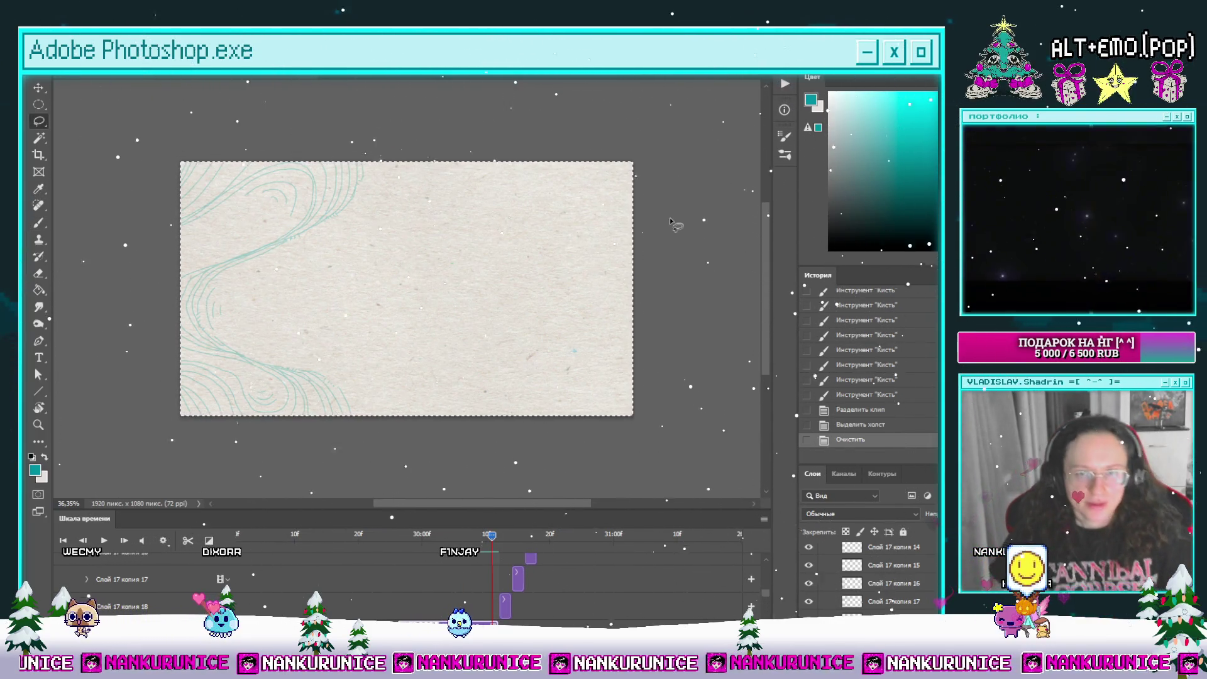
{"action": "key", "text": "ctrl+d"}
{"action": "mouse_move", "coordinate": [394, 207]}
{"action": "left_mouse_down"}
{"action": "mouse_move", "coordinate": [471, 235]}
{"action": "mouse_move", "coordinate": [488, 281]}
{"action": "mouse_move", "coordinate": [461, 240]}
{"action": "mouse_move", "coordinate": [484, 233]}
{"action": "left_mouse_up"}
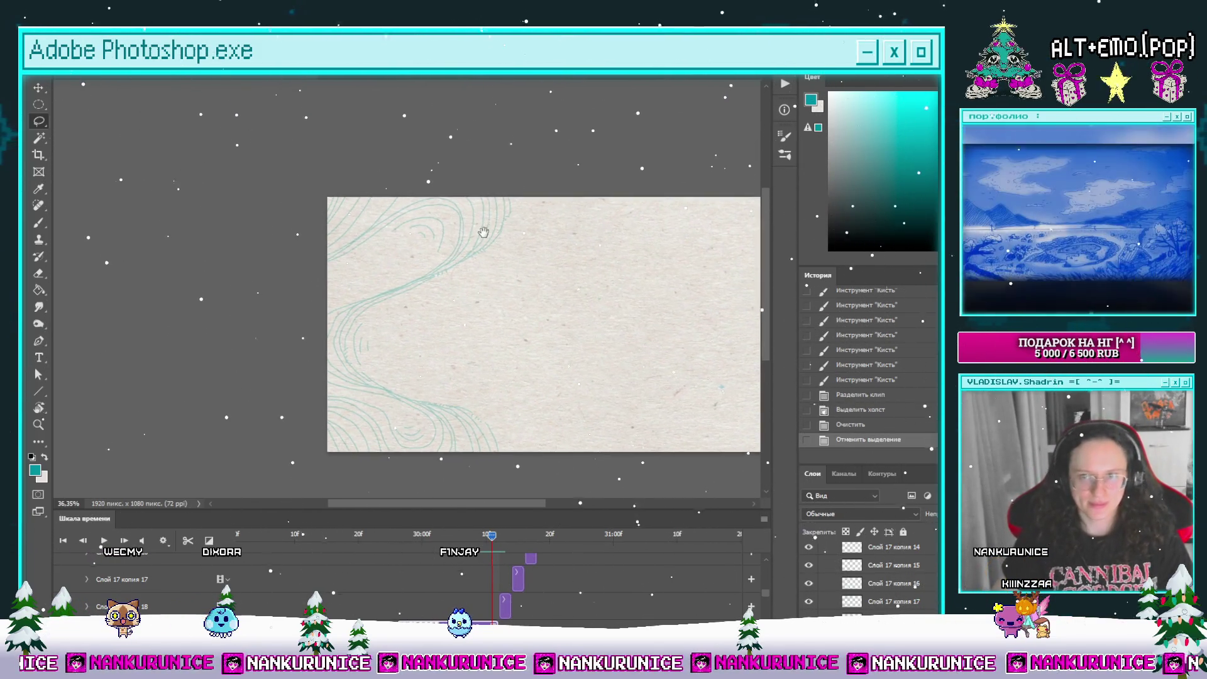
{"action": "scroll", "coordinate": [451, 256], "scroll_direction": "up", "scroll_amount": 2}
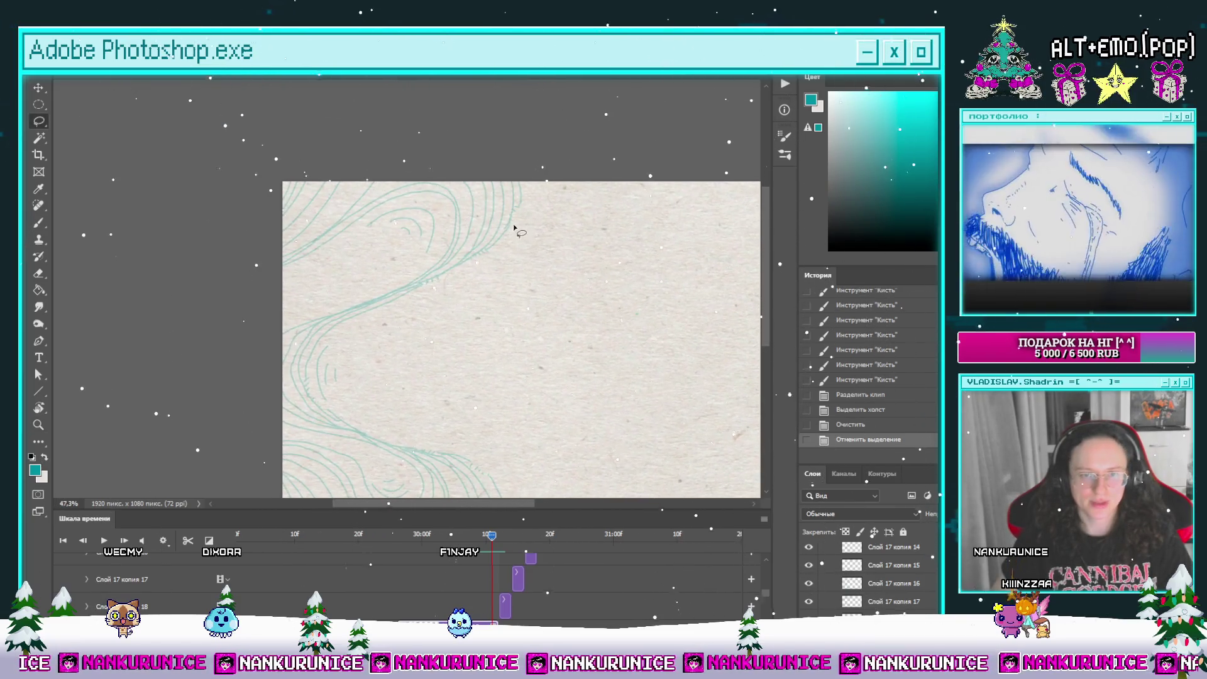
{"action": "key", "text": "Tab"}
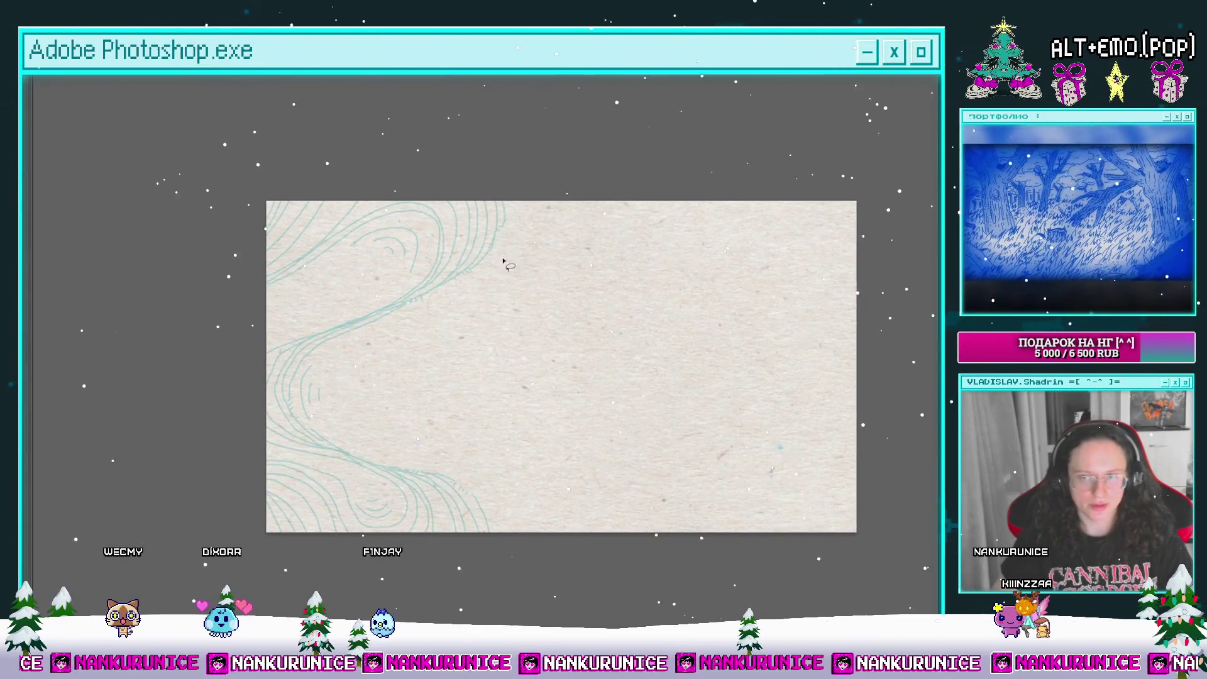
{"action": "left_click_drag", "start_coordinate": [459, 266], "coordinate": [469, 277]}
{"action": "scroll", "coordinate": [478, 277], "scroll_direction": "up", "scroll_amount": 1}
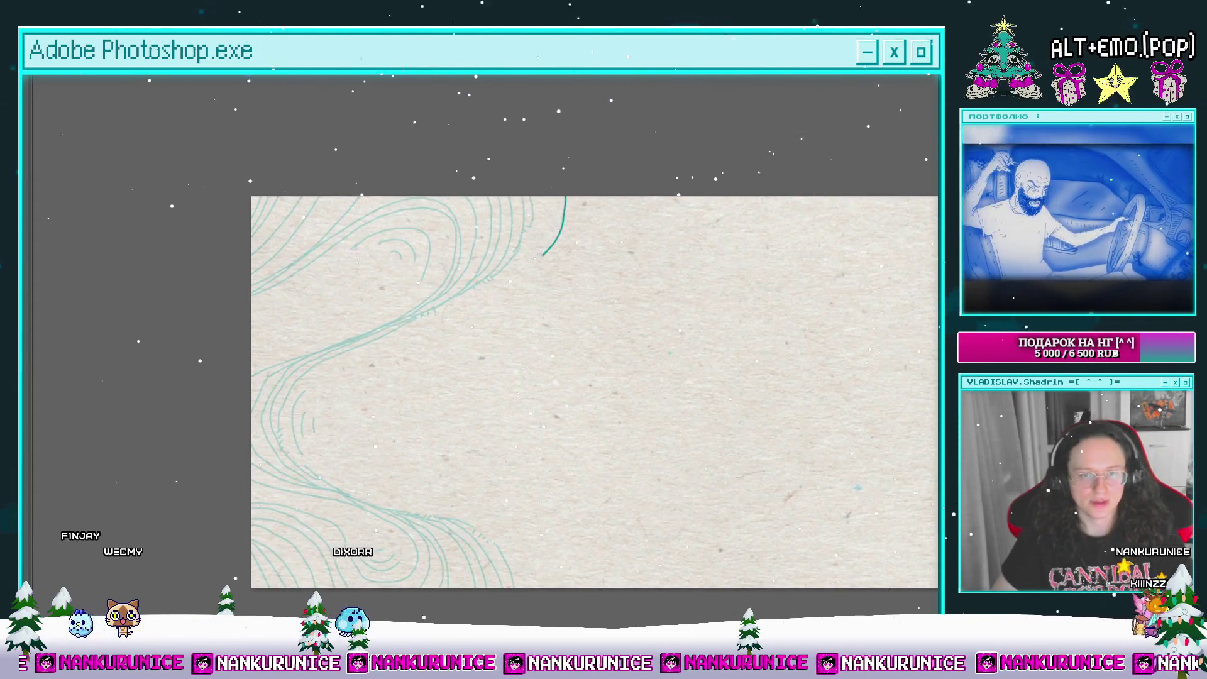
{"action": "left_click_drag", "start_coordinate": [220, 410], "coordinate": [197, 300]}
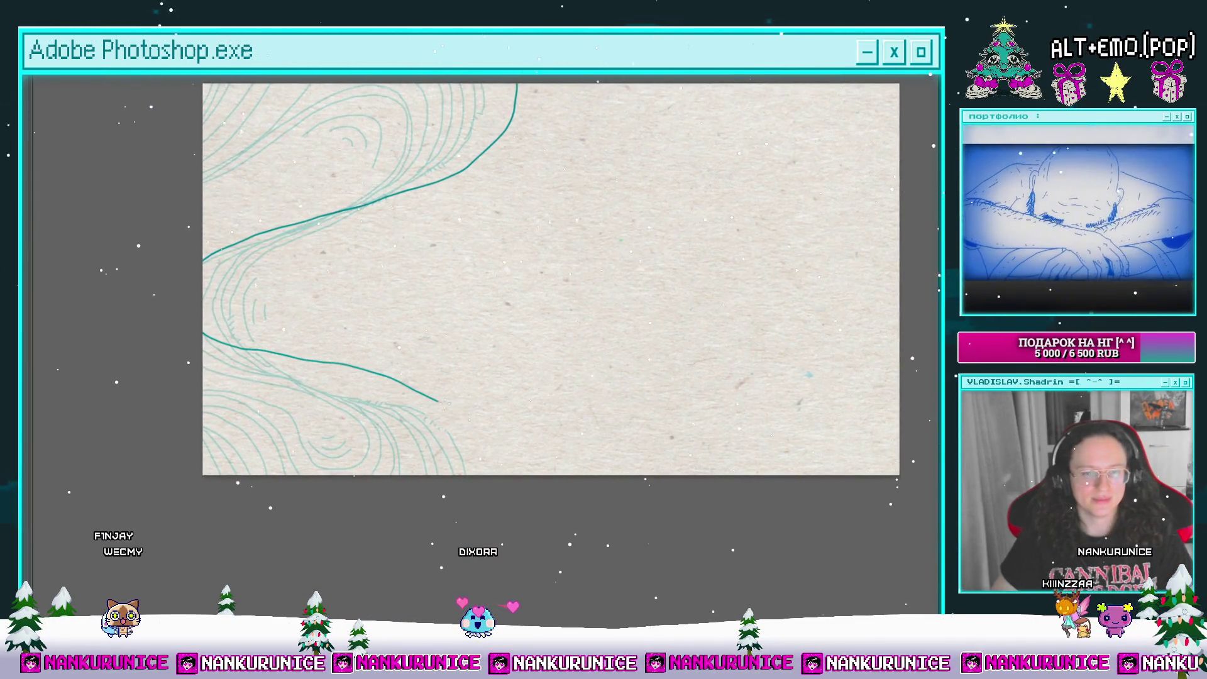
{"action": "scroll", "coordinate": [476, 465], "scroll_direction": "up", "scroll_amount": 5}
{"action": "scroll", "coordinate": [476, 466], "scroll_direction": "left", "scroll_amount": 2}
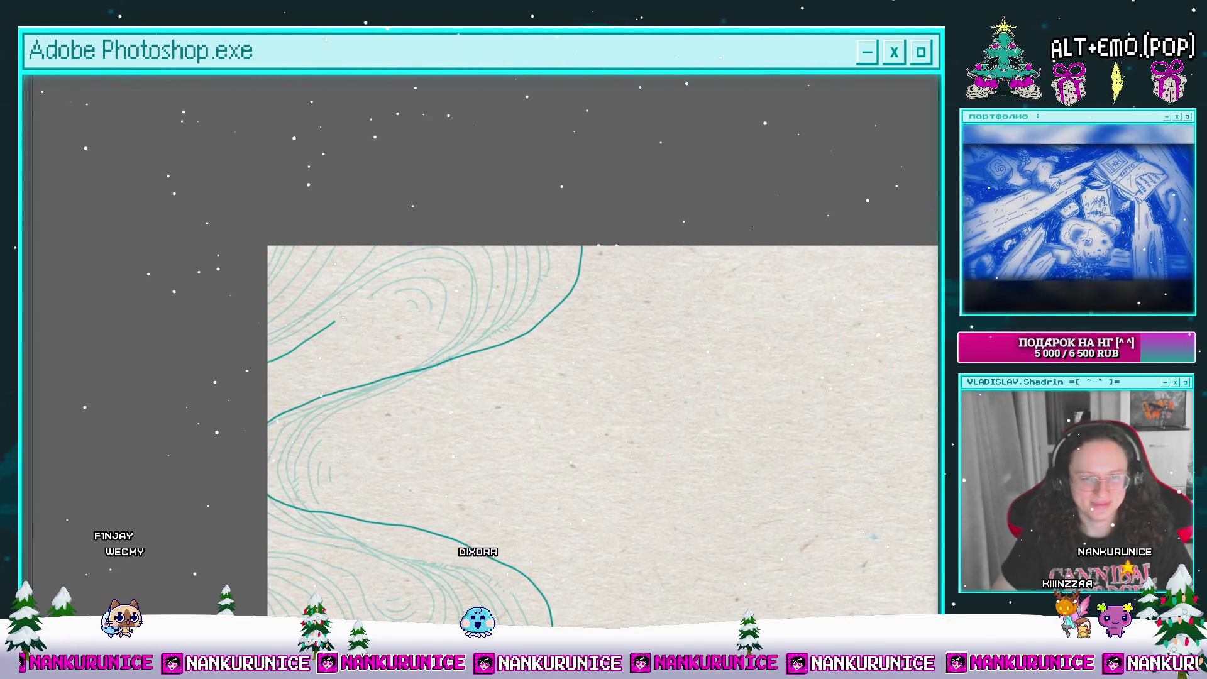
{"action": "mouse_move", "coordinate": [251, 573]}
{"action": "left_mouse_down"}
{"action": "mouse_move", "coordinate": [198, 418]}
{"action": "mouse_move", "coordinate": [194, 351]}
{"action": "left_mouse_up"}
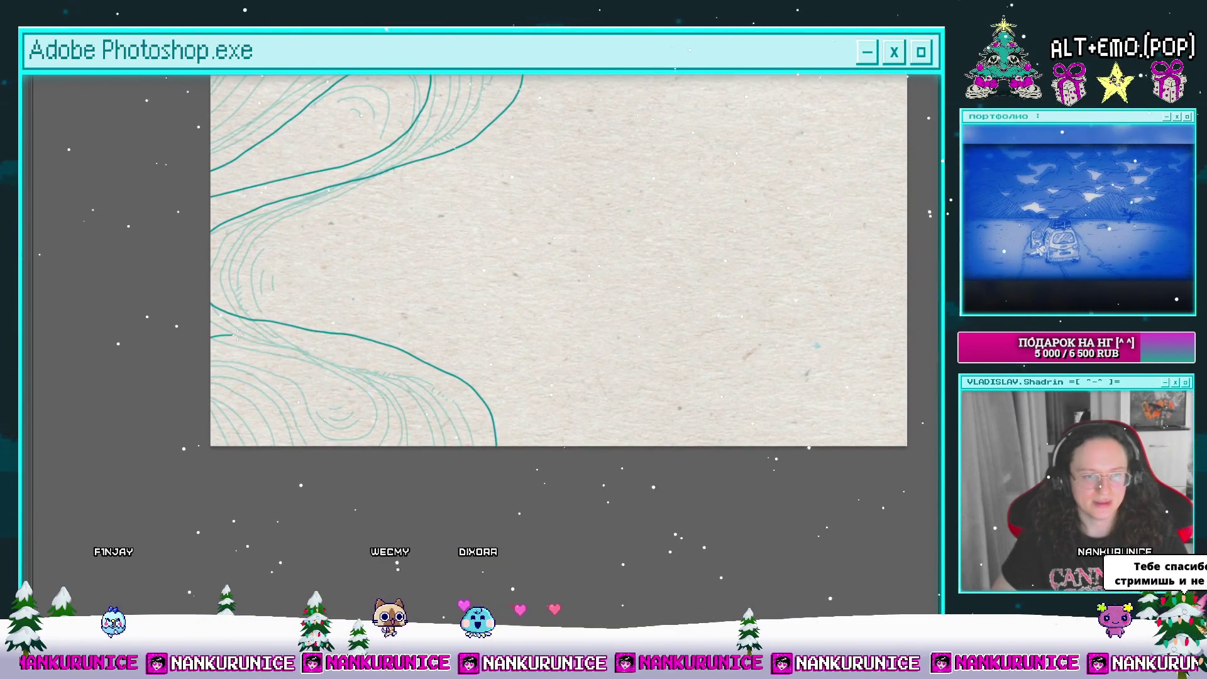
{"action": "left_click_drag", "start_coordinate": [302, 354], "coordinate": [315, 429]}
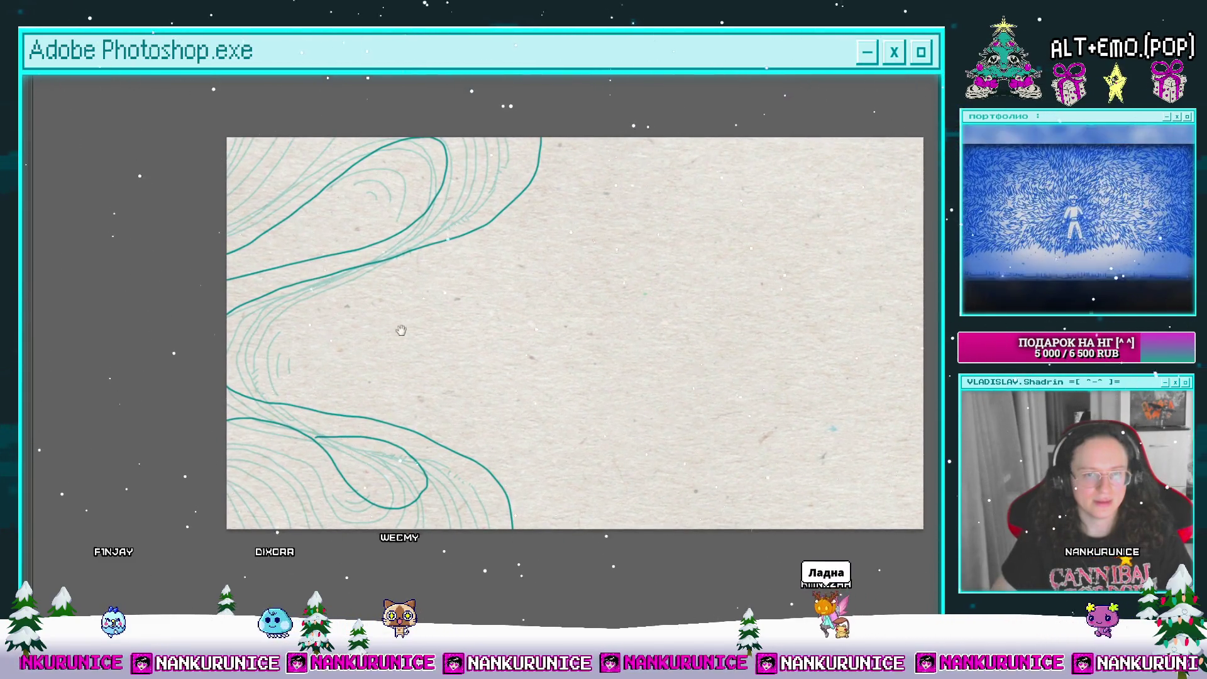
{"action": "mouse_move", "coordinate": [521, 164]}
{"action": "left_mouse_down"}
{"action": "mouse_move", "coordinate": [318, 292]}
{"action": "mouse_move", "coordinate": [270, 303]}
{"action": "left_mouse_up"}
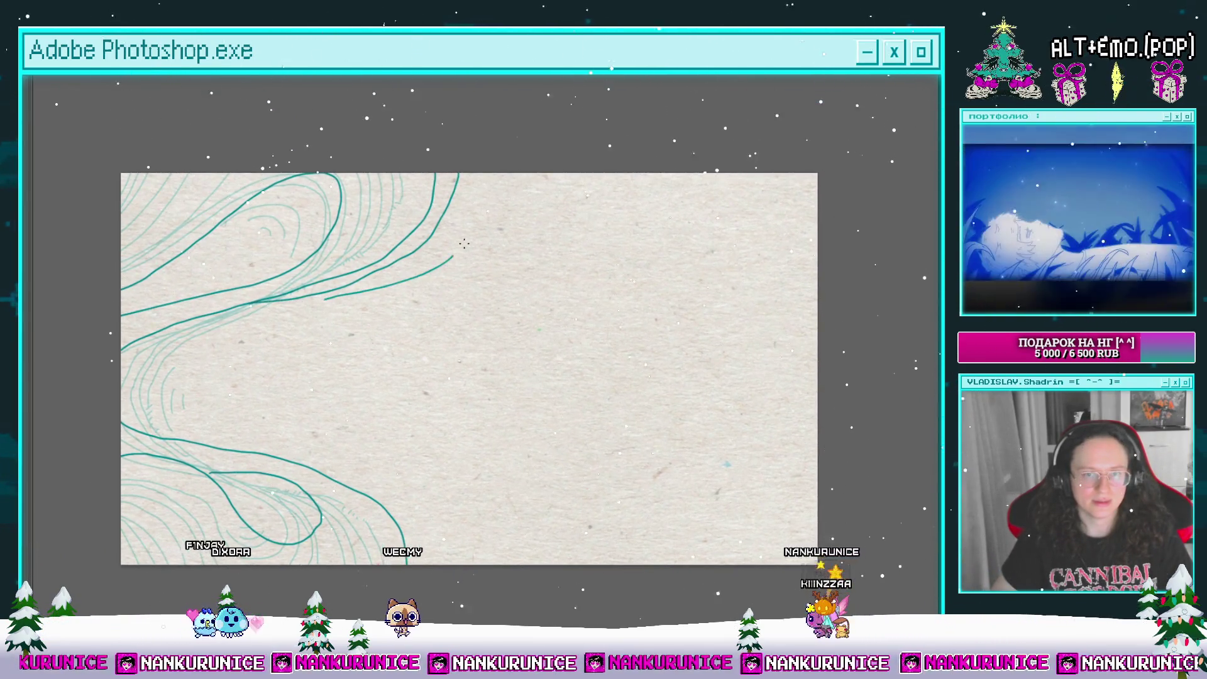
{"action": "mouse_move", "coordinate": [445, 289]}
{"action": "left_mouse_down"}
{"action": "mouse_move", "coordinate": [458, 189]}
{"action": "mouse_move", "coordinate": [425, 229]}
{"action": "mouse_move", "coordinate": [393, 328]}
{"action": "mouse_move", "coordinate": [429, 280]}
{"action": "left_mouse_up"}
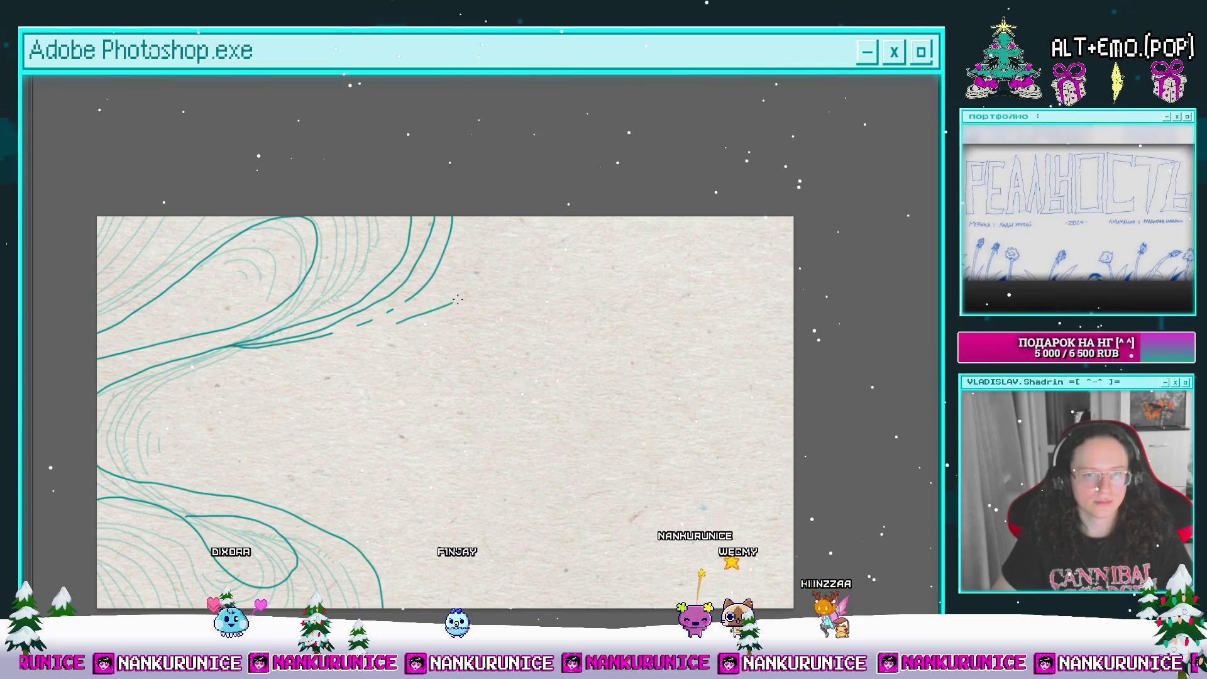
{"action": "key", "text": "ctrl+z"}
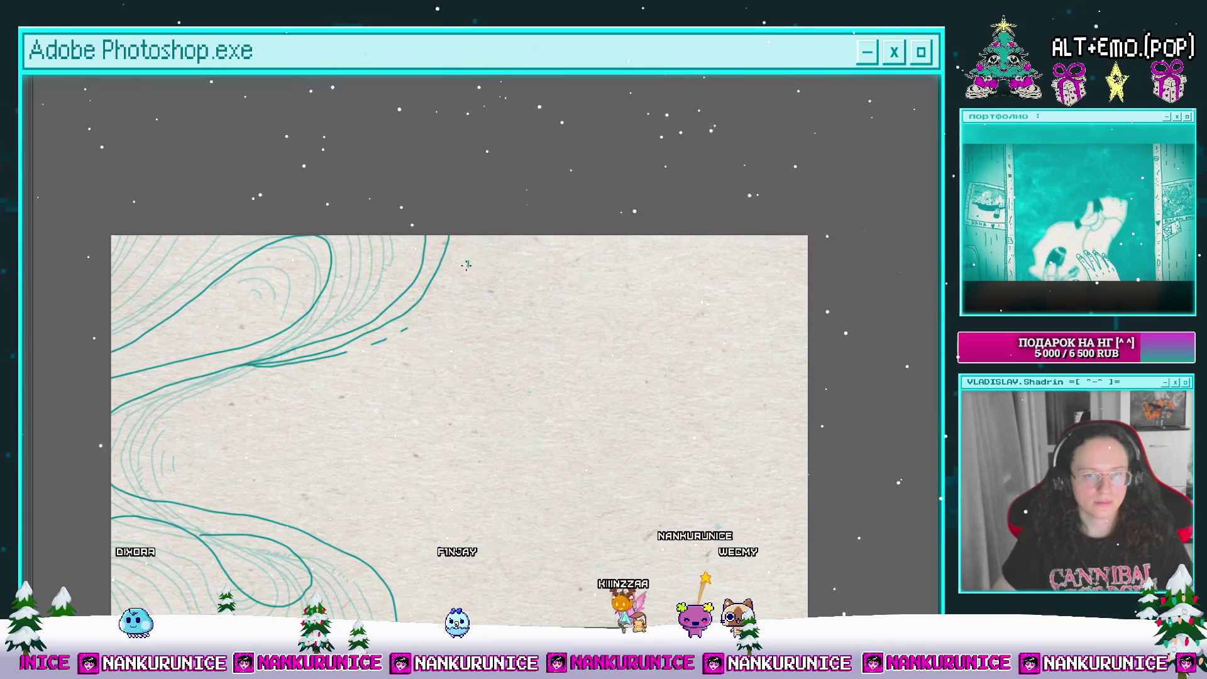
{"action": "left_click_drag", "start_coordinate": [464, 239], "coordinate": [433, 306]}
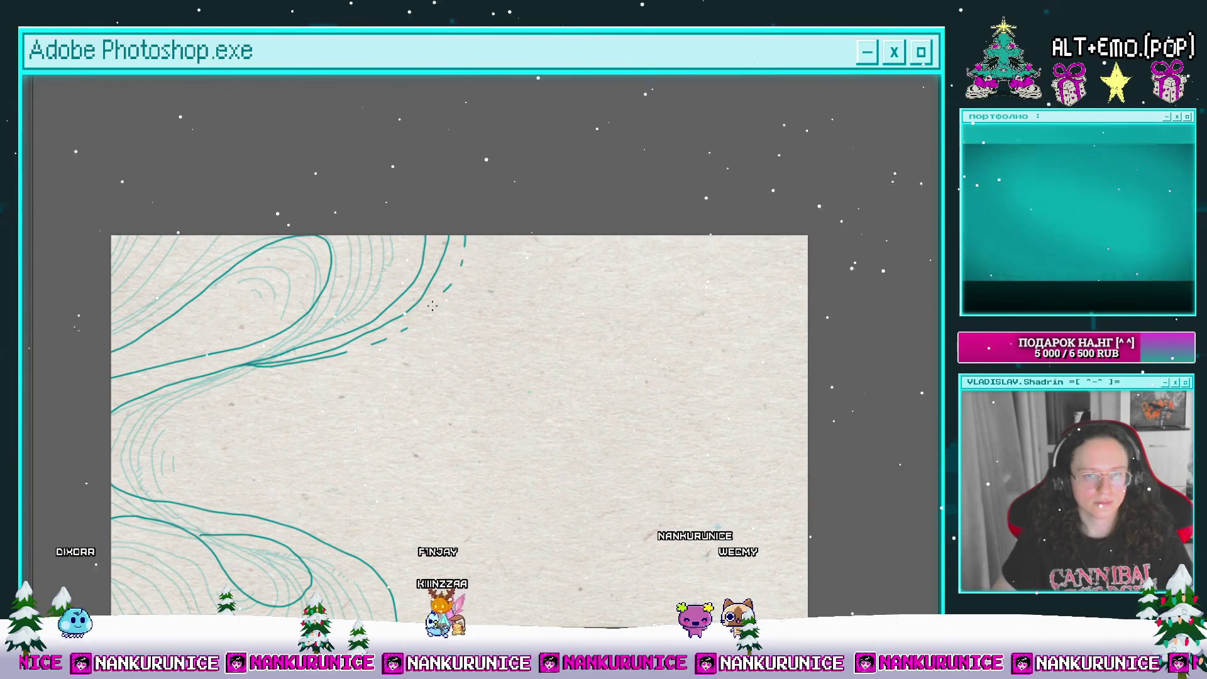
{"action": "scroll", "coordinate": [432, 306], "scroll_direction": "down", "scroll_amount": 5}
{"action": "left_click_drag", "start_coordinate": [229, 358], "coordinate": [318, 374]}
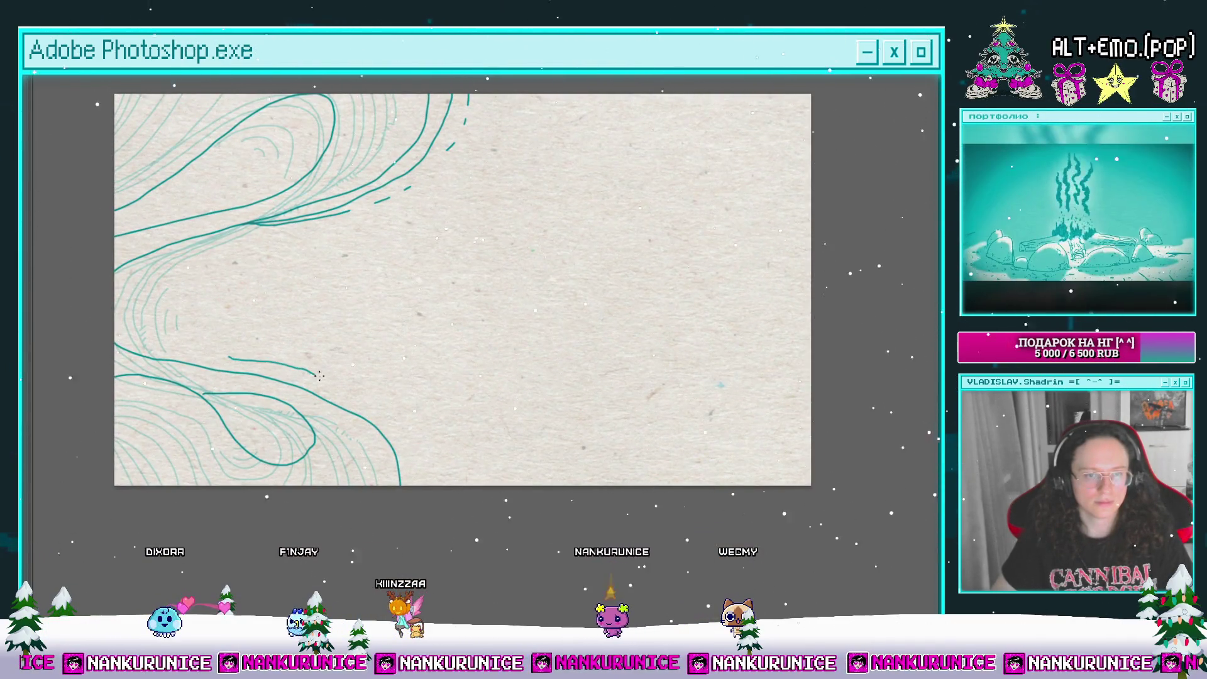
{"action": "left_click_drag", "start_coordinate": [384, 417], "coordinate": [408, 472]}
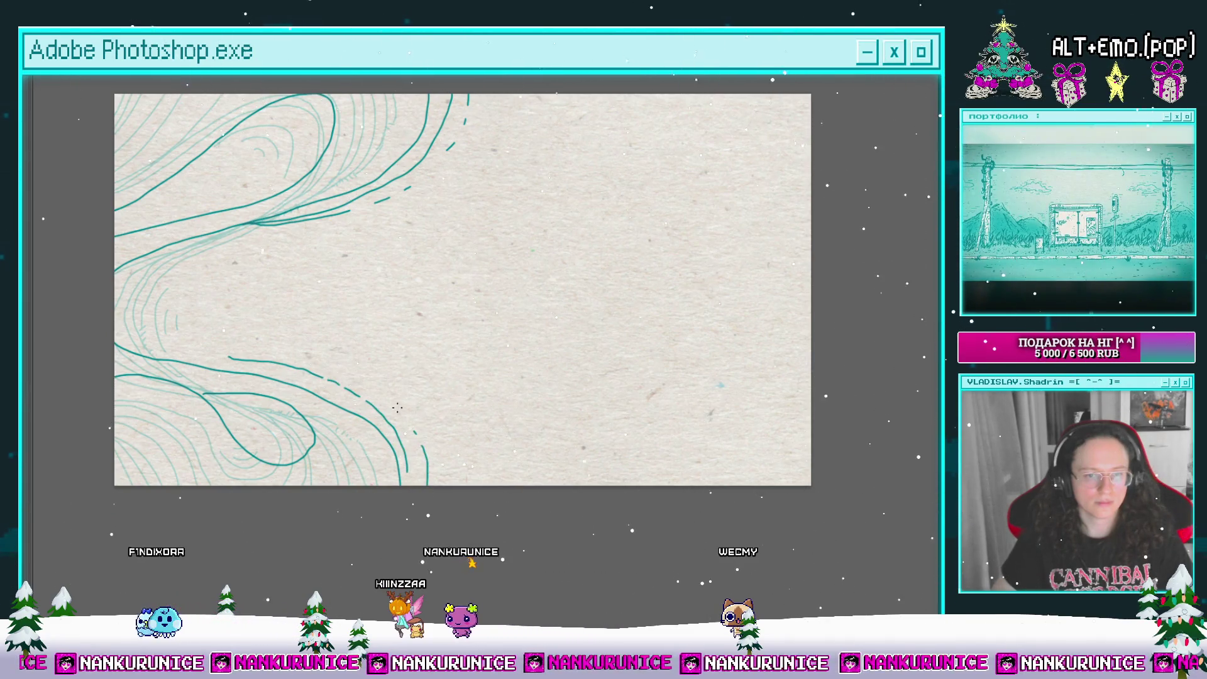
{"action": "scroll", "coordinate": [332, 280], "scroll_direction": "up", "scroll_amount": 5}
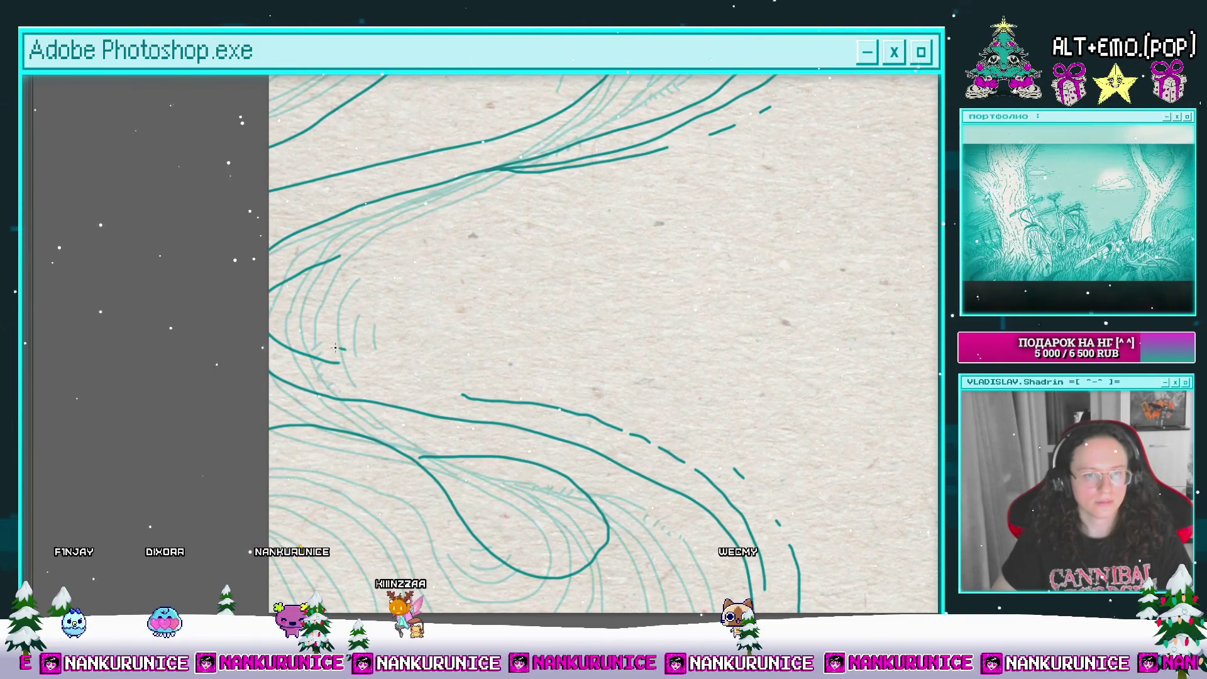
{"action": "left_click_drag", "start_coordinate": [305, 290], "coordinate": [323, 306]}
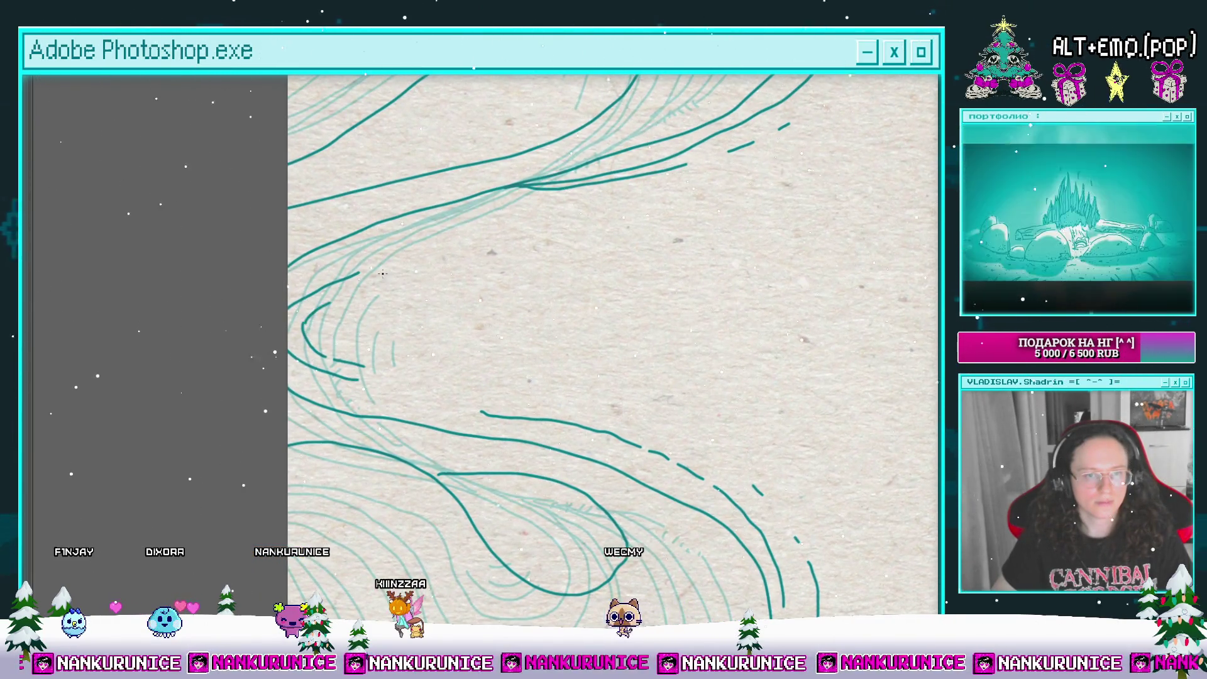
{"action": "scroll", "coordinate": [318, 344], "scroll_direction": "down", "scroll_amount": 5}
{"action": "scroll", "coordinate": [289, 358], "scroll_direction": "up", "scroll_amount": 1}
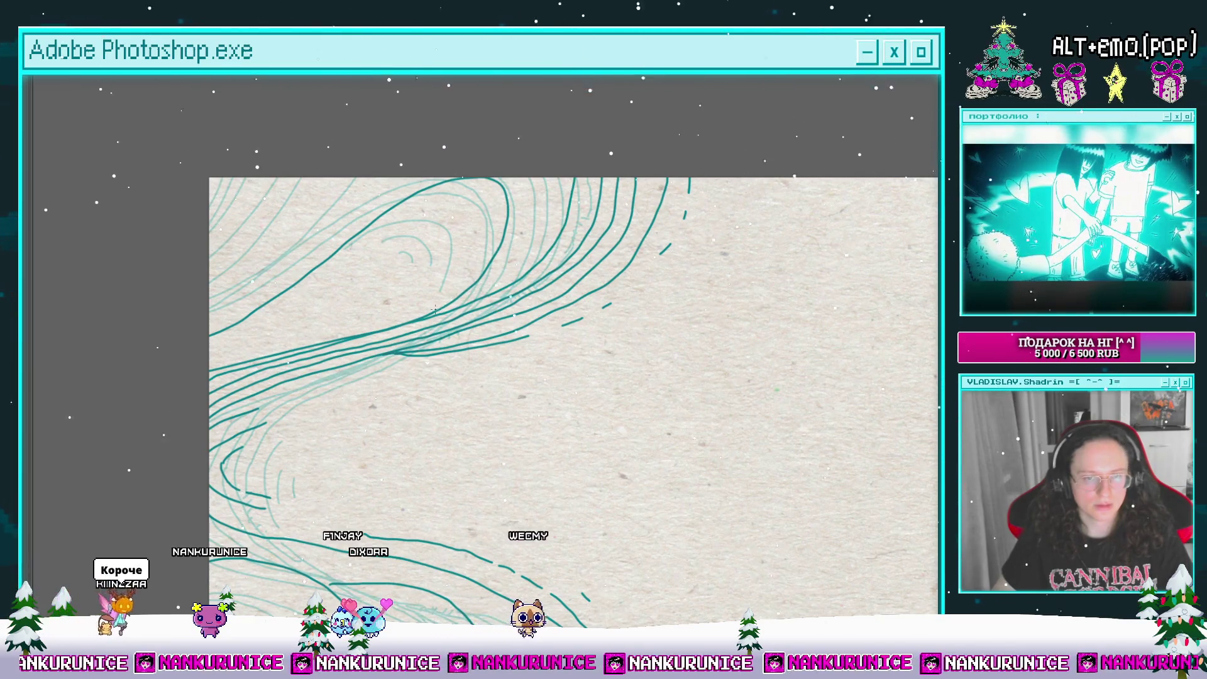
{"action": "mouse_move", "coordinate": [516, 181]}
{"action": "left_mouse_down"}
{"action": "mouse_move", "coordinate": [597, 219]}
{"action": "mouse_move", "coordinate": [528, 246]}
{"action": "left_mouse_up"}
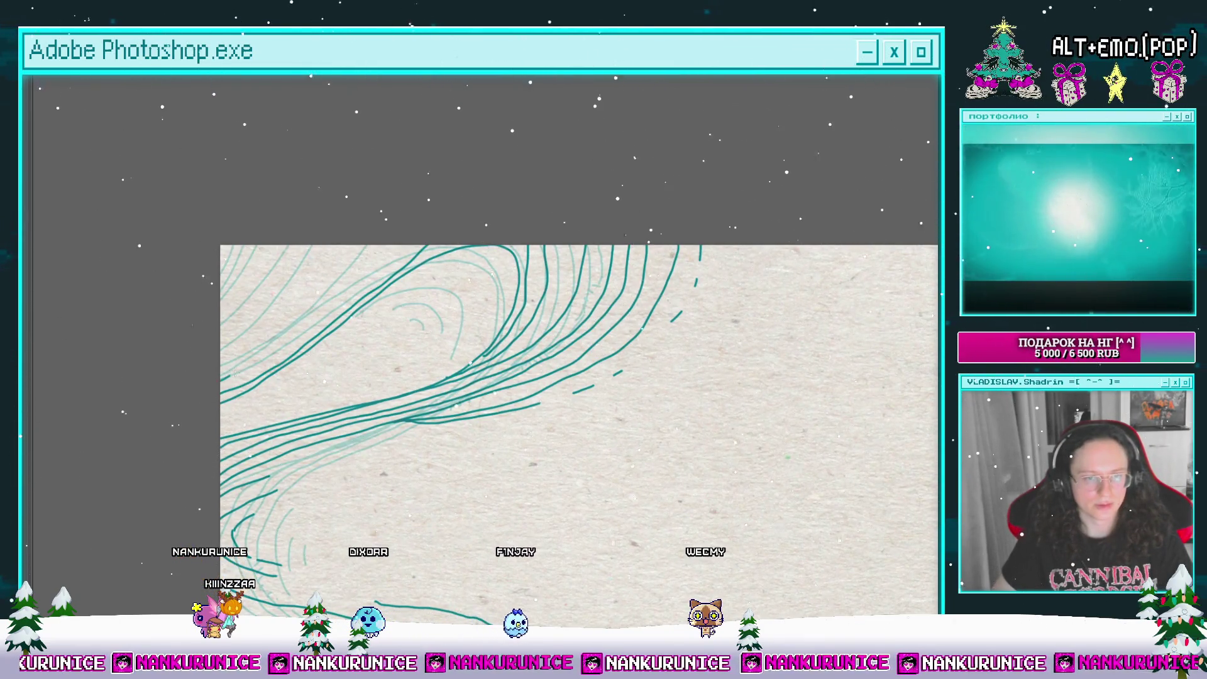
{"action": "left_click_drag", "start_coordinate": [212, 358], "coordinate": [201, 421]}
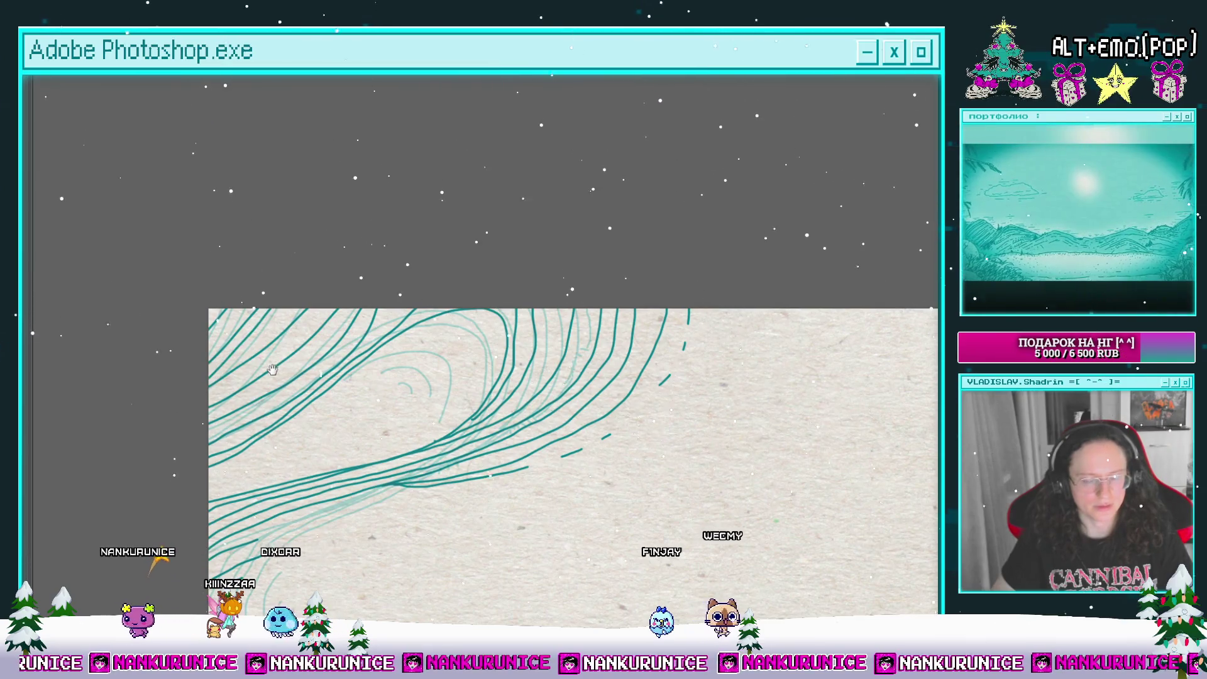
{"action": "scroll", "coordinate": [281, 296], "scroll_direction": "up", "scroll_amount": 2}
{"action": "left_click_drag", "start_coordinate": [456, 283], "coordinate": [367, 294]}
{"action": "scroll", "coordinate": [429, 256], "scroll_direction": "up", "scroll_amount": 3}
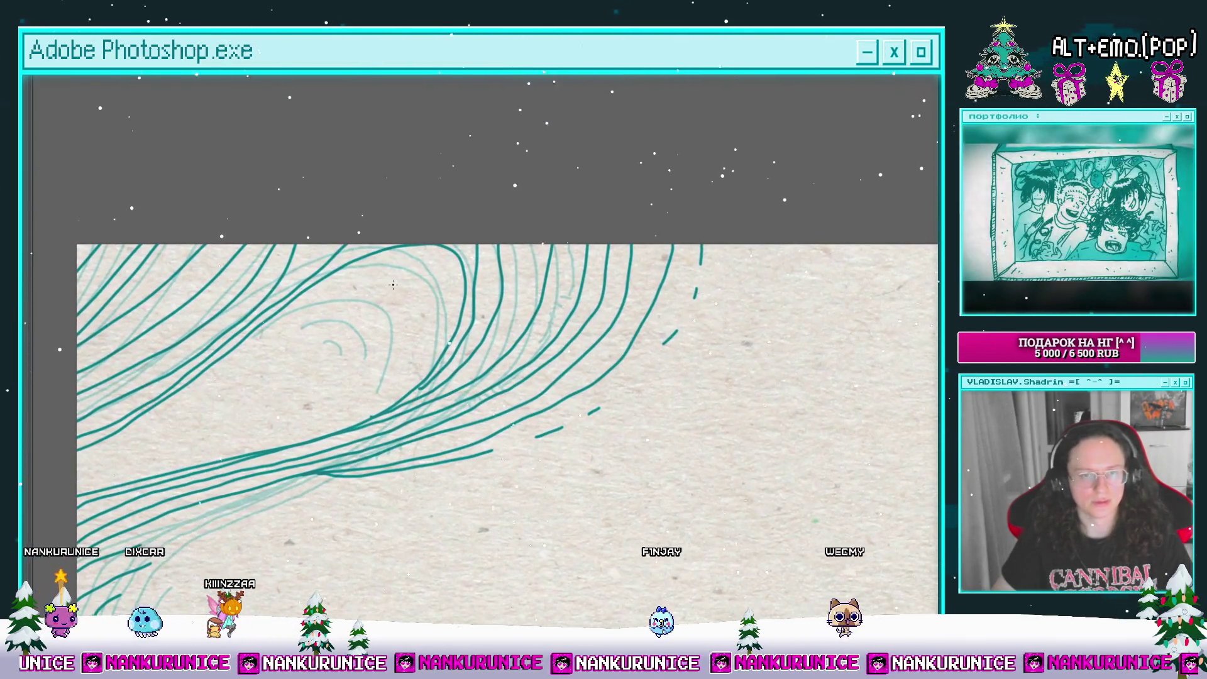
{"action": "scroll", "coordinate": [429, 256], "scroll_direction": "down", "scroll_amount": 3}
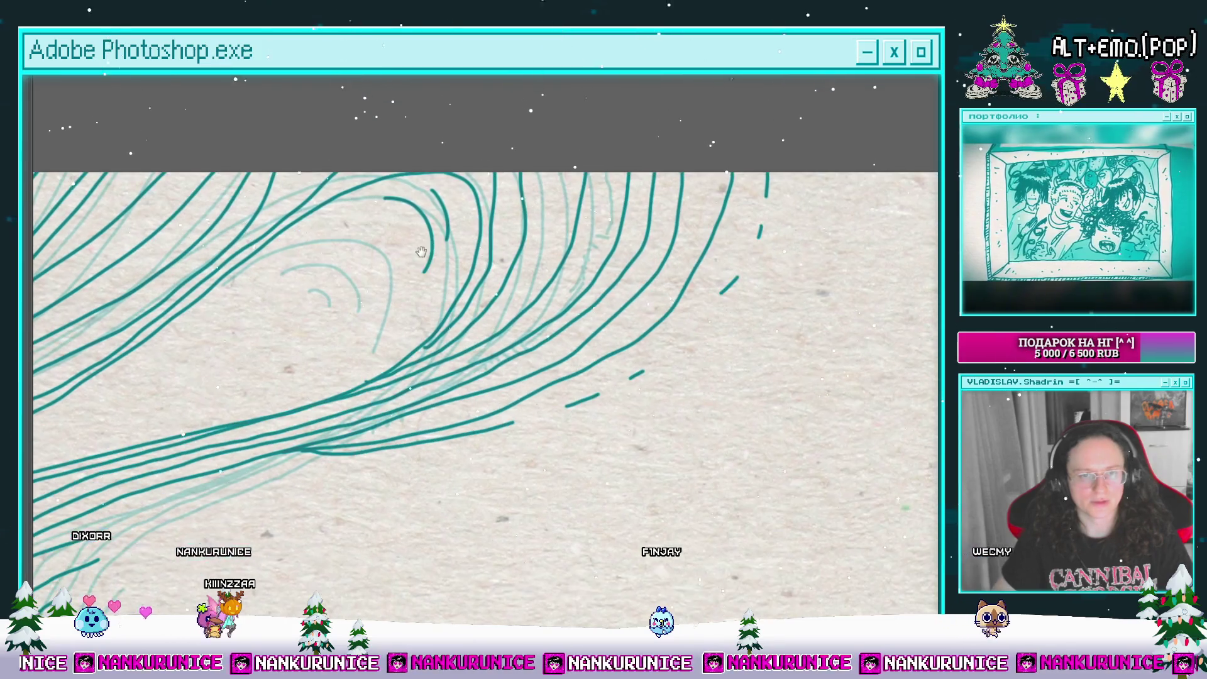
{"action": "scroll", "coordinate": [377, 239], "scroll_direction": "down", "scroll_amount": 1}
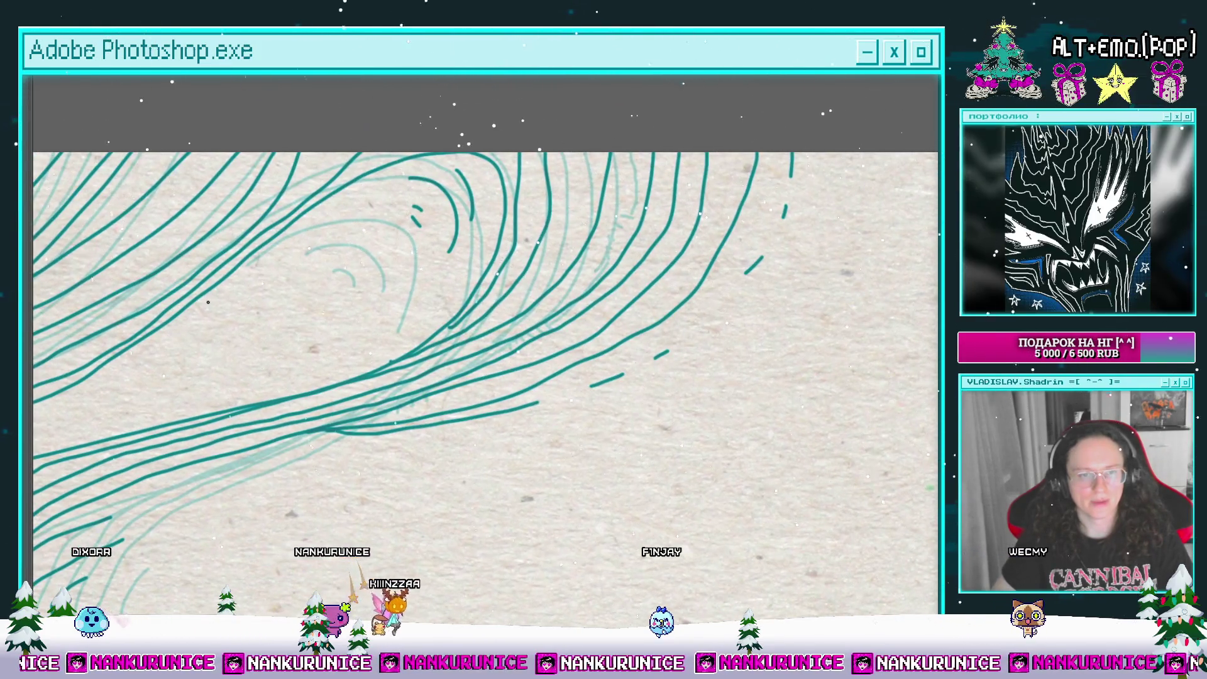
{"action": "scroll", "coordinate": [291, 318], "scroll_direction": "right", "scroll_amount": 3}
{"action": "scroll", "coordinate": [292, 321], "scroll_direction": "down", "scroll_amount": 4}
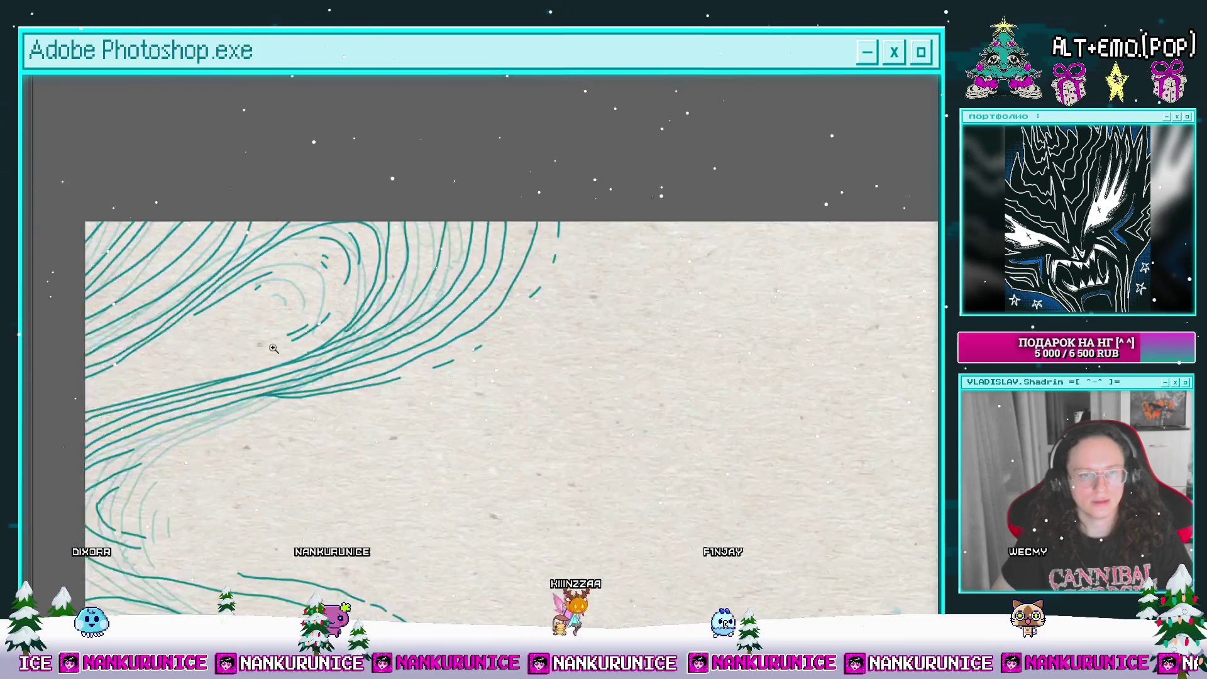
{"action": "scroll", "coordinate": [363, 371], "scroll_direction": "up", "scroll_amount": 2}
{"action": "scroll", "coordinate": [363, 371], "scroll_direction": "up", "scroll_amount": 3}
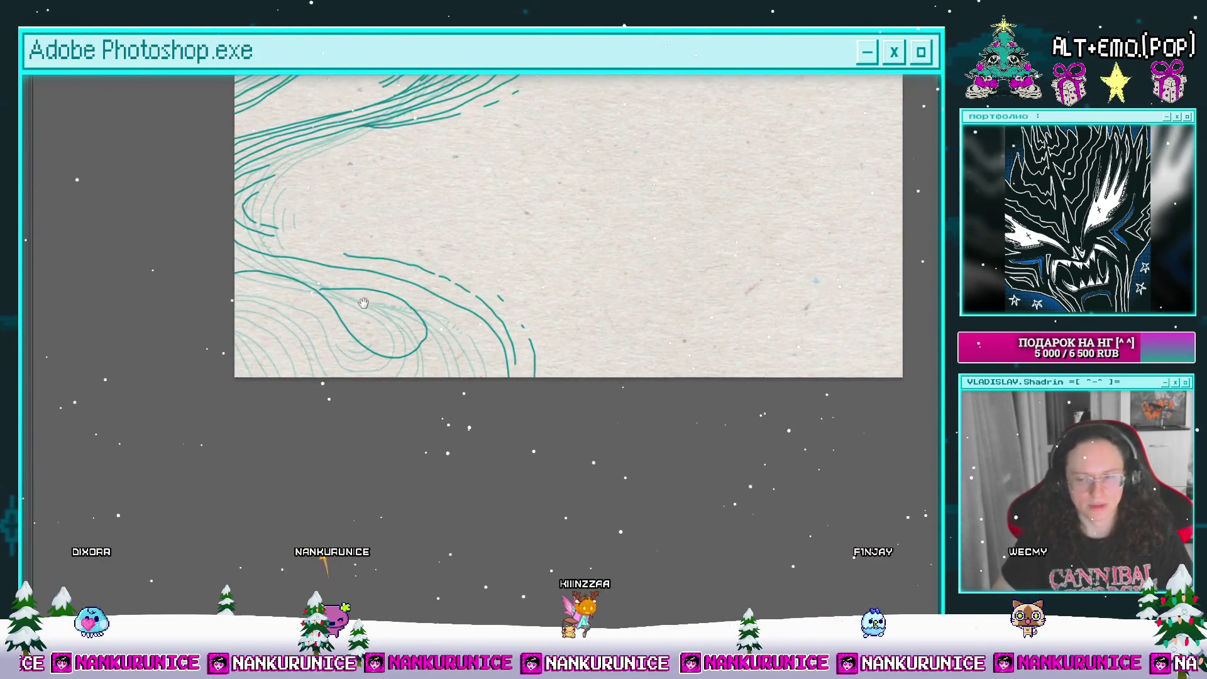
Step: Draw a curving teal stroke around the lower loop and a short one at the left edge
{"action": "scroll", "coordinate": [358, 332], "scroll_direction": "up", "scroll_amount": 3}
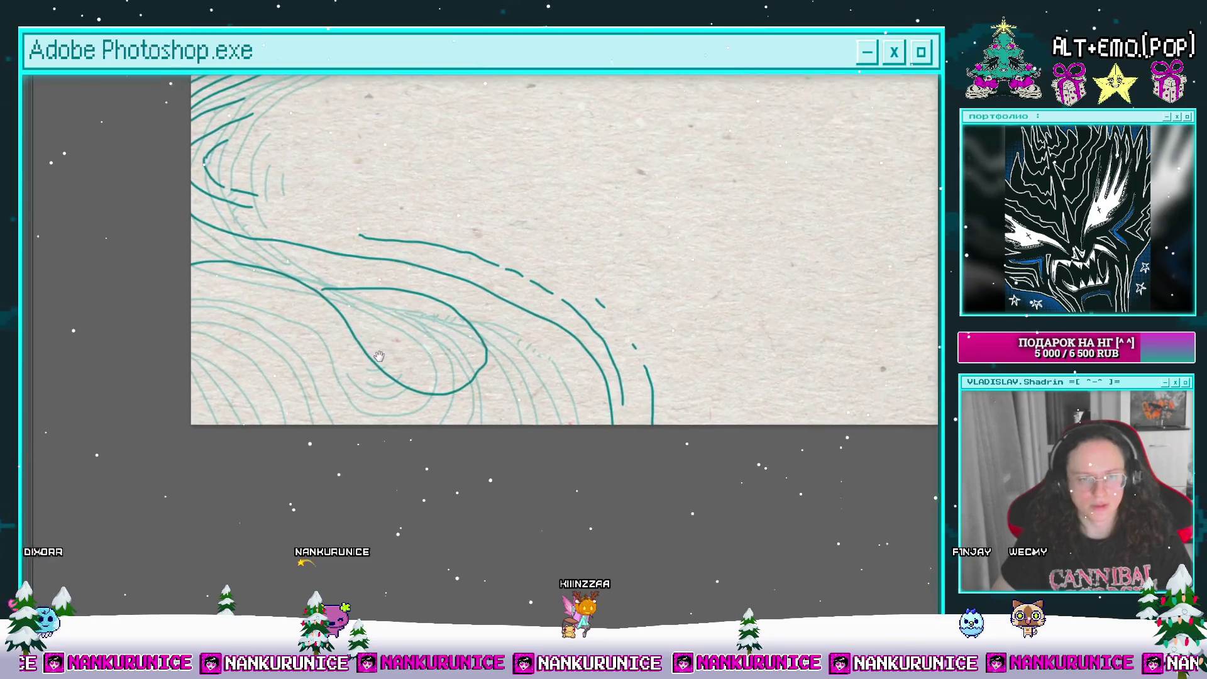
{"action": "left_click_drag", "start_coordinate": [266, 332], "coordinate": [248, 369]}
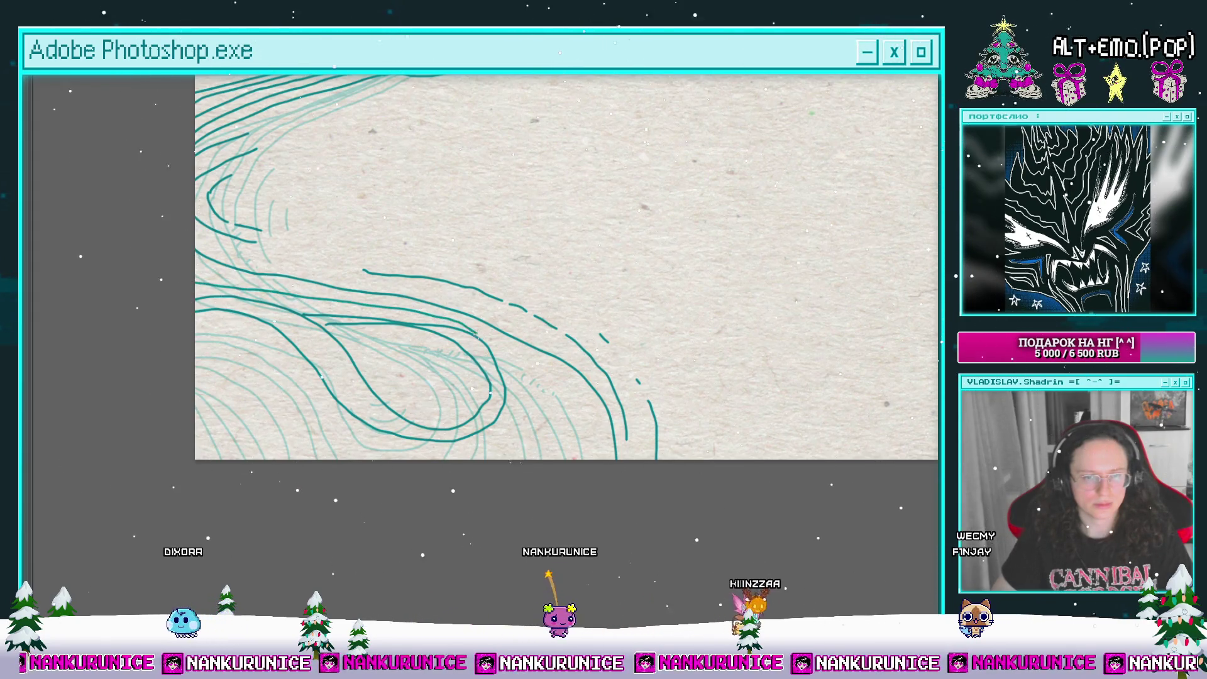
{"action": "left_click_drag", "start_coordinate": [217, 327], "coordinate": [512, 389]}
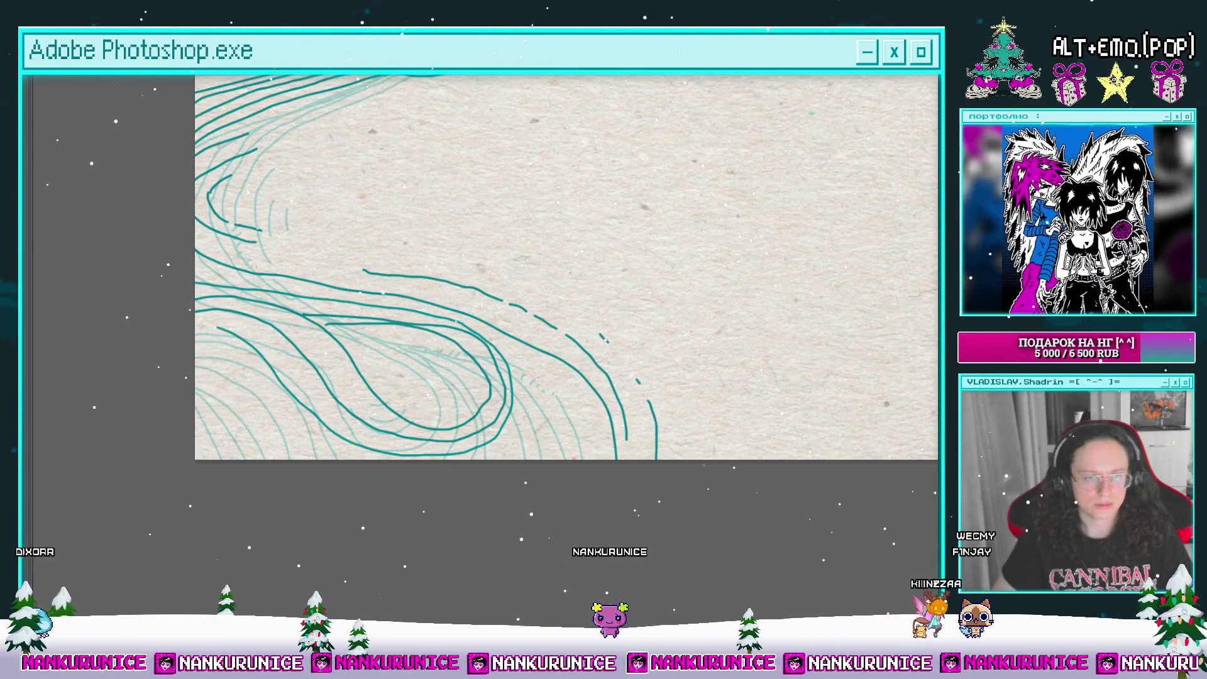
{"action": "left_click_drag", "start_coordinate": [195, 347], "coordinate": [215, 353]}
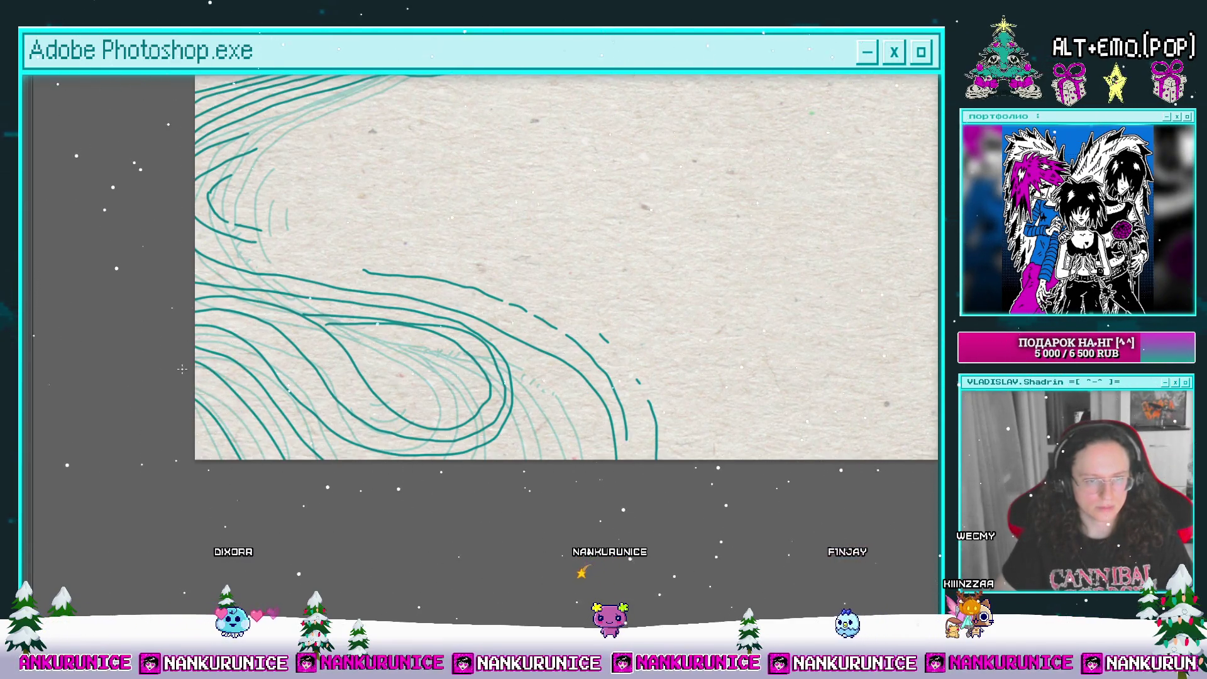
Step: Pan over the drawing to review the upper swirl and the lower loop of strokes
{"action": "left_click_drag", "start_coordinate": [340, 409], "coordinate": [328, 441]}
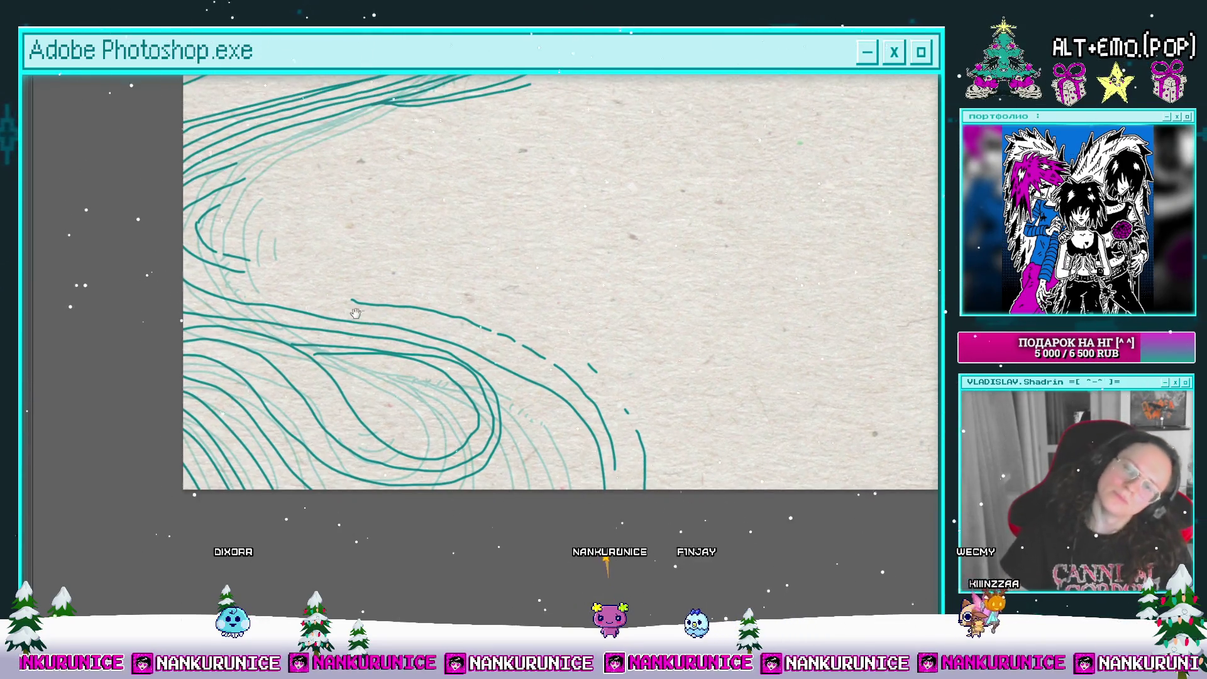
{"action": "left_click_drag", "start_coordinate": [434, 408], "coordinate": [459, 448]}
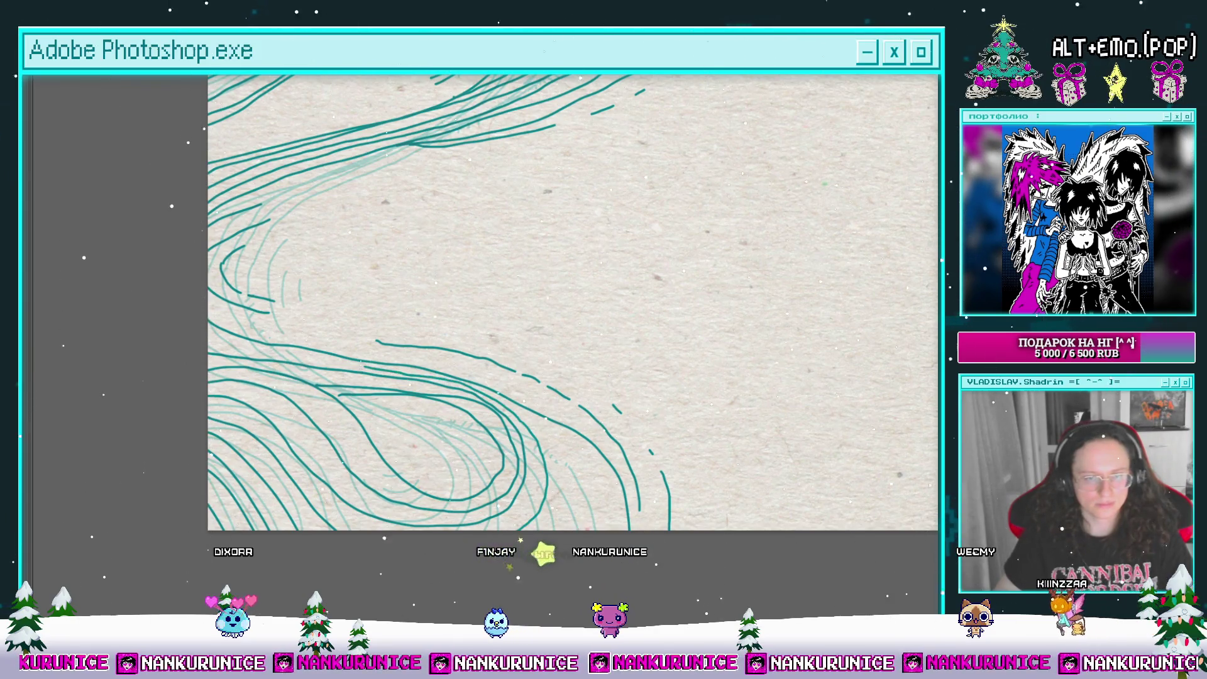
{"action": "left_click_drag", "start_coordinate": [581, 466], "coordinate": [474, 412]}
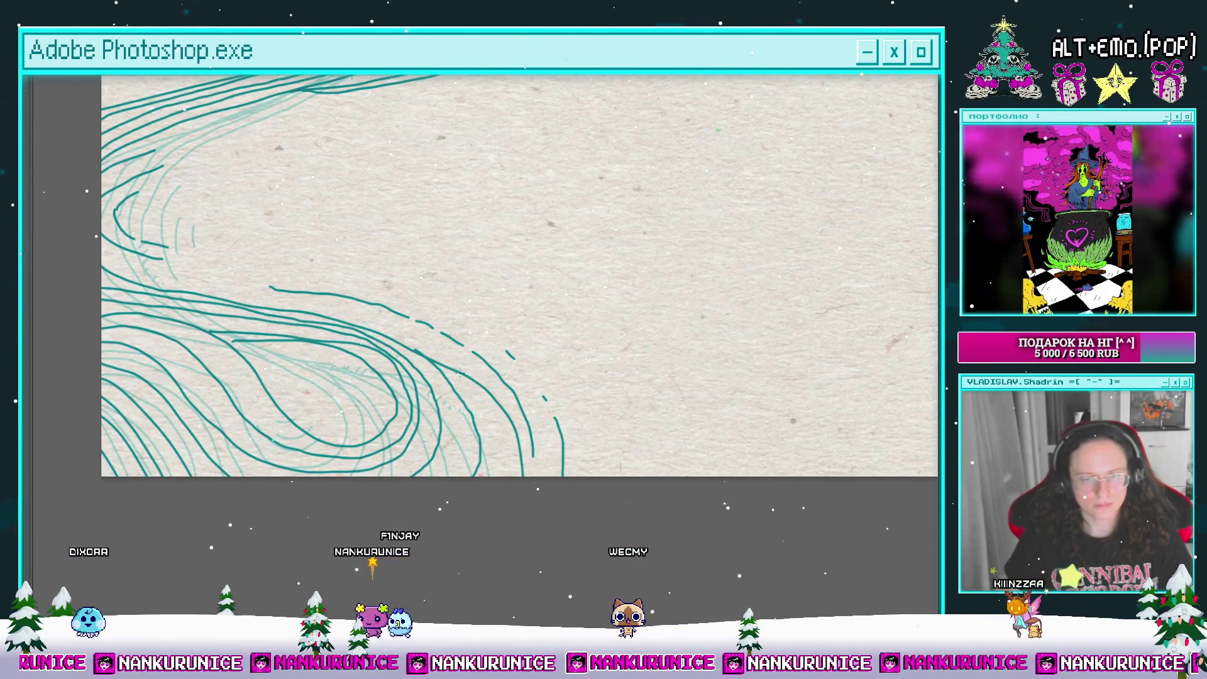
{"action": "left_click_drag", "start_coordinate": [502, 473], "coordinate": [516, 472]}
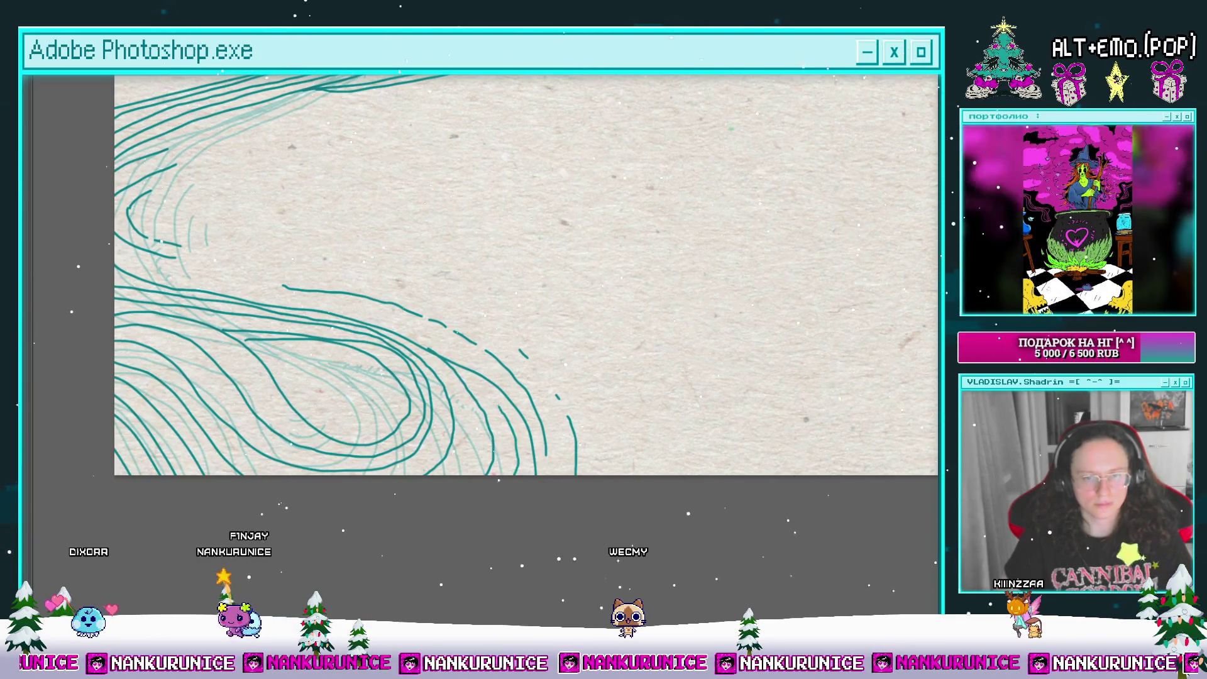
{"action": "mouse_move", "coordinate": [456, 364]}
{"action": "left_mouse_down"}
{"action": "mouse_move", "coordinate": [538, 473]}
{"action": "mouse_move", "coordinate": [527, 623]}
{"action": "left_mouse_up"}
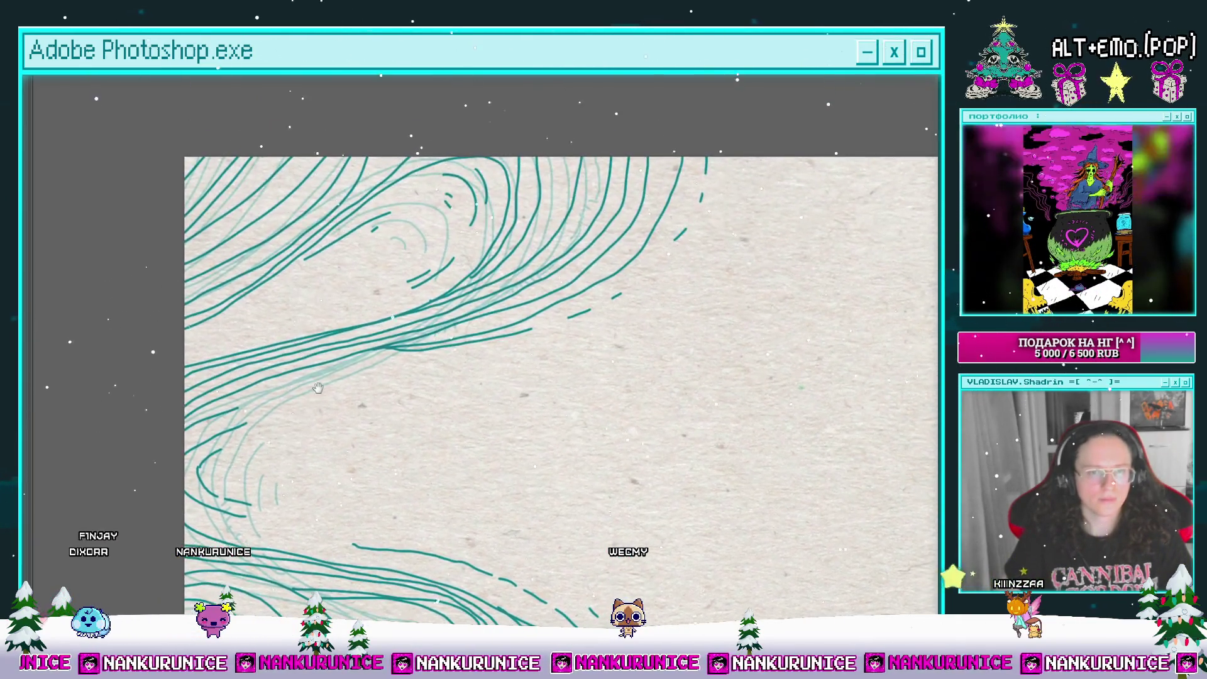
{"action": "left_click_drag", "start_coordinate": [376, 341], "coordinate": [332, 260]}
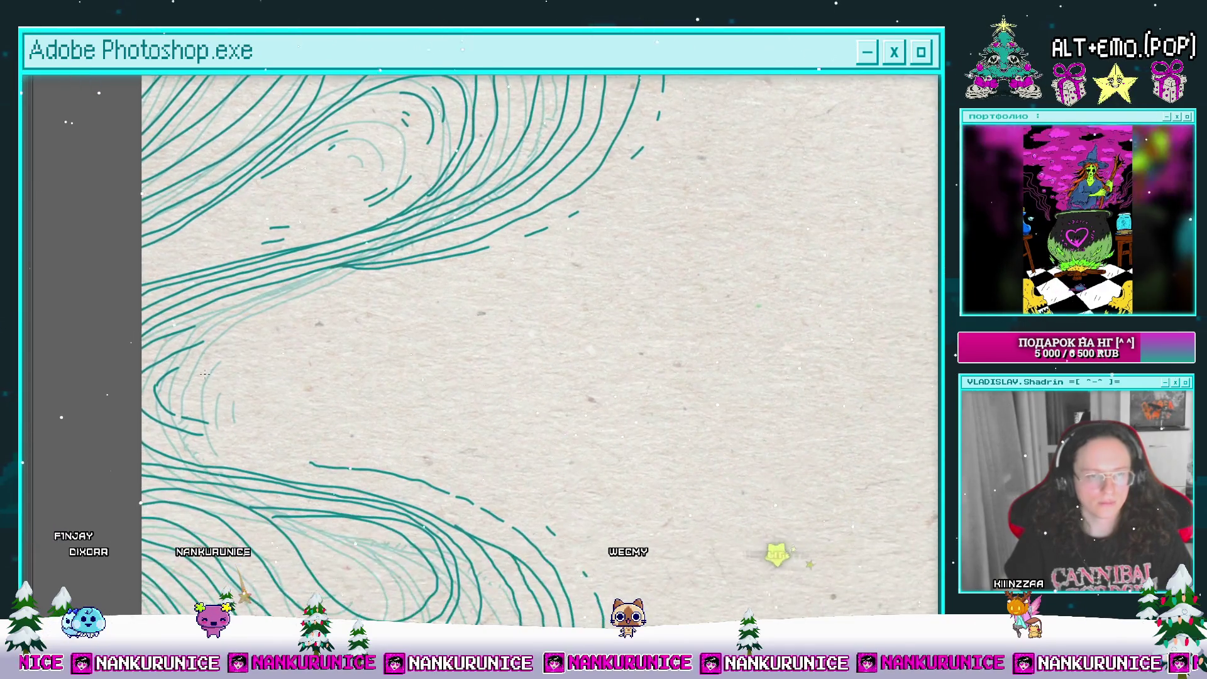
{"action": "mouse_move", "coordinate": [605, 568]}
{"action": "left_mouse_down"}
{"action": "mouse_move", "coordinate": [471, 436]}
{"action": "mouse_move", "coordinate": [334, 456]}
{"action": "left_mouse_up"}
{"action": "scroll", "coordinate": [471, 436], "scroll_direction": "up", "scroll_amount": 2}
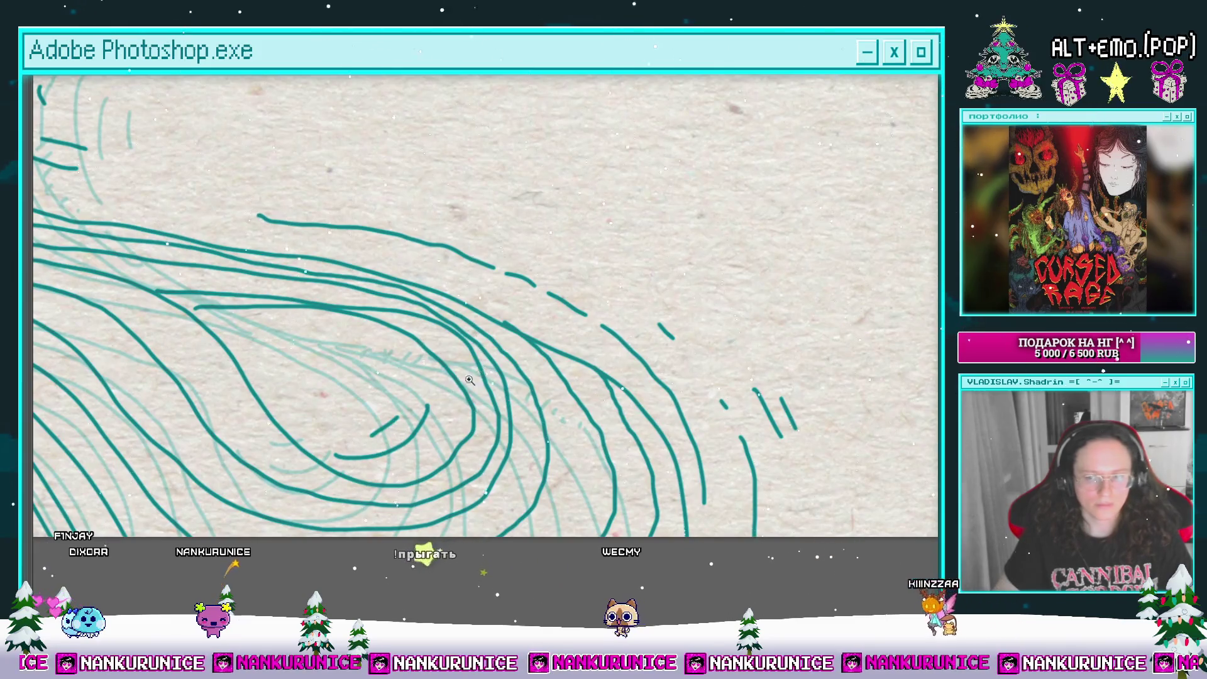
{"action": "scroll", "coordinate": [470, 380], "scroll_direction": "down", "scroll_amount": 3}
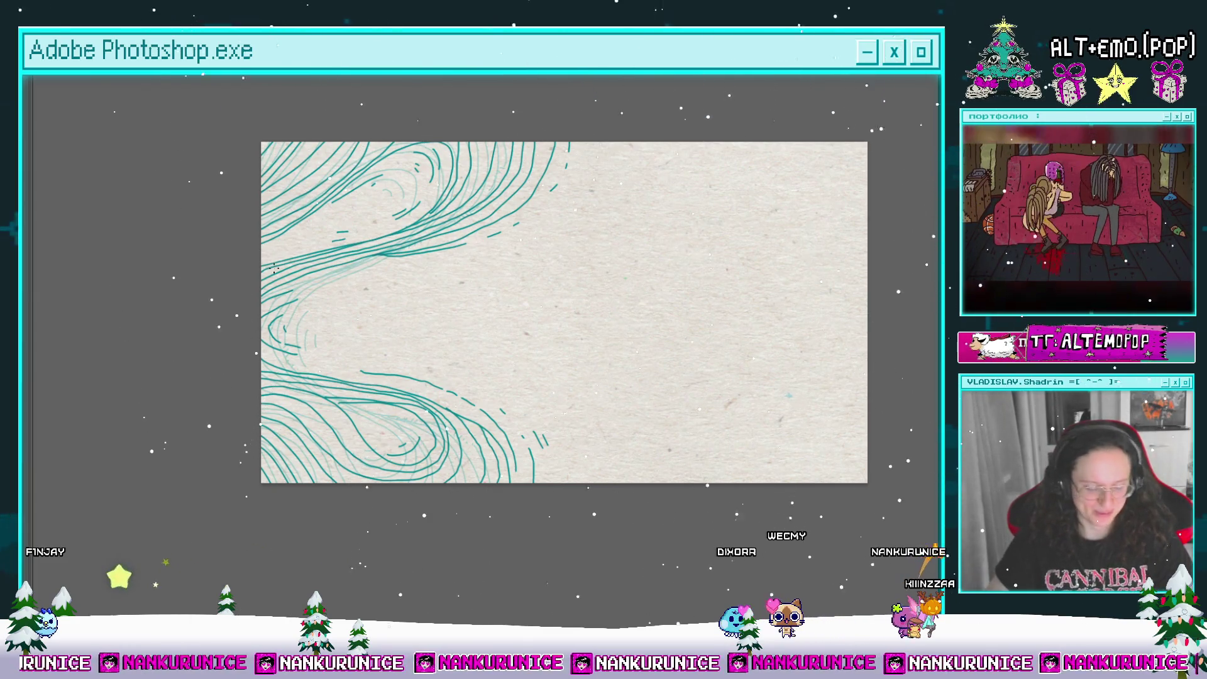
{"action": "scroll", "coordinate": [419, 307], "scroll_direction": "down", "scroll_amount": 2}
Step: Clear all strokes from a later frame, then scrub back to the pale teal splash frame near 30:10
{"action": "key", "text": "Tab"}
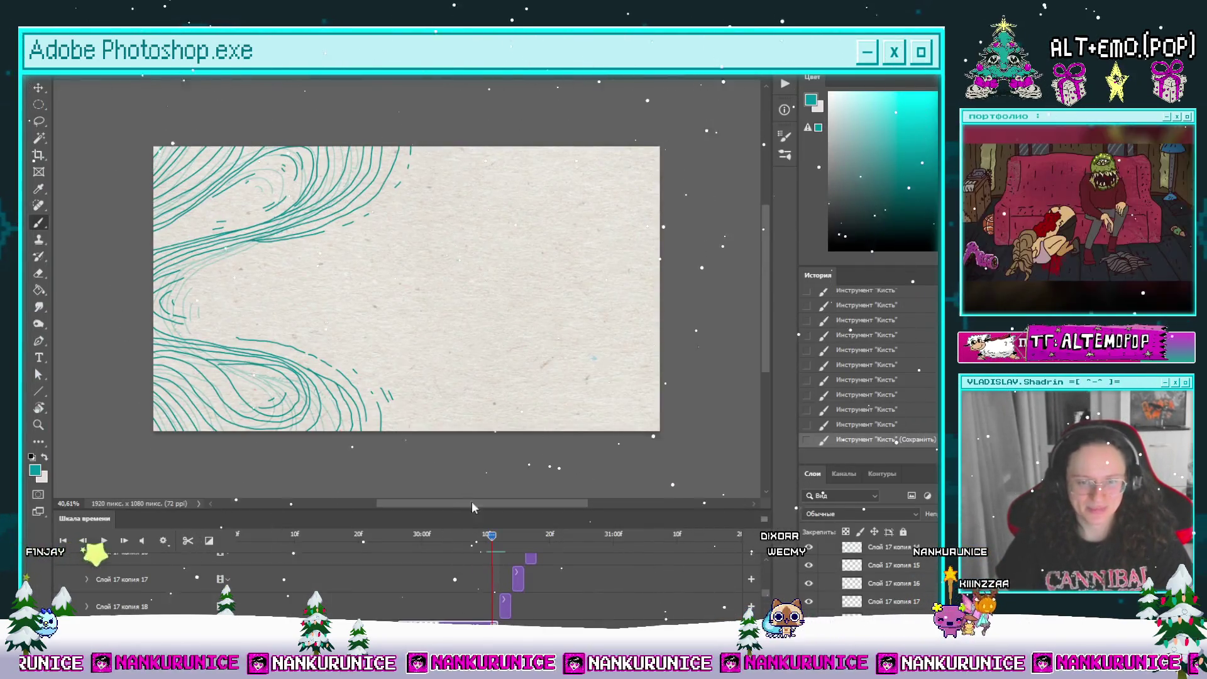
{"action": "mouse_move", "coordinate": [471, 546]}
{"action": "left_mouse_down"}
{"action": "mouse_move", "coordinate": [589, 536]}
{"action": "mouse_move", "coordinate": [498, 540]}
{"action": "mouse_move", "coordinate": [486, 574]}
{"action": "left_mouse_up"}
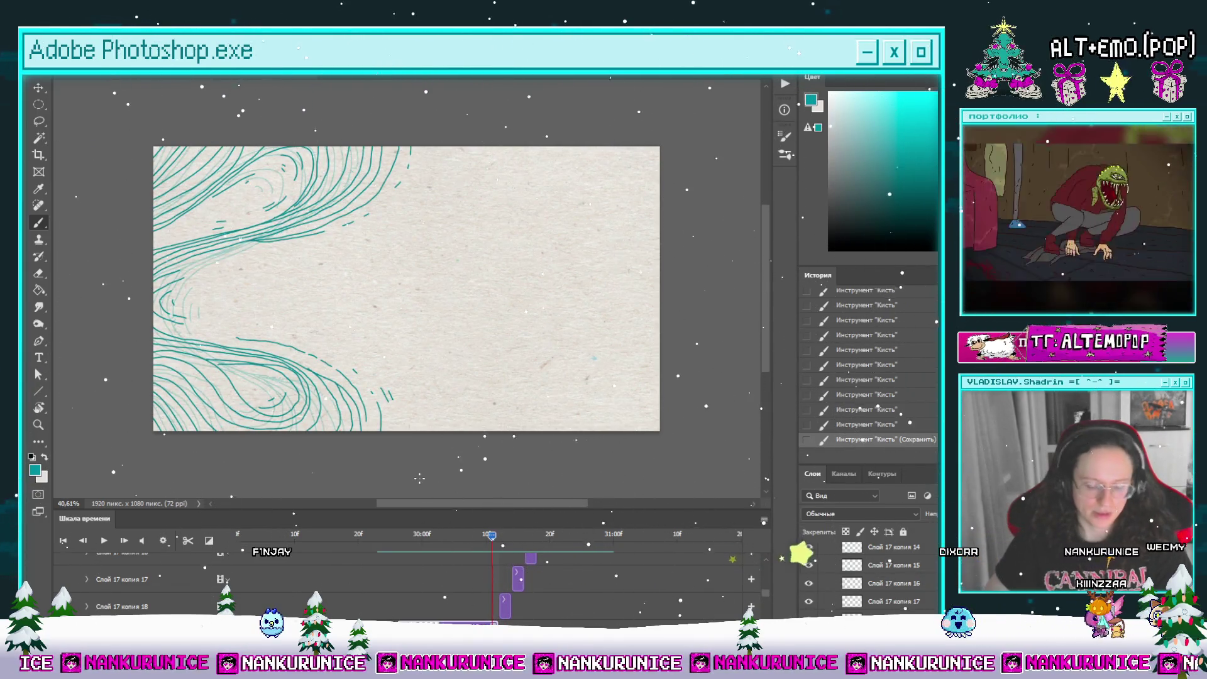
{"action": "key", "text": "ctrl+a"}
{"action": "key", "text": "Delete"}
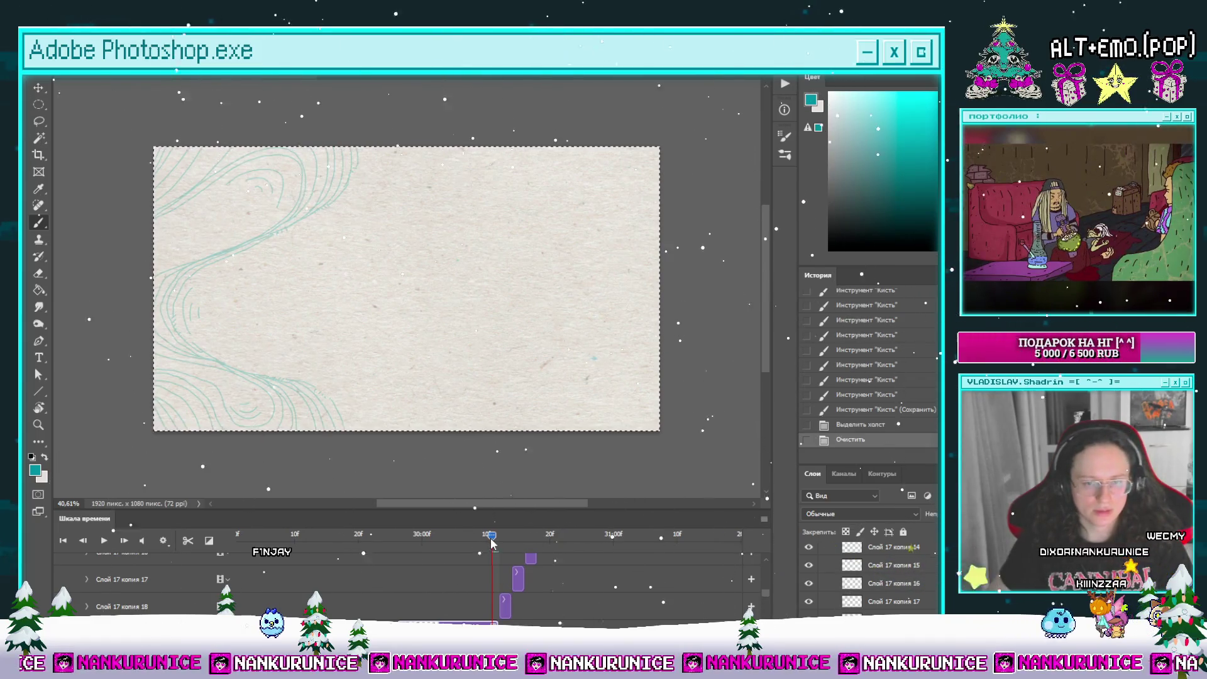
{"action": "mouse_move", "coordinate": [492, 540]}
{"action": "left_mouse_down"}
{"action": "mouse_move", "coordinate": [568, 552]}
{"action": "mouse_move", "coordinate": [380, 564]}
{"action": "mouse_move", "coordinate": [494, 571]}
{"action": "mouse_move", "coordinate": [552, 556]}
{"action": "mouse_move", "coordinate": [365, 579]}
{"action": "mouse_move", "coordinate": [395, 578]}
{"action": "left_mouse_up"}
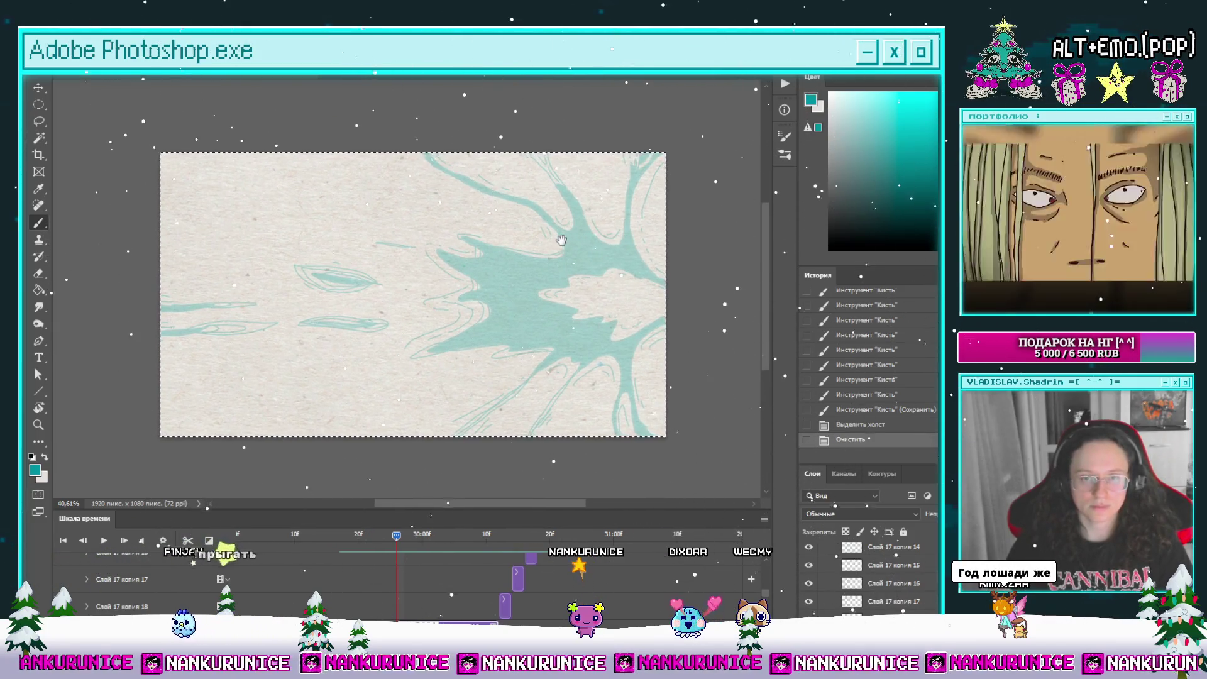
Step: Hide the panels and draw a long teal curve down the splash's right side
{"action": "left_click_drag", "start_coordinate": [594, 211], "coordinate": [554, 208]}
{"action": "scroll", "coordinate": [553, 207], "scroll_direction": "up", "scroll_amount": 2}
{"action": "key", "text": "Tab"}
{"action": "mouse_move", "coordinate": [574, 251]}
{"action": "left_mouse_down"}
{"action": "mouse_move", "coordinate": [537, 232]}
{"action": "mouse_move", "coordinate": [437, 225]}
{"action": "mouse_move", "coordinate": [459, 211]}
{"action": "left_mouse_up"}
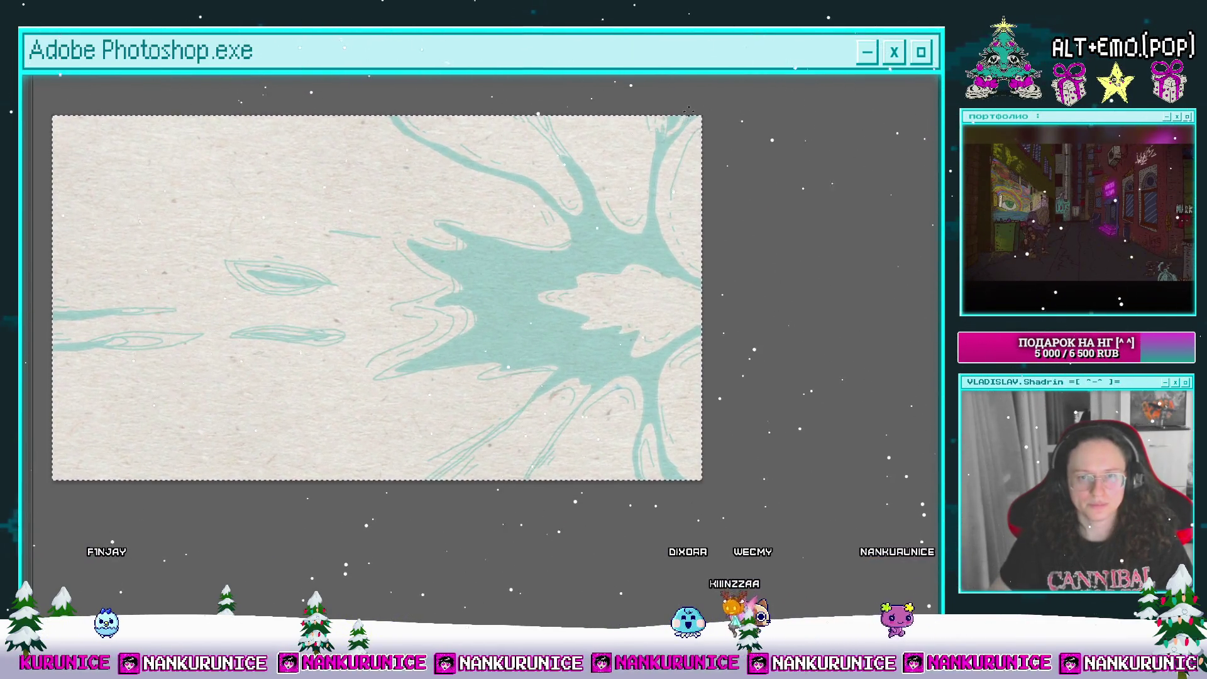
{"action": "mouse_move", "coordinate": [662, 133]}
{"action": "left_mouse_down"}
{"action": "mouse_move", "coordinate": [641, 188]}
{"action": "mouse_move", "coordinate": [645, 246]}
{"action": "mouse_move", "coordinate": [678, 320]}
{"action": "mouse_move", "coordinate": [652, 358]}
{"action": "left_mouse_up"}
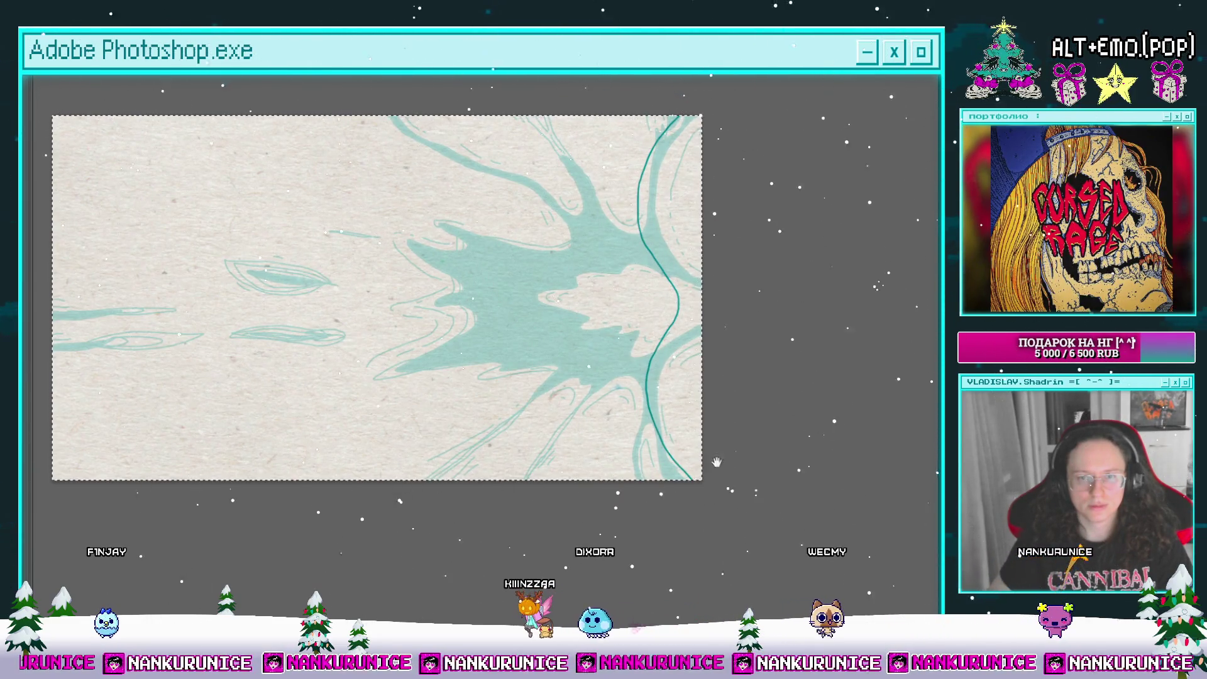
Step: Remove the bottom-right loop and arch strokes, then draw a line up from the bottom edge
{"action": "left_click_drag", "start_coordinate": [717, 462], "coordinate": [733, 509]}
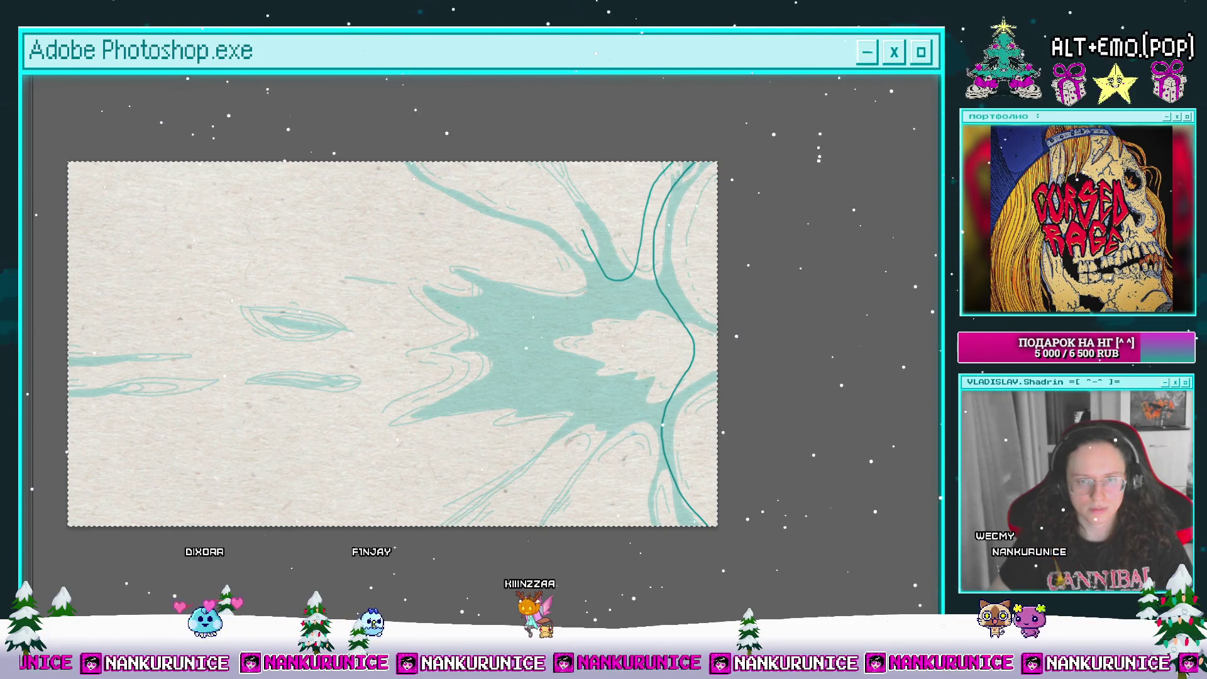
{"action": "scroll", "coordinate": [529, 129], "scroll_direction": "down", "scroll_amount": 2}
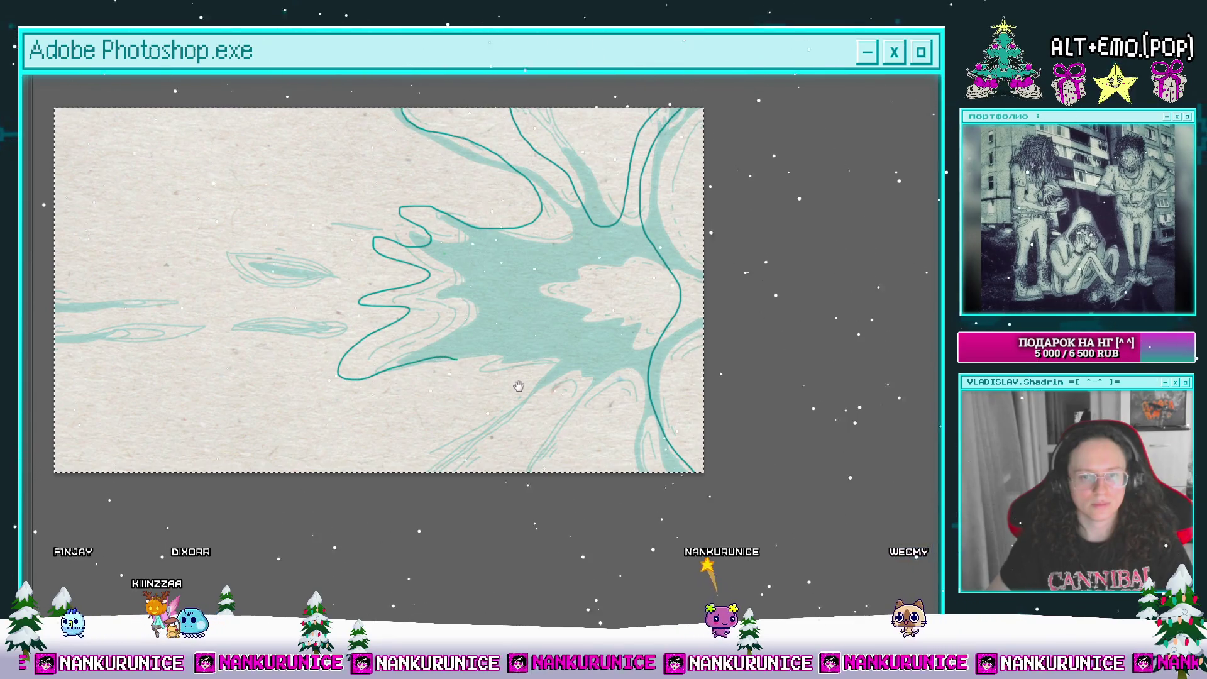
{"action": "left_click_drag", "start_coordinate": [633, 461], "coordinate": [663, 440]}
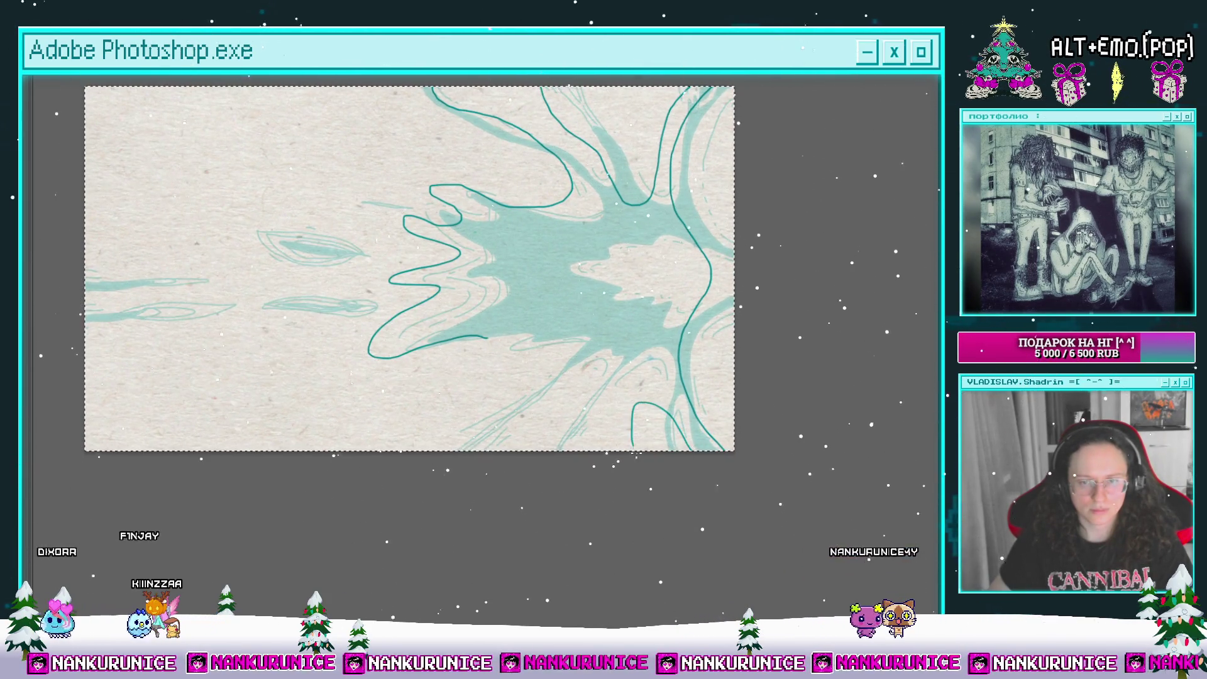
{"action": "key", "text": "ctrl+z"}
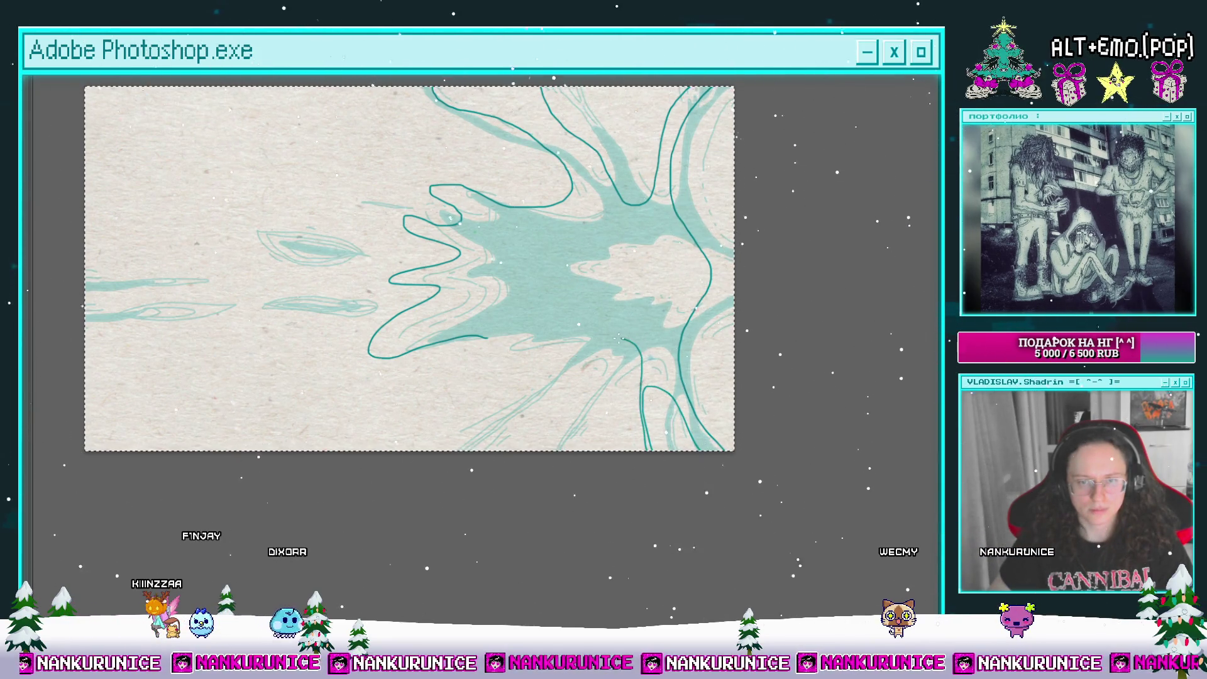
{"action": "mouse_move", "coordinate": [591, 353]}
{"action": "left_mouse_down"}
{"action": "mouse_move", "coordinate": [628, 351]}
{"action": "mouse_move", "coordinate": [654, 390]}
{"action": "left_mouse_up"}
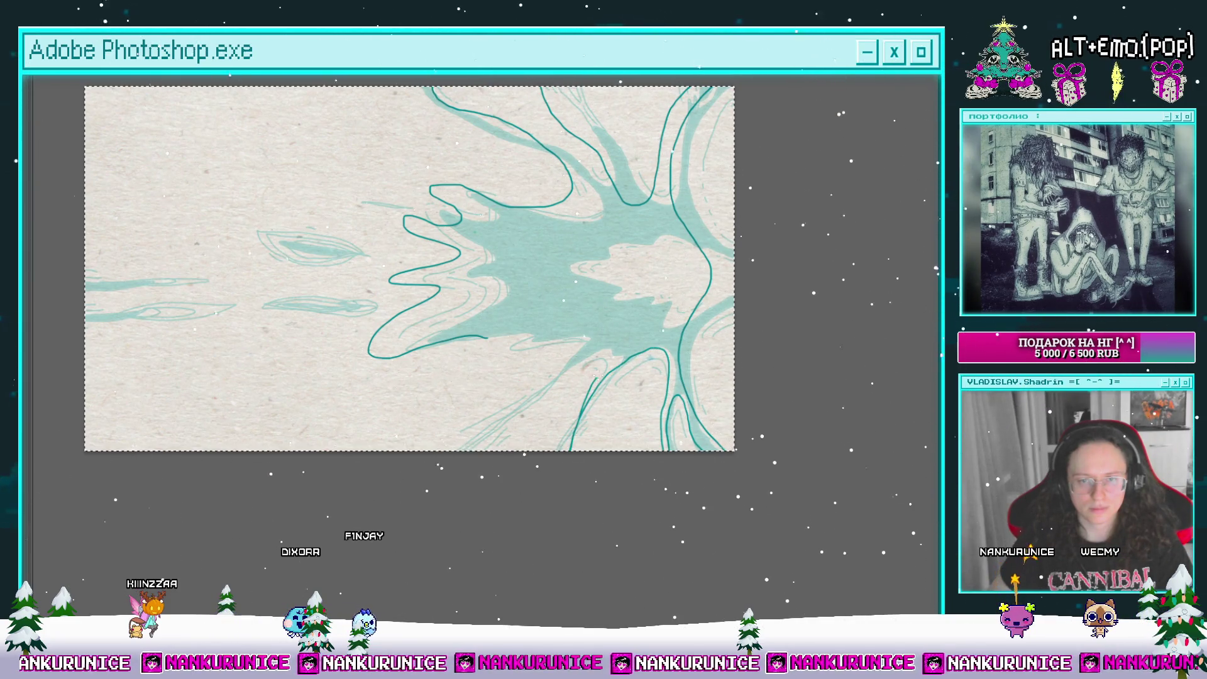
{"action": "left_click_drag", "start_coordinate": [497, 449], "coordinate": [491, 340]}
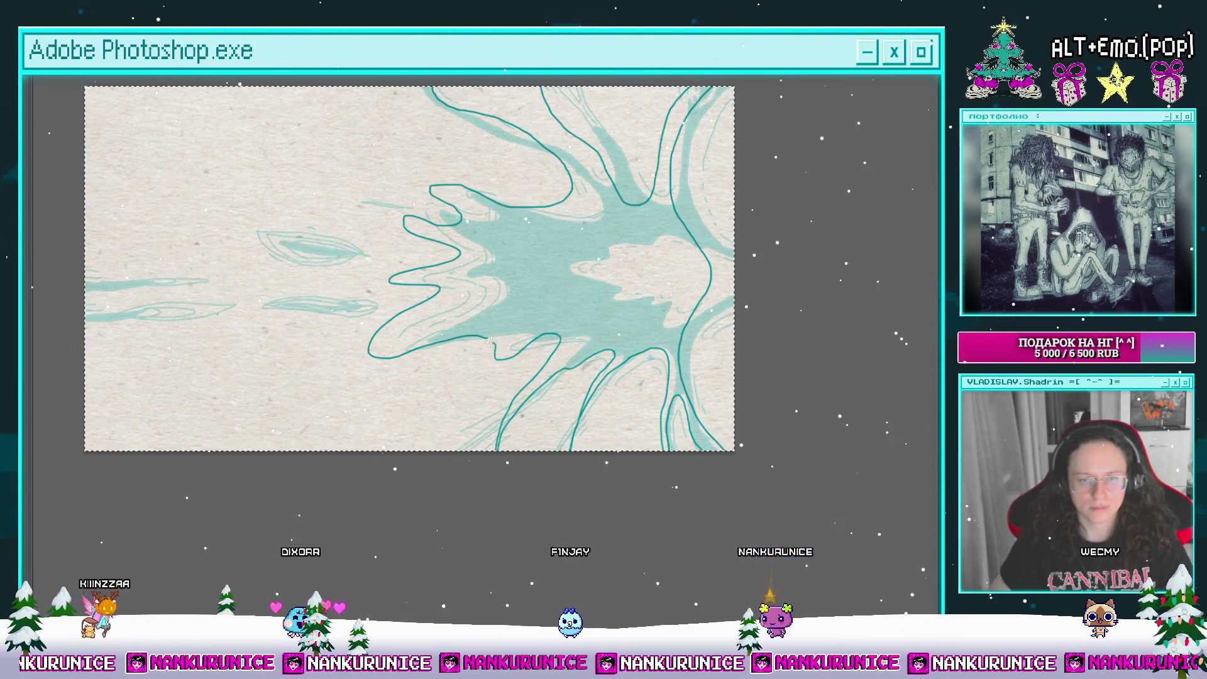
Step: Trace a dark teal outline around the pale inner patch of the splash
{"action": "scroll", "coordinate": [491, 341], "scroll_direction": "up", "scroll_amount": 2}
{"action": "scroll", "coordinate": [491, 341], "scroll_direction": "right", "scroll_amount": 2}
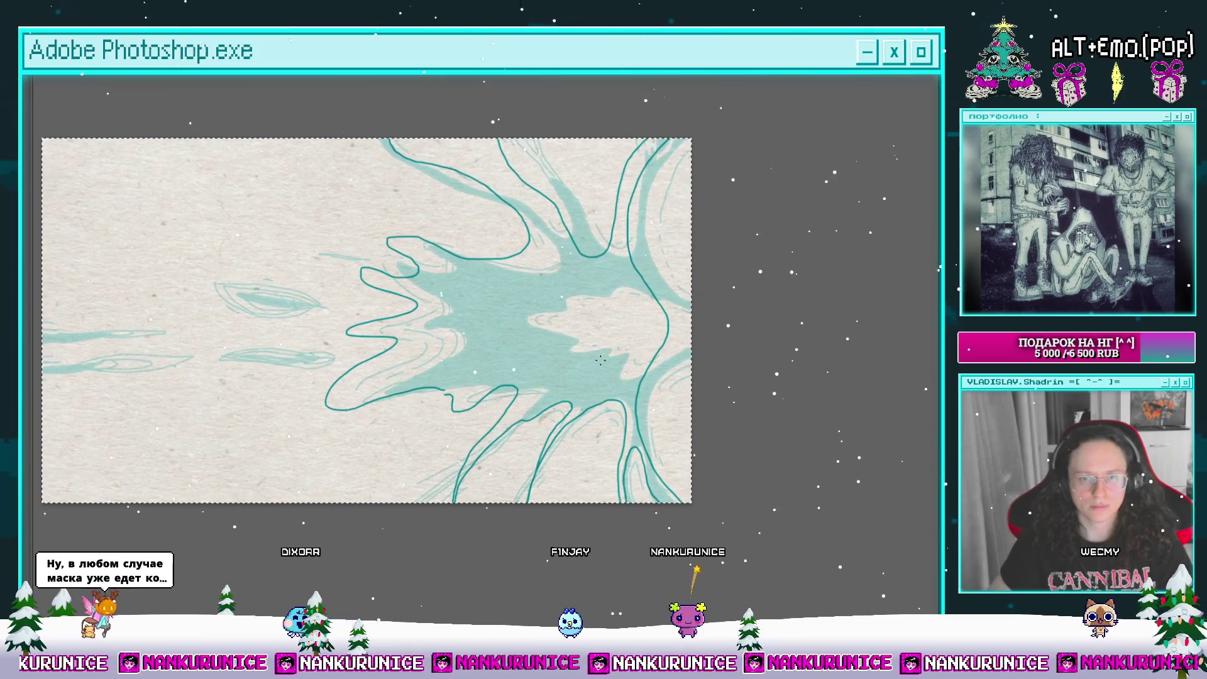
{"action": "scroll", "coordinate": [623, 353], "scroll_direction": "down", "scroll_amount": 1}
{"action": "scroll", "coordinate": [623, 352], "scroll_direction": "left", "scroll_amount": 1}
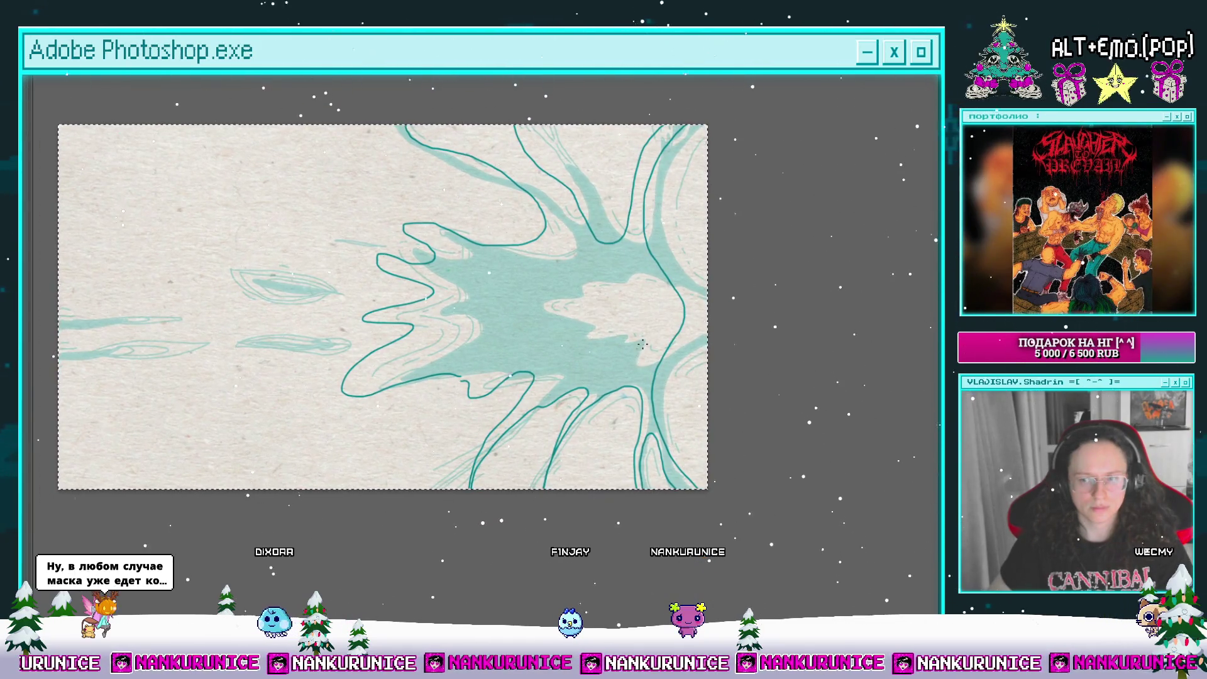
{"action": "scroll", "coordinate": [642, 343], "scroll_direction": "left", "scroll_amount": 1}
{"action": "scroll", "coordinate": [632, 350], "scroll_direction": "up", "scroll_amount": 1}
{"action": "scroll", "coordinate": [633, 351], "scroll_direction": "right", "scroll_amount": 2}
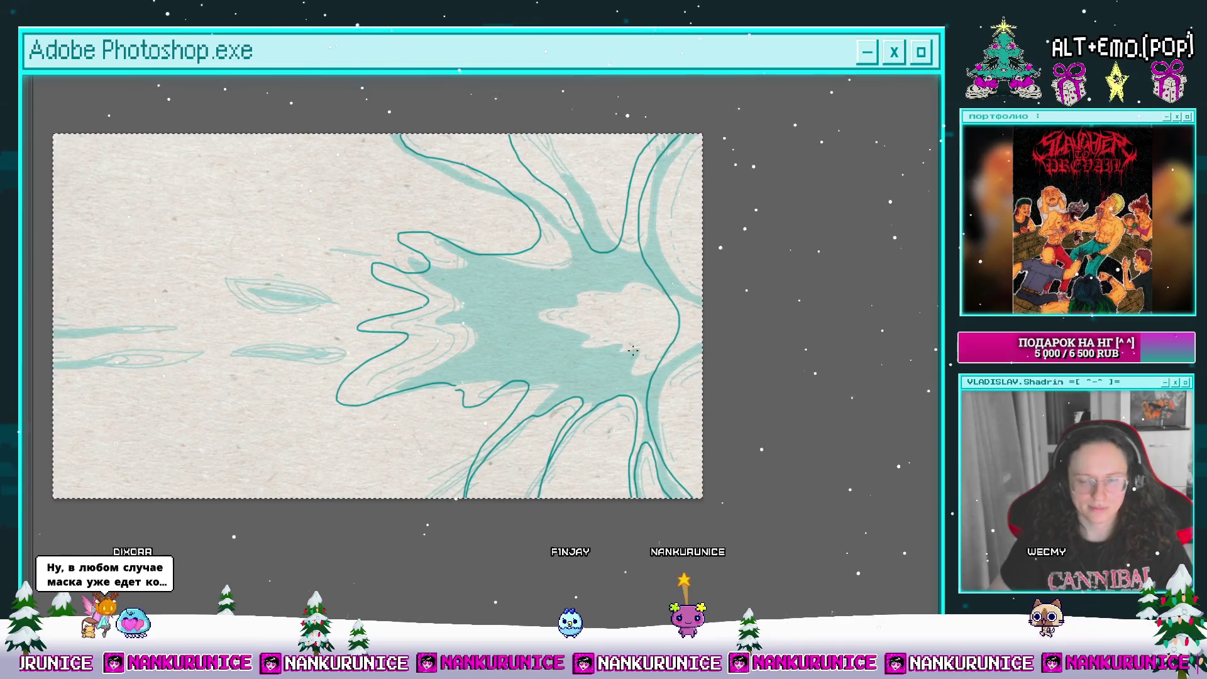
{"action": "left_click_drag", "start_coordinate": [632, 350], "coordinate": [572, 354]}
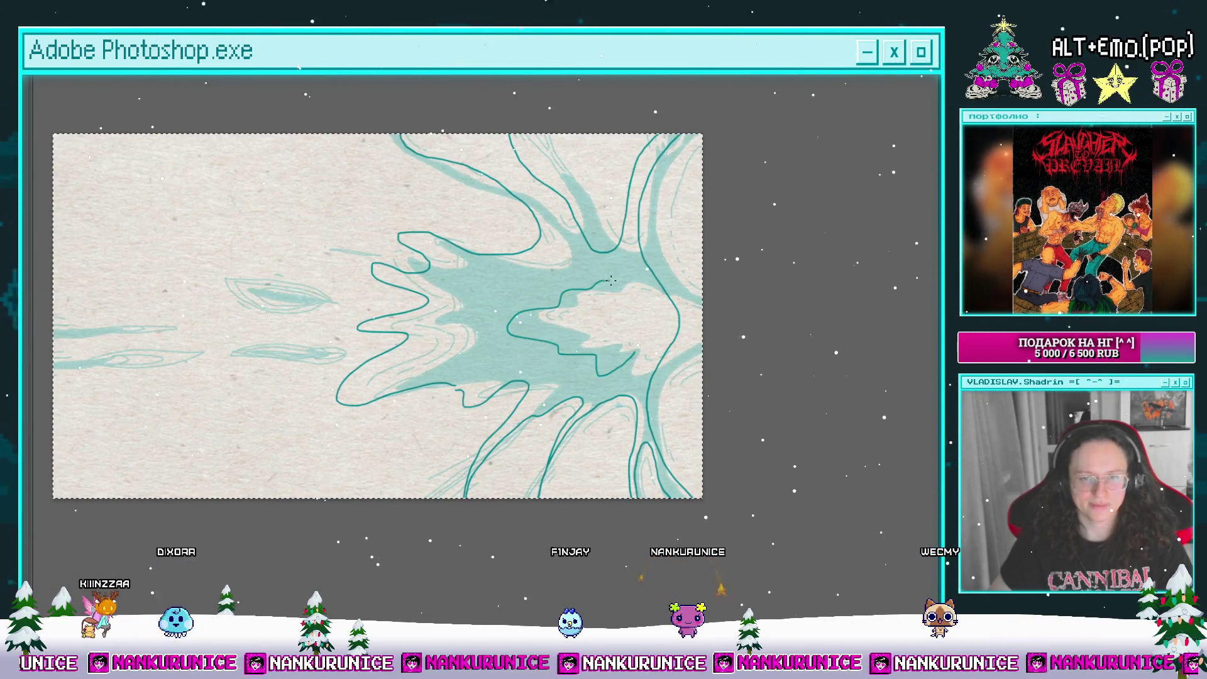
{"action": "scroll", "coordinate": [624, 360], "scroll_direction": "left", "scroll_amount": 8}
{"action": "scroll", "coordinate": [625, 359], "scroll_direction": "up", "scroll_amount": 2}
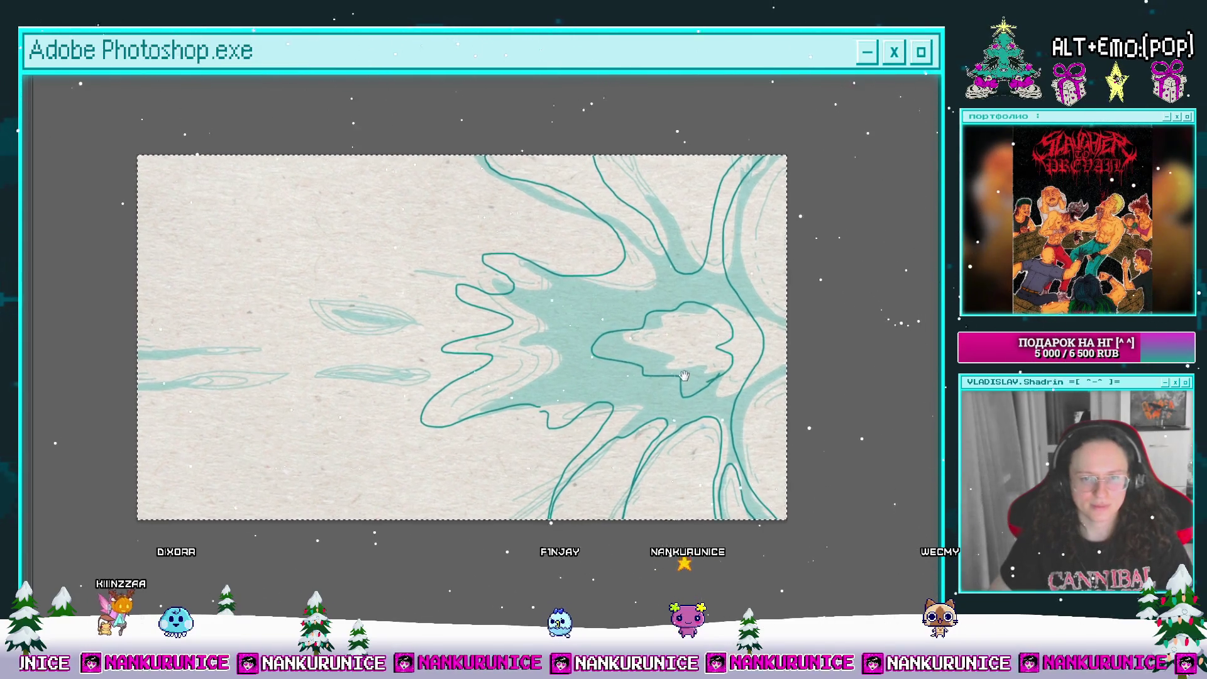
Step: Outline the upper and lower leaf shapes on the left of the frame
{"action": "scroll", "coordinate": [541, 293], "scroll_direction": "left", "scroll_amount": 2}
{"action": "scroll", "coordinate": [541, 294], "scroll_direction": "down", "scroll_amount": 1}
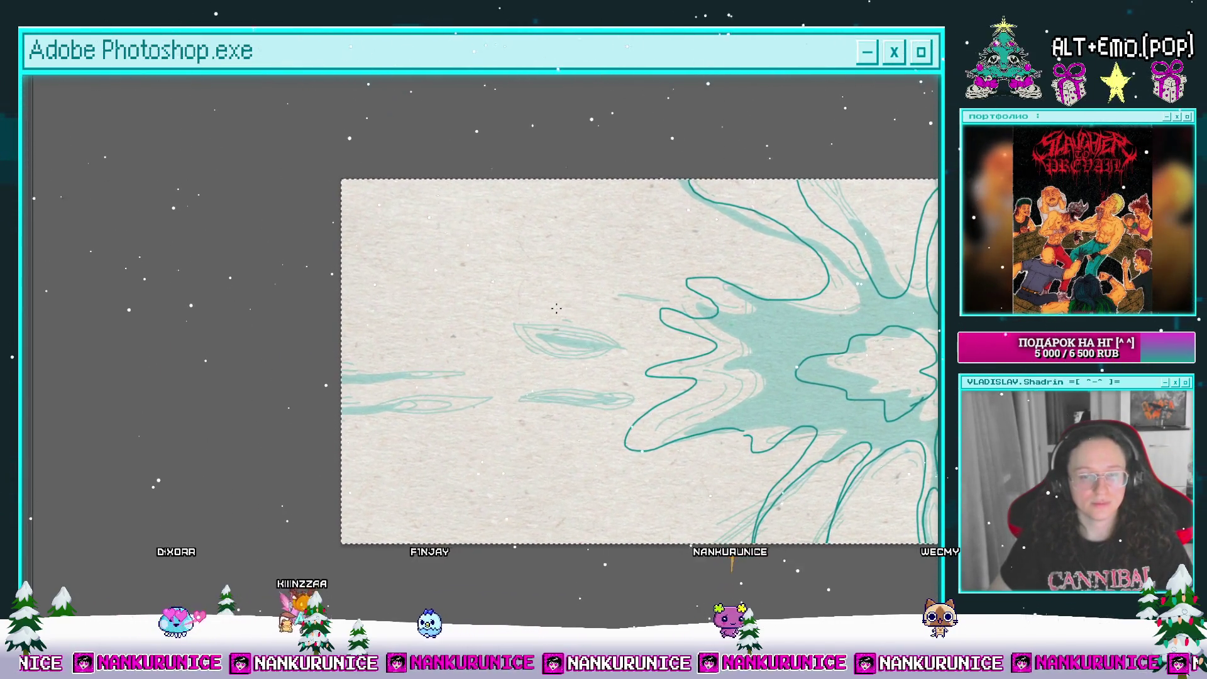
{"action": "left_click_drag", "start_coordinate": [469, 302], "coordinate": [420, 295]}
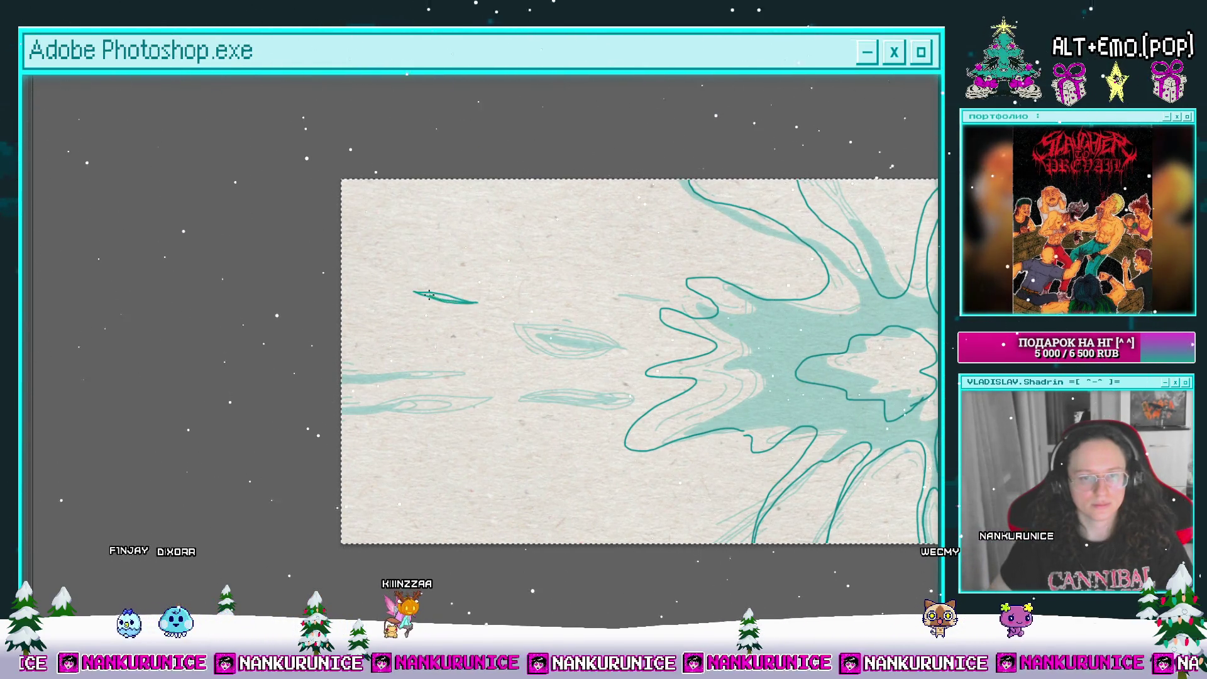
{"action": "left_click_drag", "start_coordinate": [482, 308], "coordinate": [423, 284]}
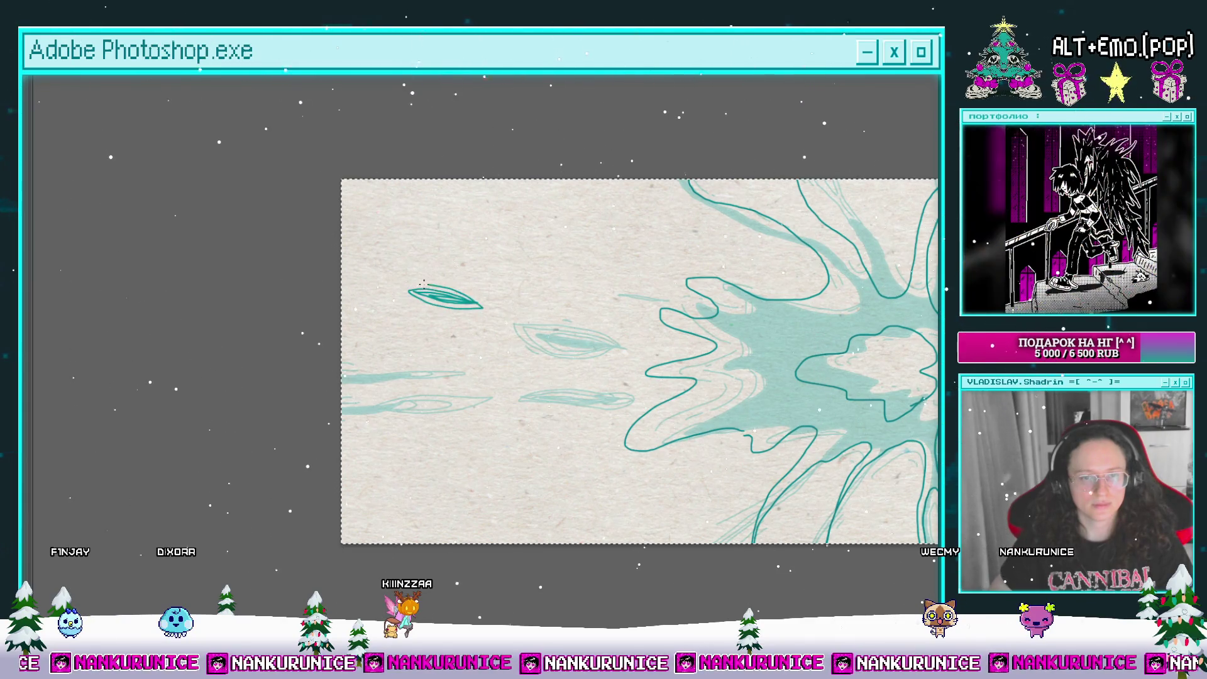
{"action": "scroll", "coordinate": [402, 288], "scroll_direction": "down", "scroll_amount": 1}
{"action": "scroll", "coordinate": [402, 288], "scroll_direction": "right", "scroll_amount": 1}
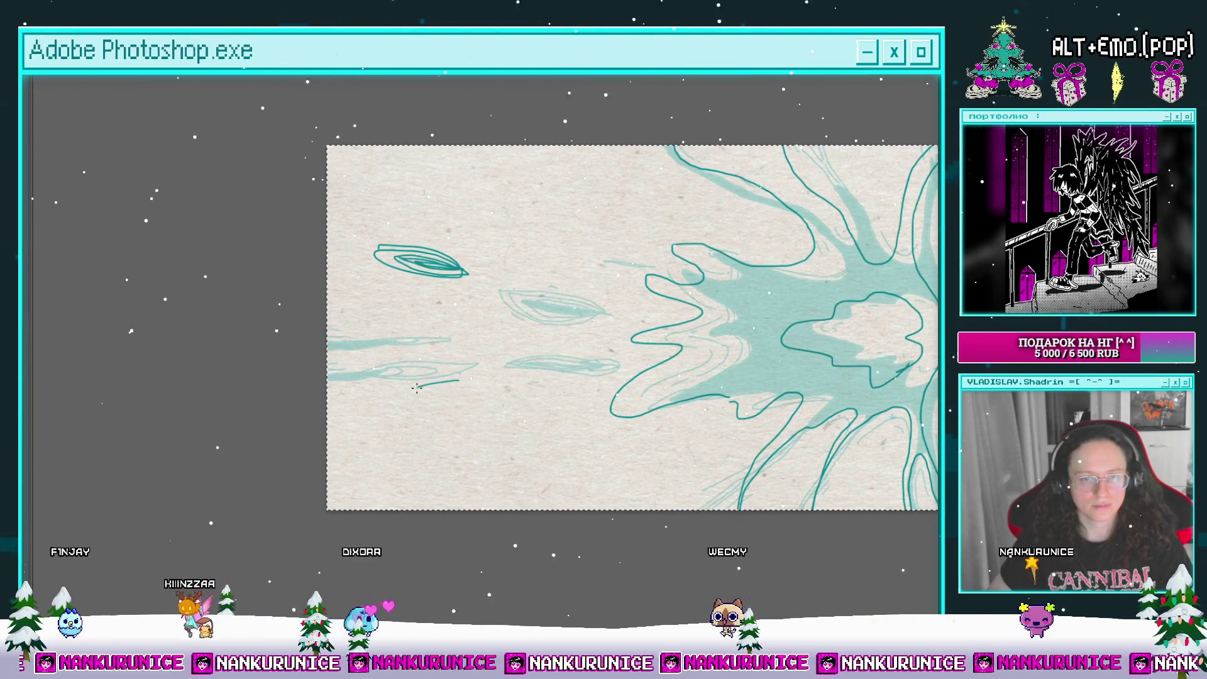
{"action": "mouse_move", "coordinate": [459, 382]}
{"action": "left_mouse_down"}
{"action": "mouse_move", "coordinate": [389, 396]}
{"action": "mouse_move", "coordinate": [449, 394]}
{"action": "left_mouse_up"}
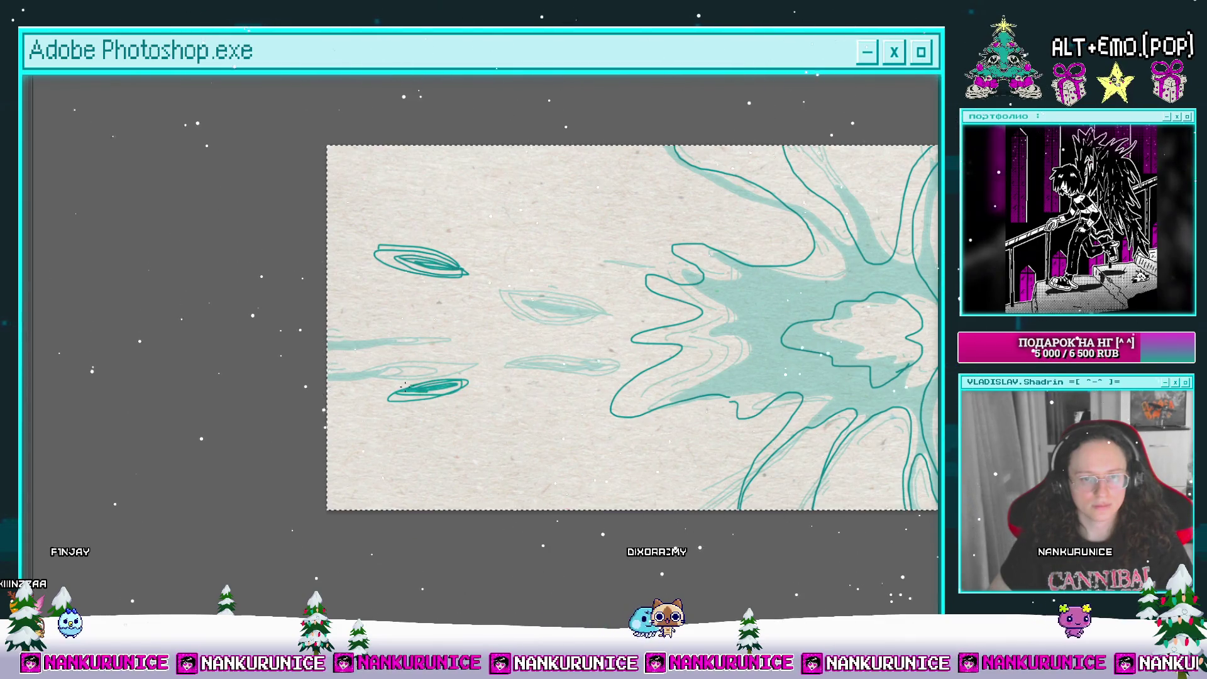
Step: Pan to see the whole drawing and show the workspace panels again
{"action": "scroll", "coordinate": [369, 381], "scroll_direction": "left", "scroll_amount": 2}
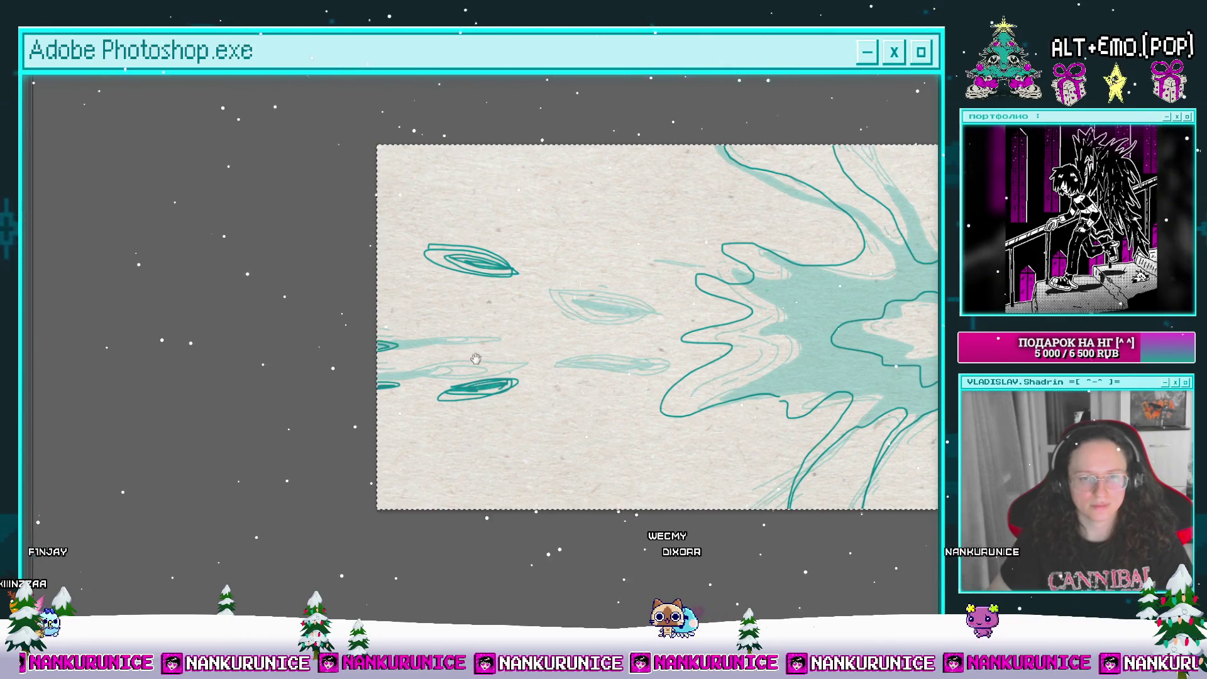
{"action": "left_click_drag", "start_coordinate": [503, 283], "coordinate": [476, 314]}
{"action": "mouse_move", "coordinate": [621, 313]}
{"action": "left_mouse_down"}
{"action": "mouse_move", "coordinate": [483, 340]}
{"action": "mouse_move", "coordinate": [517, 291]}
{"action": "left_mouse_up"}
{"action": "key", "text": "Tab"}
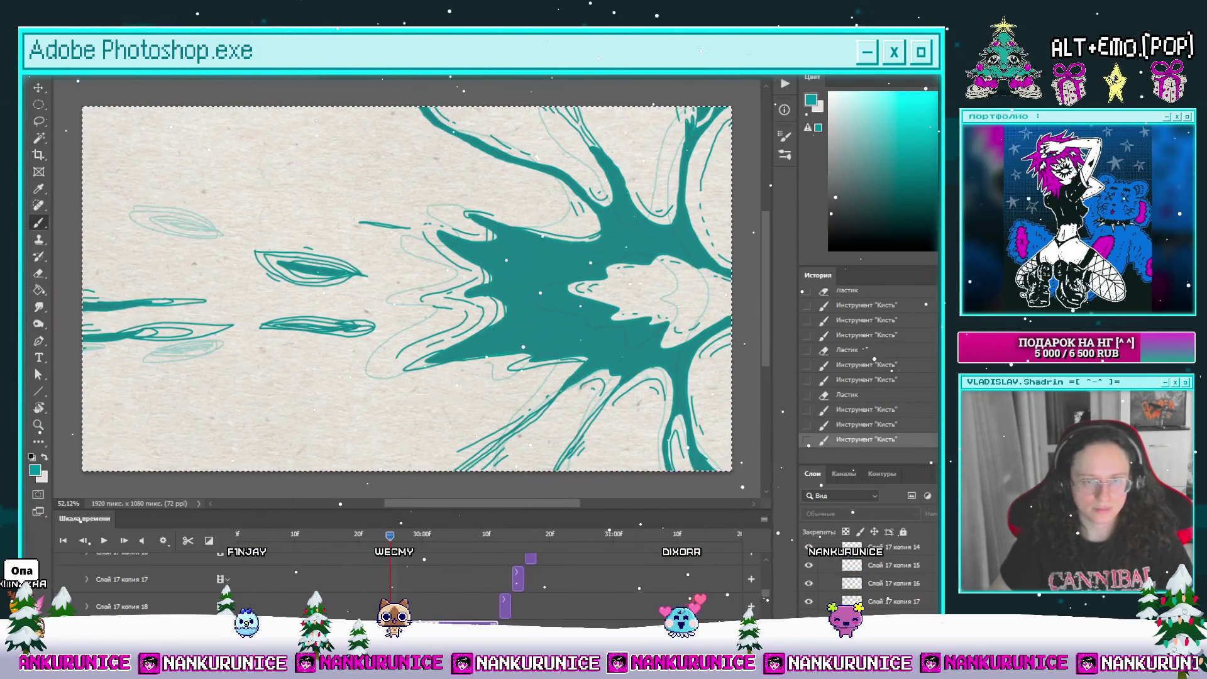
{"action": "scroll", "coordinate": [476, 566], "scroll_direction": "down", "scroll_amount": 1}
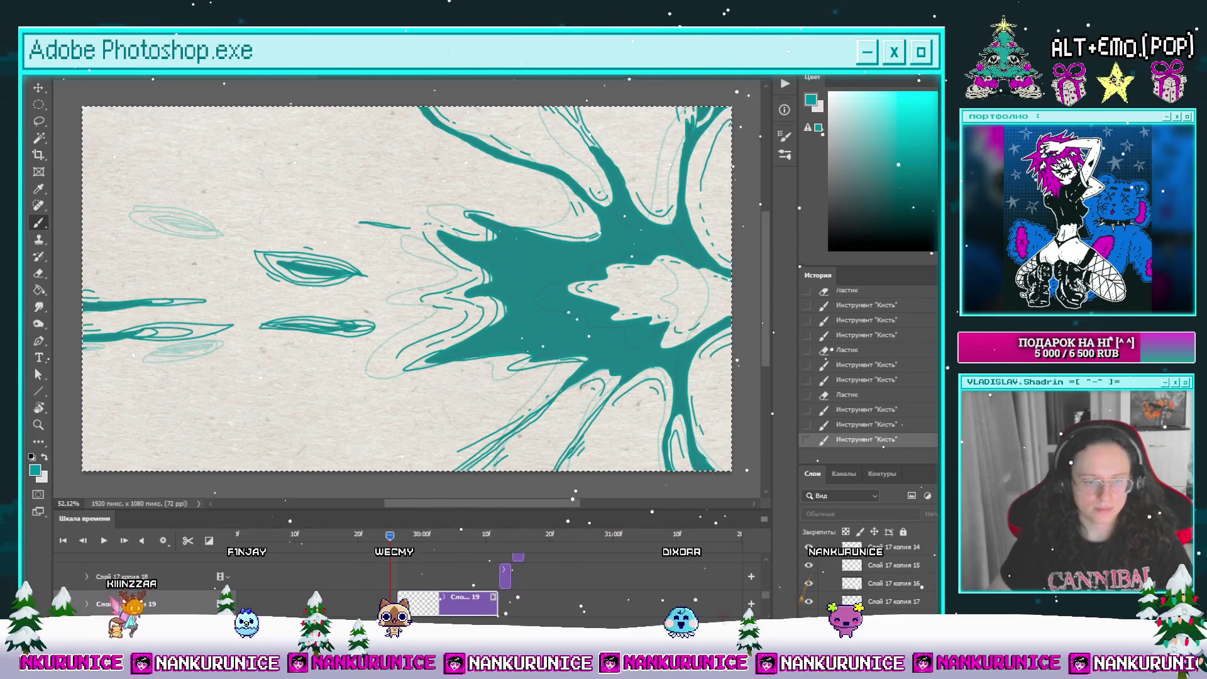
Step: Erase the stray thin stroke and advance one animation frame
{"action": "key", "text": "e"}
{"action": "left_click_drag", "start_coordinate": [377, 221], "coordinate": [414, 228]}
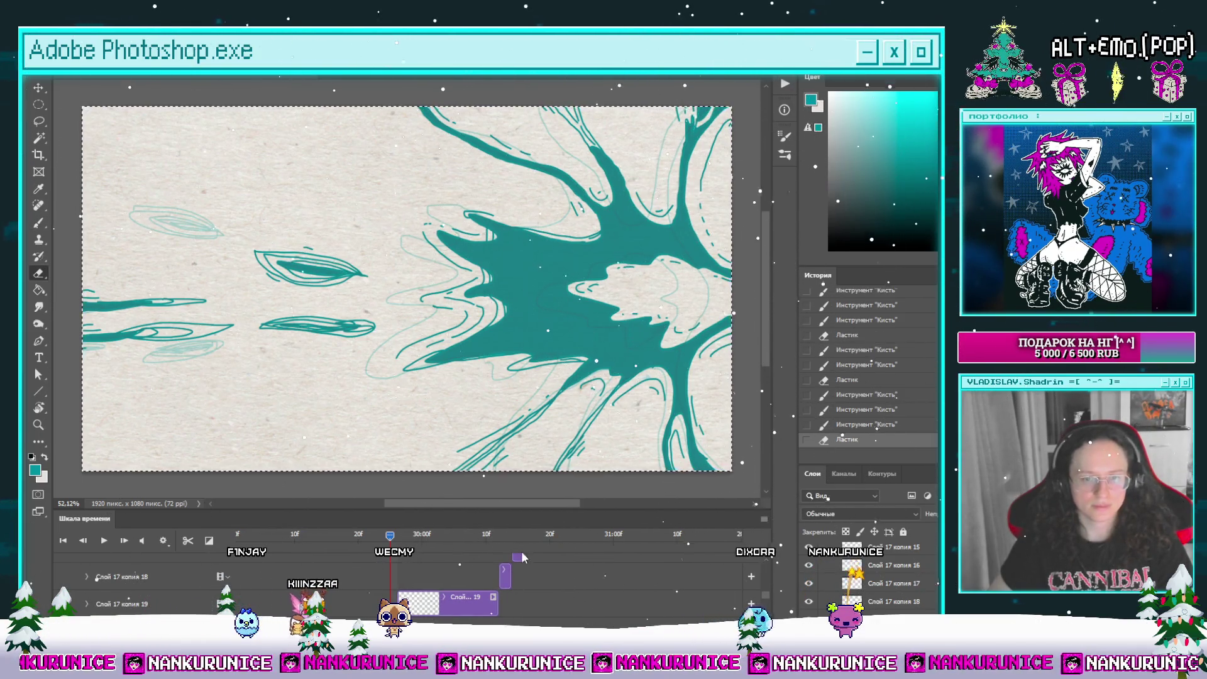
{"action": "key", "text": "Right"}
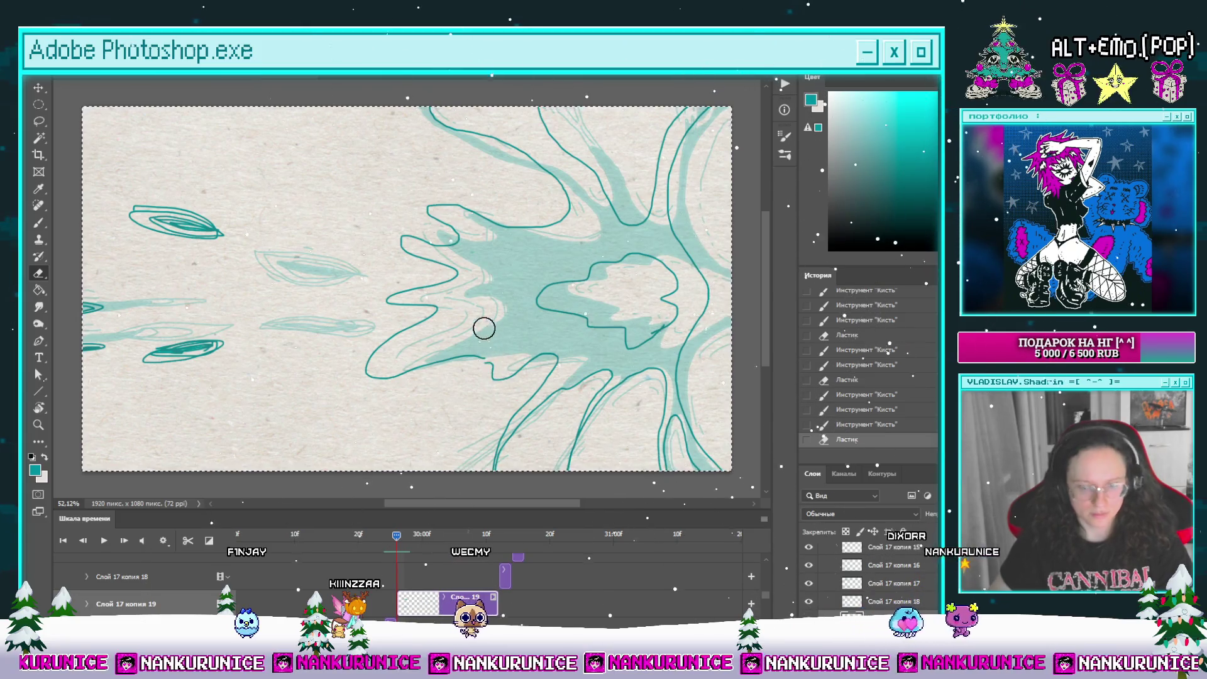
Step: Hide the panels and pan and zoom until the drawing fills the workspace
{"action": "key", "text": "Tab"}
{"action": "left_click_drag", "start_coordinate": [429, 371], "coordinate": [370, 366]}
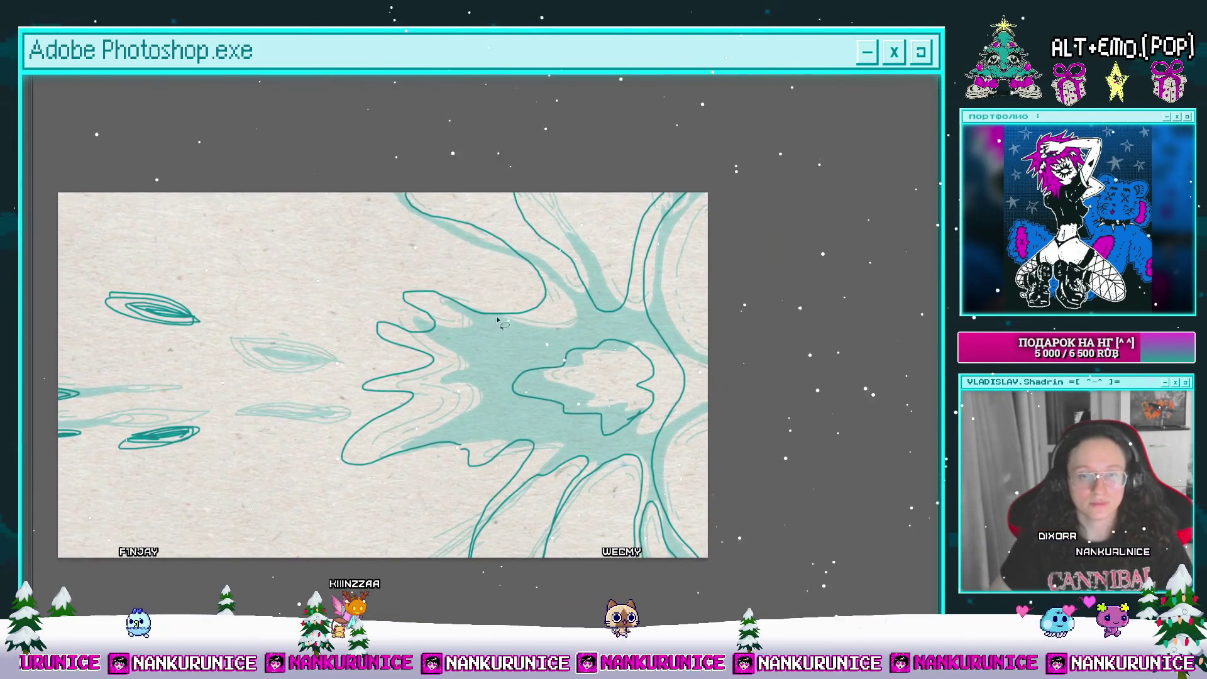
{"action": "scroll", "coordinate": [403, 195], "scroll_direction": "up", "scroll_amount": 1}
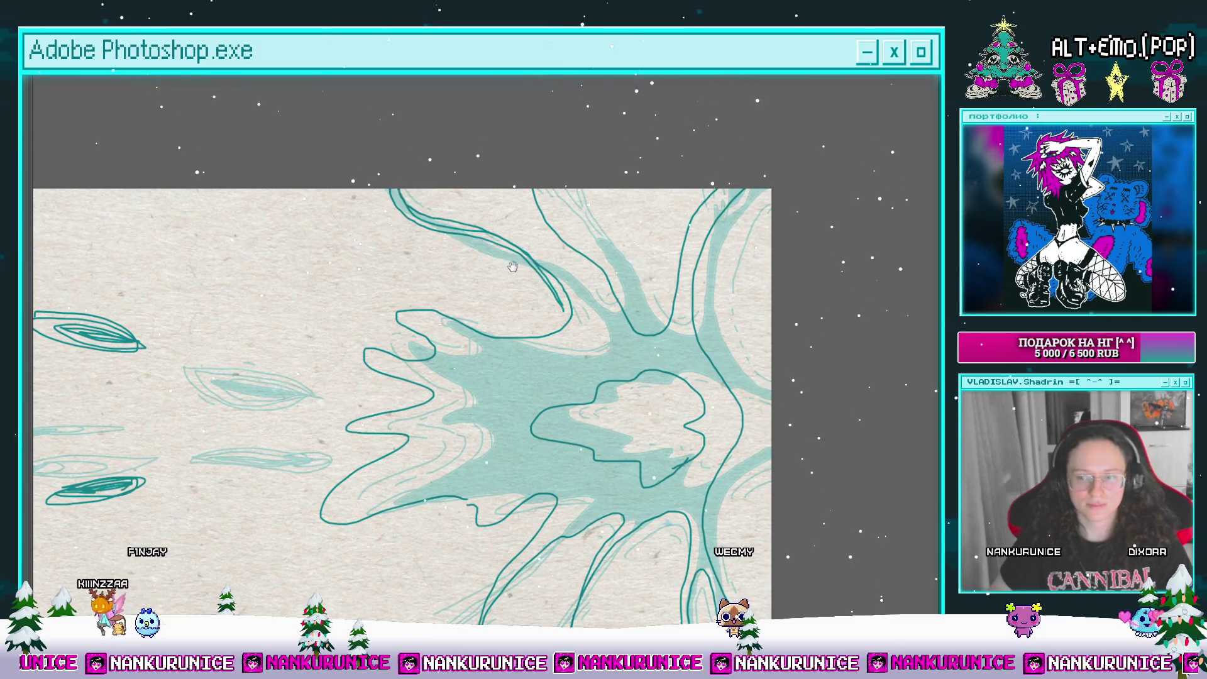
{"action": "scroll", "coordinate": [440, 220], "scroll_direction": "right", "scroll_amount": 2}
{"action": "scroll", "coordinate": [478, 225], "scroll_direction": "up", "scroll_amount": 1}
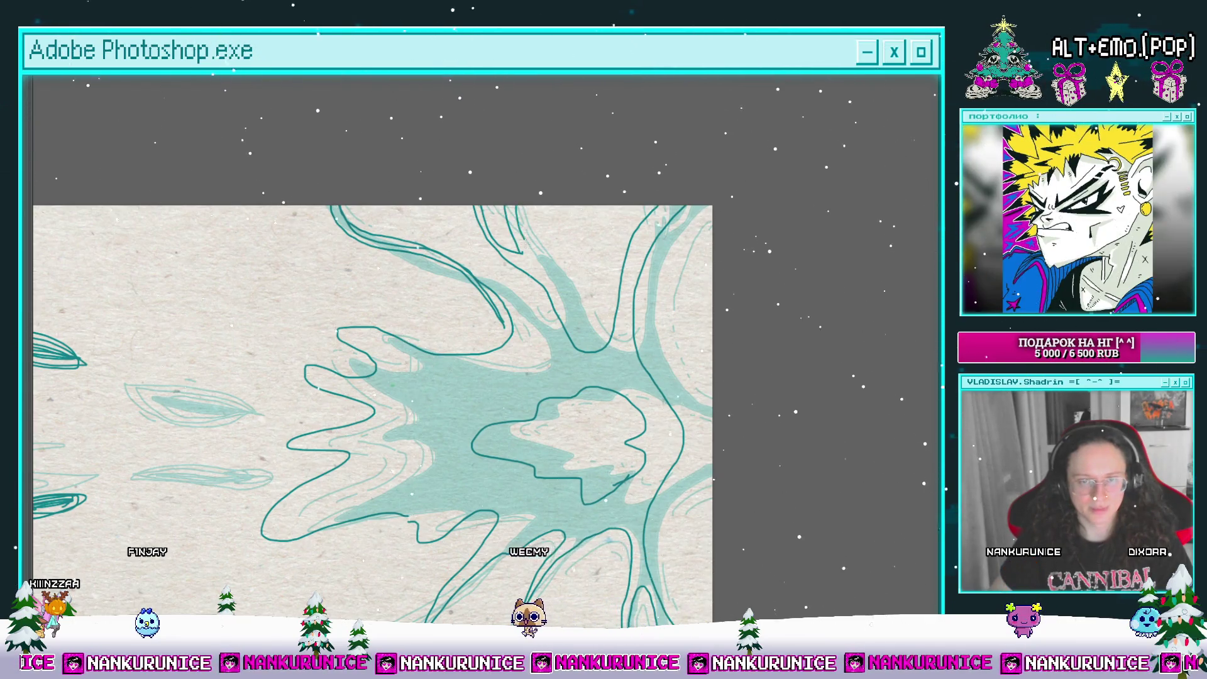
{"action": "scroll", "coordinate": [377, 402], "scroll_direction": "down", "scroll_amount": 1}
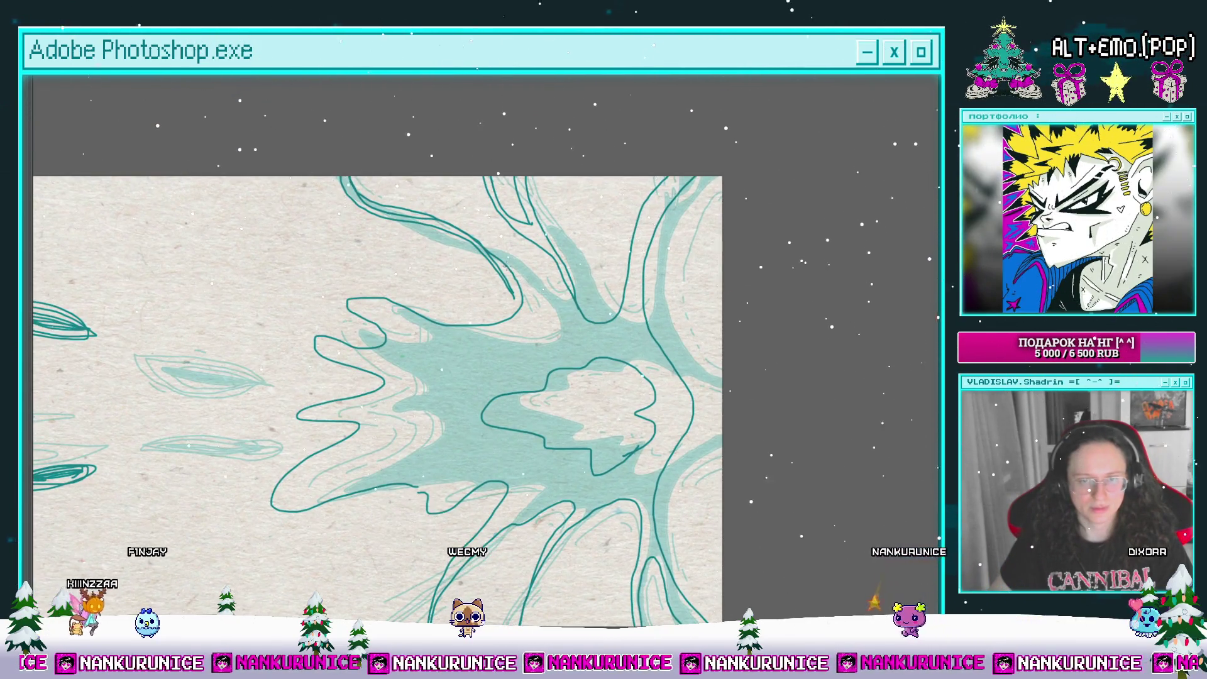
{"action": "mouse_move", "coordinate": [507, 308]}
{"action": "left_mouse_down"}
{"action": "mouse_move", "coordinate": [519, 289]}
{"action": "mouse_move", "coordinate": [550, 279]}
{"action": "mouse_move", "coordinate": [558, 296]}
{"action": "mouse_move", "coordinate": [585, 261]}
{"action": "mouse_move", "coordinate": [599, 267]}
{"action": "left_mouse_up"}
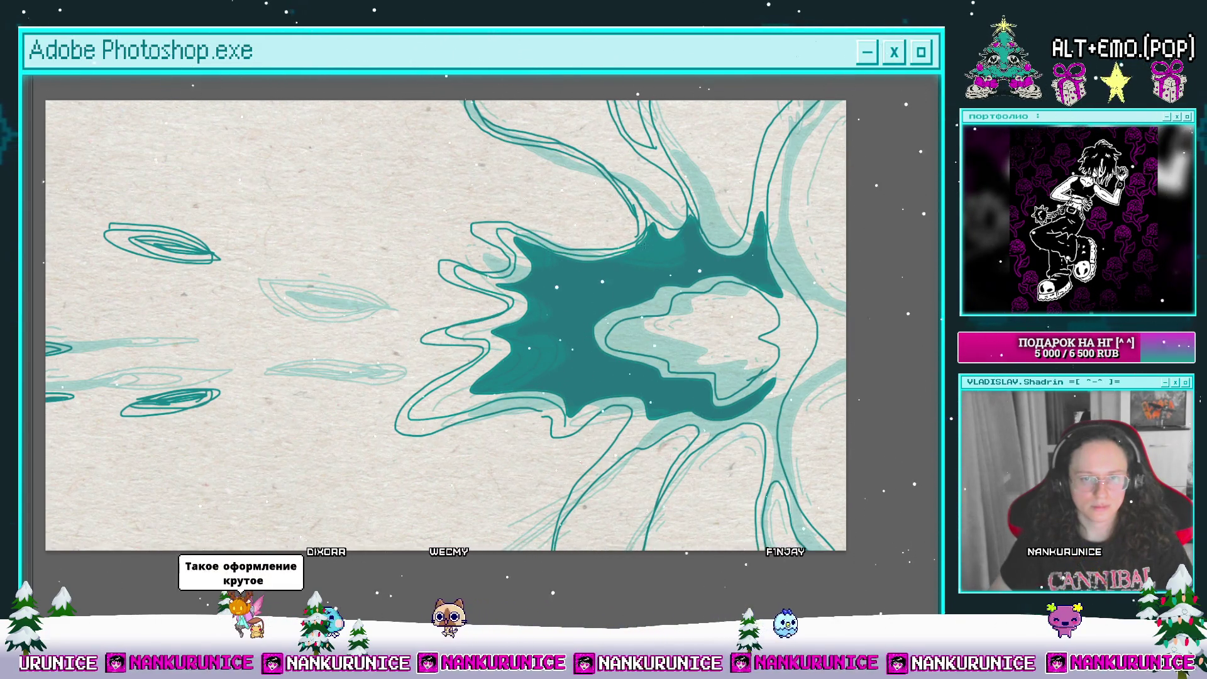
Step: Pan across the splash artwork to reach its right side for filling in dark teal
{"action": "left_click_drag", "start_coordinate": [477, 284], "coordinate": [556, 292]}
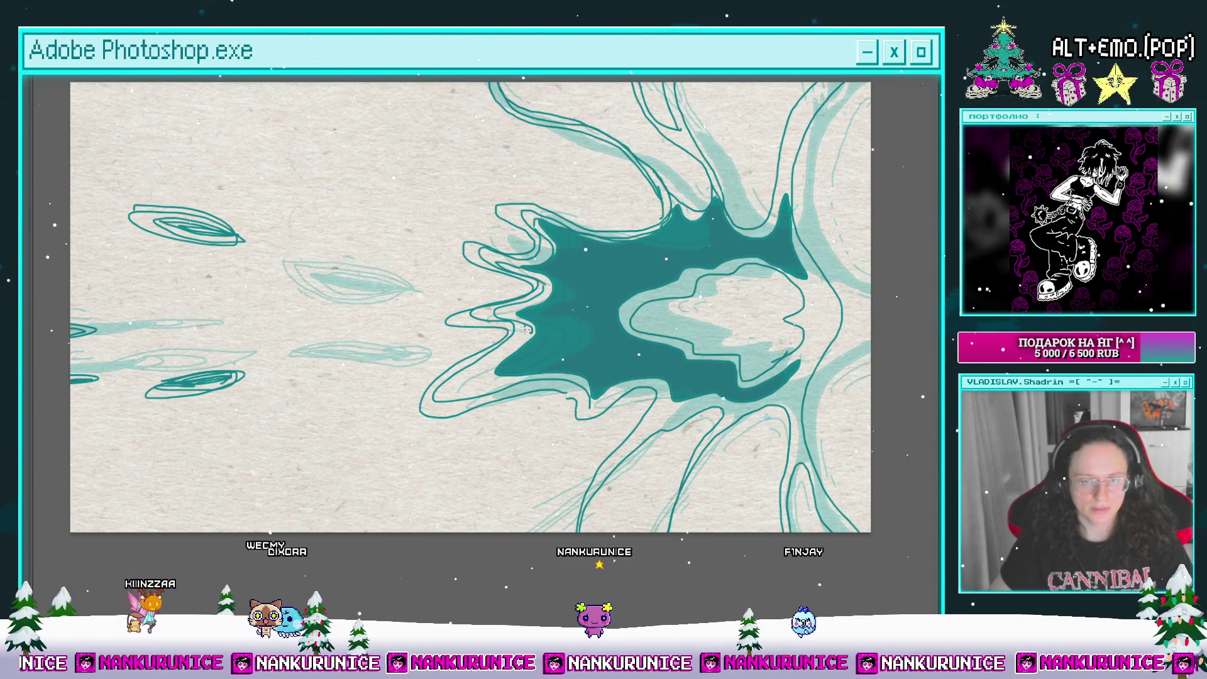
{"action": "mouse_move", "coordinate": [585, 371]}
{"action": "left_mouse_down"}
{"action": "mouse_move", "coordinate": [533, 341]}
{"action": "mouse_move", "coordinate": [493, 351]}
{"action": "mouse_move", "coordinate": [552, 317]}
{"action": "left_mouse_up"}
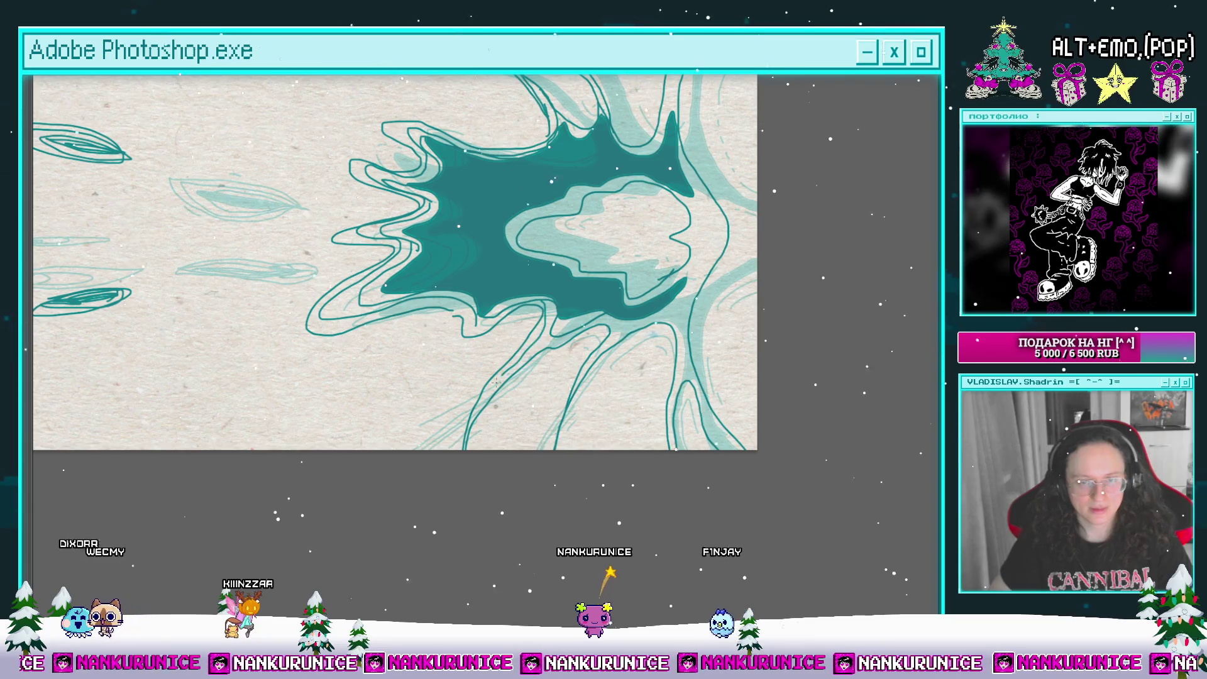
{"action": "mouse_move", "coordinate": [552, 317]}
{"action": "left_mouse_down"}
{"action": "mouse_move", "coordinate": [517, 326]}
{"action": "mouse_move", "coordinate": [494, 380]}
{"action": "mouse_move", "coordinate": [516, 462]}
{"action": "left_mouse_up"}
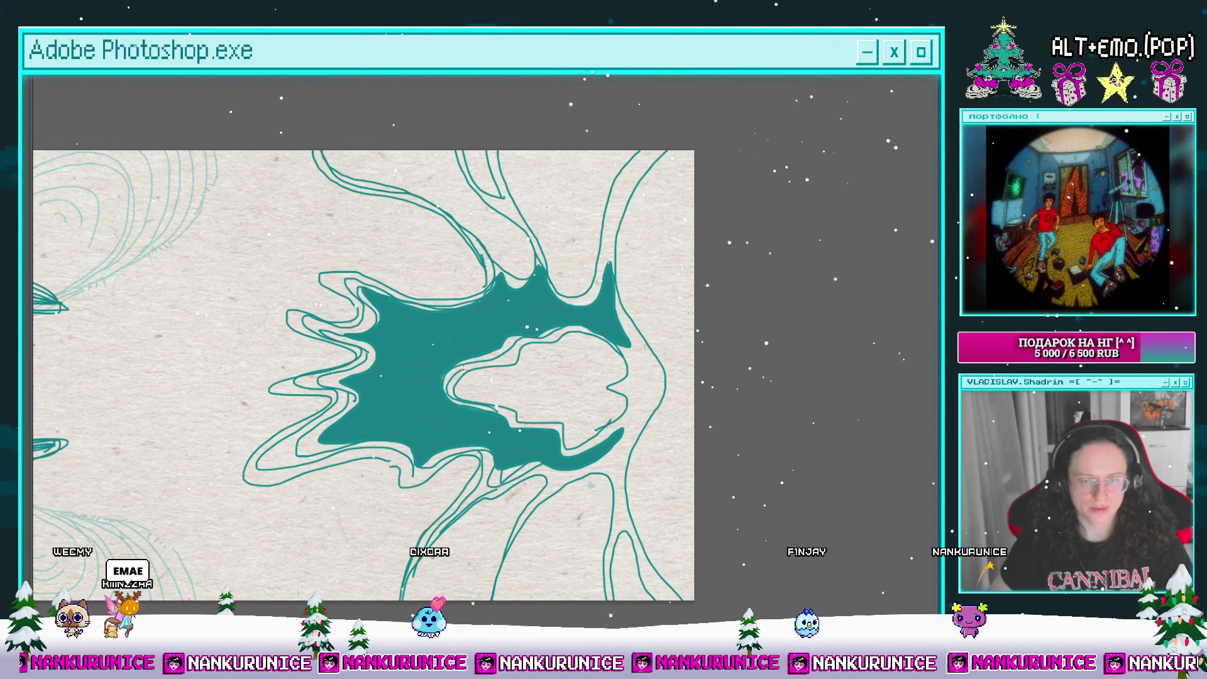
Step: Pan around the splash to inspect its left, lower and upper areas
{"action": "left_click_drag", "start_coordinate": [476, 359], "coordinate": [378, 379]}
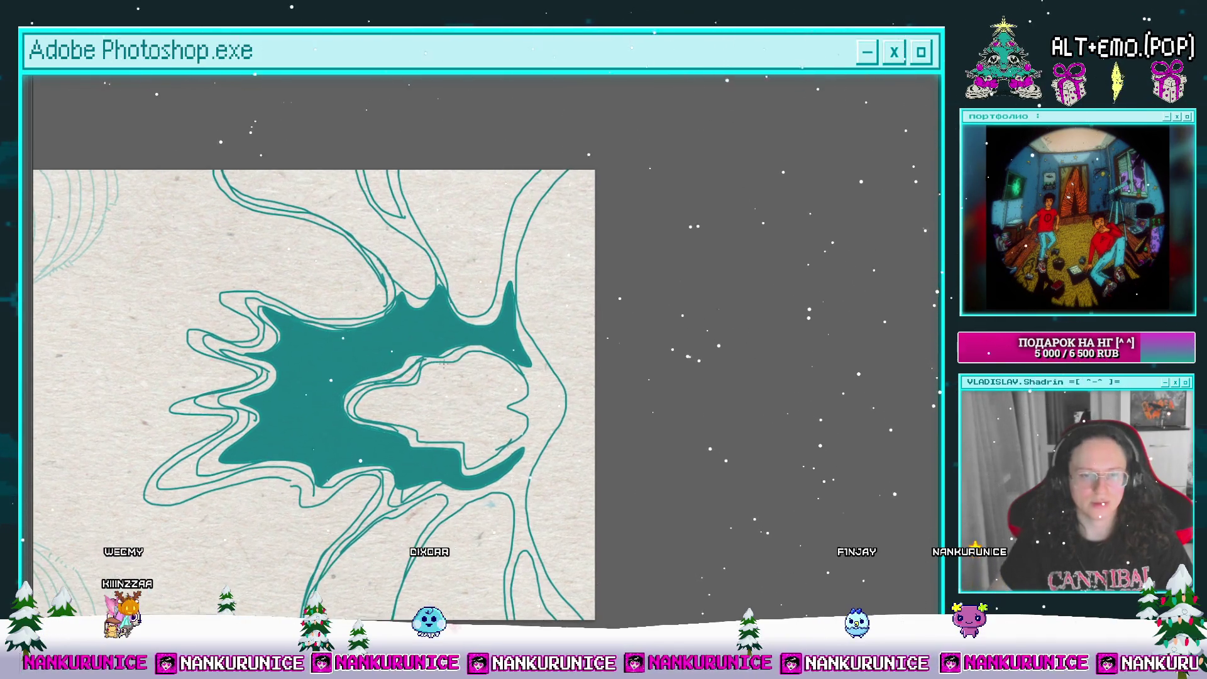
{"action": "left_click_drag", "start_coordinate": [452, 357], "coordinate": [463, 447]}
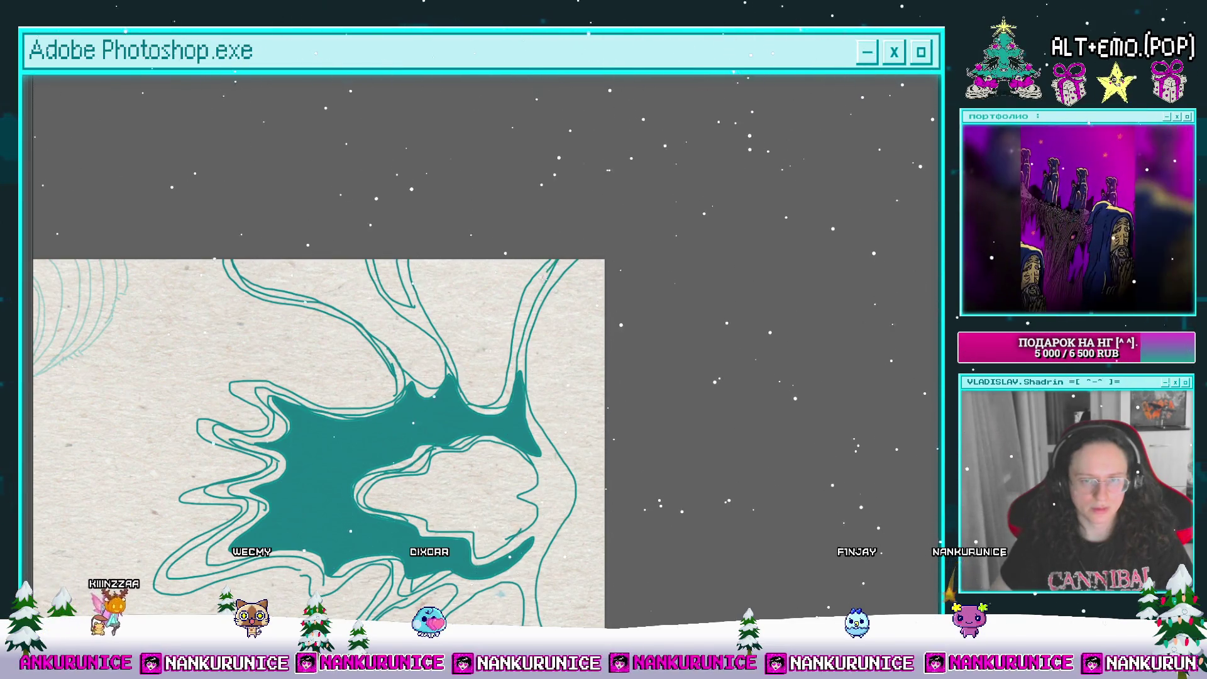
{"action": "mouse_move", "coordinate": [391, 277]}
{"action": "left_mouse_down"}
{"action": "mouse_move", "coordinate": [441, 318]}
{"action": "mouse_move", "coordinate": [460, 317]}
{"action": "left_mouse_up"}
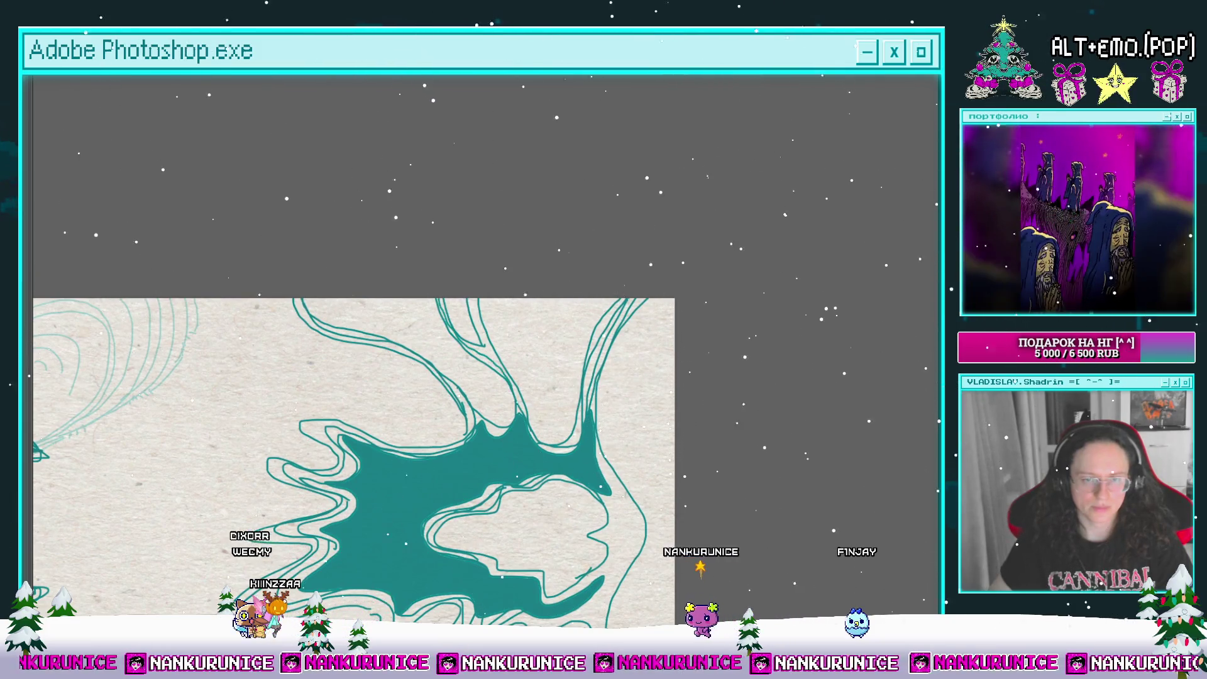
{"action": "left_click_drag", "start_coordinate": [461, 380], "coordinate": [335, 236]}
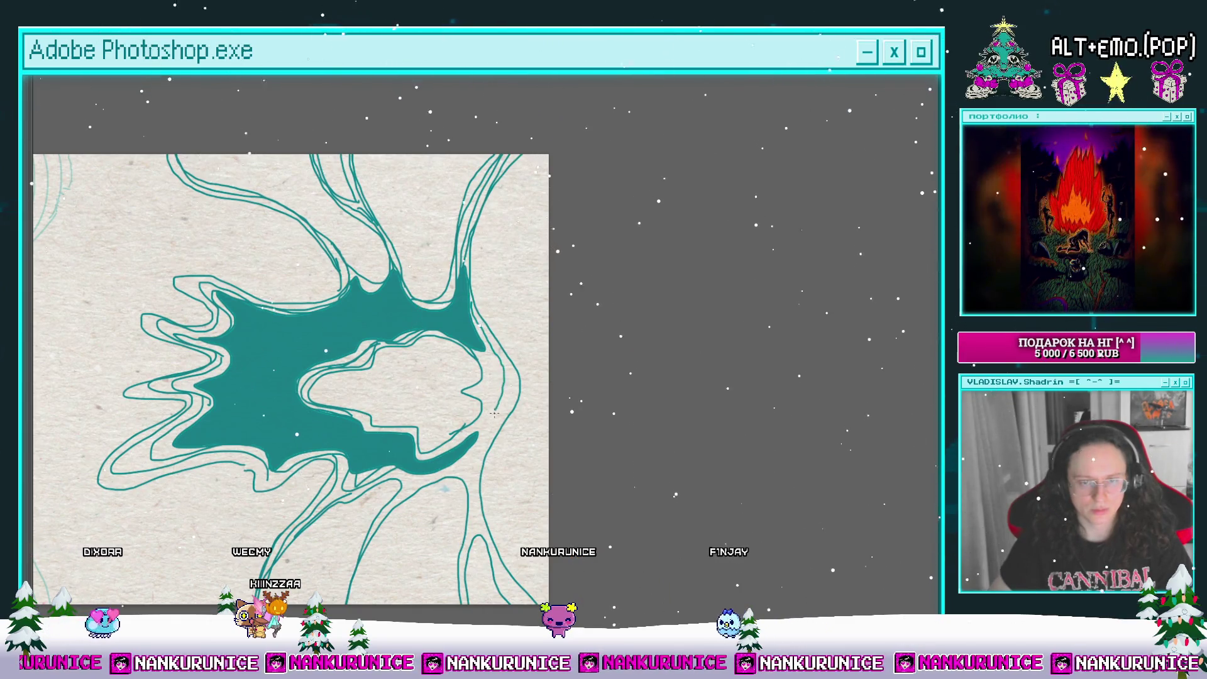
{"action": "left_click_drag", "start_coordinate": [488, 371], "coordinate": [484, 307]}
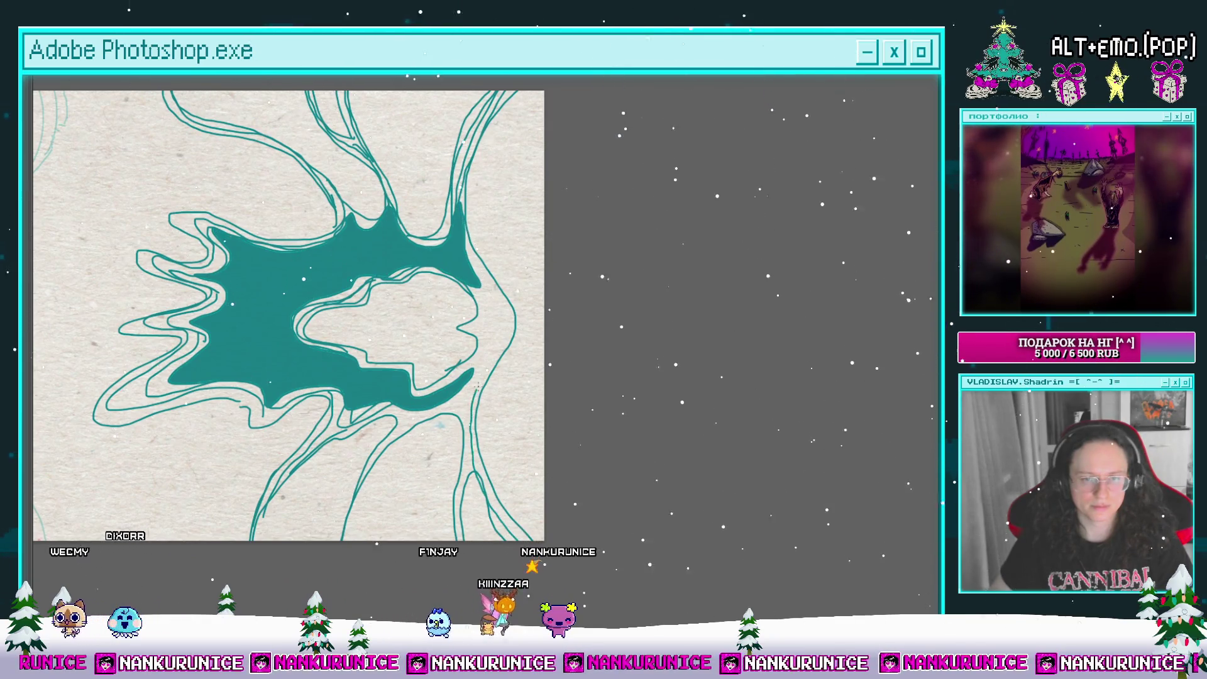
{"action": "mouse_move", "coordinate": [498, 349]}
{"action": "left_mouse_down"}
{"action": "mouse_move", "coordinate": [540, 300]}
{"action": "mouse_move", "coordinate": [528, 315]}
{"action": "left_mouse_up"}
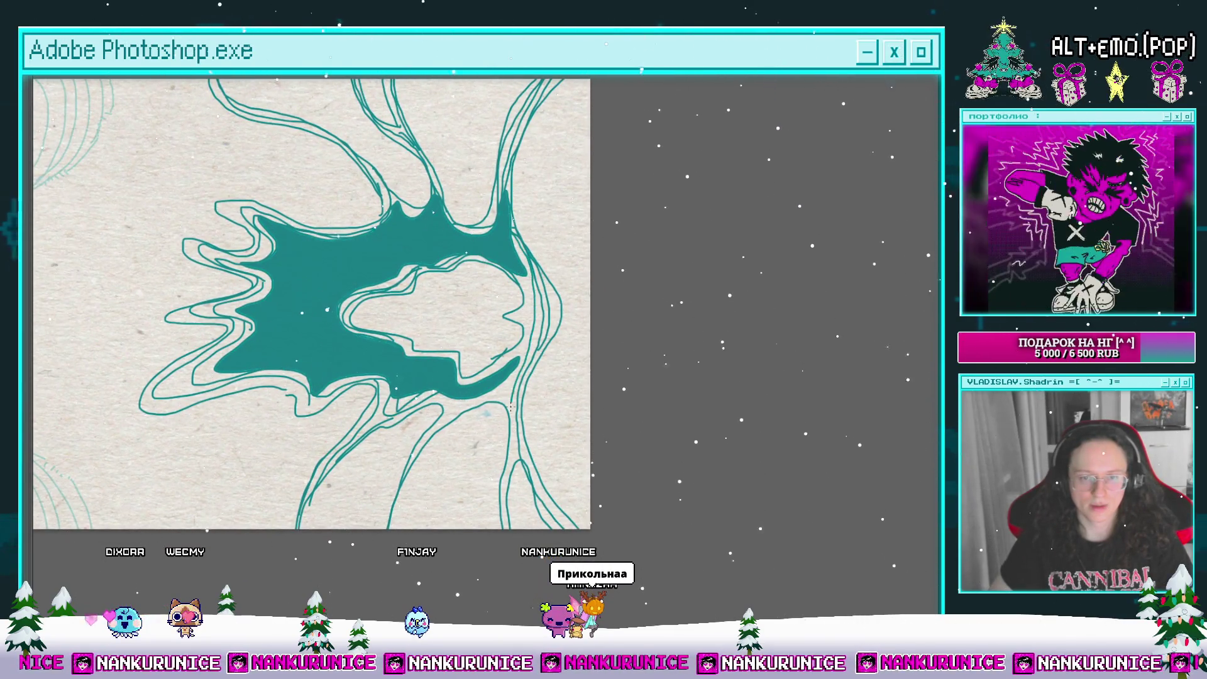
{"action": "left_click_drag", "start_coordinate": [501, 503], "coordinate": [548, 462]}
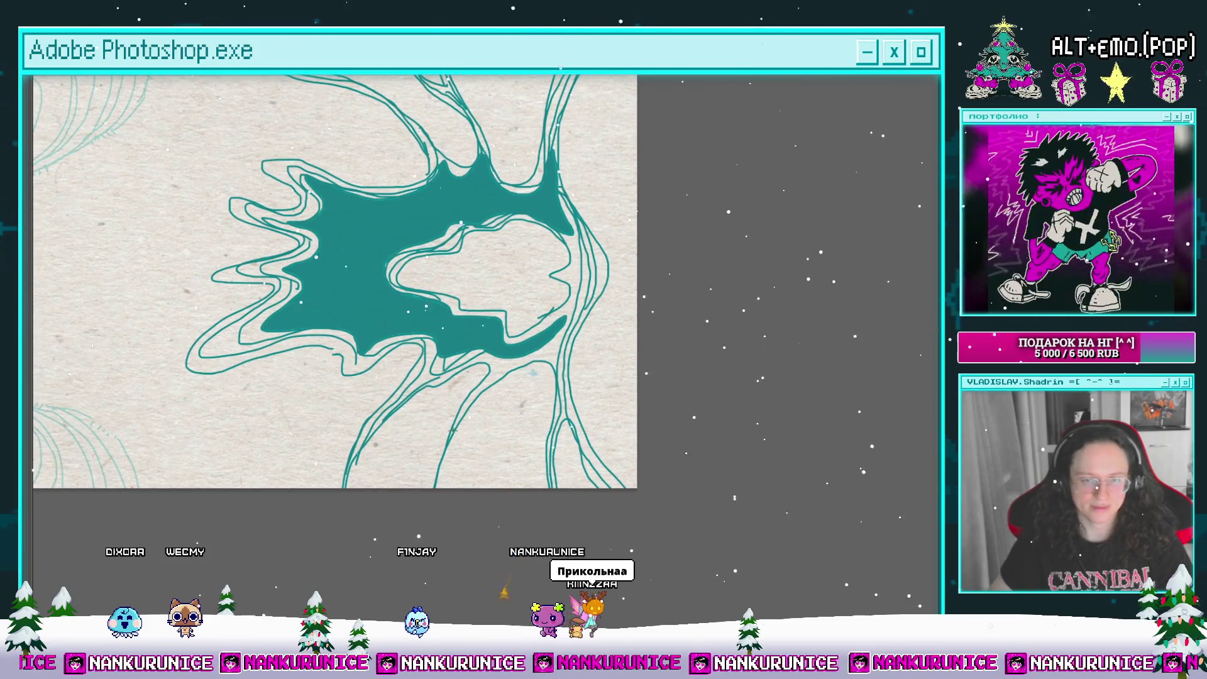
{"action": "left_click_drag", "start_coordinate": [492, 354], "coordinate": [451, 379]}
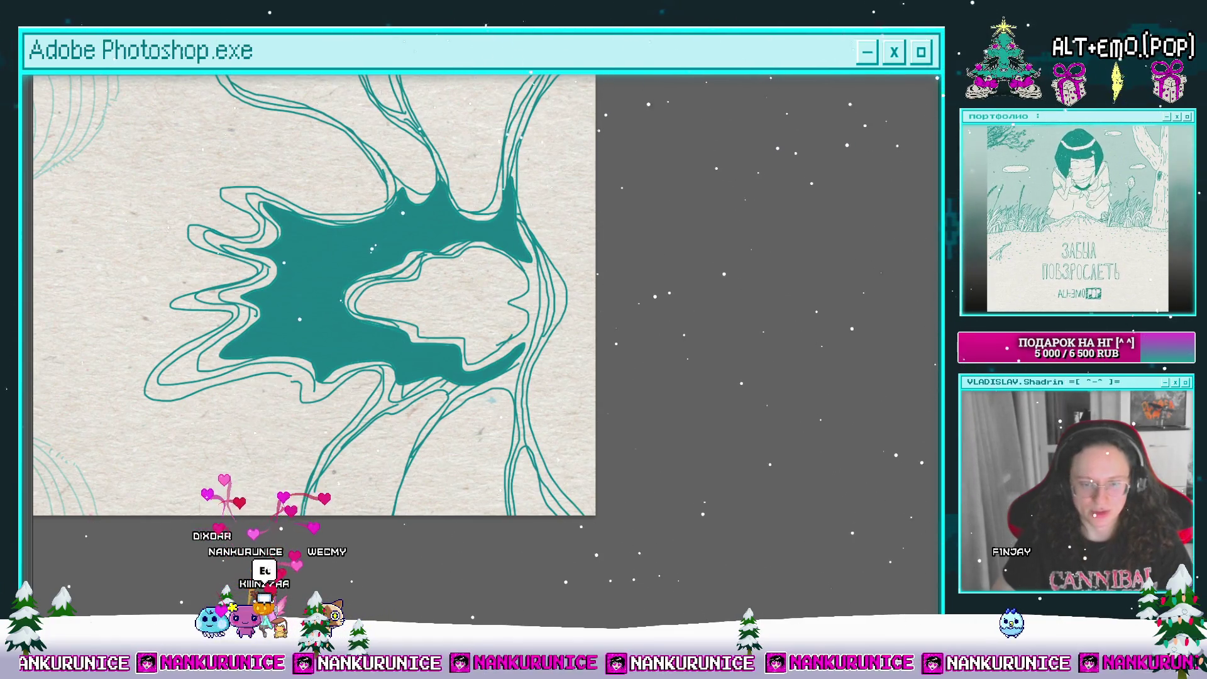
Step: Bring the canvas's top-left corner into view and zoom in on the dashed linework
{"action": "mouse_move", "coordinate": [494, 304]}
{"action": "left_mouse_down"}
{"action": "mouse_move", "coordinate": [519, 345]}
{"action": "mouse_move", "coordinate": [507, 319]}
{"action": "left_mouse_up"}
{"action": "mouse_move", "coordinate": [350, 267]}
{"action": "left_mouse_down"}
{"action": "mouse_move", "coordinate": [525, 294]}
{"action": "mouse_move", "coordinate": [588, 322]}
{"action": "left_mouse_up"}
{"action": "scroll", "coordinate": [589, 321], "scroll_direction": "up", "scroll_amount": 3}
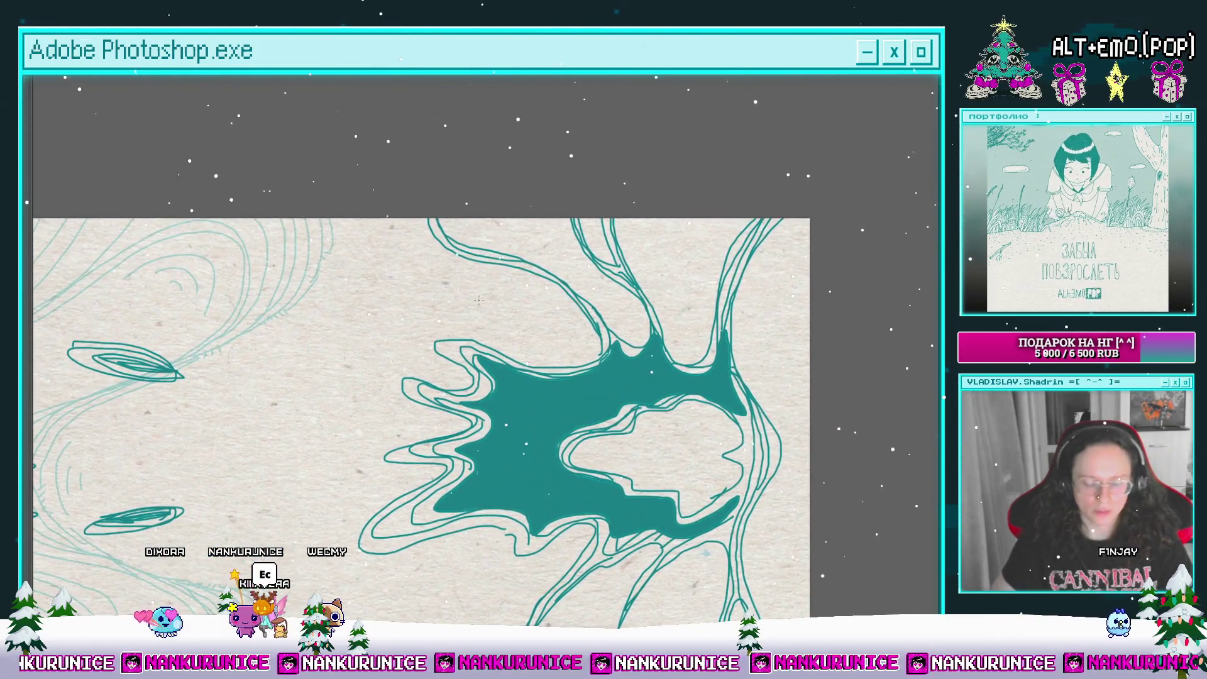
{"action": "left_click_drag", "start_coordinate": [550, 405], "coordinate": [541, 448]}
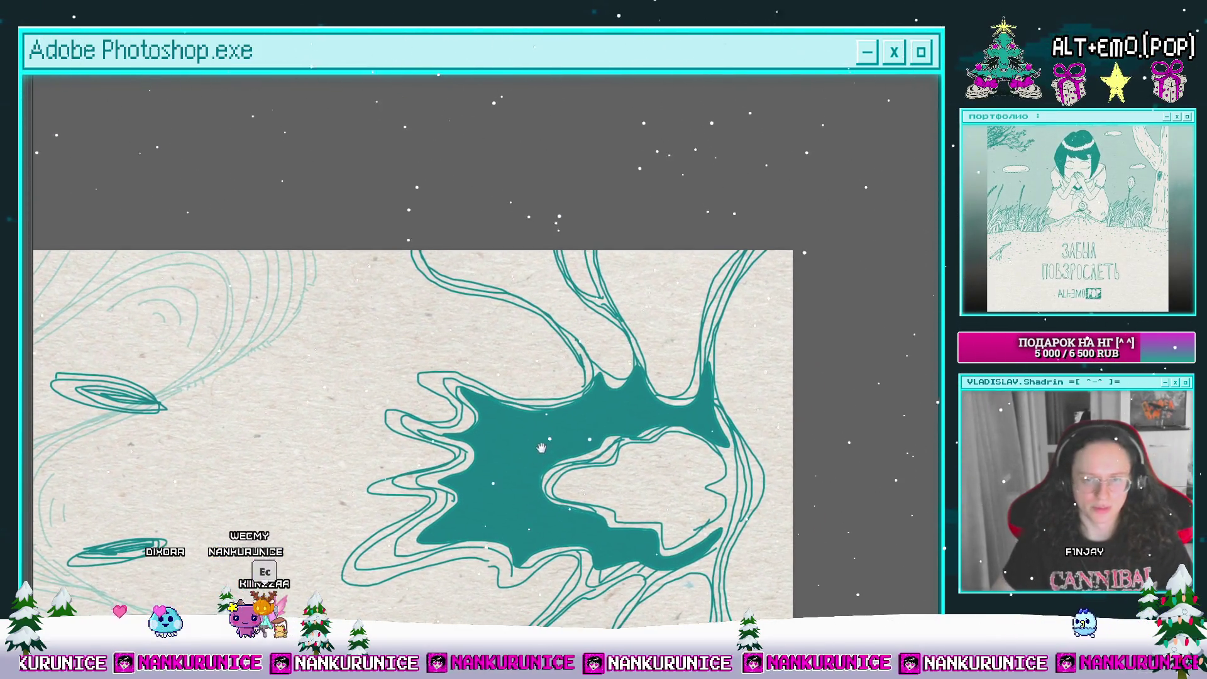
{"action": "scroll", "coordinate": [560, 388], "scroll_direction": "up", "scroll_amount": 1}
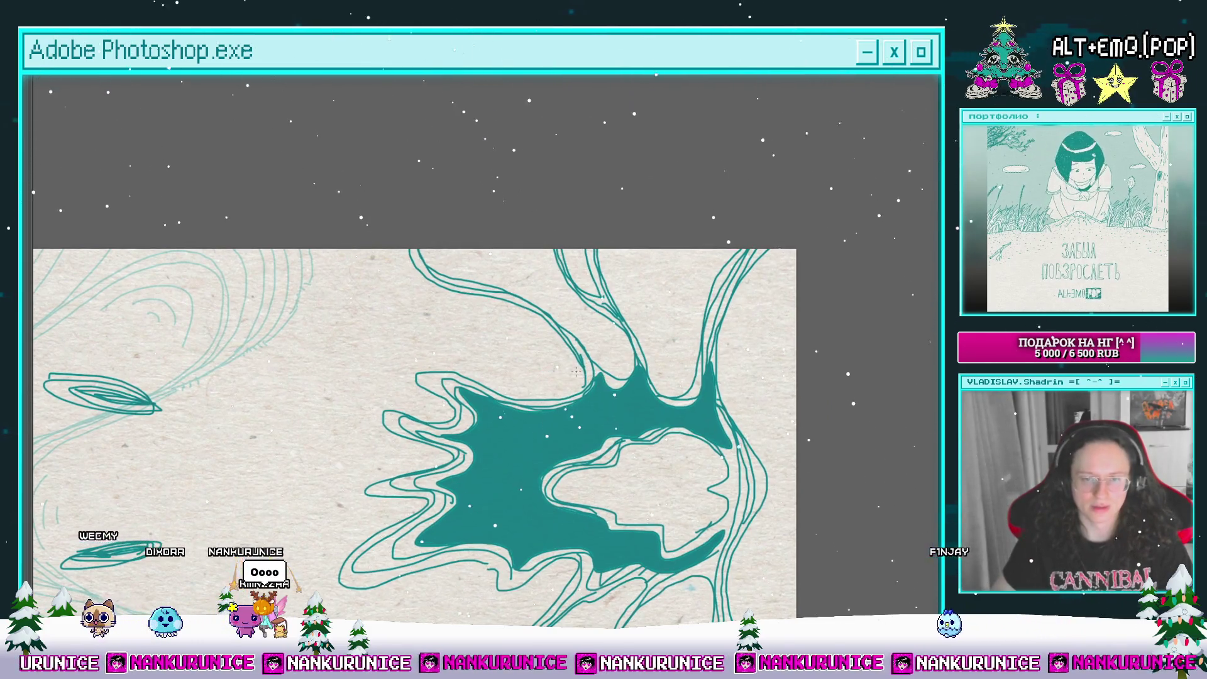
{"action": "left_click", "coordinate": [560, 372]}
{"action": "left_click_drag", "start_coordinate": [566, 414], "coordinate": [503, 433]}
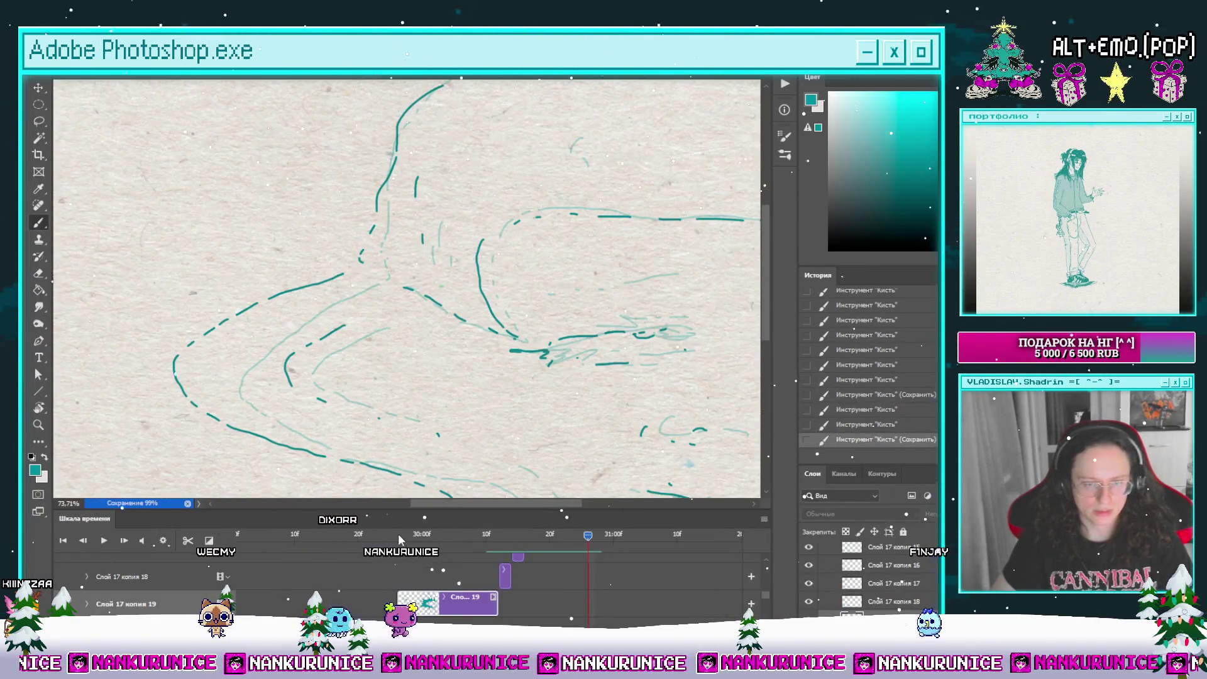
Step: Jump to the teal splash frame and zoom in on it full-screen
{"action": "left_click", "coordinate": [396, 534]}
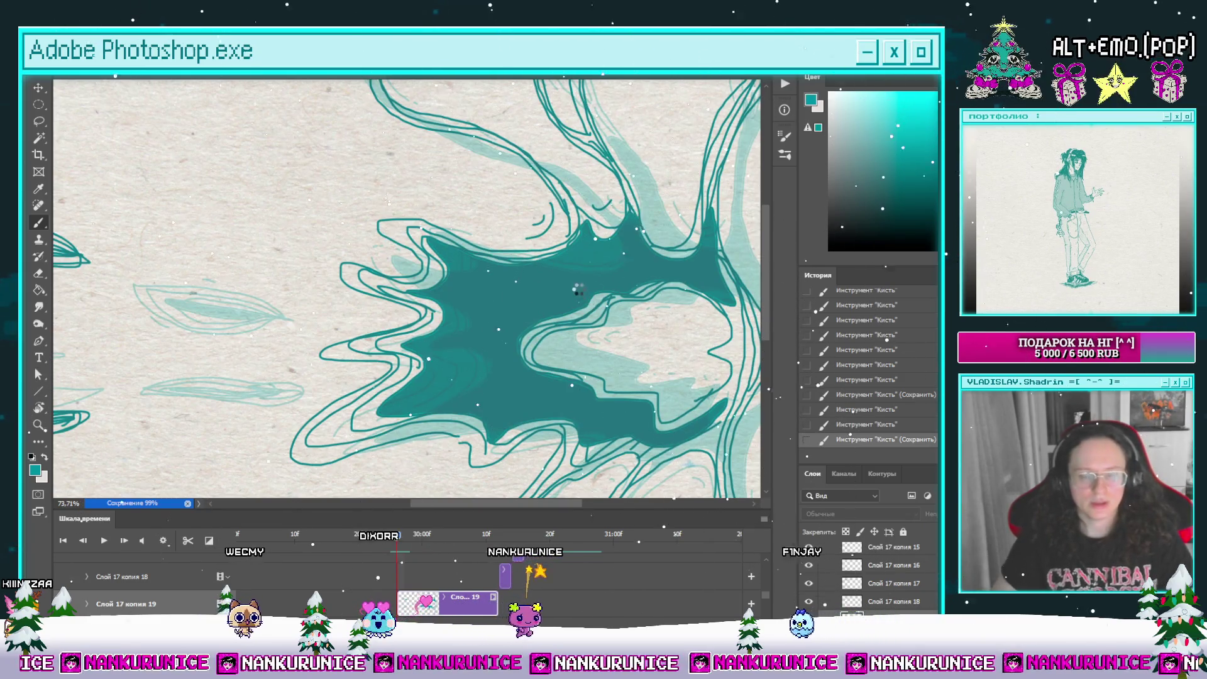
{"action": "key", "text": "l"}
{"action": "key", "text": "Tab"}
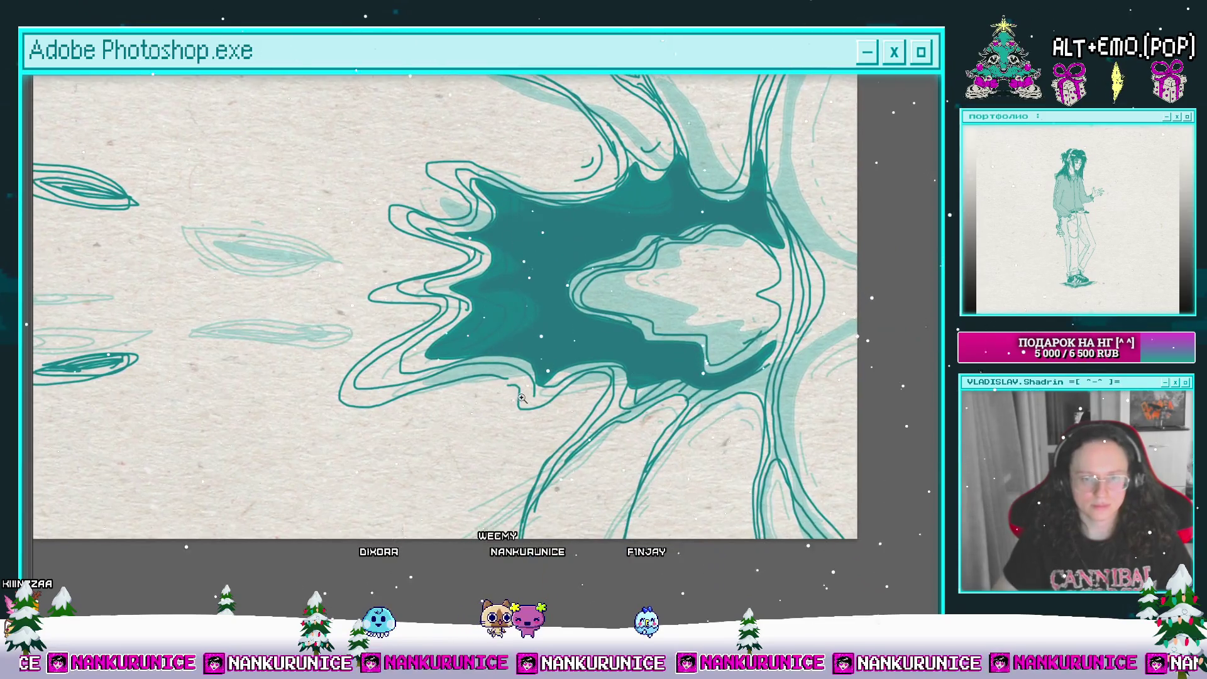
{"action": "left_click", "coordinate": [522, 398]}
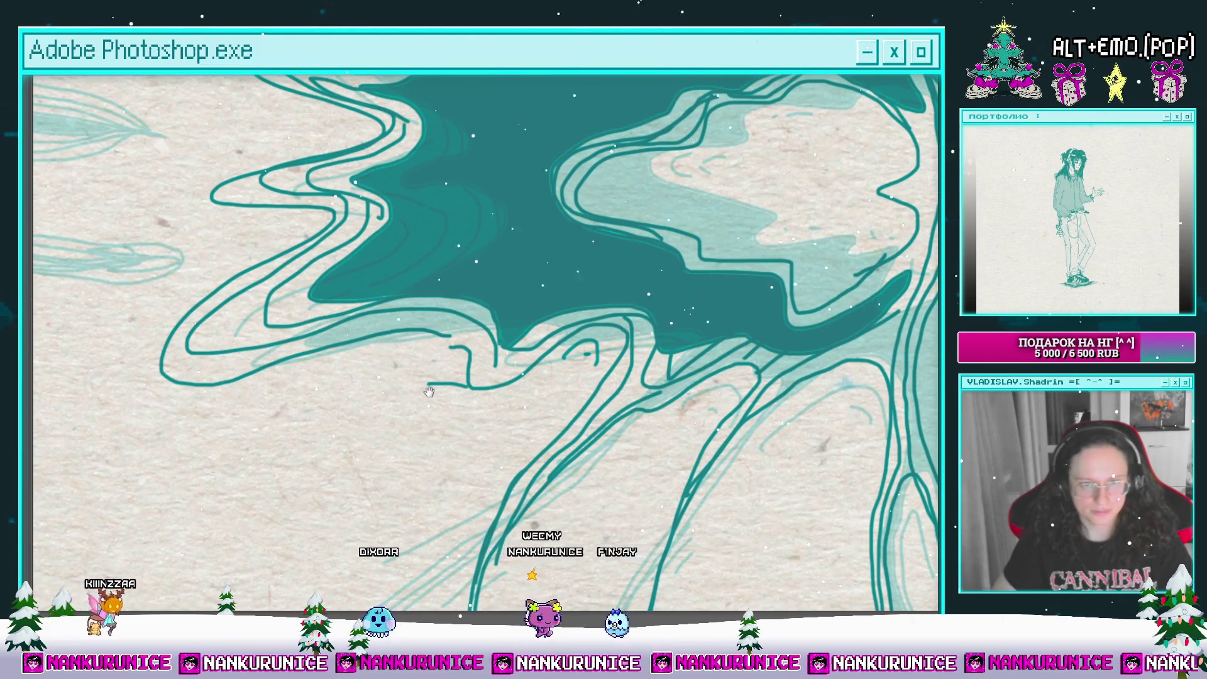
Step: Draw a short test stroke below the splash, then erase it
{"action": "left_click_drag", "start_coordinate": [426, 397], "coordinate": [468, 382]}
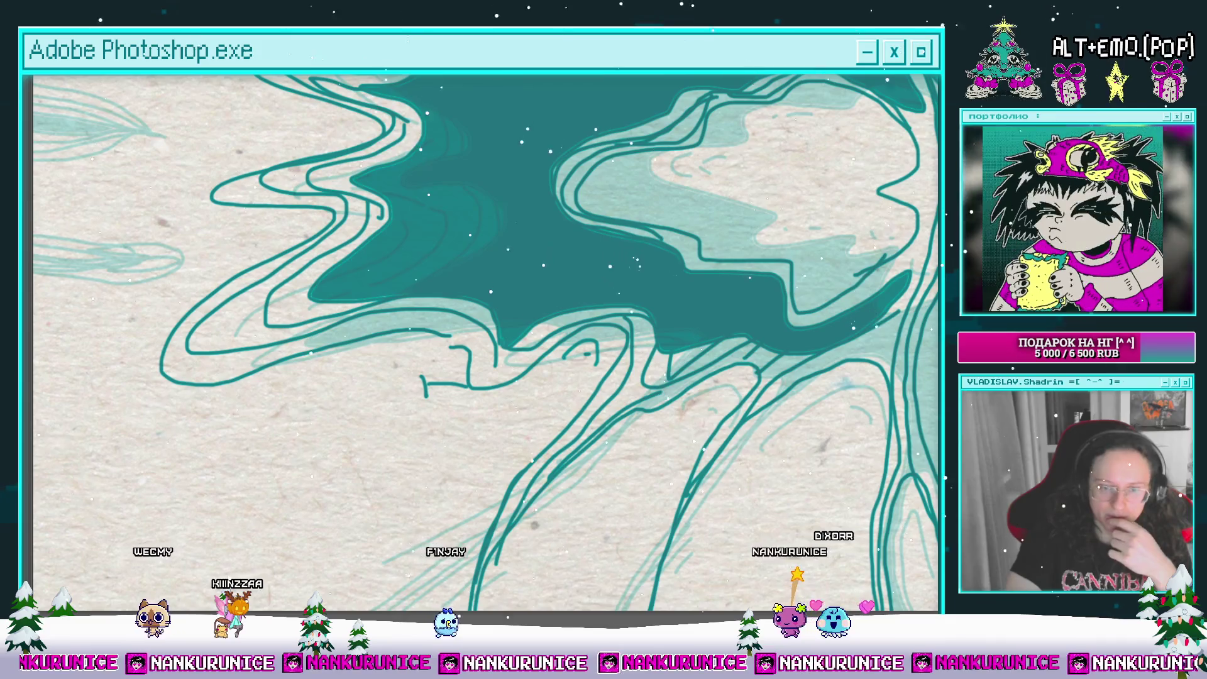
{"action": "mouse_move", "coordinate": [440, 383]}
{"action": "left_mouse_down"}
{"action": "mouse_move", "coordinate": [409, 394]}
{"action": "mouse_move", "coordinate": [434, 390]}
{"action": "left_mouse_up"}
{"action": "scroll", "coordinate": [469, 386], "scroll_direction": "up", "scroll_amount": 10}
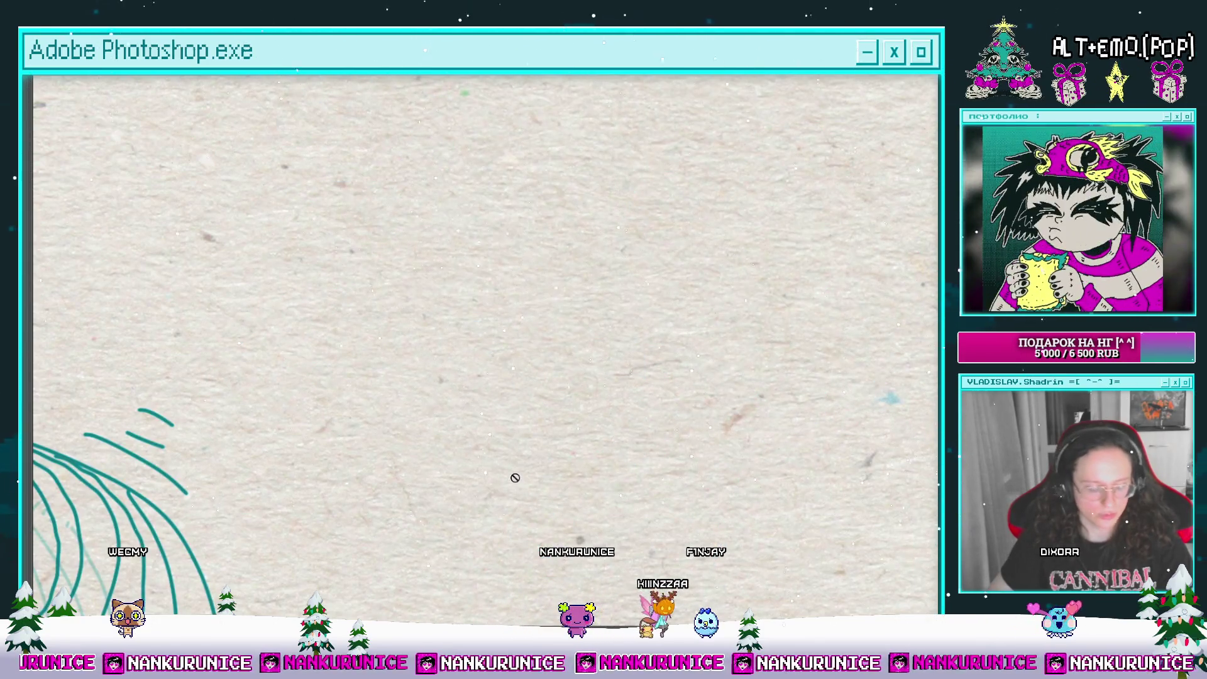
Step: Restore the panels and timeline and zoom out to see the whole frame
{"action": "key", "text": "Tab"}
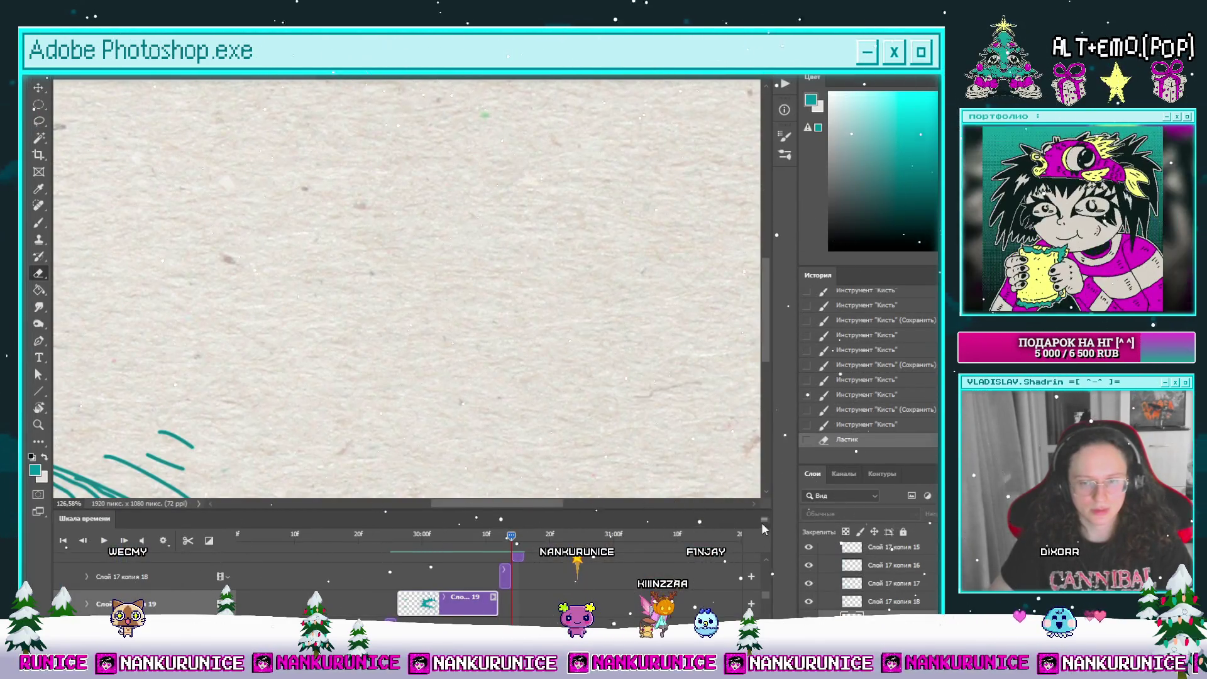
{"action": "key", "text": "z"}
{"action": "left_click_drag", "start_coordinate": [625, 350], "coordinate": [569, 371]}
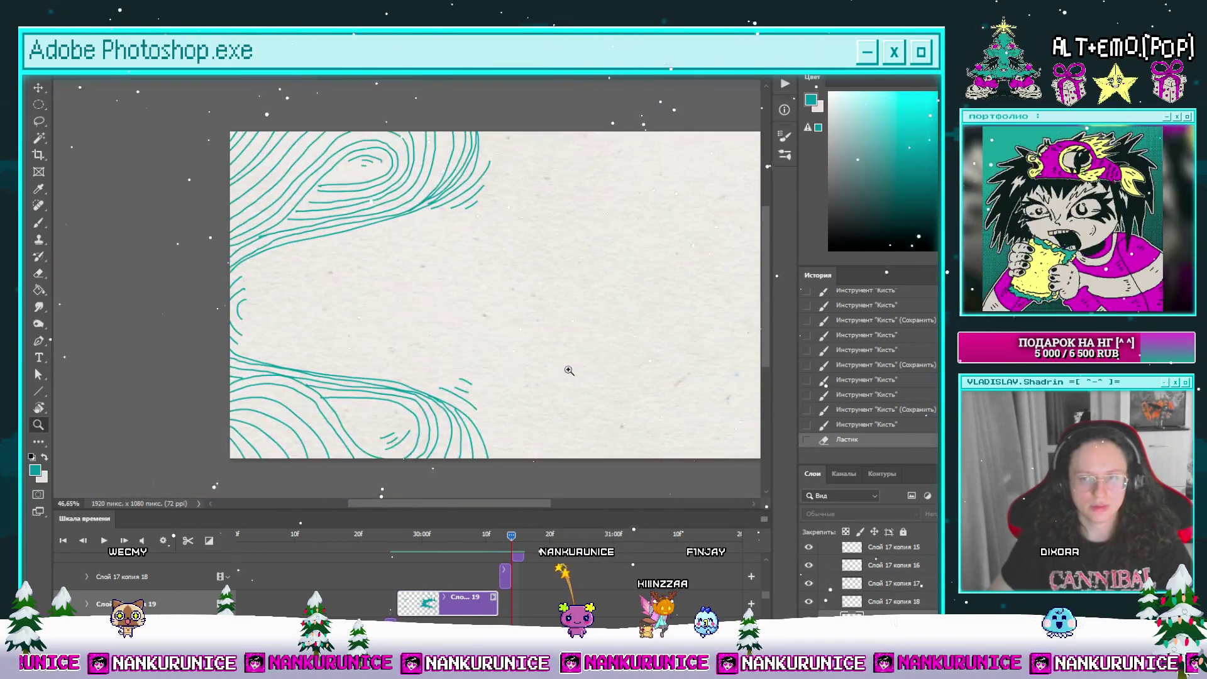
{"action": "scroll", "coordinate": [569, 371], "scroll_direction": "right", "scroll_amount": 3}
{"action": "key", "text": "e"}
{"action": "mouse_move", "coordinate": [511, 535]}
{"action": "left_mouse_down"}
{"action": "mouse_move", "coordinate": [295, 538]}
{"action": "mouse_move", "coordinate": [248, 553]}
{"action": "mouse_move", "coordinate": [270, 559]}
{"action": "mouse_move", "coordinate": [222, 561]}
{"action": "mouse_move", "coordinate": [246, 577]}
{"action": "mouse_move", "coordinate": [232, 580]}
{"action": "mouse_move", "coordinate": [474, 582]}
{"action": "mouse_move", "coordinate": [266, 587]}
{"action": "left_mouse_up"}
{"action": "scroll", "coordinate": [473, 381], "scroll_direction": "down", "scroll_amount": 2}
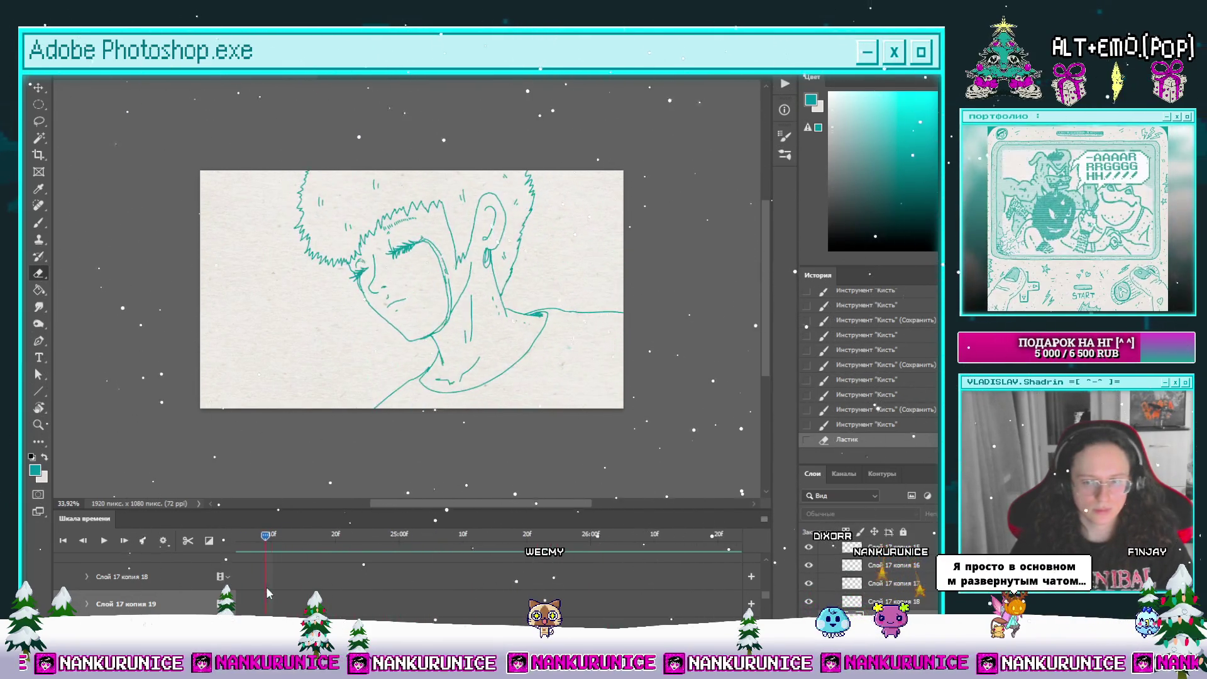
Step: Play and stop the animation twice, returning the playhead to the teal splash frame
{"action": "key", "text": "space"}
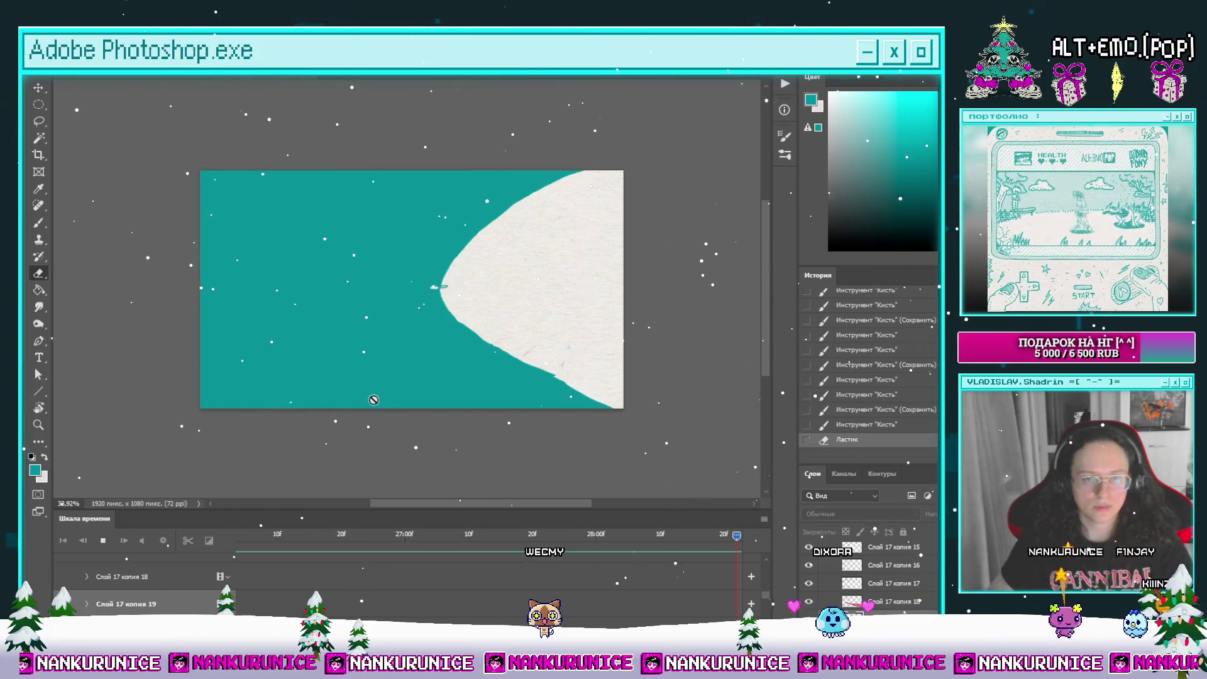
{"action": "key", "text": "space"}
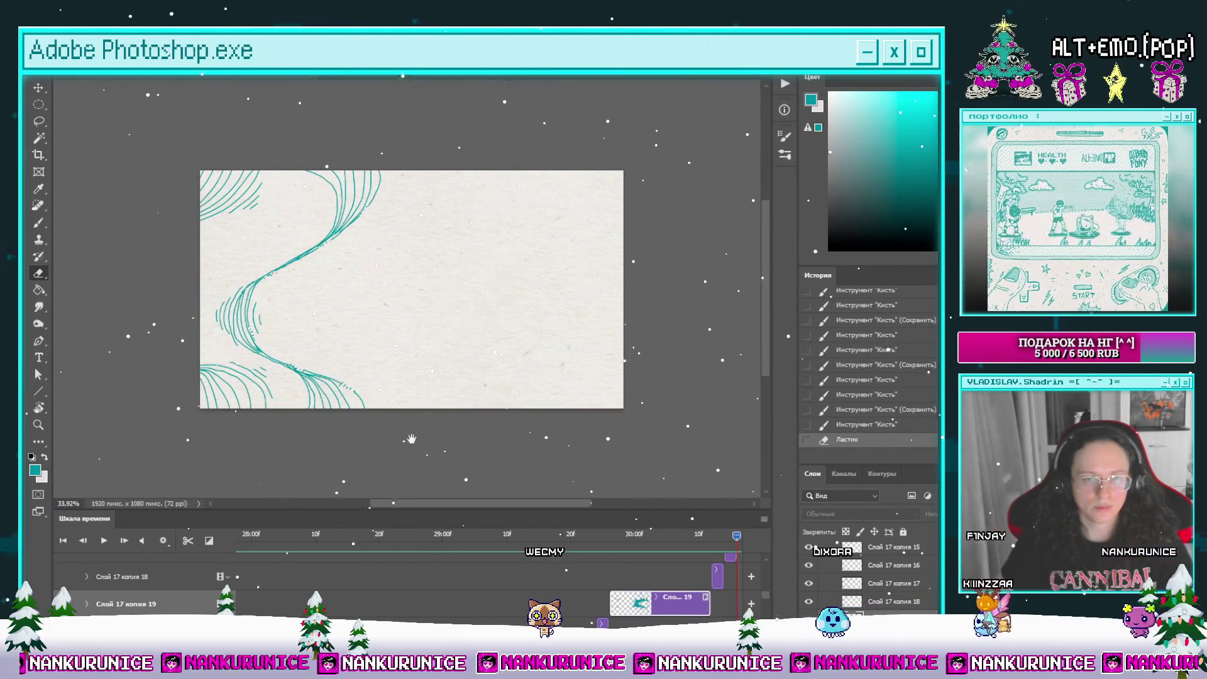
{"action": "mouse_move", "coordinate": [717, 535]}
{"action": "left_mouse_down"}
{"action": "mouse_move", "coordinate": [554, 551]}
{"action": "mouse_move", "coordinate": [754, 560]}
{"action": "left_mouse_up"}
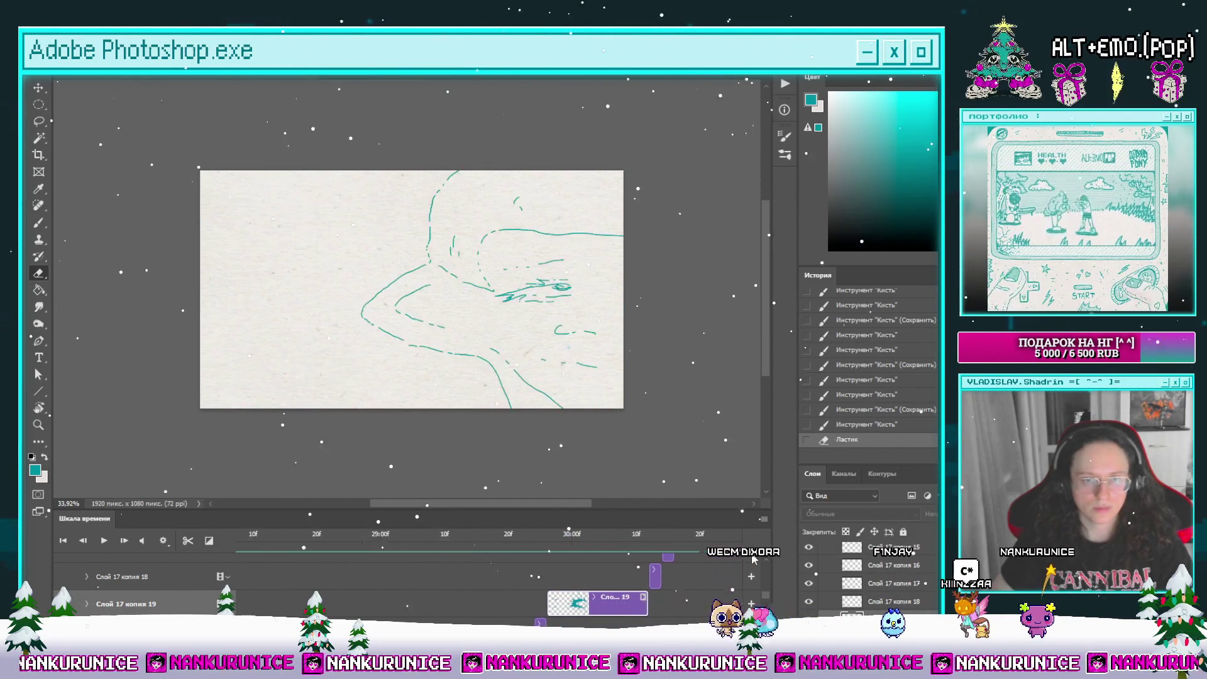
{"action": "key", "text": "space"}
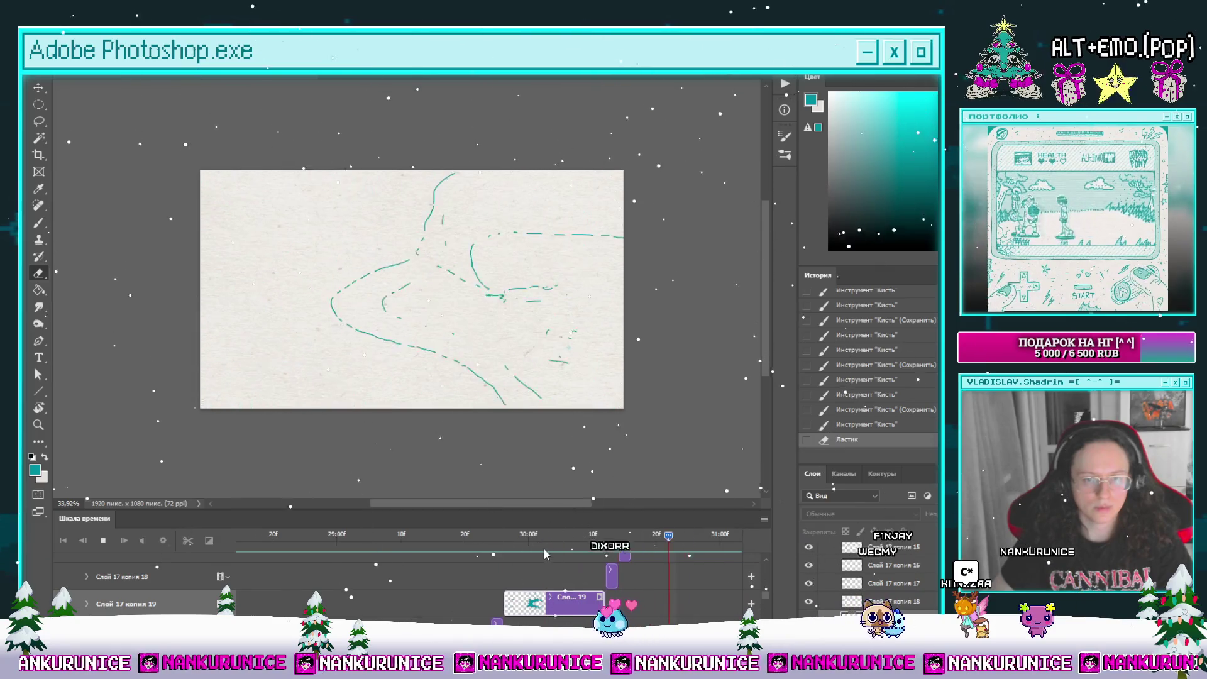
{"action": "key", "text": "space"}
{"action": "mouse_move", "coordinate": [644, 538]}
{"action": "left_mouse_down"}
{"action": "mouse_move", "coordinate": [440, 545]}
{"action": "mouse_move", "coordinate": [650, 545]}
{"action": "mouse_move", "coordinate": [482, 545]}
{"action": "left_mouse_up"}
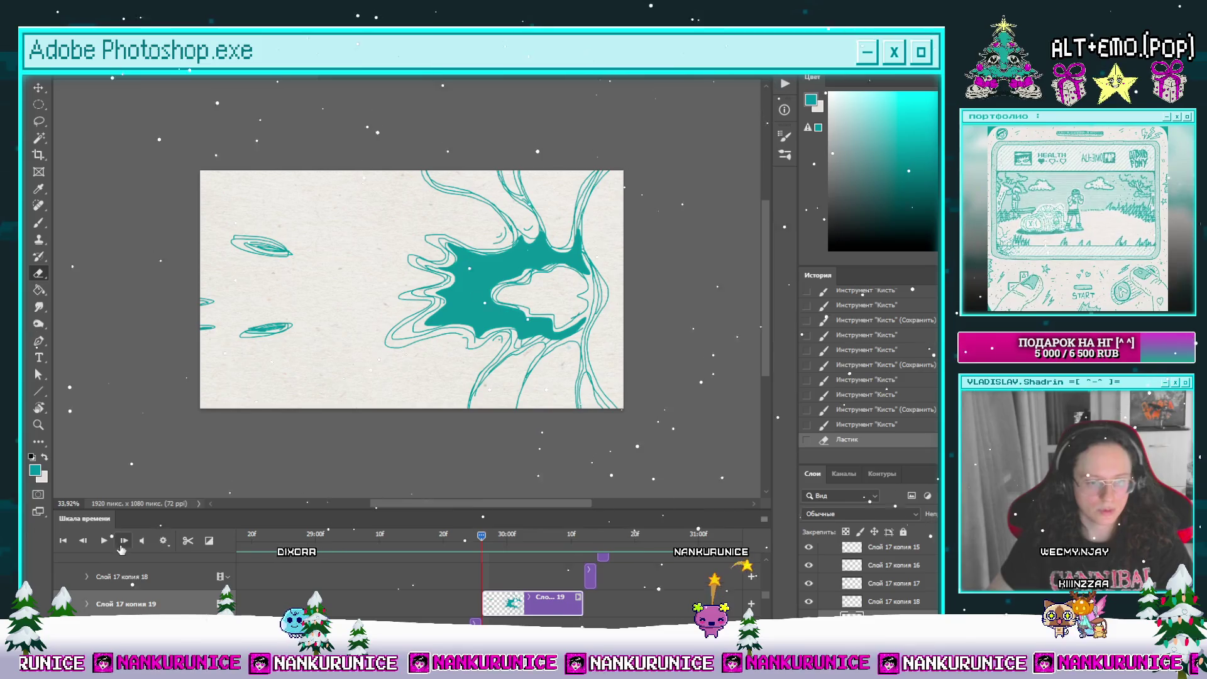
Step: Split the clip at the current frame and clear the new frame's canvas
{"action": "left_click", "coordinate": [187, 541]}
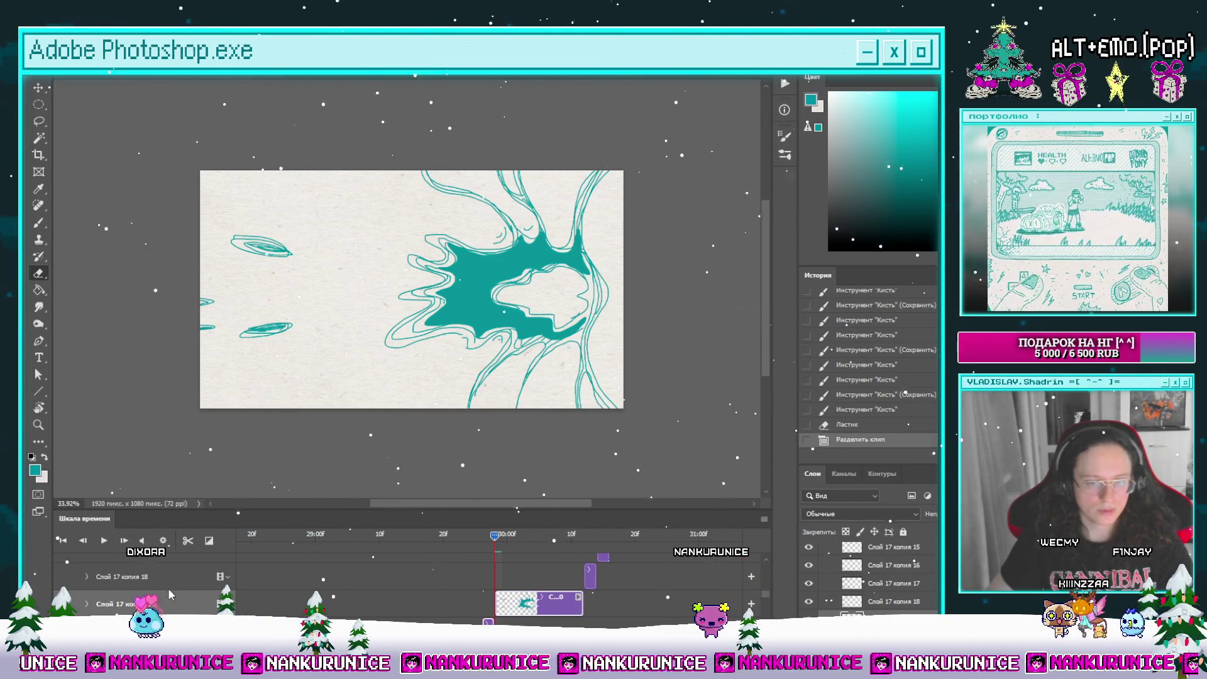
{"action": "key", "text": "ctrl+a"}
{"action": "key", "text": "Delete"}
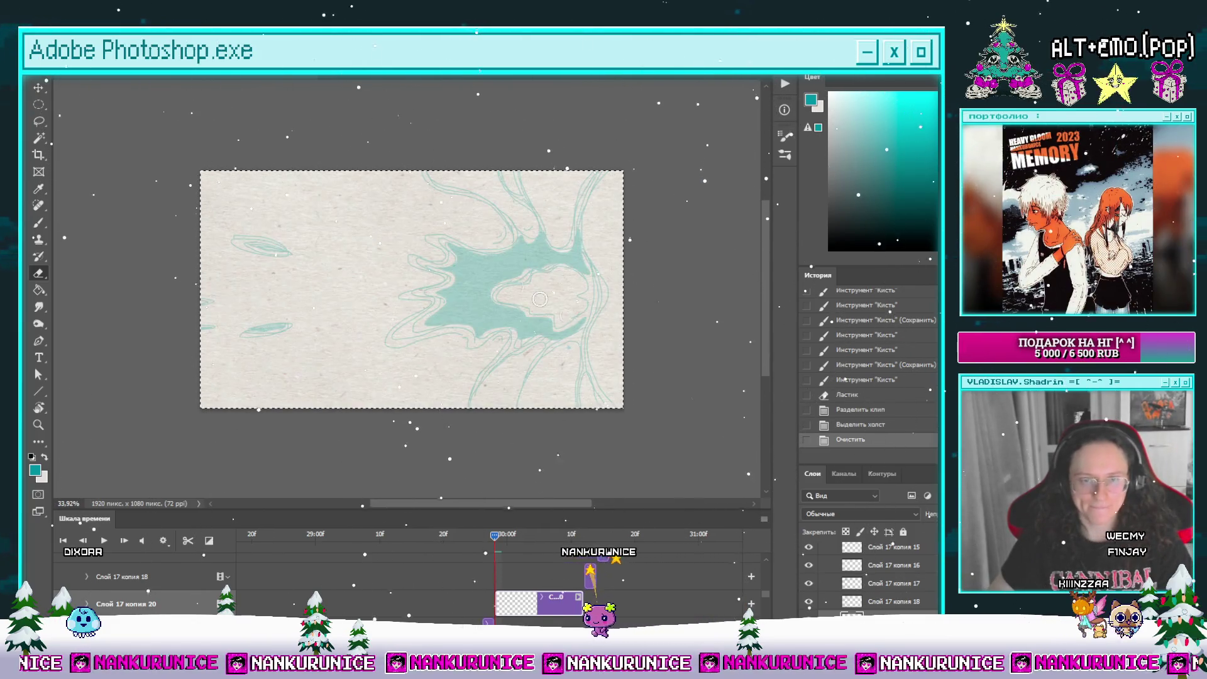
{"action": "scroll", "coordinate": [504, 266], "scroll_direction": "left", "scroll_amount": 2}
{"action": "scroll", "coordinate": [535, 283], "scroll_direction": "down", "scroll_amount": 1}
Step: Brush a teal line from the frame top to bottom and trace loops around the splash outline
{"action": "key", "text": "b"}
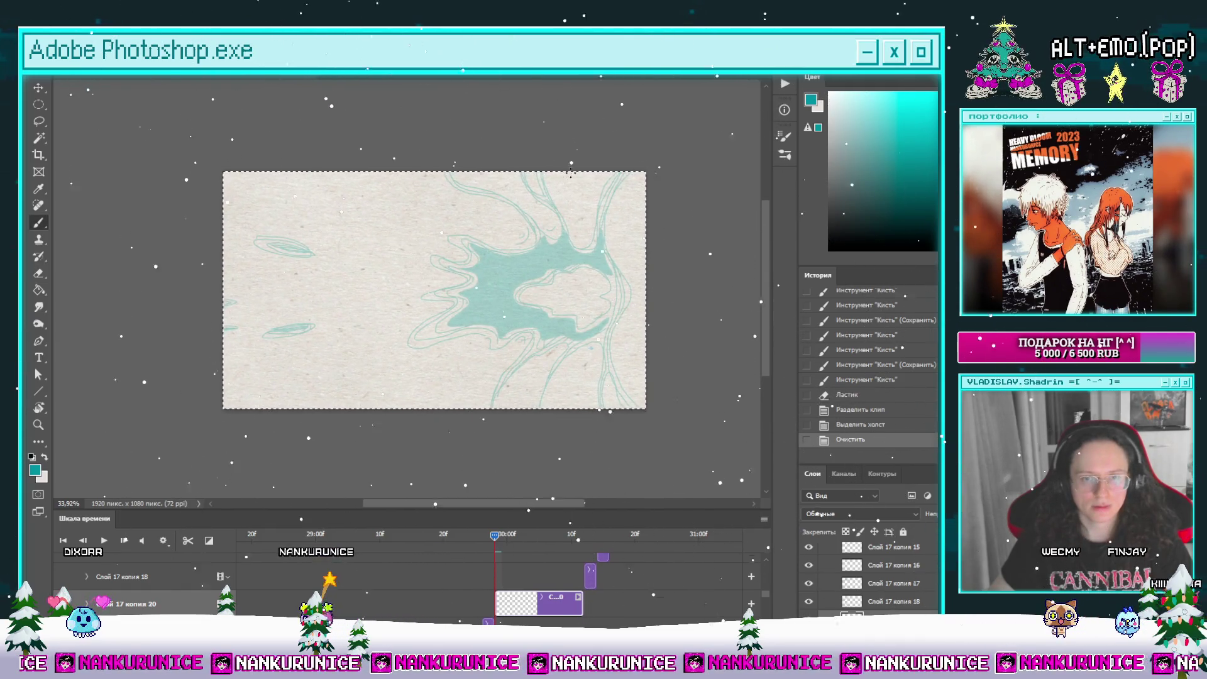
{"action": "left_click_drag", "start_coordinate": [537, 187], "coordinate": [554, 172]}
{"action": "mouse_move", "coordinate": [584, 249]}
{"action": "left_mouse_down"}
{"action": "mouse_move", "coordinate": [613, 267]}
{"action": "mouse_move", "coordinate": [629, 316]}
{"action": "left_mouse_up"}
{"action": "left_click_drag", "start_coordinate": [539, 380], "coordinate": [542, 407]}
{"action": "scroll", "coordinate": [584, 280], "scroll_direction": "up", "scroll_amount": 2}
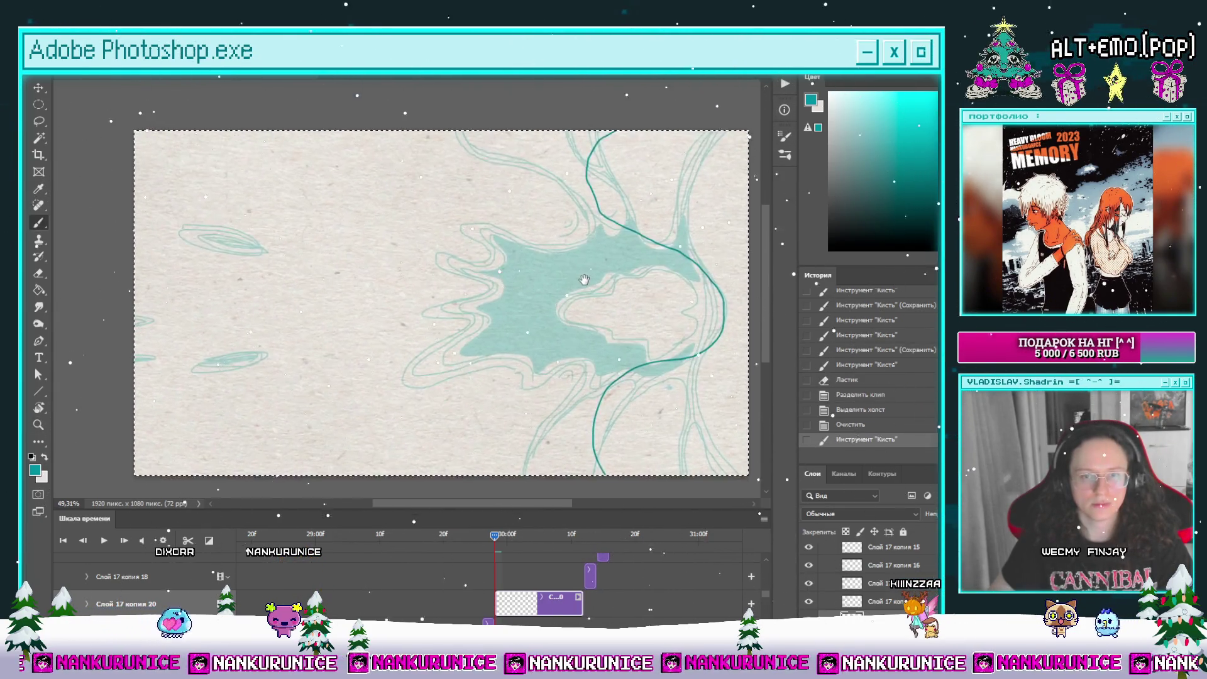
{"action": "scroll", "coordinate": [584, 280], "scroll_direction": "up", "scroll_amount": 1}
{"action": "scroll", "coordinate": [616, 283], "scroll_direction": "right", "scroll_amount": 1}
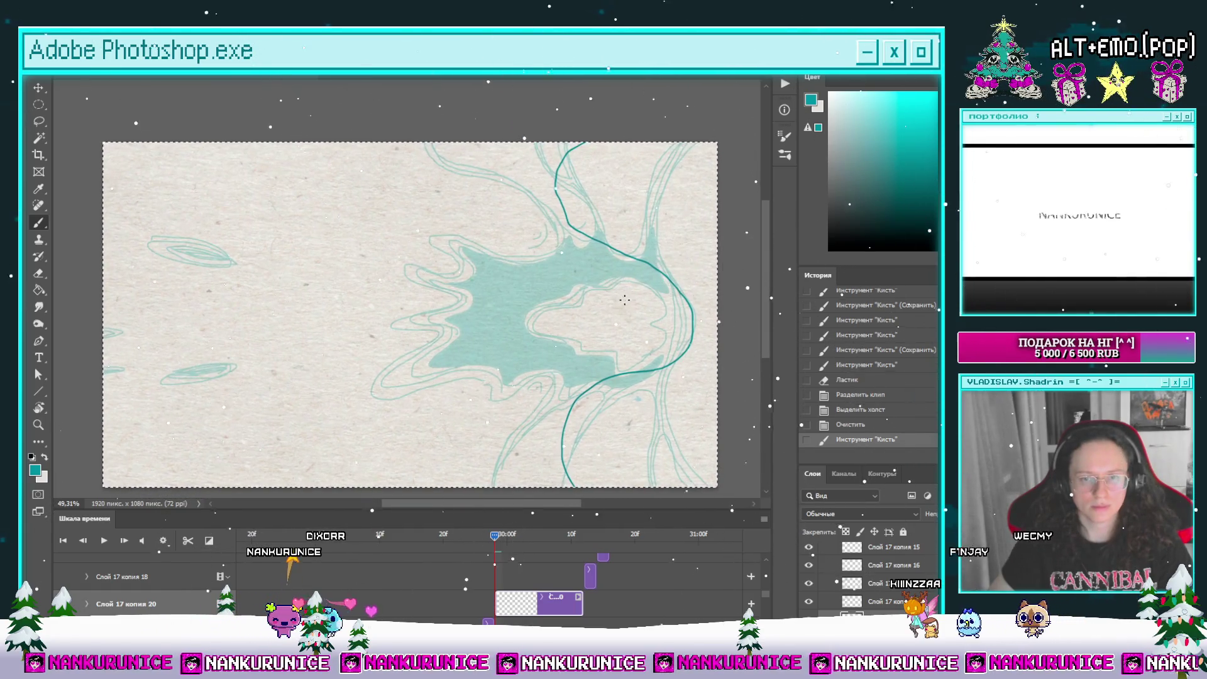
{"action": "left_click_drag", "start_coordinate": [638, 321], "coordinate": [663, 346]}
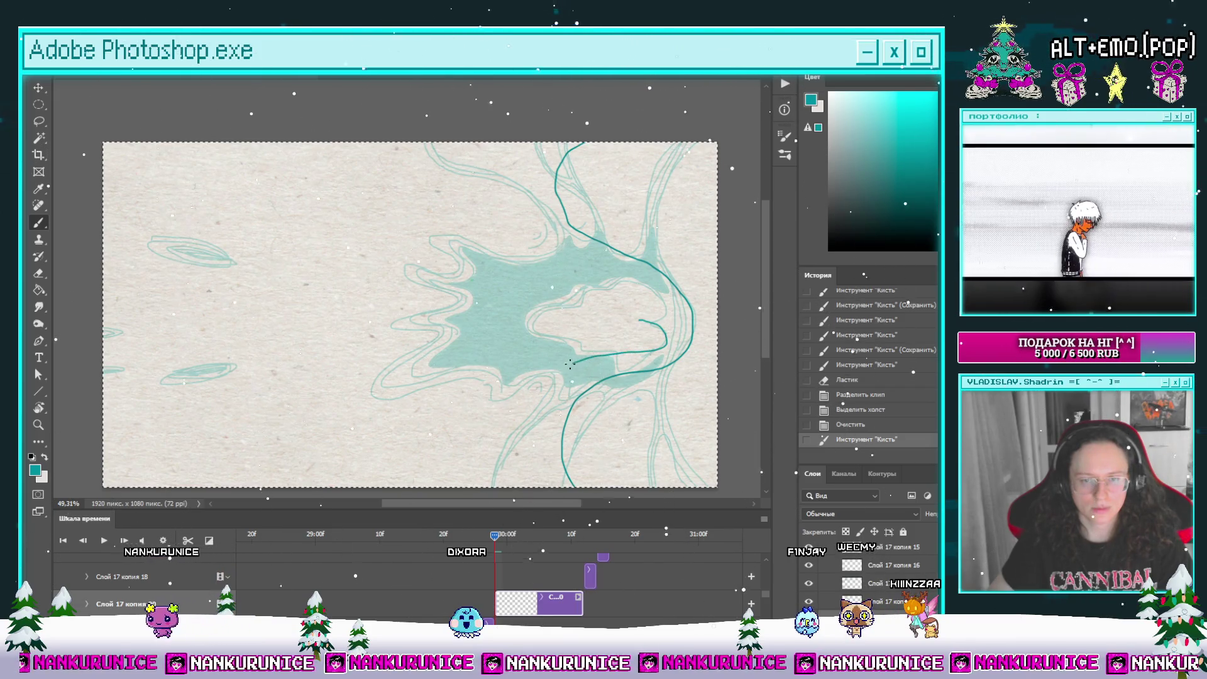
{"action": "mouse_move", "coordinate": [449, 340]}
{"action": "left_mouse_down"}
{"action": "mouse_move", "coordinate": [434, 317]}
{"action": "mouse_move", "coordinate": [545, 274]}
{"action": "left_mouse_up"}
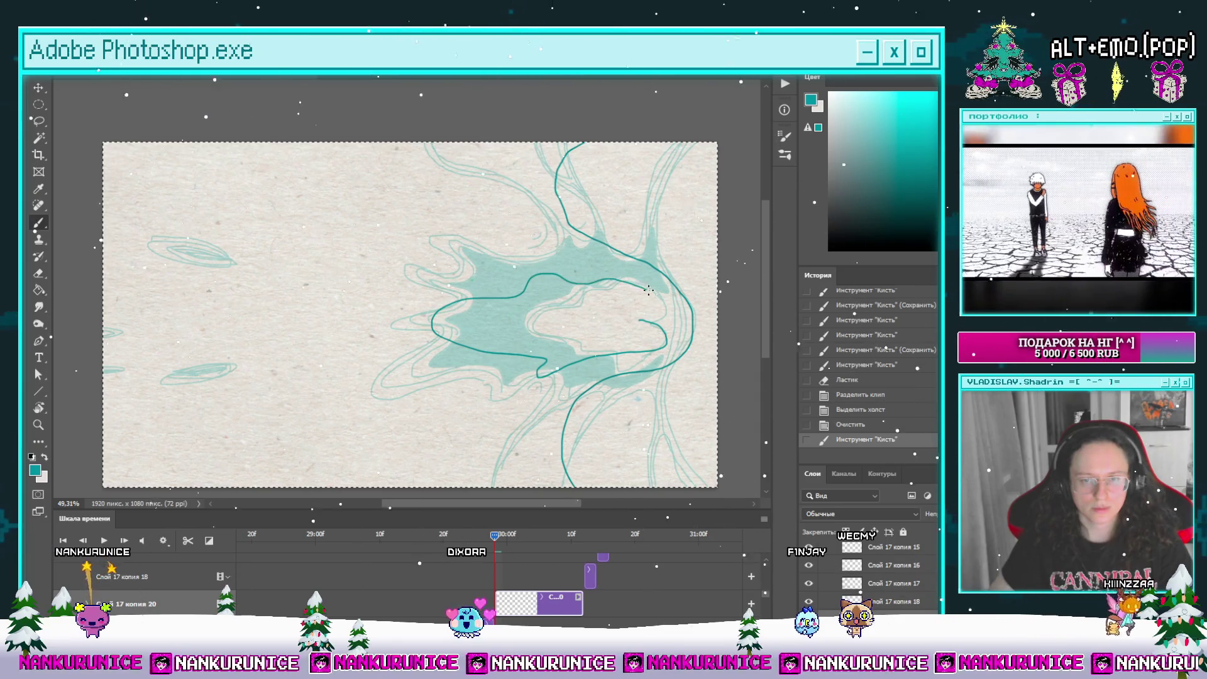
{"action": "mouse_move", "coordinate": [648, 306]}
{"action": "left_mouse_down"}
{"action": "mouse_move", "coordinate": [708, 346]}
{"action": "mouse_move", "coordinate": [621, 338]}
{"action": "mouse_move", "coordinate": [644, 340]}
{"action": "left_mouse_up"}
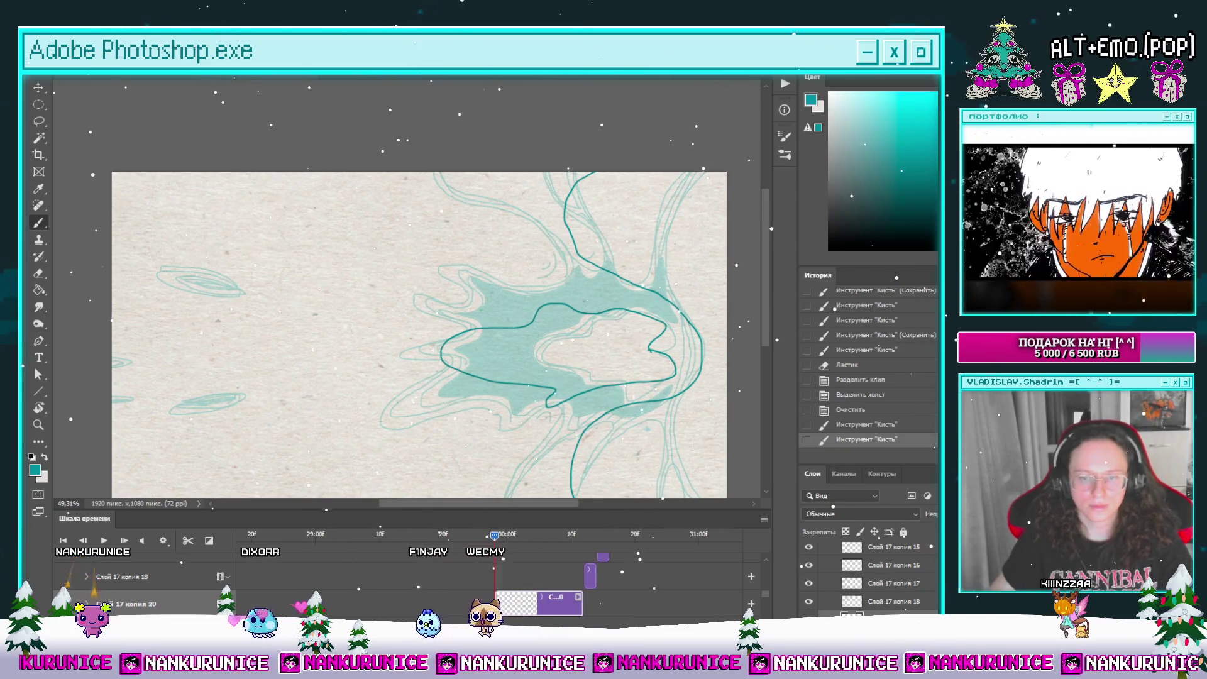
Step: Undo and redo the latest stroke while adjusting the view
{"action": "key", "text": "ctrl+a"}
{"action": "mouse_move", "coordinate": [551, 183]}
{"action": "left_mouse_down"}
{"action": "mouse_move", "coordinate": [595, 189]}
{"action": "mouse_move", "coordinate": [523, 195]}
{"action": "mouse_move", "coordinate": [561, 183]}
{"action": "left_mouse_up"}
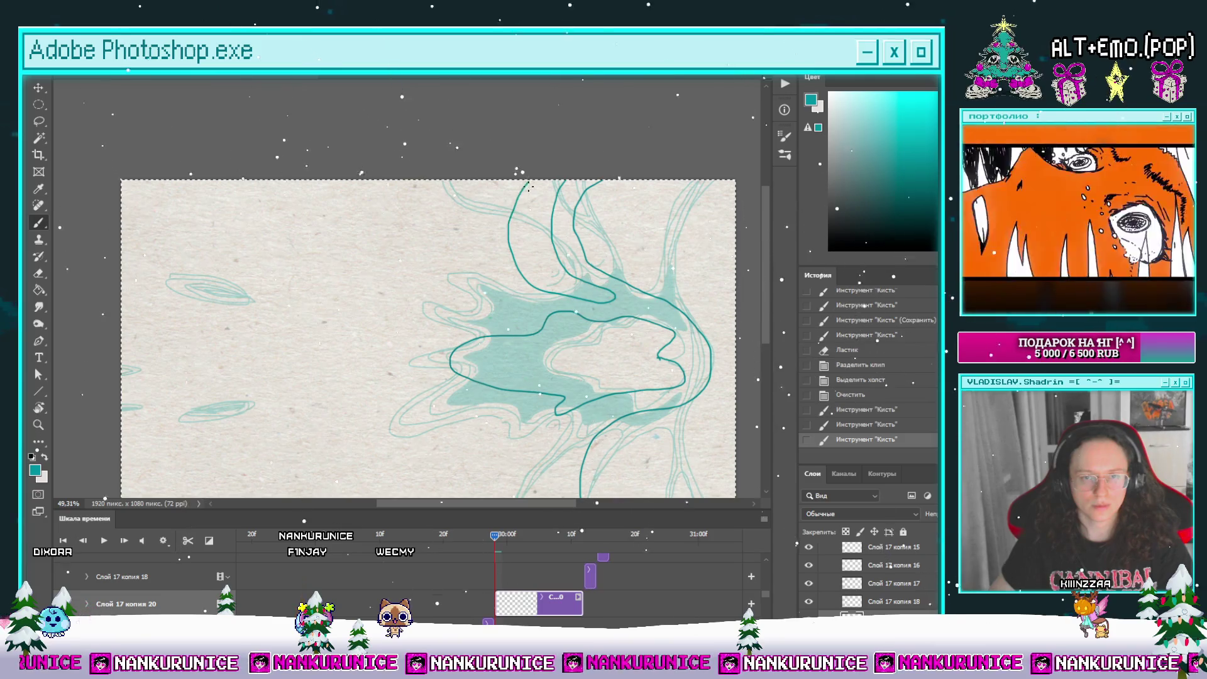
{"action": "key", "text": "ctrl+z"}
{"action": "left_click_drag", "start_coordinate": [577, 225], "coordinate": [598, 236]}
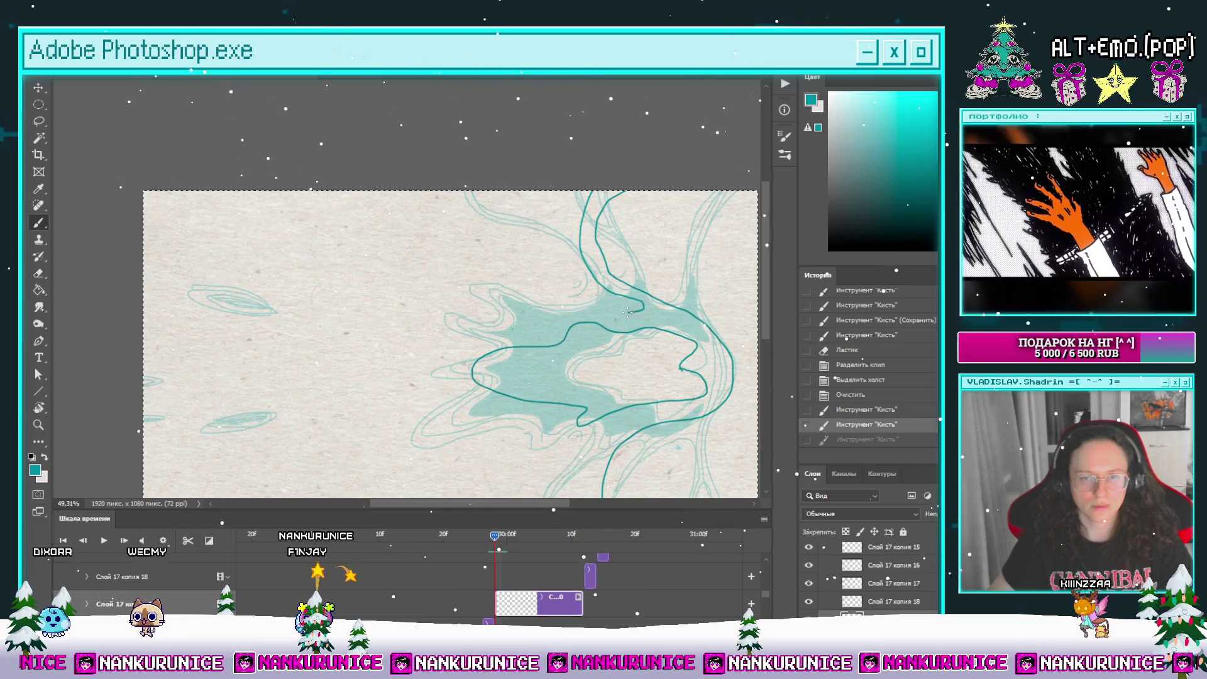
{"action": "key", "text": "ctrl+shift+z"}
{"action": "mouse_move", "coordinate": [625, 295]}
{"action": "left_mouse_down"}
{"action": "mouse_move", "coordinate": [516, 258]}
{"action": "mouse_move", "coordinate": [599, 261]}
{"action": "mouse_move", "coordinate": [557, 229]}
{"action": "mouse_move", "coordinate": [542, 235]}
{"action": "mouse_move", "coordinate": [631, 275]}
{"action": "mouse_move", "coordinate": [664, 326]}
{"action": "mouse_move", "coordinate": [556, 409]}
{"action": "mouse_move", "coordinate": [573, 482]}
{"action": "left_mouse_up"}
{"action": "scroll", "coordinate": [564, 261], "scroll_direction": "down", "scroll_amount": 2}
{"action": "key", "text": "e"}
{"action": "key", "text": "ctrl+z"}
Step: Extend outline lines to the frame top and bottom-right and add further outline strokes
{"action": "left_click", "coordinate": [637, 391]}
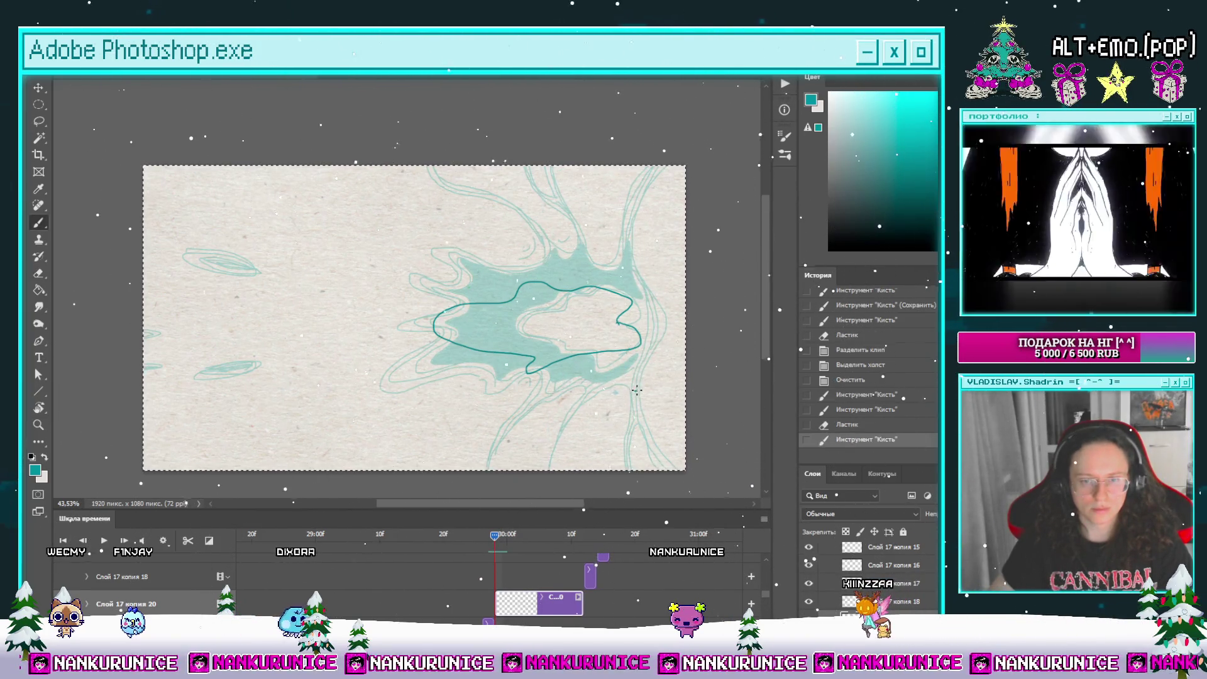
{"action": "left_click_drag", "start_coordinate": [660, 312], "coordinate": [679, 149]}
{"action": "left_click_drag", "start_coordinate": [632, 337], "coordinate": [705, 463]}
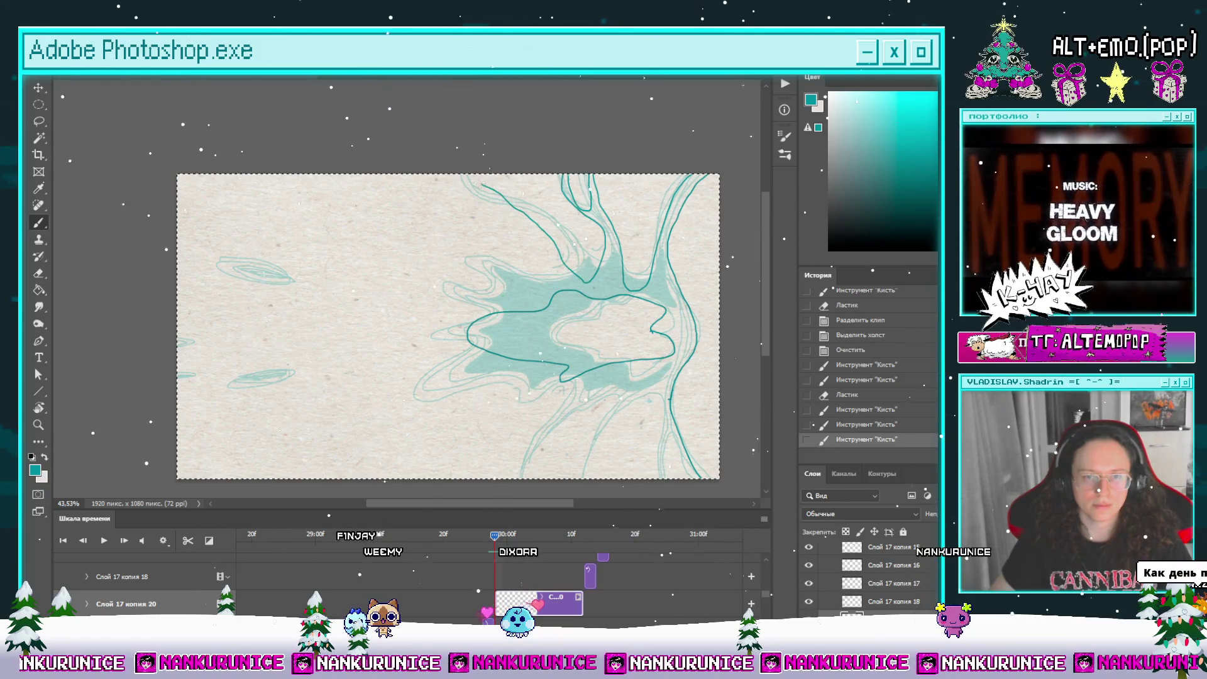
{"action": "mouse_move", "coordinate": [477, 177]}
{"action": "left_mouse_down"}
{"action": "mouse_move", "coordinate": [535, 181]}
{"action": "mouse_move", "coordinate": [602, 234]}
{"action": "mouse_move", "coordinate": [524, 179]}
{"action": "left_mouse_up"}
{"action": "key", "text": "e"}
{"action": "key", "text": "b"}
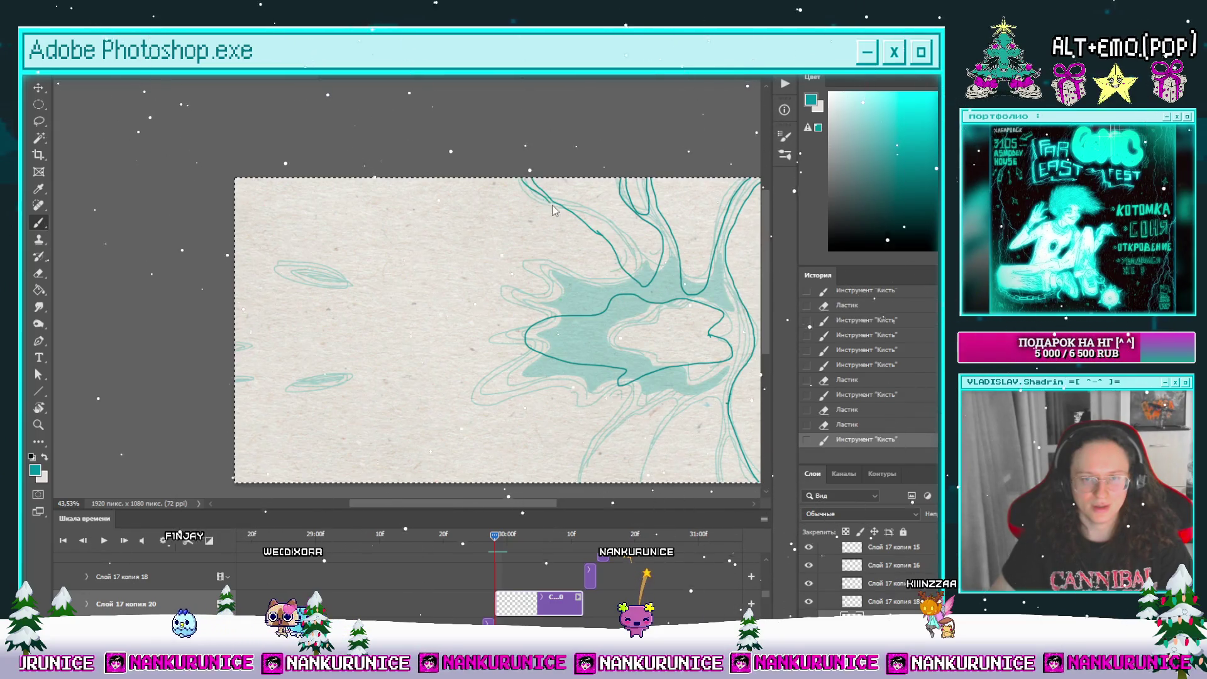
{"action": "left_click_drag", "start_coordinate": [552, 210], "coordinate": [590, 209]}
{"action": "key", "text": "ctrl+z"}
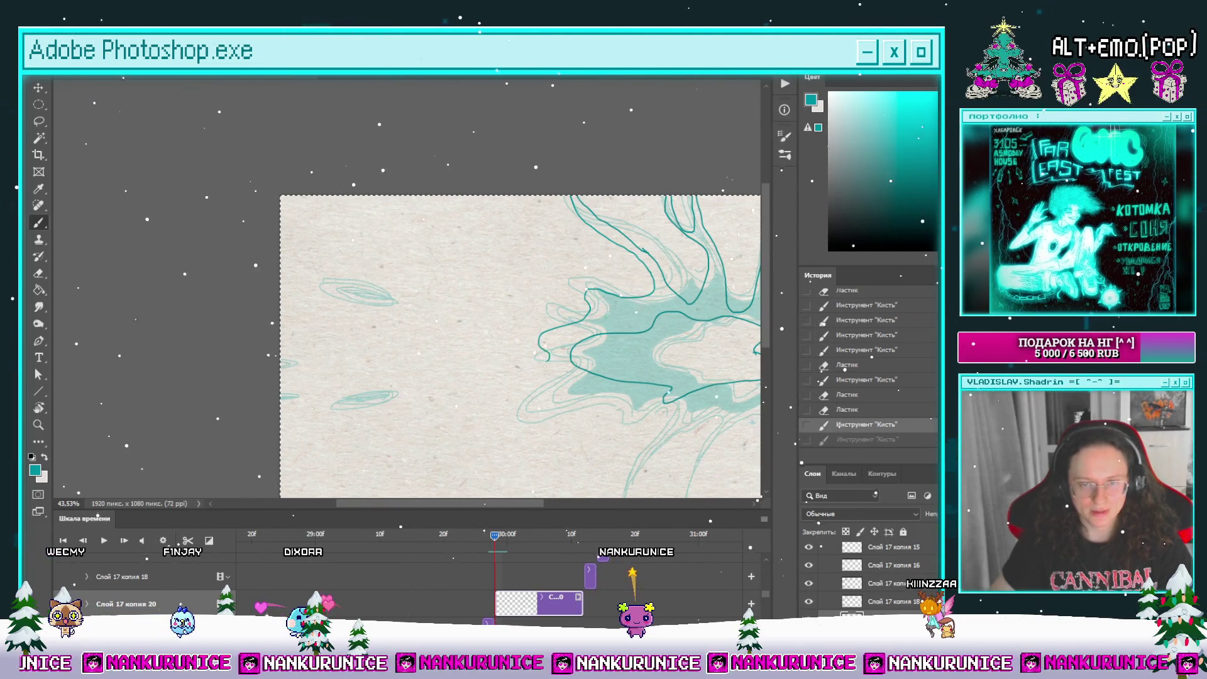
{"action": "key", "text": "ctrl+shift+z"}
{"action": "left_click_drag", "start_coordinate": [548, 397], "coordinate": [381, 321]}
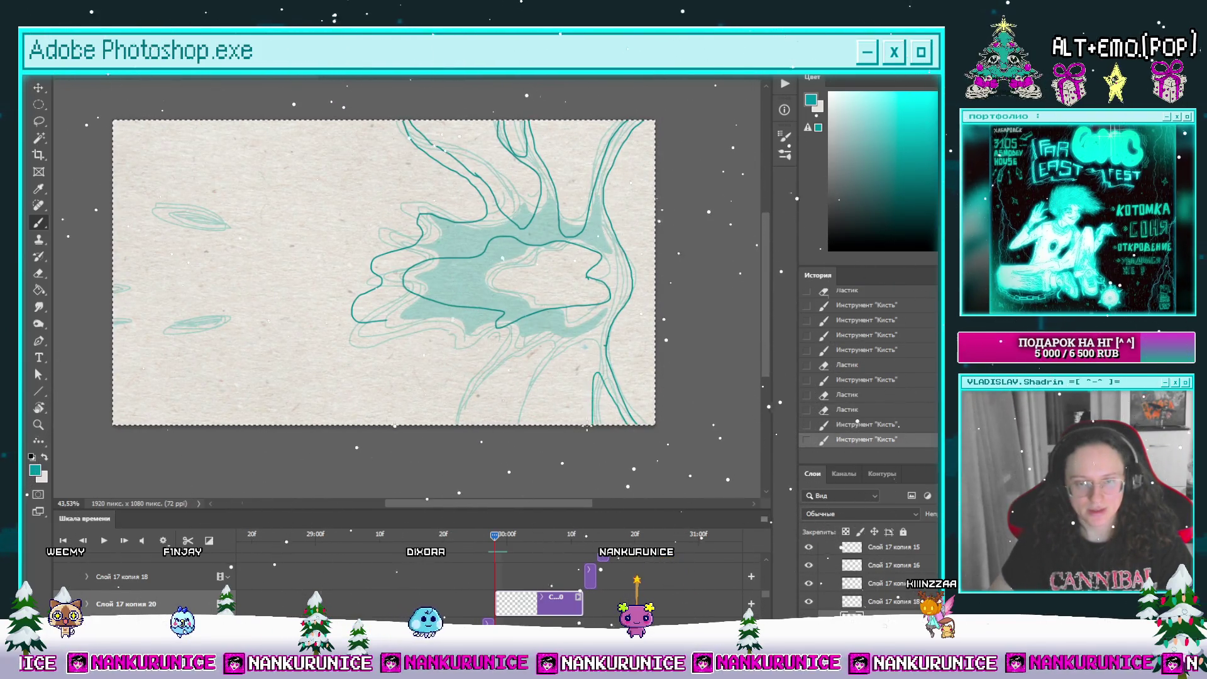
{"action": "left_click_drag", "start_coordinate": [583, 338], "coordinate": [634, 335]}
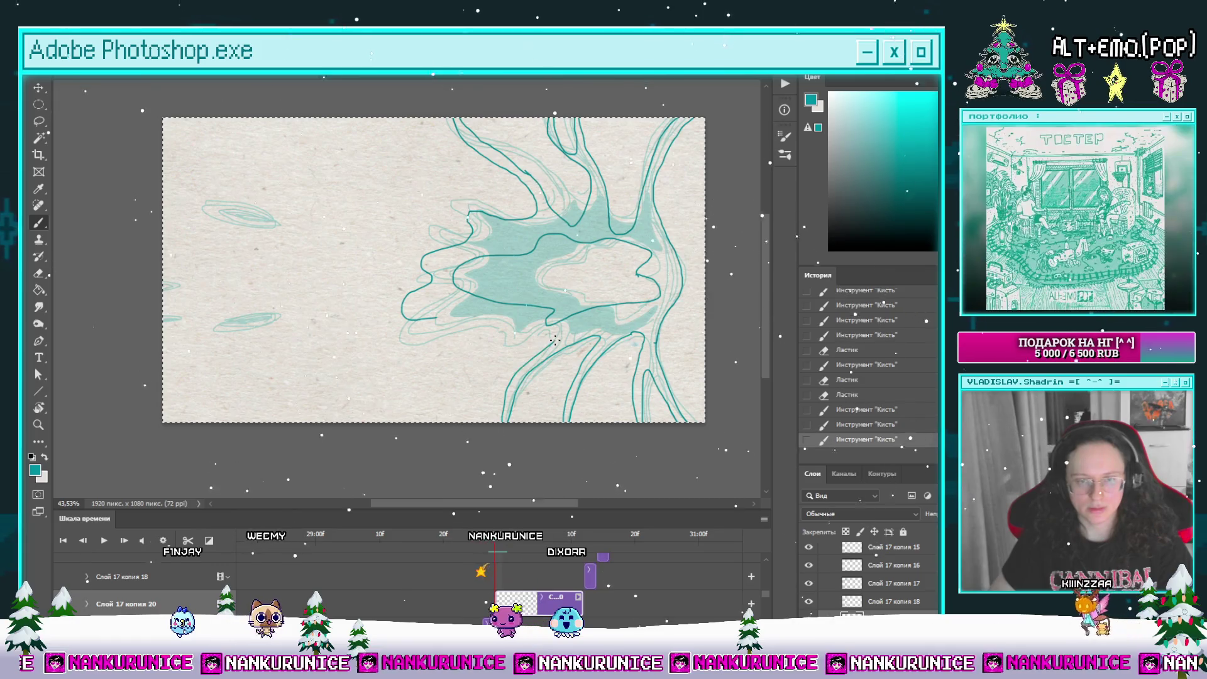
{"action": "left_click_drag", "start_coordinate": [508, 384], "coordinate": [576, 384]}
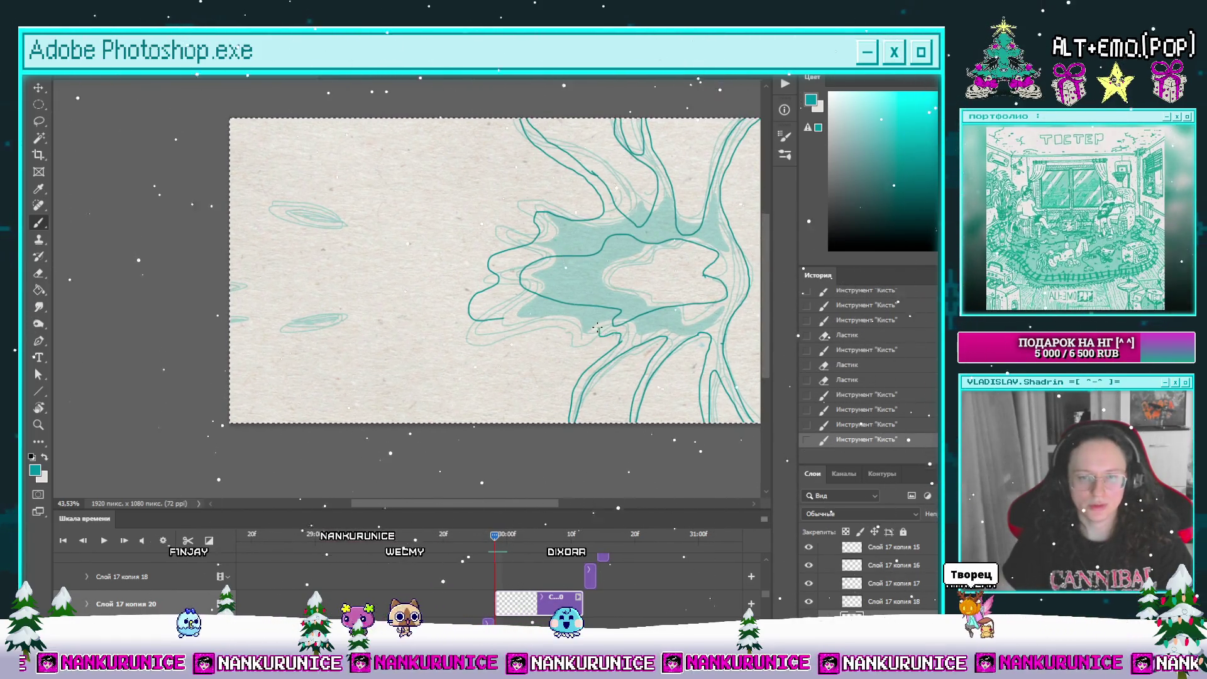
Step: Erase the small stray marks inside the teal blob and save the document
{"action": "key", "text": "e"}
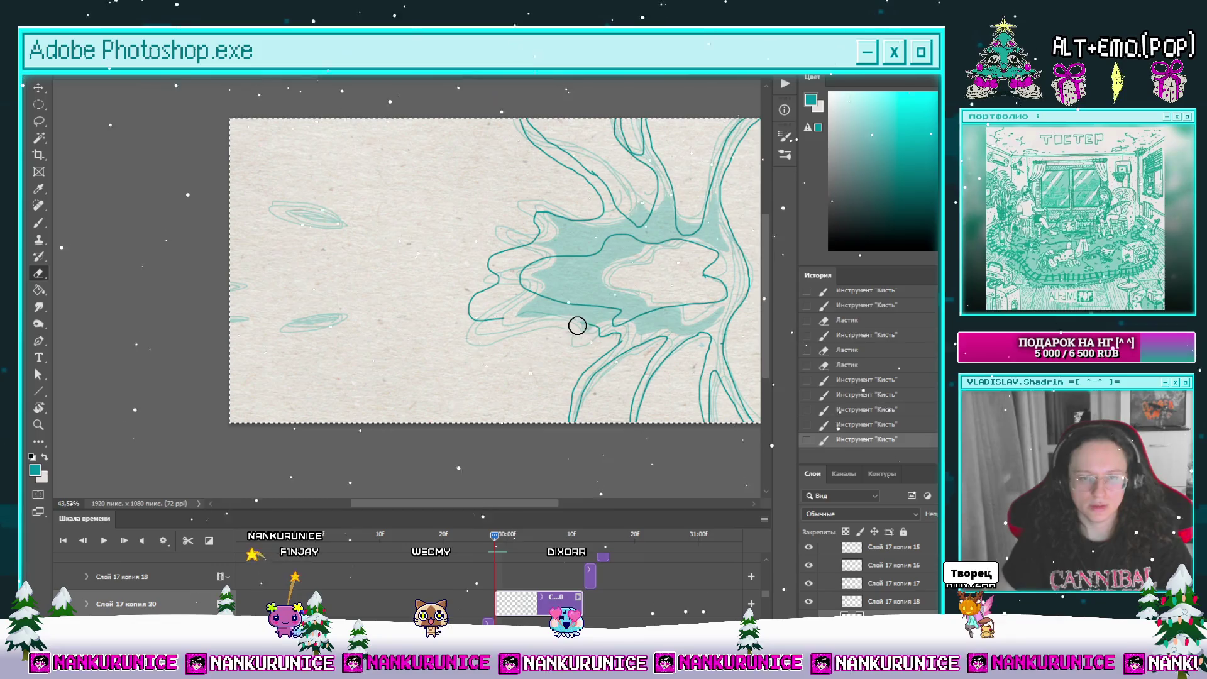
{"action": "left_click_drag", "start_coordinate": [560, 323], "coordinate": [569, 327]}
{"action": "left_click_drag", "start_coordinate": [566, 322], "coordinate": [574, 332]}
{"action": "key", "text": "b"}
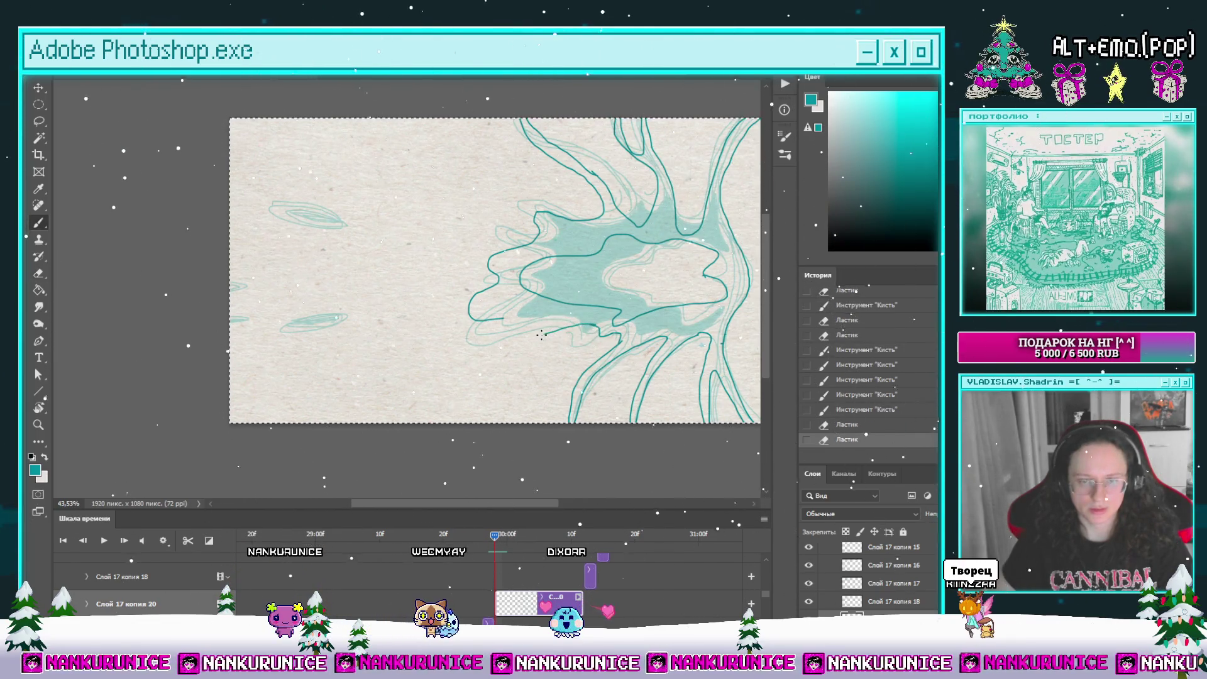
{"action": "left_click_drag", "start_coordinate": [503, 319], "coordinate": [475, 341]}
{"action": "key", "text": "ctrl+s"}
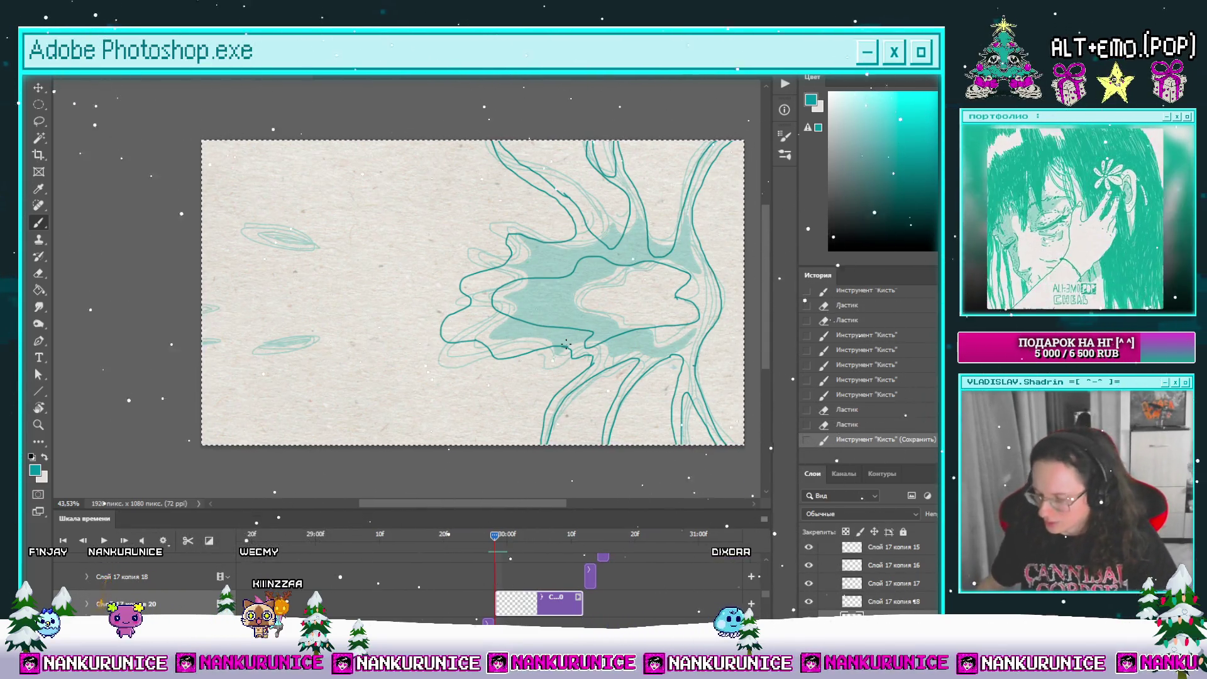
Step: Clear the selection and zoom in on the sketch marks at the frame's left edge
{"action": "key", "text": "l"}
{"action": "key", "text": "ctrl+d"}
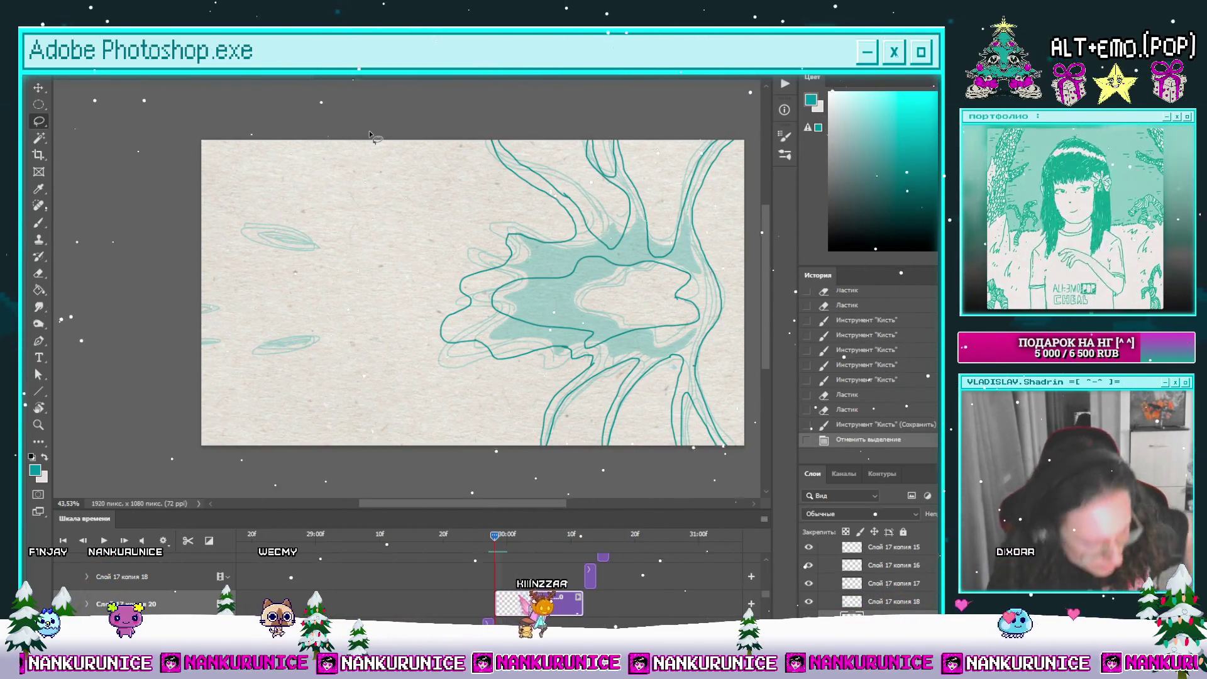
{"action": "scroll", "coordinate": [523, 290], "scroll_direction": "up", "scroll_amount": 2}
{"action": "mouse_move", "coordinate": [329, 248]}
{"action": "left_mouse_down"}
{"action": "mouse_move", "coordinate": [258, 234]}
{"action": "mouse_move", "coordinate": [300, 274]}
{"action": "left_mouse_up"}
Step: Add a small teal scribble and dab along the left edge of the frame
{"action": "key", "text": "b"}
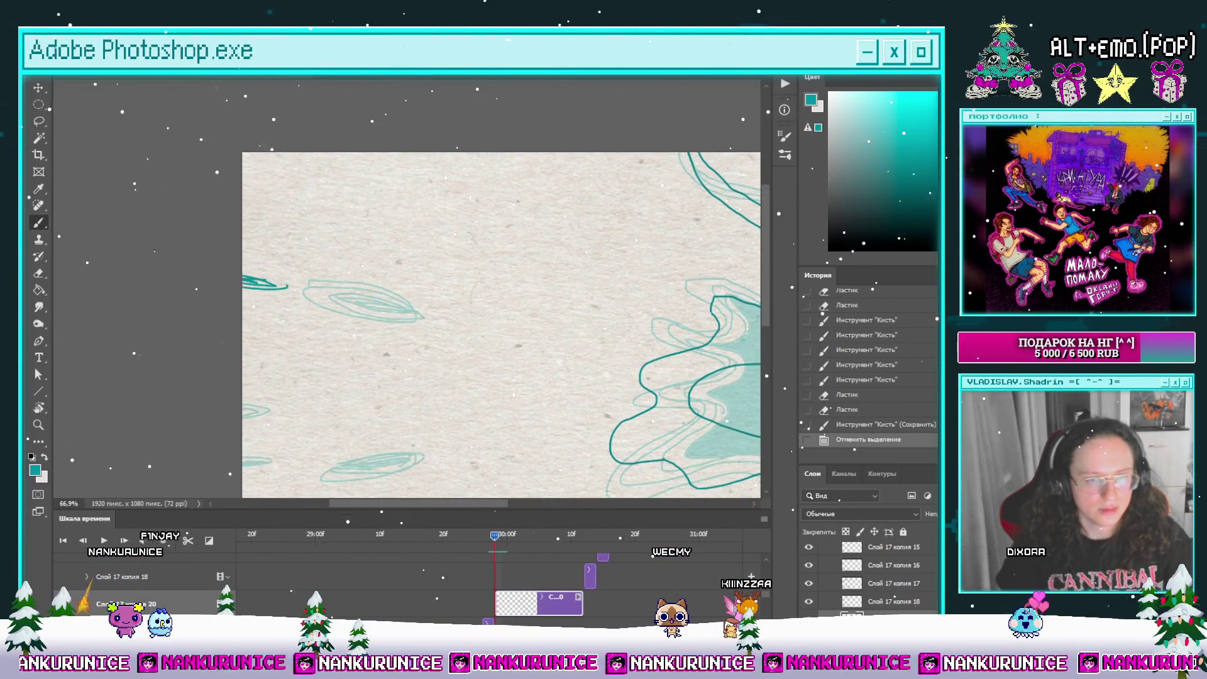
{"action": "left_click_drag", "start_coordinate": [290, 290], "coordinate": [291, 291]}
{"action": "scroll", "coordinate": [440, 289], "scroll_direction": "down", "scroll_amount": 5}
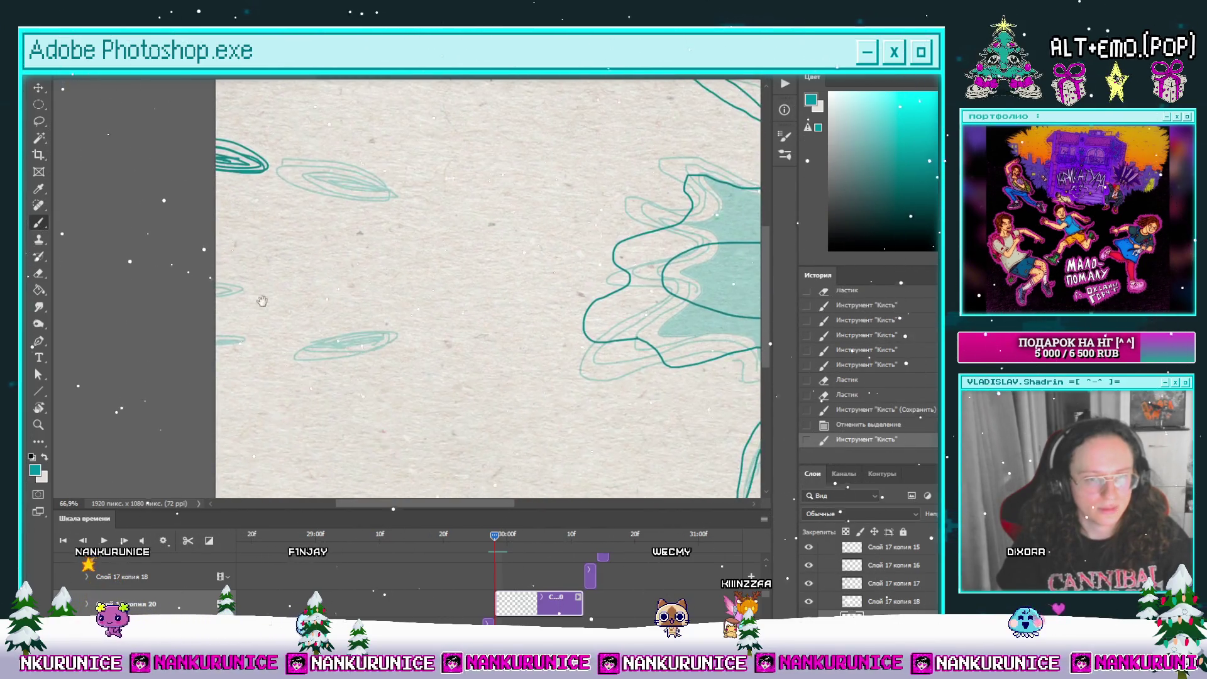
{"action": "mouse_move", "coordinate": [242, 336]}
{"action": "left_mouse_down"}
{"action": "mouse_move", "coordinate": [267, 346]}
{"action": "mouse_move", "coordinate": [255, 355]}
{"action": "left_mouse_up"}
{"action": "scroll", "coordinate": [254, 355], "scroll_direction": "up", "scroll_amount": 3}
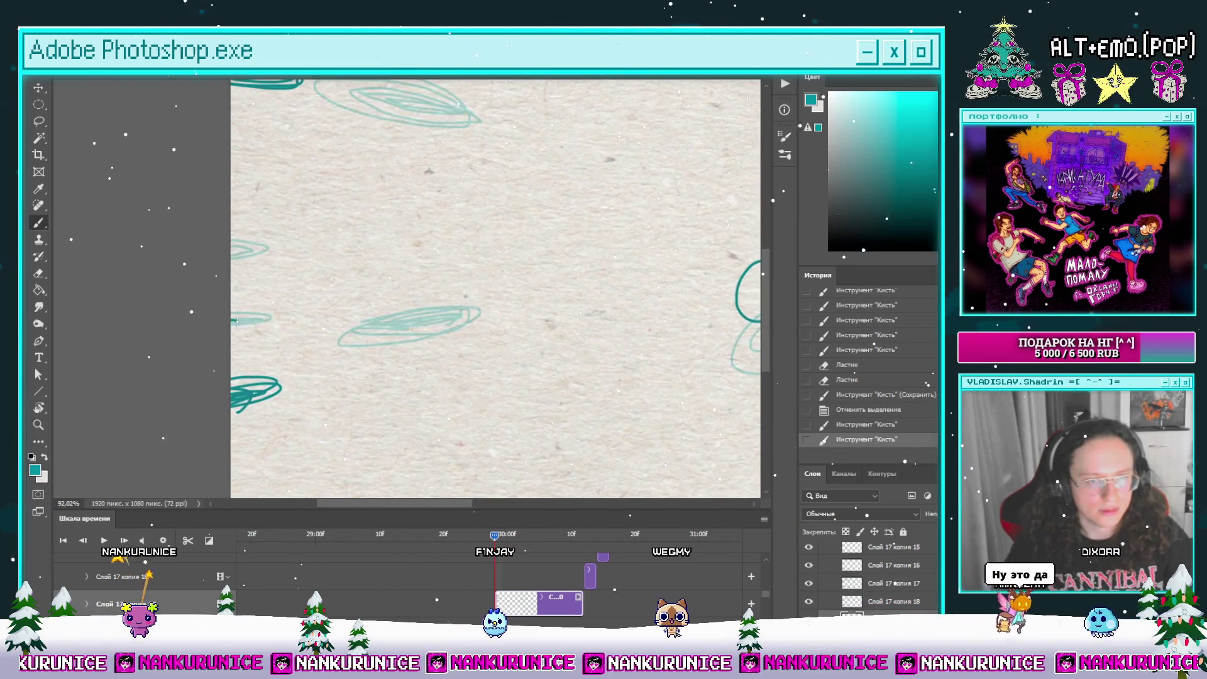
{"action": "left_click", "coordinate": [234, 320]}
Step: Erase the stray teal mark at the left edge, add another small mark, and save
{"action": "key", "text": "e"}
{"action": "left_click_drag", "start_coordinate": [234, 255], "coordinate": [239, 261]}
{"action": "left_click", "coordinate": [233, 254]}
{"action": "scroll", "coordinate": [451, 275], "scroll_direction": "down", "scroll_amount": 2}
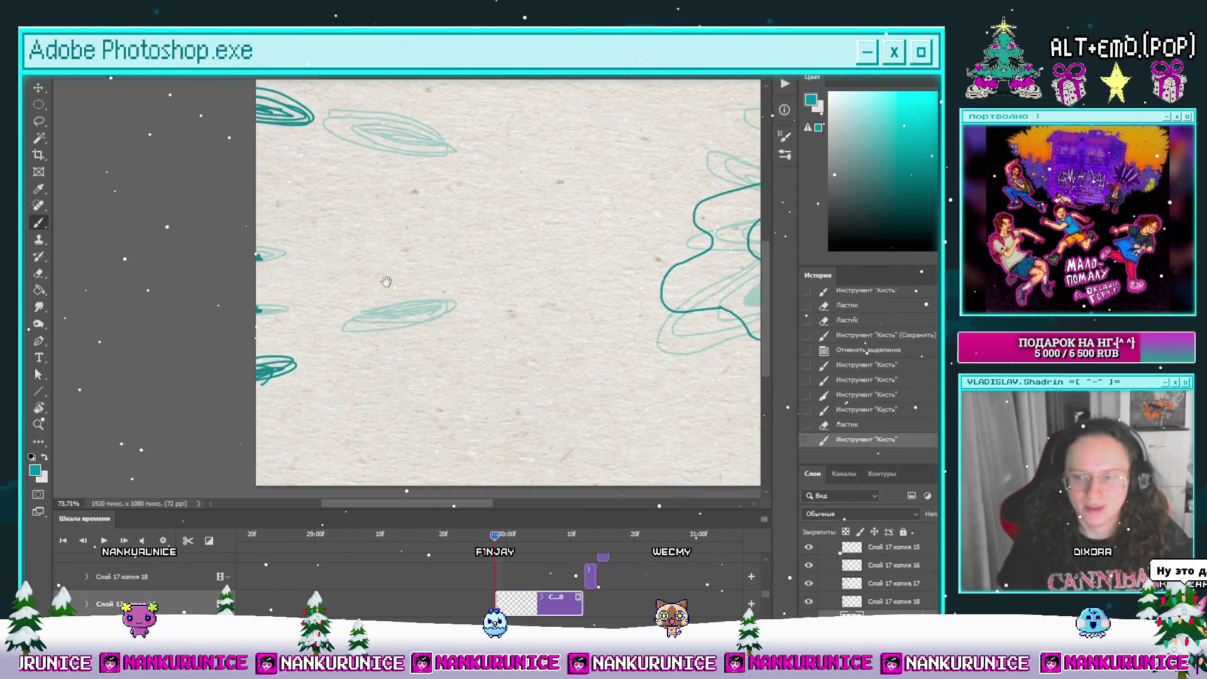
{"action": "key", "text": "ctrl+s"}
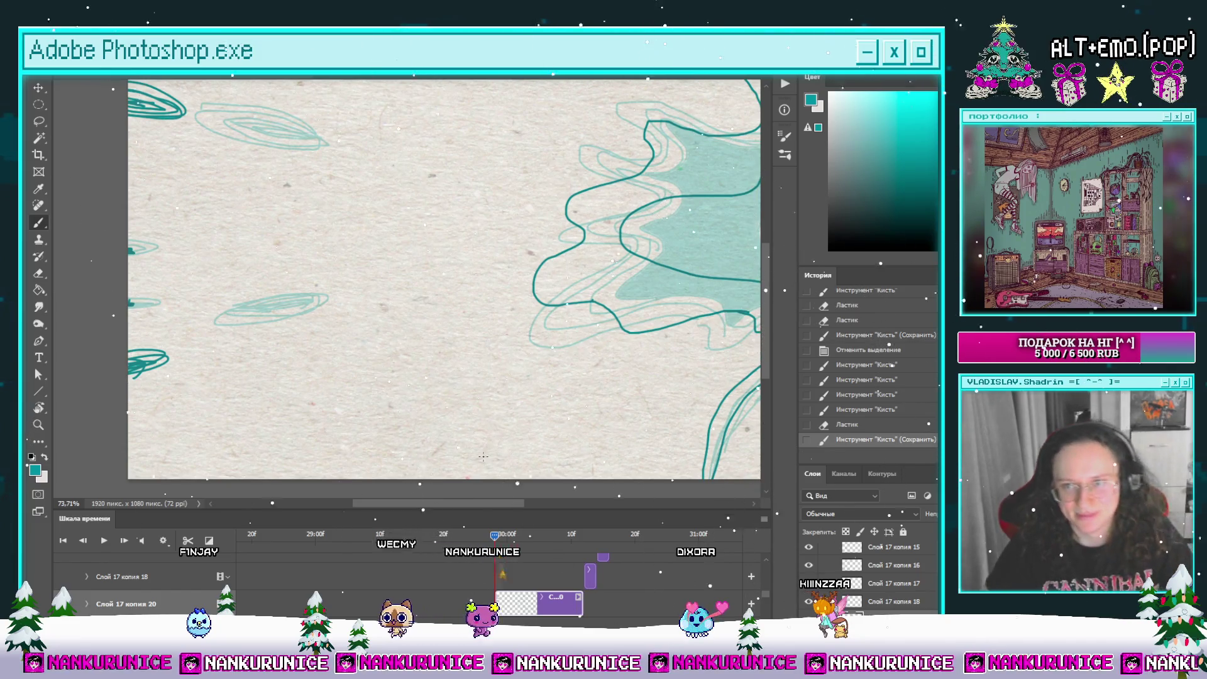
Step: Zoom the view in on the teal drawing with the Zoom tool
{"action": "scroll", "coordinate": [367, 312], "scroll_direction": "down", "scroll_amount": 3}
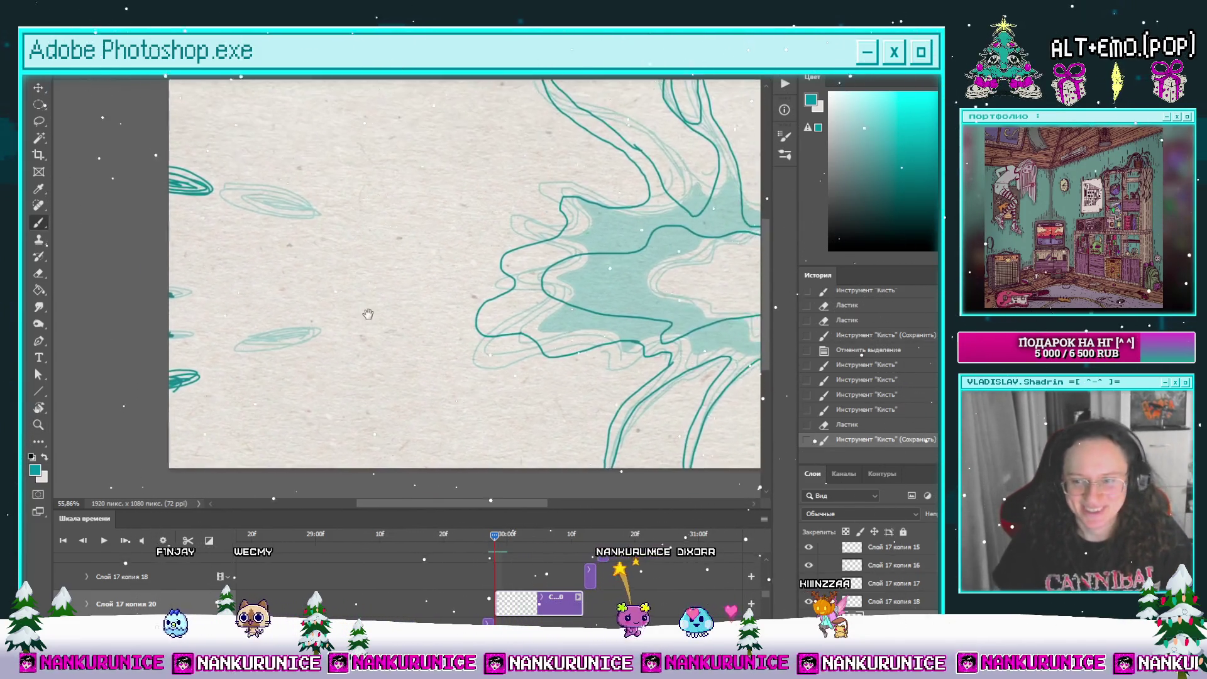
{"action": "key", "text": "z"}
{"action": "scroll", "coordinate": [340, 334], "scroll_direction": "down", "scroll_amount": 2}
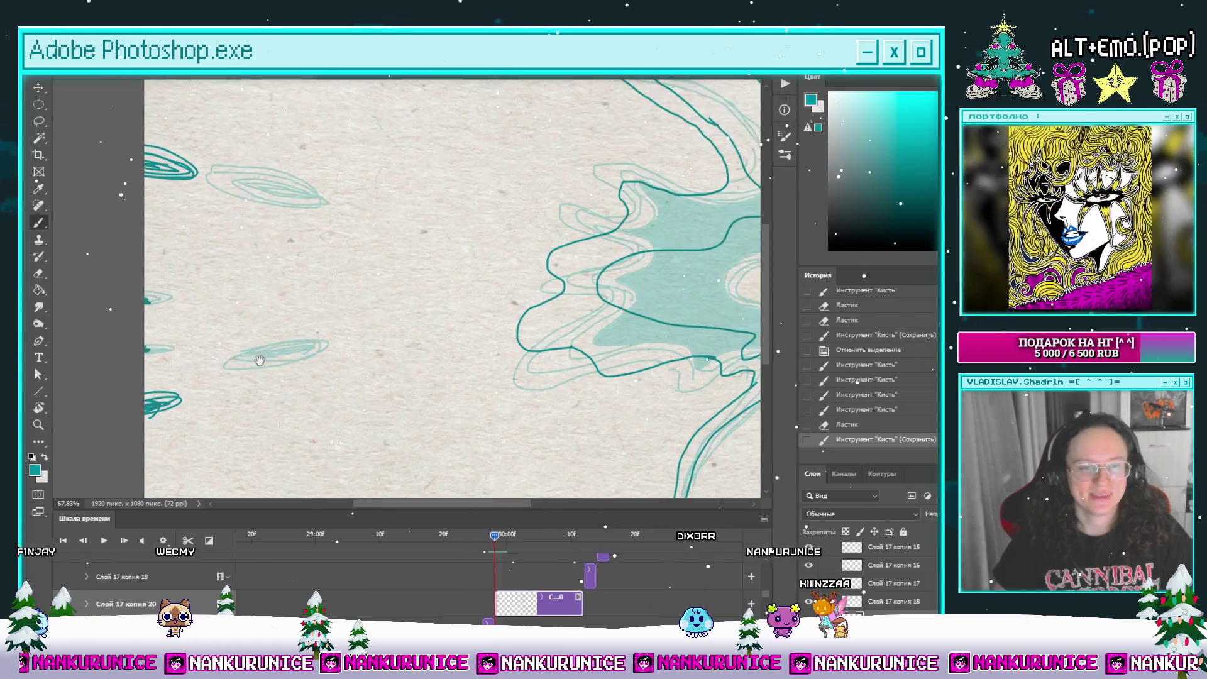
{"action": "key", "text": "b"}
{"action": "scroll", "coordinate": [401, 329], "scroll_direction": "down", "scroll_amount": 2}
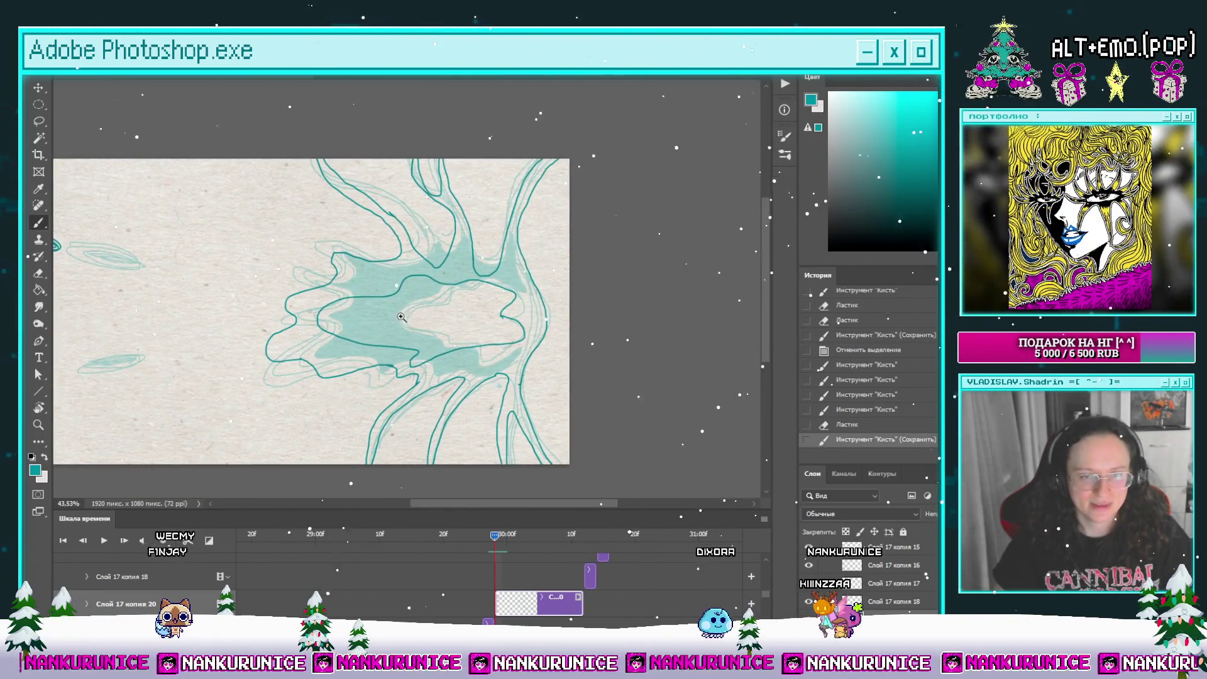
{"action": "scroll", "coordinate": [439, 328], "scroll_direction": "up", "scroll_amount": 2}
{"action": "key", "text": "z"}
{"action": "scroll", "coordinate": [426, 284], "scroll_direction": "up", "scroll_amount": 1}
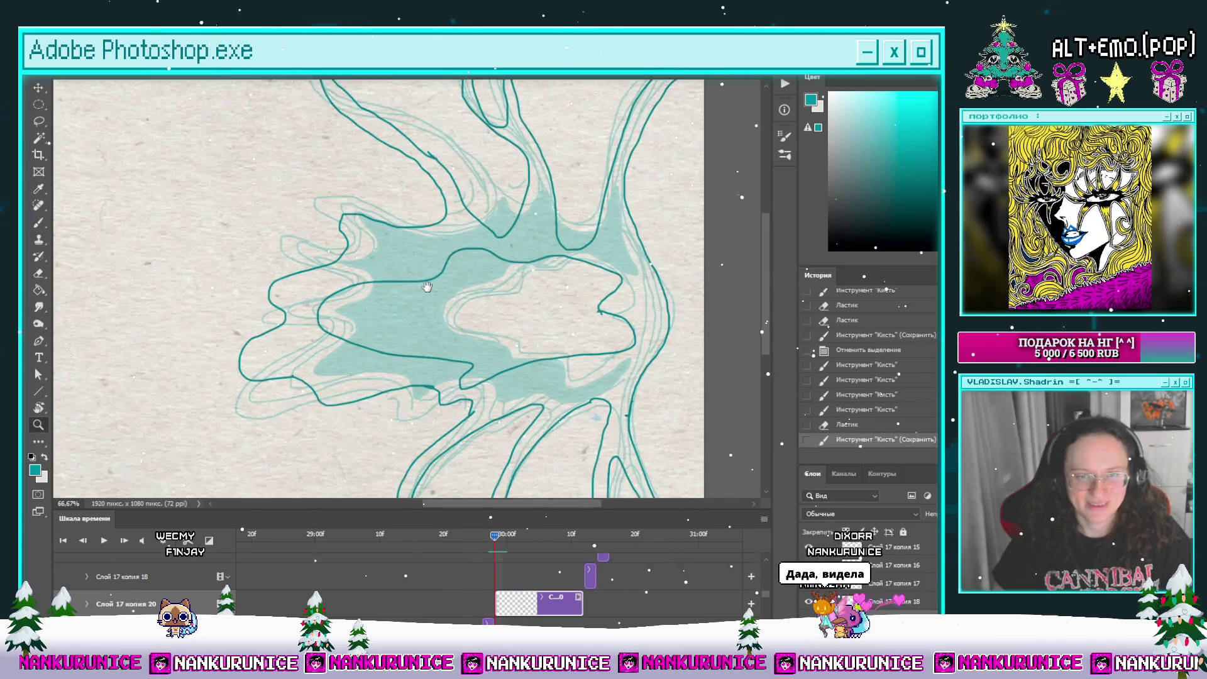
Step: Hide the panels and fill the small triangle at the splash's upper right with dark teal
{"action": "key", "text": "Tab"}
{"action": "scroll", "coordinate": [477, 301], "scroll_direction": "down", "scroll_amount": 1}
{"action": "scroll", "coordinate": [527, 323], "scroll_direction": "up", "scroll_amount": 2}
{"action": "scroll", "coordinate": [527, 322], "scroll_direction": "up", "scroll_amount": 2}
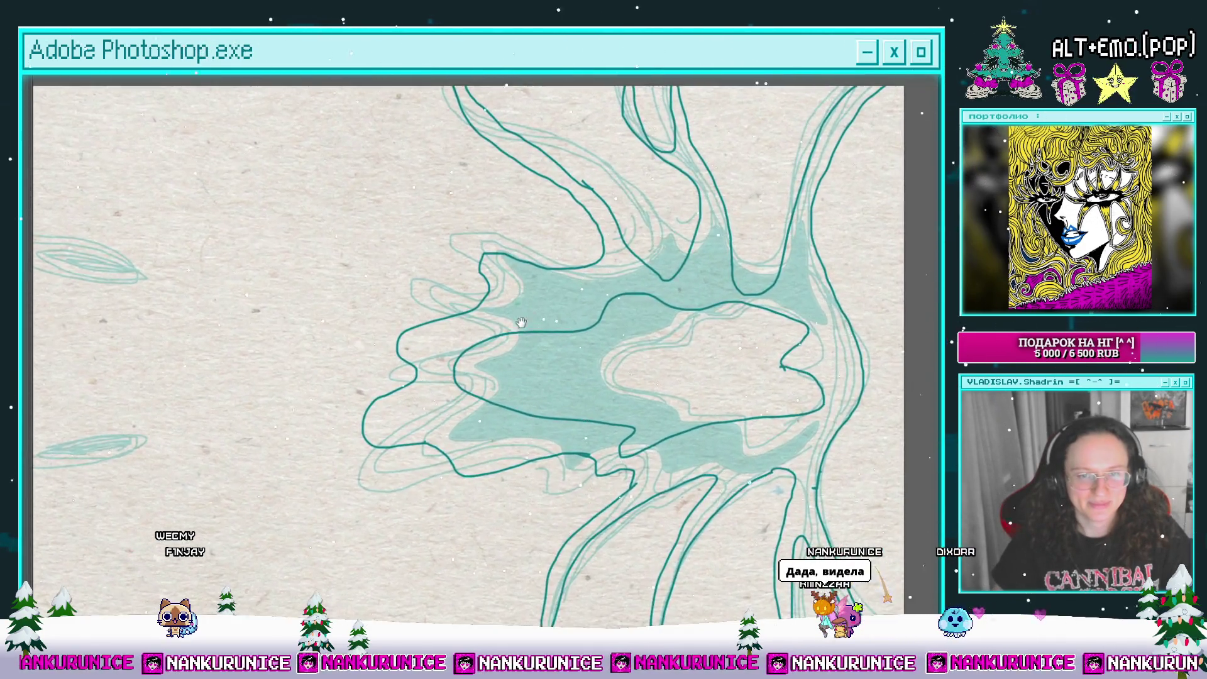
{"action": "scroll", "coordinate": [569, 313], "scroll_direction": "down", "scroll_amount": 1}
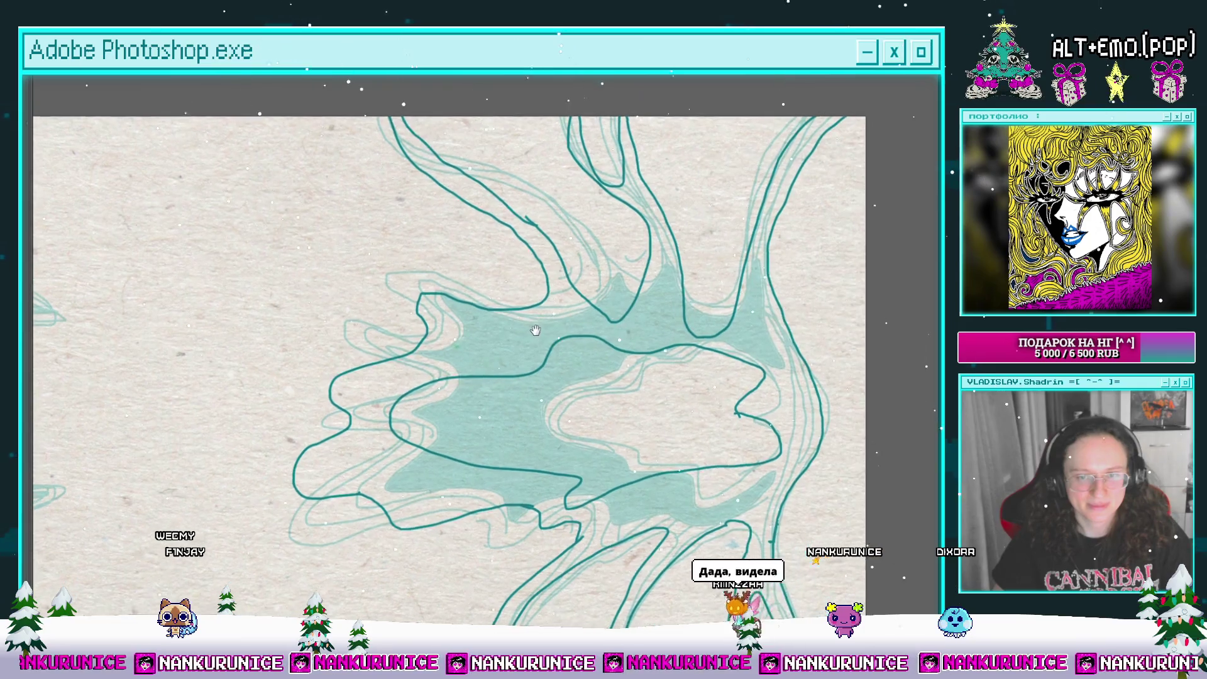
{"action": "scroll", "coordinate": [574, 296], "scroll_direction": "up", "scroll_amount": 1}
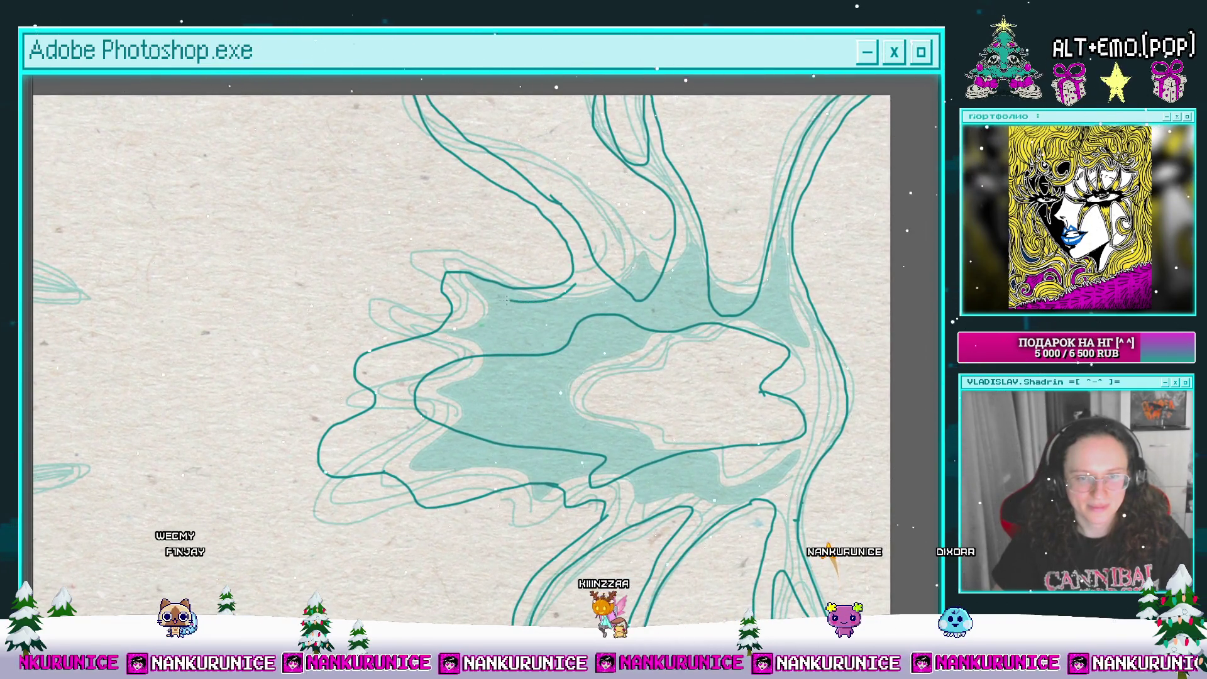
{"action": "scroll", "coordinate": [570, 337], "scroll_direction": "right", "scroll_amount": 2}
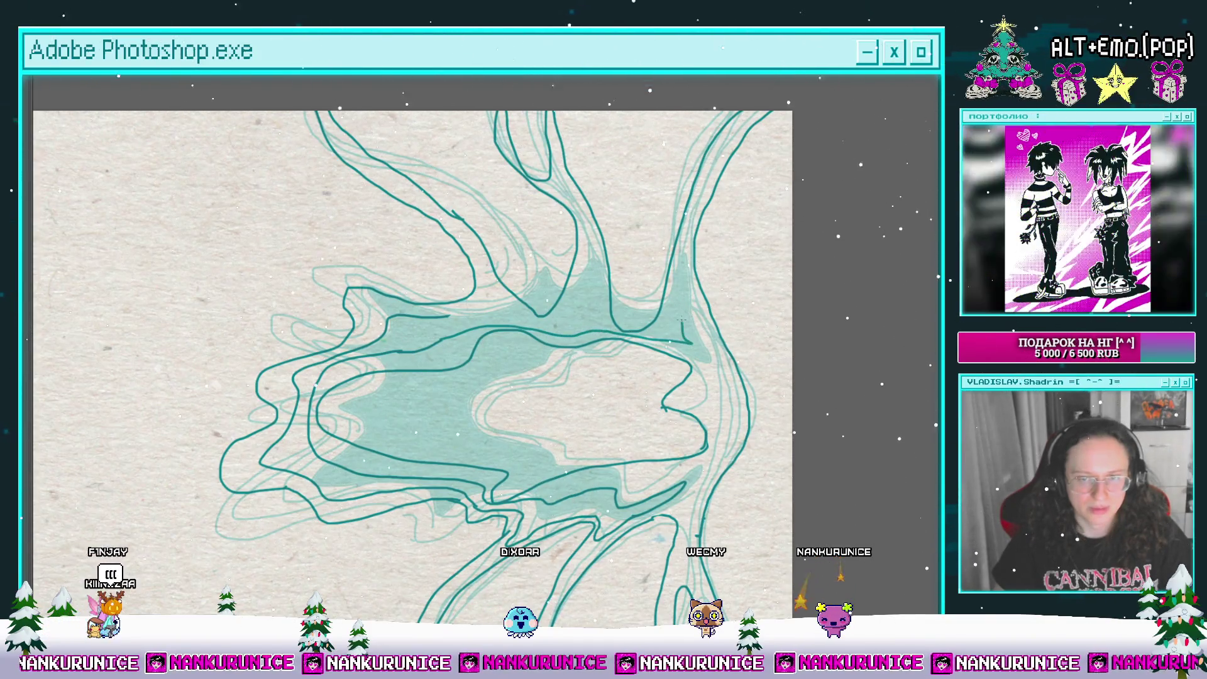
{"action": "left_click_drag", "start_coordinate": [665, 342], "coordinate": [661, 368]}
{"action": "left_click", "coordinate": [671, 344]}
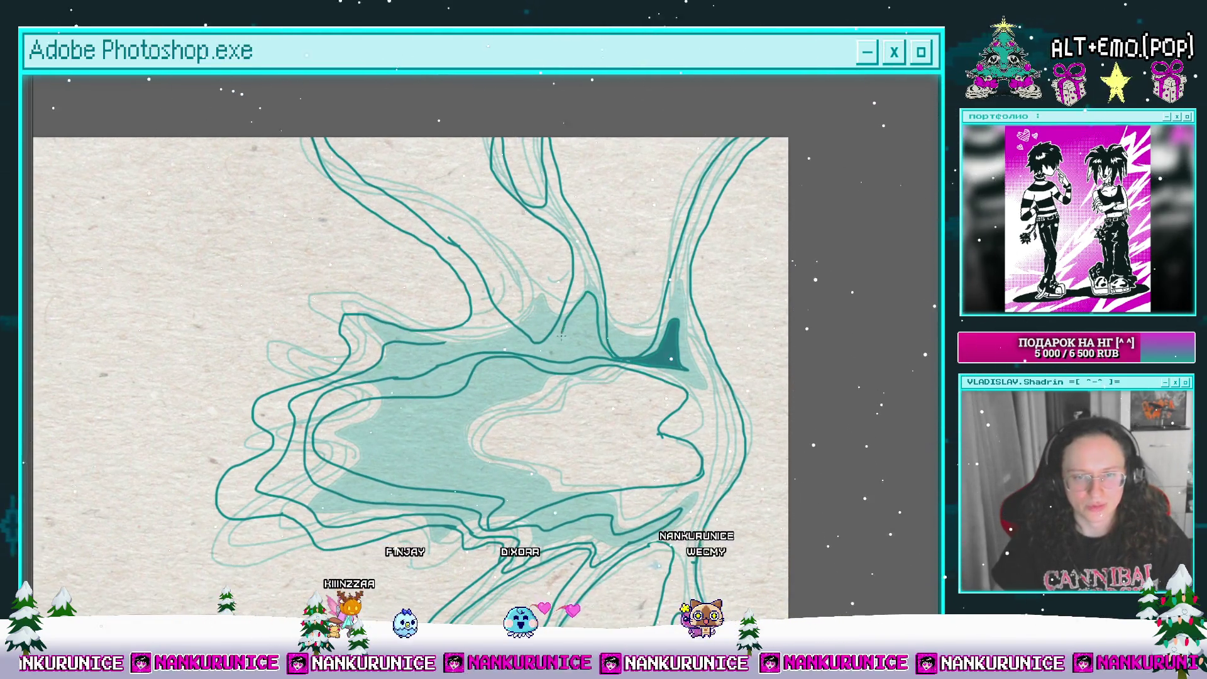
Step: Fill the band between the outlines along the splash's upper edge with dark teal
{"action": "left_click", "coordinate": [435, 340]}
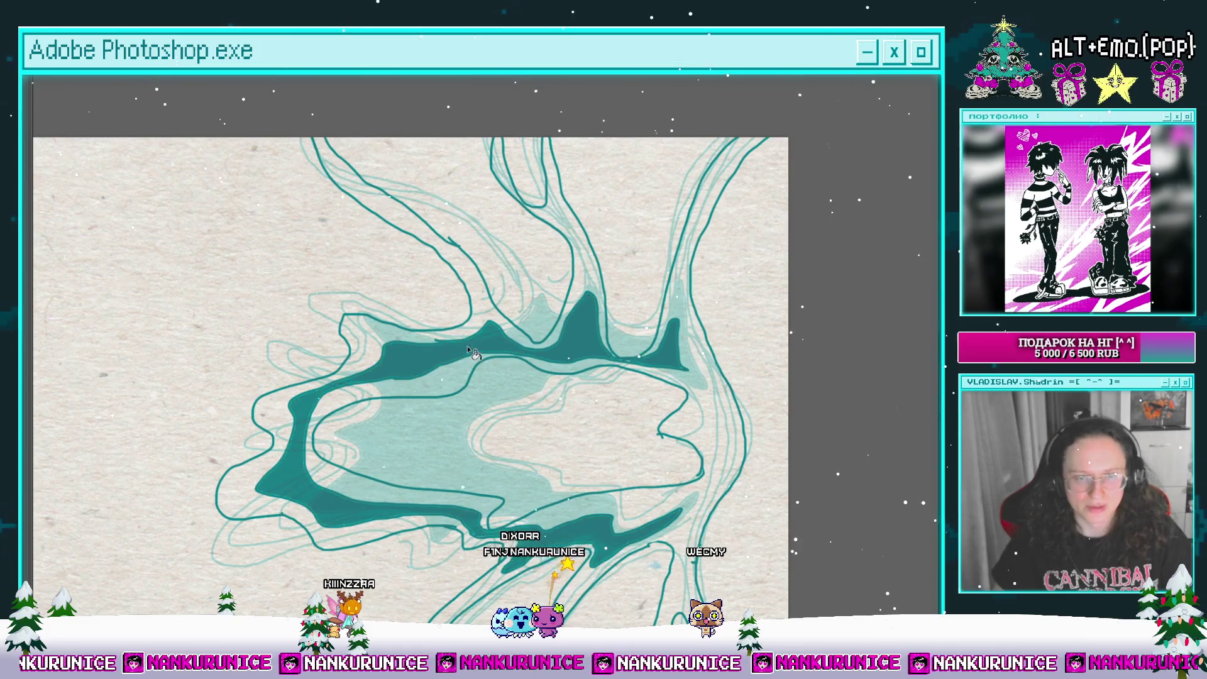
{"action": "scroll", "coordinate": [448, 339], "scroll_direction": "down", "scroll_amount": 2}
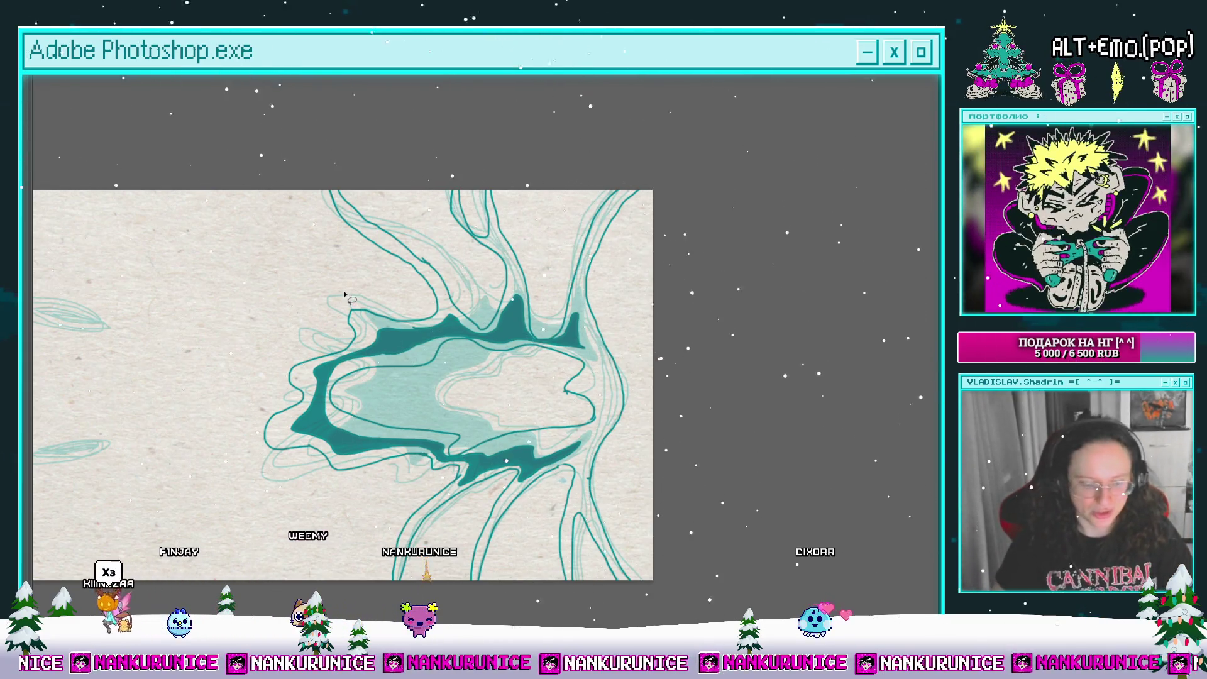
{"action": "scroll", "coordinate": [523, 253], "scroll_direction": "up", "scroll_amount": 2}
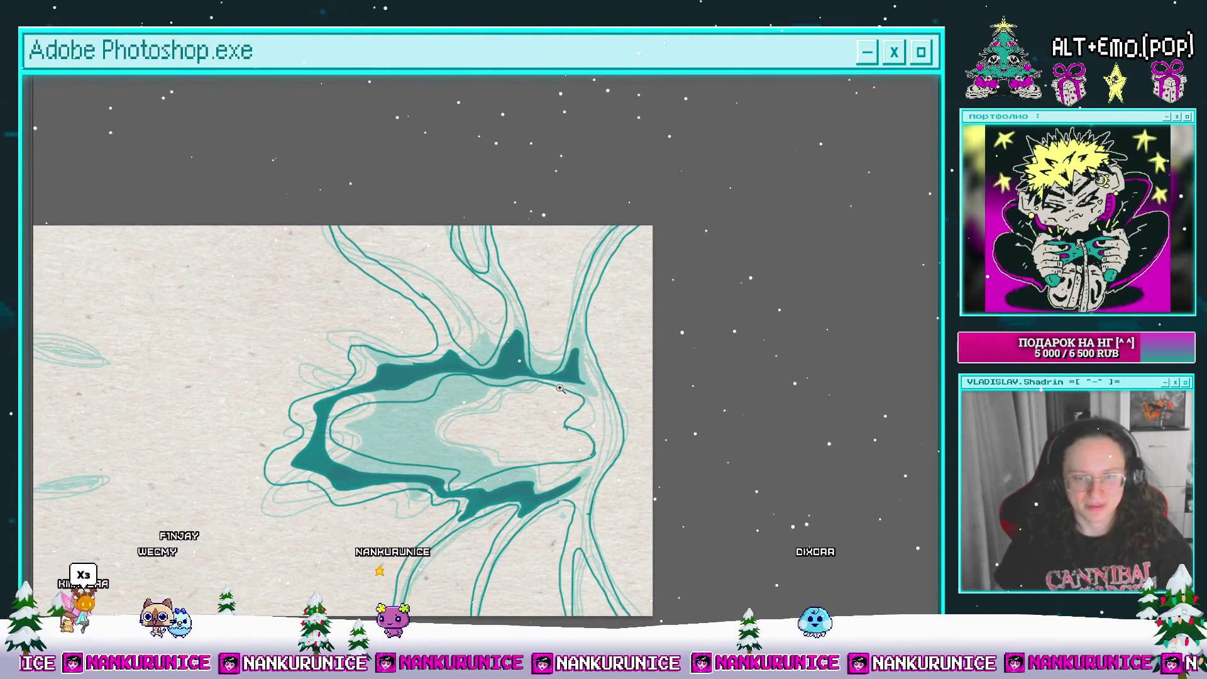
{"action": "scroll", "coordinate": [523, 252], "scroll_direction": "up", "scroll_amount": 3}
{"action": "scroll", "coordinate": [544, 326], "scroll_direction": "up", "scroll_amount": 3}
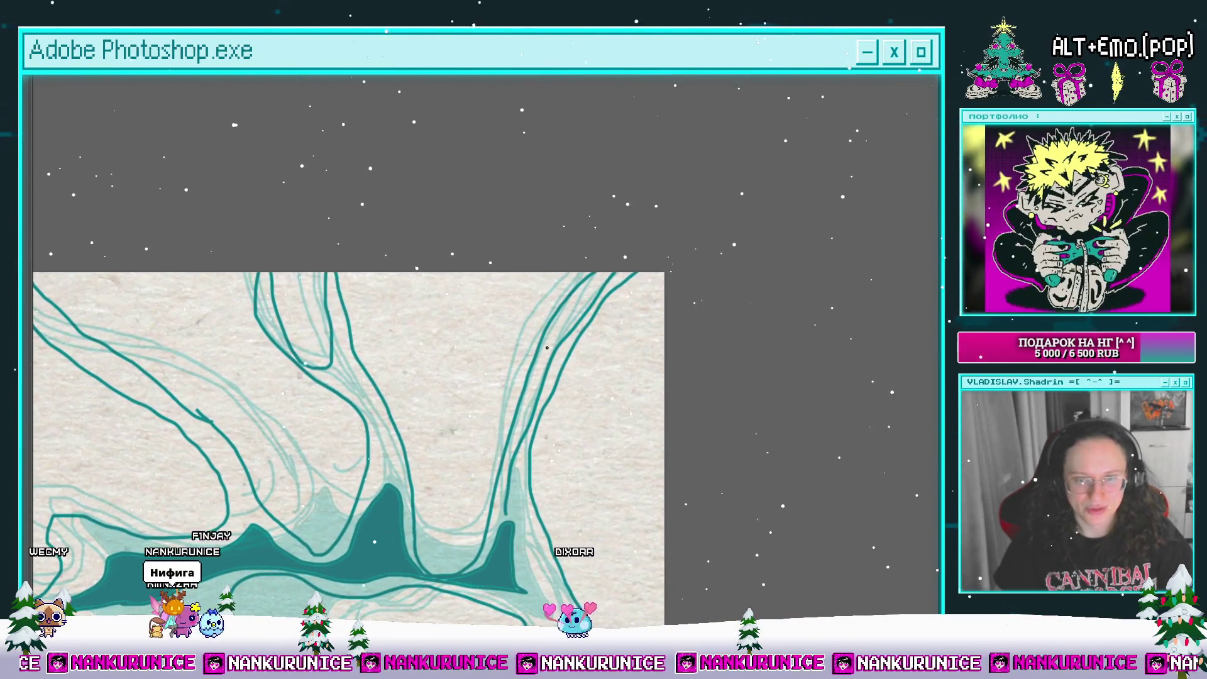
{"action": "scroll", "coordinate": [559, 344], "scroll_direction": "left", "scroll_amount": 5}
{"action": "scroll", "coordinate": [559, 344], "scroll_direction": "down", "scroll_amount": 3}
{"action": "scroll", "coordinate": [516, 221], "scroll_direction": "up", "scroll_amount": 3}
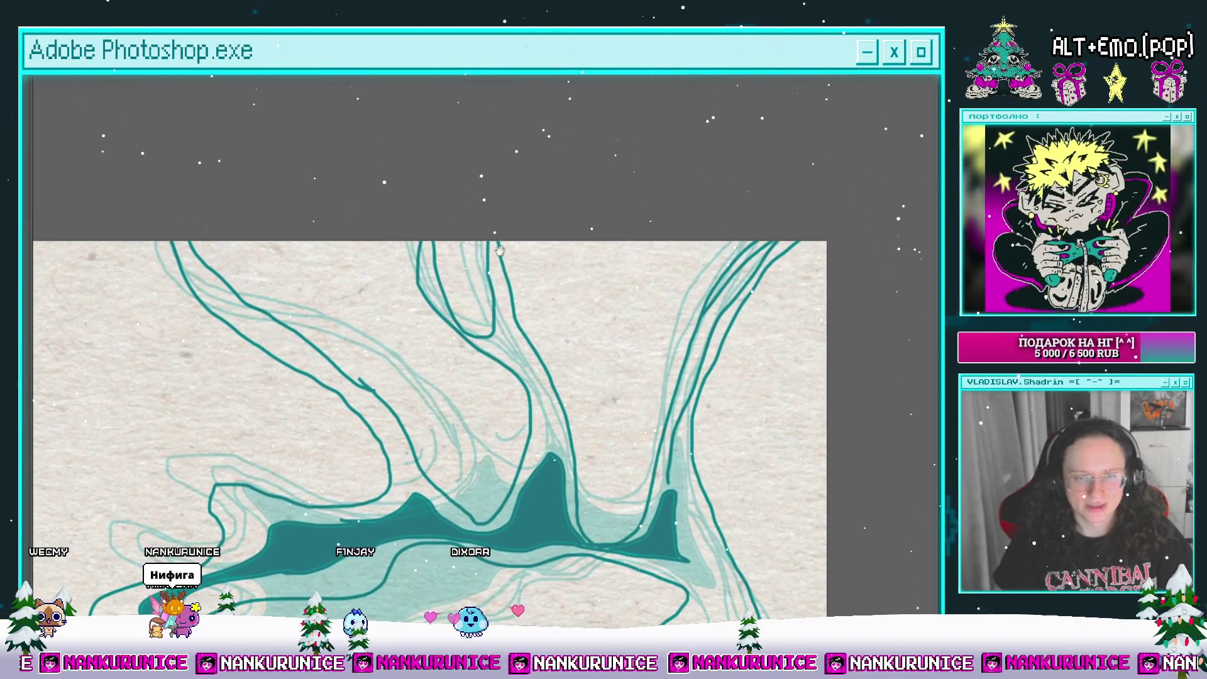
{"action": "scroll", "coordinate": [487, 345], "scroll_direction": "down", "scroll_amount": 3}
{"action": "scroll", "coordinate": [486, 345], "scroll_direction": "right", "scroll_amount": 2}
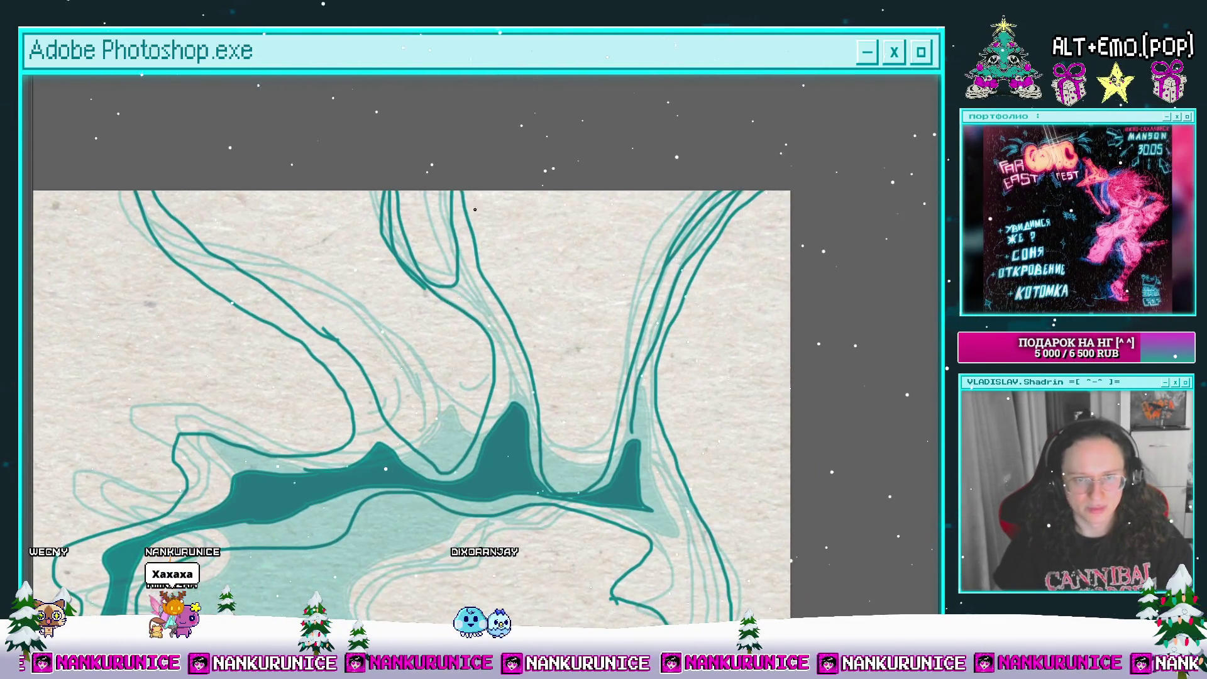
Step: Pan to the shape's lower contour and trace a teal line along it
{"action": "left_click_drag", "start_coordinate": [449, 285], "coordinate": [426, 248]}
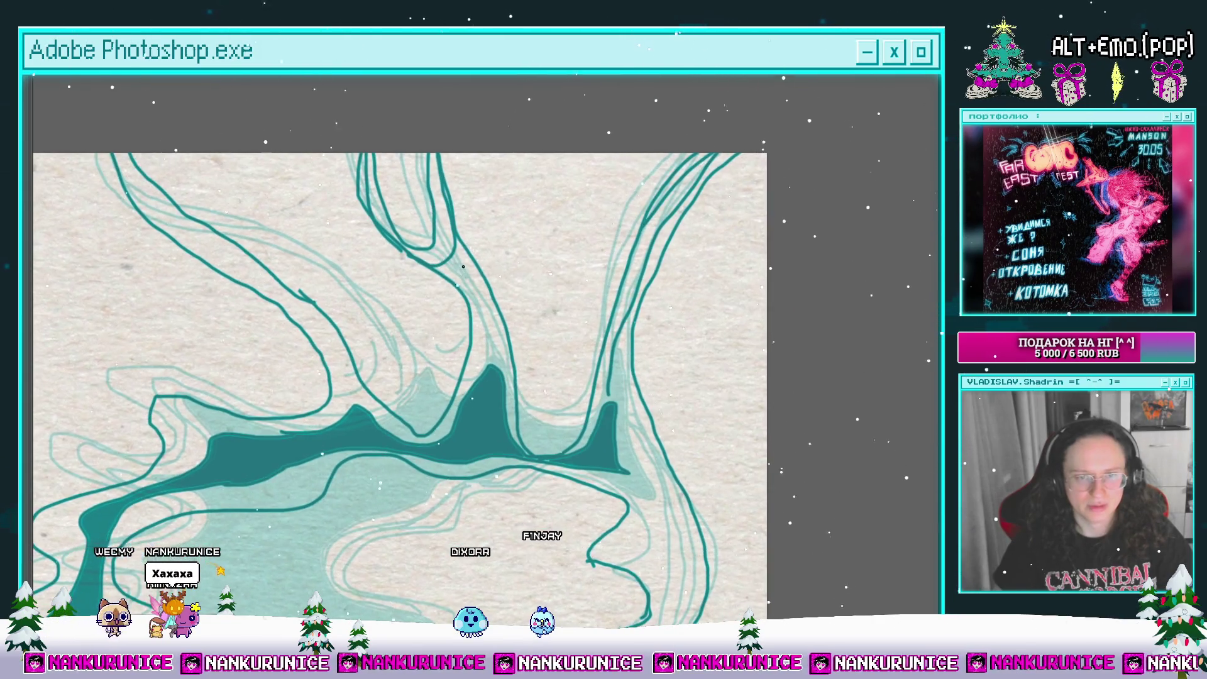
{"action": "scroll", "coordinate": [481, 269], "scroll_direction": "up", "scroll_amount": 2}
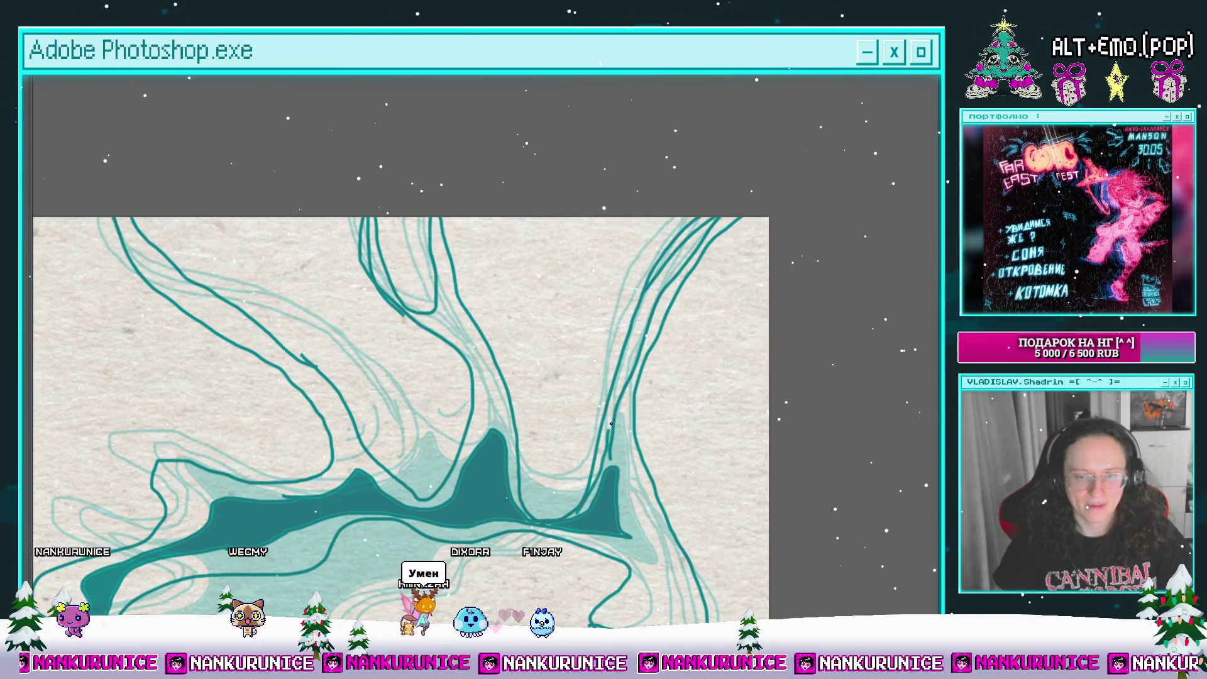
{"action": "left_click_drag", "start_coordinate": [476, 270], "coordinate": [537, 253]}
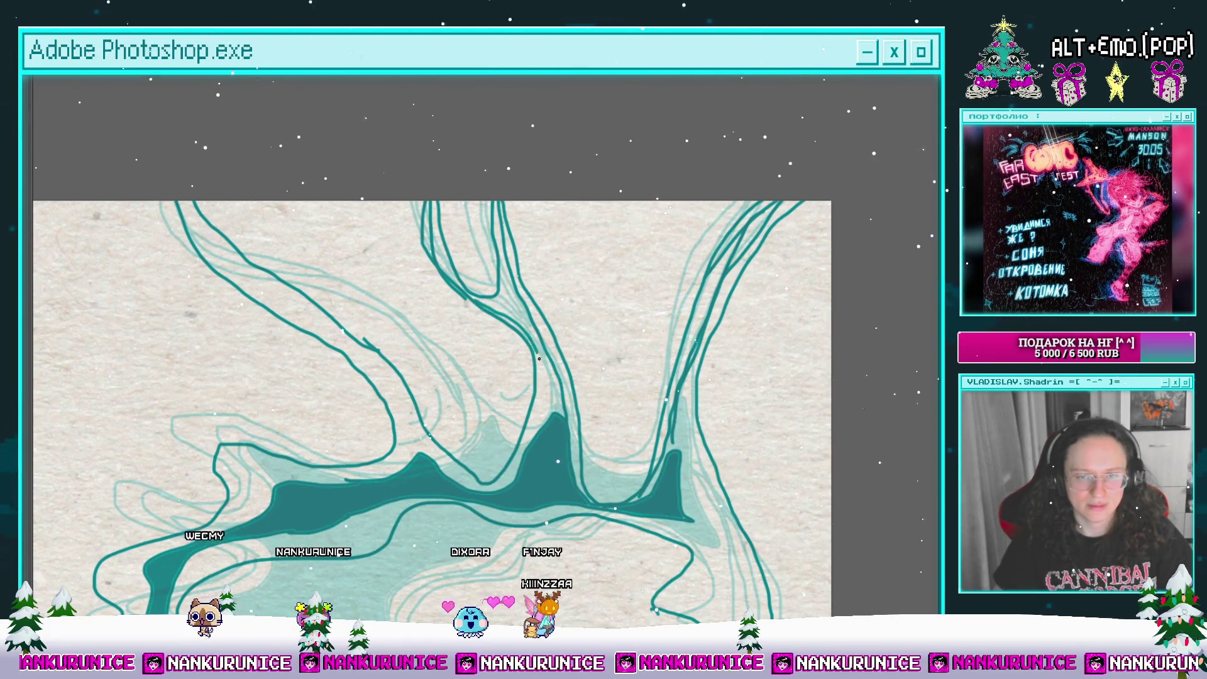
{"action": "mouse_move", "coordinate": [545, 422]}
{"action": "left_mouse_down"}
{"action": "mouse_move", "coordinate": [539, 459]}
{"action": "mouse_move", "coordinate": [577, 346]}
{"action": "left_mouse_up"}
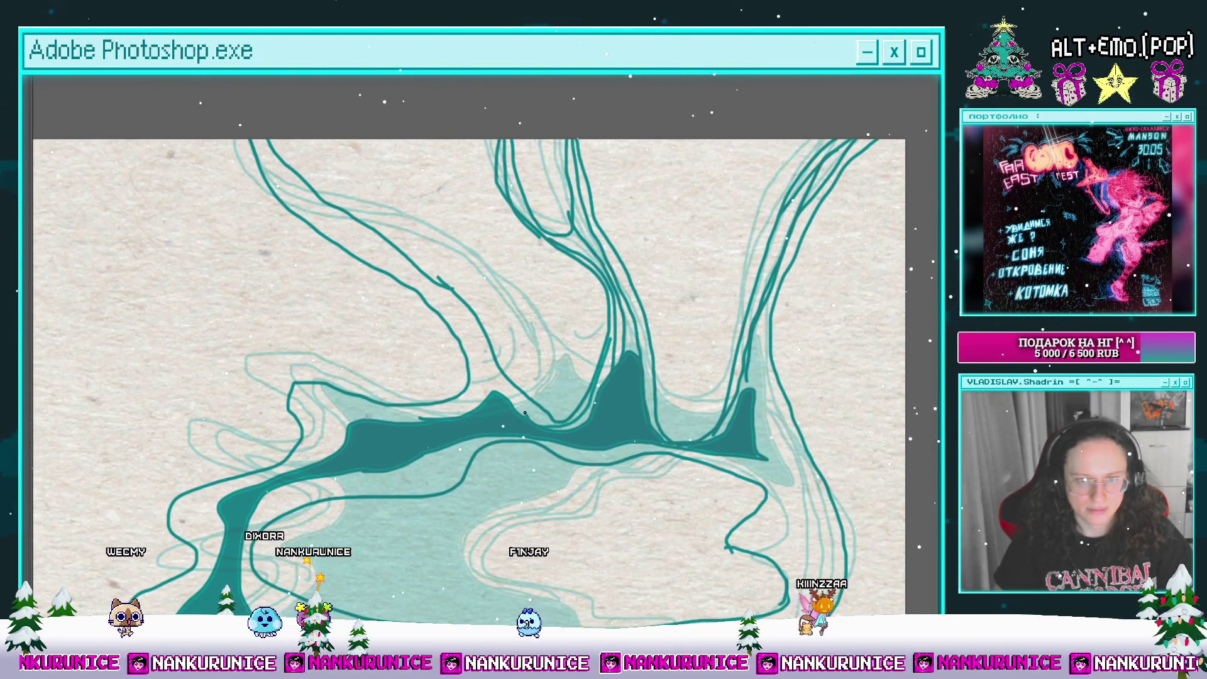
{"action": "left_click_drag", "start_coordinate": [493, 372], "coordinate": [521, 446]}
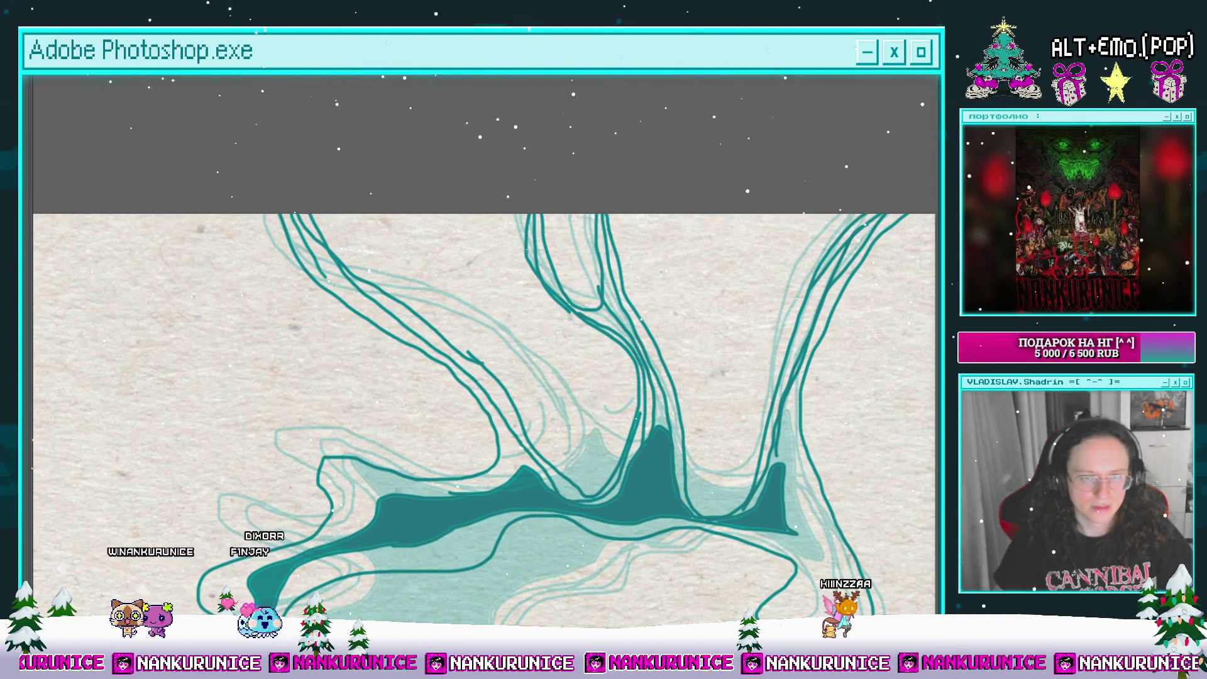
{"action": "left_click_drag", "start_coordinate": [497, 401], "coordinate": [492, 357]}
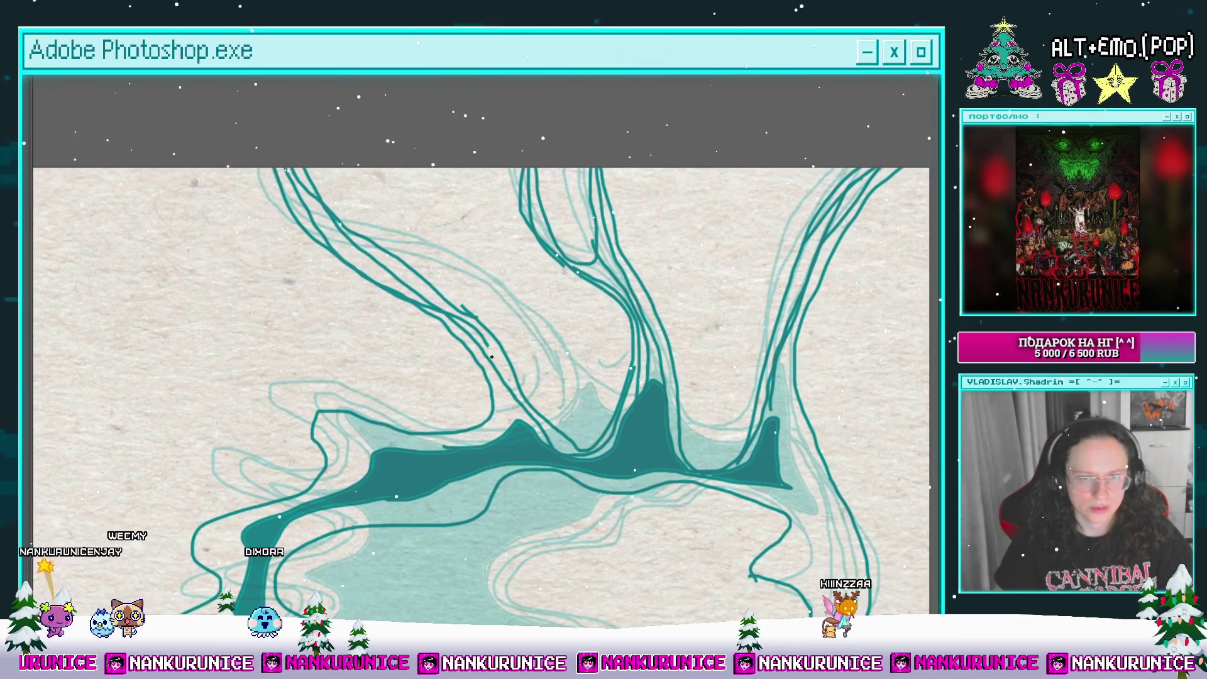
{"action": "mouse_move", "coordinate": [507, 400]}
{"action": "left_mouse_down"}
{"action": "mouse_move", "coordinate": [581, 327]}
{"action": "mouse_move", "coordinate": [596, 386]}
{"action": "left_mouse_up"}
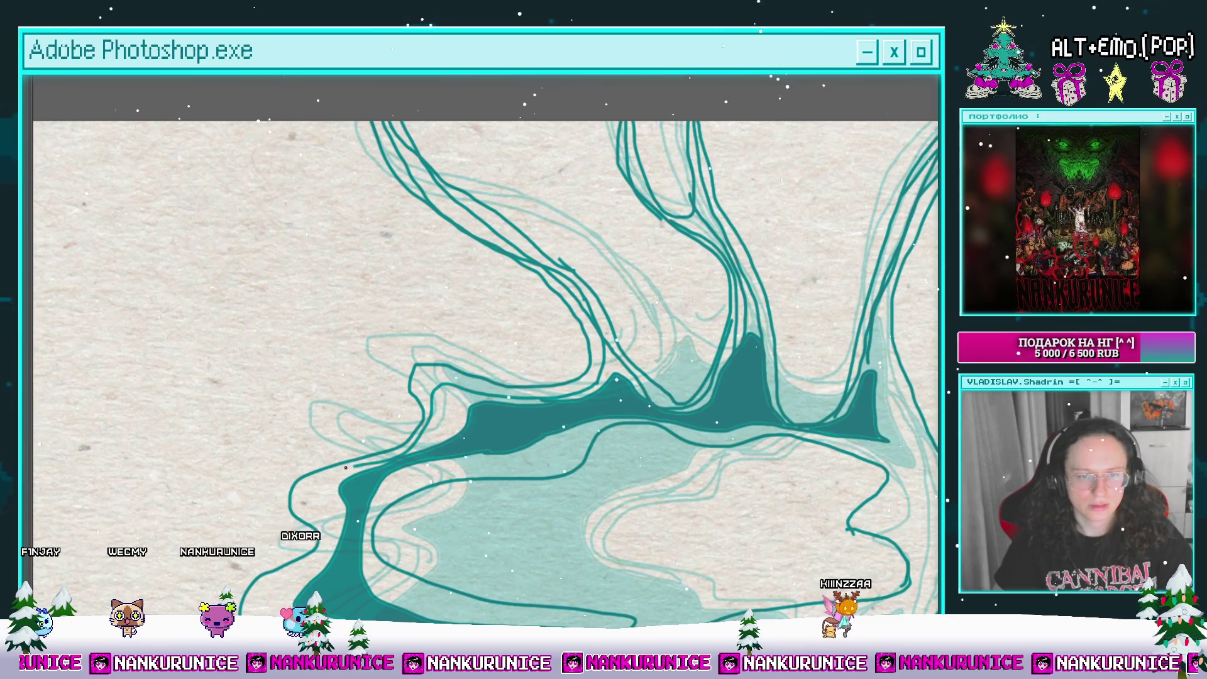
{"action": "left_click_drag", "start_coordinate": [330, 505], "coordinate": [392, 341]}
{"action": "mouse_move", "coordinate": [327, 442]}
{"action": "left_mouse_down"}
{"action": "mouse_move", "coordinate": [359, 468]}
{"action": "mouse_move", "coordinate": [484, 503]}
{"action": "mouse_move", "coordinate": [625, 485]}
{"action": "mouse_move", "coordinate": [667, 512]}
{"action": "mouse_move", "coordinate": [752, 464]}
{"action": "left_mouse_up"}
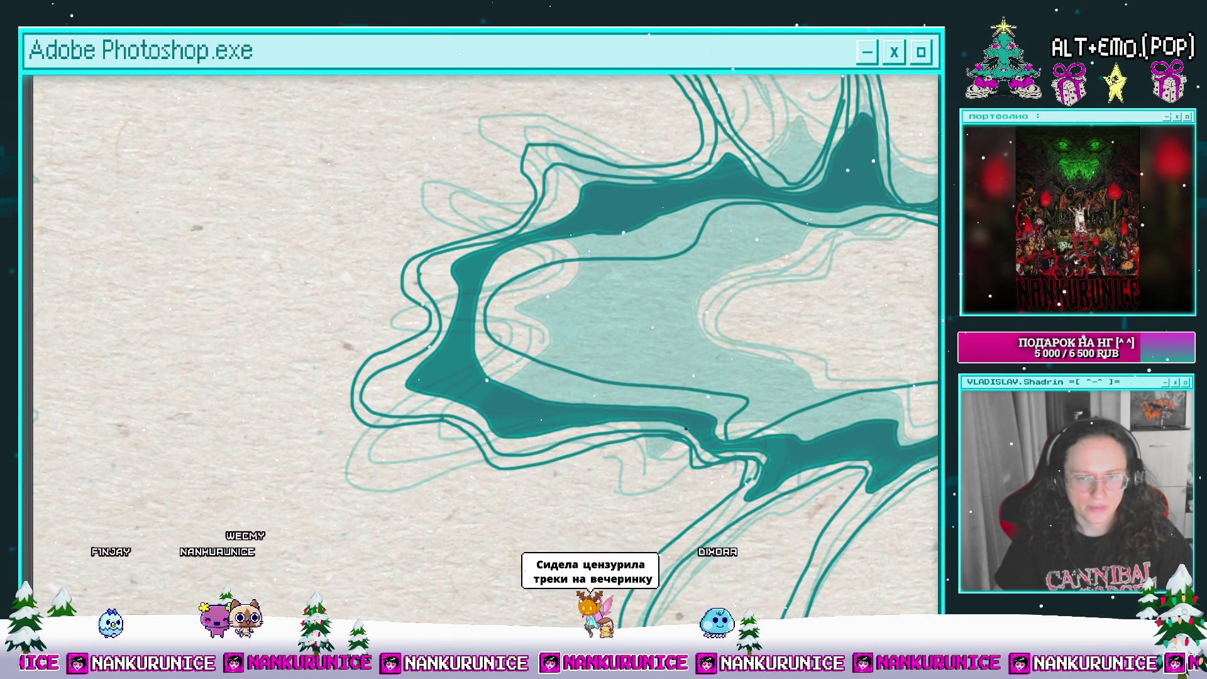
{"action": "left_click_drag", "start_coordinate": [391, 385], "coordinate": [374, 463]}
{"action": "left_click_drag", "start_coordinate": [464, 331], "coordinate": [482, 359]}
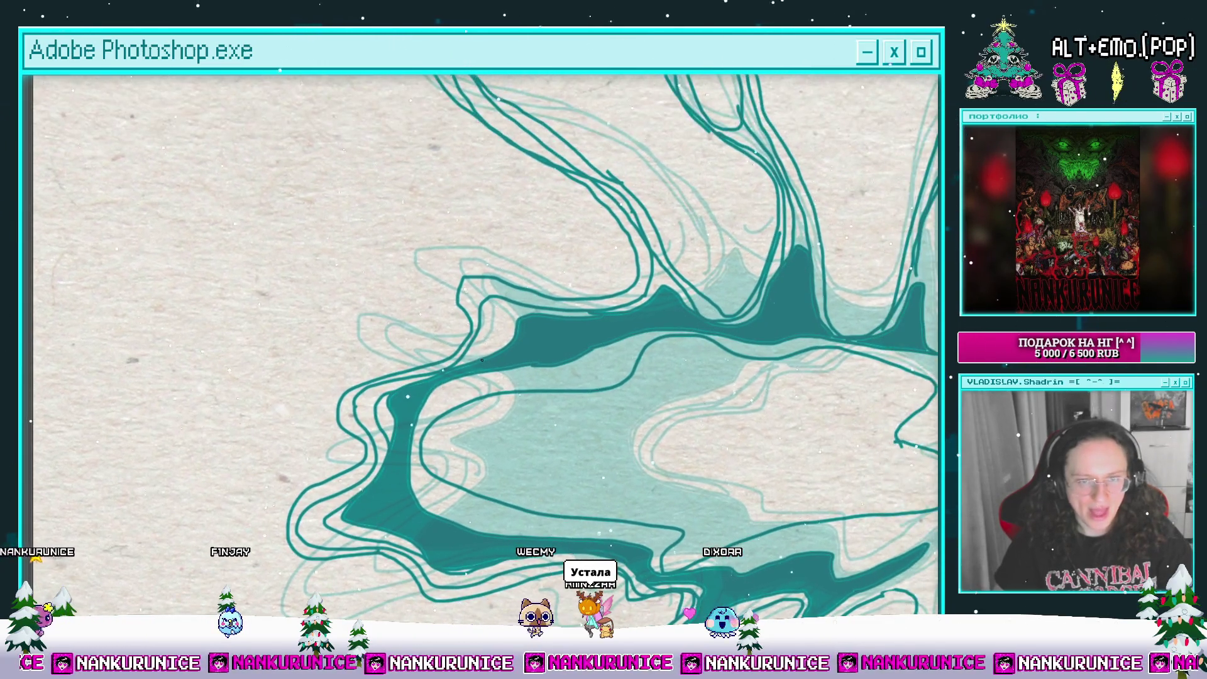
{"action": "mouse_move", "coordinate": [552, 326]}
{"action": "left_mouse_down"}
{"action": "mouse_move", "coordinate": [541, 390]}
{"action": "mouse_move", "coordinate": [609, 390]}
{"action": "mouse_move", "coordinate": [629, 294]}
{"action": "left_mouse_up"}
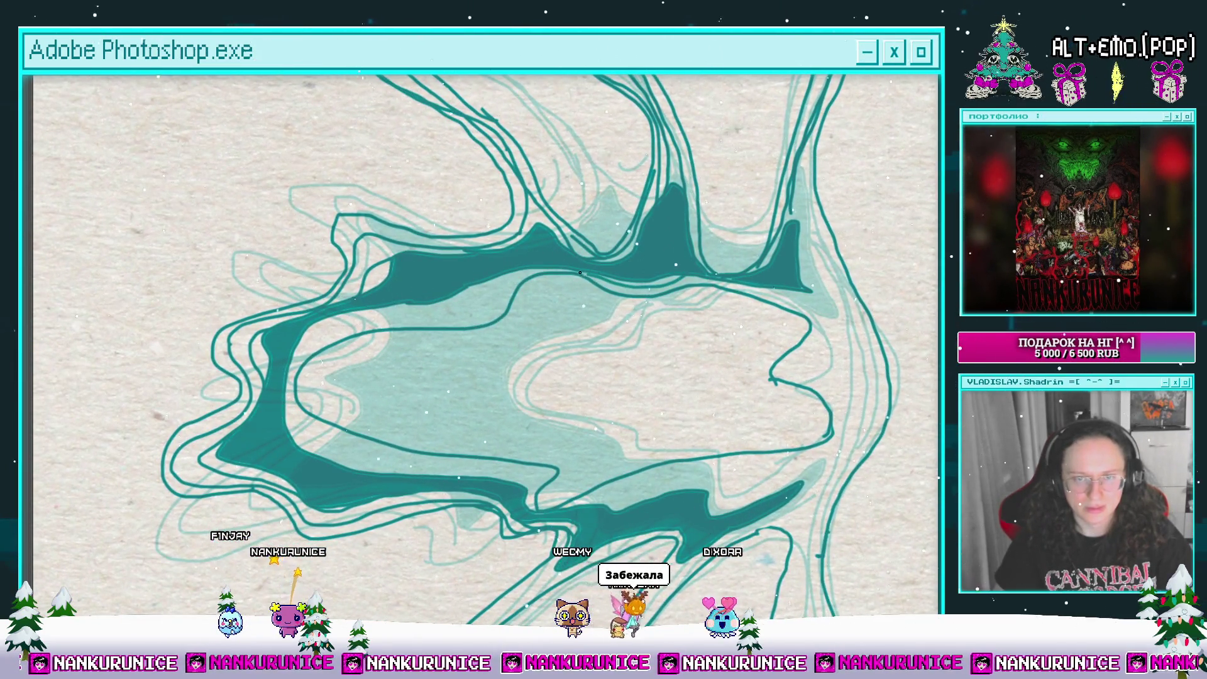
{"action": "mouse_move", "coordinate": [354, 368]}
{"action": "left_mouse_down"}
{"action": "mouse_move", "coordinate": [353, 408]}
{"action": "mouse_move", "coordinate": [367, 304]}
{"action": "mouse_move", "coordinate": [335, 306]}
{"action": "mouse_move", "coordinate": [339, 252]}
{"action": "mouse_move", "coordinate": [337, 326]}
{"action": "mouse_move", "coordinate": [340, 298]}
{"action": "left_mouse_up"}
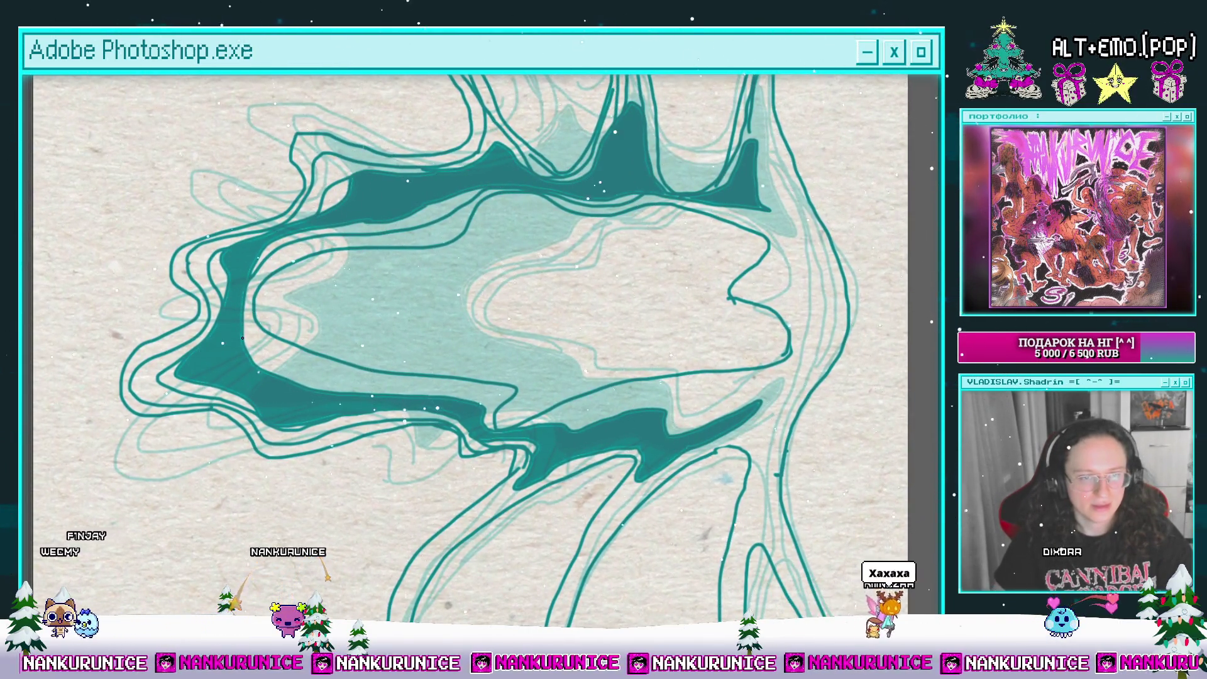
{"action": "mouse_move", "coordinate": [452, 399]}
{"action": "left_mouse_down"}
{"action": "mouse_move", "coordinate": [475, 431]}
{"action": "mouse_move", "coordinate": [442, 397]}
{"action": "left_mouse_up"}
{"action": "left_click_drag", "start_coordinate": [610, 403], "coordinate": [522, 421]}
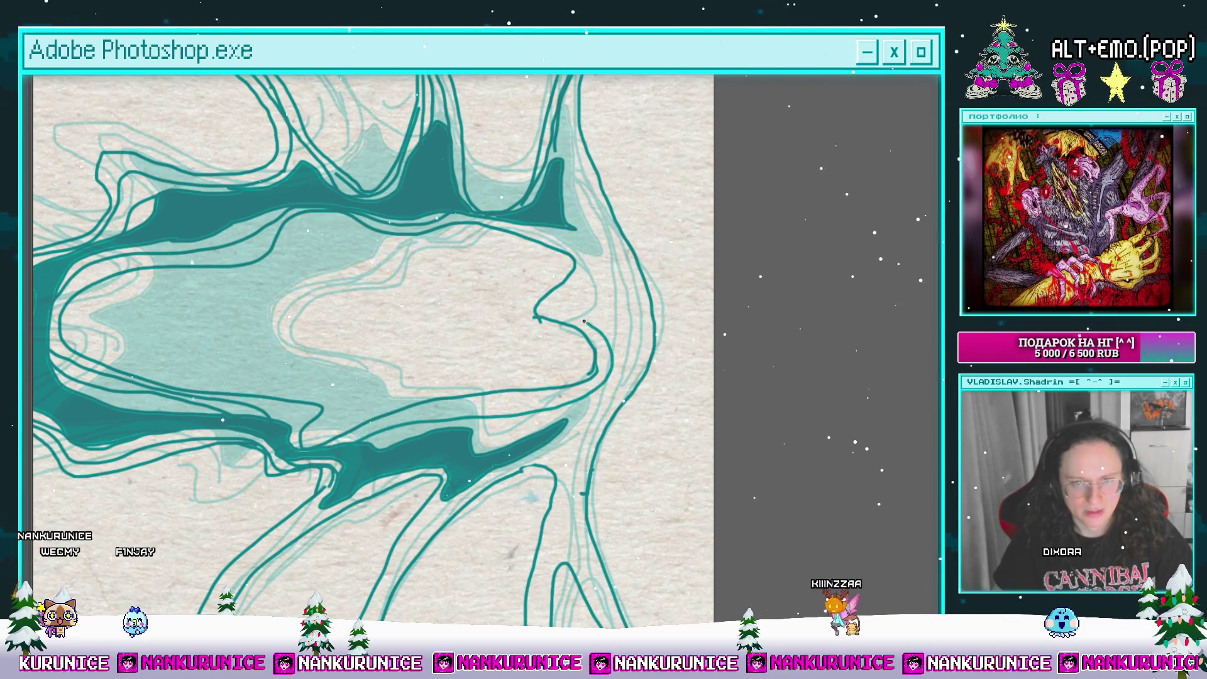
{"action": "left_click_drag", "start_coordinate": [546, 217], "coordinate": [533, 207]}
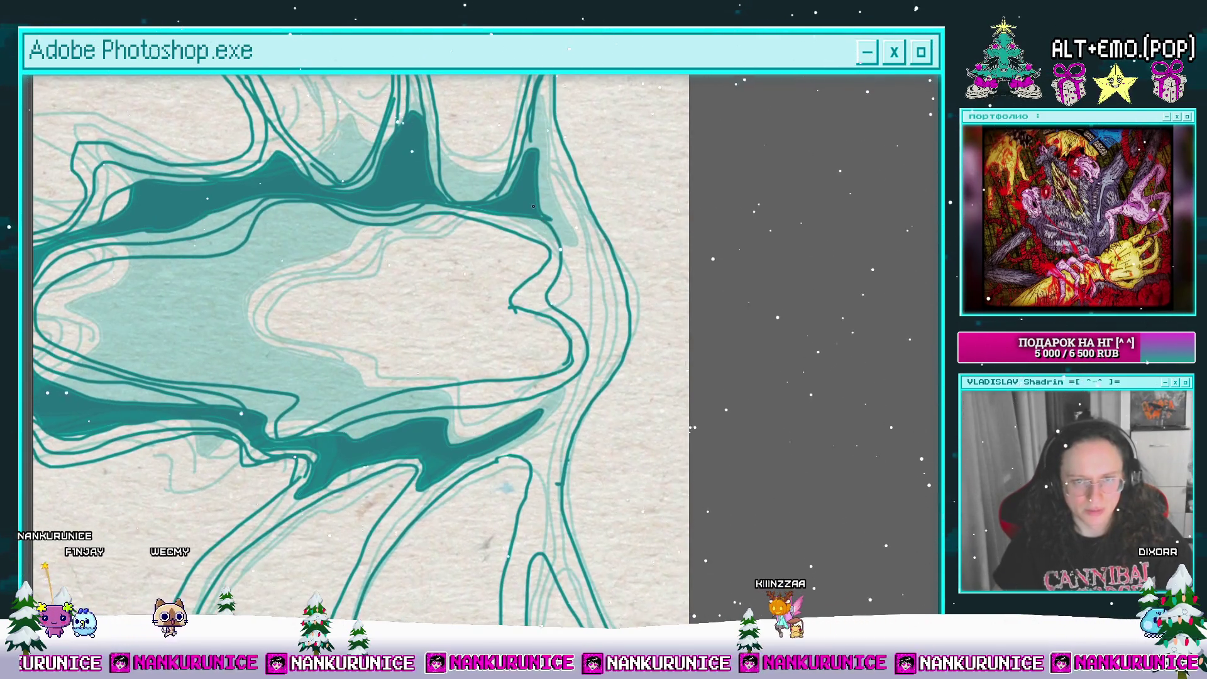
{"action": "left_click_drag", "start_coordinate": [492, 426], "coordinate": [526, 409]}
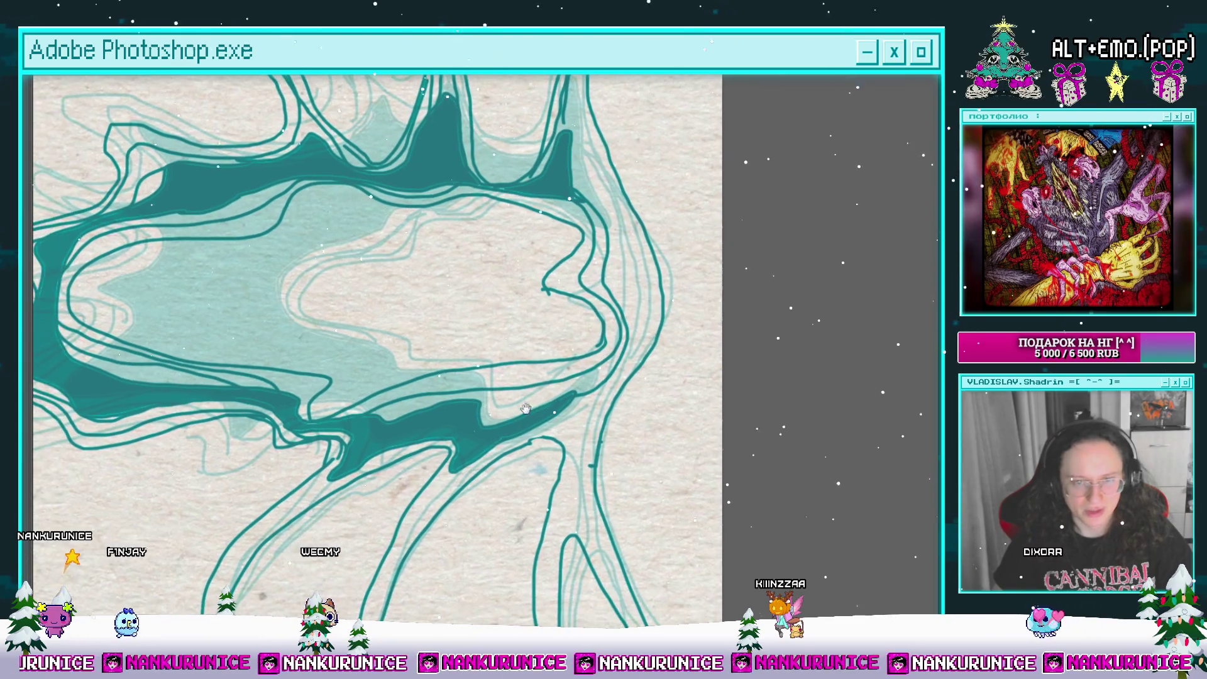
{"action": "mouse_move", "coordinate": [454, 419]}
{"action": "left_mouse_down"}
{"action": "mouse_move", "coordinate": [425, 412]}
{"action": "mouse_move", "coordinate": [434, 534]}
{"action": "mouse_move", "coordinate": [454, 278]}
{"action": "left_mouse_up"}
{"action": "mouse_move", "coordinate": [491, 481]}
{"action": "left_mouse_down"}
{"action": "mouse_move", "coordinate": [479, 333]}
{"action": "mouse_move", "coordinate": [513, 182]}
{"action": "left_mouse_up"}
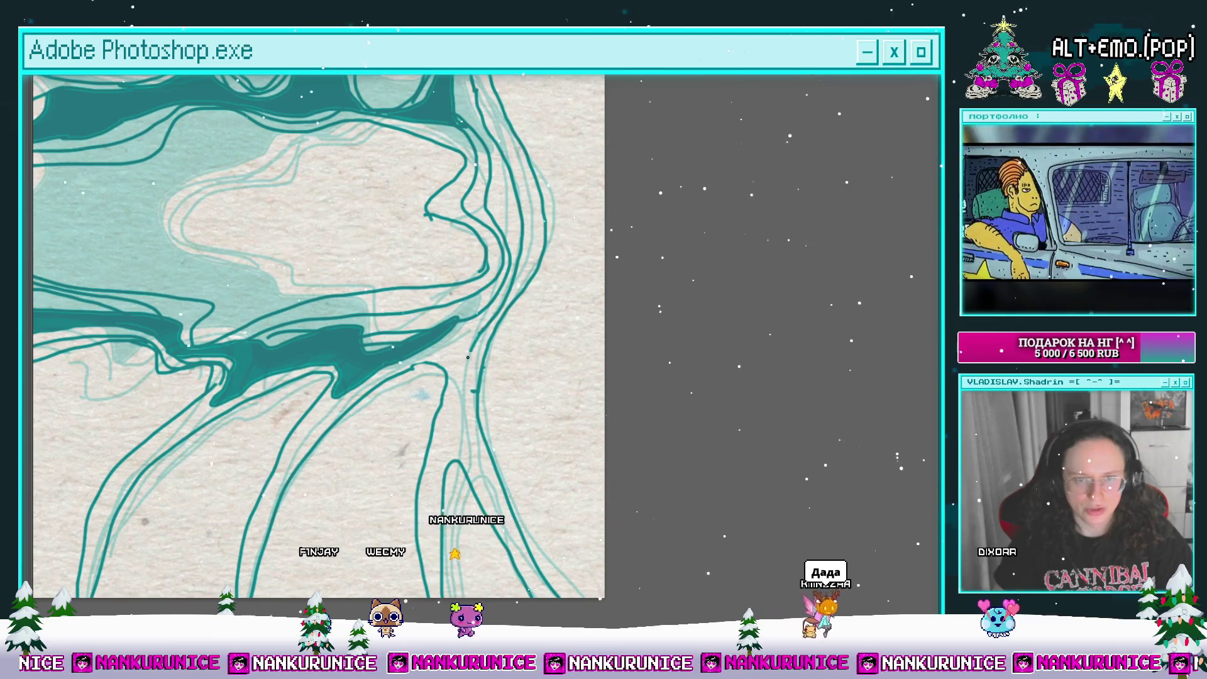
{"action": "mouse_move", "coordinate": [333, 360]}
{"action": "left_mouse_down"}
{"action": "mouse_move", "coordinate": [416, 288]}
{"action": "mouse_move", "coordinate": [371, 327]}
{"action": "left_mouse_up"}
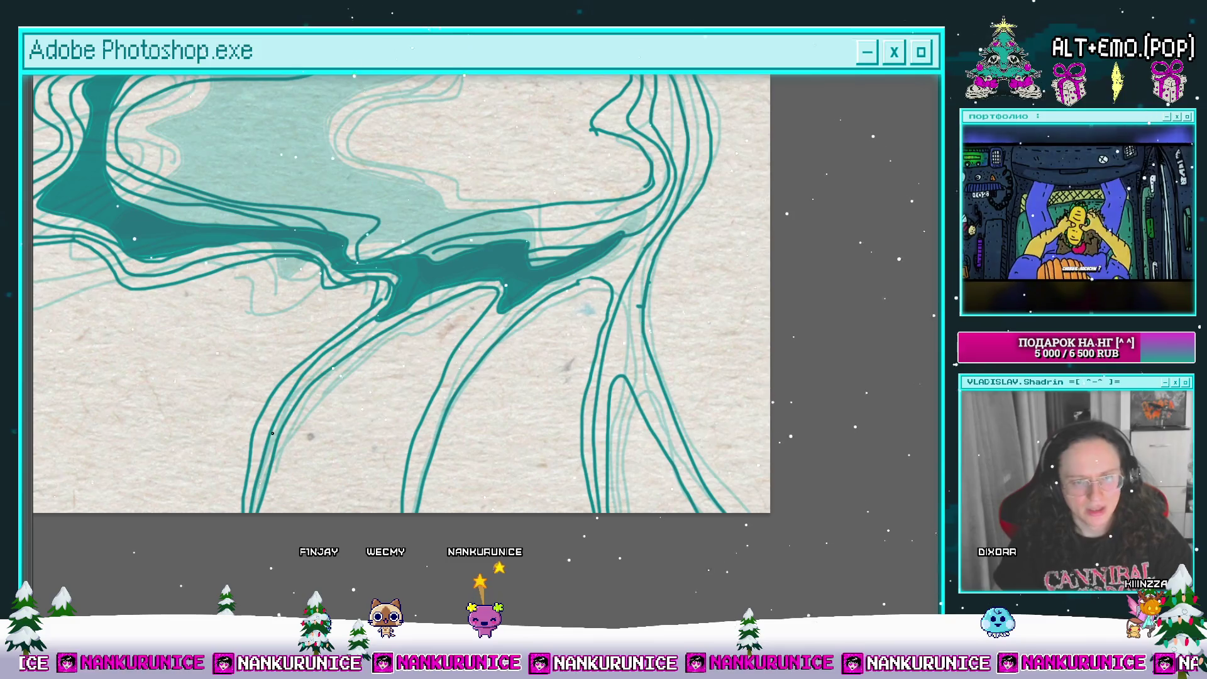
{"action": "mouse_move", "coordinate": [336, 362]}
{"action": "left_mouse_down"}
{"action": "mouse_move", "coordinate": [359, 256]}
{"action": "mouse_move", "coordinate": [412, 245]}
{"action": "left_mouse_up"}
{"action": "mouse_move", "coordinate": [344, 396]}
{"action": "left_mouse_down"}
{"action": "mouse_move", "coordinate": [280, 468]}
{"action": "mouse_move", "coordinate": [280, 451]}
{"action": "mouse_move", "coordinate": [310, 450]}
{"action": "left_mouse_up"}
{"action": "left_click_drag", "start_coordinate": [432, 335], "coordinate": [445, 329]}
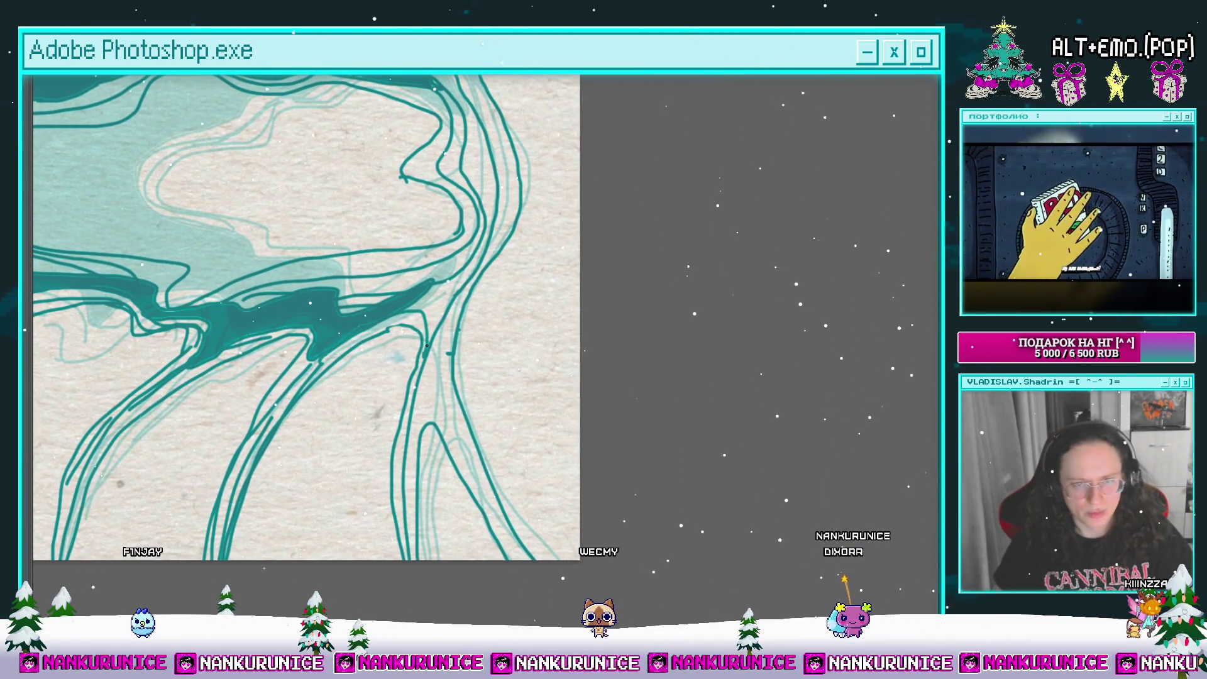
{"action": "left_click_drag", "start_coordinate": [453, 386], "coordinate": [392, 333]}
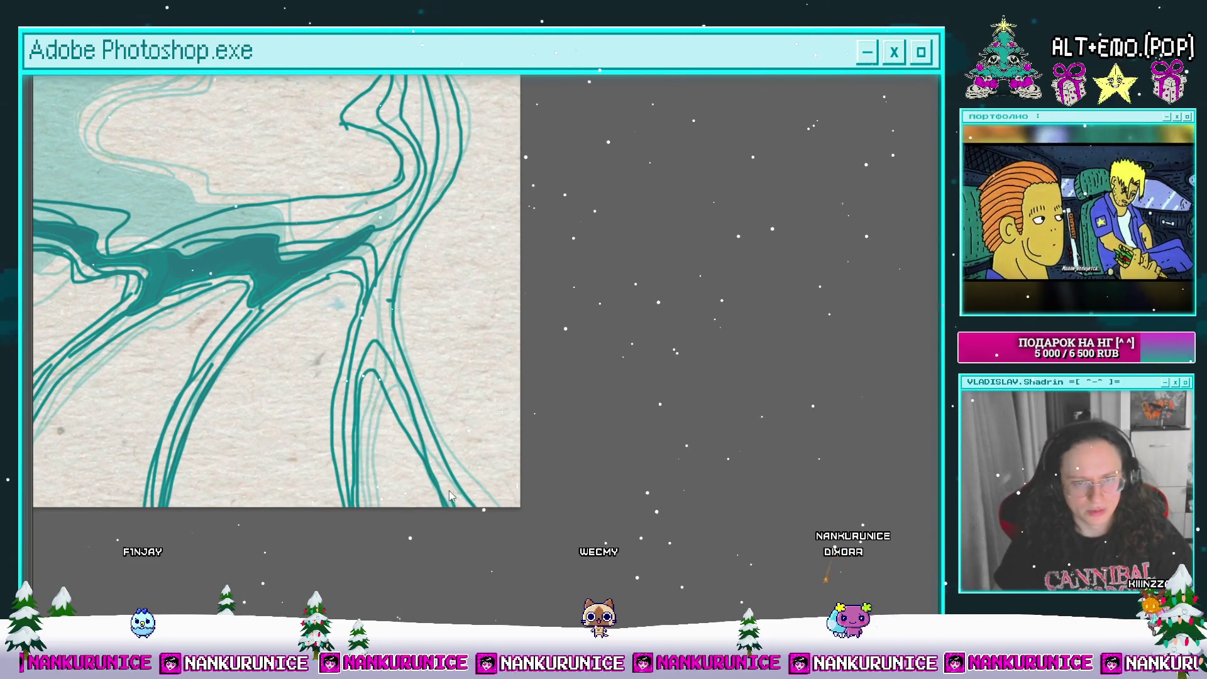
Step: Draw a small teal arc inside the pale centre of the shape
{"action": "scroll", "coordinate": [413, 242], "scroll_direction": "down", "scroll_amount": 5}
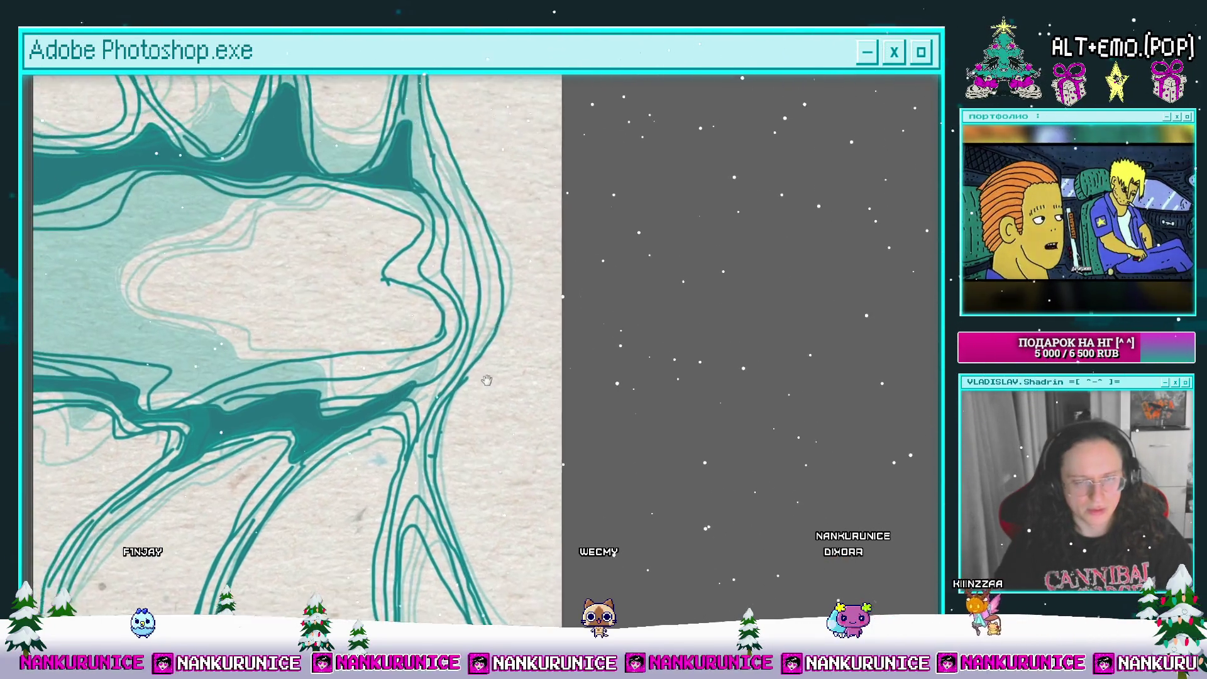
{"action": "scroll", "coordinate": [467, 363], "scroll_direction": "up", "scroll_amount": 5}
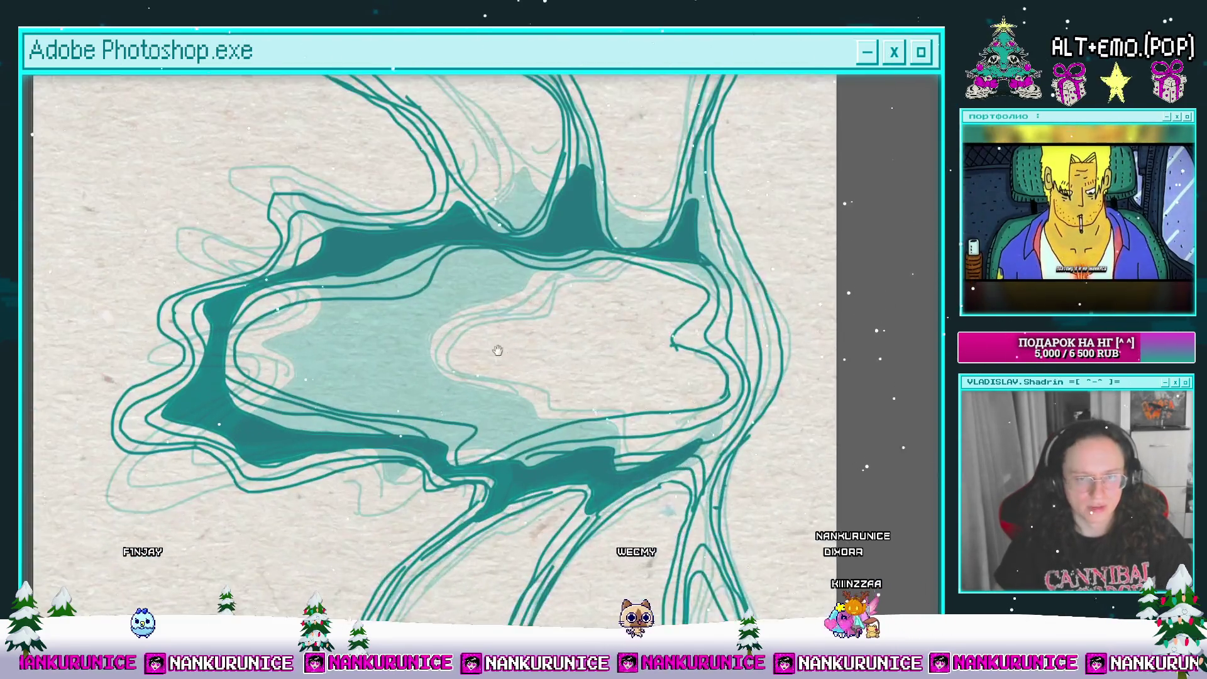
{"action": "left_click_drag", "start_coordinate": [444, 318], "coordinate": [483, 307]}
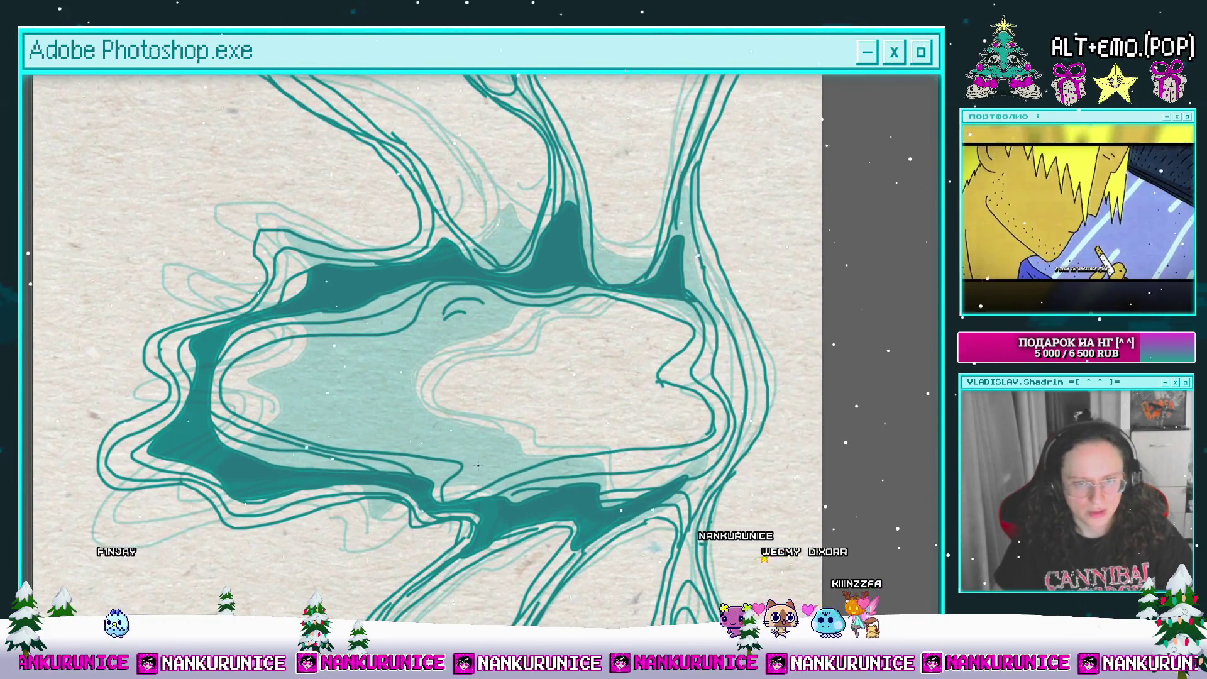
{"action": "left_click_drag", "start_coordinate": [489, 457], "coordinate": [527, 470]}
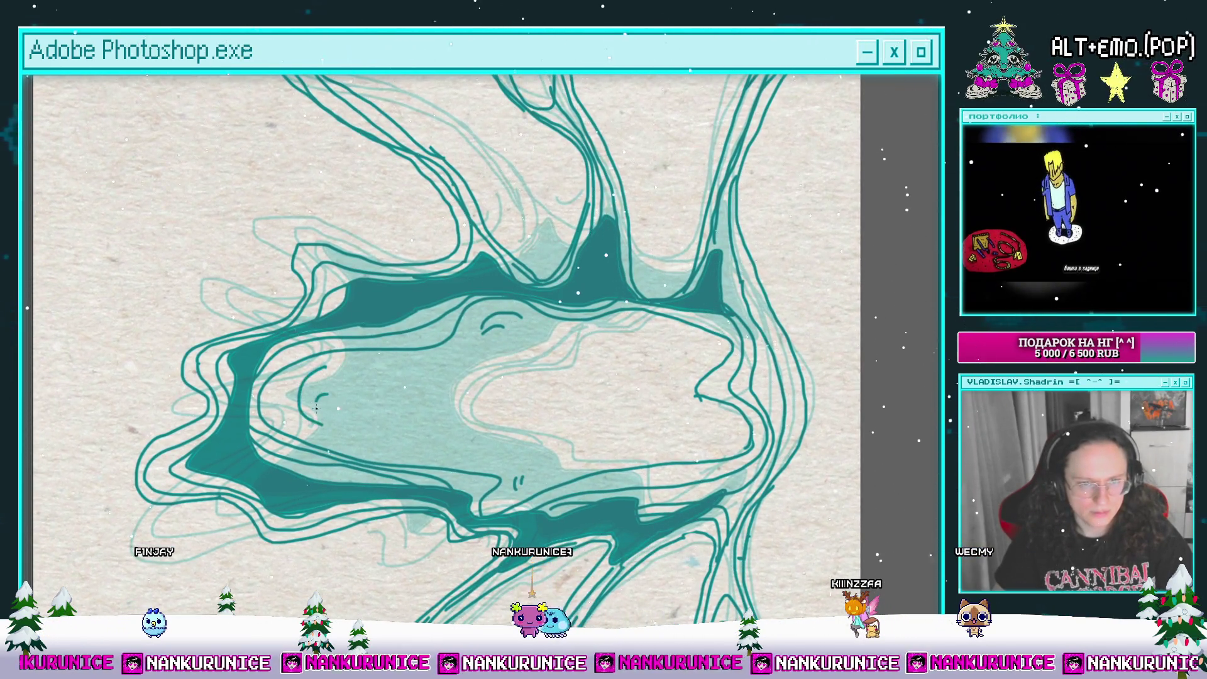
{"action": "scroll", "coordinate": [316, 408], "scroll_direction": "down", "scroll_amount": 5}
{"action": "left_click_drag", "start_coordinate": [467, 314], "coordinate": [517, 343]}
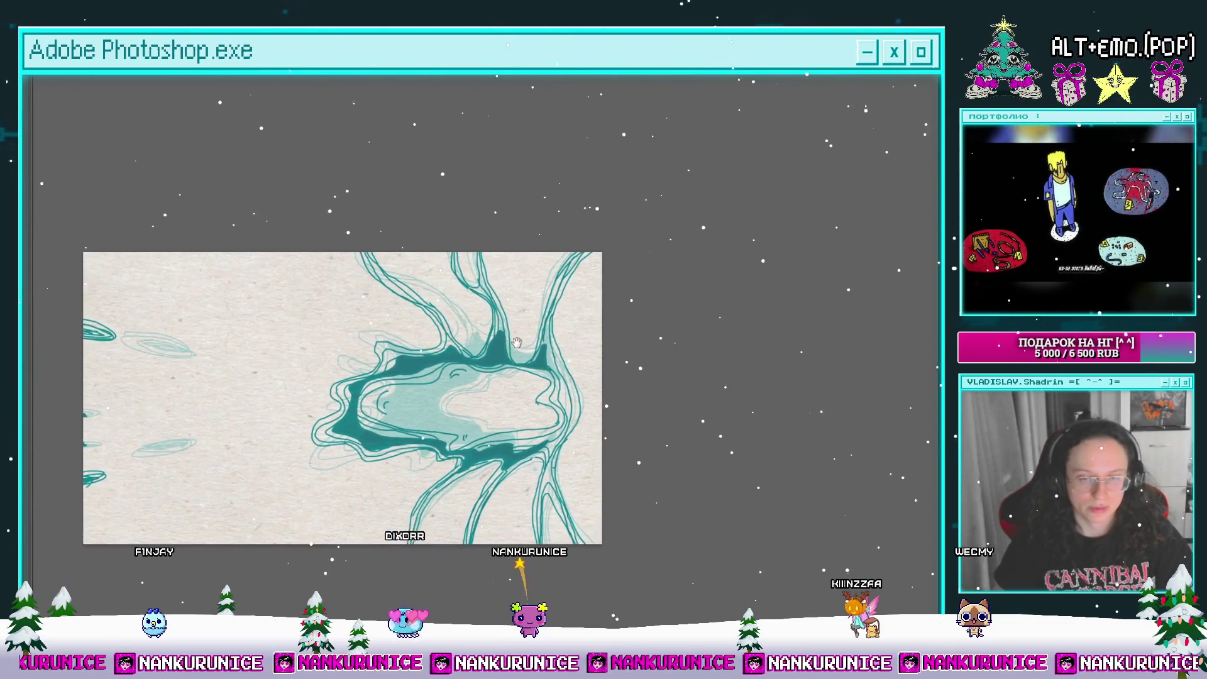
{"action": "scroll", "coordinate": [517, 342], "scroll_direction": "up", "scroll_amount": 3}
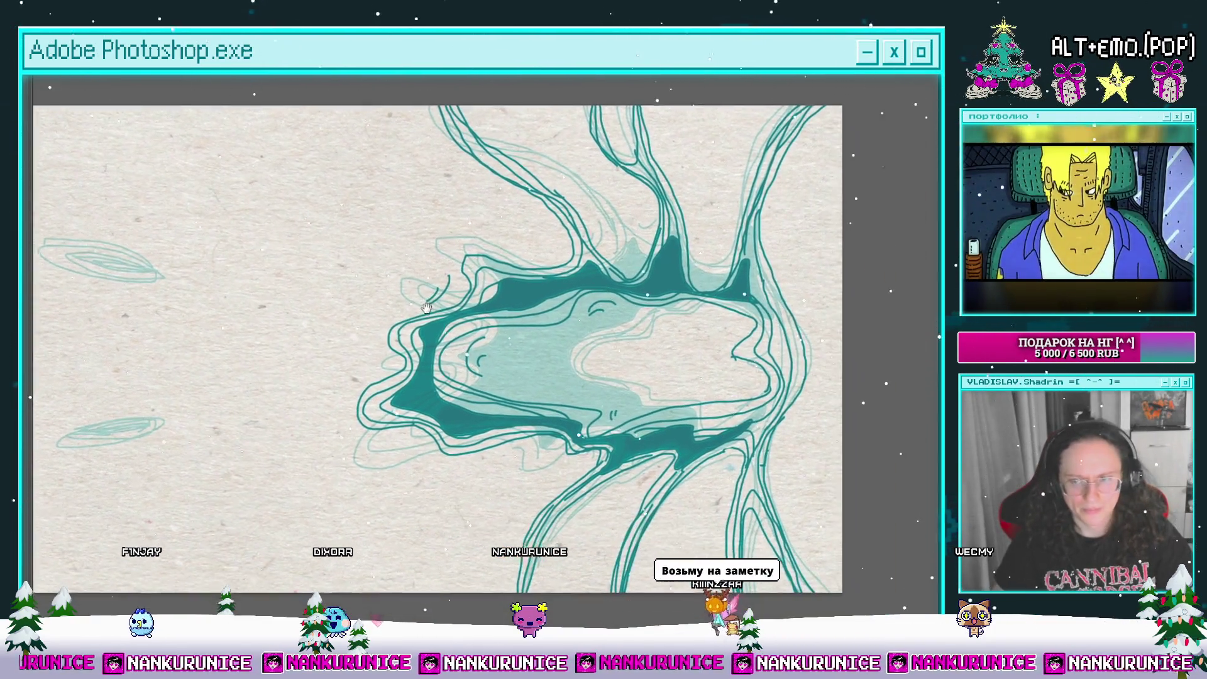
Step: Add a short teal tick beside the shape's left edge
{"action": "left_click_drag", "start_coordinate": [603, 360], "coordinate": [492, 312]}
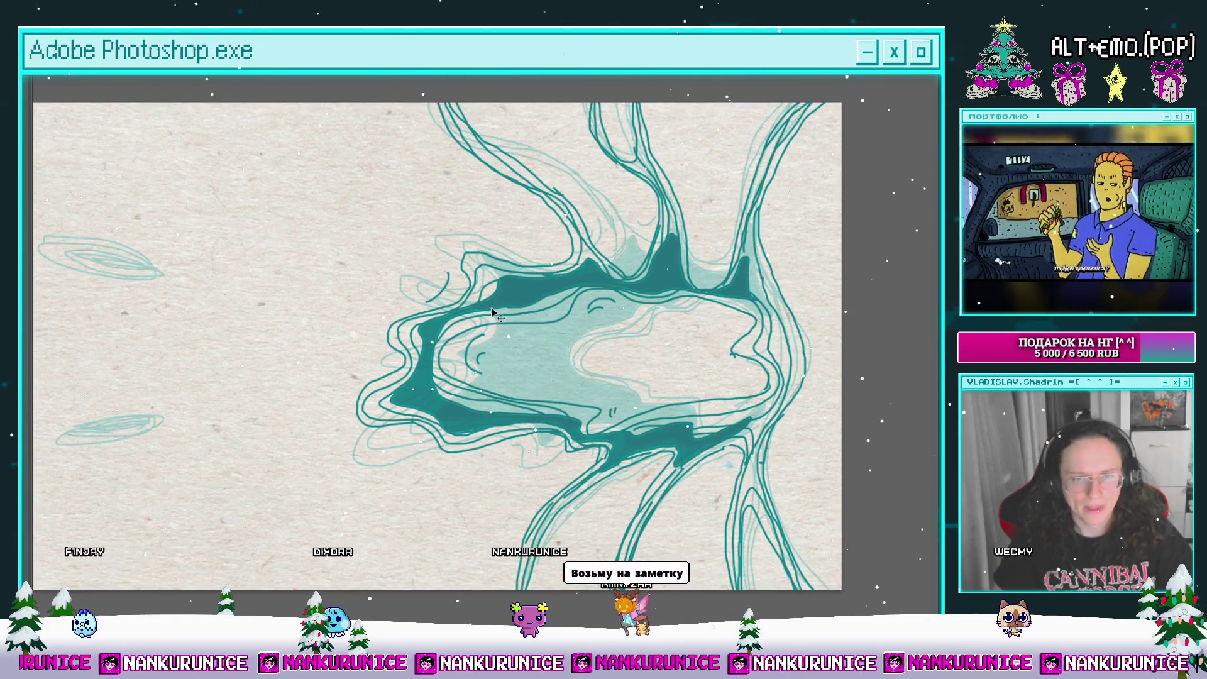
{"action": "scroll", "coordinate": [475, 293], "scroll_direction": "up", "scroll_amount": 2}
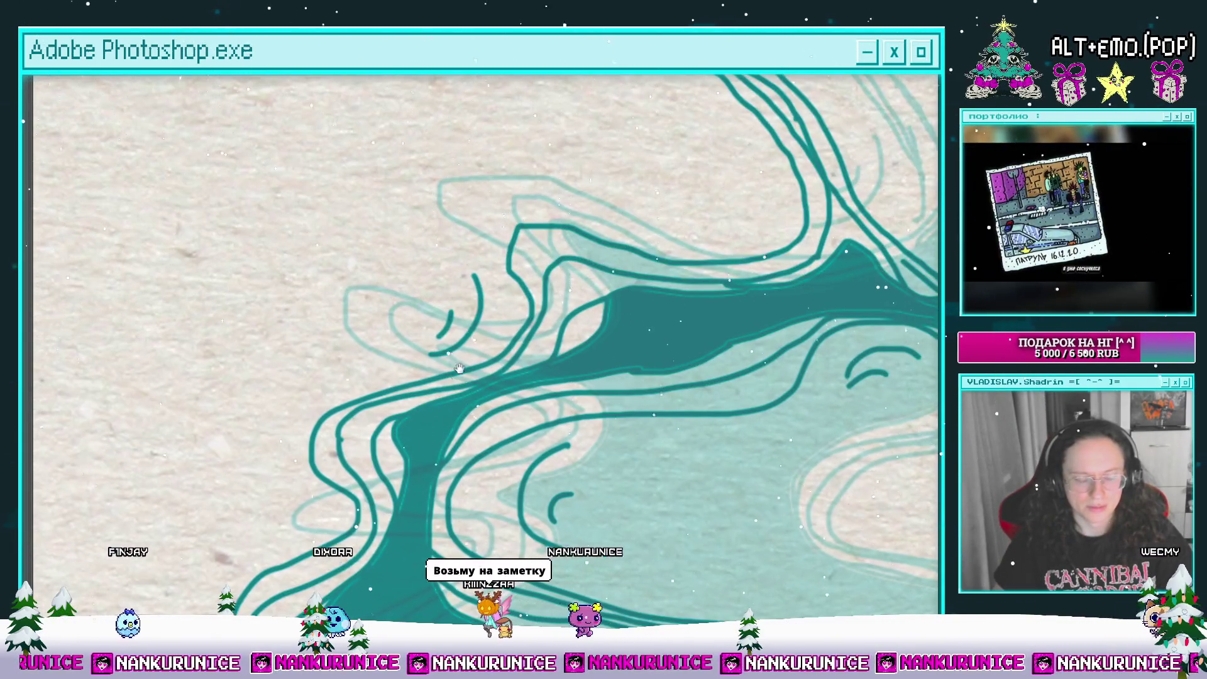
{"action": "scroll", "coordinate": [449, 333], "scroll_direction": "down", "scroll_amount": 1}
{"action": "scroll", "coordinate": [393, 244], "scroll_direction": "up", "scroll_amount": 1}
{"action": "left_click_drag", "start_coordinate": [337, 313], "coordinate": [338, 345]}
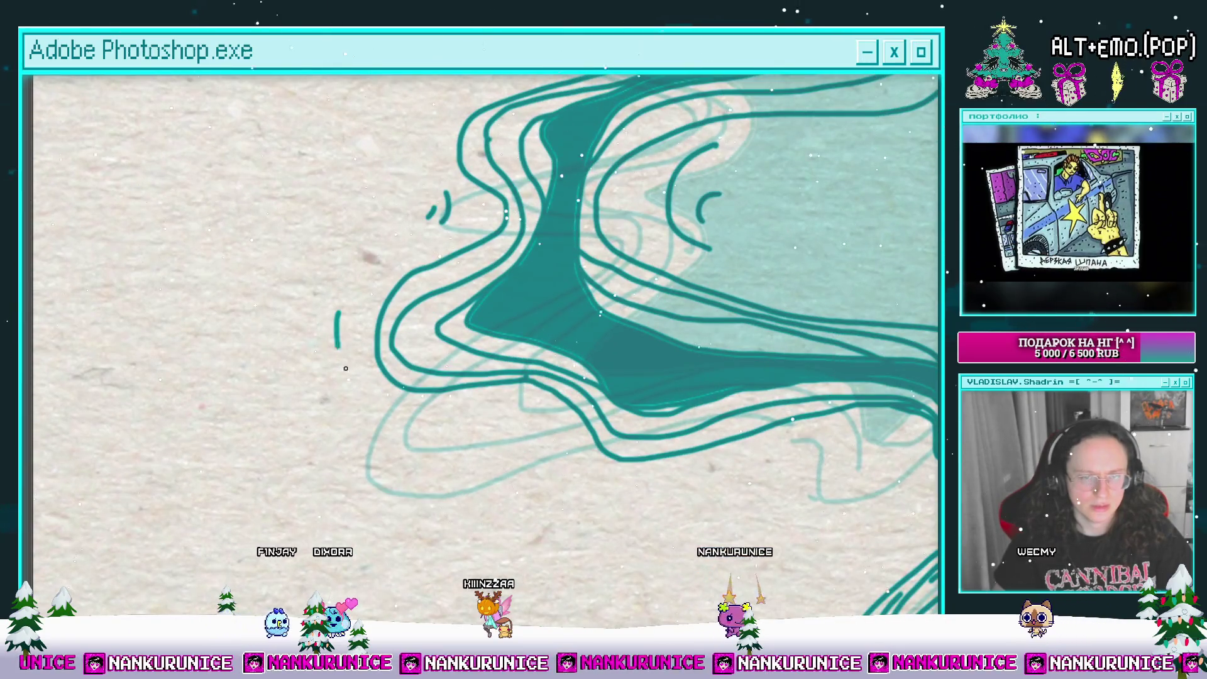
{"action": "scroll", "coordinate": [445, 346], "scroll_direction": "down", "scroll_amount": 2}
{"action": "scroll", "coordinate": [553, 331], "scroll_direction": "up", "scroll_amount": 2}
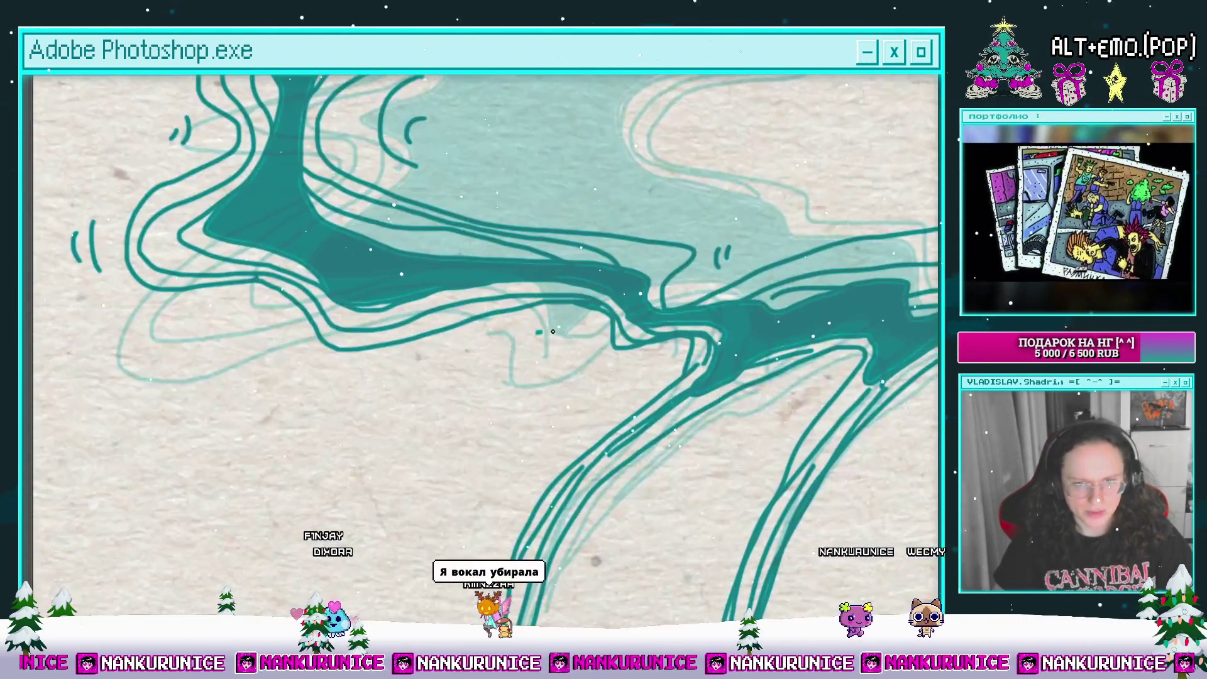
{"action": "scroll", "coordinate": [646, 382], "scroll_direction": "down", "scroll_amount": 2}
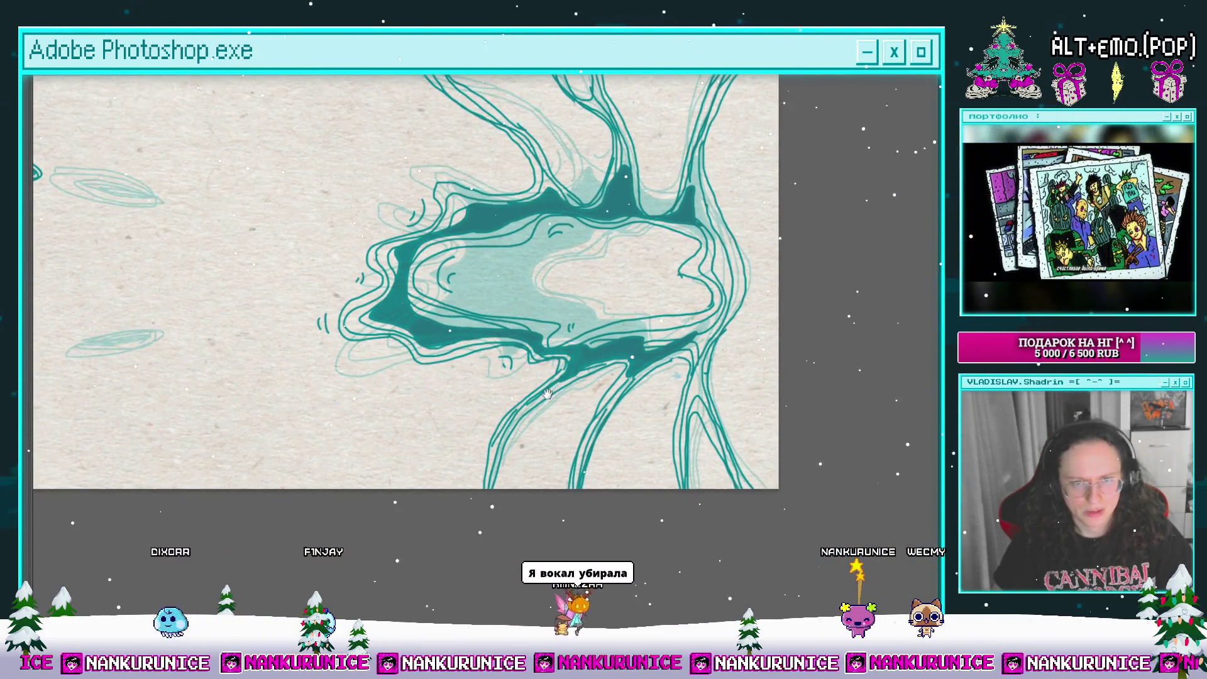
{"action": "scroll", "coordinate": [538, 385], "scroll_direction": "up", "scroll_amount": 2}
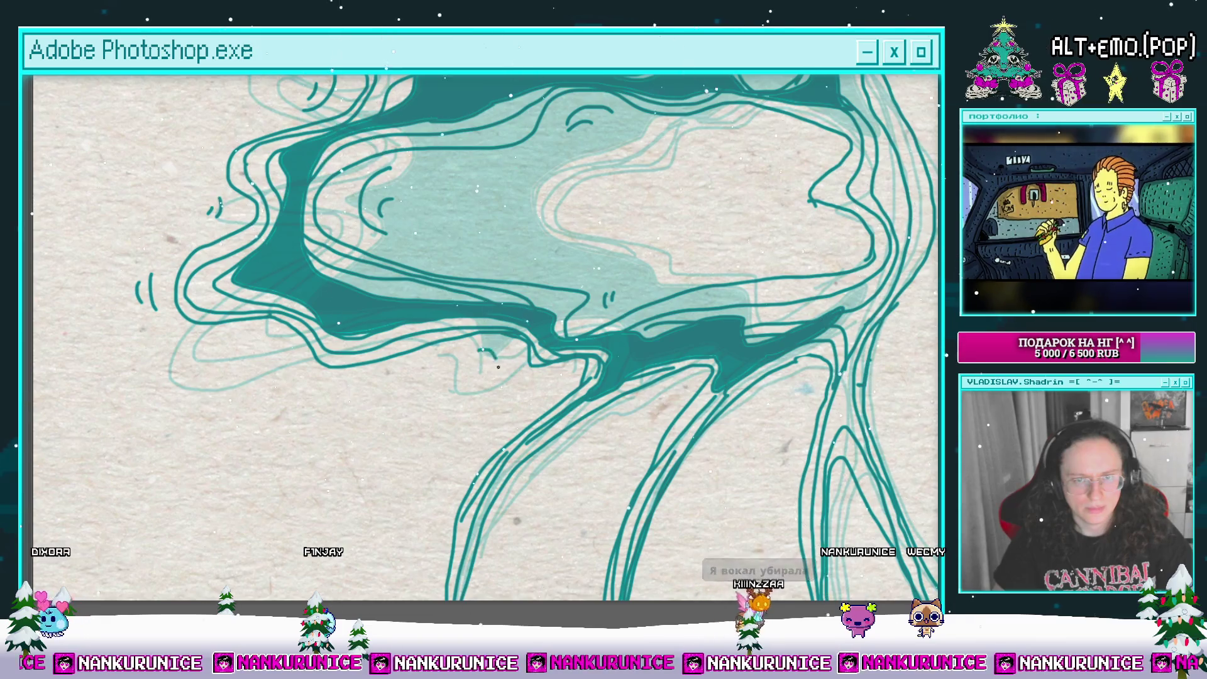
Step: Zoom out to view the whole frame and bring back the workspace panels
{"action": "scroll", "coordinate": [585, 380], "scroll_direction": "down", "scroll_amount": 2}
{"action": "mouse_move", "coordinate": [440, 328]}
{"action": "left_mouse_down"}
{"action": "mouse_move", "coordinate": [378, 338]}
{"action": "mouse_move", "coordinate": [468, 344]}
{"action": "mouse_move", "coordinate": [591, 377]}
{"action": "left_mouse_up"}
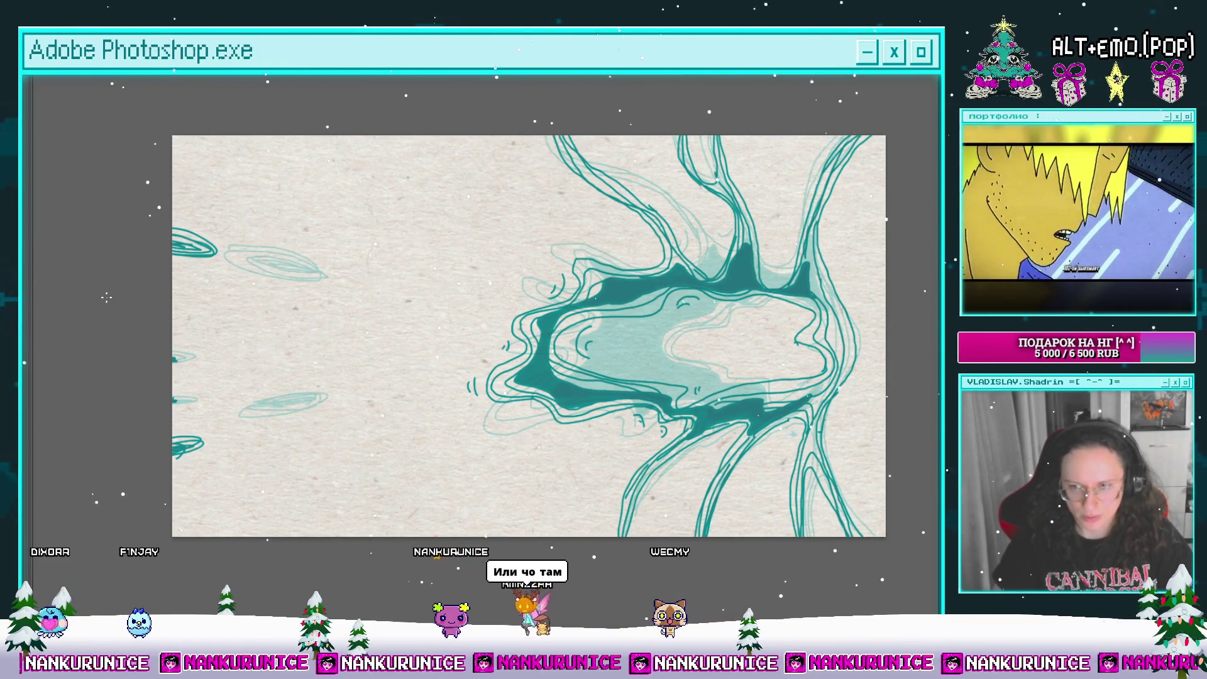
{"action": "mouse_move", "coordinate": [377, 279]}
{"action": "left_mouse_down"}
{"action": "mouse_move", "coordinate": [393, 281]}
{"action": "mouse_move", "coordinate": [357, 270]}
{"action": "mouse_move", "coordinate": [284, 297]}
{"action": "left_mouse_up"}
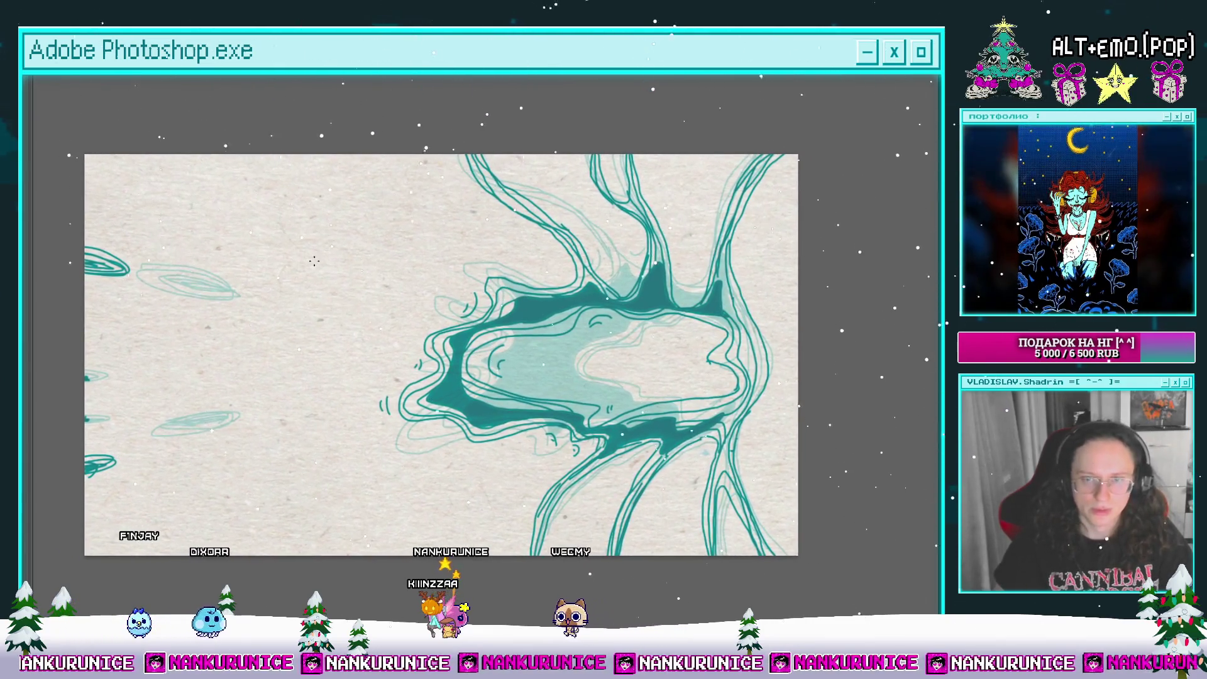
{"action": "key", "text": "Tab"}
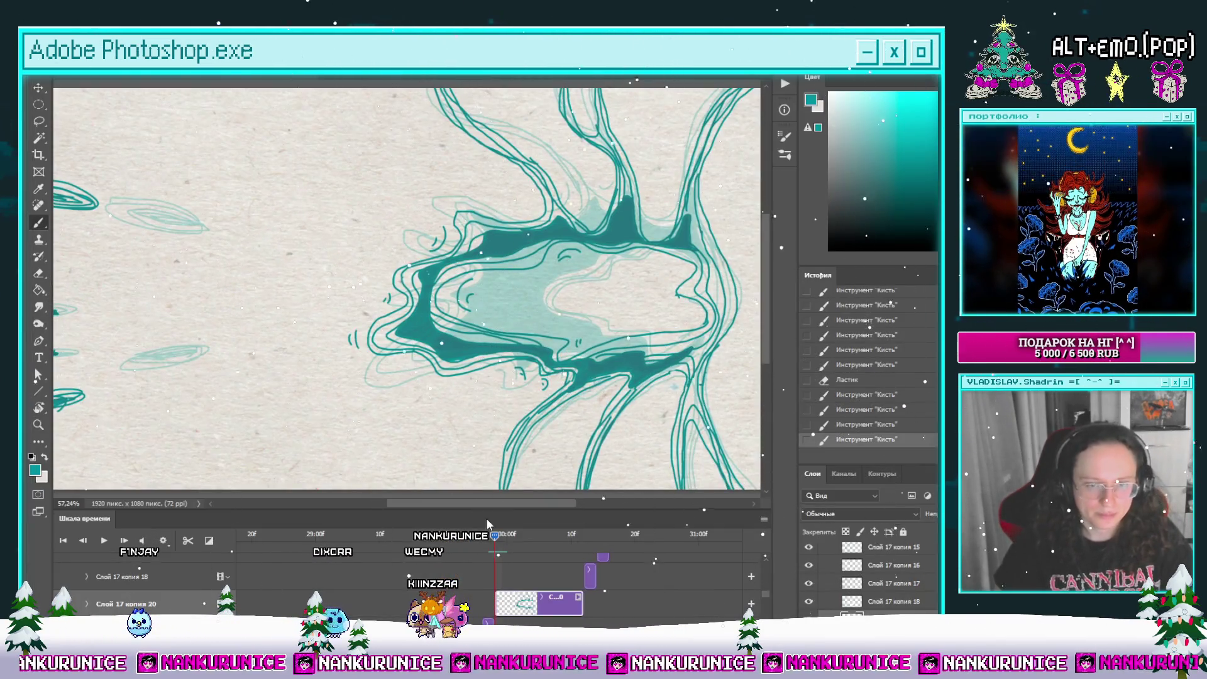
Step: Step back a frame, split the clip into a new frame, and clear its contents
{"action": "left_click", "coordinate": [127, 541]}
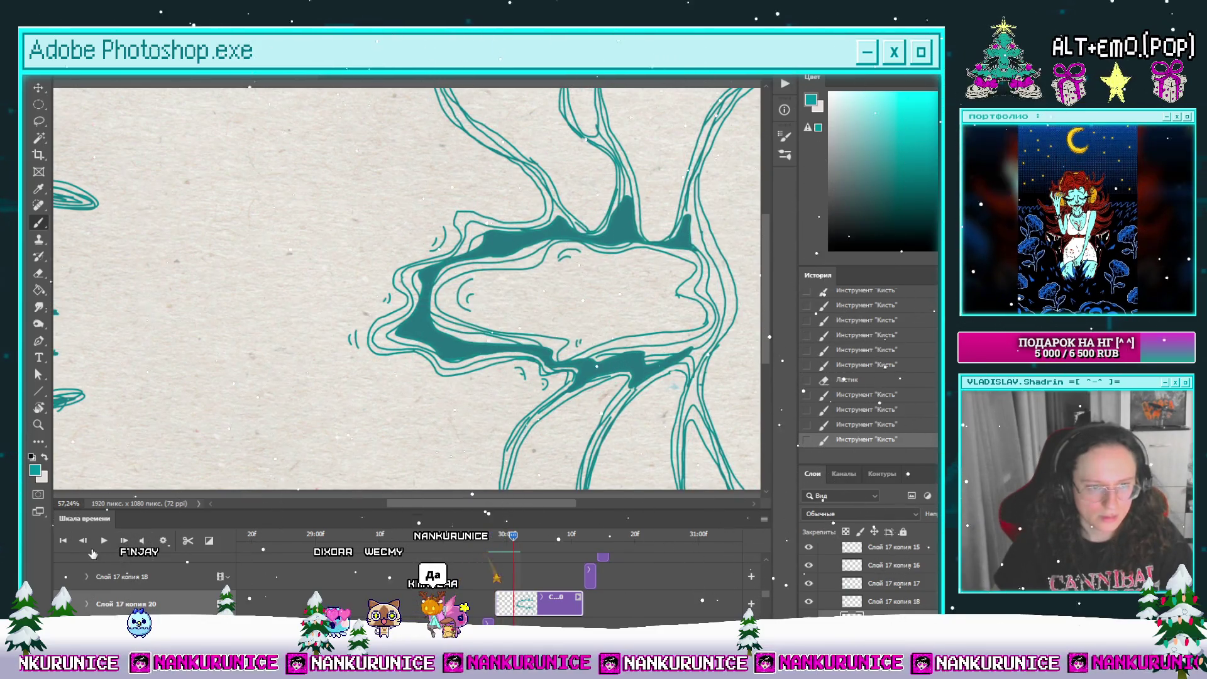
{"action": "key", "text": "Left"}
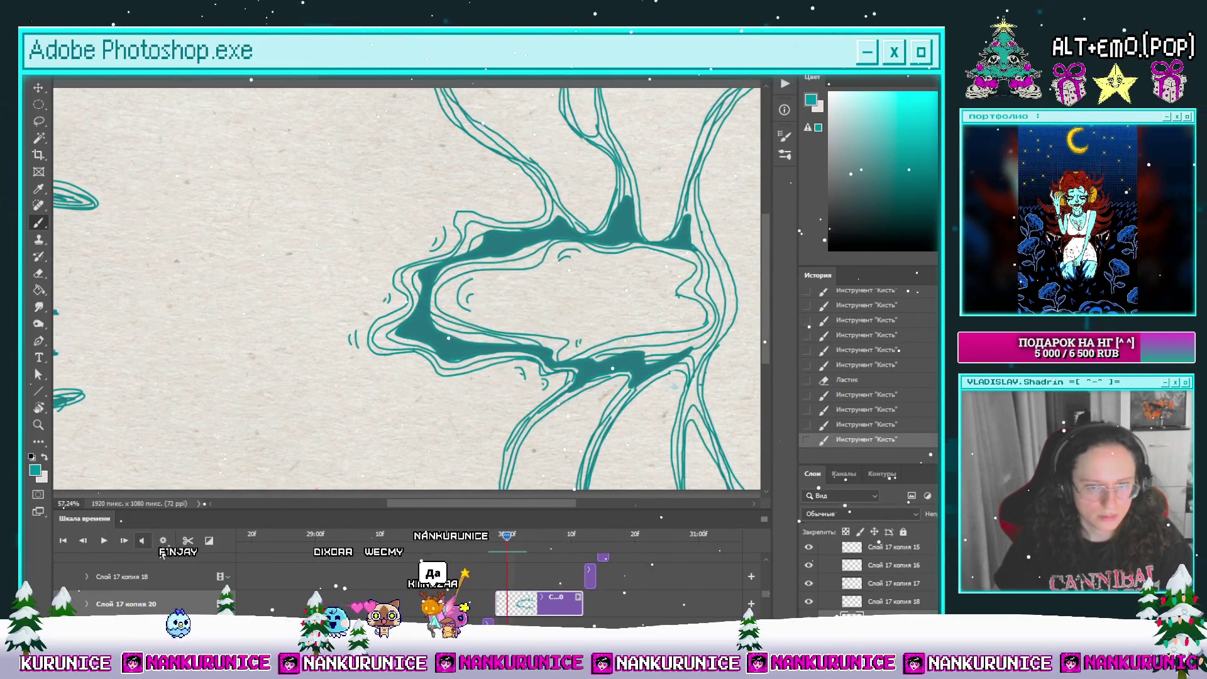
{"action": "left_click", "coordinate": [188, 541]}
{"action": "scroll", "coordinate": [452, 386], "scroll_direction": "down", "scroll_amount": 3}
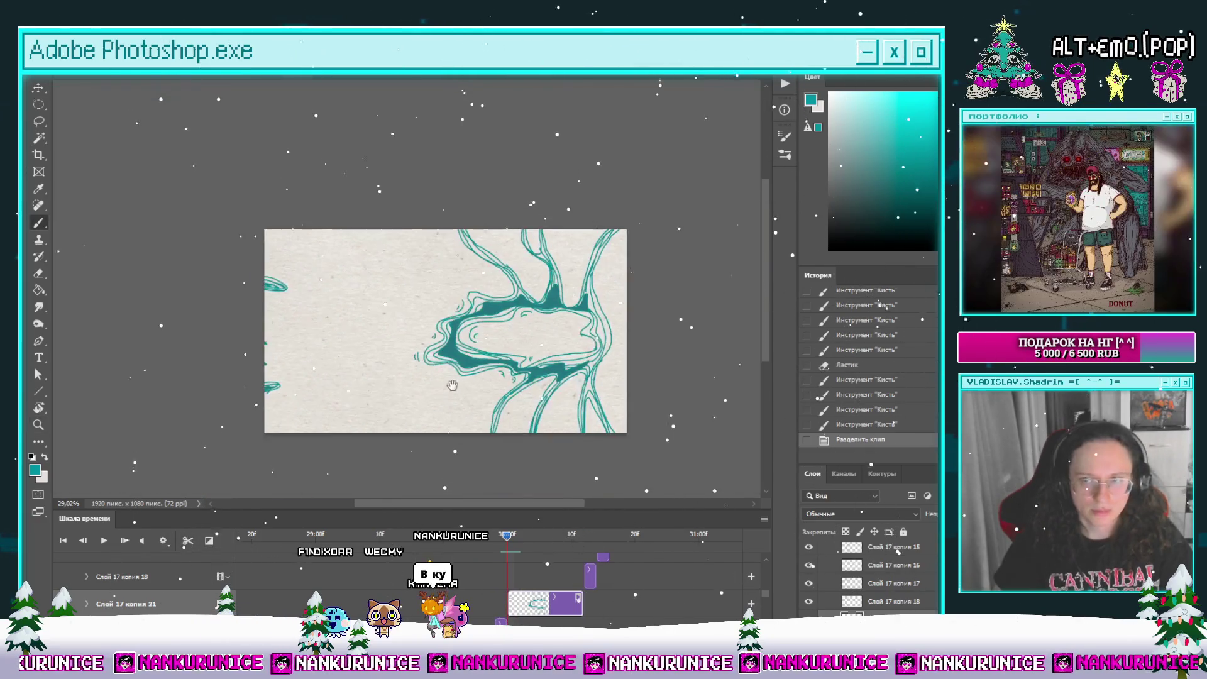
{"action": "key", "text": "ctrl+a"}
{"action": "key", "text": "Delete"}
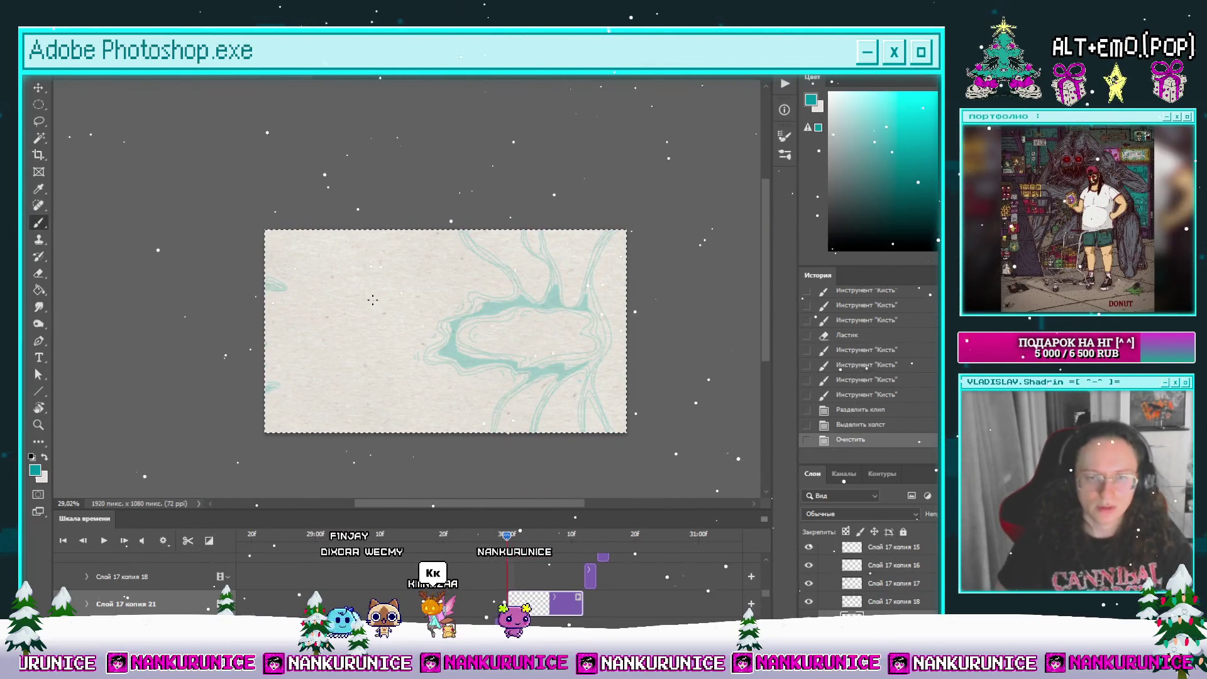
{"action": "scroll", "coordinate": [488, 355], "scroll_direction": "up", "scroll_amount": 2}
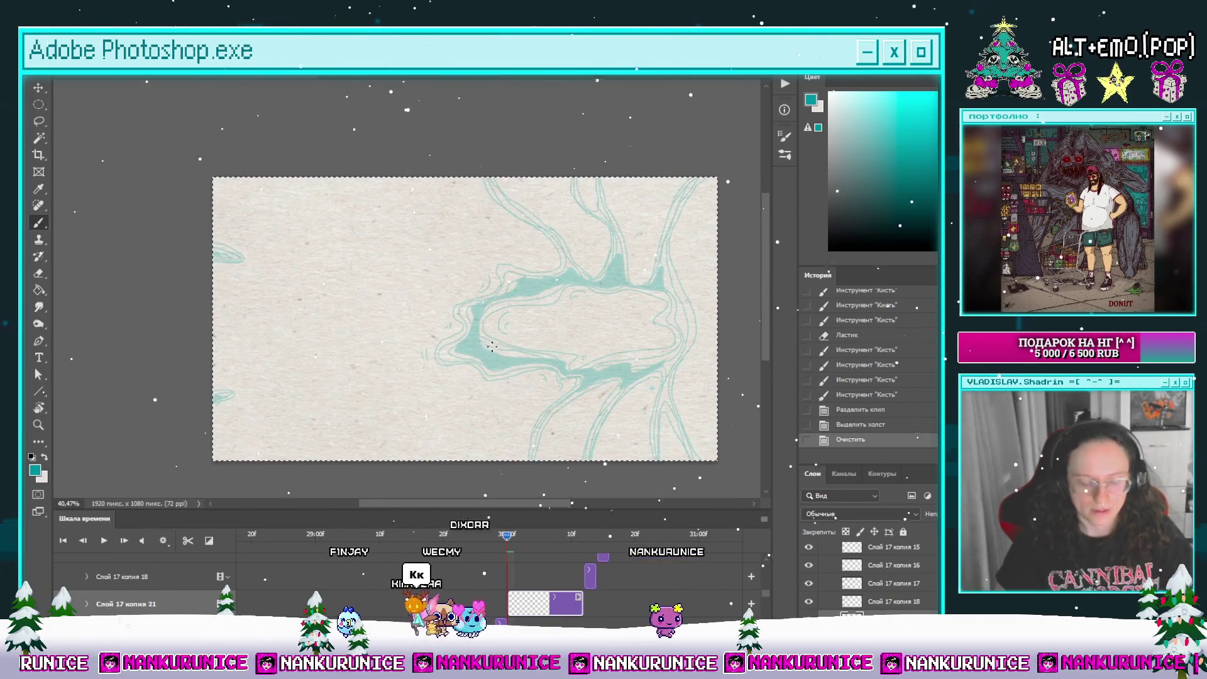
Step: Hide the panels and pan across the cleared frame's faint onion-skin lines
{"action": "key", "text": "Tab"}
{"action": "scroll", "coordinate": [476, 359], "scroll_direction": "up", "scroll_amount": 1}
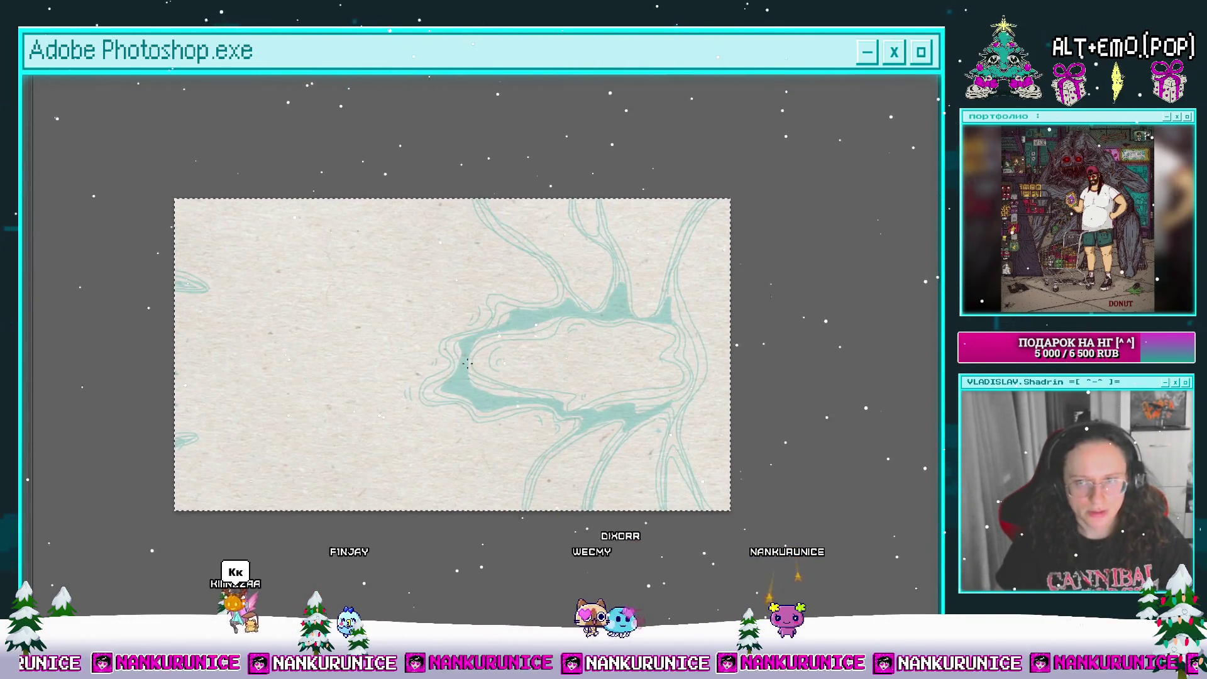
{"action": "scroll", "coordinate": [467, 364], "scroll_direction": "up", "scroll_amount": 1}
{"action": "mouse_move", "coordinate": [499, 358]}
{"action": "left_mouse_down"}
{"action": "mouse_move", "coordinate": [466, 369]}
{"action": "mouse_move", "coordinate": [543, 358]}
{"action": "mouse_move", "coordinate": [531, 353]}
{"action": "mouse_move", "coordinate": [556, 368]}
{"action": "left_mouse_up"}
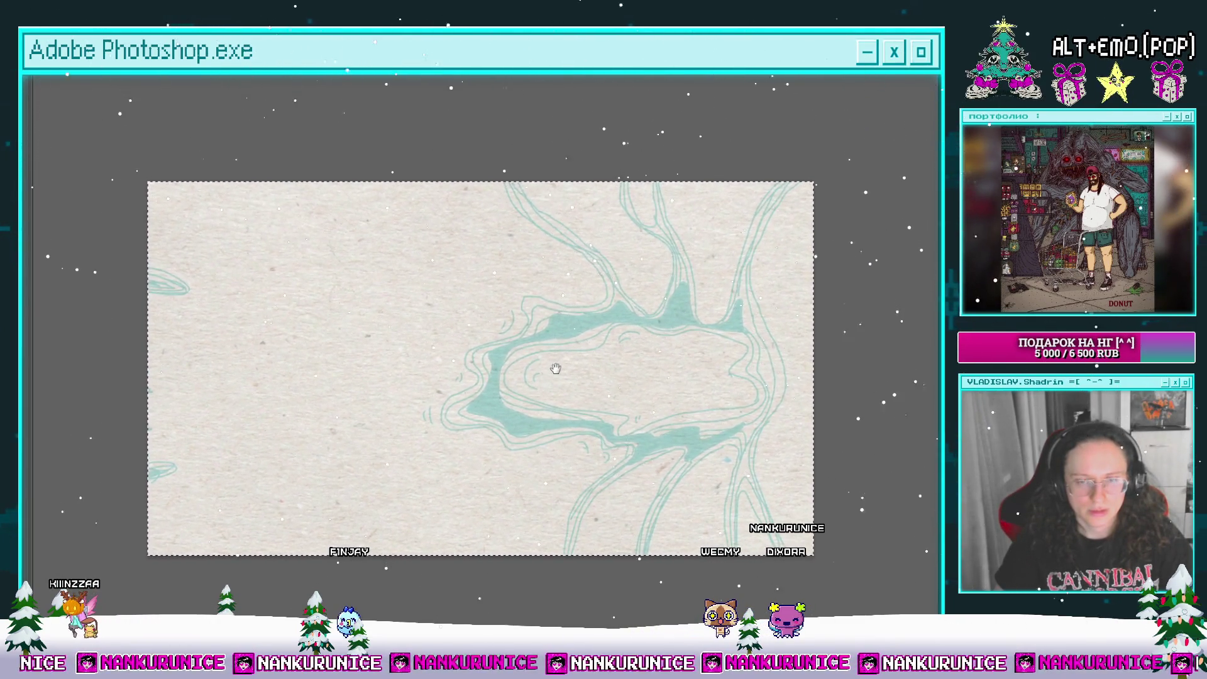
Step: Restore the timeline and scrub through the neighbouring animation frames
{"action": "key", "text": "Tab"}
{"action": "left_click", "coordinate": [495, 538]}
{"action": "mouse_move", "coordinate": [494, 542]}
{"action": "left_mouse_down"}
{"action": "mouse_move", "coordinate": [461, 537]}
{"action": "mouse_move", "coordinate": [507, 539]}
{"action": "left_mouse_up"}
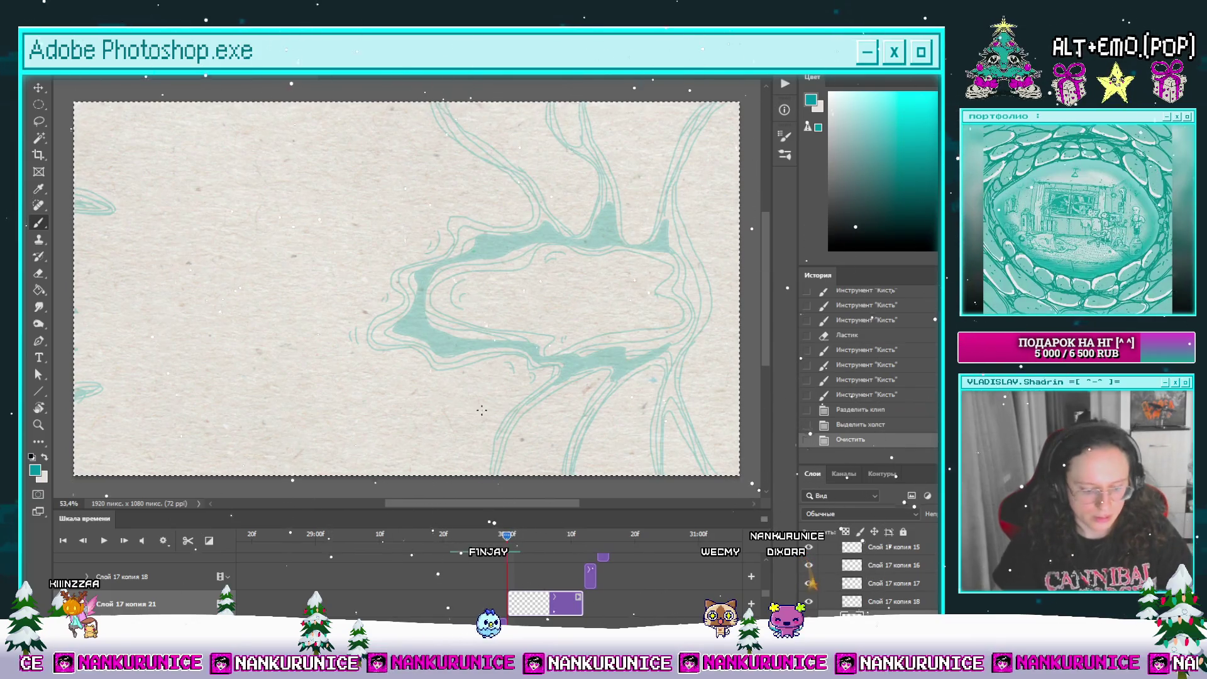
{"action": "key", "text": "Tab"}
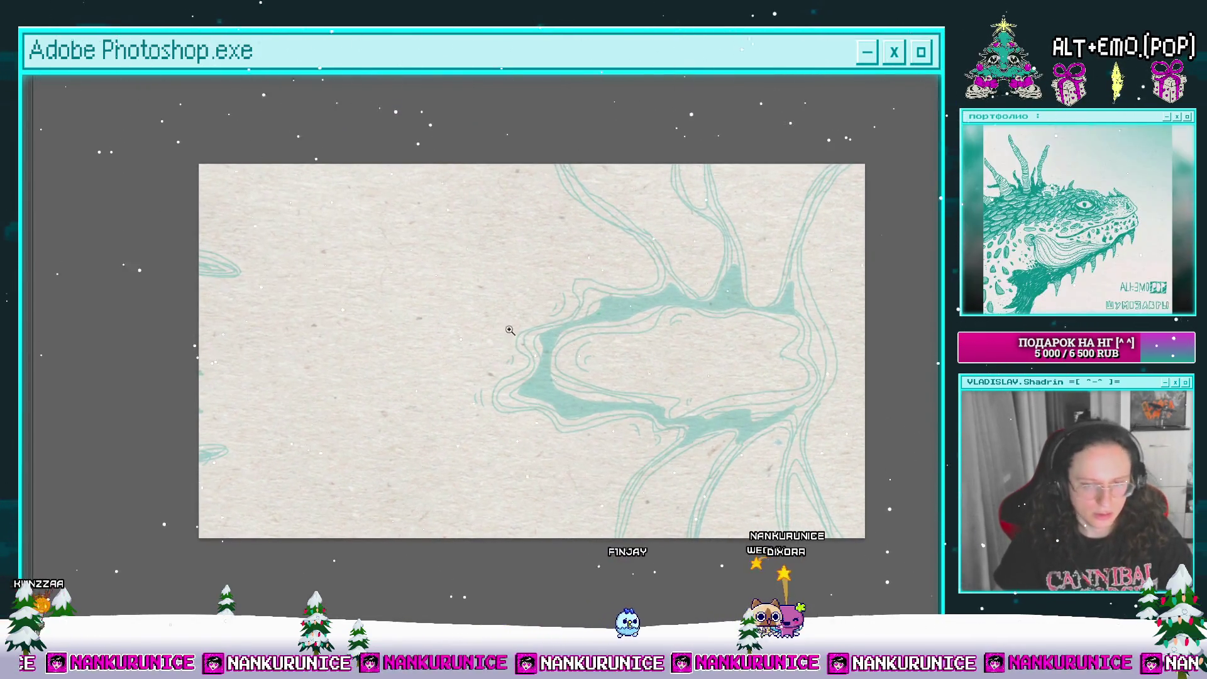
Step: Position the view and draw the first dark teal outline stroke near the top
{"action": "scroll", "coordinate": [510, 330], "scroll_direction": "down", "scroll_amount": 2}
{"action": "scroll", "coordinate": [503, 363], "scroll_direction": "up", "scroll_amount": 1}
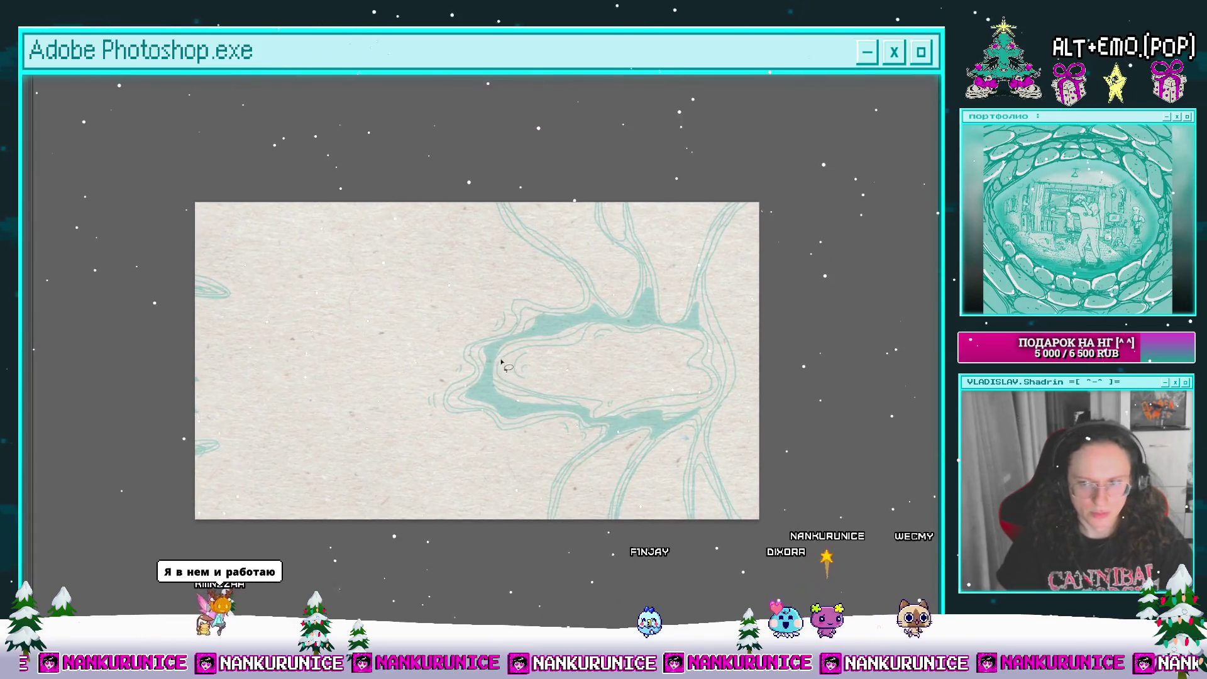
{"action": "scroll", "coordinate": [502, 363], "scroll_direction": "up", "scroll_amount": 1}
{"action": "left_click_drag", "start_coordinate": [515, 369], "coordinate": [530, 353]}
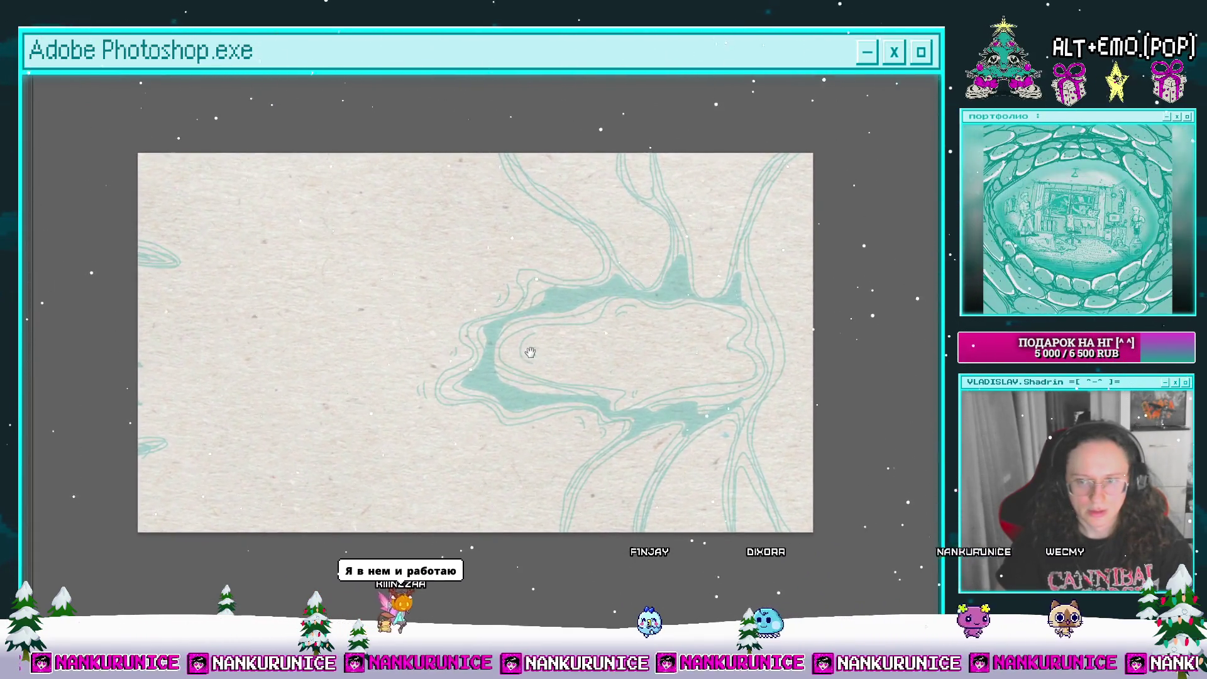
{"action": "scroll", "coordinate": [531, 352], "scroll_direction": "up", "scroll_amount": 2}
{"action": "scroll", "coordinate": [530, 352], "scroll_direction": "right", "scroll_amount": 2}
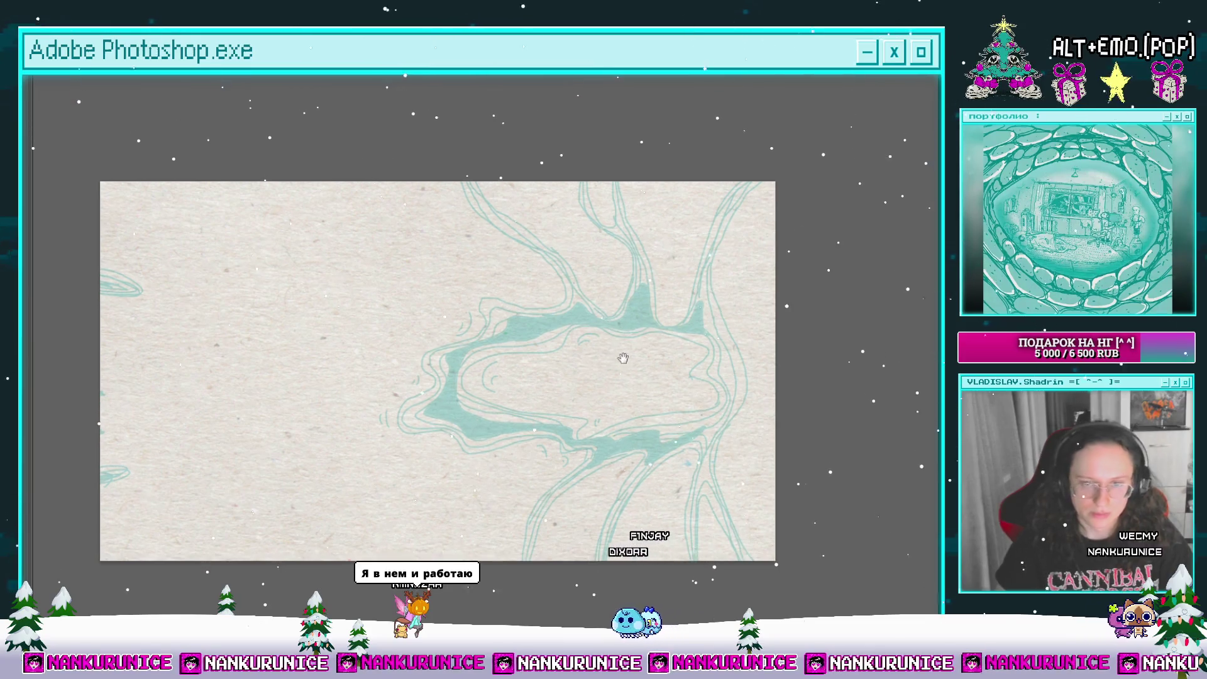
{"action": "scroll", "coordinate": [629, 361], "scroll_direction": "left", "scroll_amount": 2}
{"action": "scroll", "coordinate": [619, 363], "scroll_direction": "left", "scroll_amount": 1}
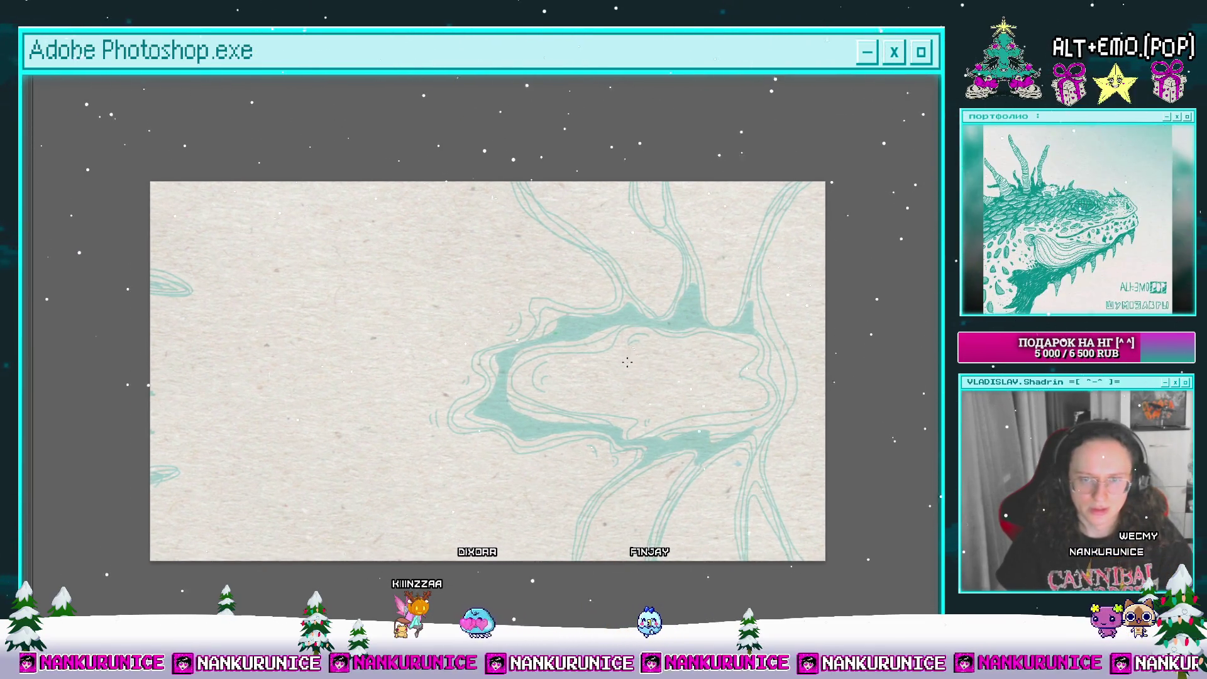
{"action": "scroll", "coordinate": [626, 346], "scroll_direction": "up", "scroll_amount": 1}
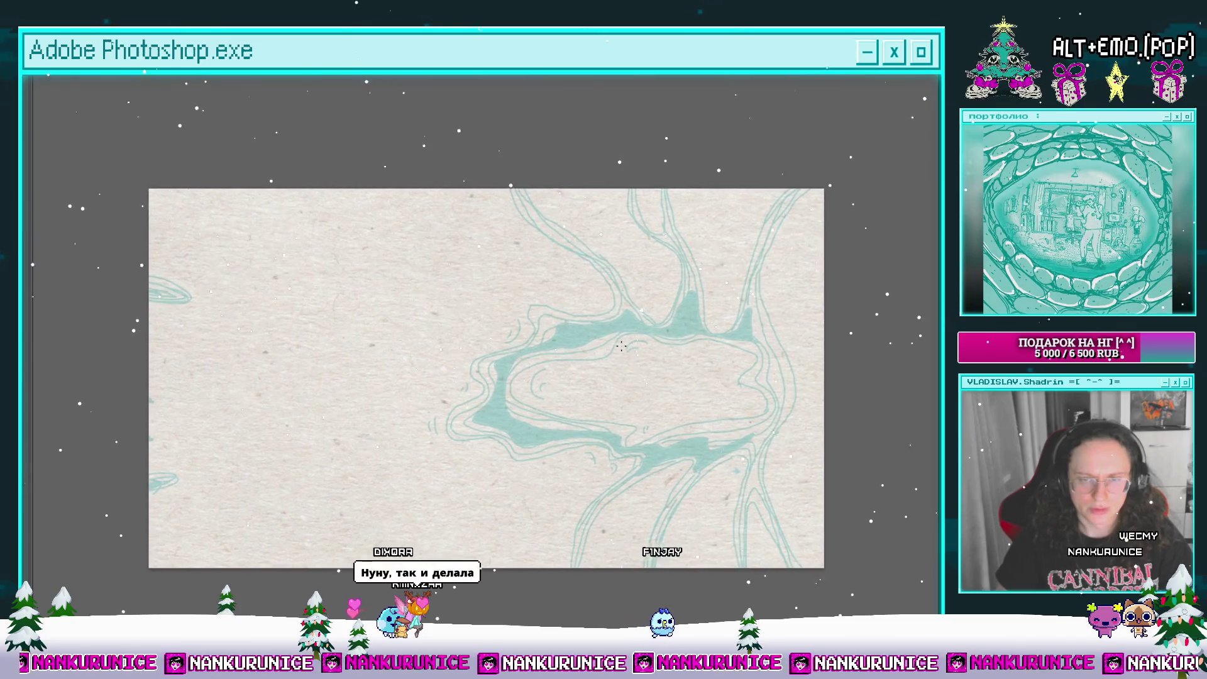
{"action": "scroll", "coordinate": [626, 345], "scroll_direction": "left", "scroll_amount": 2}
{"action": "scroll", "coordinate": [579, 314], "scroll_direction": "down", "scroll_amount": 1}
{"action": "scroll", "coordinate": [579, 314], "scroll_direction": "left", "scroll_amount": 1}
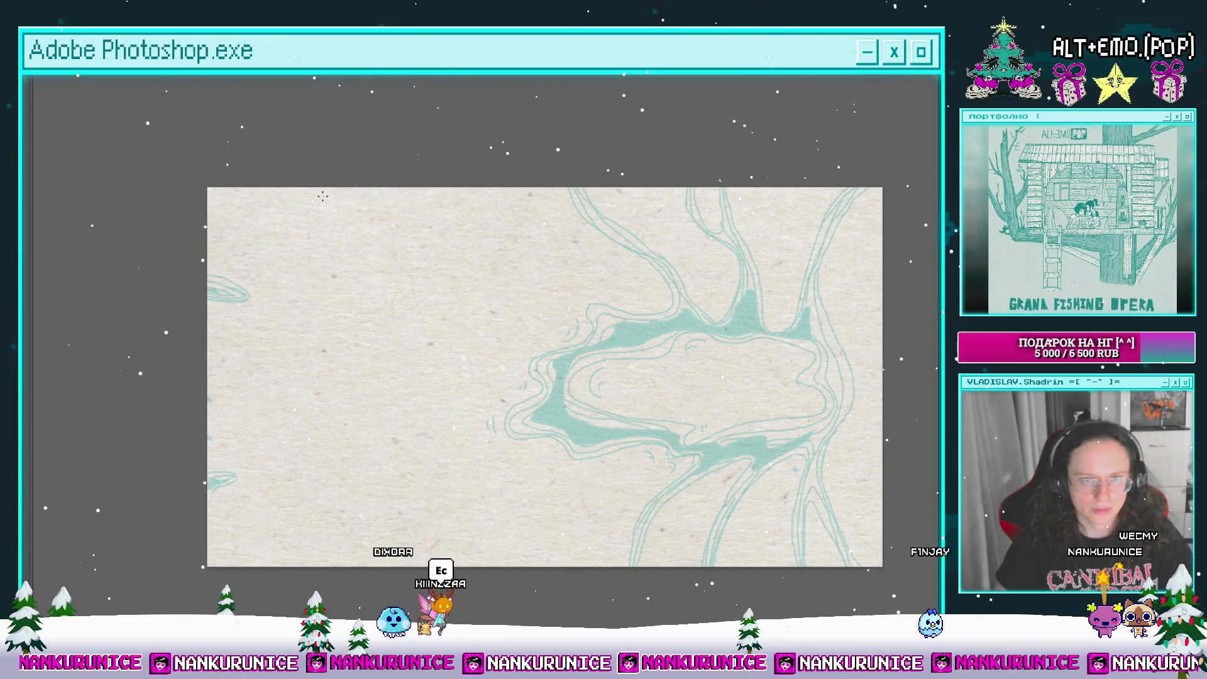
{"action": "left_click_drag", "start_coordinate": [233, 178], "coordinate": [425, 224]}
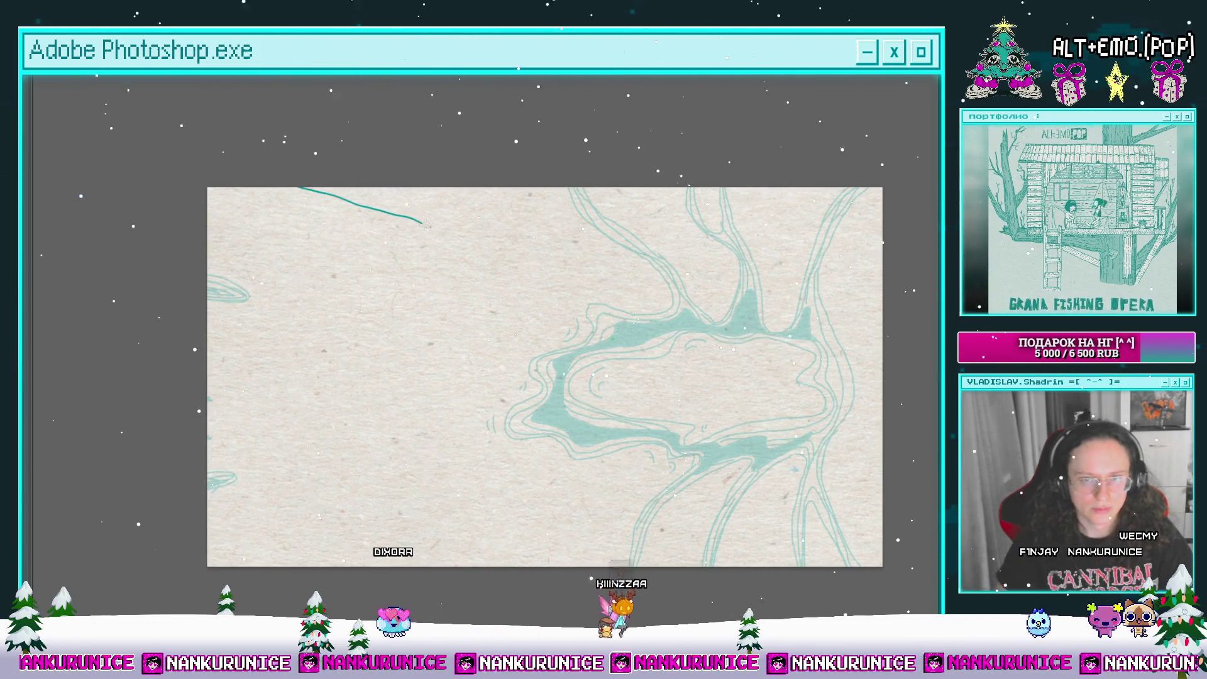
{"action": "left_click_drag", "start_coordinate": [476, 296], "coordinate": [464, 299]}
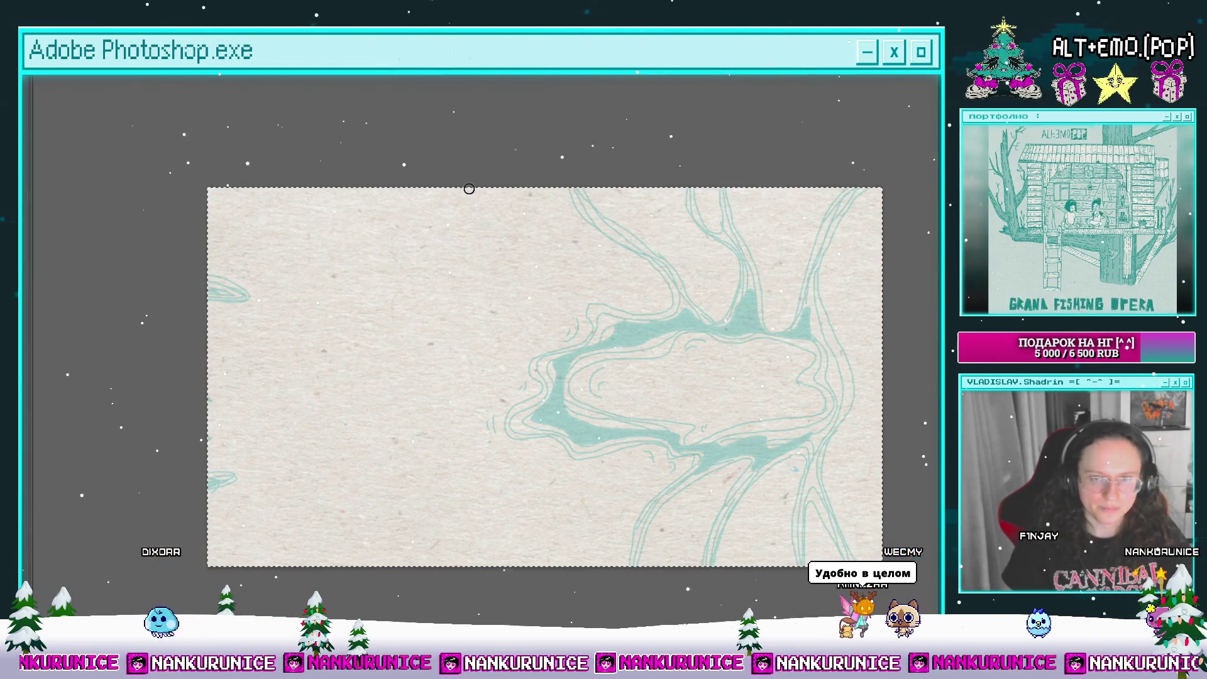
Step: Redraw the short vertical teal stroke to the right of the outline
{"action": "scroll", "coordinate": [557, 337], "scroll_direction": "down", "scroll_amount": 1}
{"action": "scroll", "coordinate": [557, 336], "scroll_direction": "right", "scroll_amount": 2}
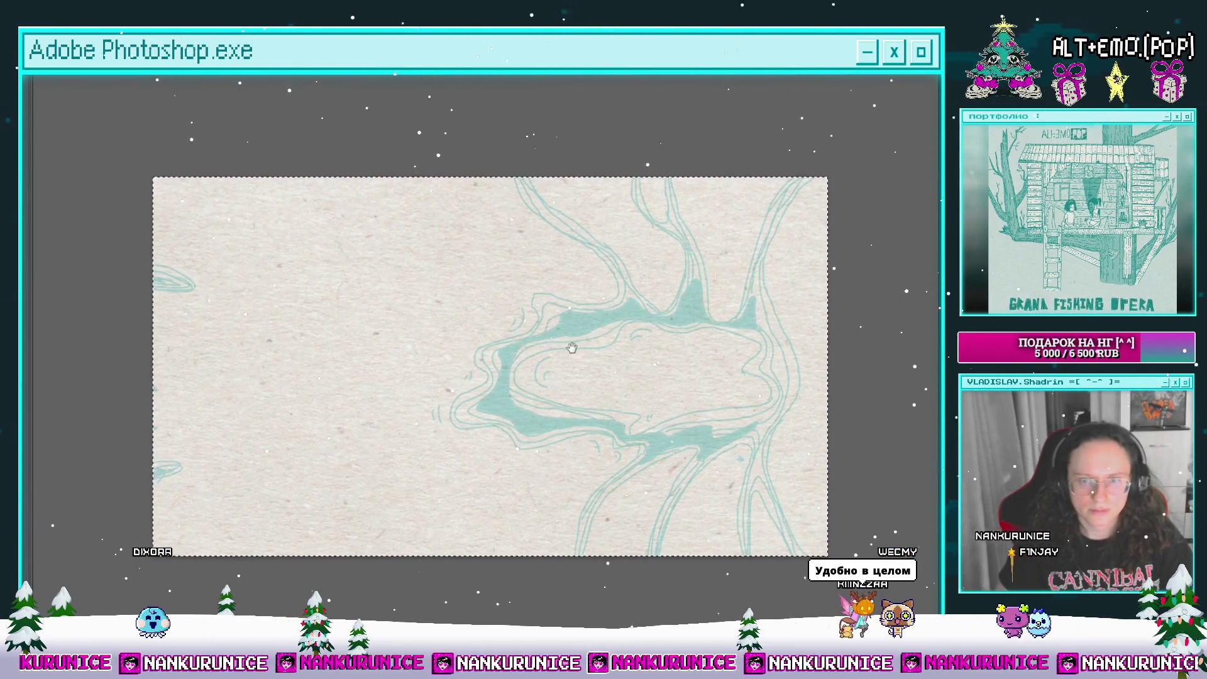
{"action": "scroll", "coordinate": [626, 347], "scroll_direction": "left", "scroll_amount": 1}
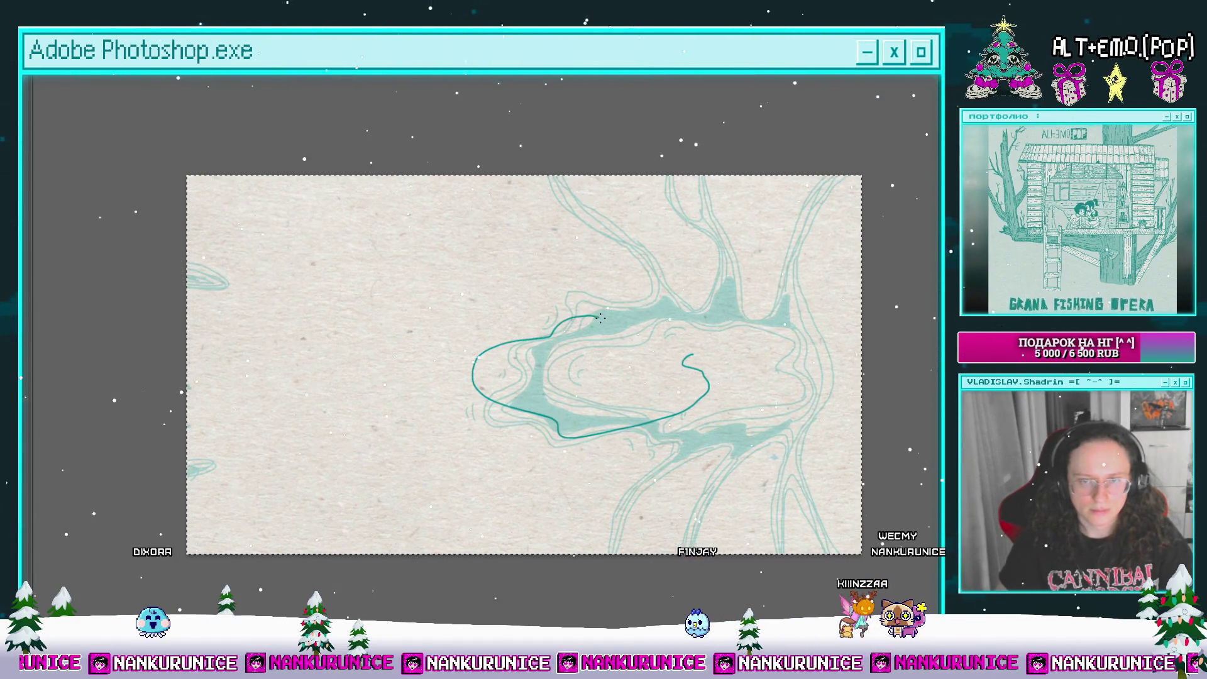
{"action": "scroll", "coordinate": [687, 367], "scroll_direction": "down", "scroll_amount": 2}
{"action": "scroll", "coordinate": [688, 367], "scroll_direction": "right", "scroll_amount": 2}
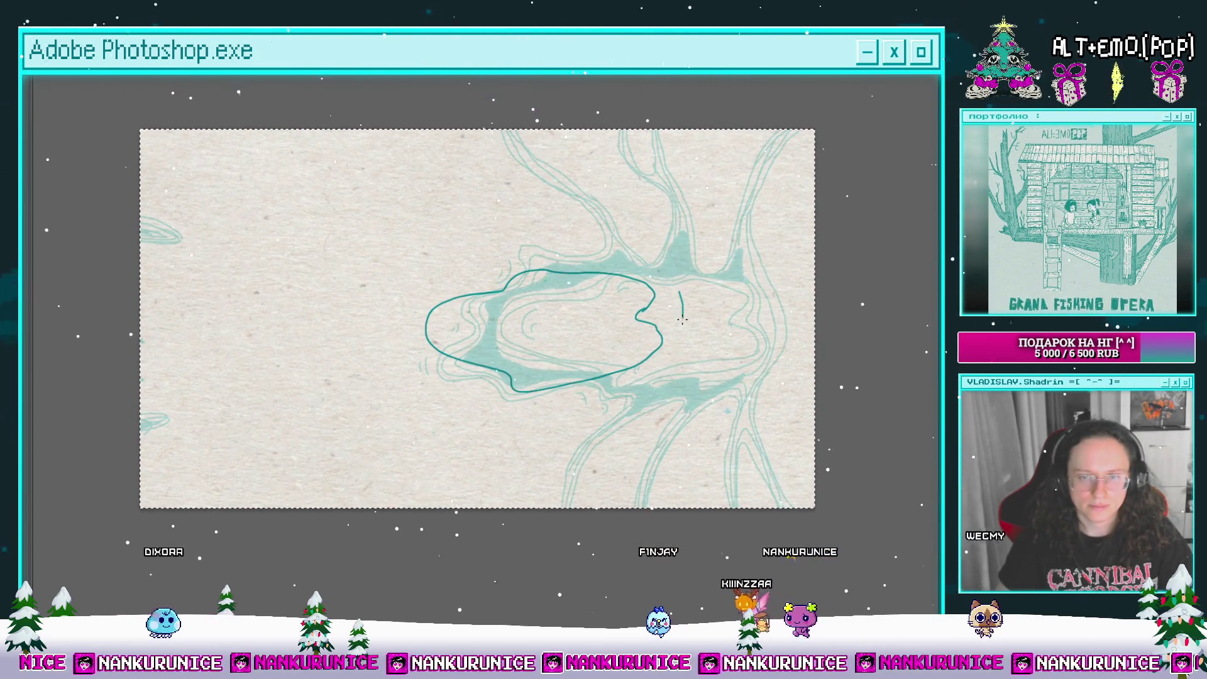
{"action": "key", "text": "ctrl+z"}
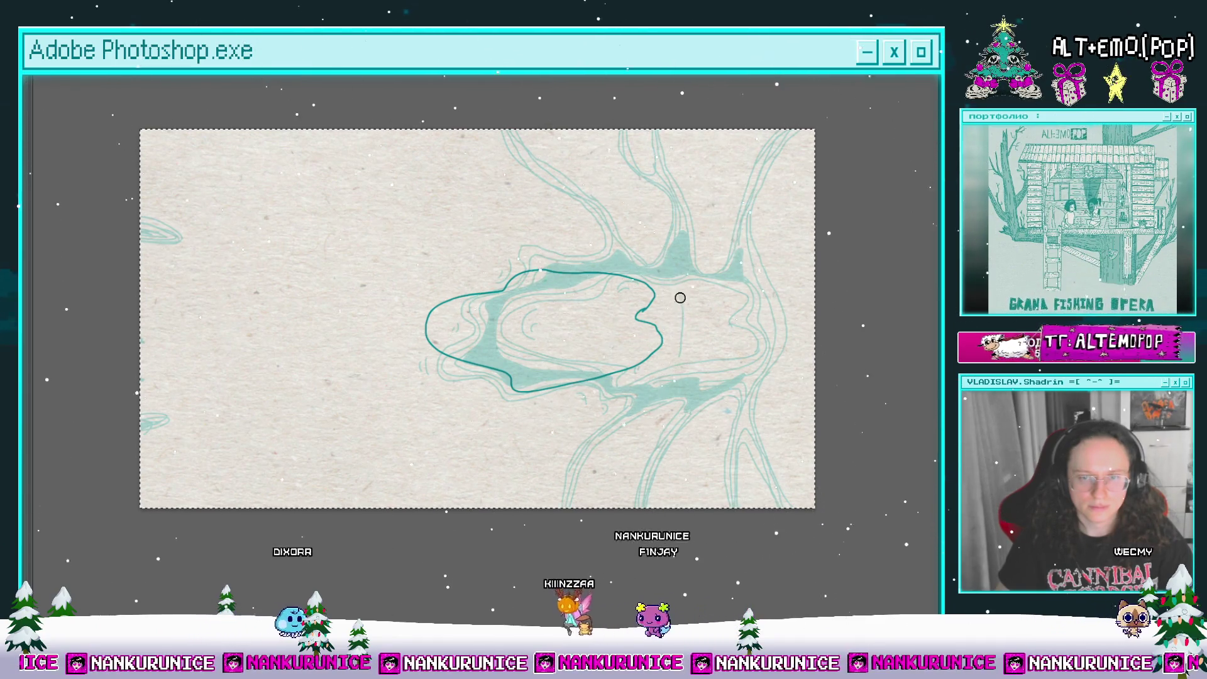
{"action": "left_click_drag", "start_coordinate": [667, 289], "coordinate": [674, 331]}
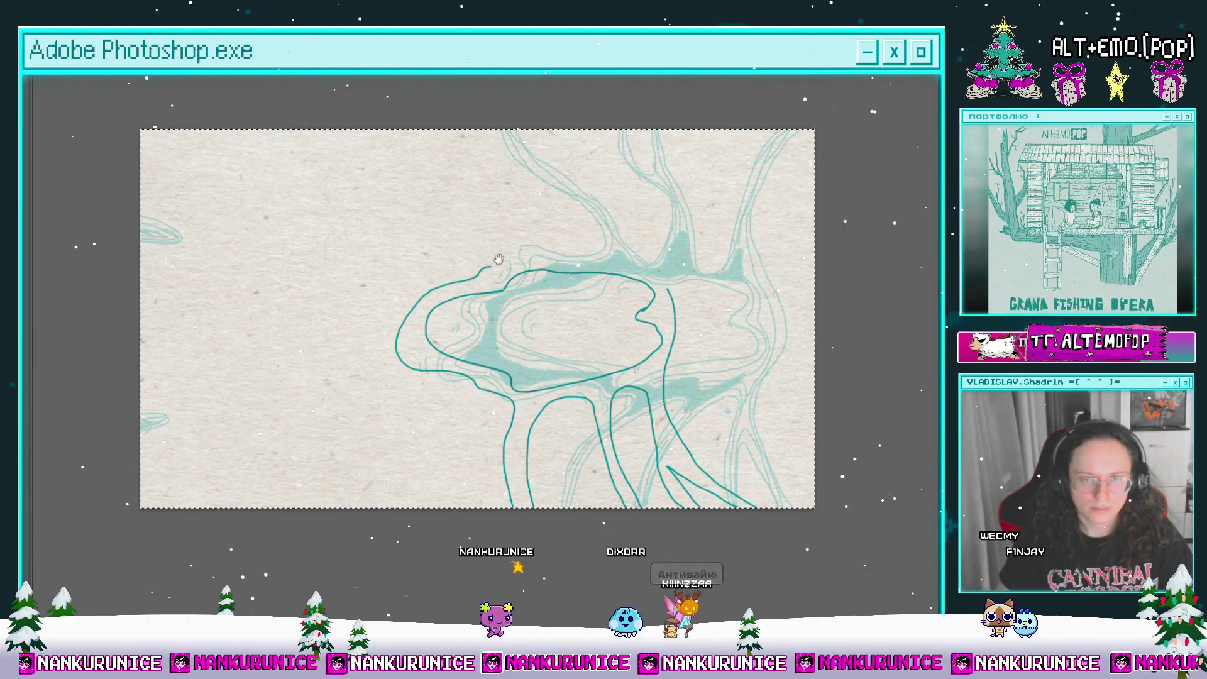
Step: Sketch long teal curves rising toward the canvas top, undoing the unwanted strokes
{"action": "left_click_drag", "start_coordinate": [498, 258], "coordinate": [498, 333]}
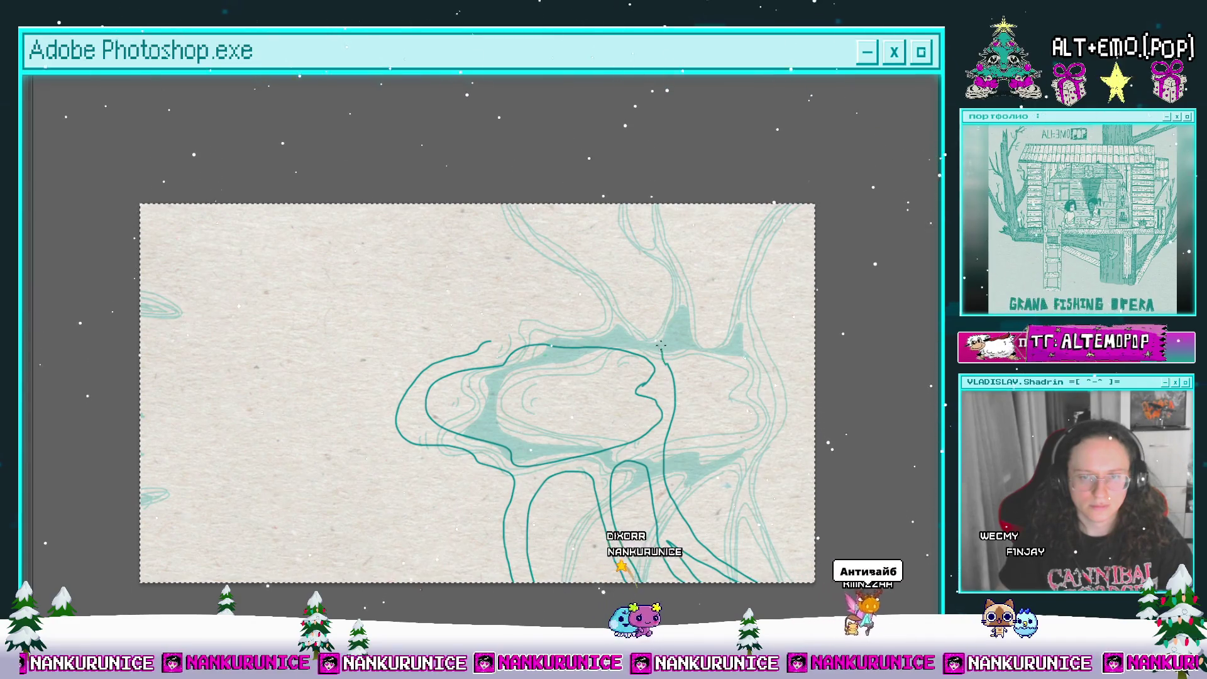
{"action": "left_click_drag", "start_coordinate": [626, 326], "coordinate": [723, 205]}
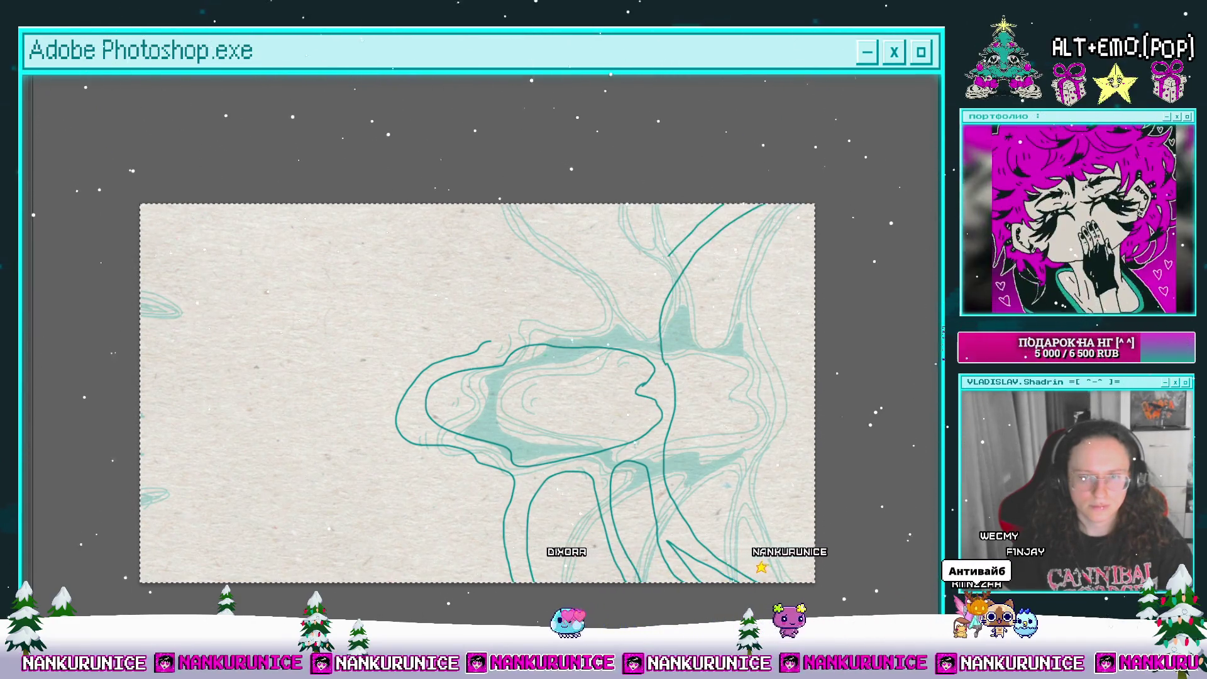
{"action": "key", "text": "ctrl+z"}
{"action": "mouse_move", "coordinate": [688, 236]}
{"action": "left_mouse_down"}
{"action": "mouse_move", "coordinate": [635, 318]}
{"action": "mouse_move", "coordinate": [587, 207]}
{"action": "left_mouse_up"}
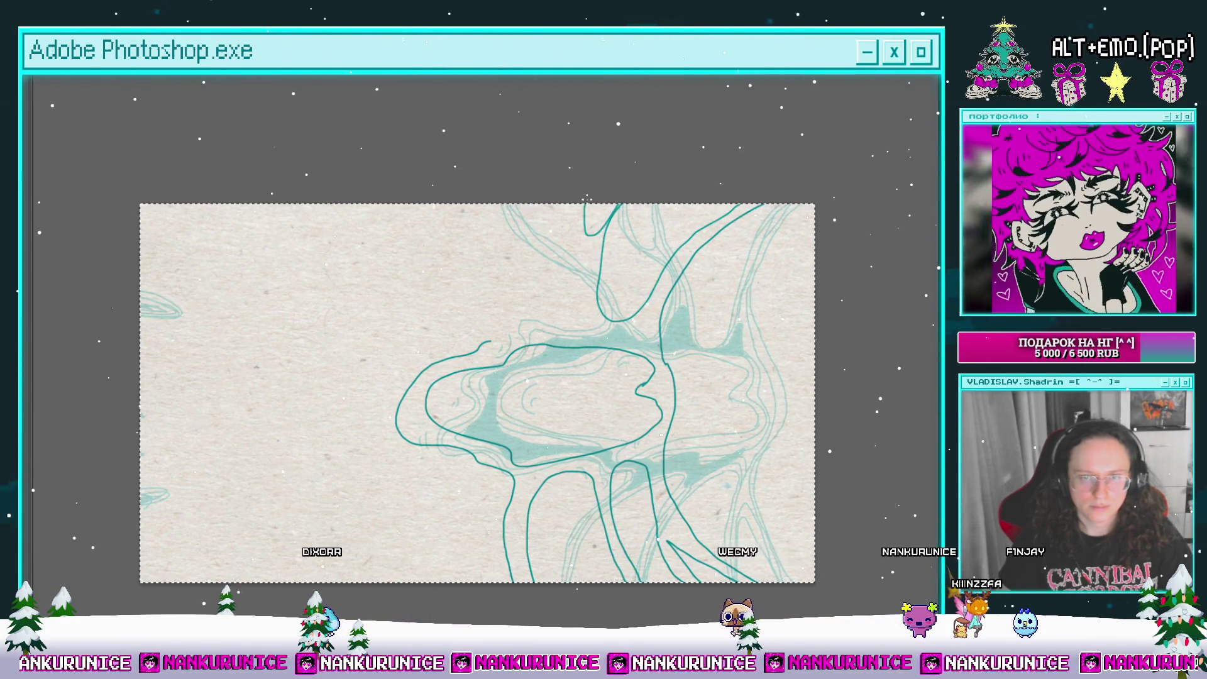
{"action": "key", "text": "ctrl+z"}
{"action": "left_click_drag", "start_coordinate": [605, 234], "coordinate": [620, 212]}
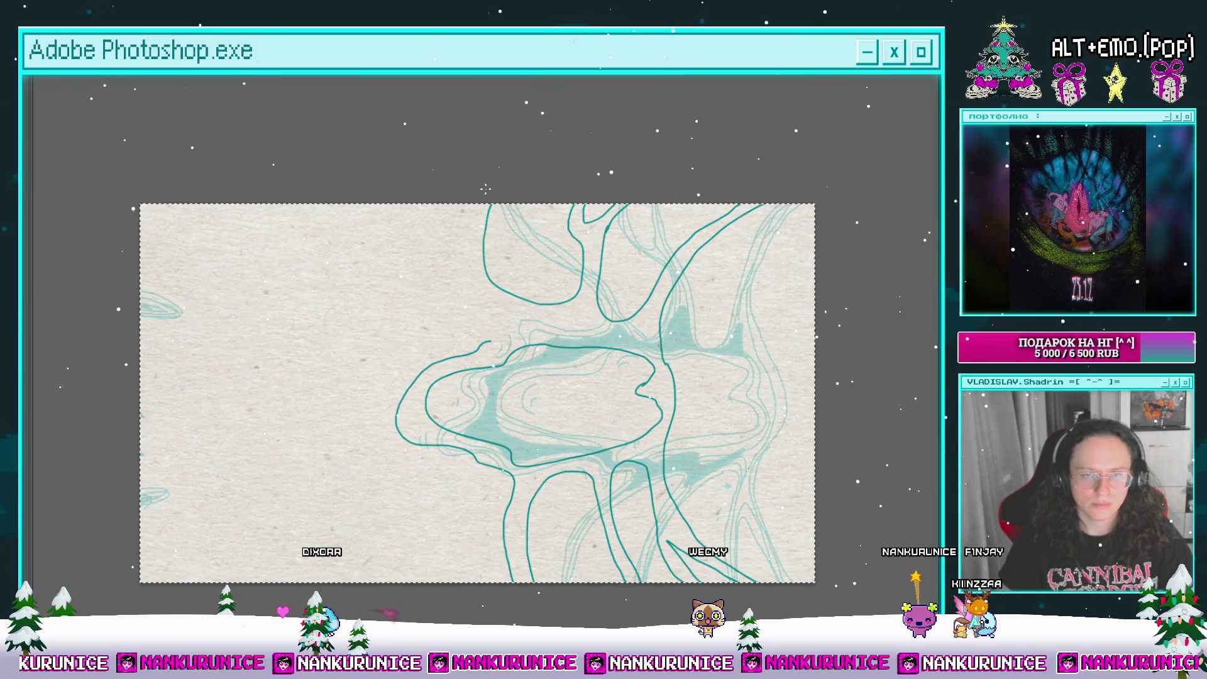
{"action": "key", "text": "ctrl+z"}
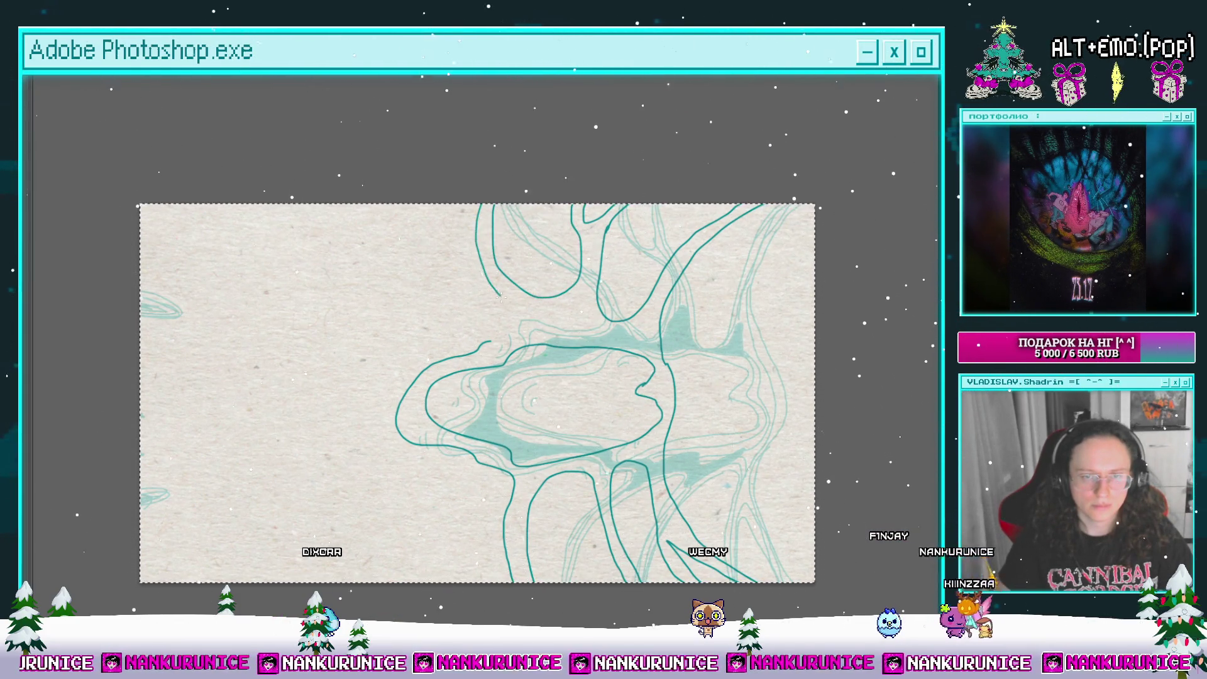
{"action": "scroll", "coordinate": [591, 345], "scroll_direction": "down", "scroll_amount": 2}
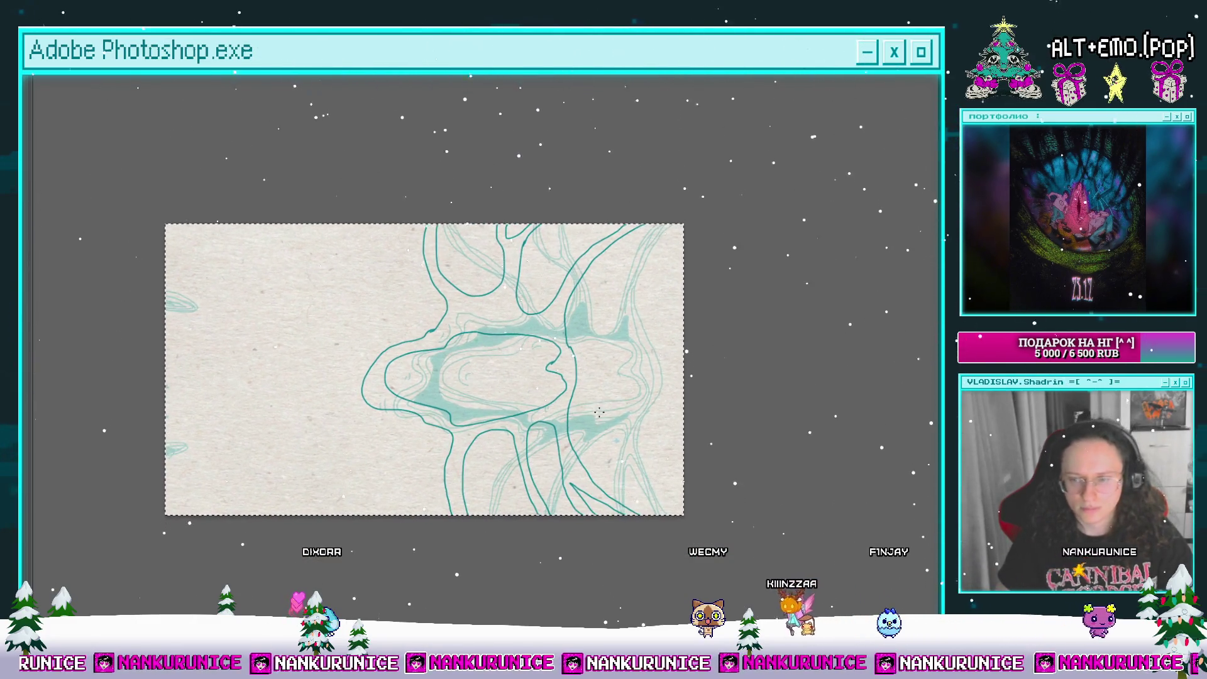
{"action": "key", "text": "Tab"}
Step: Scrub back through earlier frames, deselect the canvas, and hide the panels again
{"action": "left_click_drag", "start_coordinate": [553, 432], "coordinate": [496, 450]}
{"action": "mouse_move", "coordinate": [506, 537]}
{"action": "left_mouse_down"}
{"action": "mouse_move", "coordinate": [431, 546]}
{"action": "mouse_move", "coordinate": [519, 544]}
{"action": "mouse_move", "coordinate": [494, 547]}
{"action": "mouse_move", "coordinate": [513, 553]}
{"action": "left_mouse_up"}
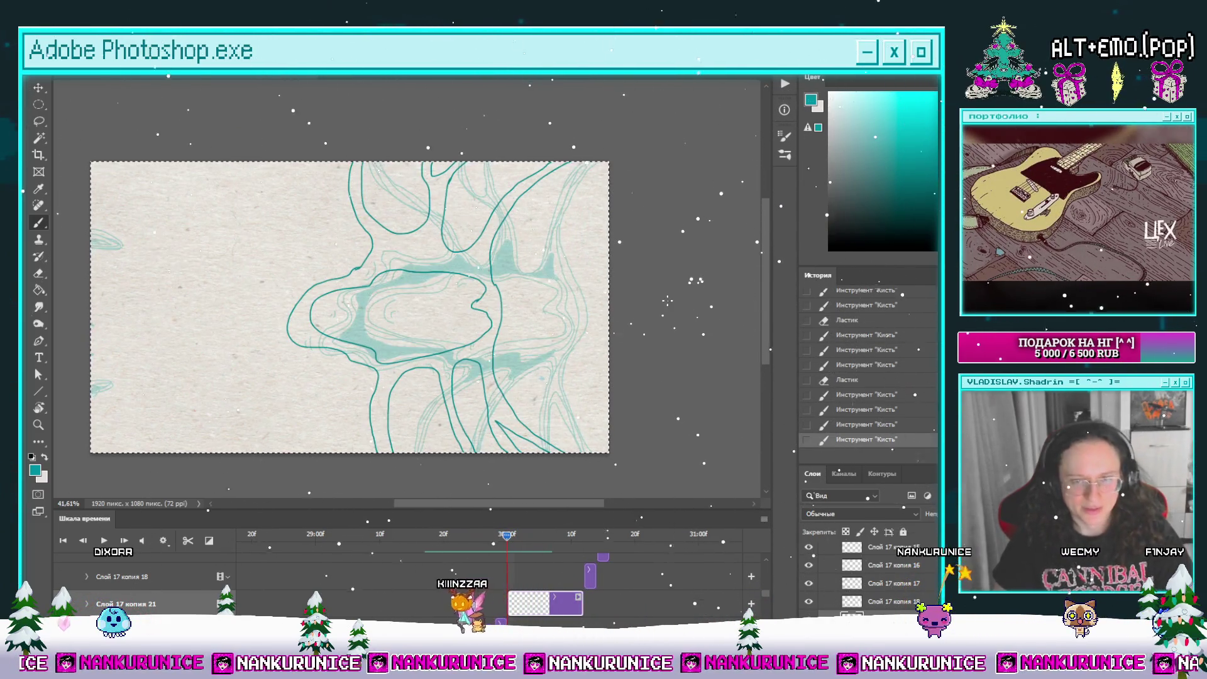
{"action": "key", "text": "l"}
{"action": "key", "text": "ctrl+d"}
{"action": "key", "text": "Tab"}
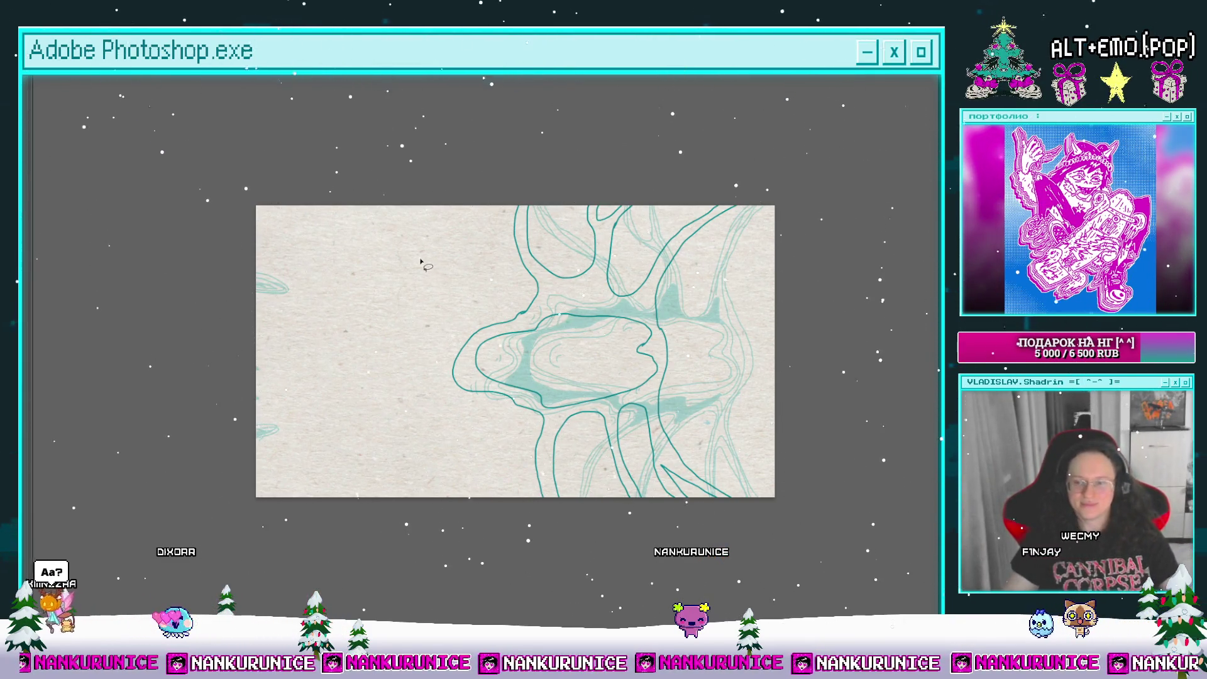
{"action": "scroll", "coordinate": [508, 332], "scroll_direction": "right", "scroll_amount": 2}
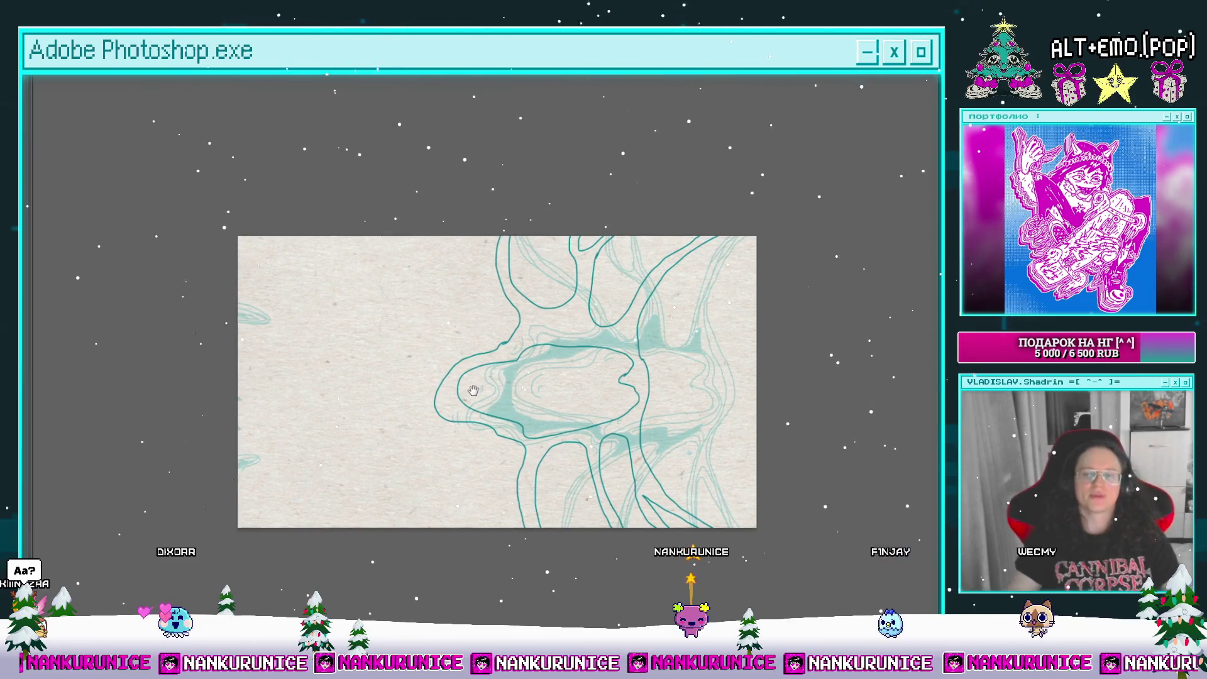
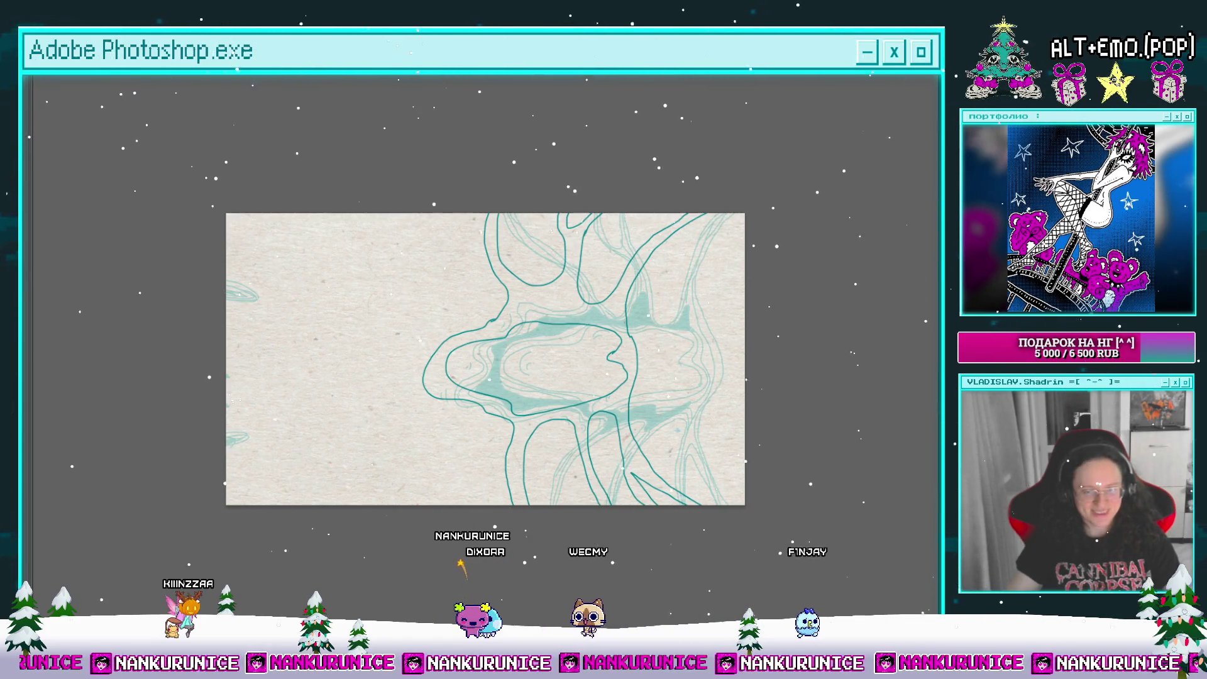
Step: Zoom in and paint a heavy dark teal band along the loop's top edge, redrawing one stroke
{"action": "mouse_move", "coordinate": [463, 299]}
{"action": "left_mouse_down"}
{"action": "mouse_move", "coordinate": [665, 413]}
{"action": "mouse_move", "coordinate": [519, 381]}
{"action": "mouse_move", "coordinate": [434, 395]}
{"action": "mouse_move", "coordinate": [364, 433]}
{"action": "left_mouse_up"}
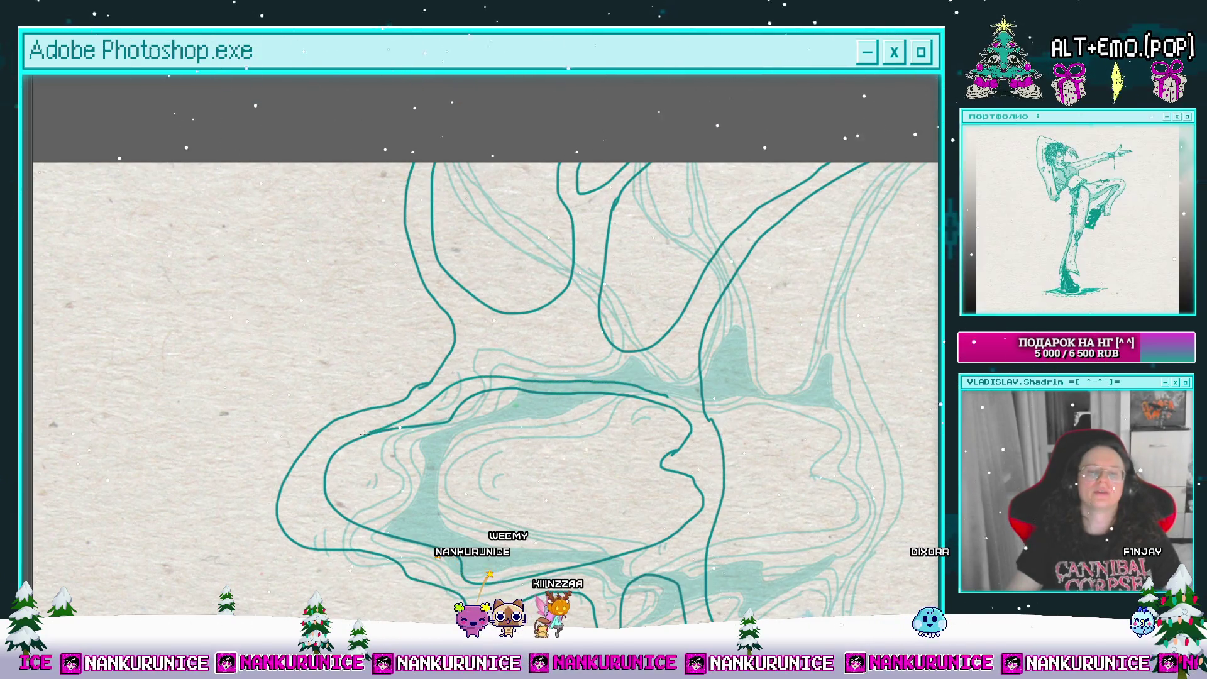
{"action": "mouse_move", "coordinate": [356, 539]}
{"action": "left_mouse_down"}
{"action": "mouse_move", "coordinate": [299, 509]}
{"action": "mouse_move", "coordinate": [313, 456]}
{"action": "left_mouse_up"}
{"action": "left_click_drag", "start_coordinate": [429, 385], "coordinate": [652, 370]}
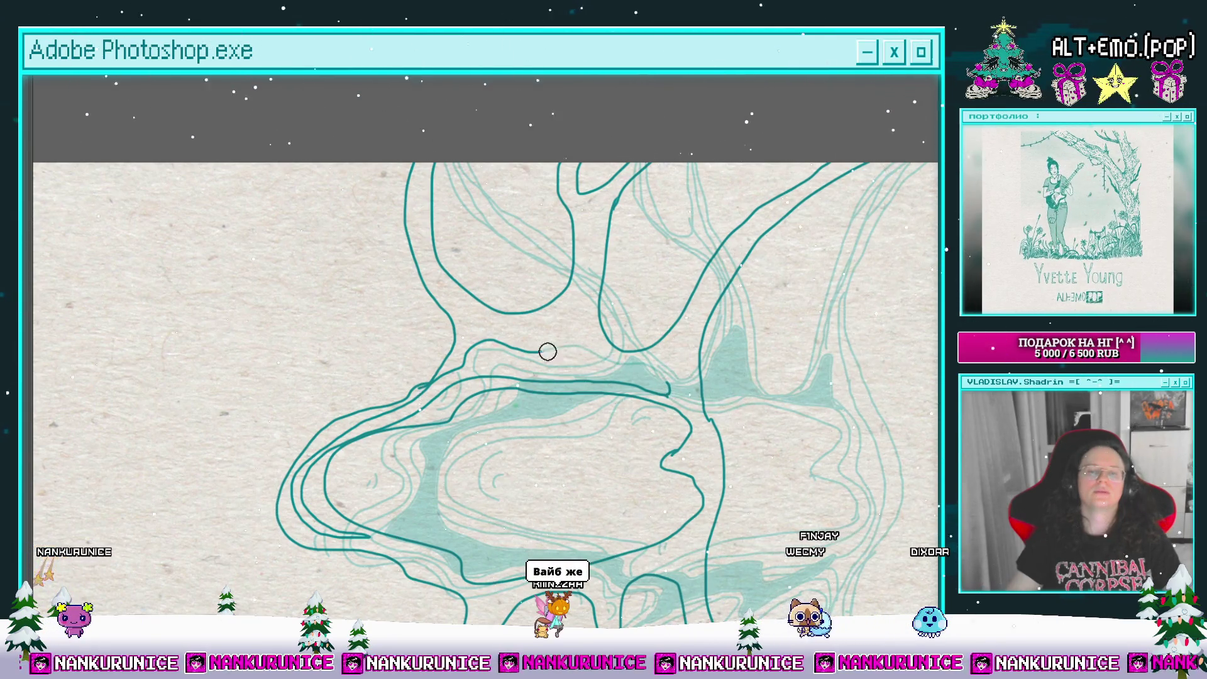
{"action": "key", "text": "ctrl+z"}
{"action": "left_click_drag", "start_coordinate": [662, 398], "coordinate": [562, 339]}
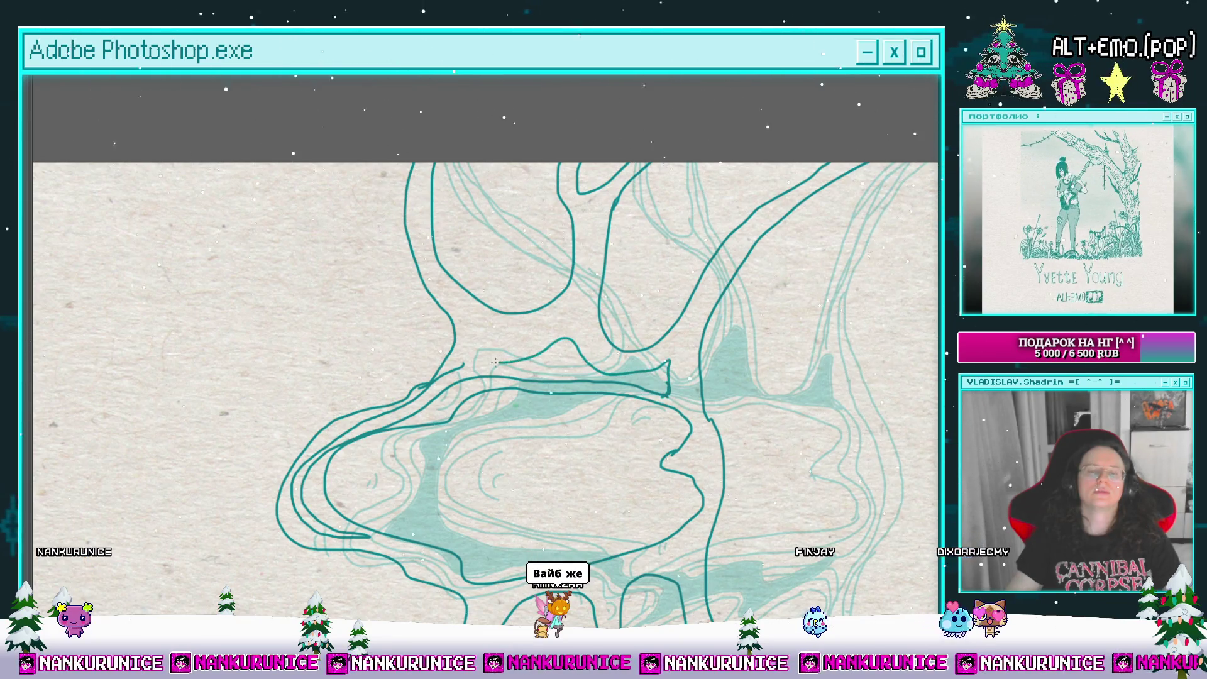
{"action": "left_click_drag", "start_coordinate": [514, 409], "coordinate": [515, 302]}
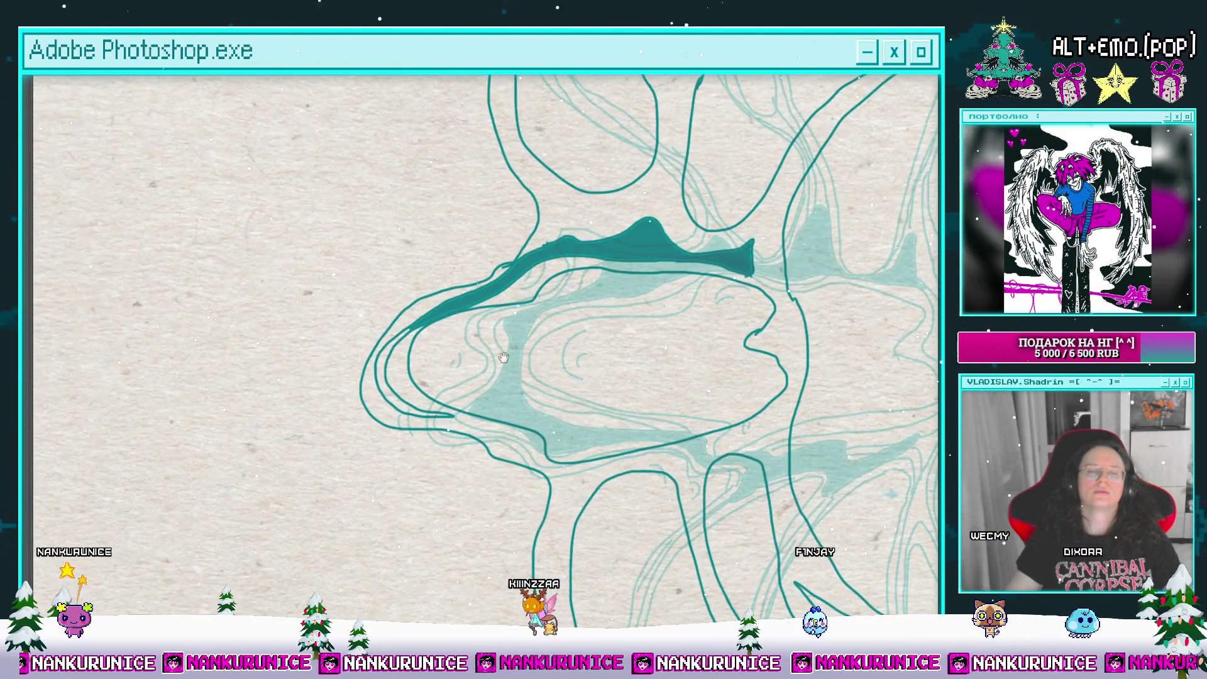
Step: Fill the wedge beneath the loop with dark teal, then zoom back out to fit
{"action": "mouse_move", "coordinate": [497, 421]}
{"action": "left_mouse_down"}
{"action": "mouse_move", "coordinate": [486, 334]}
{"action": "mouse_move", "coordinate": [754, 326]}
{"action": "mouse_move", "coordinate": [709, 365]}
{"action": "left_mouse_up"}
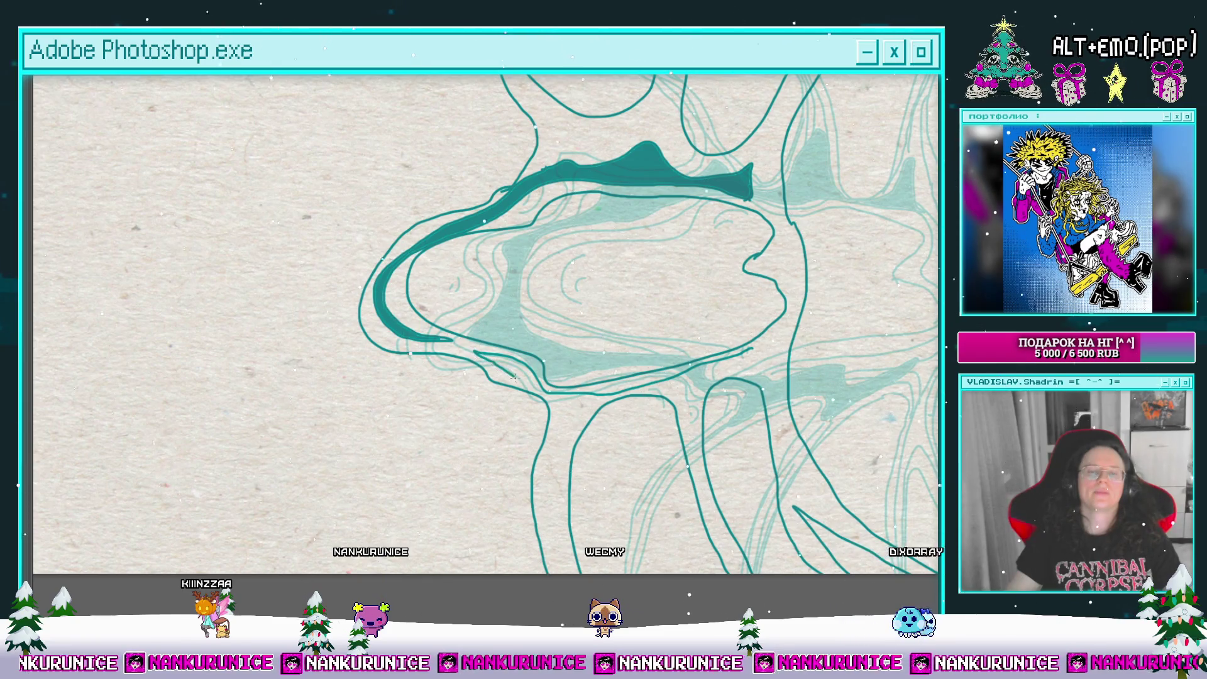
{"action": "left_click_drag", "start_coordinate": [572, 412], "coordinate": [465, 303]}
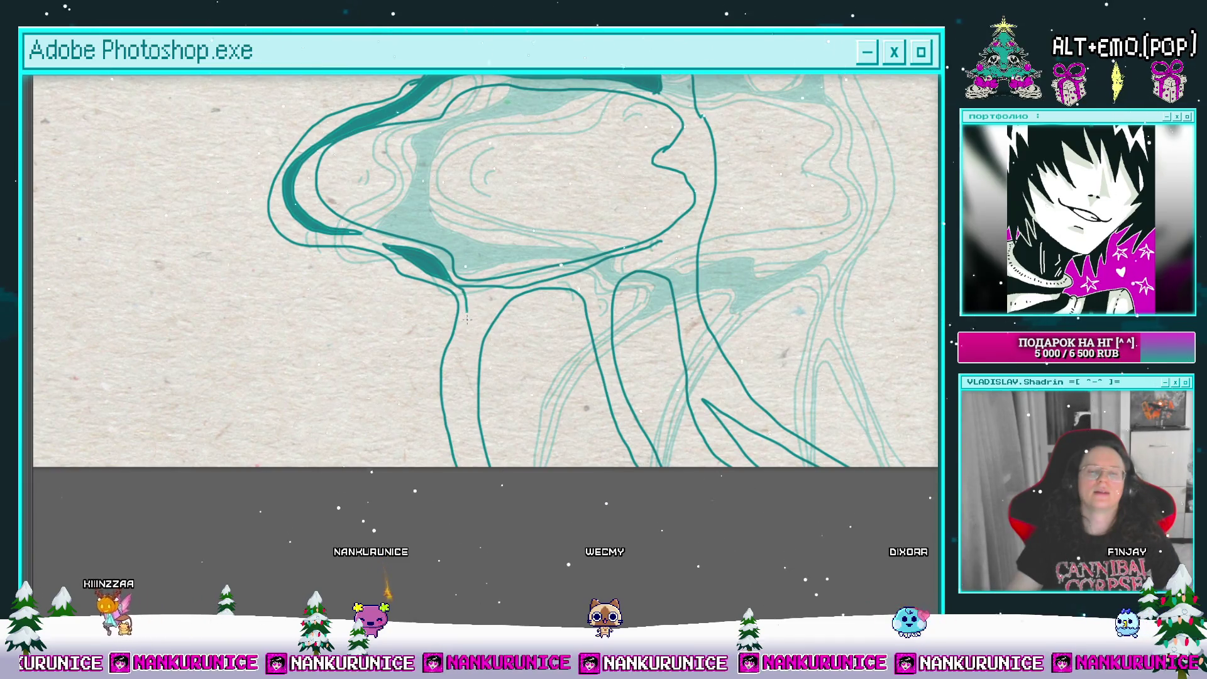
{"action": "left_click_drag", "start_coordinate": [489, 305], "coordinate": [424, 417]}
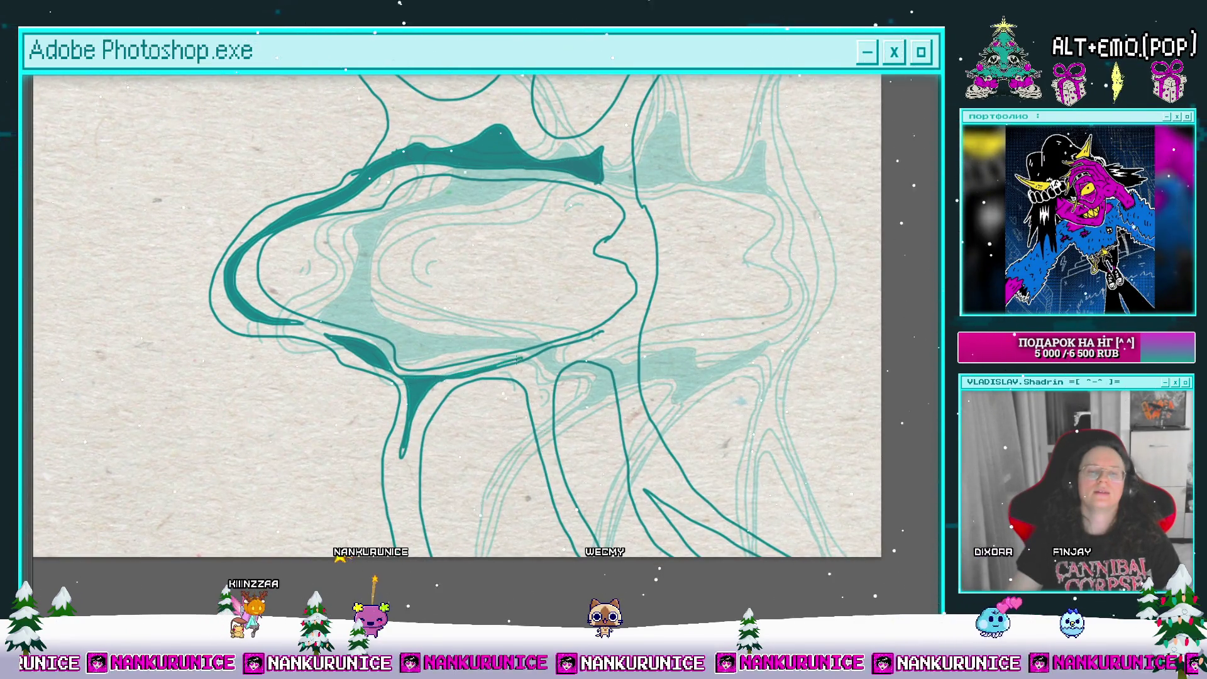
{"action": "scroll", "coordinate": [529, 364], "scroll_direction": "up", "scroll_amount": 2}
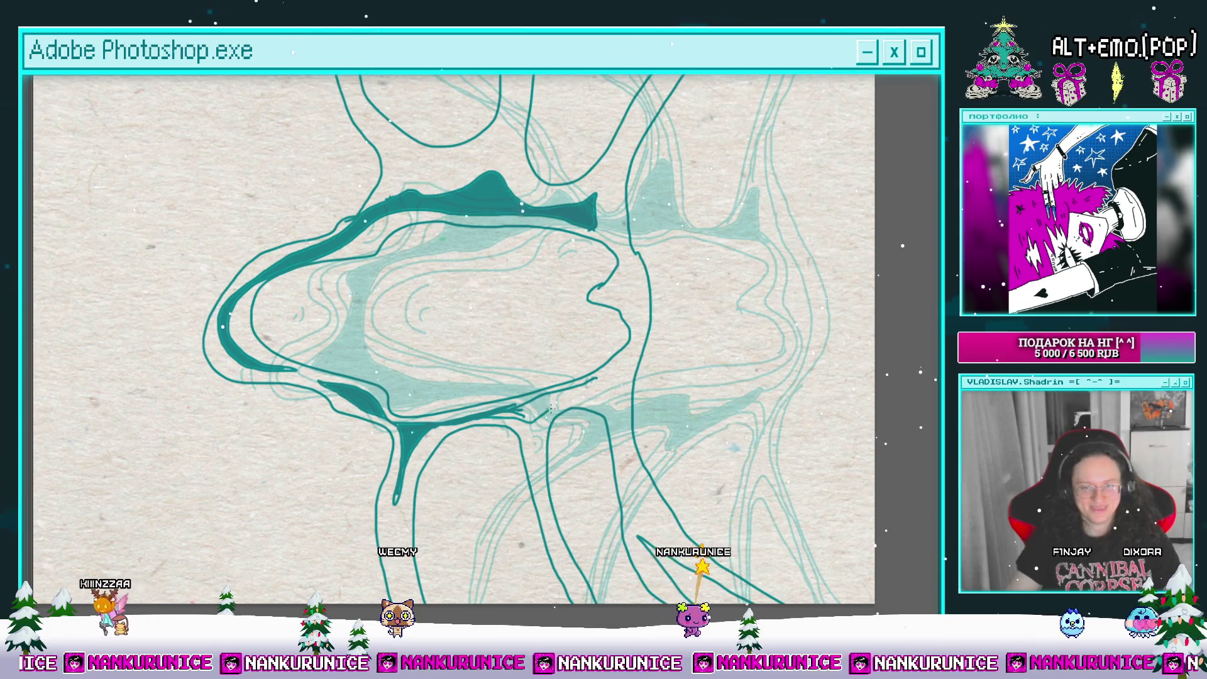
{"action": "left_click", "coordinate": [568, 397]}
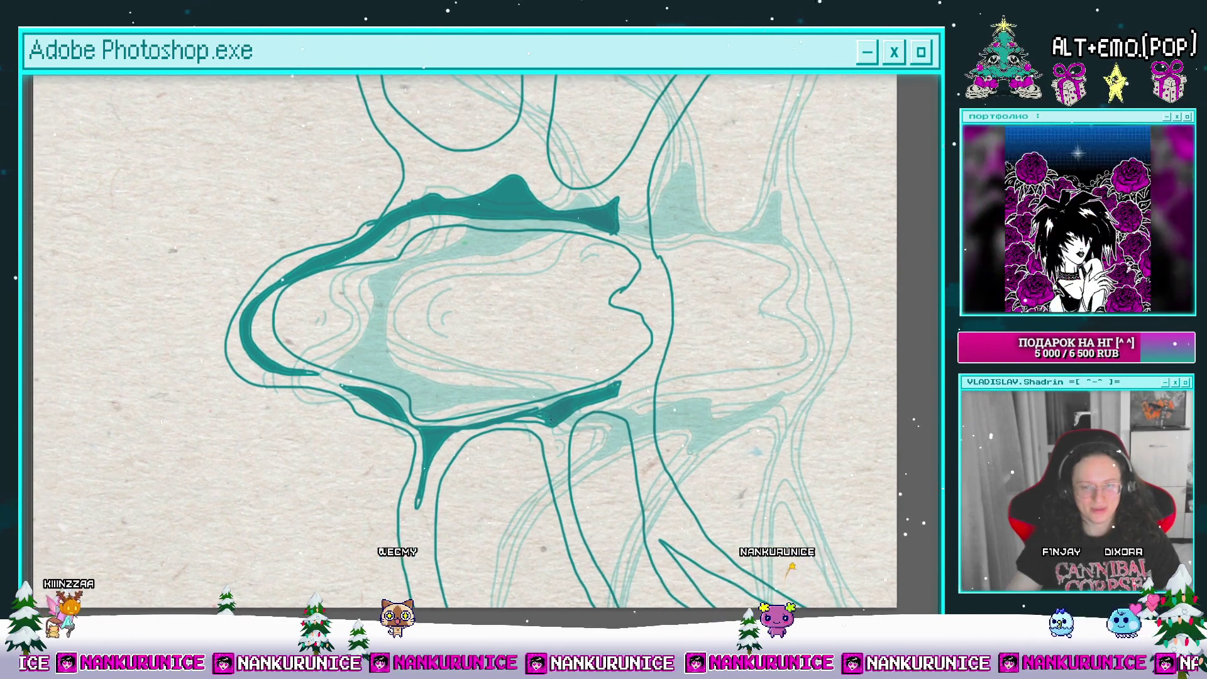
{"action": "scroll", "coordinate": [552, 383], "scroll_direction": "down", "scroll_amount": 2}
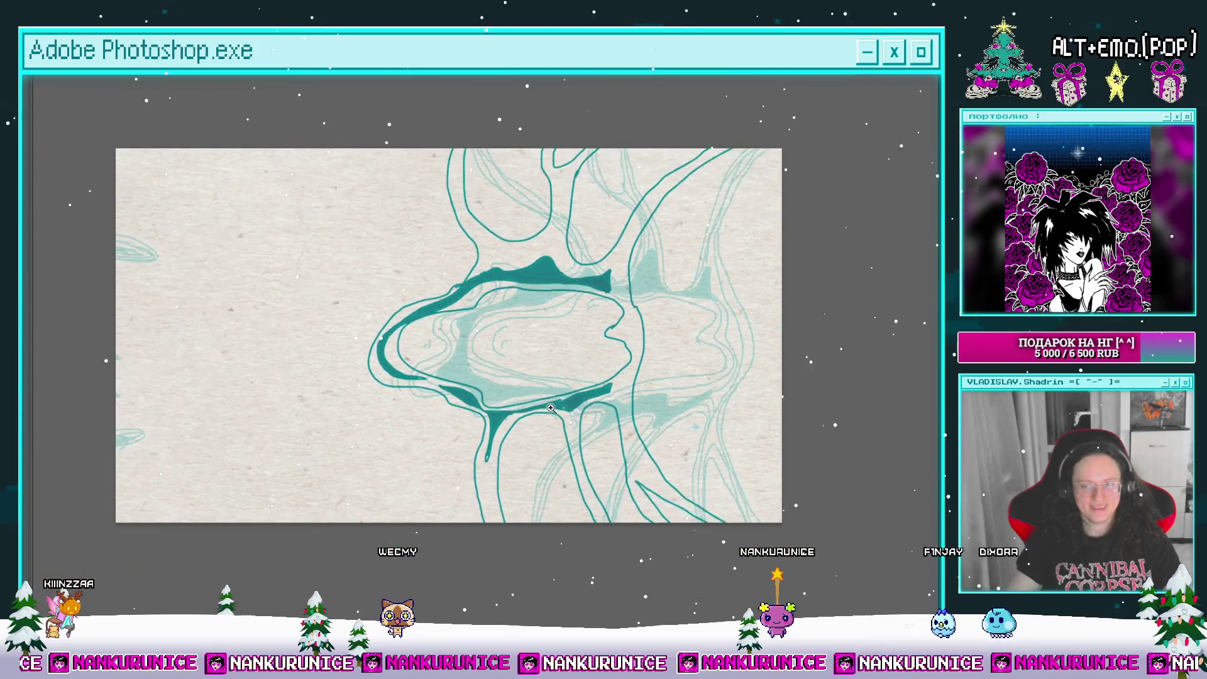
Step: Move the timeline to the next animation frame, select the Brush and hide the panels
{"action": "key", "text": "Tab"}
{"action": "mouse_move", "coordinate": [518, 545]}
{"action": "left_mouse_down"}
{"action": "mouse_move", "coordinate": [492, 545]}
{"action": "mouse_move", "coordinate": [507, 544]}
{"action": "left_mouse_up"}
{"action": "key", "text": "l"}
{"action": "key", "text": "b"}
{"action": "mouse_move", "coordinate": [590, 286]}
{"action": "left_mouse_down"}
{"action": "mouse_move", "coordinate": [556, 313]}
{"action": "mouse_move", "coordinate": [591, 428]}
{"action": "left_mouse_up"}
{"action": "key", "text": "Tab"}
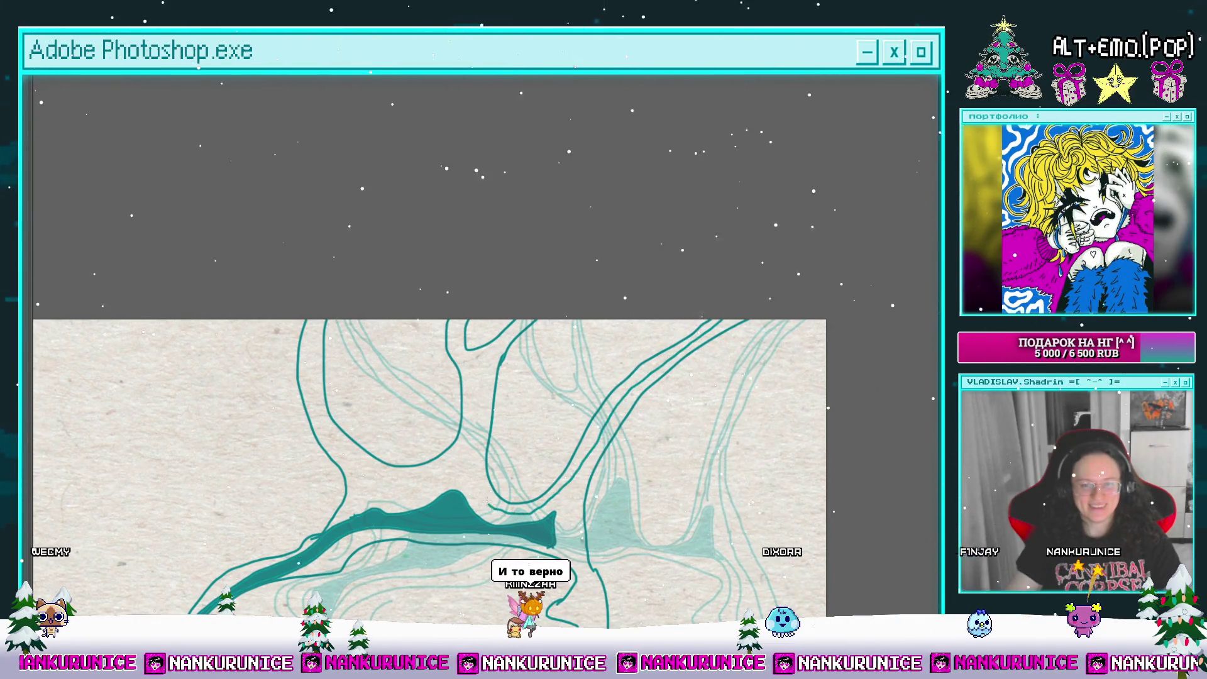
Step: Trace additional teal contour strokes around the loop over the onion-skin guide
{"action": "left_click_drag", "start_coordinate": [483, 385], "coordinate": [481, 419]}
{"action": "scroll", "coordinate": [527, 315], "scroll_direction": "left", "scroll_amount": 3}
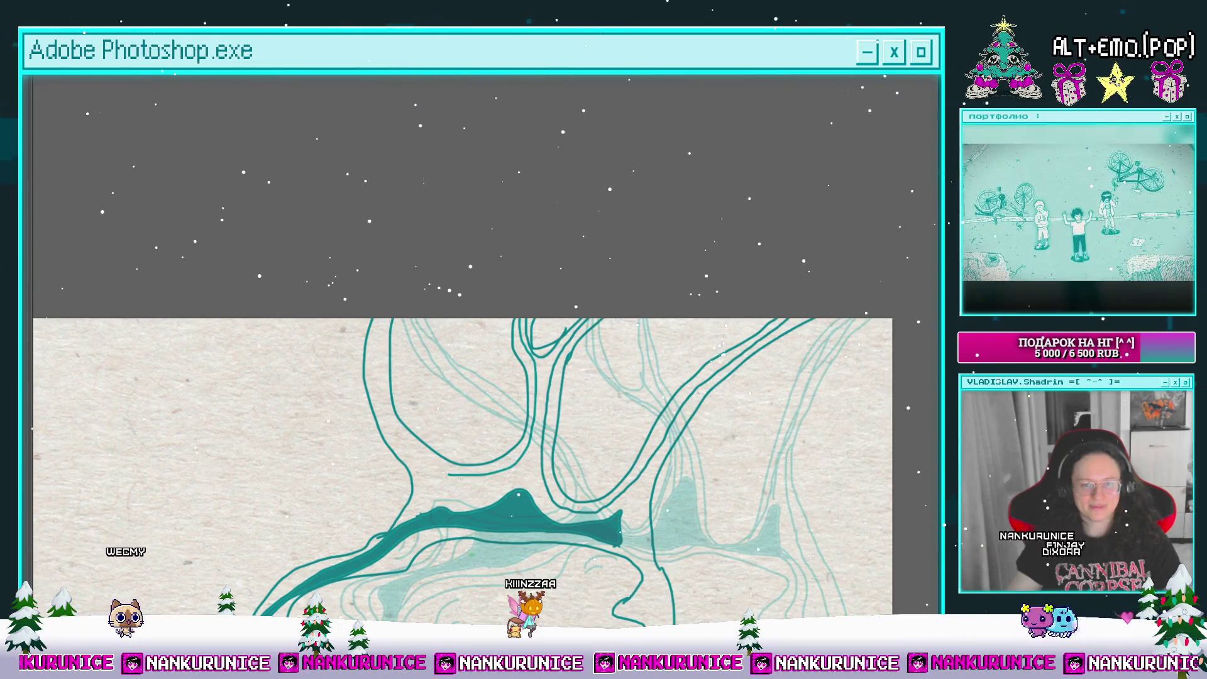
{"action": "mouse_move", "coordinate": [403, 409]}
{"action": "left_mouse_down"}
{"action": "mouse_move", "coordinate": [497, 330]}
{"action": "mouse_move", "coordinate": [434, 360]}
{"action": "left_mouse_up"}
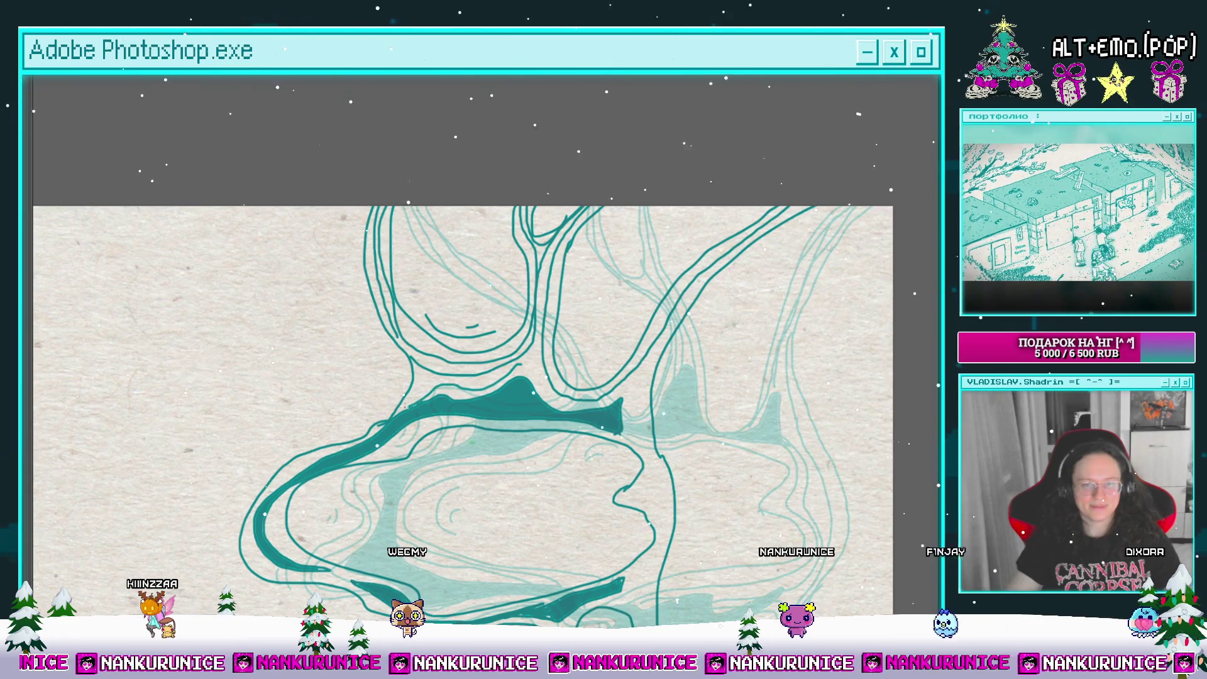
{"action": "left_click_drag", "start_coordinate": [328, 448], "coordinate": [488, 338]}
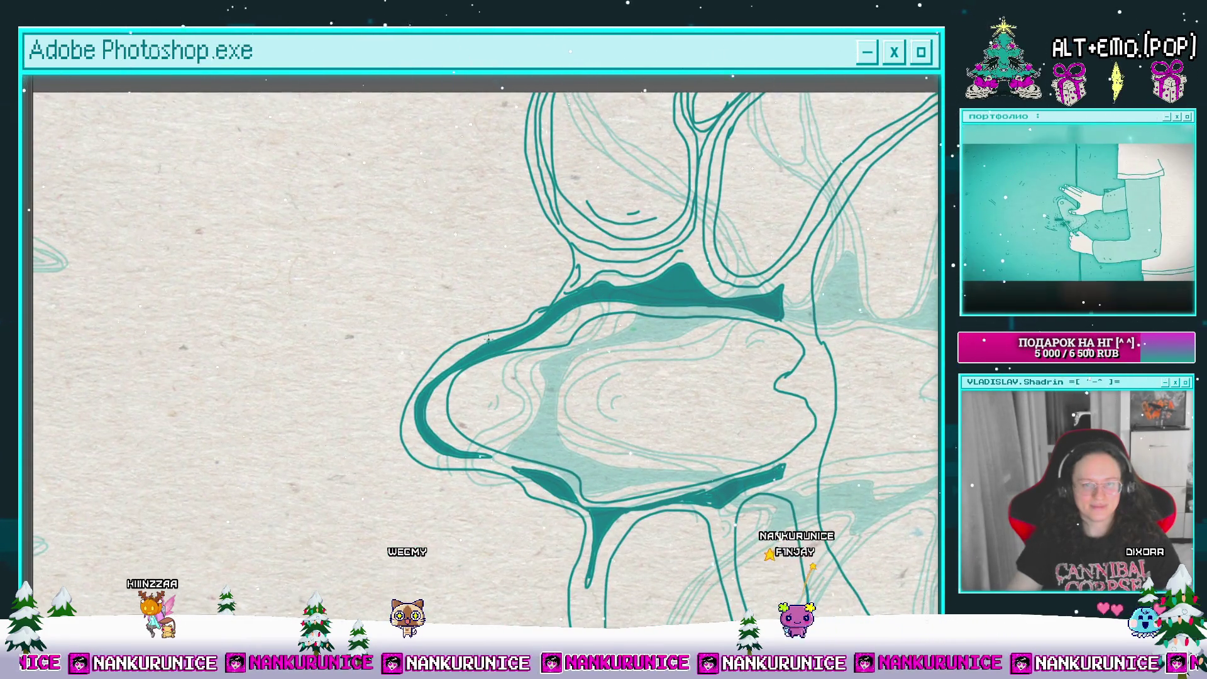
{"action": "mouse_move", "coordinate": [525, 477]}
{"action": "left_mouse_down"}
{"action": "mouse_move", "coordinate": [463, 445]}
{"action": "mouse_move", "coordinate": [358, 352]}
{"action": "left_mouse_up"}
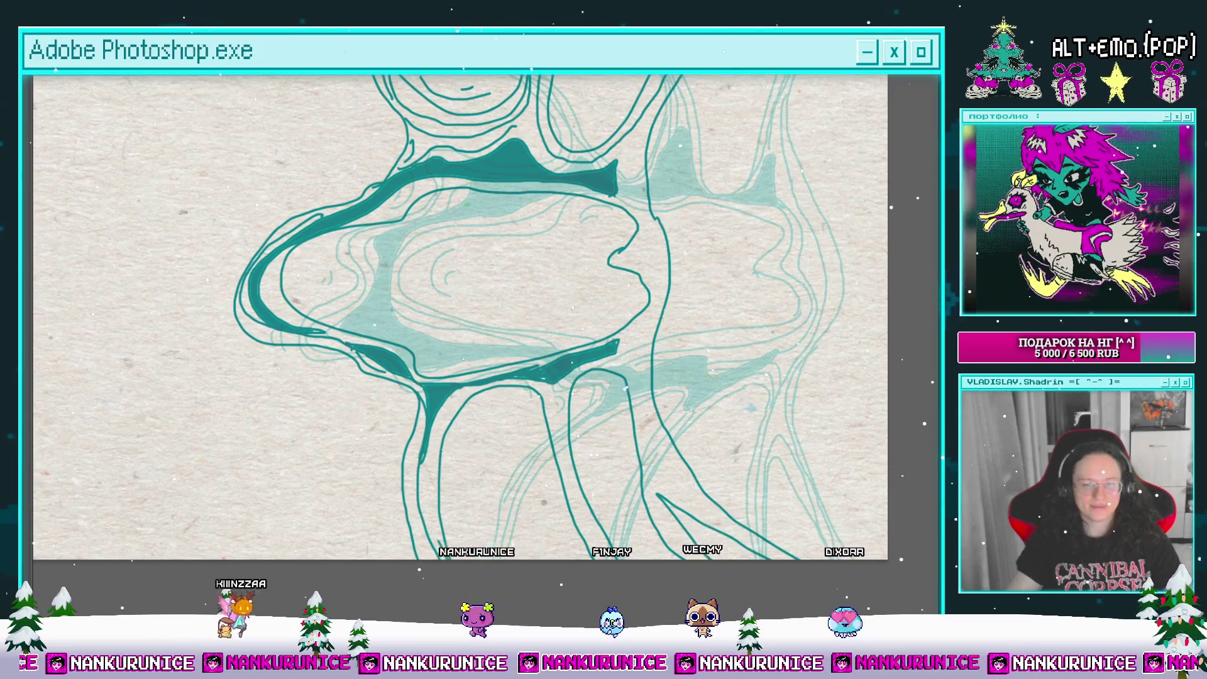
{"action": "left_click_drag", "start_coordinate": [455, 451], "coordinate": [444, 431]}
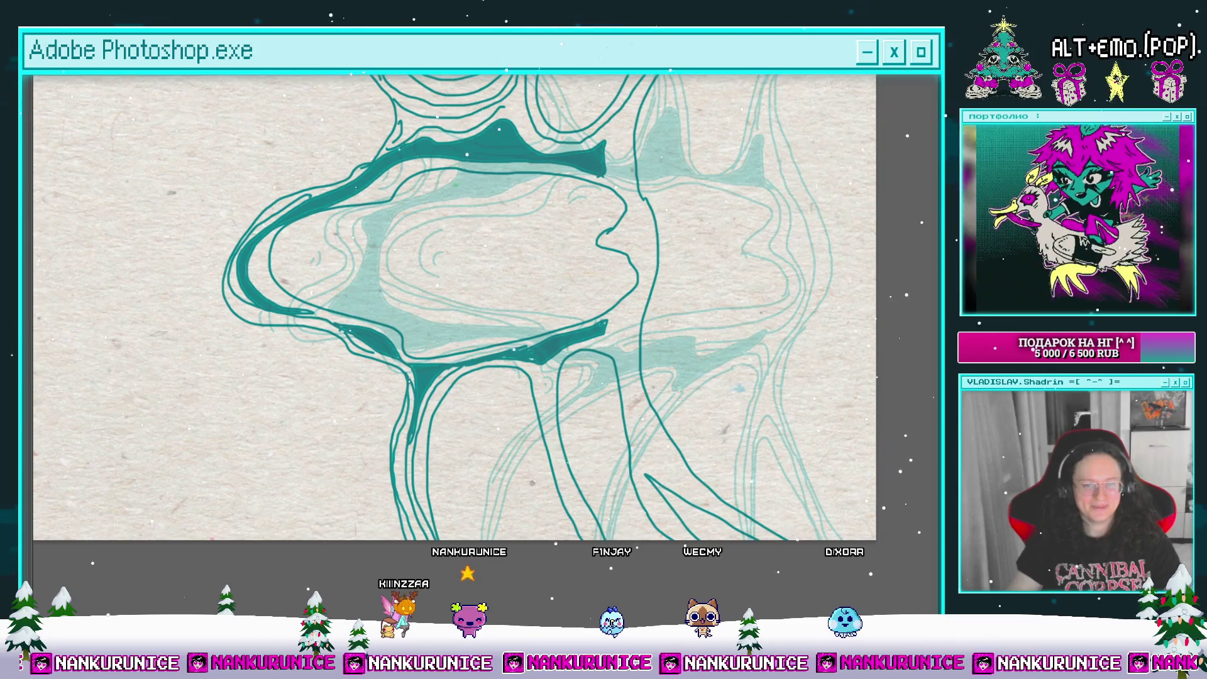
{"action": "left_click_drag", "start_coordinate": [488, 367], "coordinate": [439, 355]}
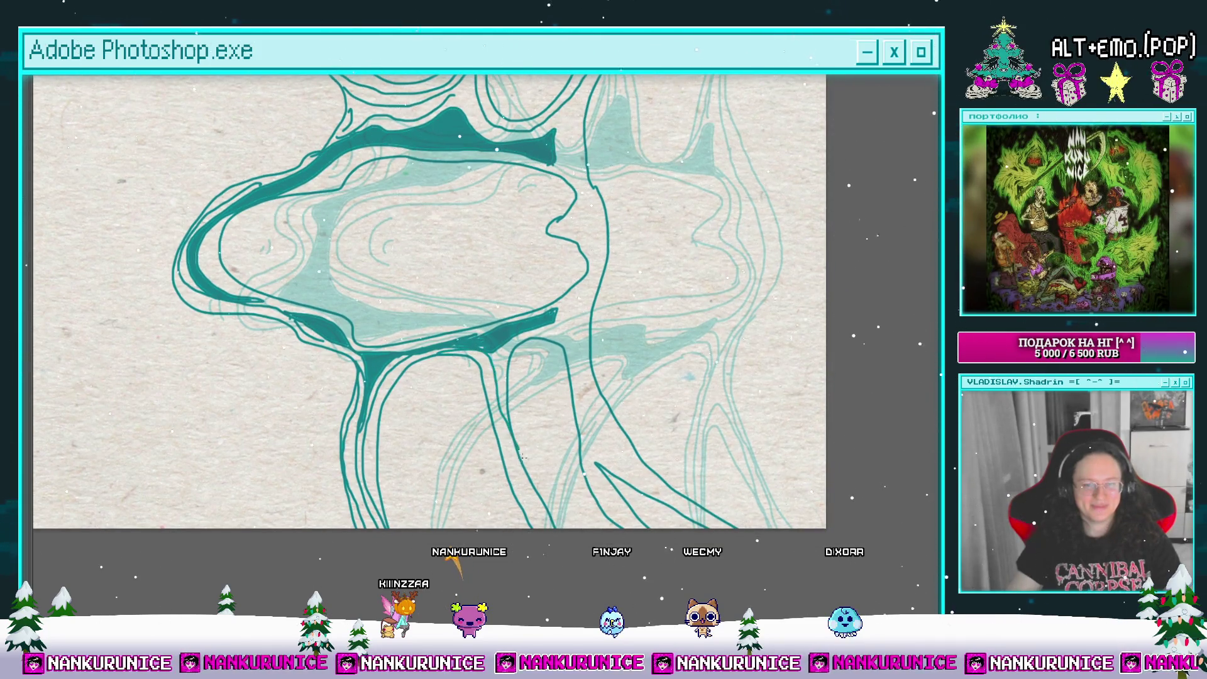
{"action": "left_click_drag", "start_coordinate": [511, 341], "coordinate": [467, 375]}
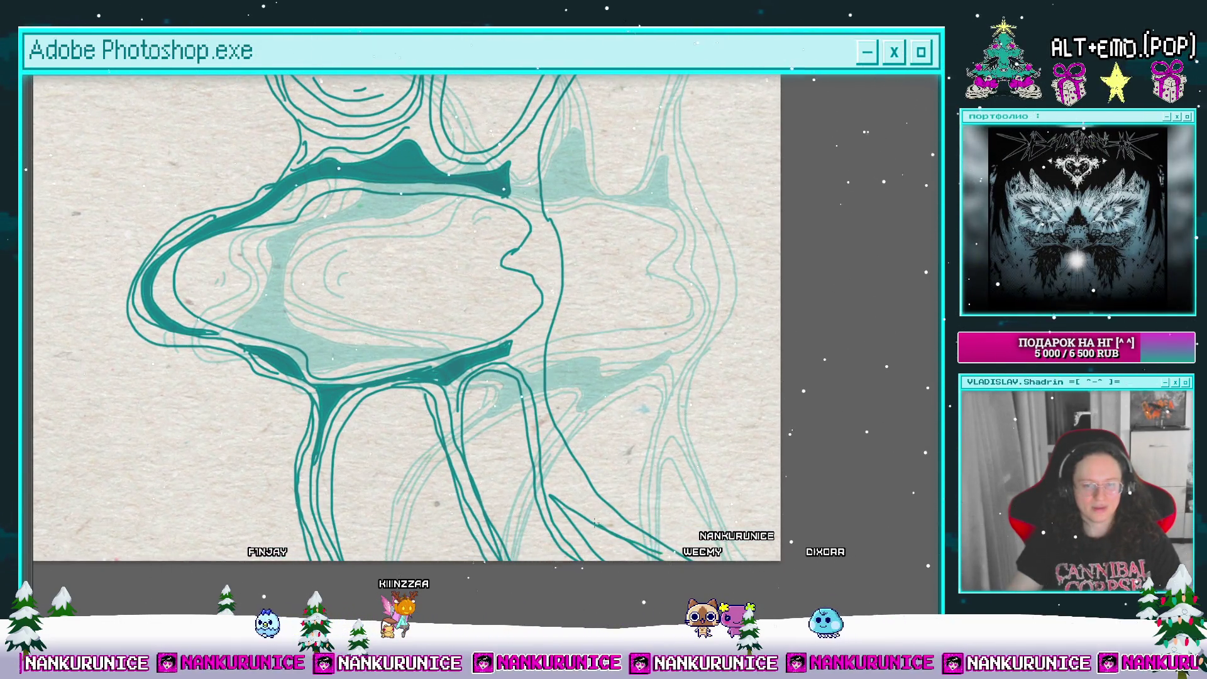
{"action": "mouse_move", "coordinate": [531, 225]}
{"action": "left_mouse_down"}
{"action": "mouse_move", "coordinate": [497, 334]}
{"action": "mouse_move", "coordinate": [503, 355]}
{"action": "left_mouse_up"}
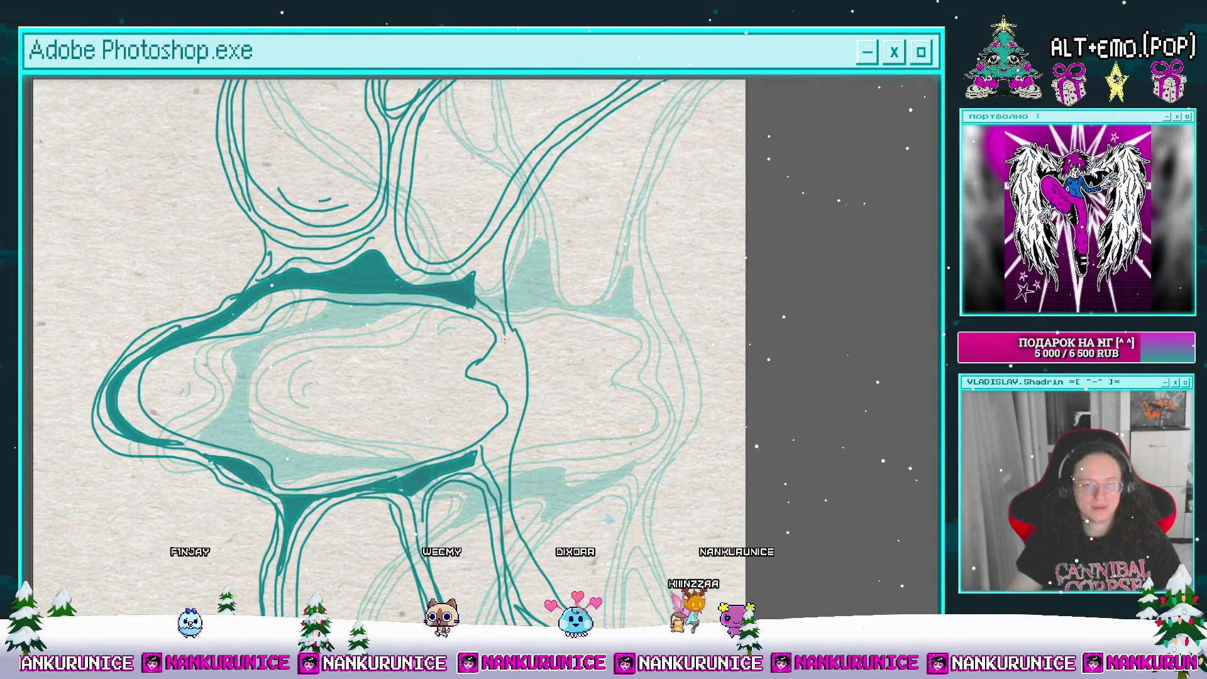
{"action": "left_click_drag", "start_coordinate": [494, 446], "coordinate": [464, 343]}
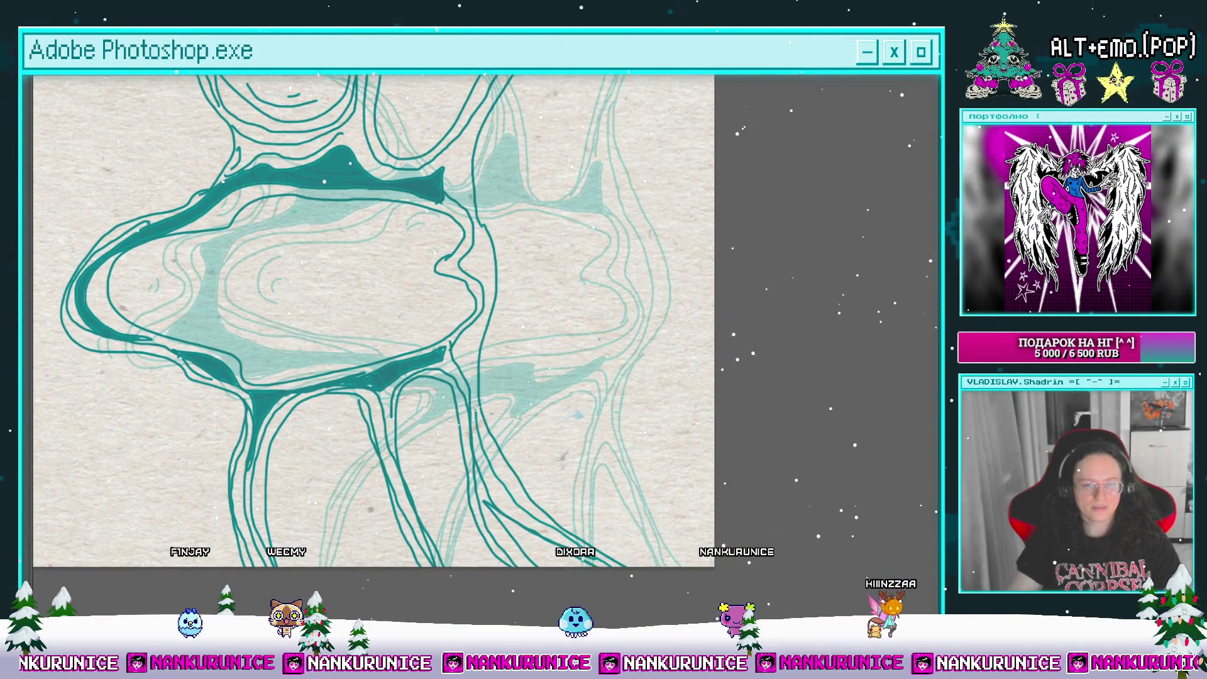
{"action": "left_click_drag", "start_coordinate": [480, 262], "coordinate": [495, 444]}
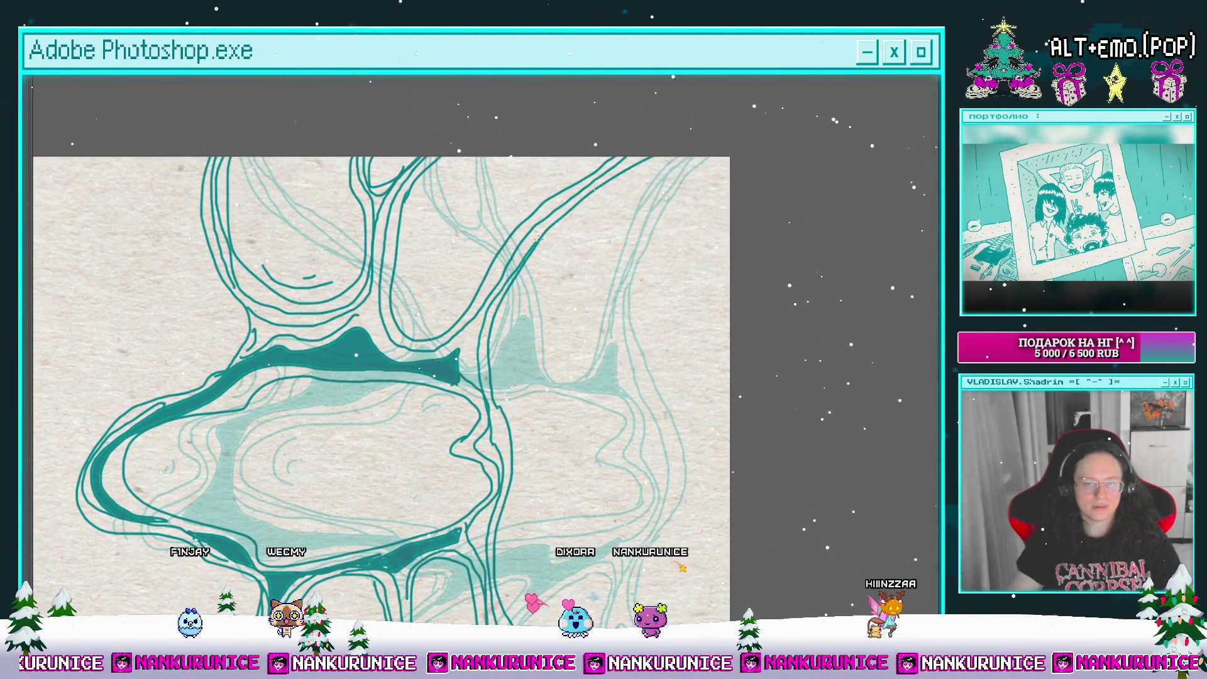
{"action": "left_click_drag", "start_coordinate": [638, 149], "coordinate": [671, 133]}
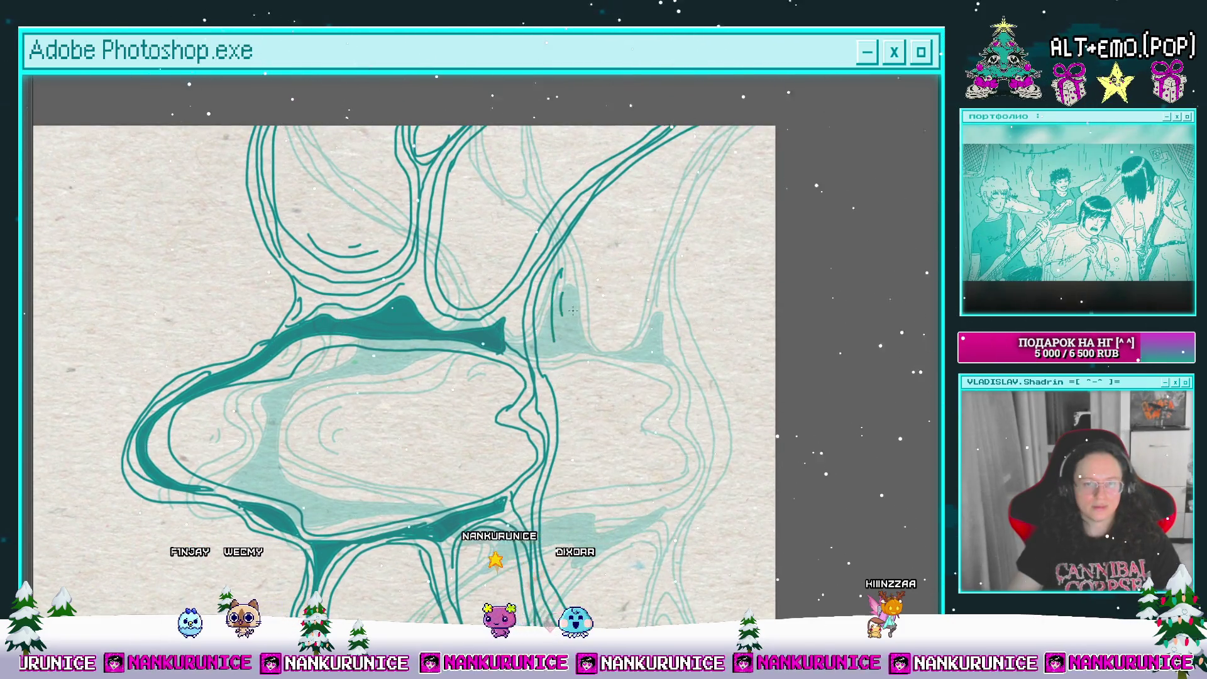
Step: Replace the last short stroke with a longer curved teal arc
{"action": "left_click_drag", "start_coordinate": [492, 300], "coordinate": [498, 372]}
{"action": "scroll", "coordinate": [499, 372], "scroll_direction": "up", "scroll_amount": 2}
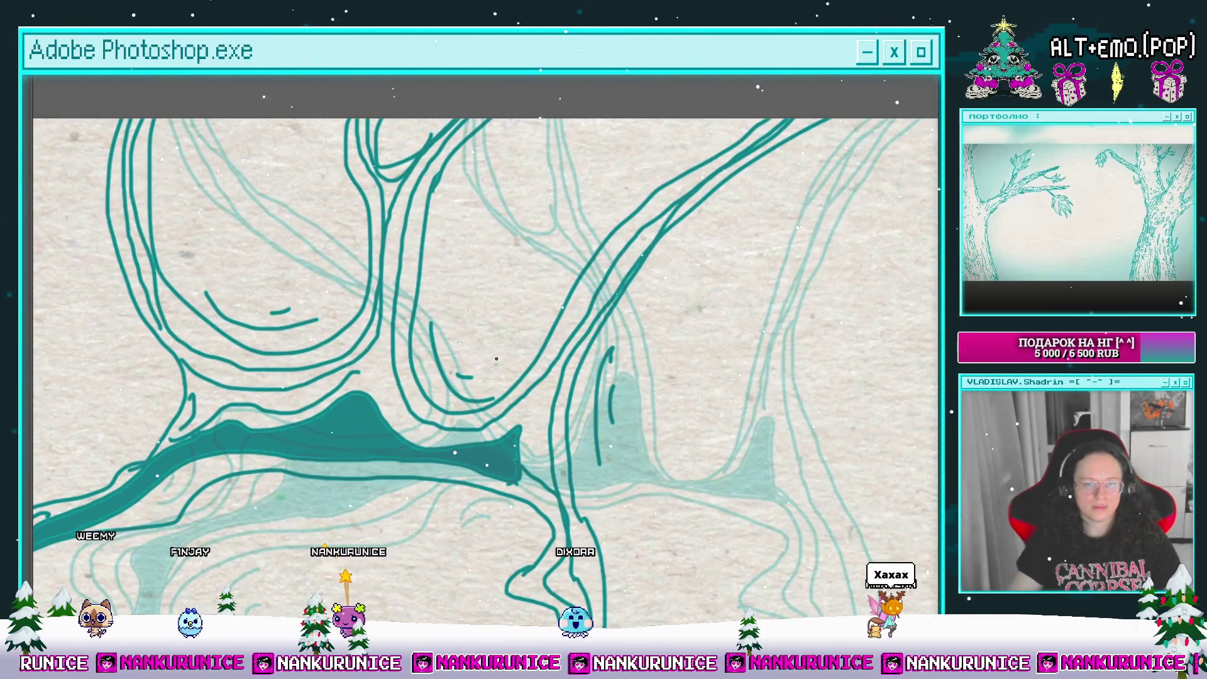
{"action": "key", "text": "ctrl+z"}
{"action": "left_click_drag", "start_coordinate": [428, 308], "coordinate": [506, 352]}
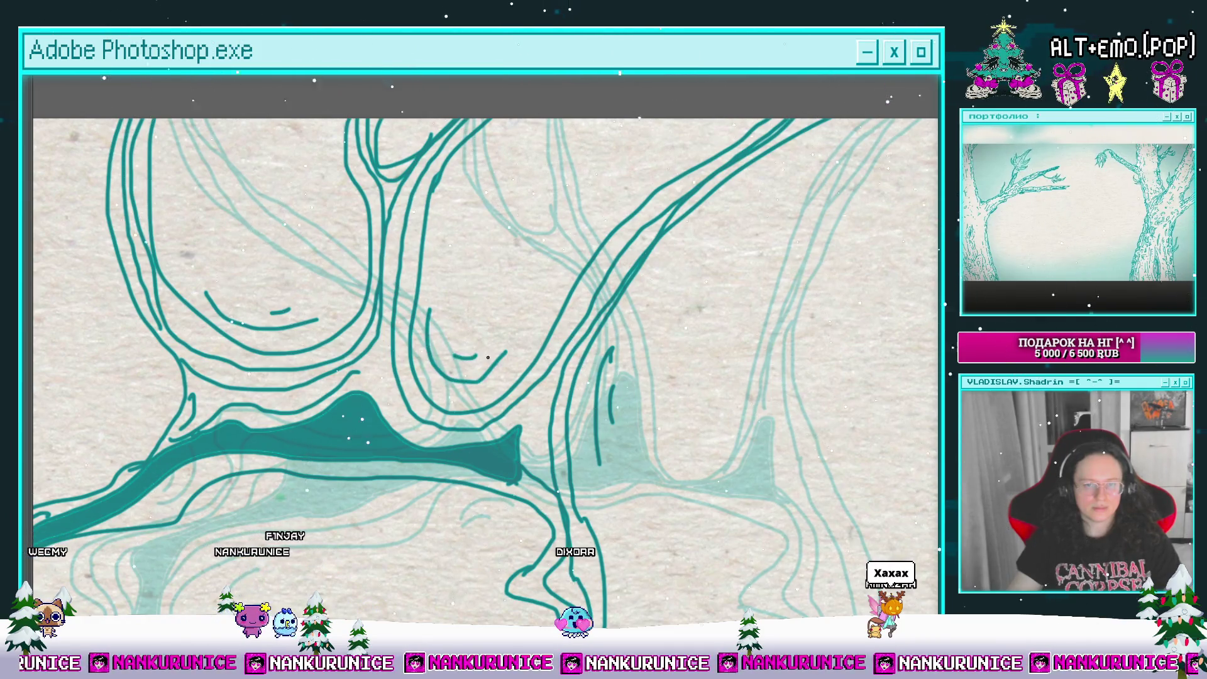
{"action": "scroll", "coordinate": [488, 358], "scroll_direction": "down", "scroll_amount": 3}
{"action": "scroll", "coordinate": [520, 305], "scroll_direction": "up", "scroll_amount": 4}
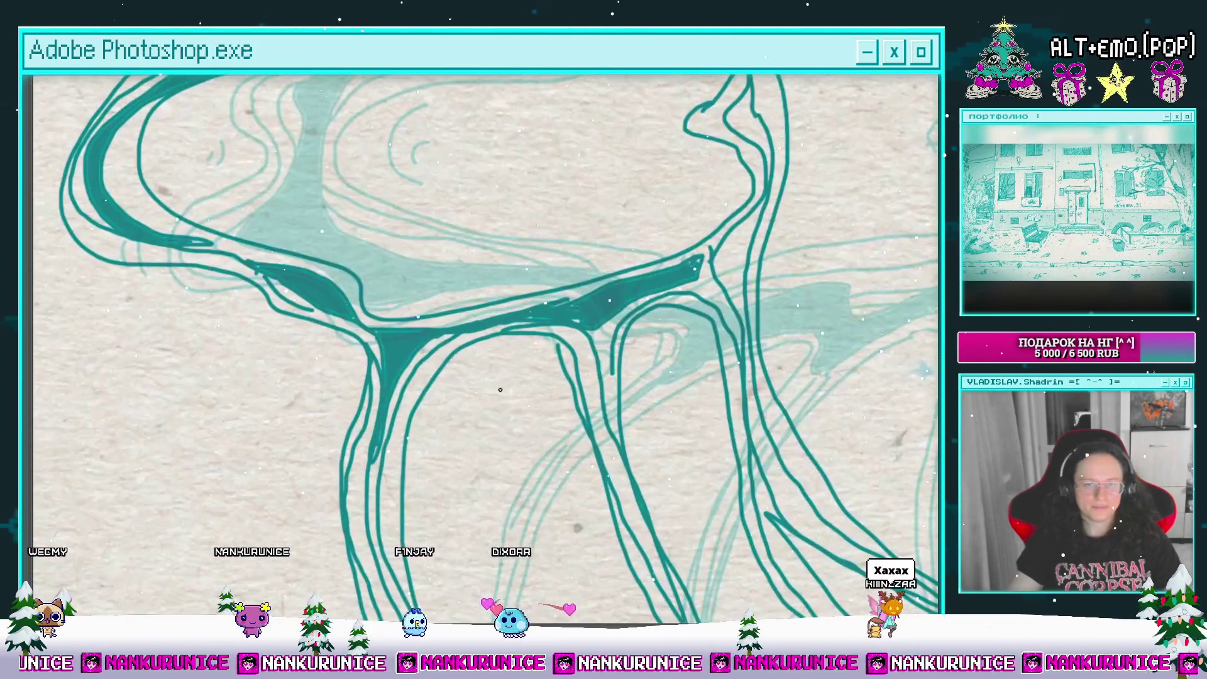
{"action": "left_click_drag", "start_coordinate": [501, 363], "coordinate": [463, 412]}
Step: Draw a vertical teal stroke beside the loop, then zoom out and restore the panels
{"action": "left_click_drag", "start_coordinate": [374, 518], "coordinate": [236, 613]}
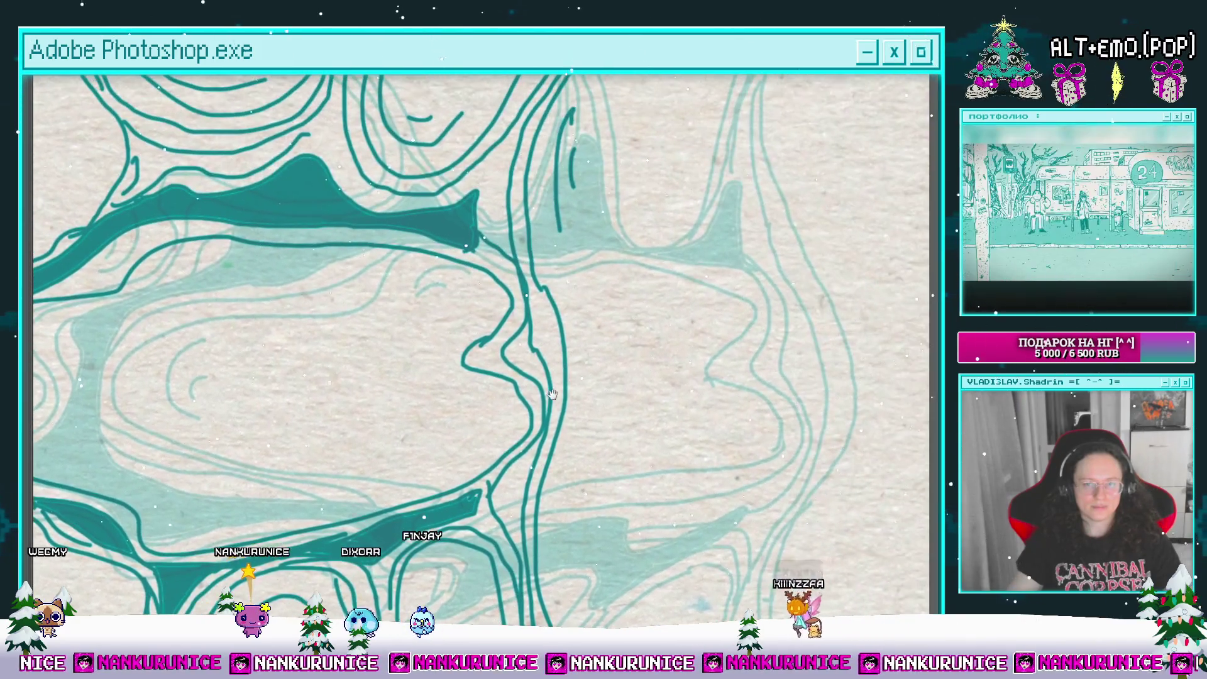
{"action": "left_click_drag", "start_coordinate": [562, 288], "coordinate": [585, 410]}
{"action": "left_click_drag", "start_coordinate": [333, 388], "coordinate": [634, 367]}
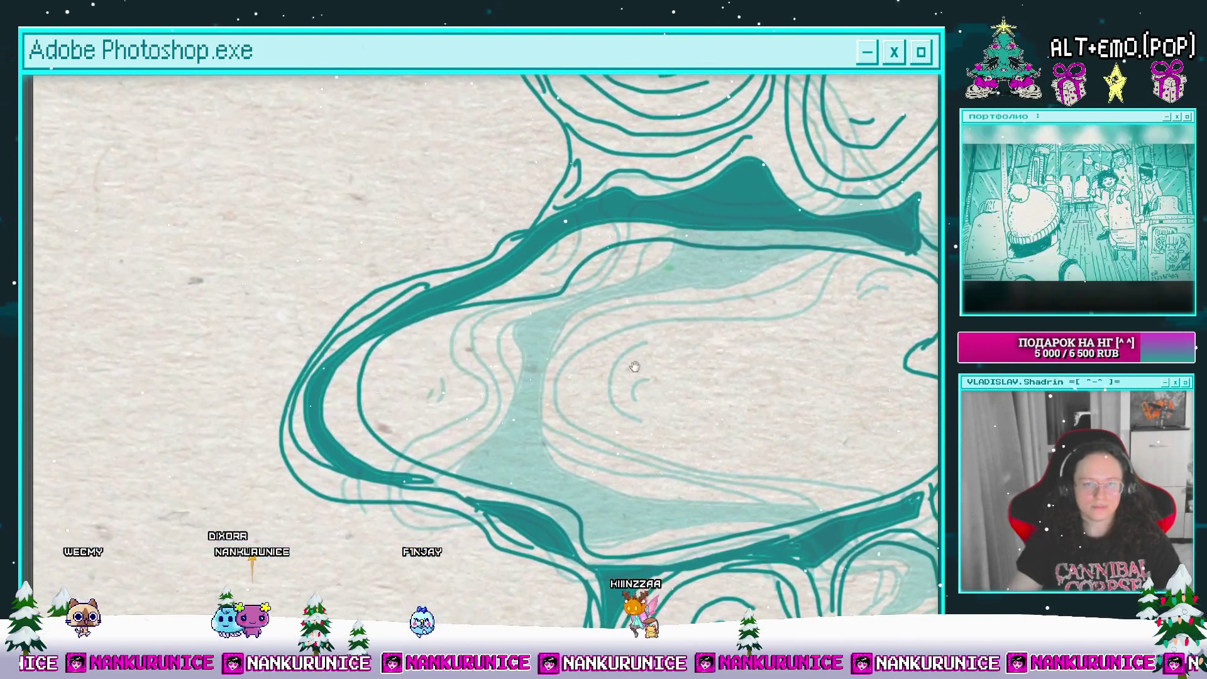
{"action": "left_click_drag", "start_coordinate": [497, 212], "coordinate": [447, 376]}
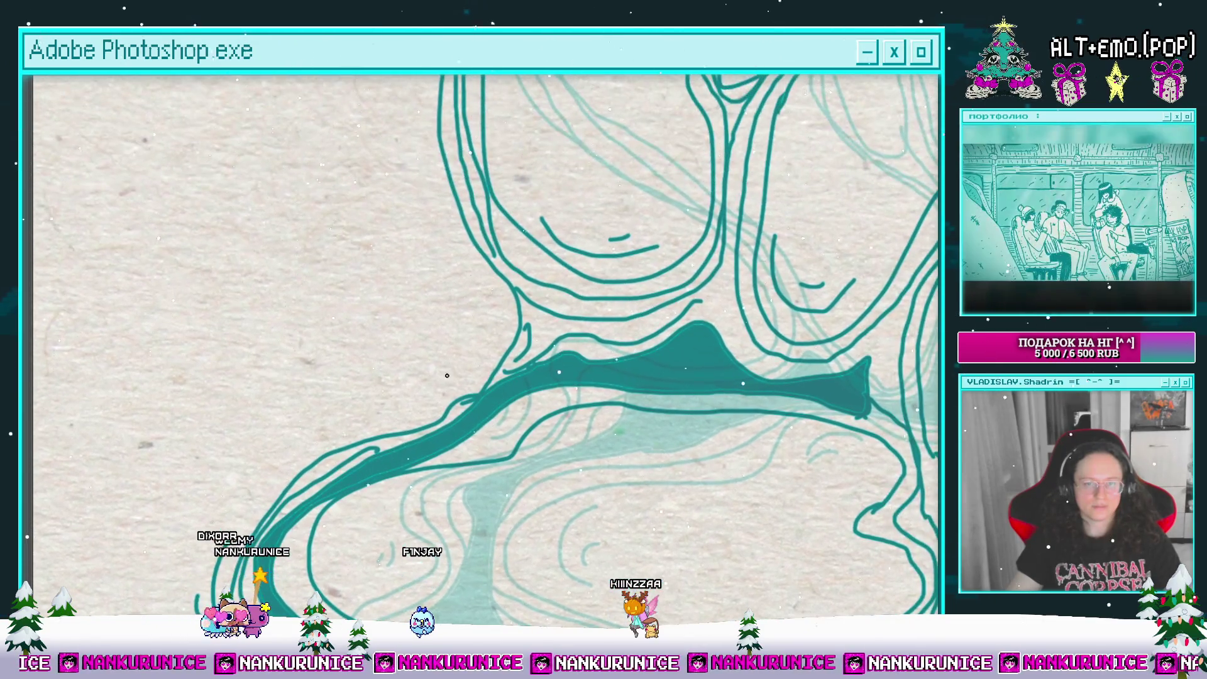
{"action": "scroll", "coordinate": [483, 317], "scroll_direction": "down", "scroll_amount": 3}
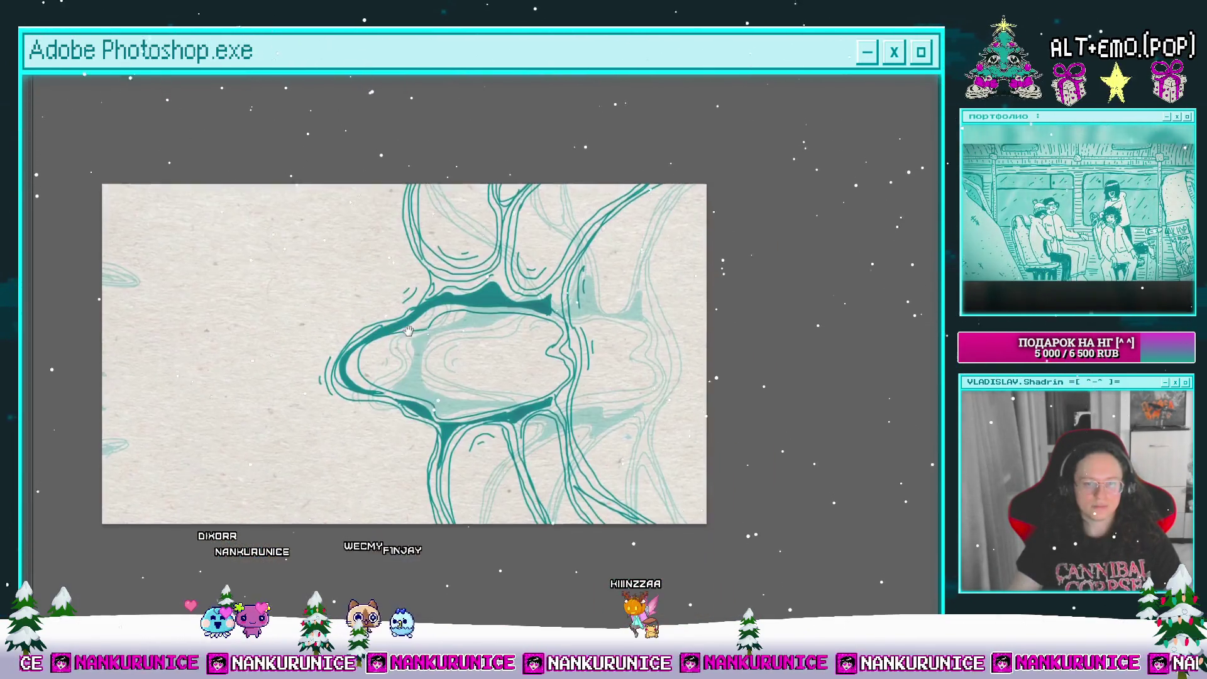
{"action": "key", "text": "Tab"}
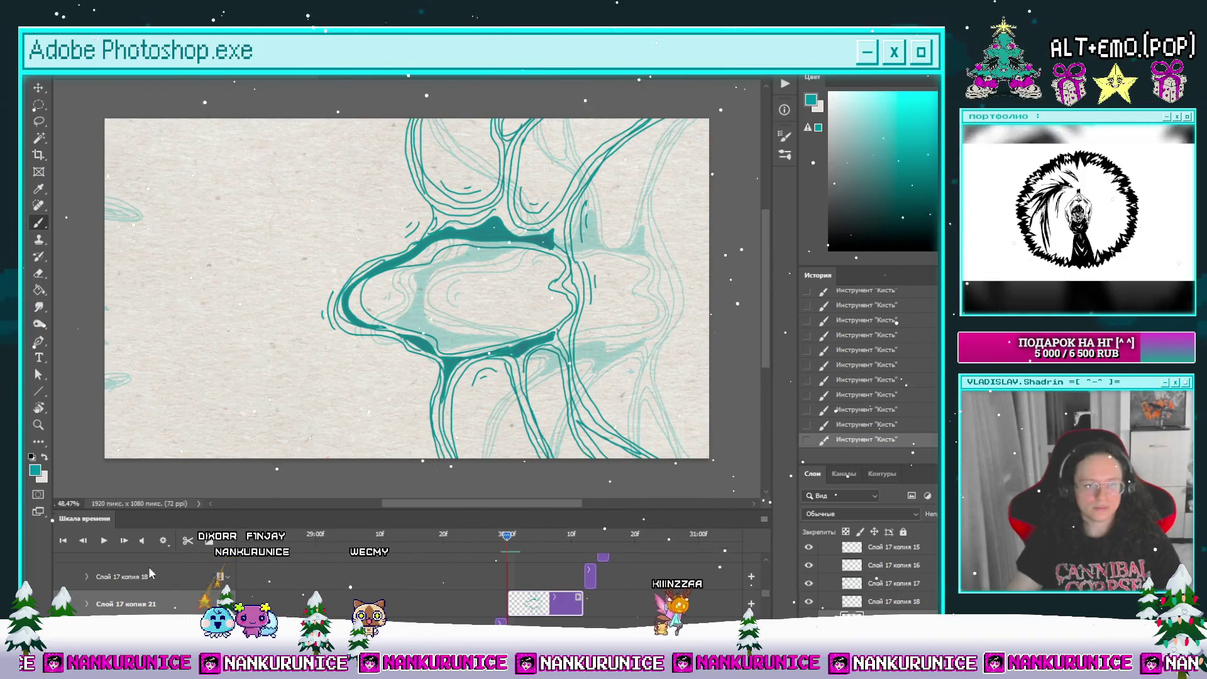
Step: Step forward a frame, split the clip and clear its drawing to leave a blank frame
{"action": "left_click", "coordinate": [123, 542]}
{"action": "left_click", "coordinate": [187, 541]}
{"action": "key", "text": "ctrl+a"}
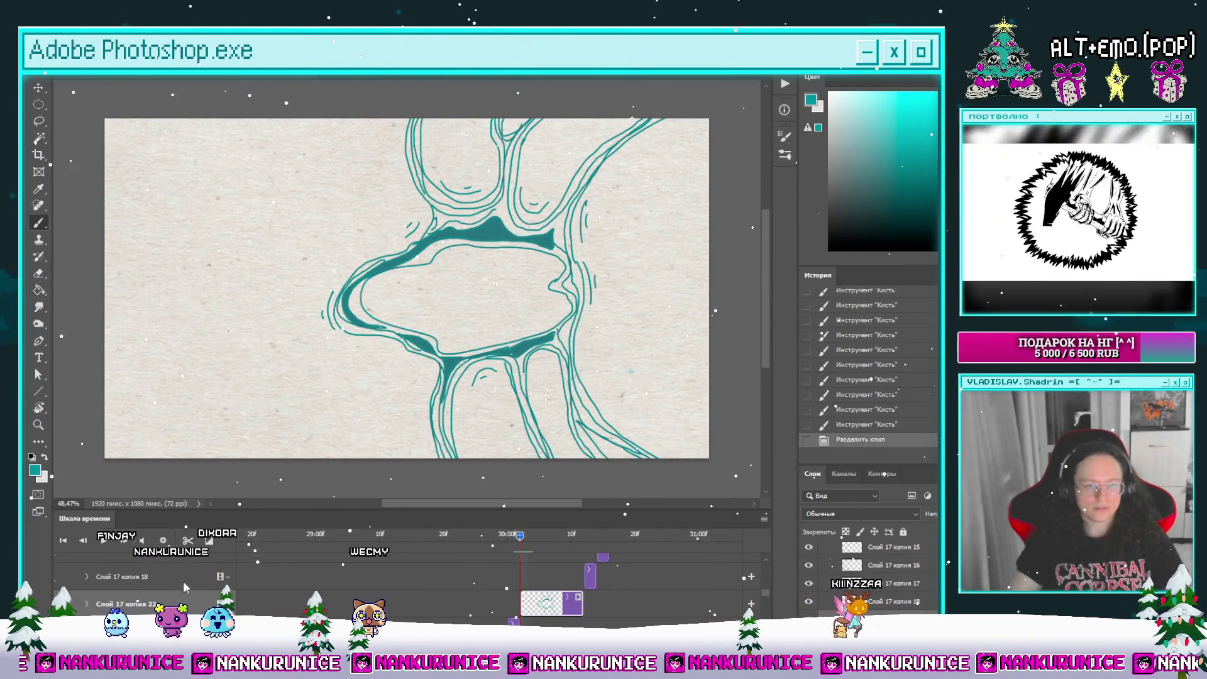
{"action": "key", "text": "Delete"}
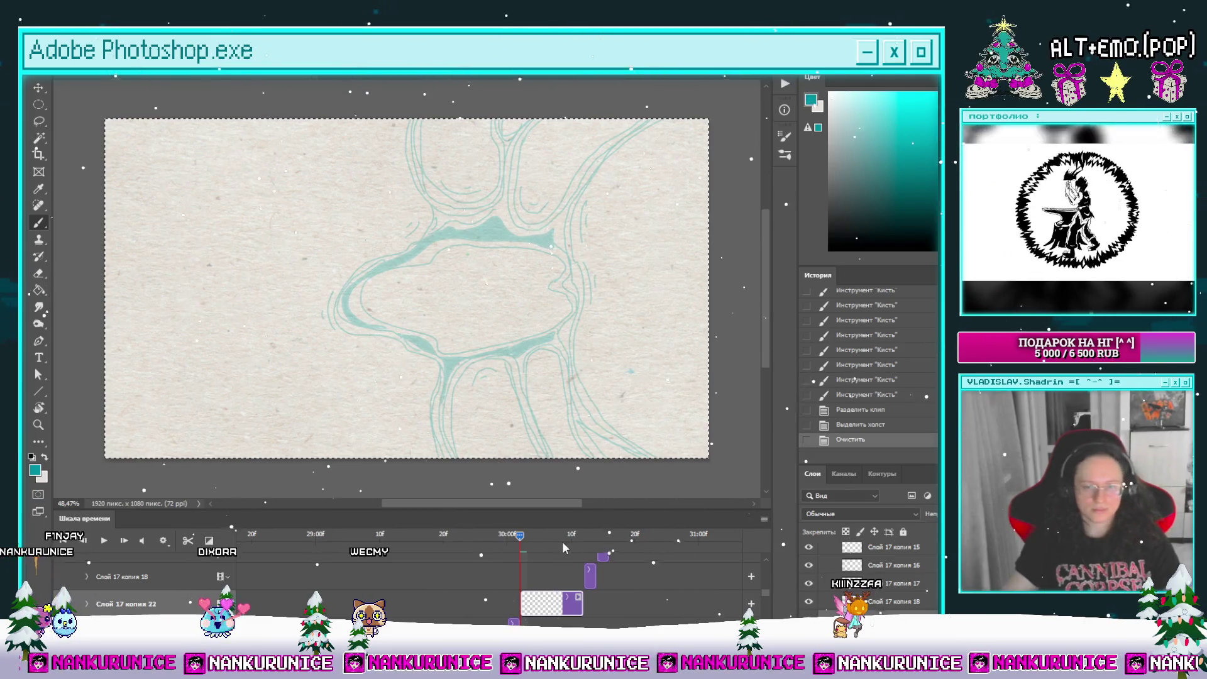
{"action": "left_click", "coordinate": [576, 535]}
{"action": "key", "text": "ctrl+d"}
{"action": "key", "text": "l"}
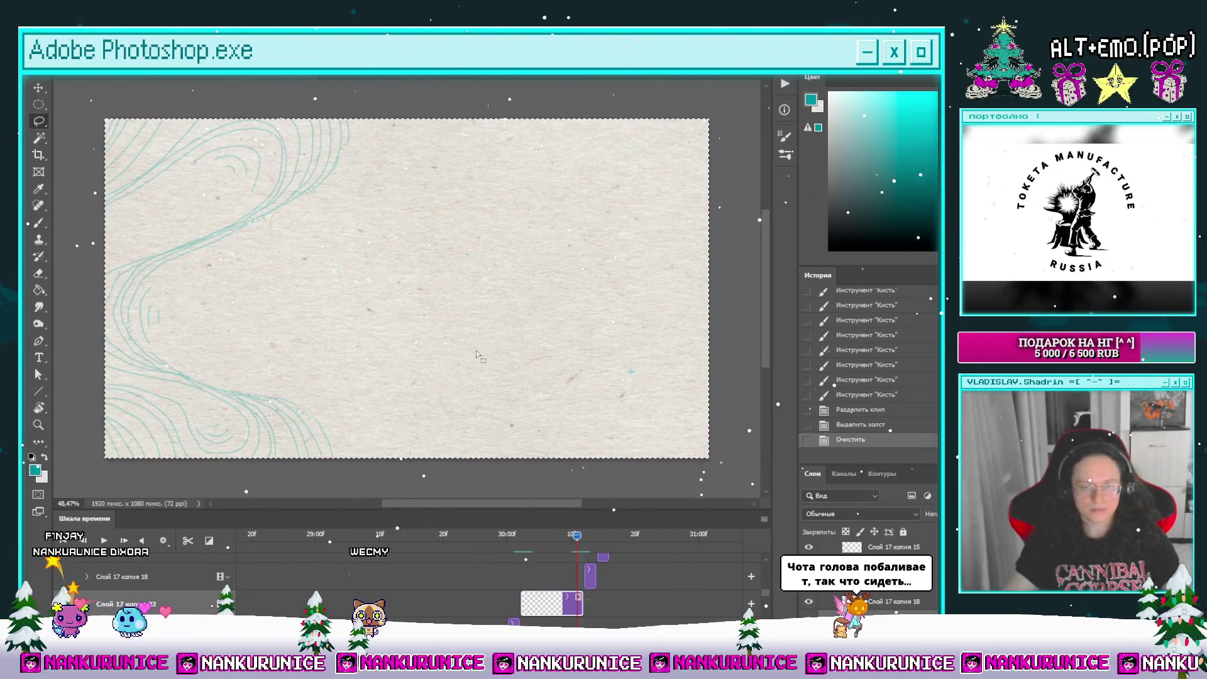
Step: Scrub and play the animation to review it, ending on the new blank frame
{"action": "key", "text": "Tab"}
{"action": "mouse_move", "coordinate": [466, 375]}
{"action": "left_mouse_down"}
{"action": "mouse_move", "coordinate": [433, 394]}
{"action": "mouse_move", "coordinate": [456, 388]}
{"action": "left_mouse_up"}
{"action": "key", "text": "Tab"}
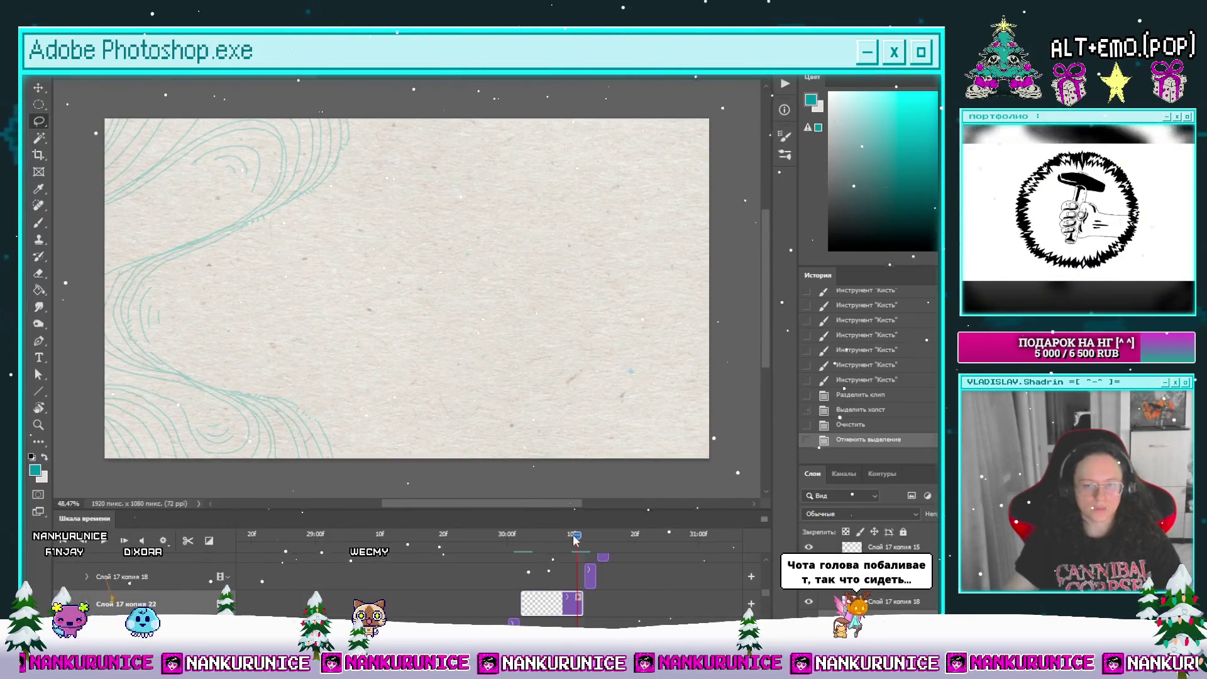
{"action": "left_click", "coordinate": [547, 538]}
{"action": "mouse_move", "coordinate": [549, 548]}
{"action": "left_mouse_down"}
{"action": "mouse_move", "coordinate": [491, 559]}
{"action": "mouse_move", "coordinate": [659, 534]}
{"action": "left_mouse_up"}
{"action": "key", "text": "space"}
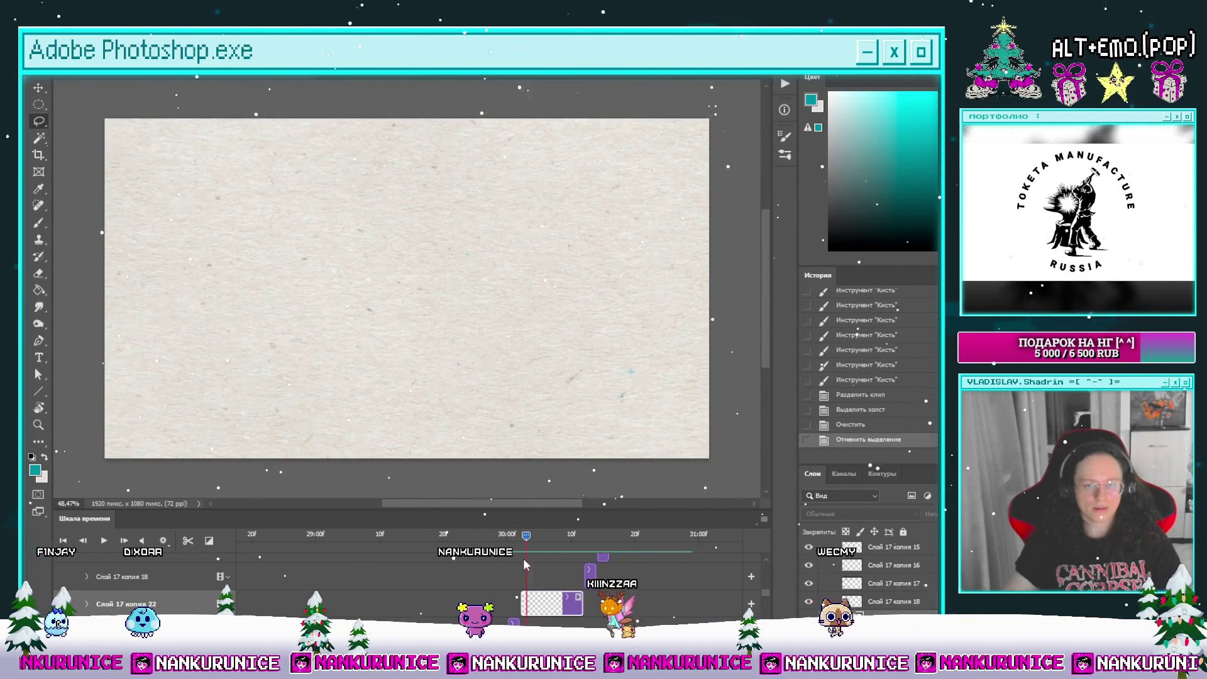
{"action": "key", "text": "space"}
{"action": "key", "text": "space"}
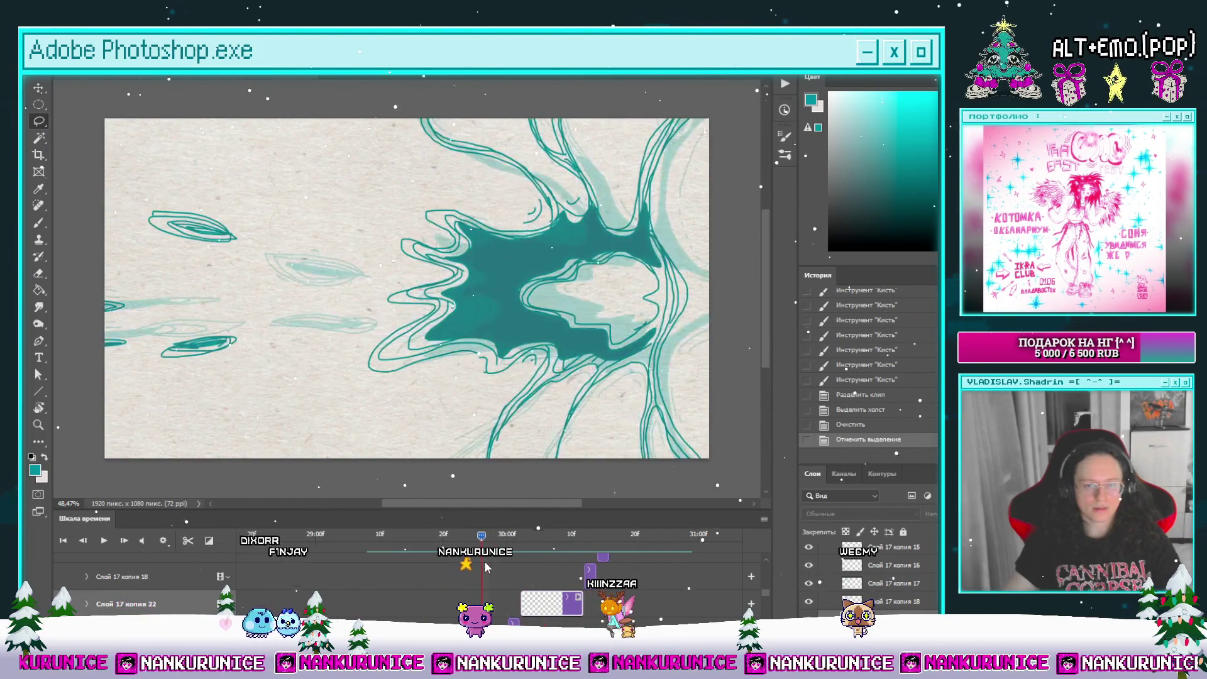
{"action": "mouse_move", "coordinate": [508, 557]}
{"action": "left_mouse_down"}
{"action": "mouse_move", "coordinate": [611, 542]}
{"action": "mouse_move", "coordinate": [519, 556]}
{"action": "left_mouse_up"}
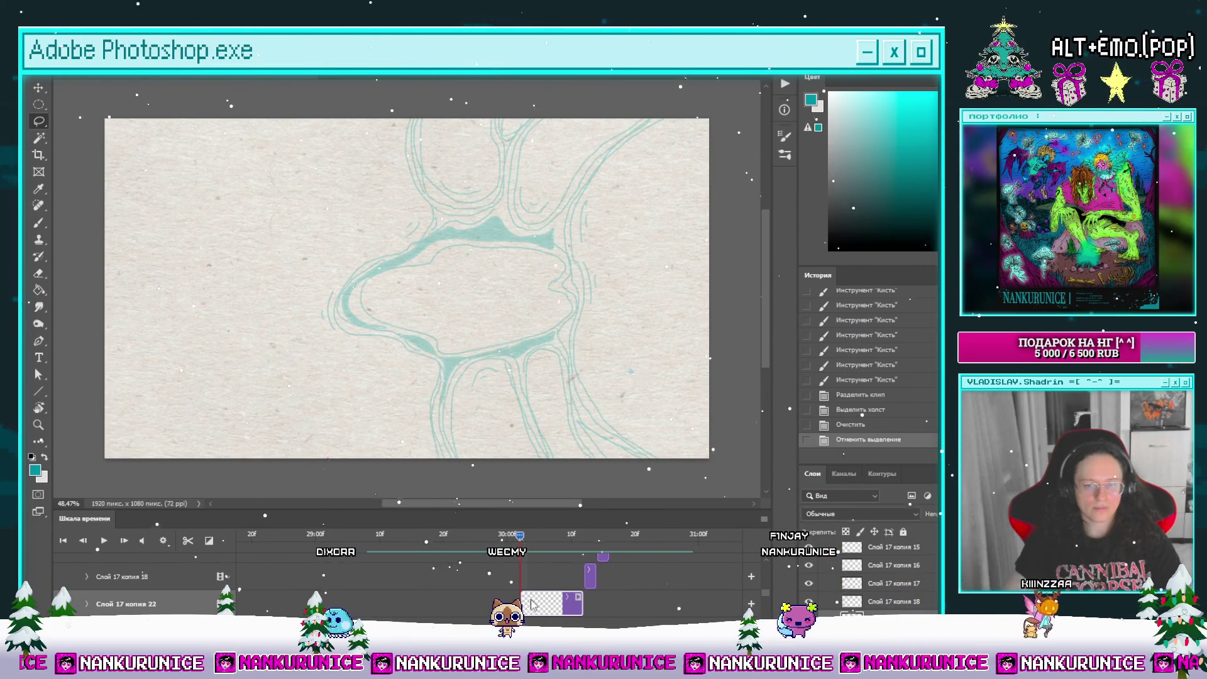
Step: Draw long flowing teal curves from the top edge down through the empty frame
{"action": "mouse_move", "coordinate": [473, 476]}
{"action": "left_mouse_down"}
{"action": "mouse_move", "coordinate": [488, 401]}
{"action": "mouse_move", "coordinate": [469, 340]}
{"action": "left_mouse_up"}
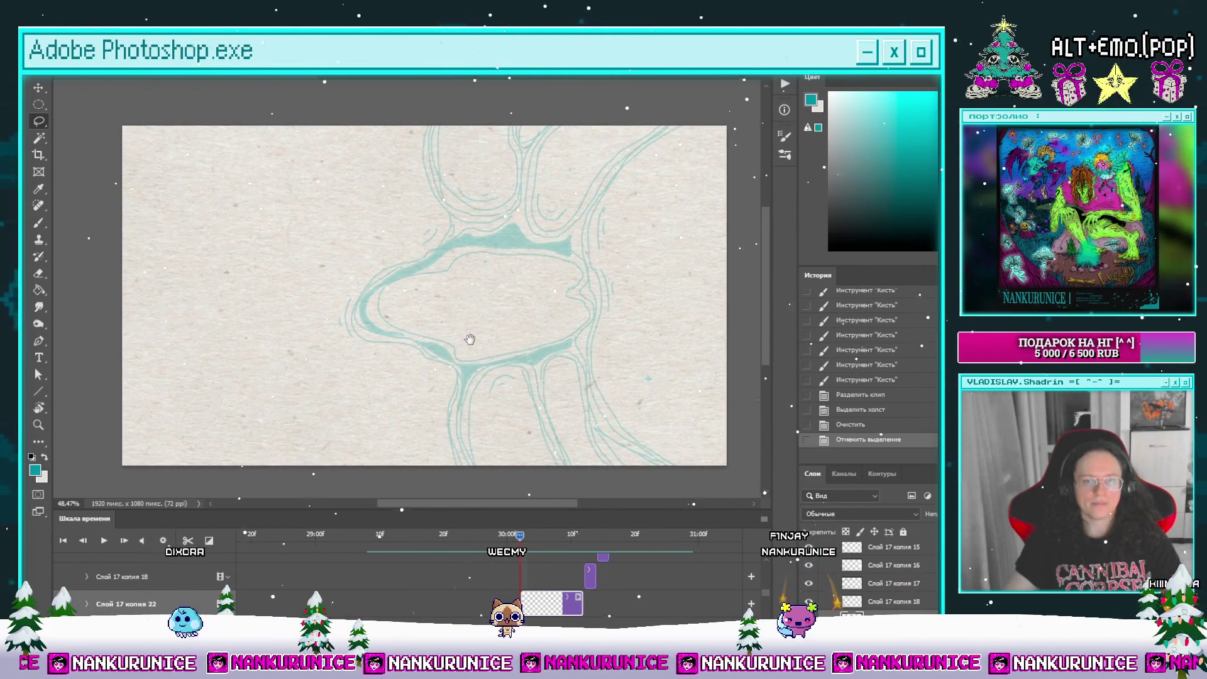
{"action": "left_click_drag", "start_coordinate": [558, 229], "coordinate": [538, 213]}
{"action": "key", "text": "b"}
{"action": "left_click_drag", "start_coordinate": [560, 99], "coordinate": [594, 99]}
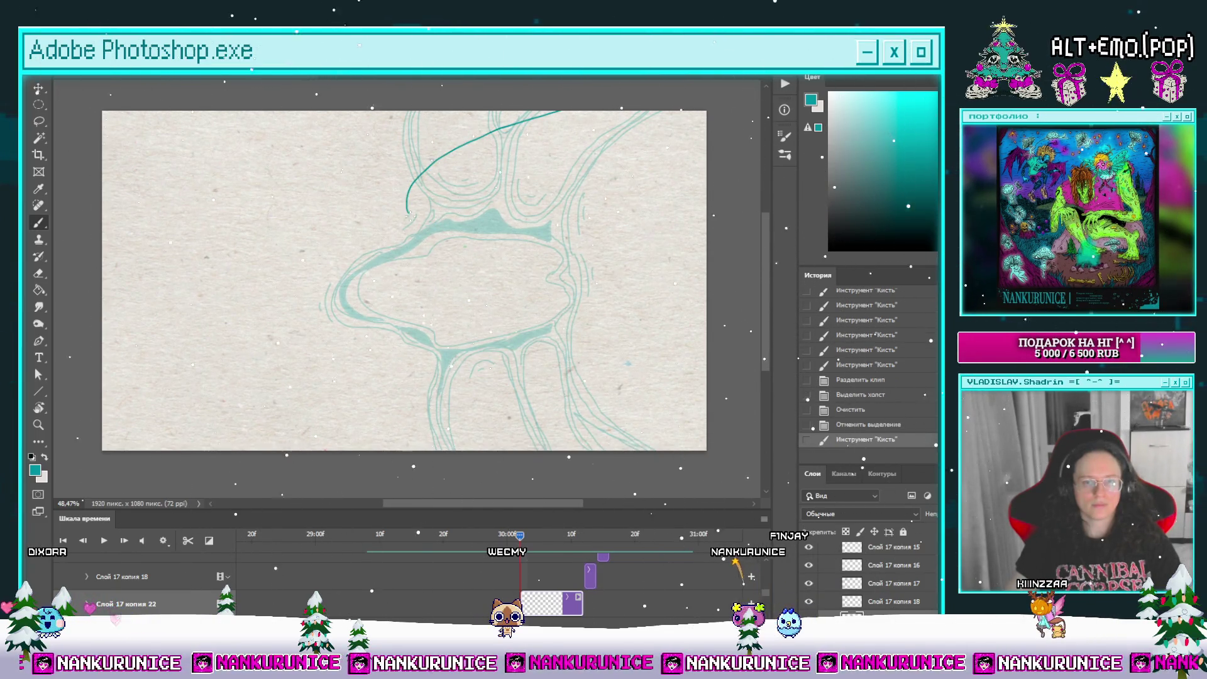
{"action": "mouse_move", "coordinate": [429, 309]}
{"action": "left_mouse_down"}
{"action": "mouse_move", "coordinate": [415, 351]}
{"action": "mouse_move", "coordinate": [552, 448]}
{"action": "left_mouse_up"}
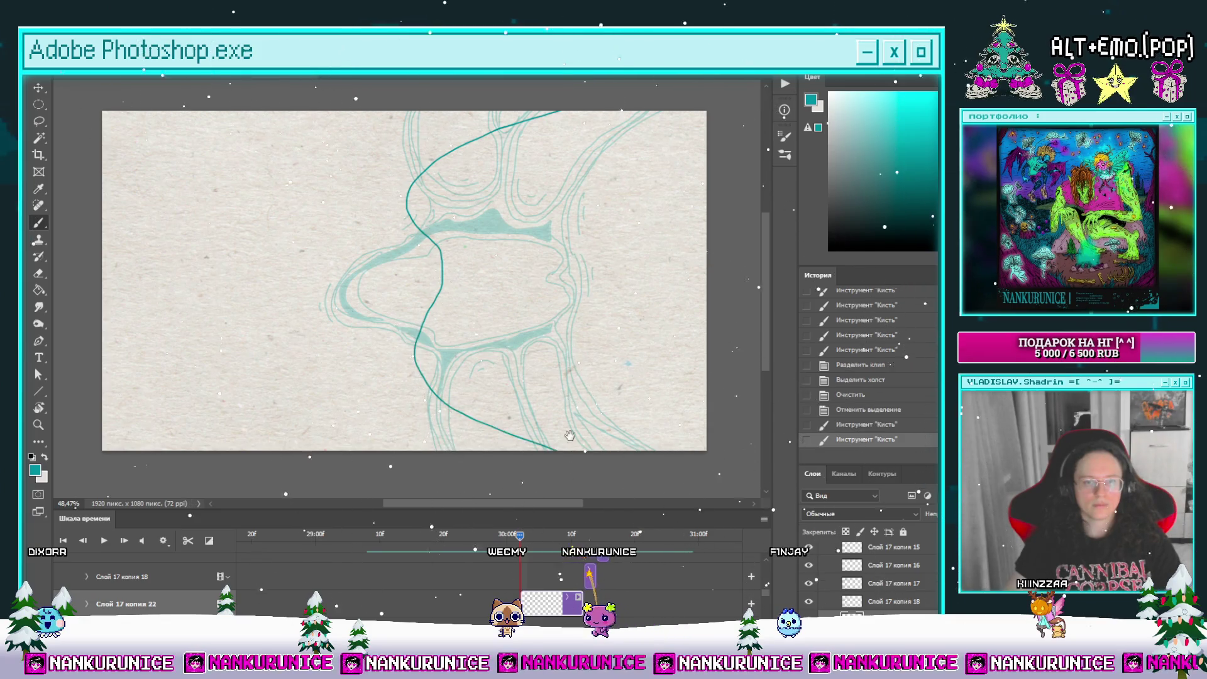
{"action": "left_click_drag", "start_coordinate": [481, 156], "coordinate": [559, 198]}
{"action": "mouse_move", "coordinate": [553, 153]}
{"action": "left_mouse_down"}
{"action": "mouse_move", "coordinate": [444, 255]}
{"action": "mouse_move", "coordinate": [388, 259]}
{"action": "mouse_move", "coordinate": [428, 144]}
{"action": "mouse_move", "coordinate": [383, 186]}
{"action": "mouse_move", "coordinate": [371, 229]}
{"action": "mouse_move", "coordinate": [305, 234]}
{"action": "left_mouse_up"}
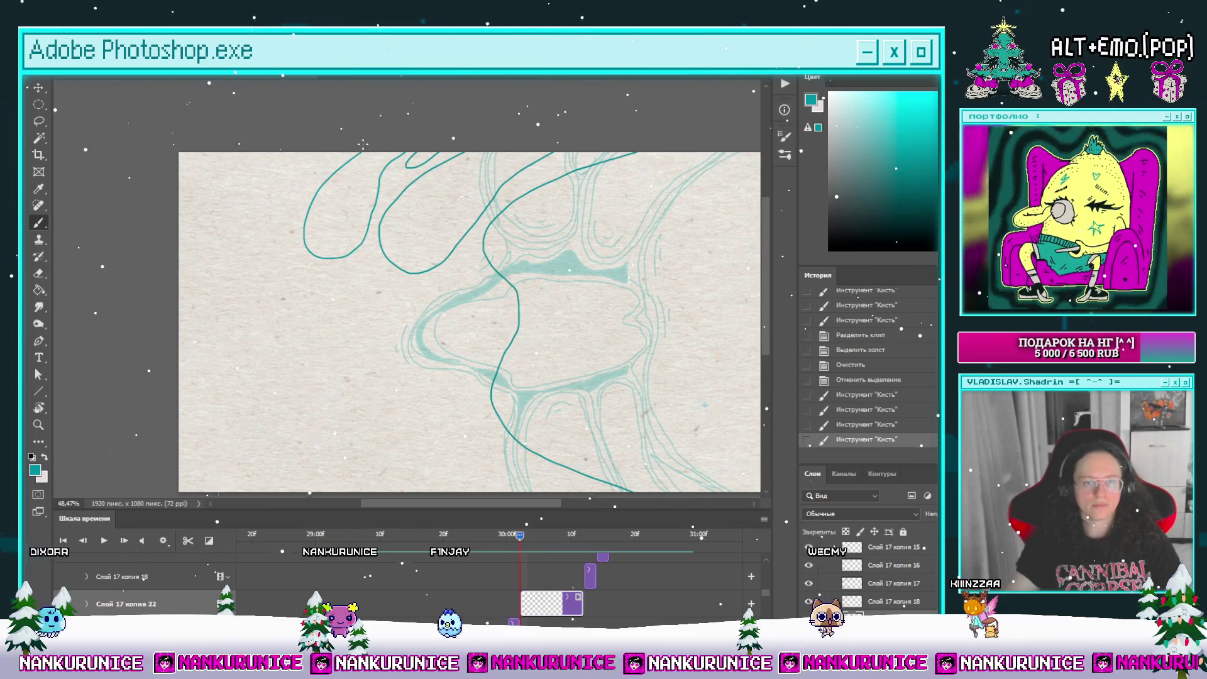
Step: Erase and redraw the left loop's upper line, and add a line down the left side
{"action": "left_click_drag", "start_coordinate": [350, 157], "coordinate": [315, 201]}
{"action": "key", "text": "b"}
{"action": "mouse_move", "coordinate": [339, 257]}
{"action": "left_mouse_down"}
{"action": "mouse_move", "coordinate": [302, 226]}
{"action": "mouse_move", "coordinate": [320, 147]}
{"action": "mouse_move", "coordinate": [182, 324]}
{"action": "left_mouse_up"}
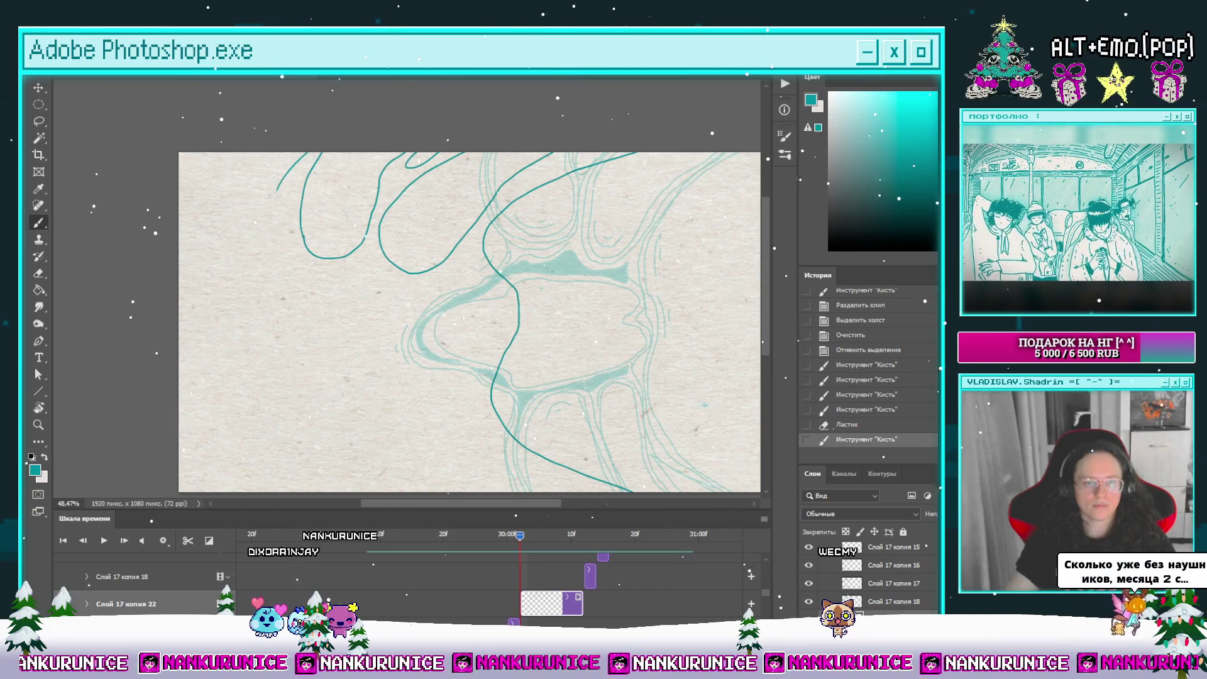
{"action": "mouse_move", "coordinate": [193, 366]}
{"action": "left_mouse_down"}
{"action": "mouse_move", "coordinate": [194, 267]}
{"action": "mouse_move", "coordinate": [219, 303]}
{"action": "left_mouse_up"}
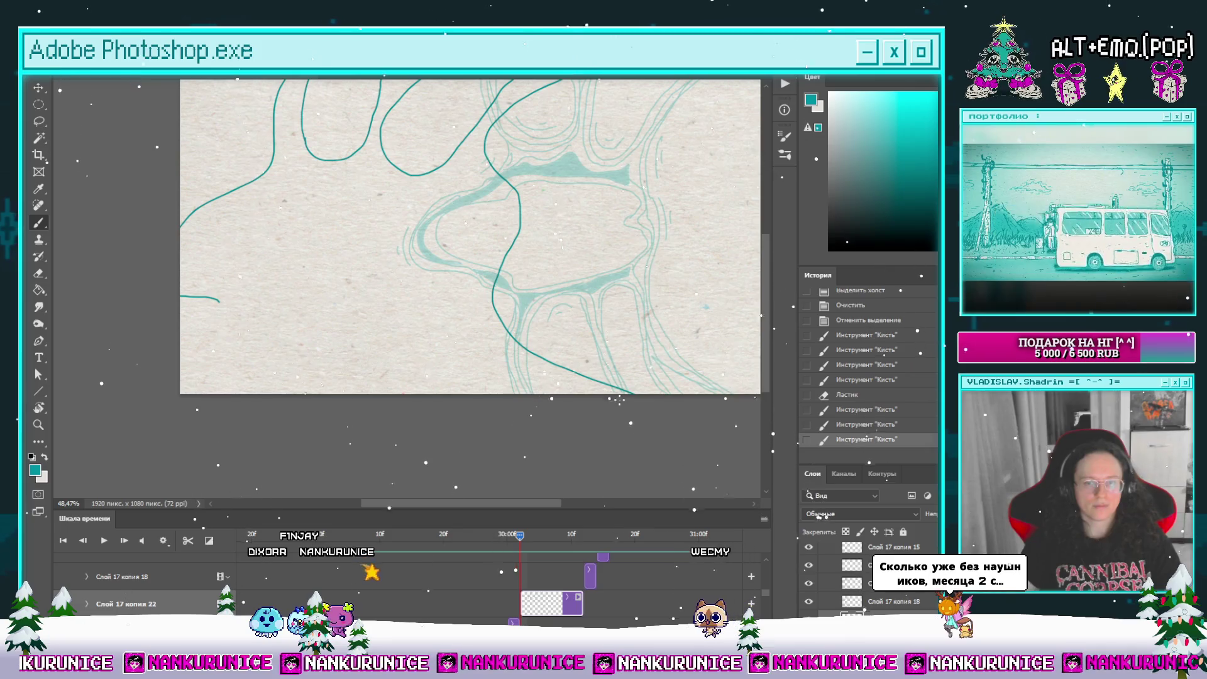
{"action": "key", "text": "ctrl+z"}
{"action": "mouse_move", "coordinate": [596, 394]}
{"action": "left_mouse_down"}
{"action": "mouse_move", "coordinate": [586, 377]}
{"action": "mouse_move", "coordinate": [565, 419]}
{"action": "mouse_move", "coordinate": [569, 410]}
{"action": "left_mouse_up"}
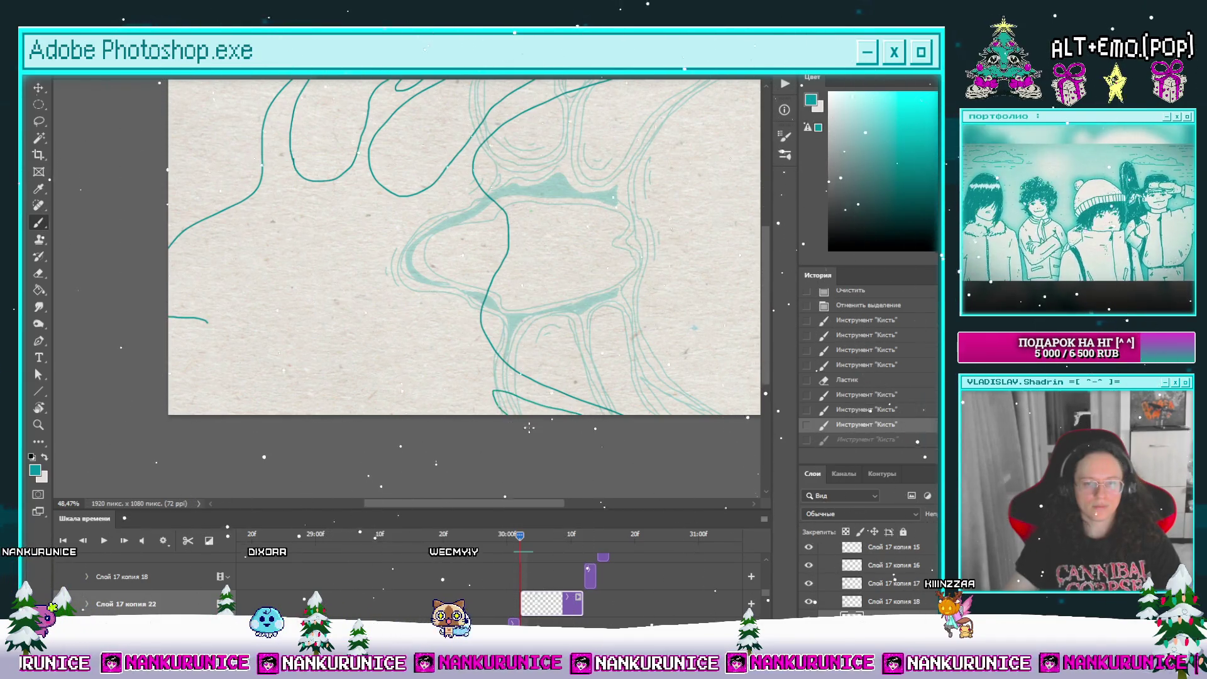
{"action": "key", "text": "ctrl+shift+z"}
Step: Draw a teal curve from the left toward the centre and a small eye-shaped stroke mid-frame
{"action": "left_click_drag", "start_coordinate": [529, 427], "coordinate": [532, 443]}
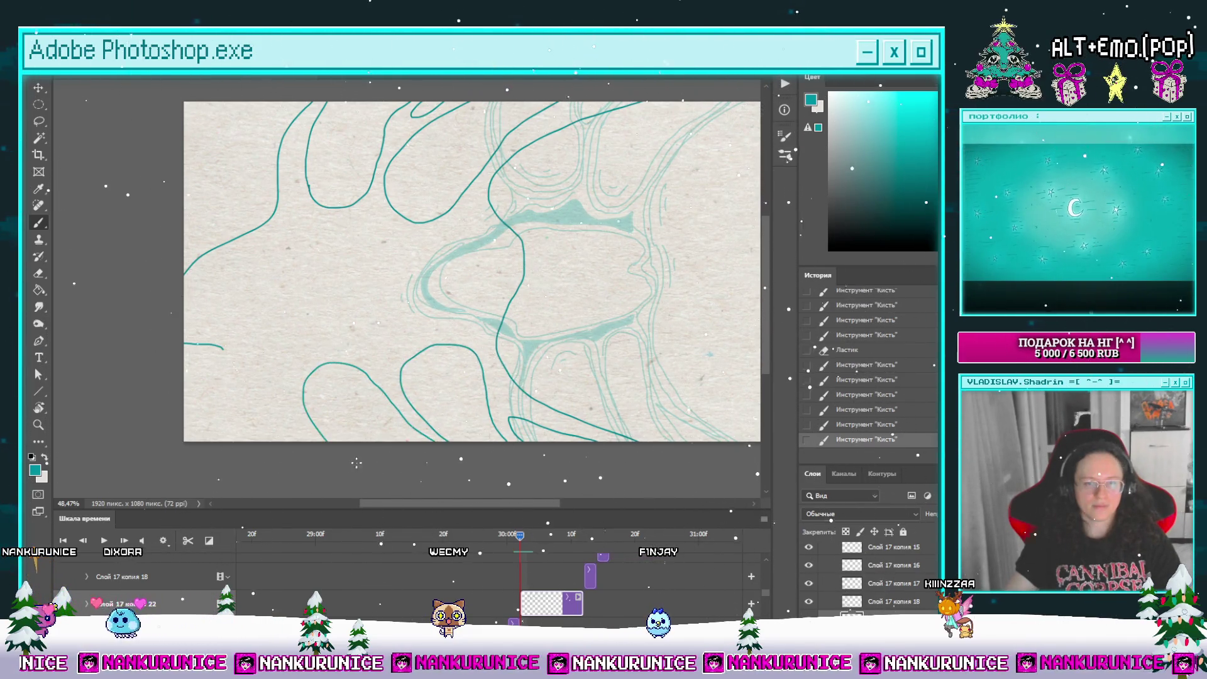
{"action": "left_click_drag", "start_coordinate": [356, 462], "coordinate": [407, 427]}
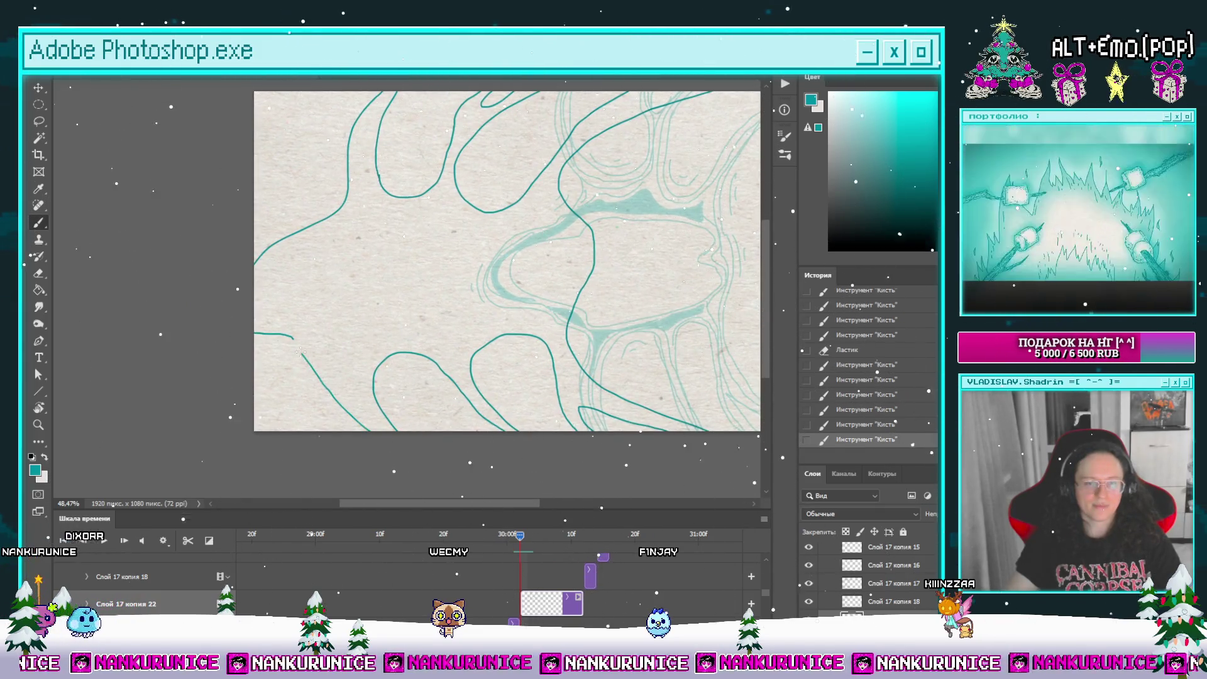
{"action": "left_click_drag", "start_coordinate": [292, 339], "coordinate": [226, 405]}
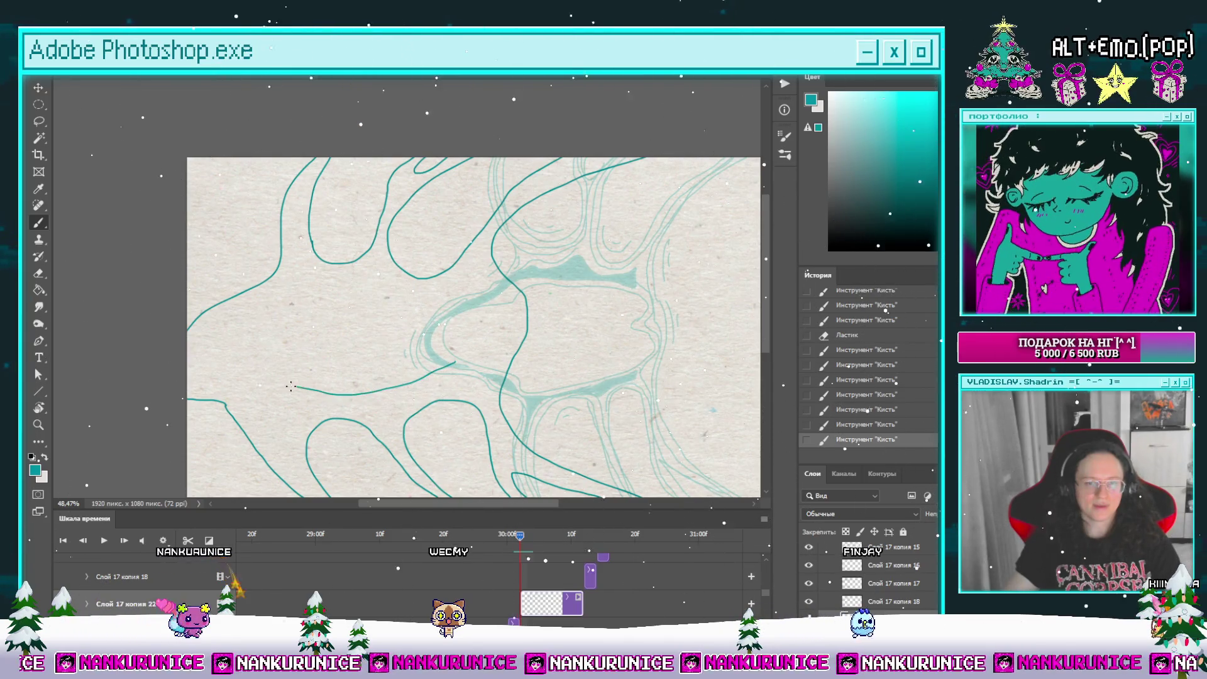
{"action": "mouse_move", "coordinate": [245, 313]}
{"action": "left_mouse_down"}
{"action": "mouse_move", "coordinate": [314, 290]}
{"action": "mouse_move", "coordinate": [408, 291]}
{"action": "mouse_move", "coordinate": [419, 309]}
{"action": "left_mouse_up"}
{"action": "mouse_move", "coordinate": [454, 360]}
{"action": "left_mouse_down"}
{"action": "mouse_move", "coordinate": [460, 391]}
{"action": "mouse_move", "coordinate": [478, 324]}
{"action": "mouse_move", "coordinate": [495, 313]}
{"action": "mouse_move", "coordinate": [547, 330]}
{"action": "left_mouse_up"}
{"action": "scroll", "coordinate": [547, 330], "scroll_direction": "up", "scroll_amount": 2}
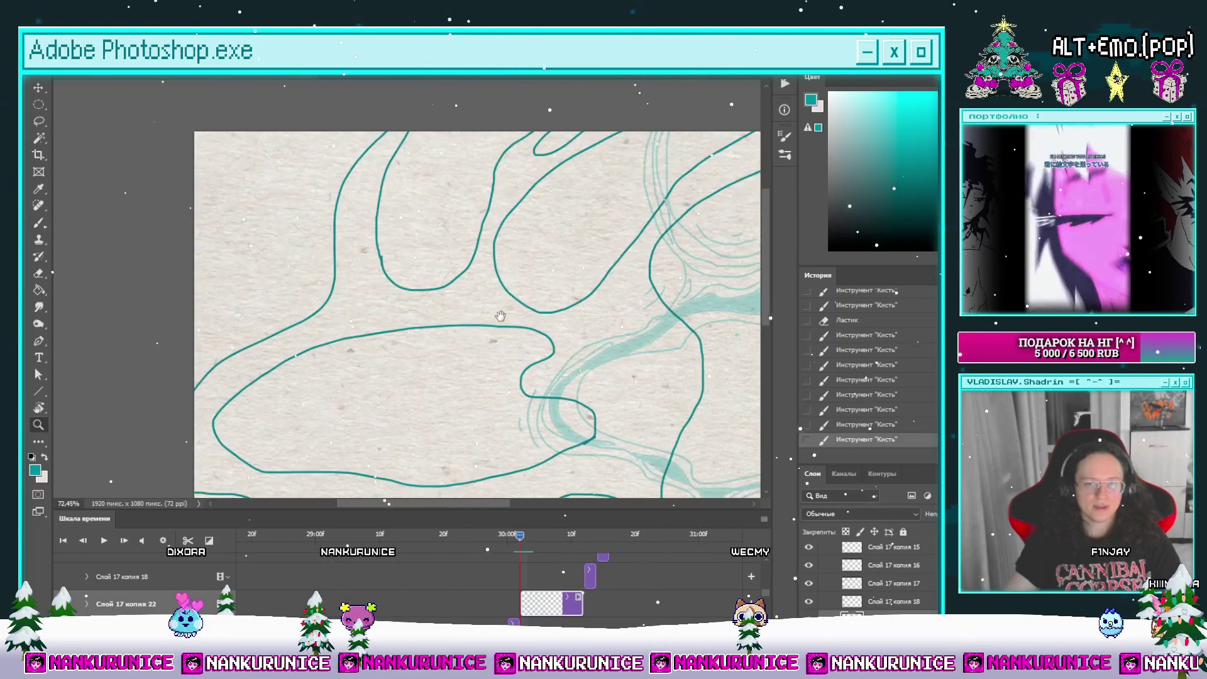
{"action": "key", "text": "Tab"}
{"action": "scroll", "coordinate": [489, 323], "scroll_direction": "up", "scroll_amount": 2}
{"action": "mouse_move", "coordinate": [539, 334]}
{"action": "left_mouse_down"}
{"action": "mouse_move", "coordinate": [445, 346]}
{"action": "mouse_move", "coordinate": [533, 341]}
{"action": "left_mouse_up"}
{"action": "left_click_drag", "start_coordinate": [556, 349], "coordinate": [449, 335]}
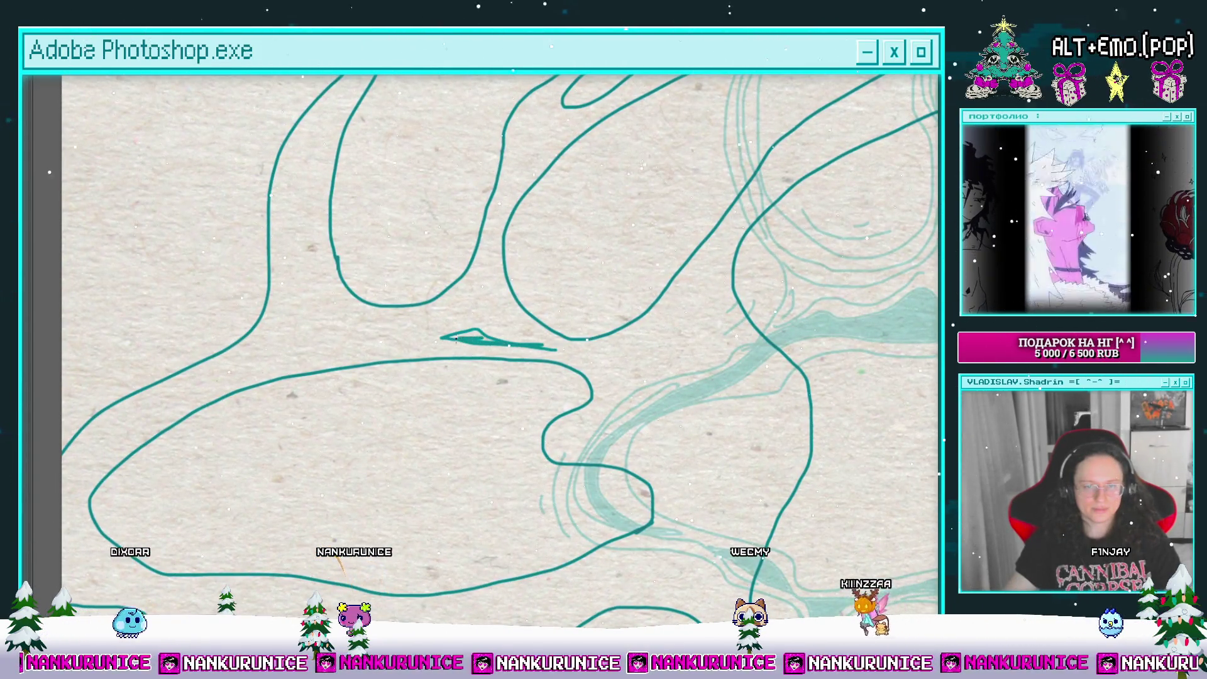
Step: Fill the central eye shape with solid teal and draw a filled teal eye shape at left
{"action": "left_click_drag", "start_coordinate": [480, 338], "coordinate": [522, 293]}
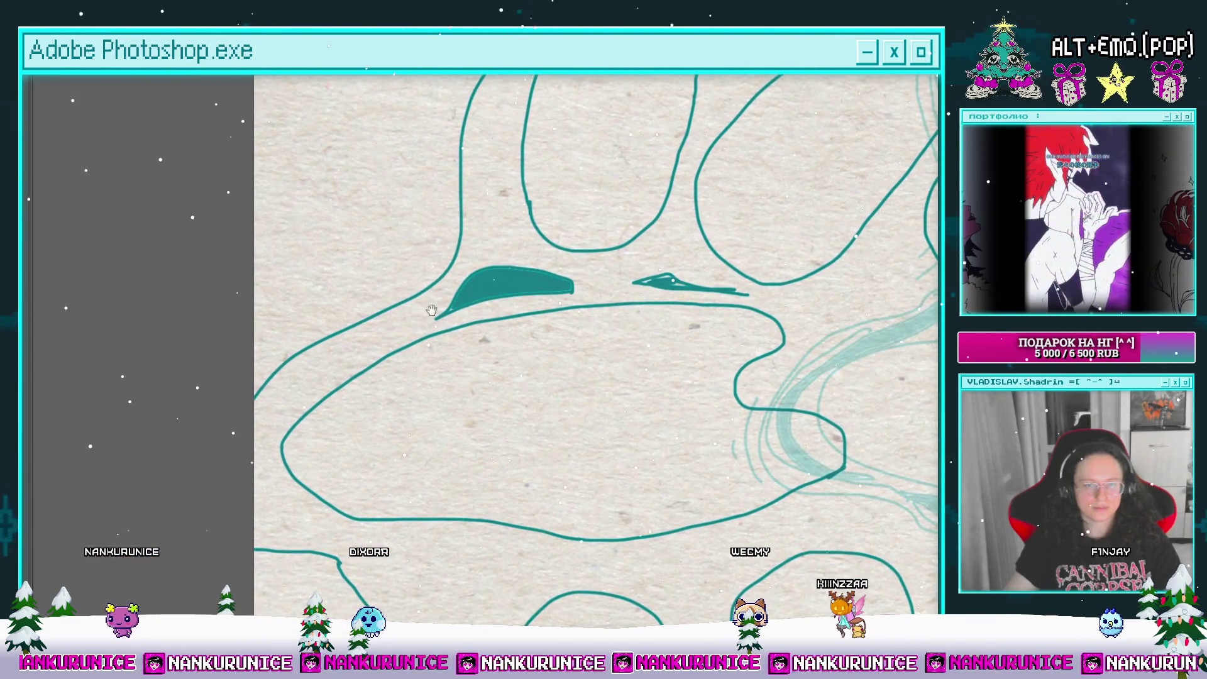
{"action": "left_click_drag", "start_coordinate": [341, 354], "coordinate": [384, 308]}
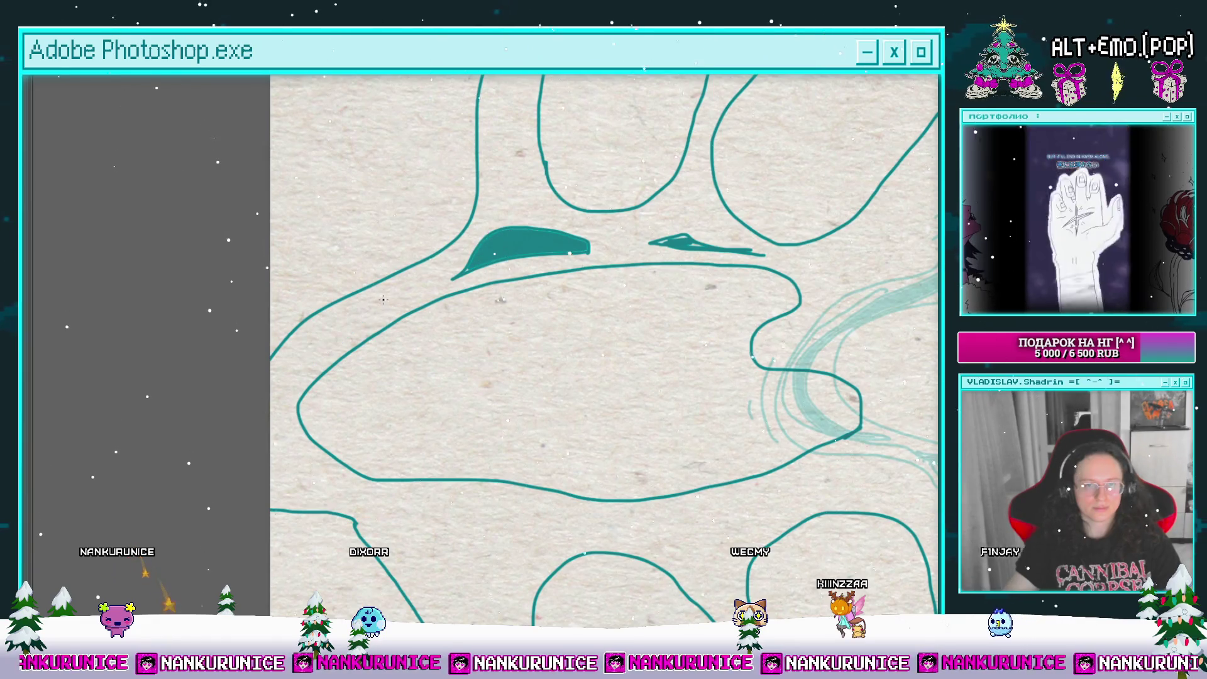
{"action": "mouse_move", "coordinate": [327, 334]}
{"action": "left_mouse_down"}
{"action": "mouse_move", "coordinate": [239, 283]}
{"action": "mouse_move", "coordinate": [275, 371]}
{"action": "left_mouse_up"}
{"action": "key", "text": "ctrl+z"}
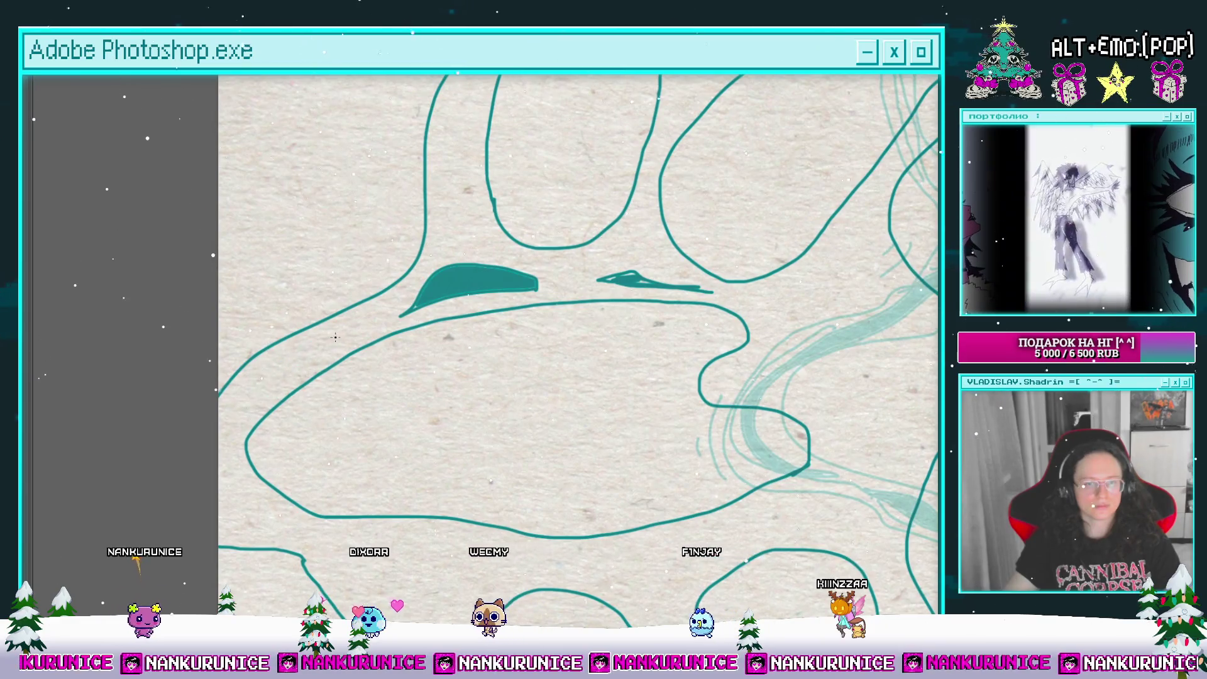
{"action": "left_click_drag", "start_coordinate": [271, 385], "coordinate": [339, 339]}
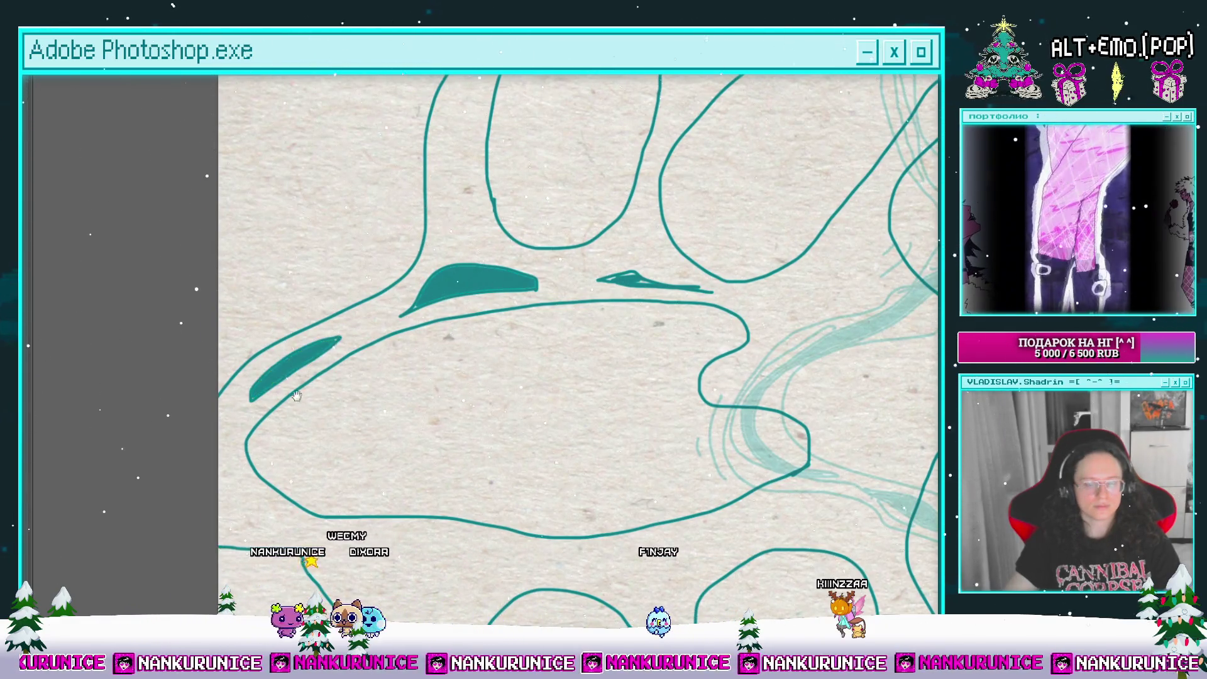
Step: Fill the lower-left eye outline and the small pointed eye shape with teal
{"action": "left_click_drag", "start_coordinate": [370, 539], "coordinate": [336, 407]}
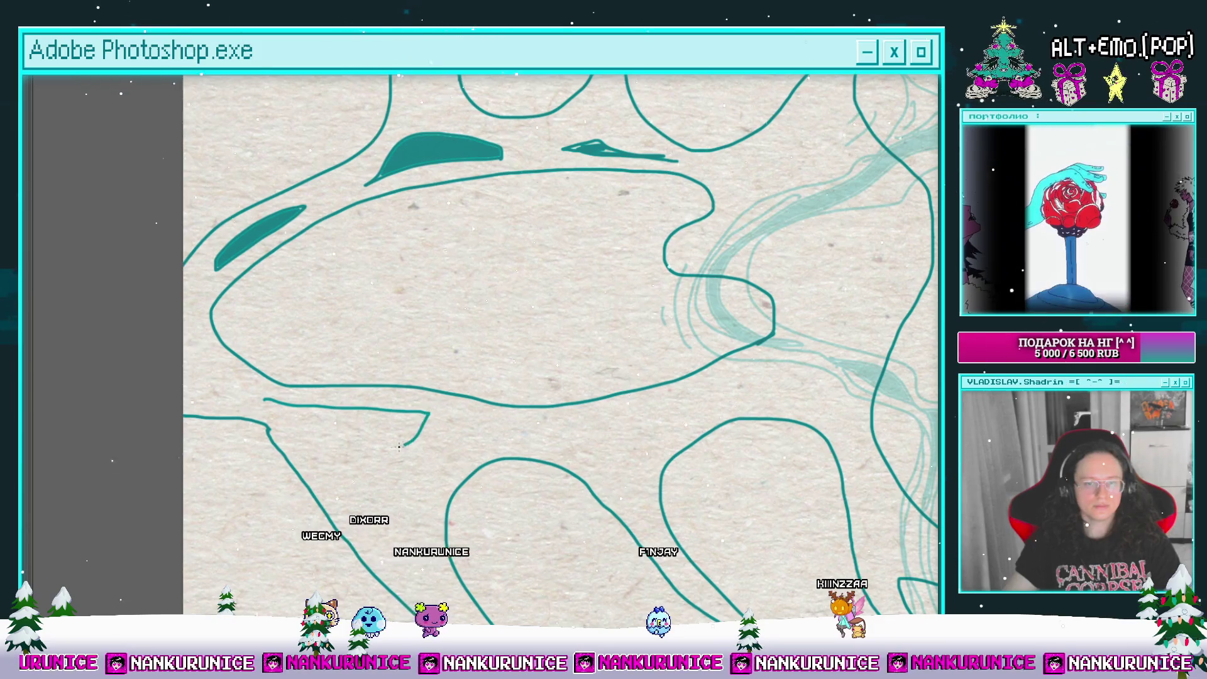
{"action": "left_click_drag", "start_coordinate": [294, 412], "coordinate": [296, 414]}
{"action": "left_click_drag", "start_coordinate": [519, 425], "coordinate": [371, 412]}
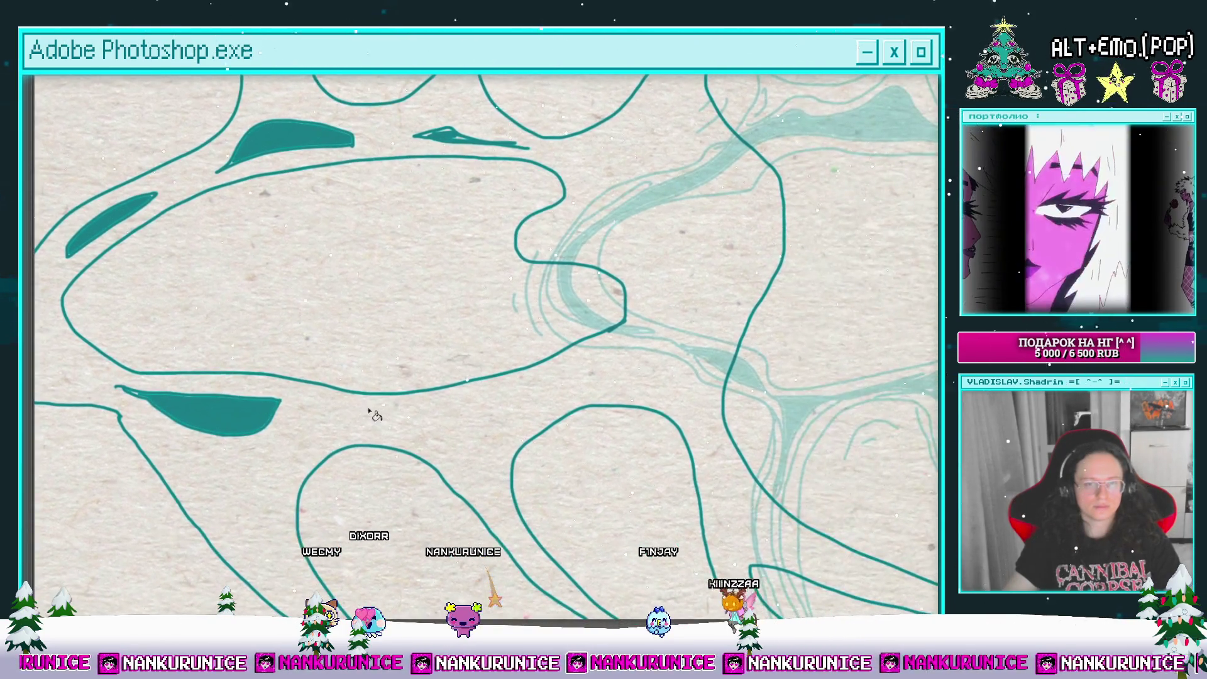
{"action": "left_click", "coordinate": [371, 415]}
{"action": "mouse_move", "coordinate": [134, 160]}
{"action": "left_mouse_down"}
{"action": "mouse_move", "coordinate": [248, 261]}
{"action": "mouse_move", "coordinate": [240, 450]}
{"action": "left_mouse_up"}
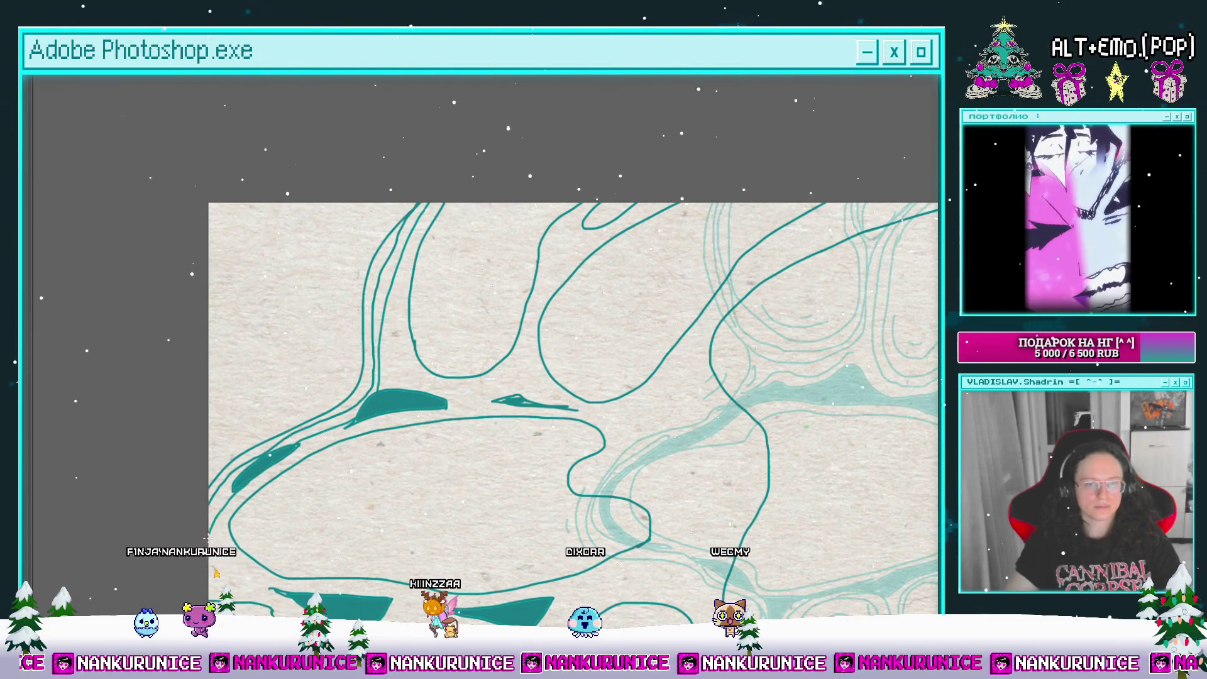
{"action": "left_click_drag", "start_coordinate": [207, 540], "coordinate": [235, 385]}
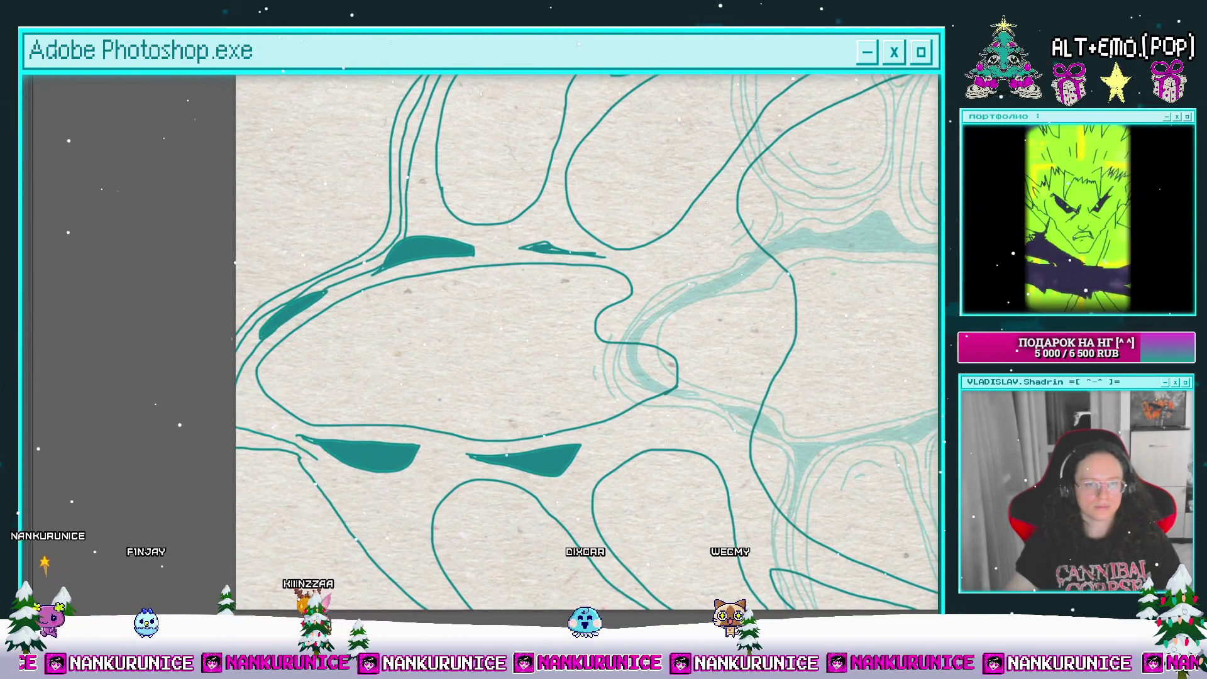
{"action": "left_click_drag", "start_coordinate": [375, 463], "coordinate": [290, 385]}
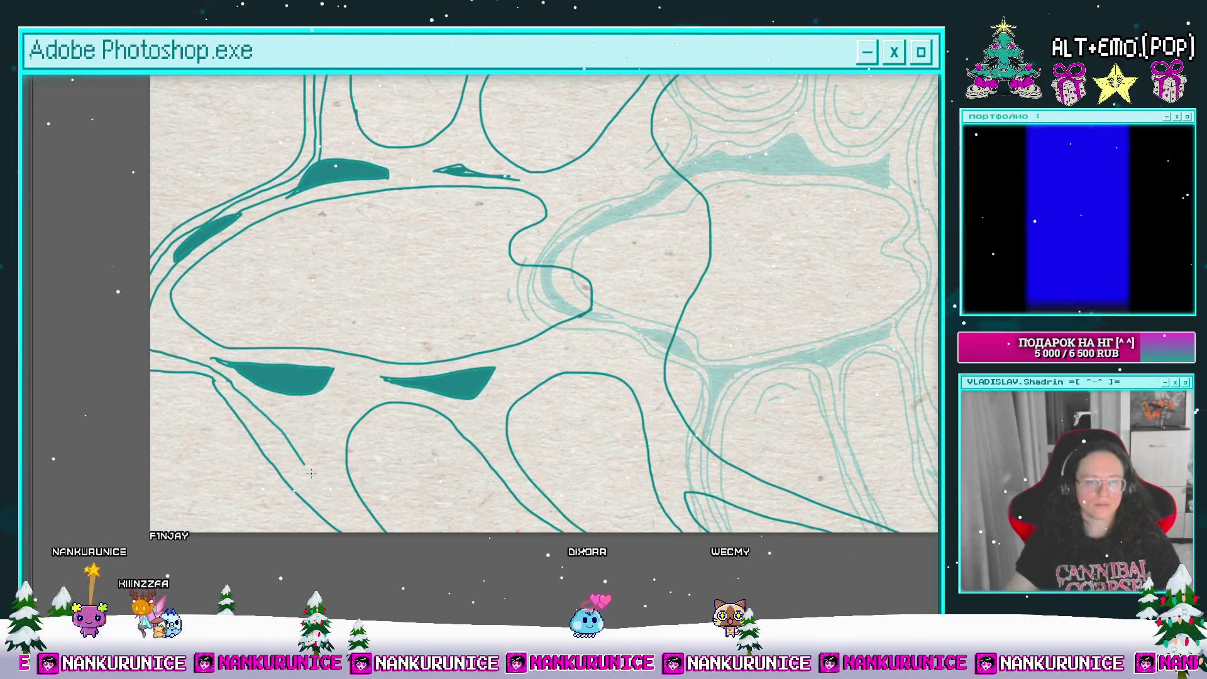
{"action": "left_click_drag", "start_coordinate": [359, 526], "coordinate": [396, 557]}
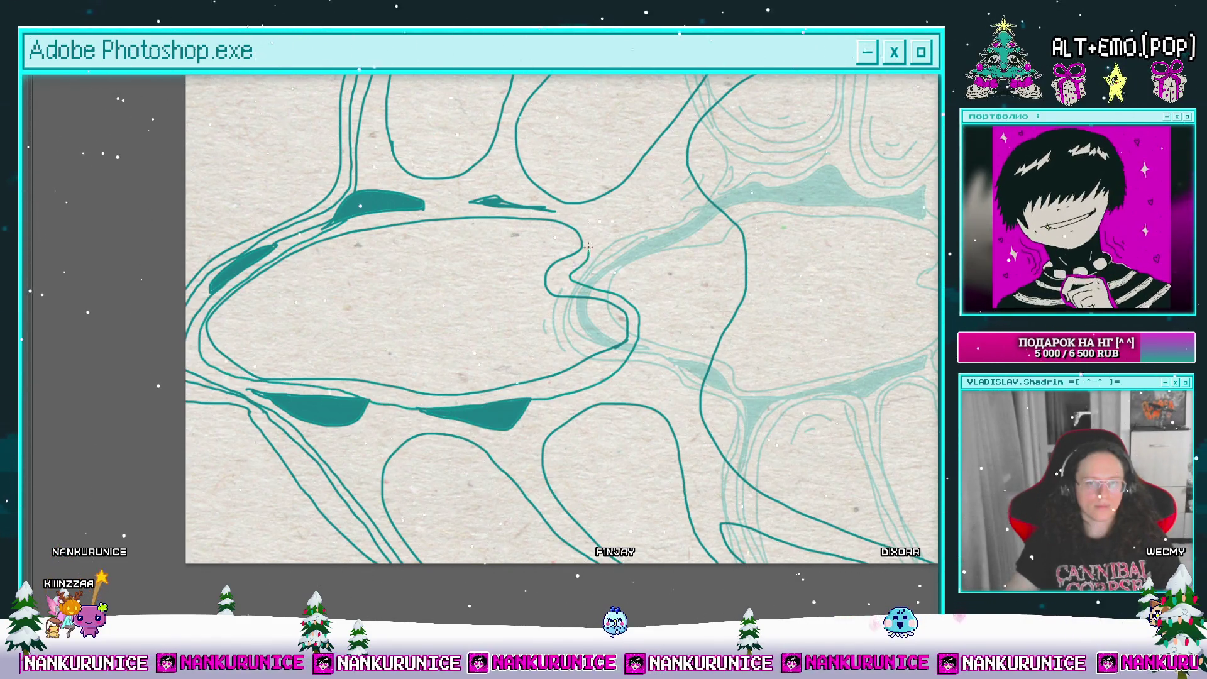
{"action": "scroll", "coordinate": [384, 209], "scroll_direction": "up", "scroll_amount": 3}
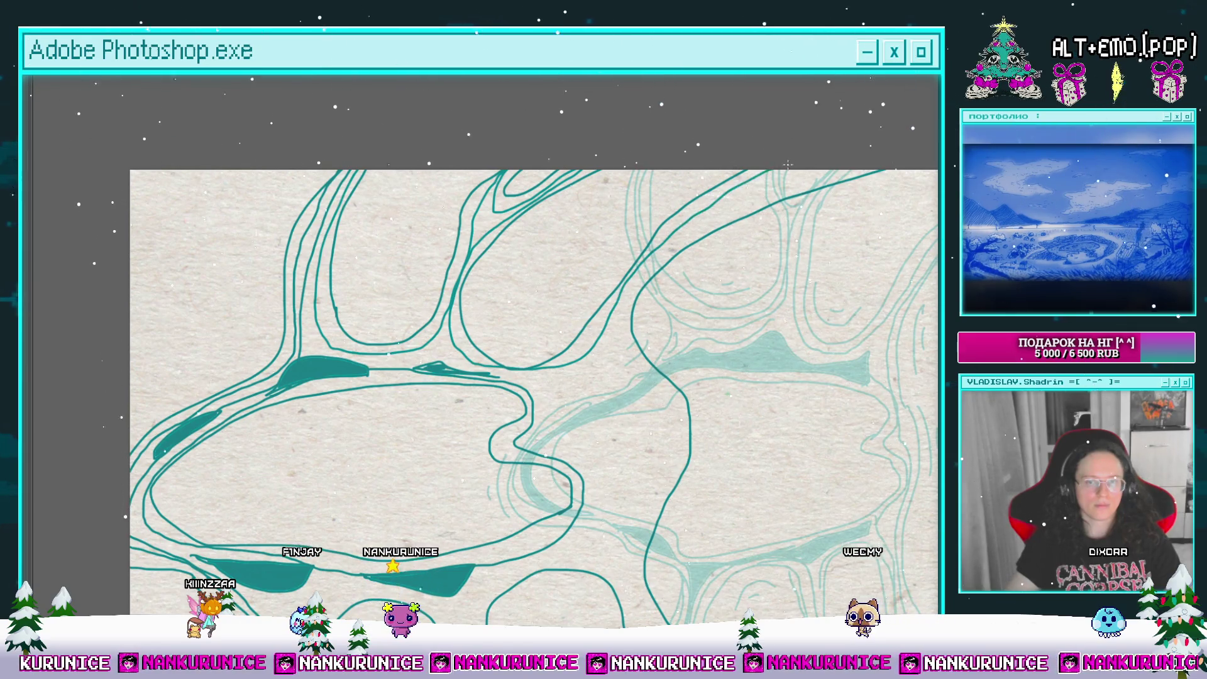
Step: Extend the short lower-left stroke into a long downward teal curve
{"action": "left_click_drag", "start_coordinate": [707, 182], "coordinate": [608, 221]}
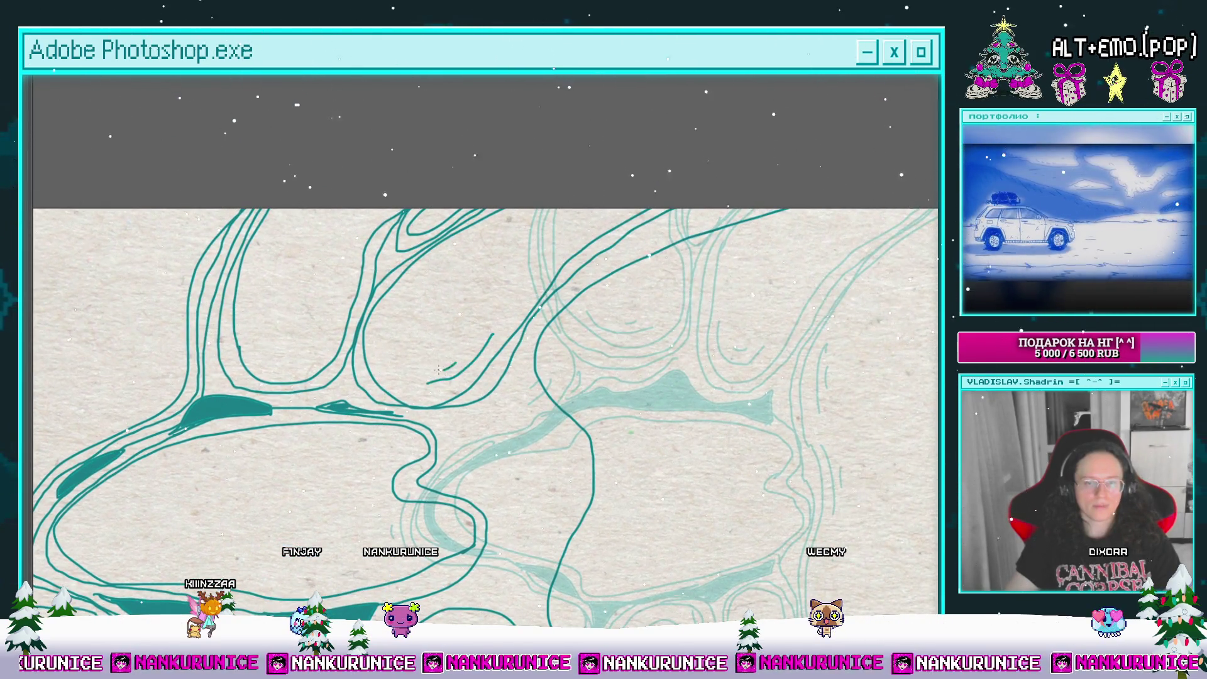
{"action": "left_click_drag", "start_coordinate": [438, 370], "coordinate": [399, 401]}
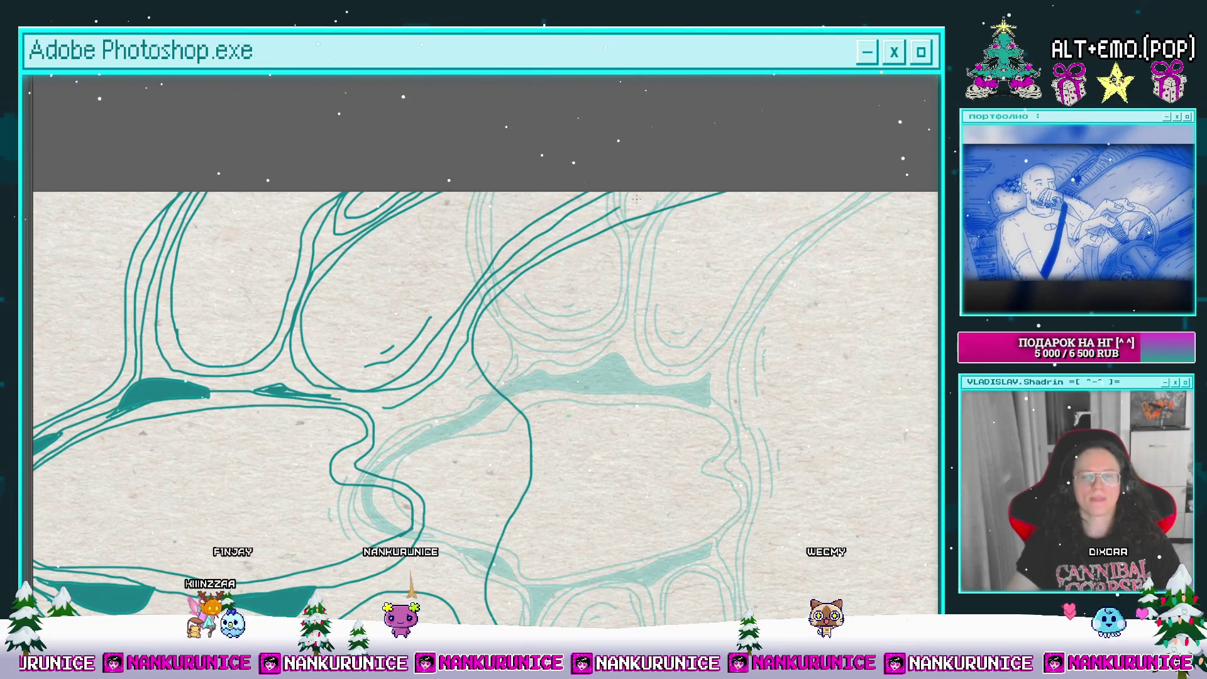
{"action": "scroll", "coordinate": [416, 293], "scroll_direction": "down", "scroll_amount": 5}
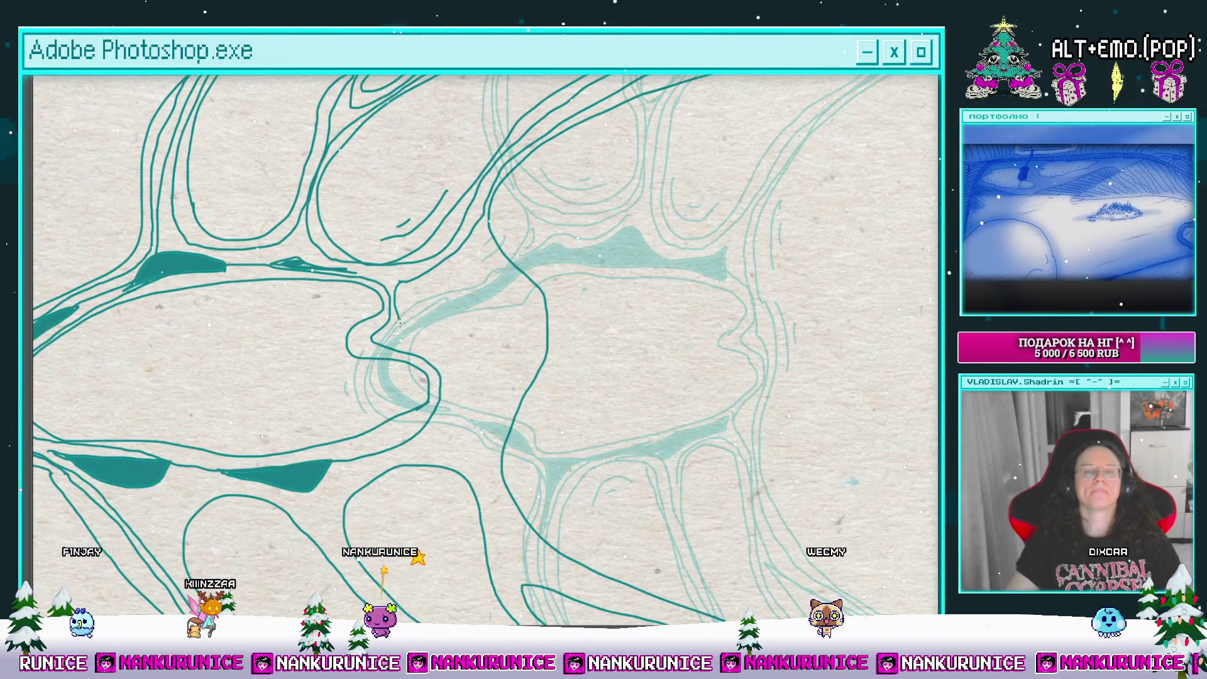
{"action": "left_click_drag", "start_coordinate": [433, 428], "coordinate": [540, 331]}
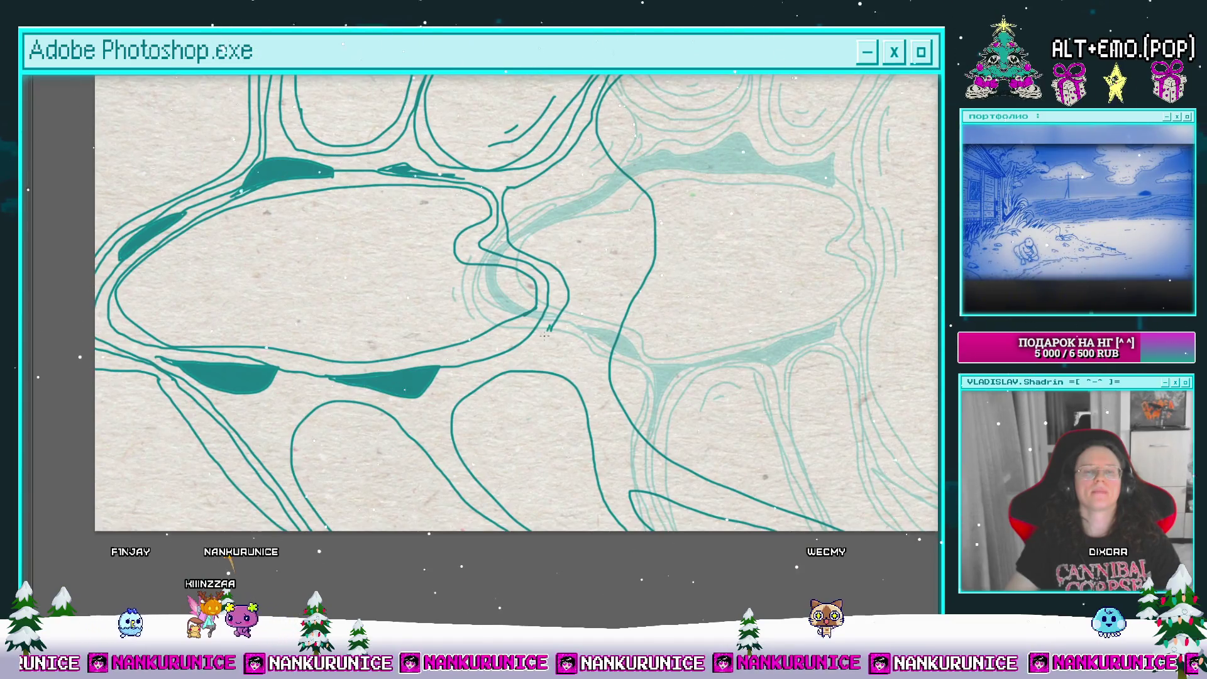
{"action": "left_click_drag", "start_coordinate": [245, 410], "coordinate": [298, 503]}
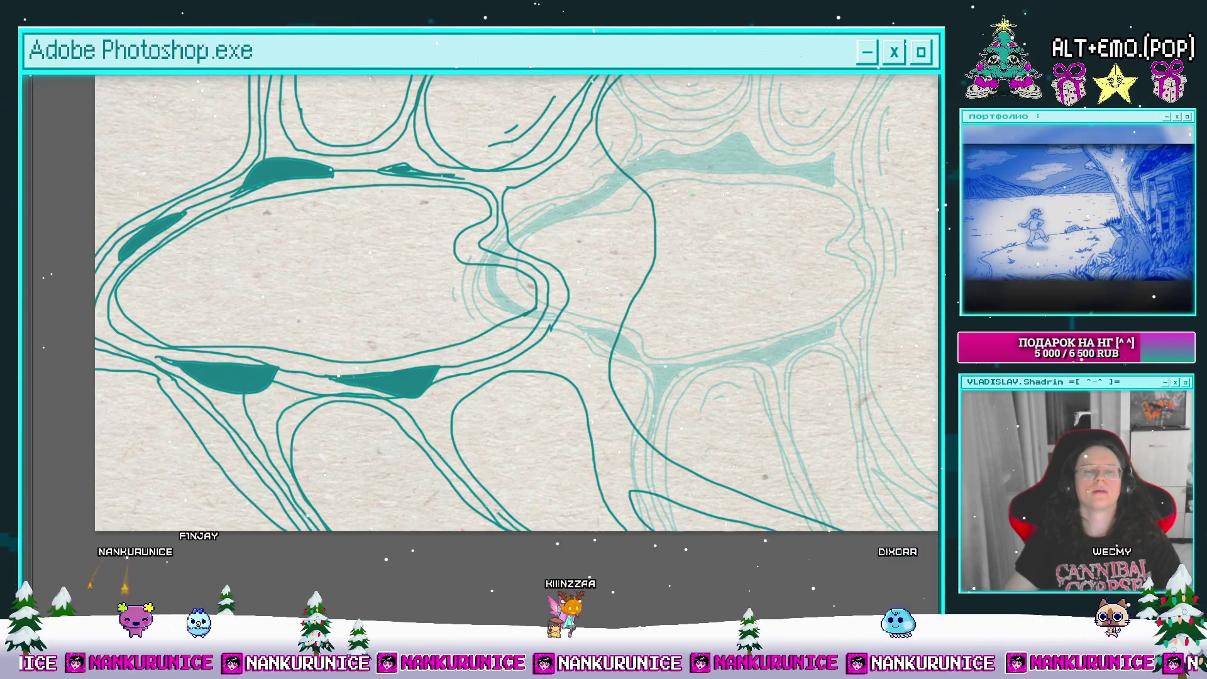
Step: Draw a new curved teal line bending down-left in the lower-right area
{"action": "left_click_drag", "start_coordinate": [568, 360], "coordinate": [465, 351]}
{"action": "left_click_drag", "start_coordinate": [502, 464], "coordinate": [466, 459]}
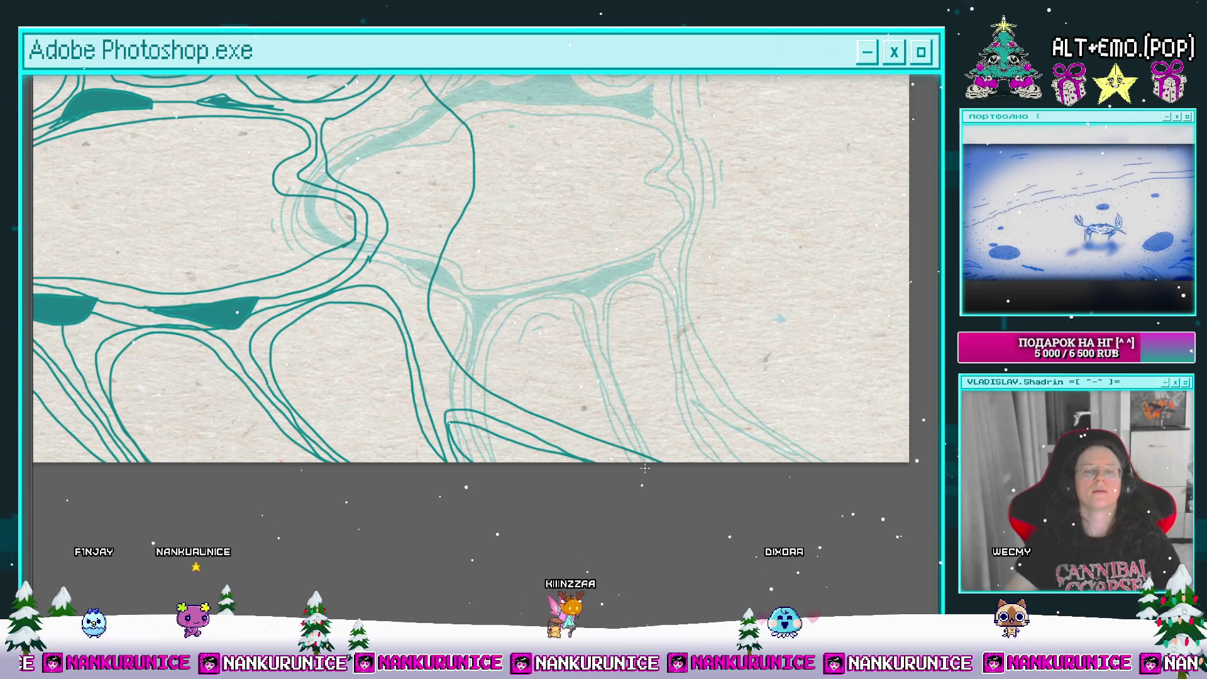
{"action": "scroll", "coordinate": [491, 413], "scroll_direction": "up", "scroll_amount": 5}
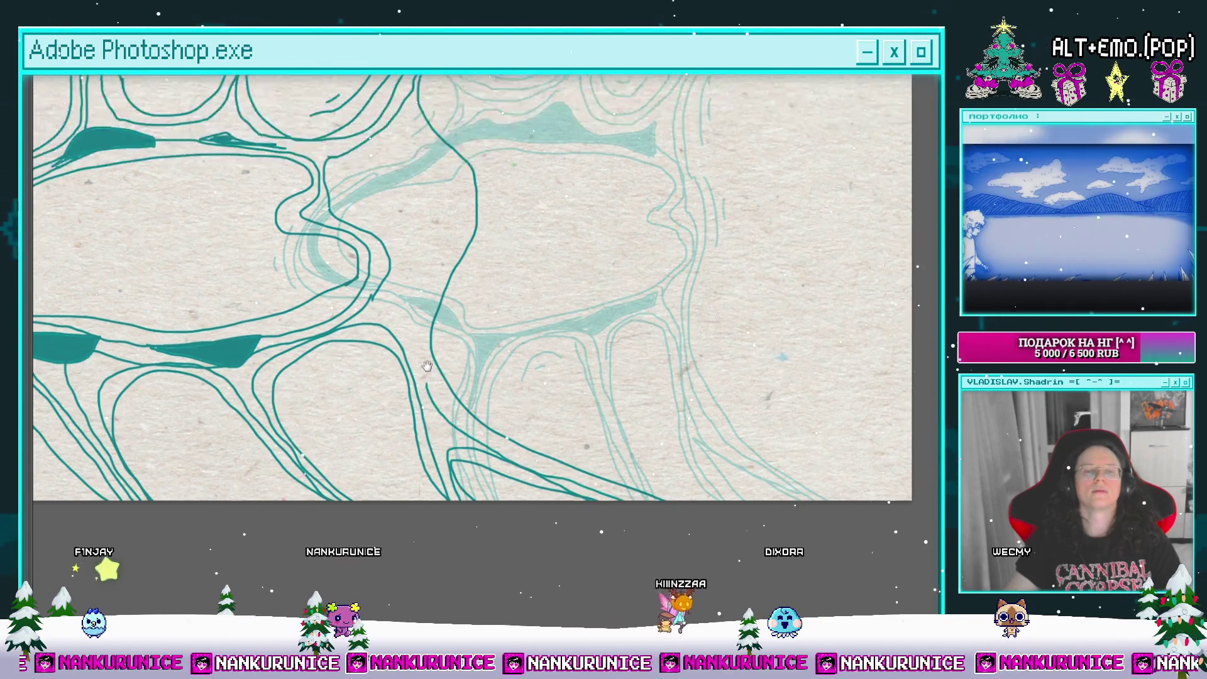
{"action": "scroll", "coordinate": [444, 423], "scroll_direction": "up", "scroll_amount": 5}
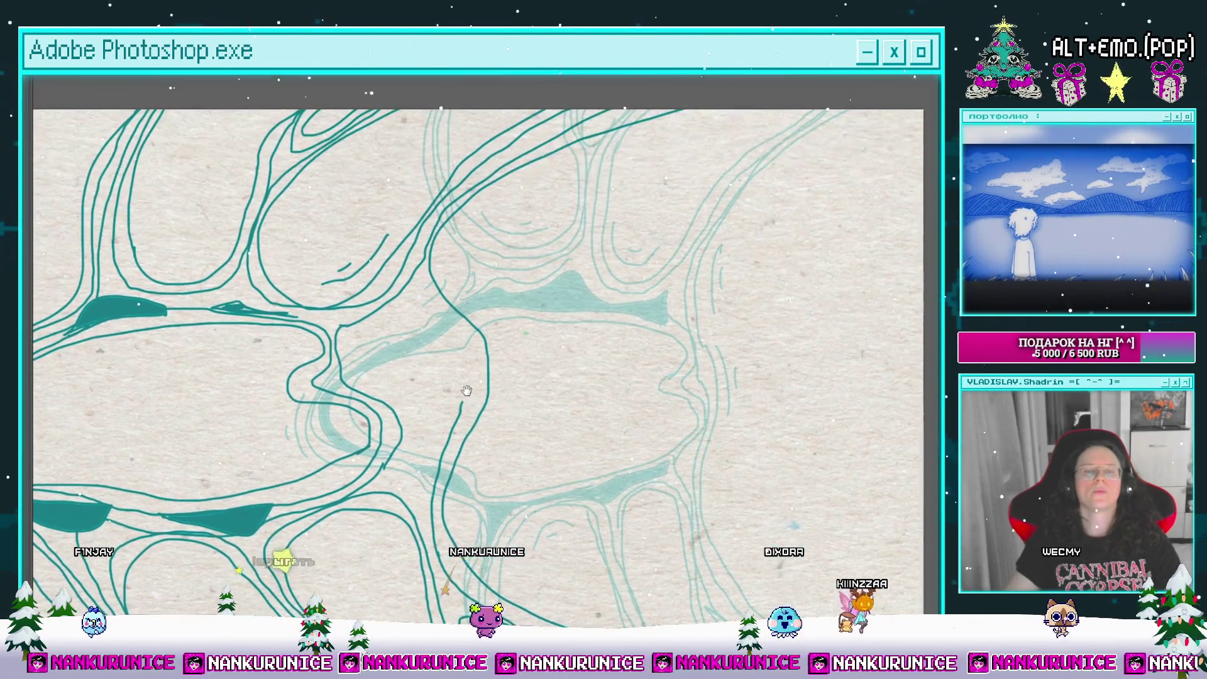
{"action": "left_click_drag", "start_coordinate": [425, 306], "coordinate": [408, 420]}
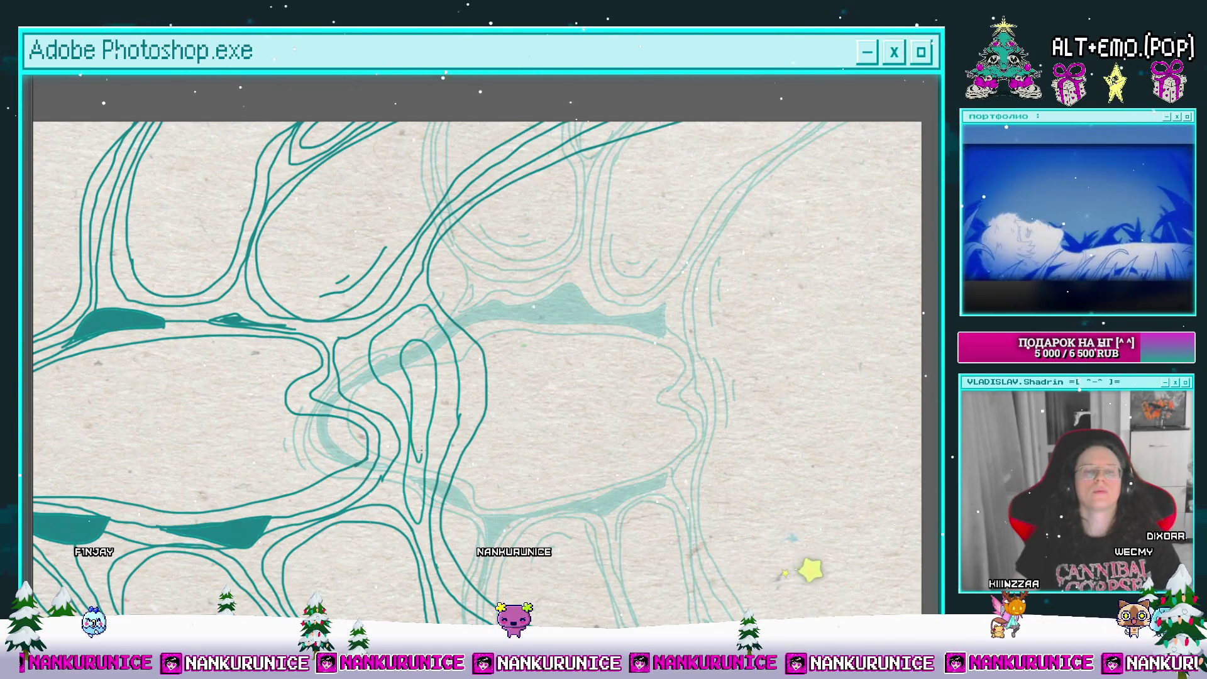
Step: Zoom and pan to inspect the new curves, then fit the frame and restore panels and timeline
{"action": "scroll", "coordinate": [416, 383], "scroll_direction": "down", "scroll_amount": 3}
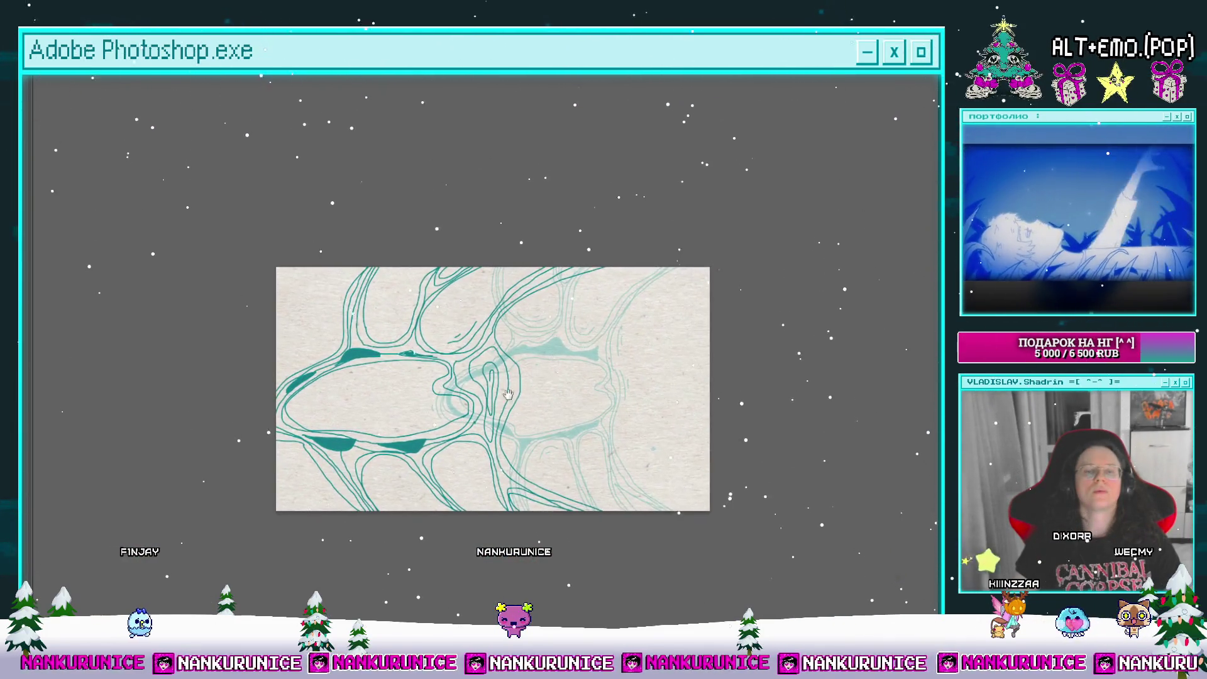
{"action": "scroll", "coordinate": [503, 401], "scroll_direction": "up", "scroll_amount": 4}
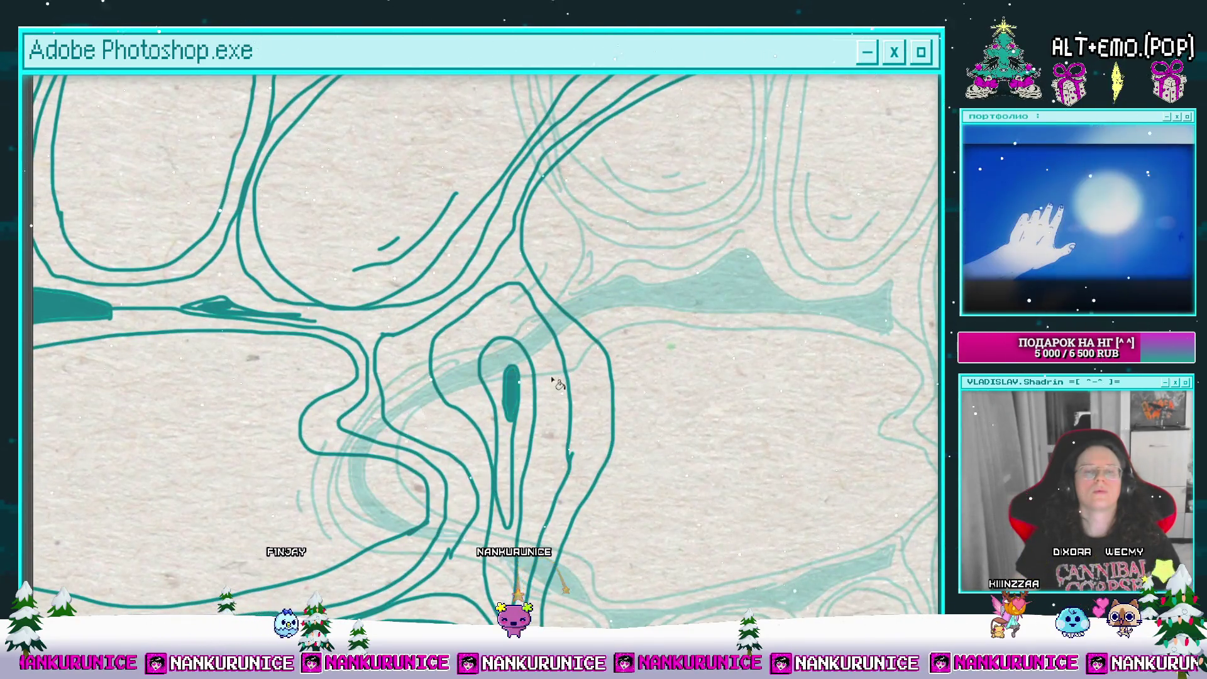
{"action": "scroll", "coordinate": [557, 384], "scroll_direction": "down", "scroll_amount": 3}
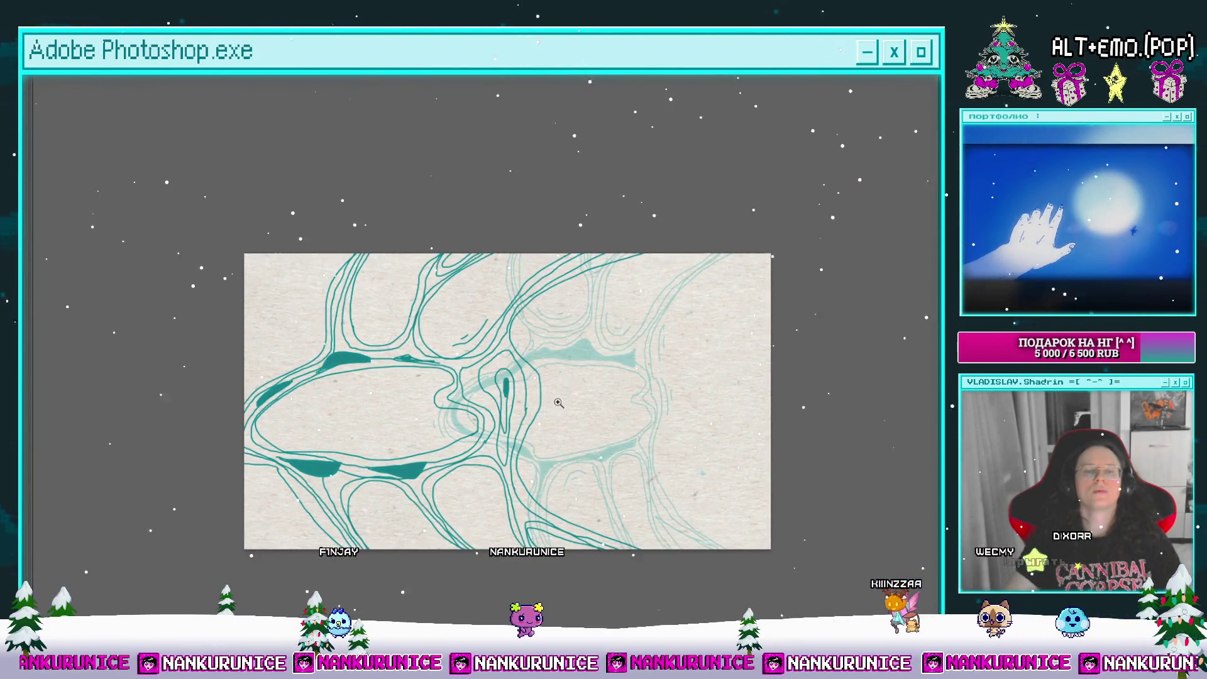
{"action": "scroll", "coordinate": [558, 402], "scroll_direction": "up", "scroll_amount": 3}
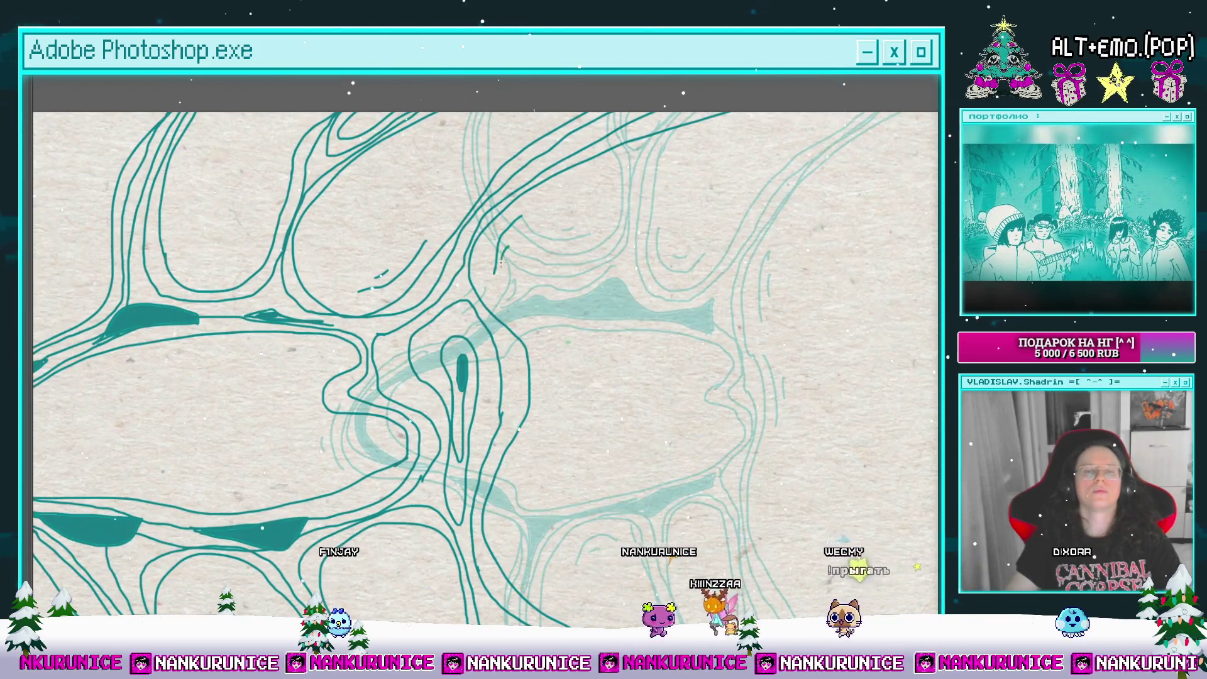
{"action": "scroll", "coordinate": [559, 402], "scroll_direction": "down", "scroll_amount": 3}
{"action": "scroll", "coordinate": [331, 262], "scroll_direction": "down", "scroll_amount": 1}
{"action": "scroll", "coordinate": [320, 321], "scroll_direction": "up", "scroll_amount": 3}
{"action": "scroll", "coordinate": [320, 321], "scroll_direction": "down", "scroll_amount": 3}
{"action": "scroll", "coordinate": [340, 415], "scroll_direction": "up", "scroll_amount": 3}
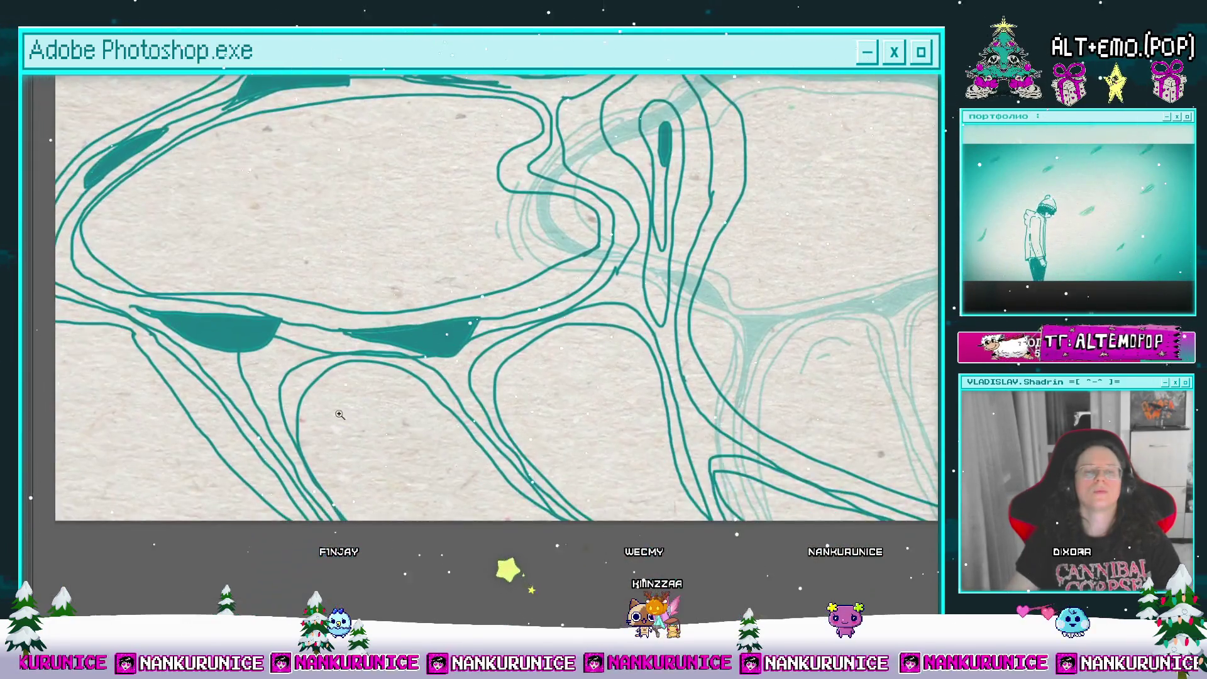
{"action": "left_click_drag", "start_coordinate": [495, 418], "coordinate": [356, 384]}
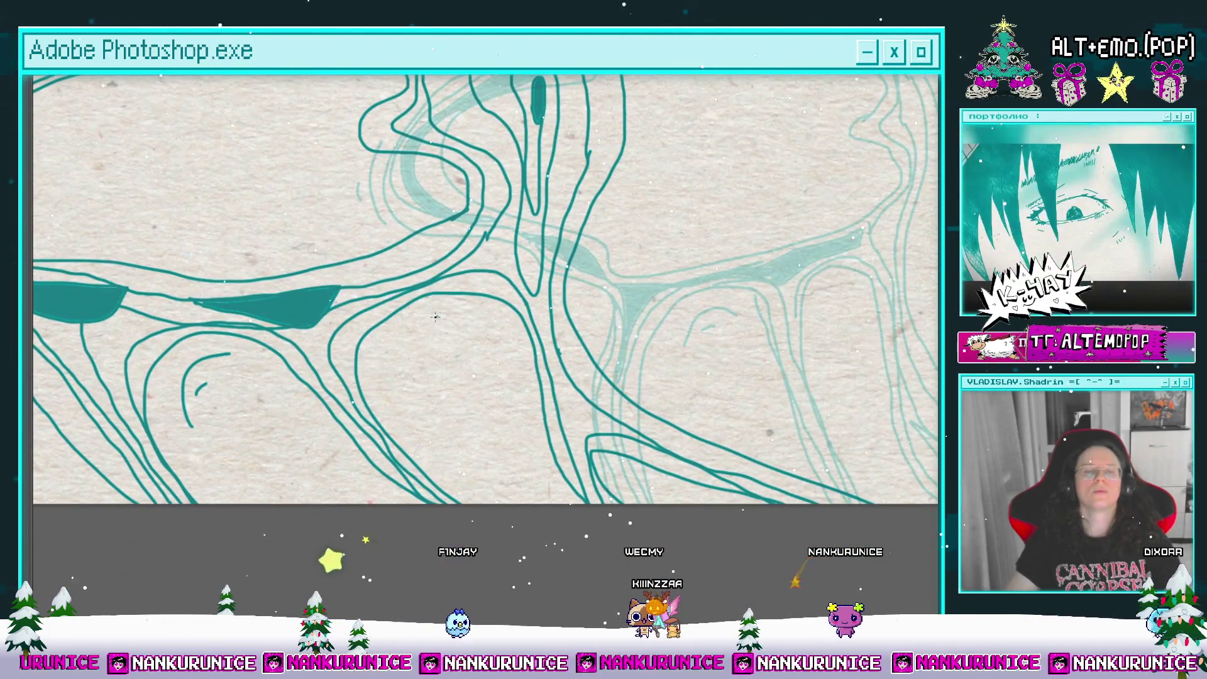
{"action": "left_click_drag", "start_coordinate": [415, 353], "coordinate": [391, 407]}
{"action": "scroll", "coordinate": [471, 332], "scroll_direction": "down", "scroll_amount": 3}
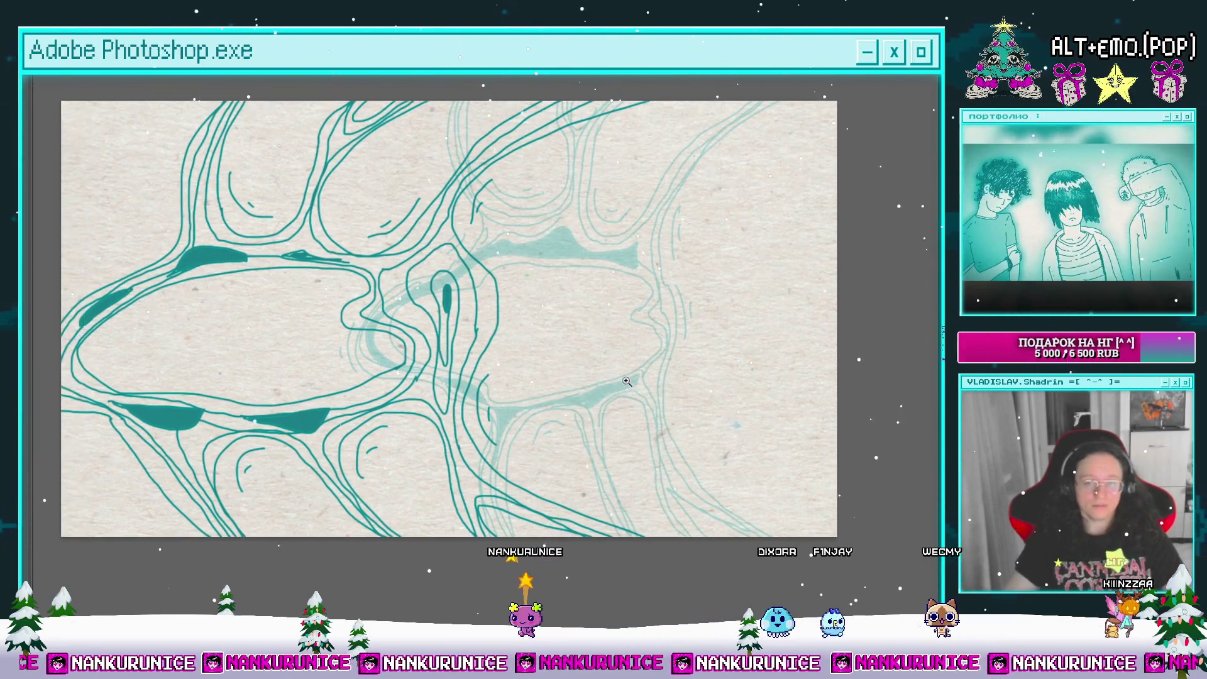
{"action": "scroll", "coordinate": [560, 390], "scroll_direction": "down", "scroll_amount": 3}
{"action": "key", "text": "Tab"}
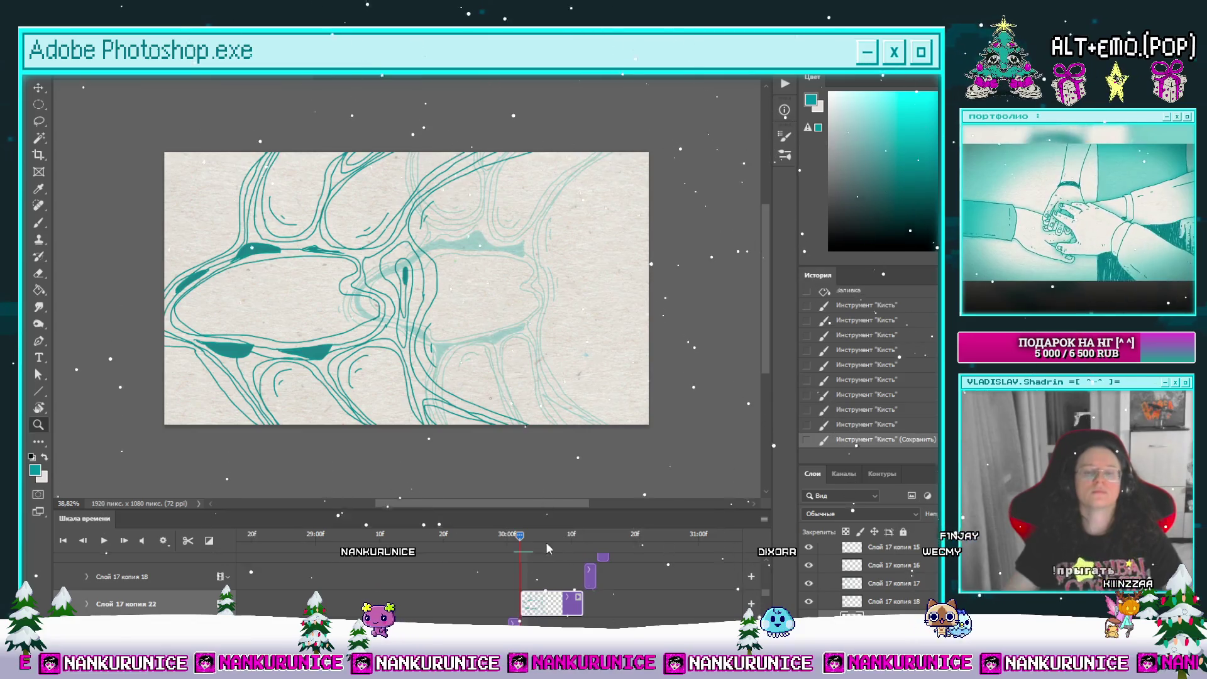
Step: Advance the playhead, split the Слой 17 копия 23 clip and clear its drawing
{"action": "left_click", "coordinate": [513, 536]}
{"action": "left_click", "coordinate": [125, 540]}
{"action": "left_click", "coordinate": [124, 541]}
{"action": "left_click", "coordinate": [192, 544]}
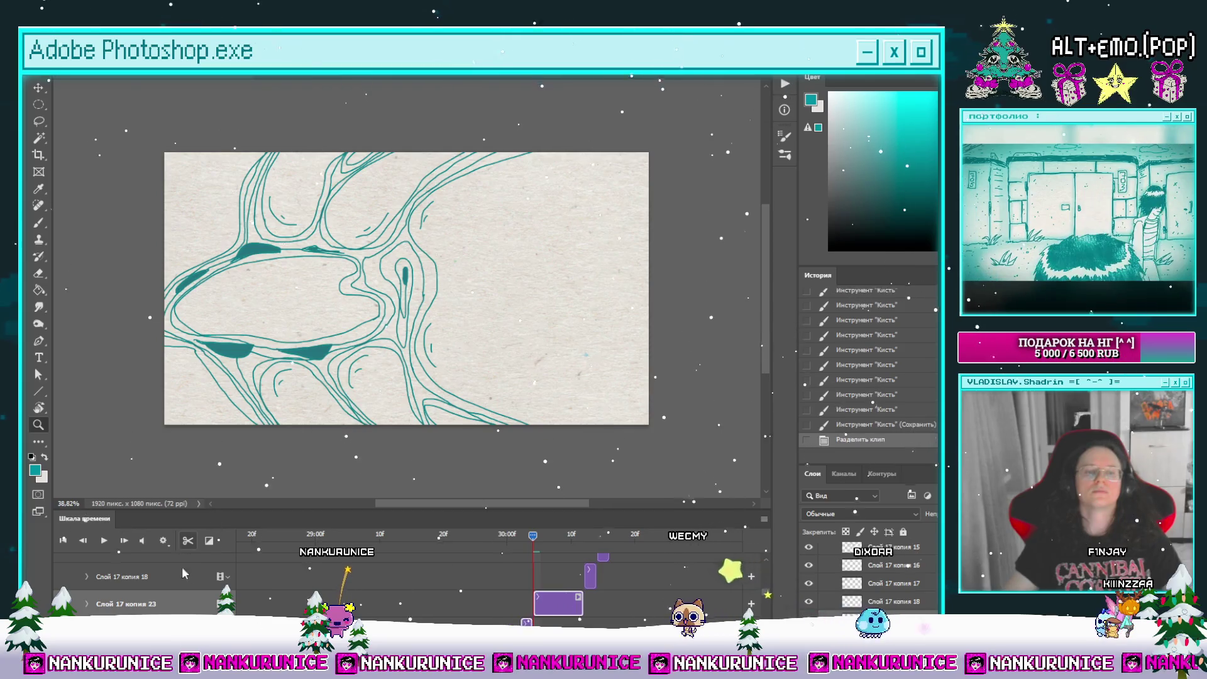
{"action": "key", "text": "ctrl+a"}
{"action": "key", "text": "Delete"}
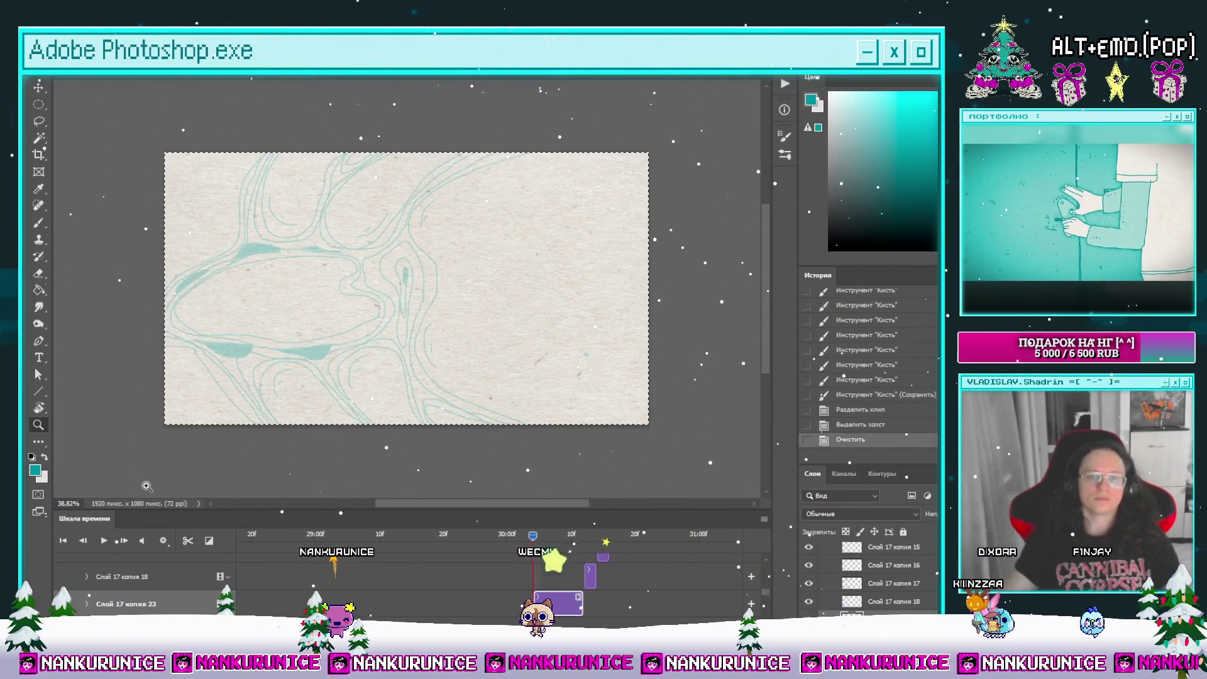
Step: Scrub back to the empty frame, reselect Слой 17 копия 23 and drop the selection with the Lasso
{"action": "left_click", "coordinate": [584, 535]}
{"action": "mouse_move", "coordinate": [580, 535]}
{"action": "left_mouse_down"}
{"action": "mouse_move", "coordinate": [520, 538]}
{"action": "mouse_move", "coordinate": [533, 538]}
{"action": "left_mouse_up"}
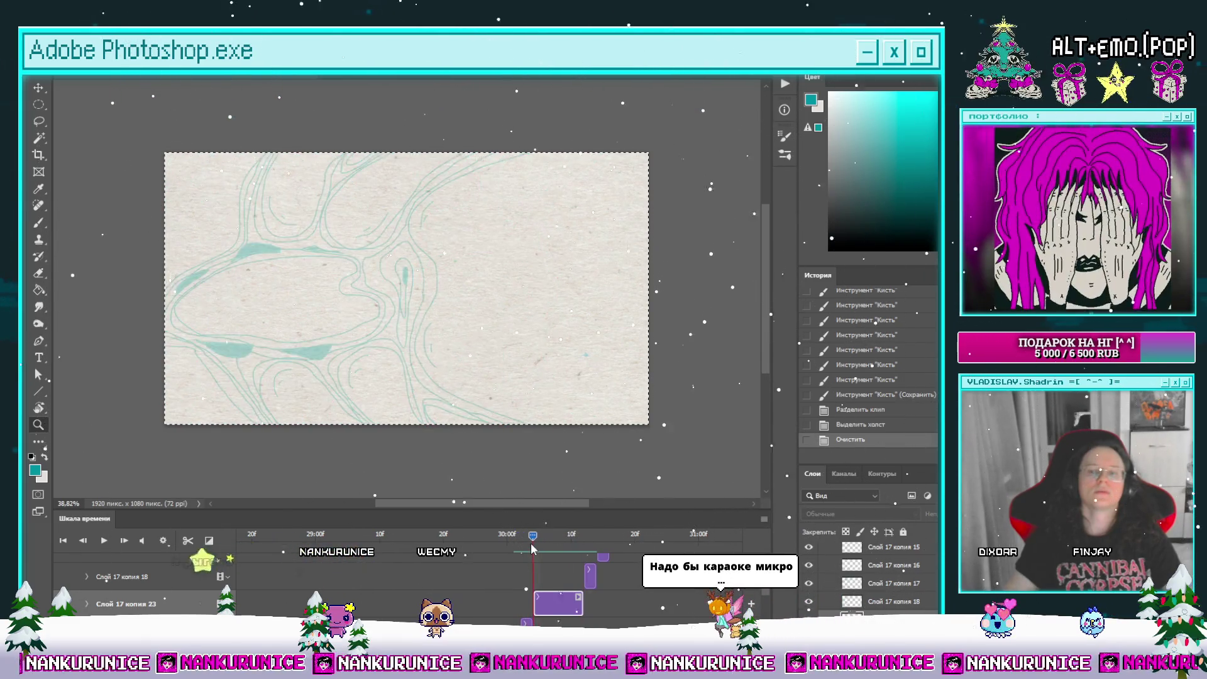
{"action": "left_click", "coordinate": [288, 583]}
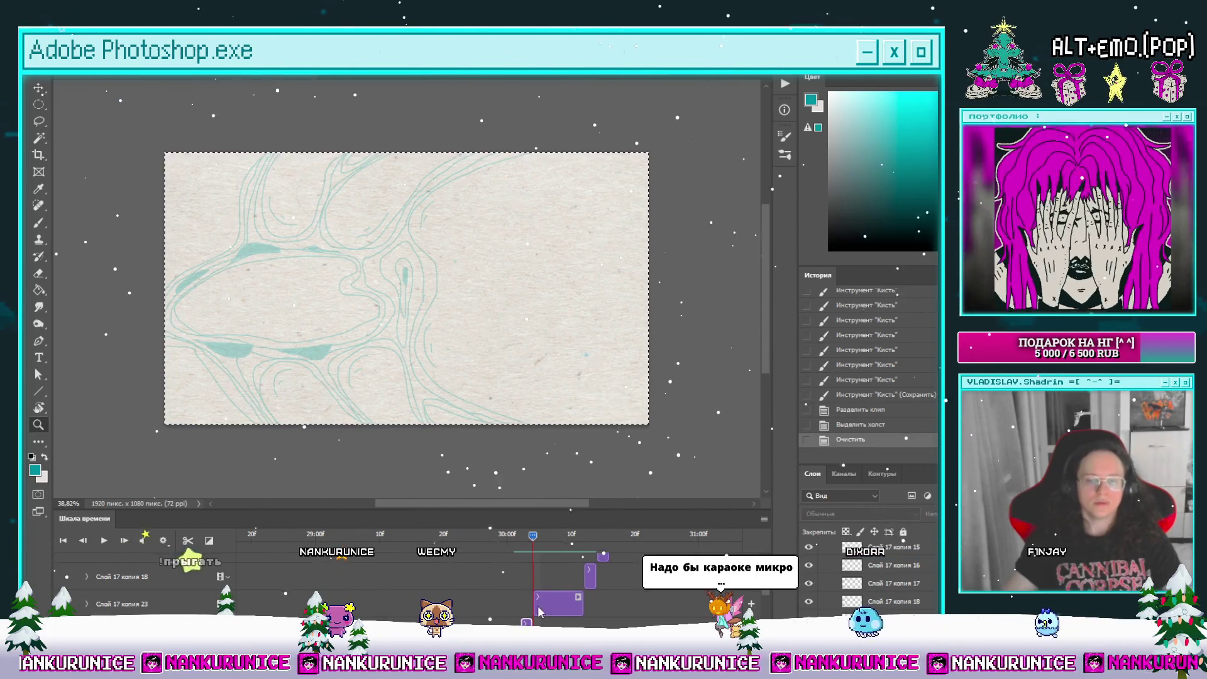
{"action": "left_click", "coordinate": [558, 604]}
{"action": "key", "text": "l"}
{"action": "left_click_drag", "start_coordinate": [604, 235], "coordinate": [492, 271]}
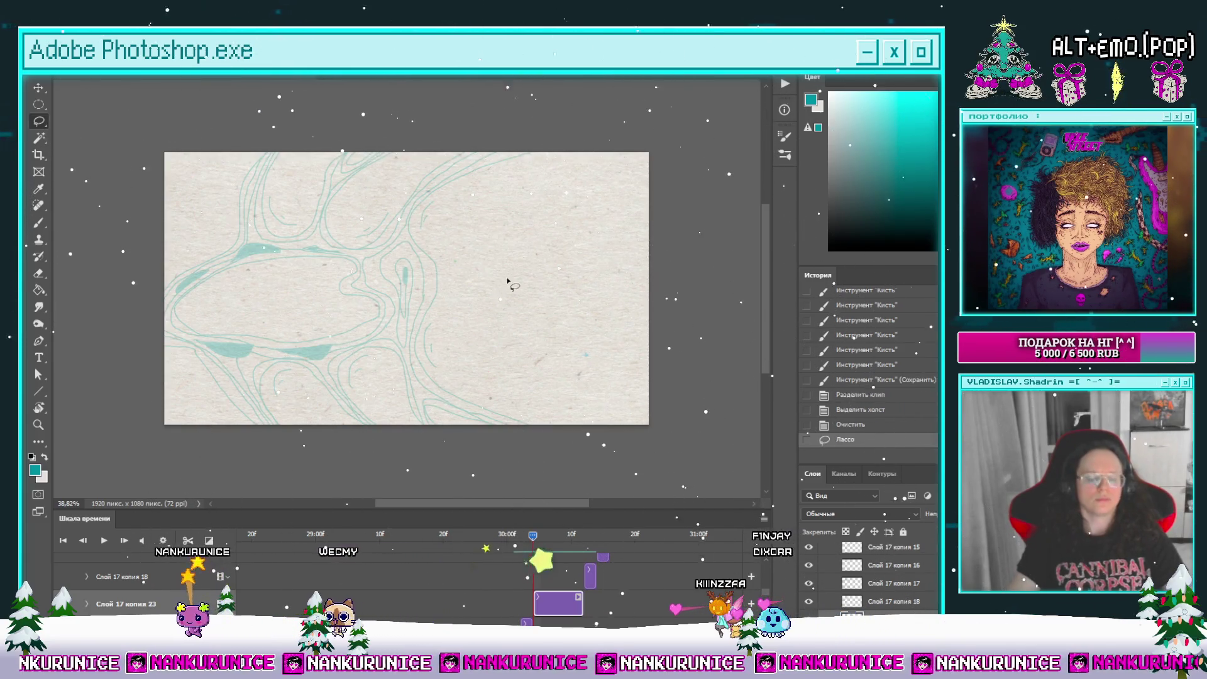
{"action": "mouse_move", "coordinate": [488, 327]}
{"action": "left_mouse_down"}
{"action": "mouse_move", "coordinate": [523, 345]}
{"action": "mouse_move", "coordinate": [472, 332]}
{"action": "left_mouse_up"}
Step: Draw a long vertical teal curve from the top edge down to the bottom edge
{"action": "key", "text": "b"}
{"action": "mouse_move", "coordinate": [479, 174]}
{"action": "left_mouse_down"}
{"action": "mouse_move", "coordinate": [335, 234]}
{"action": "mouse_move", "coordinate": [328, 264]}
{"action": "left_mouse_up"}
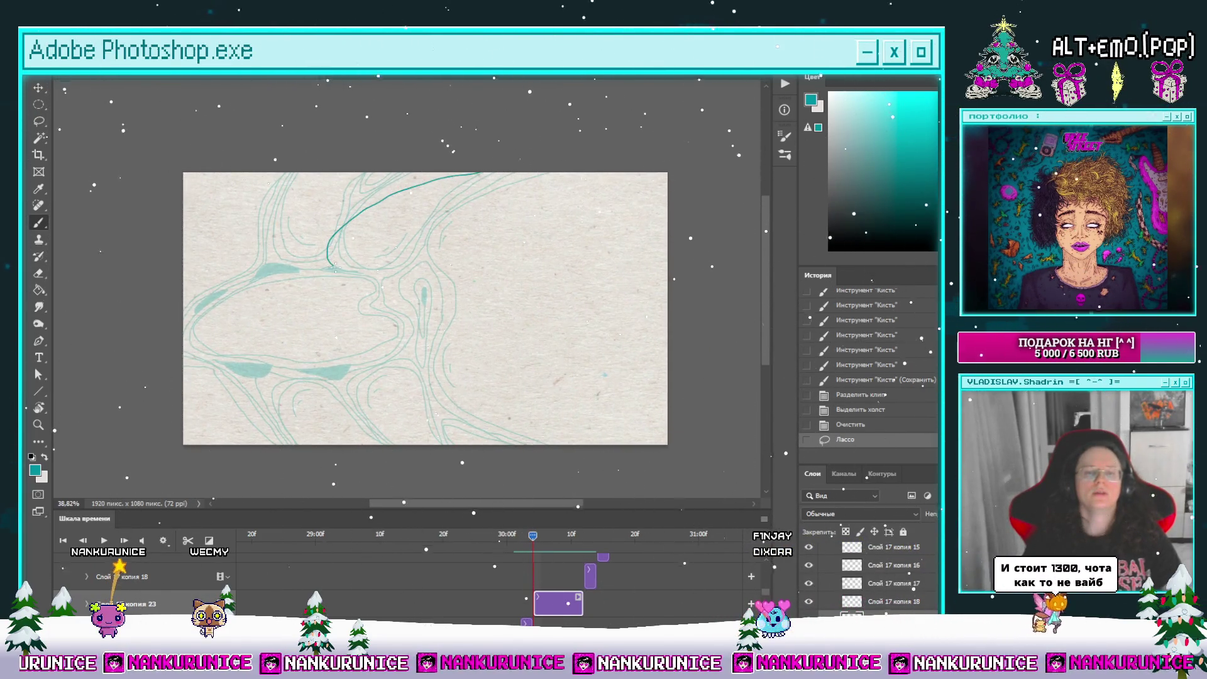
{"action": "left_click_drag", "start_coordinate": [352, 340], "coordinate": [406, 444]}
{"action": "mouse_move", "coordinate": [381, 184]}
{"action": "left_mouse_down"}
{"action": "mouse_move", "coordinate": [441, 192]}
{"action": "mouse_move", "coordinate": [481, 215]}
{"action": "mouse_move", "coordinate": [399, 271]}
{"action": "mouse_move", "coordinate": [344, 285]}
{"action": "mouse_move", "coordinate": [337, 248]}
{"action": "mouse_move", "coordinate": [380, 195]}
{"action": "left_mouse_up"}
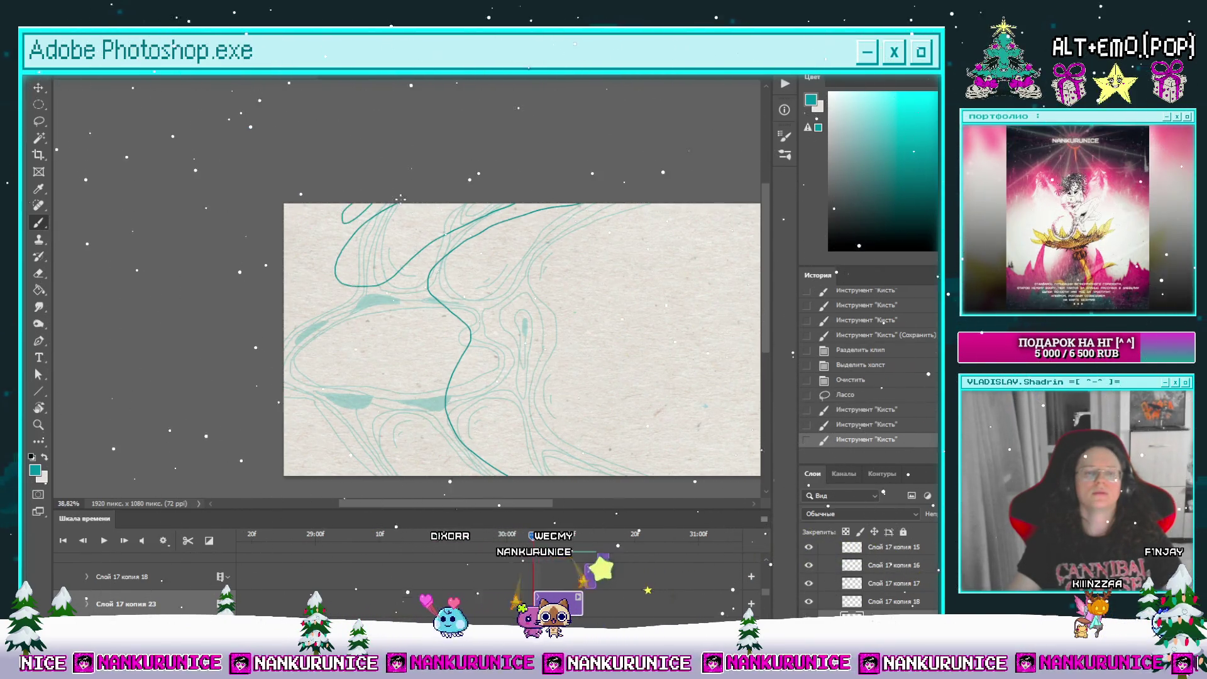
{"action": "key", "text": "ctrl+z"}
{"action": "key", "text": "ctrl+z"}
Step: Draw a new loop curving left from the top edge and erase the stroke's lower tail
{"action": "mouse_move", "coordinate": [441, 205]}
{"action": "left_mouse_down"}
{"action": "mouse_move", "coordinate": [359, 236]}
{"action": "mouse_move", "coordinate": [362, 269]}
{"action": "mouse_move", "coordinate": [403, 267]}
{"action": "mouse_move", "coordinate": [445, 244]}
{"action": "left_mouse_up"}
{"action": "mouse_move", "coordinate": [314, 228]}
{"action": "left_mouse_down"}
{"action": "mouse_move", "coordinate": [421, 218]}
{"action": "mouse_move", "coordinate": [426, 277]}
{"action": "left_mouse_up"}
{"action": "scroll", "coordinate": [432, 229], "scroll_direction": "up", "scroll_amount": 3}
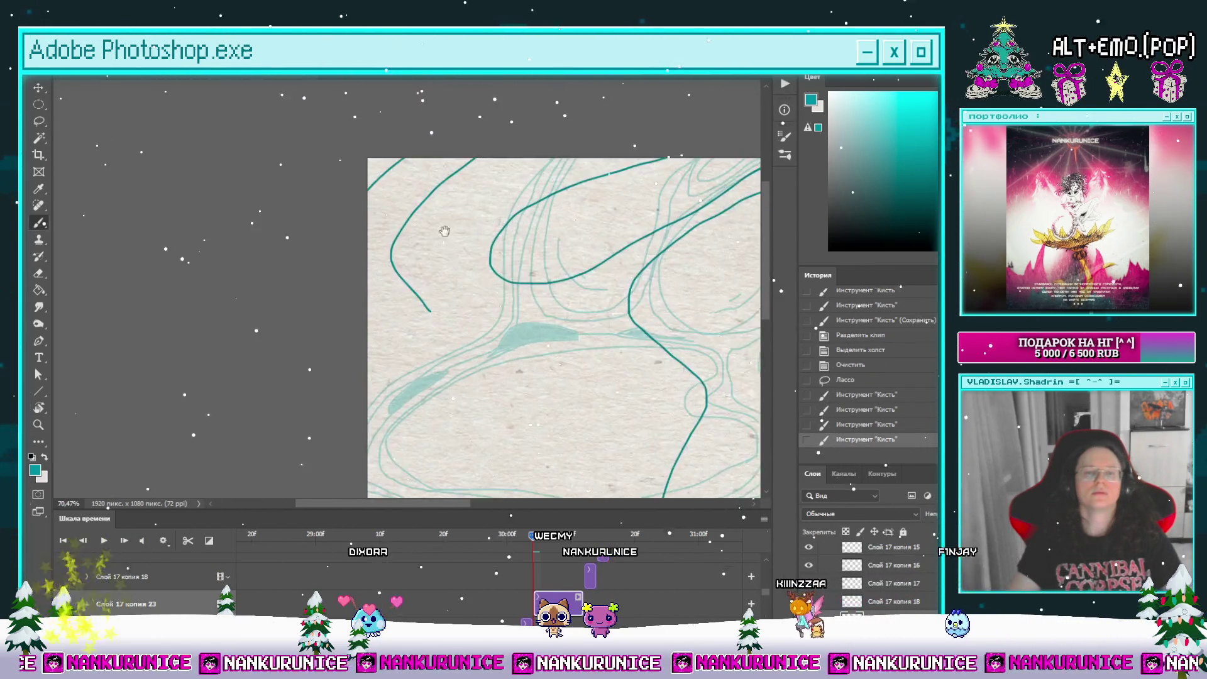
{"action": "left_click_drag", "start_coordinate": [445, 231], "coordinate": [400, 293]}
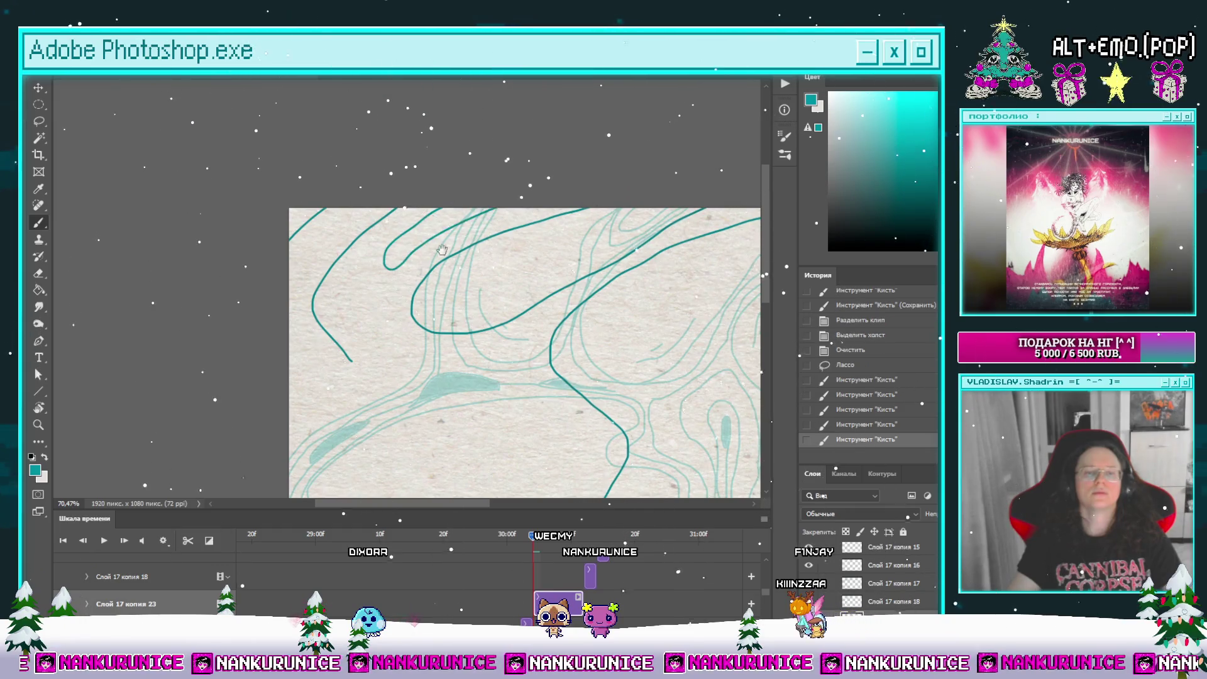
{"action": "left_click_drag", "start_coordinate": [443, 250], "coordinate": [488, 133]}
{"action": "mouse_move", "coordinate": [377, 225]}
{"action": "left_mouse_down"}
{"action": "mouse_move", "coordinate": [394, 245]}
{"action": "mouse_move", "coordinate": [334, 285]}
{"action": "left_mouse_up"}
{"action": "key", "text": "b"}
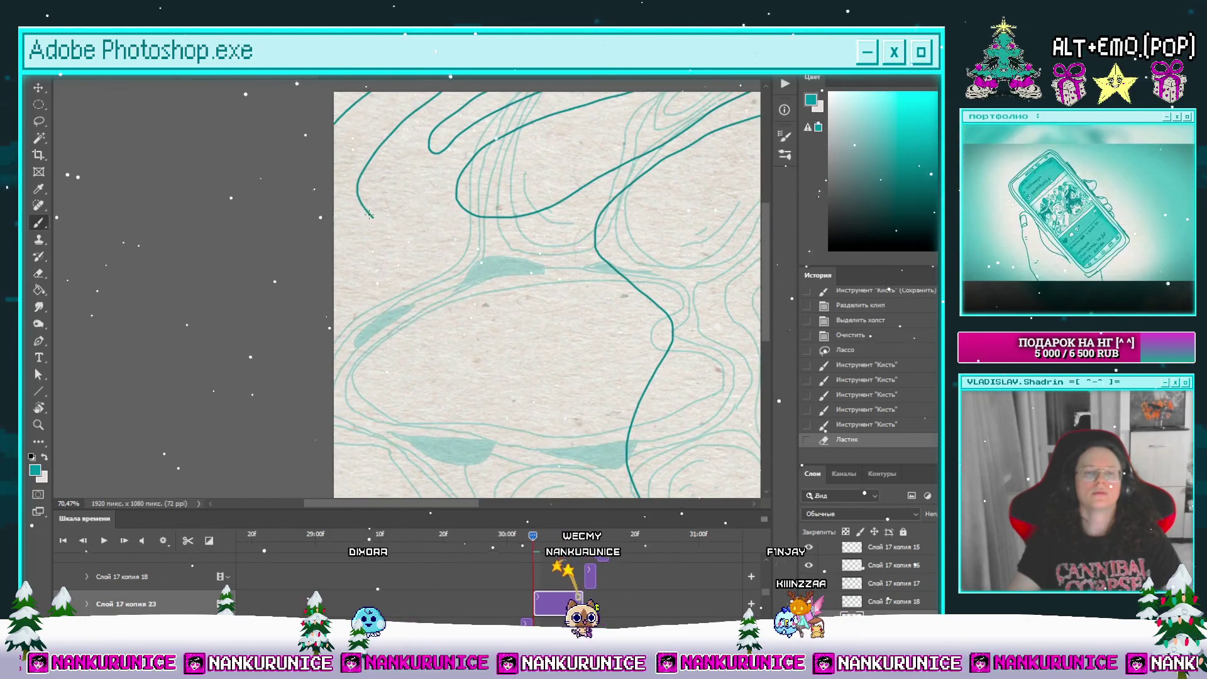
Step: Zoom out and paint looping arcs off the bottom line plus another contour stroke
{"action": "mouse_move", "coordinate": [351, 368]}
{"action": "left_mouse_down"}
{"action": "mouse_move", "coordinate": [241, 142]}
{"action": "mouse_move", "coordinate": [218, 304]}
{"action": "mouse_move", "coordinate": [241, 295]}
{"action": "left_mouse_up"}
{"action": "key", "text": "z"}
{"action": "left_click", "coordinate": [385, 383], "text": "alt"}
{"action": "key", "text": "b"}
{"action": "left_click_drag", "start_coordinate": [525, 418], "coordinate": [503, 387]}
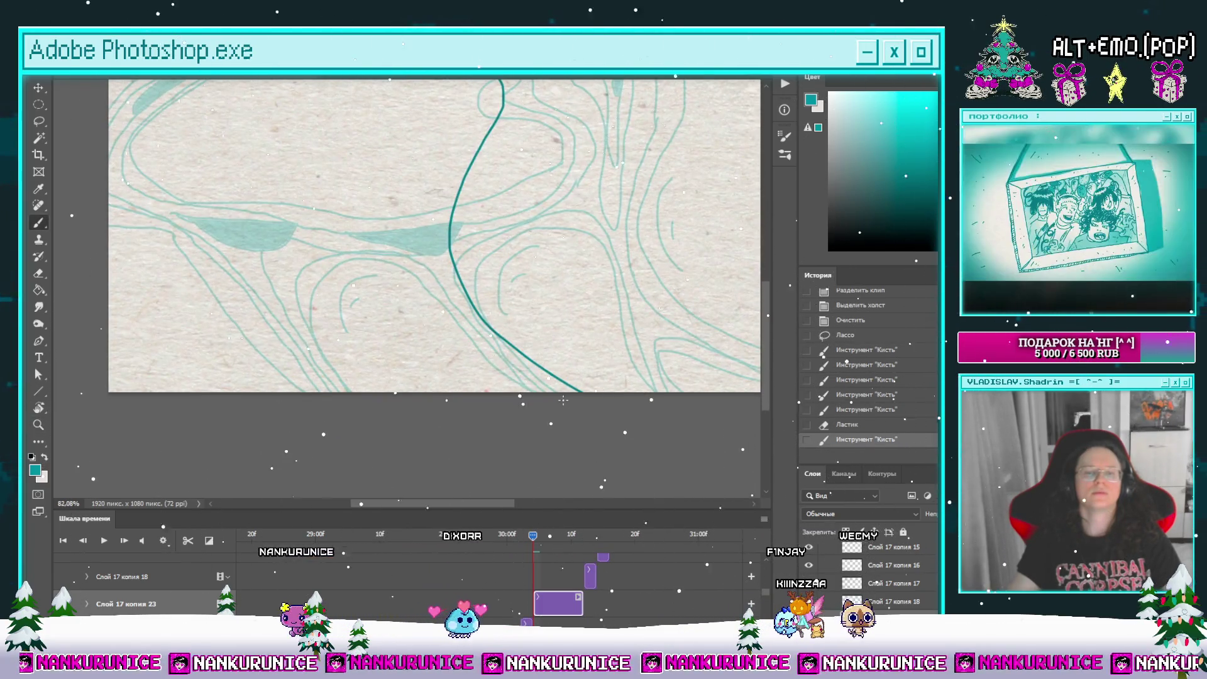
{"action": "mouse_move", "coordinate": [469, 349]}
{"action": "left_mouse_down"}
{"action": "mouse_move", "coordinate": [438, 391]}
{"action": "mouse_move", "coordinate": [449, 406]}
{"action": "mouse_move", "coordinate": [488, 410]}
{"action": "left_mouse_up"}
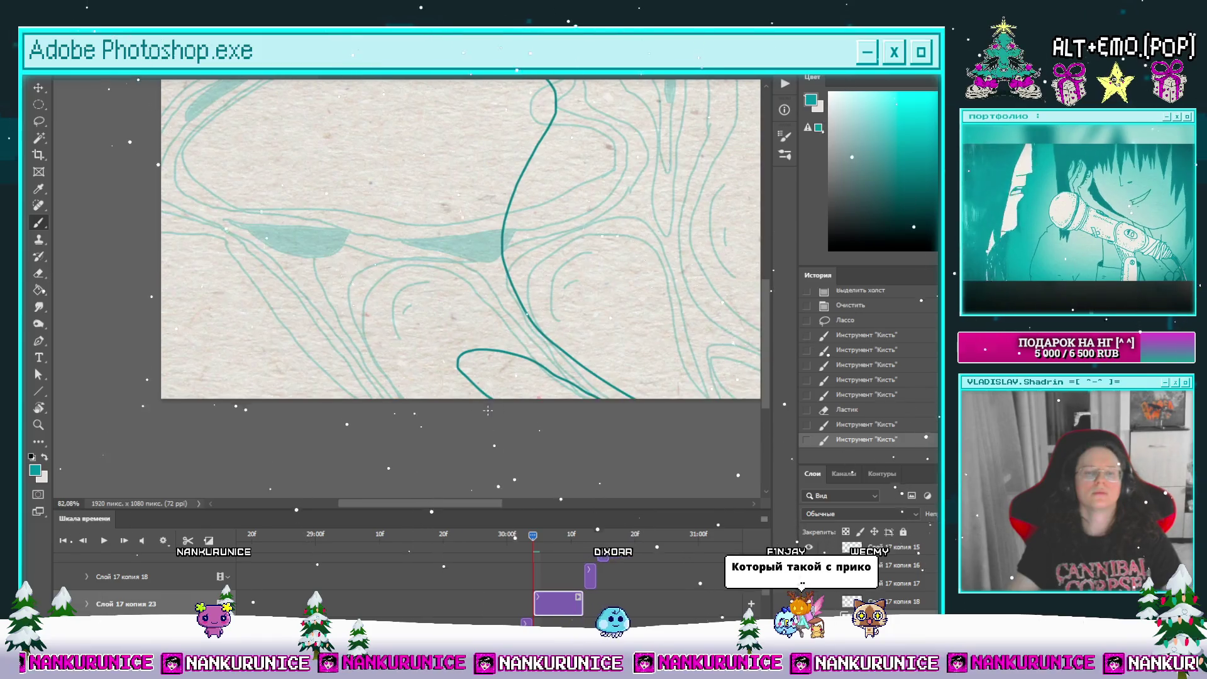
{"action": "mouse_move", "coordinate": [442, 371]}
{"action": "left_mouse_down"}
{"action": "mouse_move", "coordinate": [380, 268]}
{"action": "mouse_move", "coordinate": [484, 299]}
{"action": "mouse_move", "coordinate": [375, 328]}
{"action": "mouse_move", "coordinate": [437, 434]}
{"action": "mouse_move", "coordinate": [338, 358]}
{"action": "left_mouse_up"}
Step: Undo and redo the last brush stroke, then hide the panels so the canvas fills the window
{"action": "key", "text": "ctrl+z"}
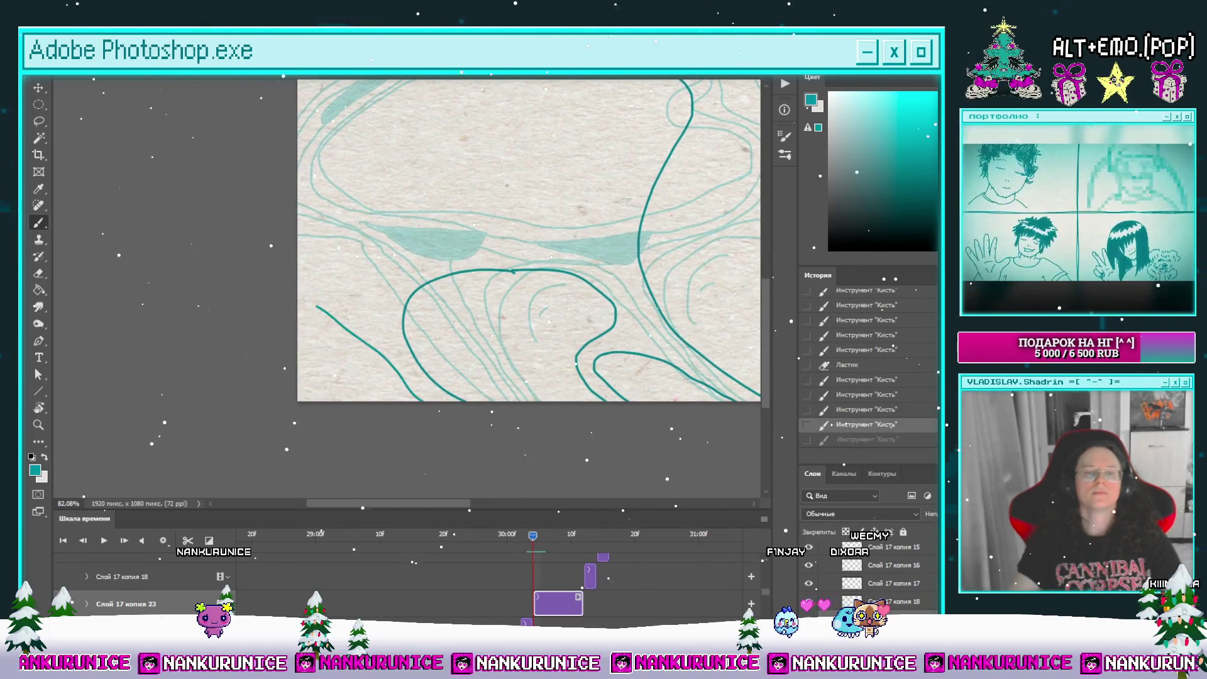
{"action": "key", "text": "ctrl+shift+z"}
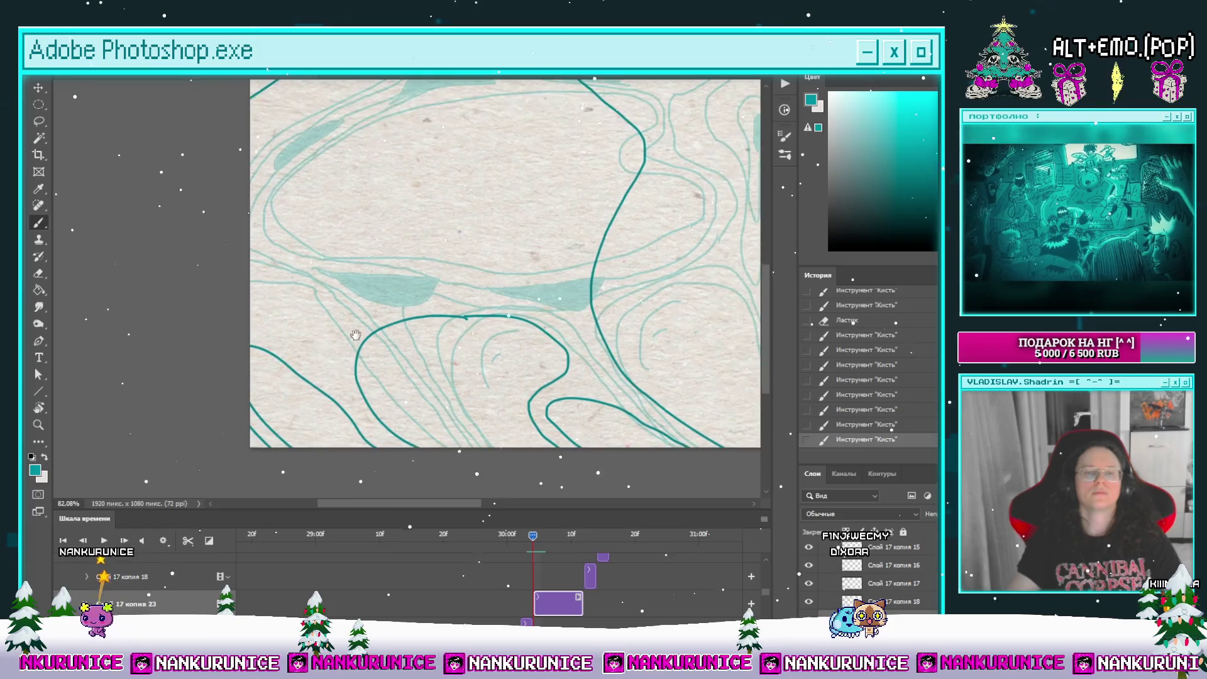
{"action": "key", "text": "Tab"}
{"action": "mouse_move", "coordinate": [429, 429]}
{"action": "left_mouse_down"}
{"action": "mouse_move", "coordinate": [474, 296]}
{"action": "mouse_move", "coordinate": [461, 276]}
{"action": "left_mouse_up"}
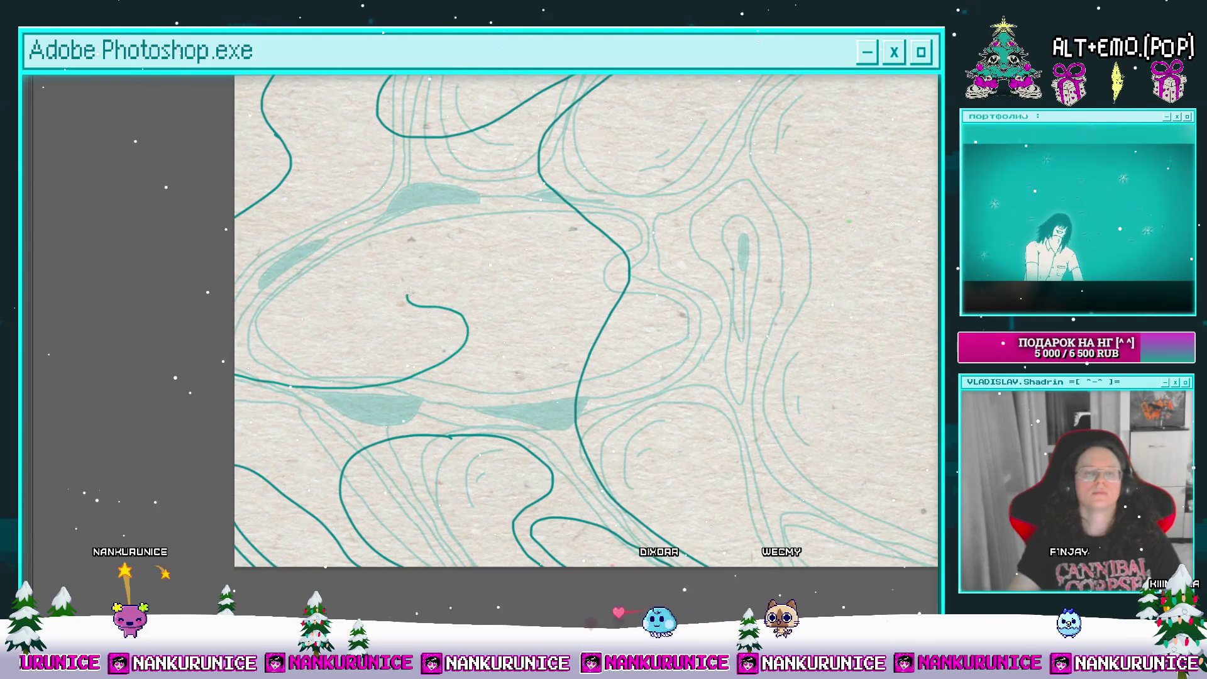
Step: Fill the small drawn loop with the Paint Bucket so it becomes a solid teal blob
{"action": "left_click_drag", "start_coordinate": [335, 228], "coordinate": [318, 366]}
{"action": "scroll", "coordinate": [294, 334], "scroll_direction": "up", "scroll_amount": 2}
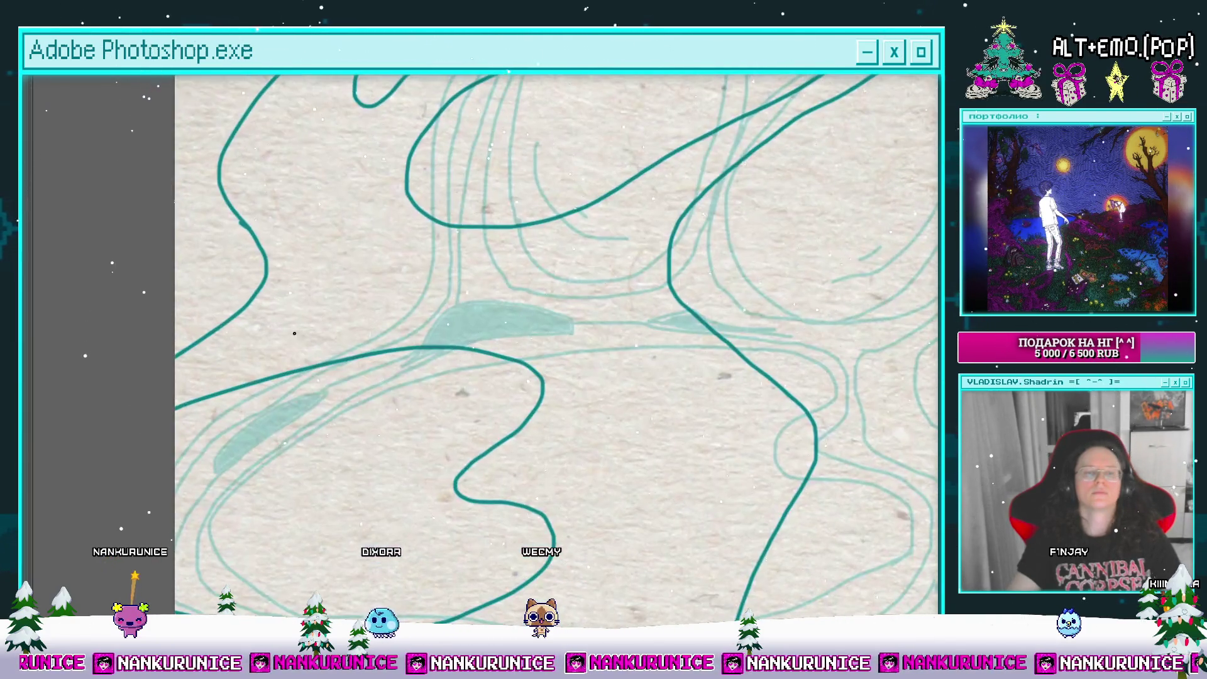
{"action": "left_click_drag", "start_coordinate": [319, 325], "coordinate": [288, 305]}
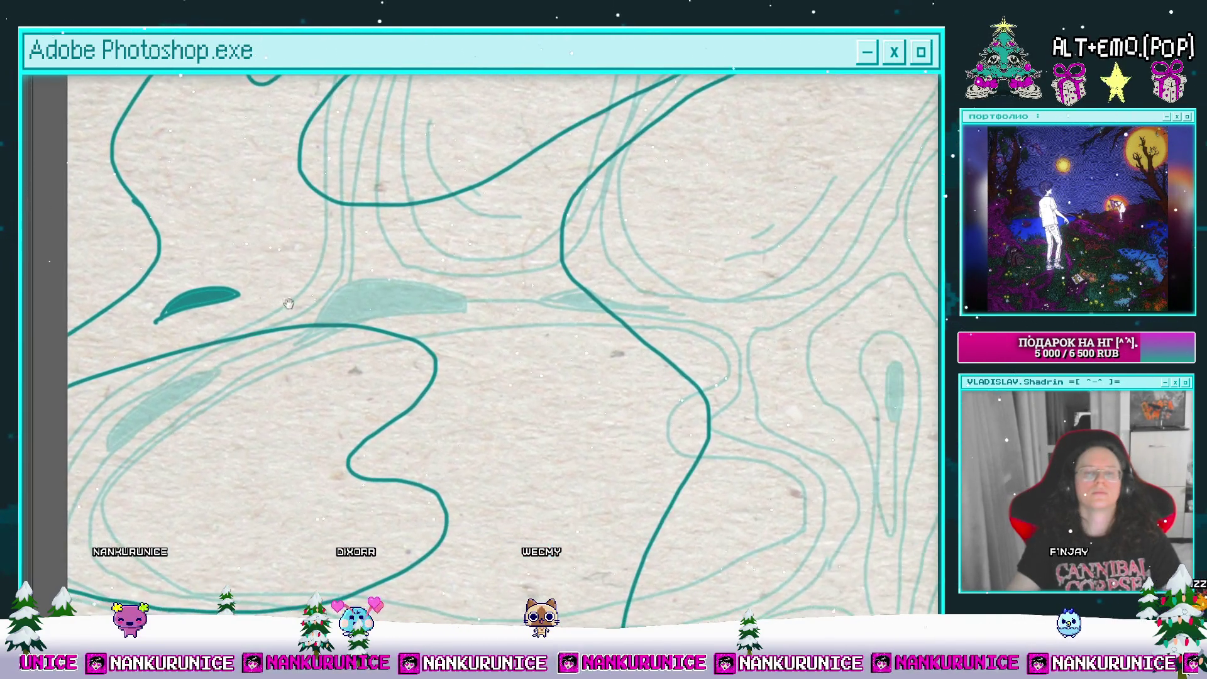
{"action": "mouse_move", "coordinate": [423, 357]}
{"action": "left_mouse_down"}
{"action": "mouse_move", "coordinate": [342, 241]}
{"action": "mouse_move", "coordinate": [296, 239]}
{"action": "left_mouse_up"}
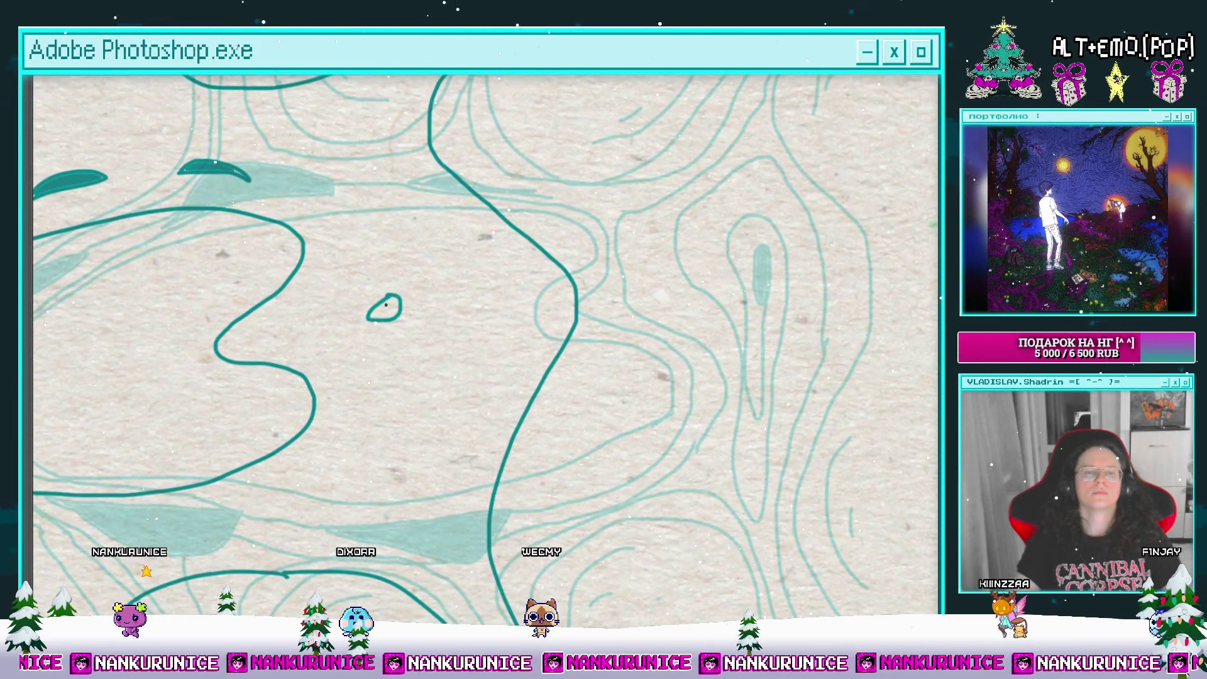
{"action": "left_click_drag", "start_coordinate": [386, 305], "coordinate": [381, 311]}
Step: Undo the freshly drawn loop stroke and zoom out across the frame
{"action": "scroll", "coordinate": [402, 320], "scroll_direction": "left", "scroll_amount": 5}
{"action": "scroll", "coordinate": [417, 340], "scroll_direction": "down", "scroll_amount": 3}
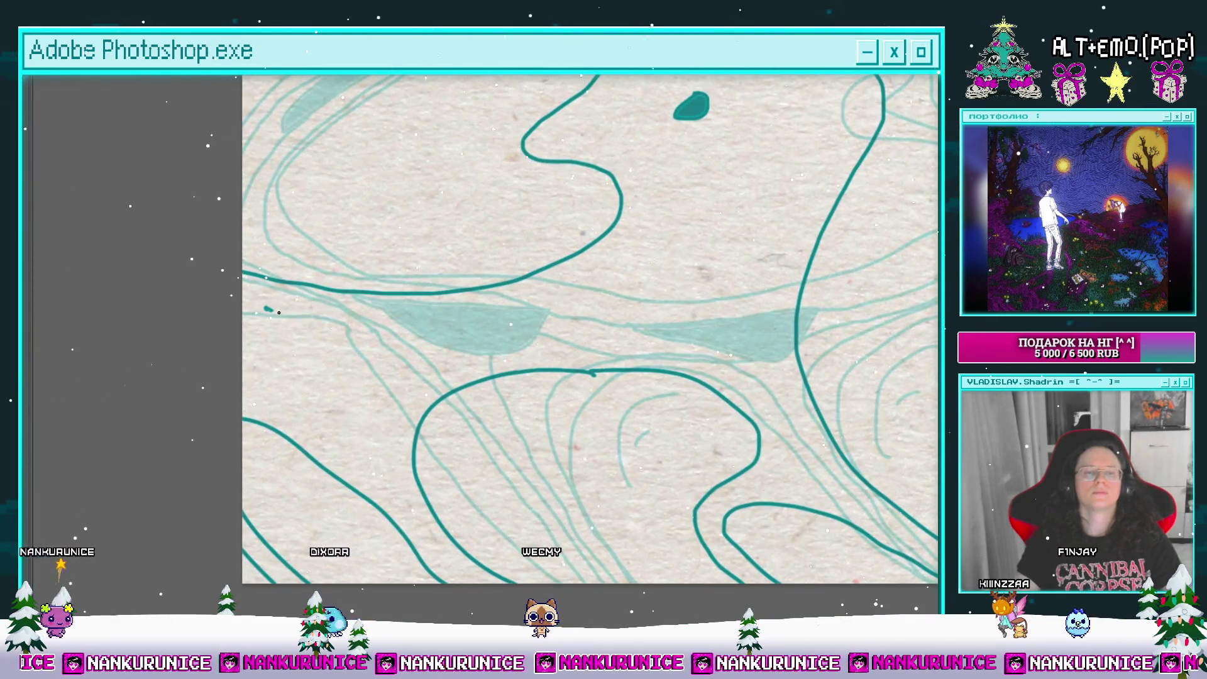
{"action": "scroll", "coordinate": [381, 336], "scroll_direction": "right", "scroll_amount": 3}
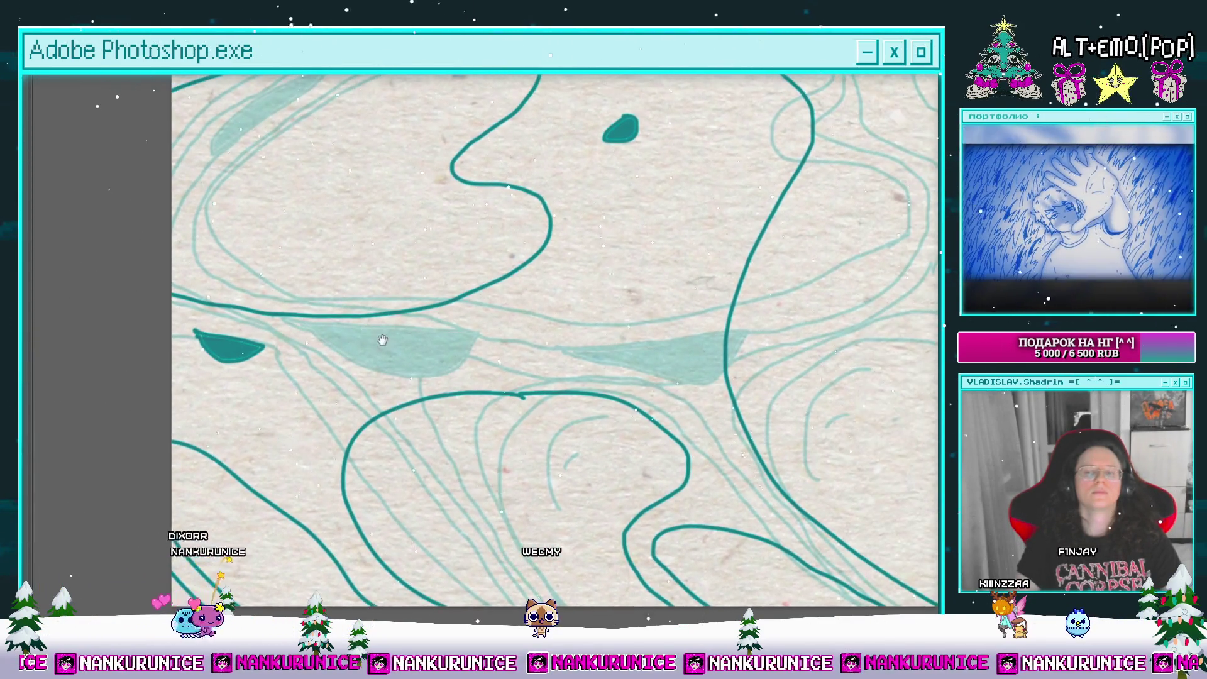
{"action": "scroll", "coordinate": [403, 330], "scroll_direction": "up", "scroll_amount": 2}
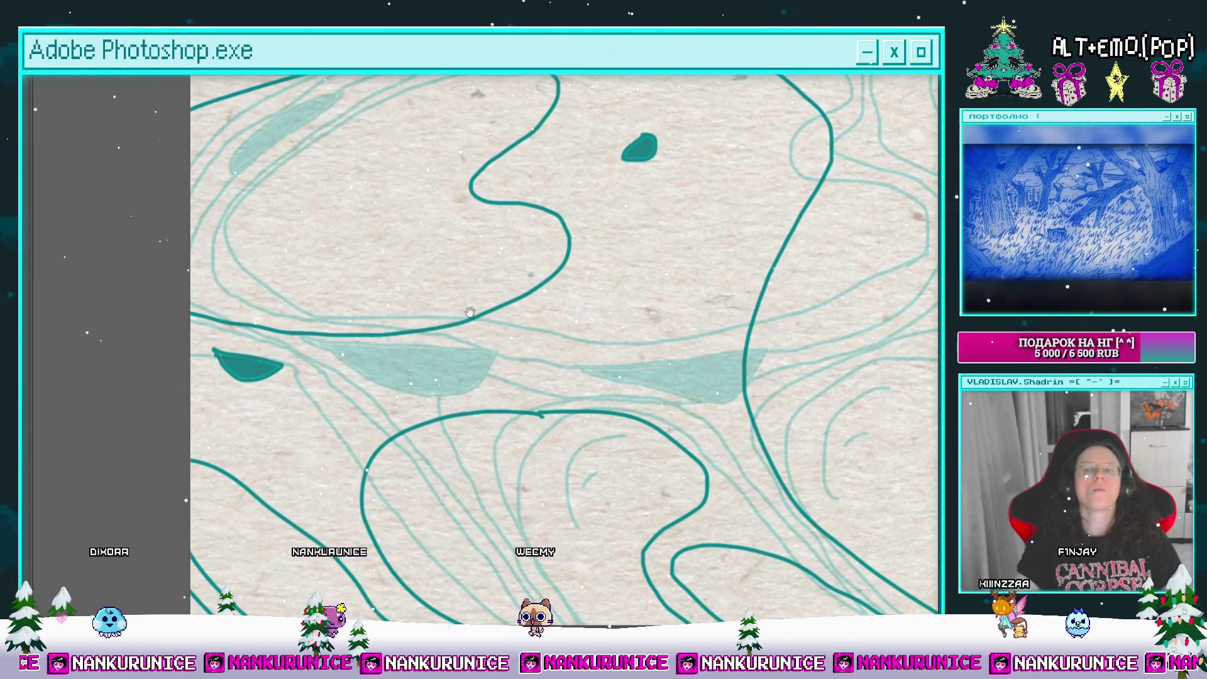
{"action": "mouse_move", "coordinate": [498, 299]}
{"action": "left_mouse_down"}
{"action": "mouse_move", "coordinate": [428, 396]}
{"action": "mouse_move", "coordinate": [474, 386]}
{"action": "left_mouse_up"}
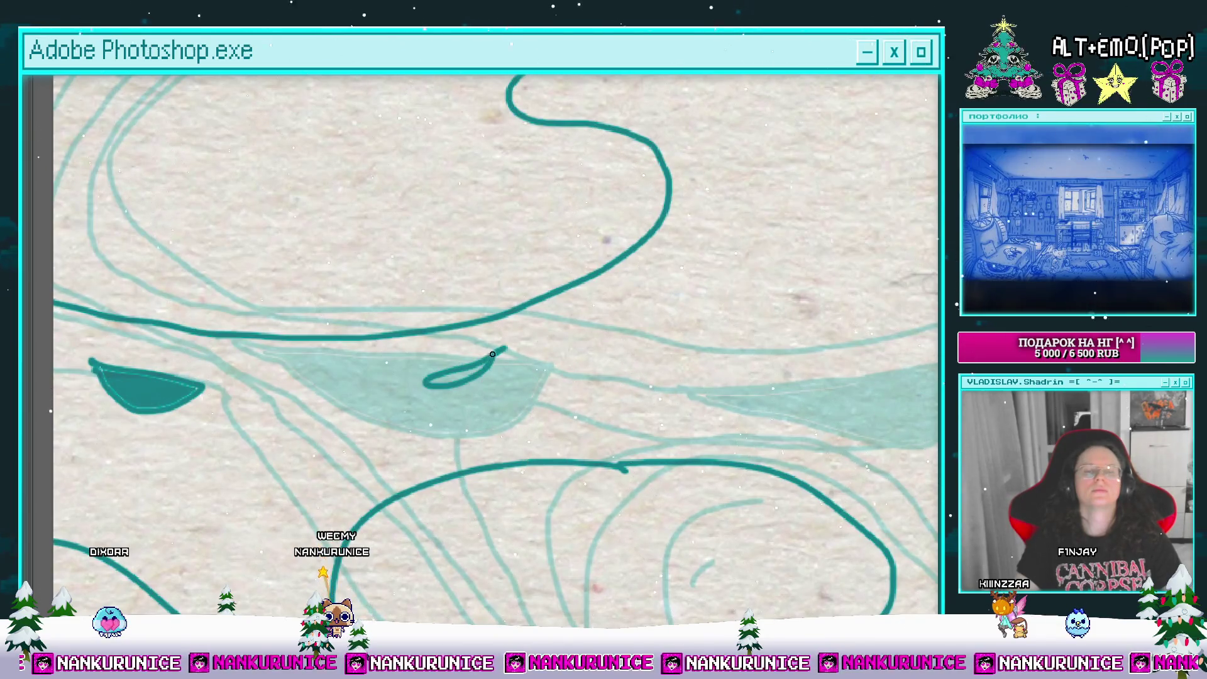
{"action": "key", "text": "ctrl+z"}
{"action": "scroll", "coordinate": [441, 384], "scroll_direction": "right", "scroll_amount": 3}
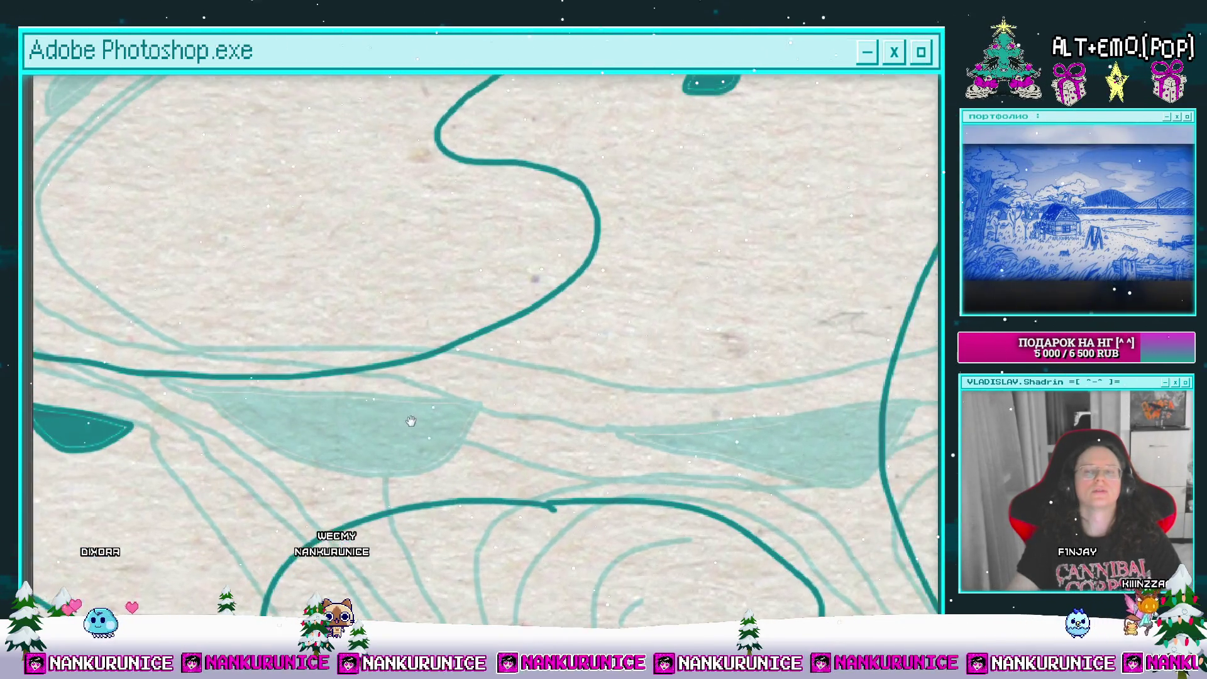
{"action": "mouse_move", "coordinate": [423, 412]}
{"action": "left_mouse_down"}
{"action": "mouse_move", "coordinate": [418, 232]}
{"action": "mouse_move", "coordinate": [370, 375]}
{"action": "mouse_move", "coordinate": [283, 261]}
{"action": "mouse_move", "coordinate": [291, 242]}
{"action": "mouse_move", "coordinate": [265, 262]}
{"action": "mouse_move", "coordinate": [307, 253]}
{"action": "left_mouse_up"}
Step: Jump to a later animation frame and extend one of its contour lines downward
{"action": "key", "text": "Tab"}
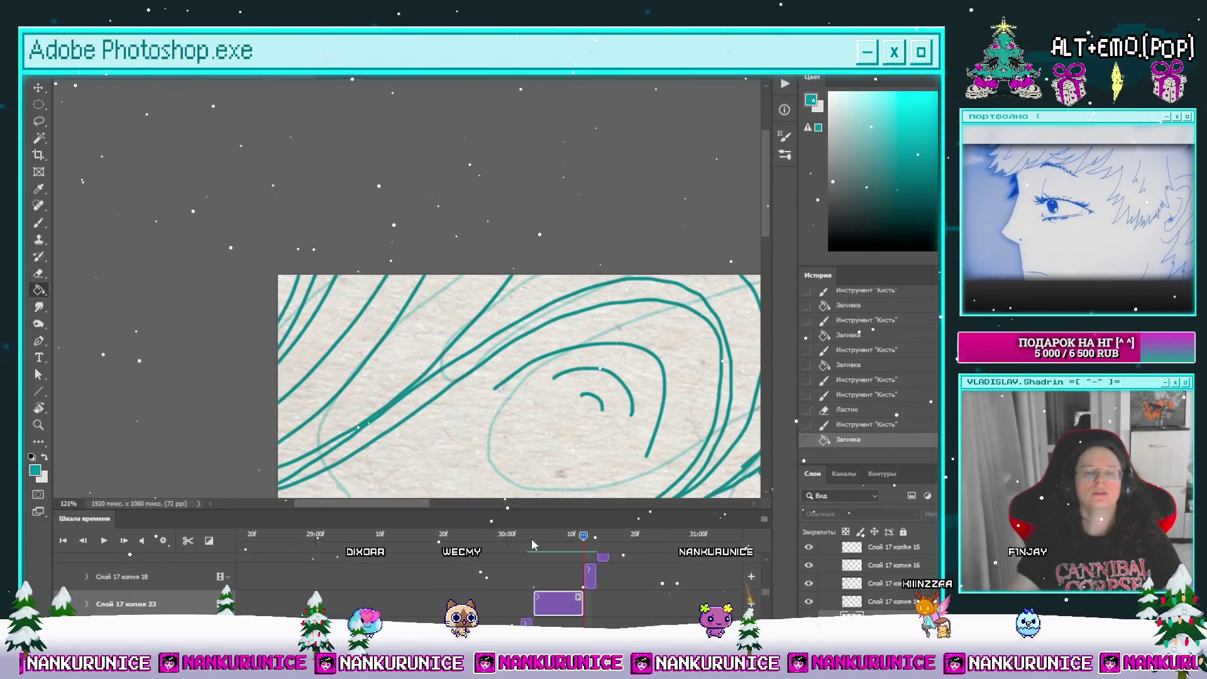
{"action": "left_click", "coordinate": [532, 545]}
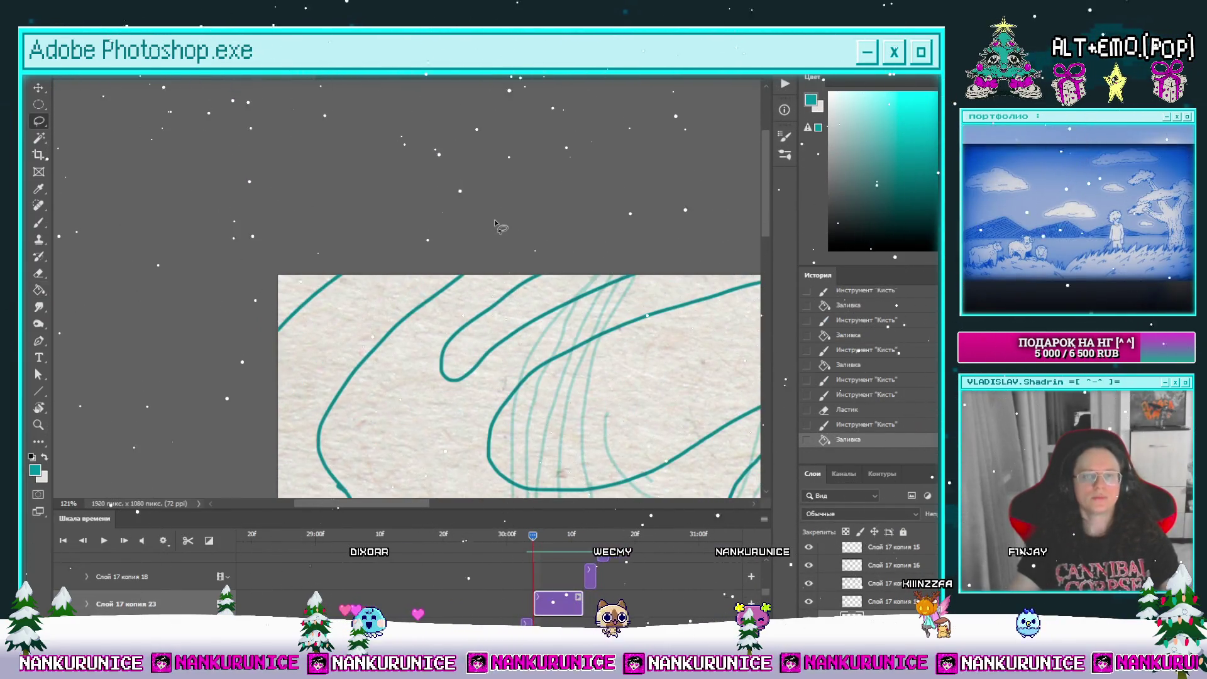
{"action": "key", "text": "Tab"}
{"action": "left_click_drag", "start_coordinate": [423, 288], "coordinate": [424, 239]}
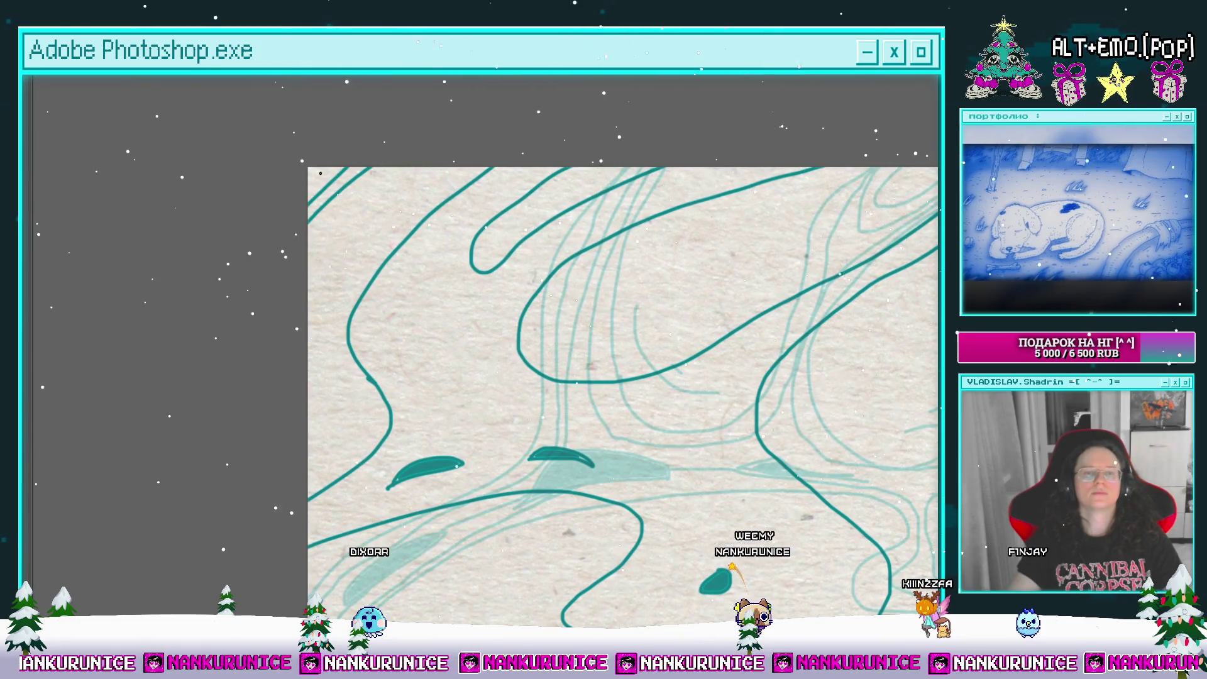
{"action": "mouse_move", "coordinate": [388, 191]}
{"action": "left_mouse_down"}
{"action": "mouse_move", "coordinate": [323, 173]}
{"action": "mouse_move", "coordinate": [338, 218]}
{"action": "left_mouse_up"}
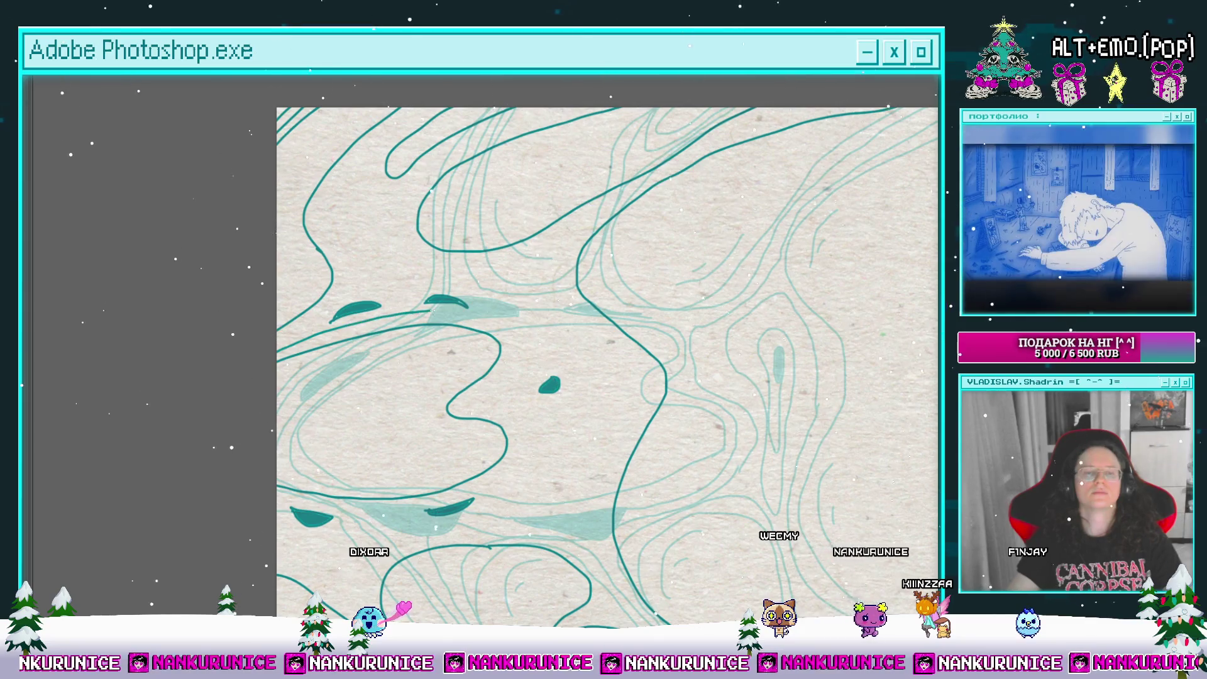
{"action": "mouse_move", "coordinate": [510, 357]}
{"action": "left_mouse_down"}
{"action": "mouse_move", "coordinate": [485, 395]}
{"action": "mouse_move", "coordinate": [527, 443]}
{"action": "mouse_move", "coordinate": [513, 480]}
{"action": "left_mouse_up"}
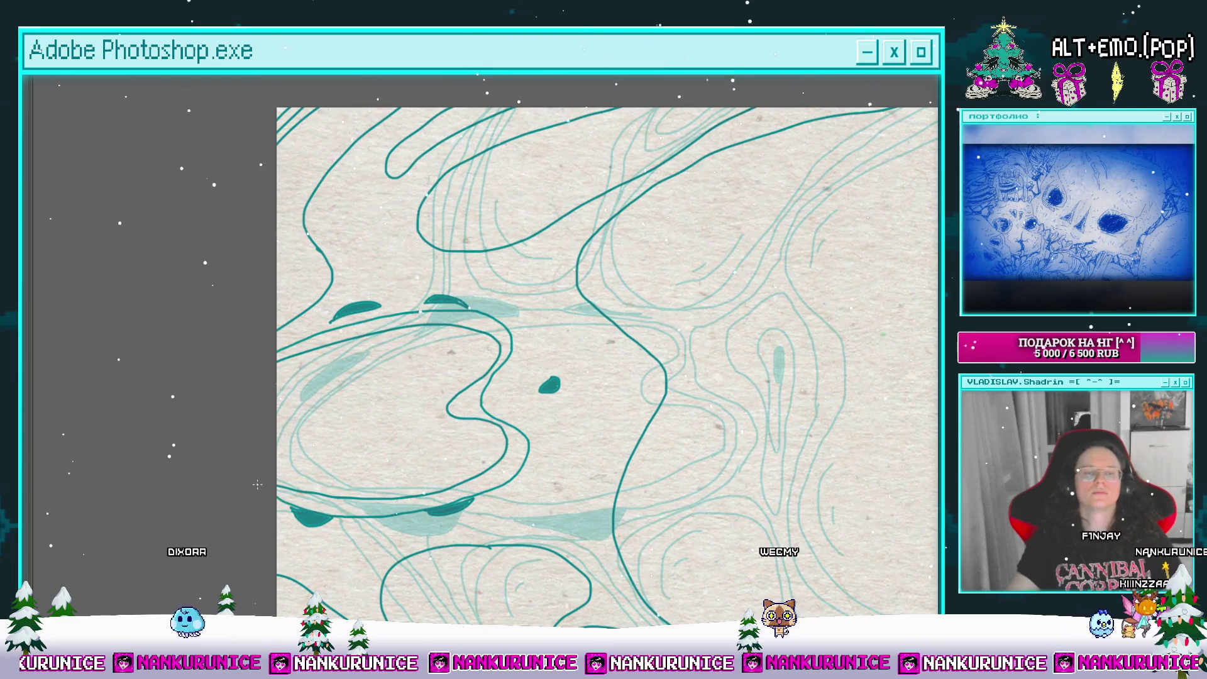
{"action": "left_click_drag", "start_coordinate": [258, 484], "coordinate": [258, 403]}
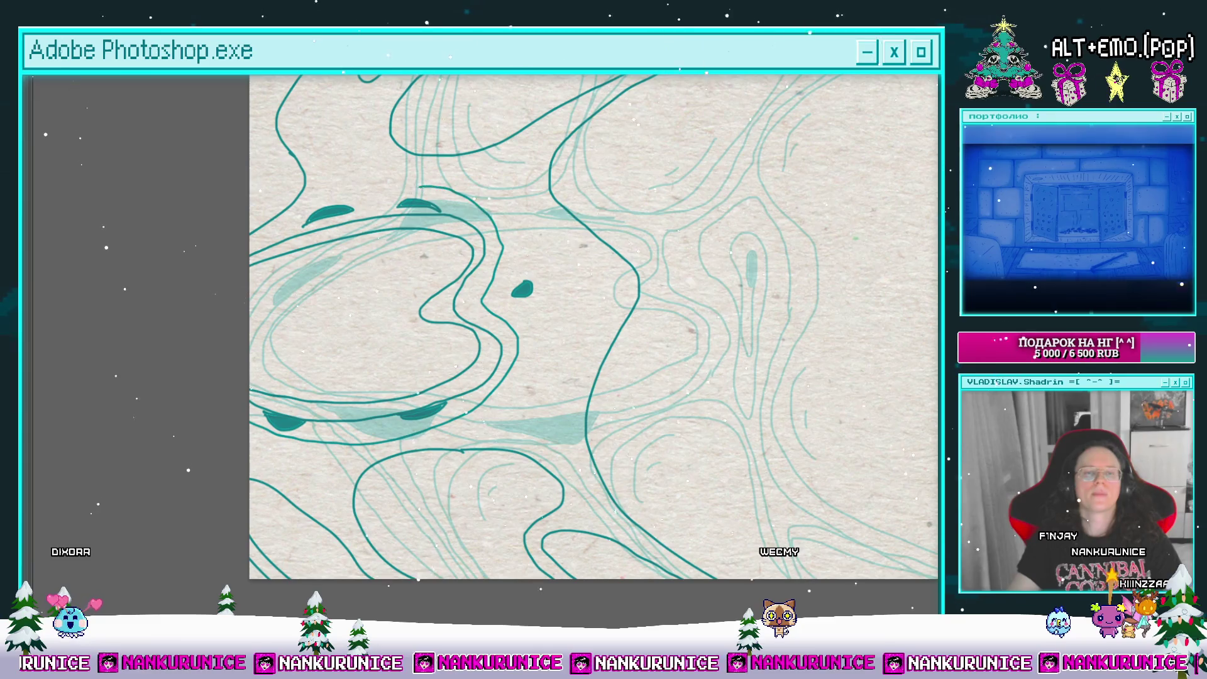
{"action": "left_click_drag", "start_coordinate": [309, 158], "coordinate": [281, 283]}
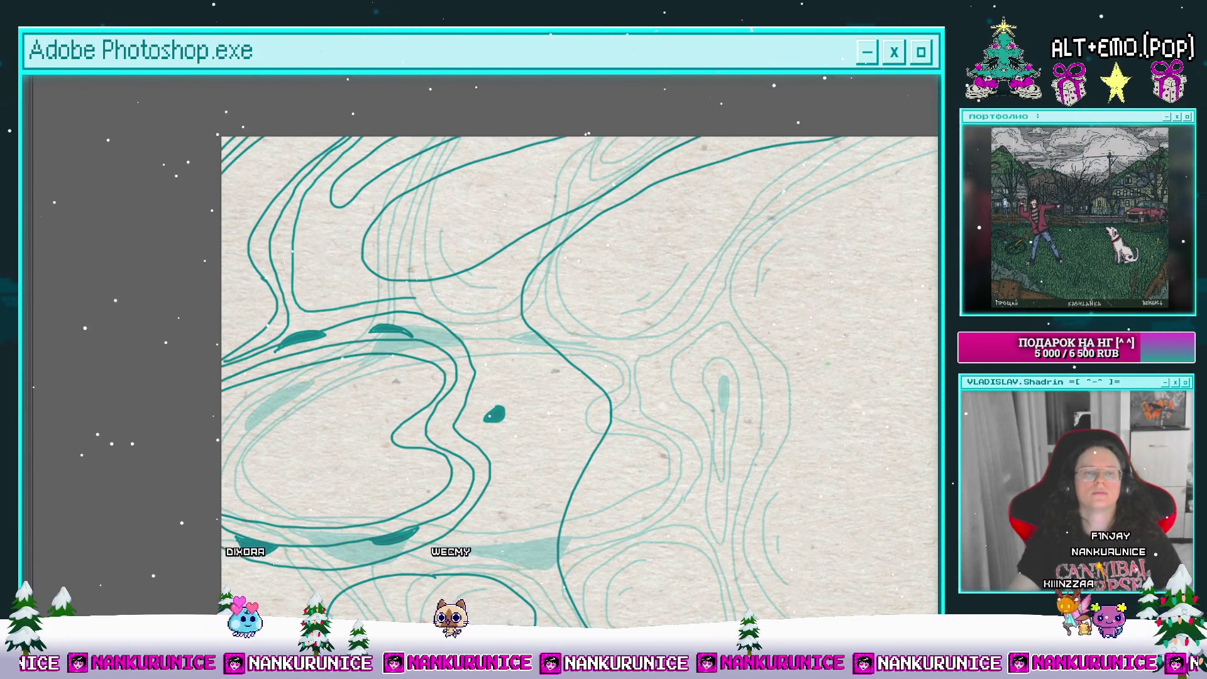
{"action": "left_click_drag", "start_coordinate": [503, 382], "coordinate": [461, 254]}
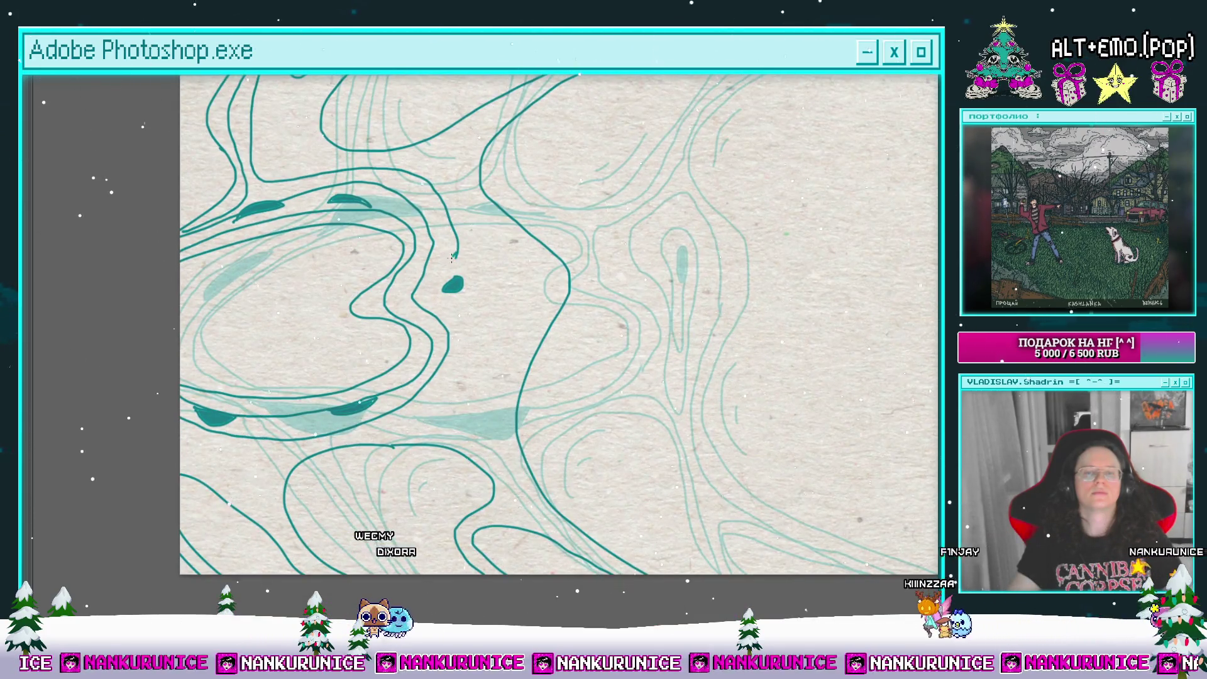
{"action": "left_click_drag", "start_coordinate": [457, 333], "coordinate": [423, 416]}
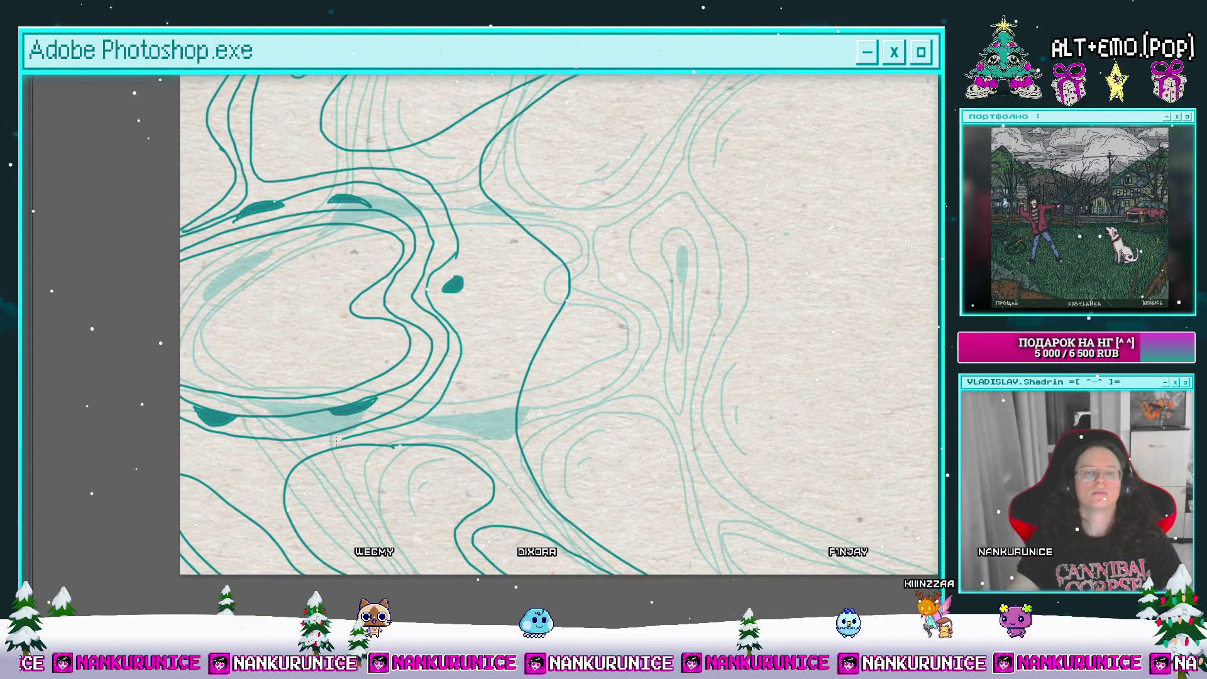
{"action": "mouse_move", "coordinate": [270, 518]}
{"action": "left_mouse_down"}
{"action": "mouse_move", "coordinate": [240, 484]}
{"action": "mouse_move", "coordinate": [243, 458]}
{"action": "mouse_move", "coordinate": [268, 492]}
{"action": "left_mouse_up"}
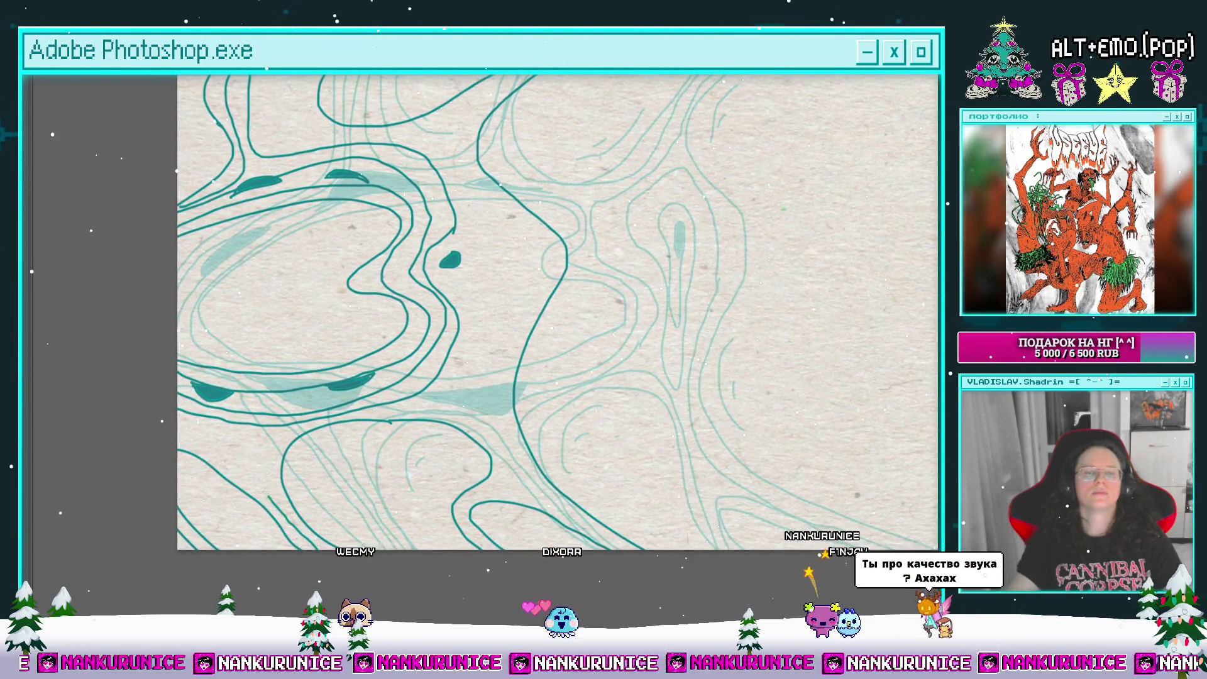
{"action": "mouse_move", "coordinate": [260, 427]}
{"action": "left_mouse_down"}
{"action": "mouse_move", "coordinate": [268, 415]}
{"action": "mouse_move", "coordinate": [281, 437]}
{"action": "mouse_move", "coordinate": [268, 432]}
{"action": "mouse_move", "coordinate": [281, 402]}
{"action": "mouse_move", "coordinate": [296, 465]}
{"action": "left_mouse_up"}
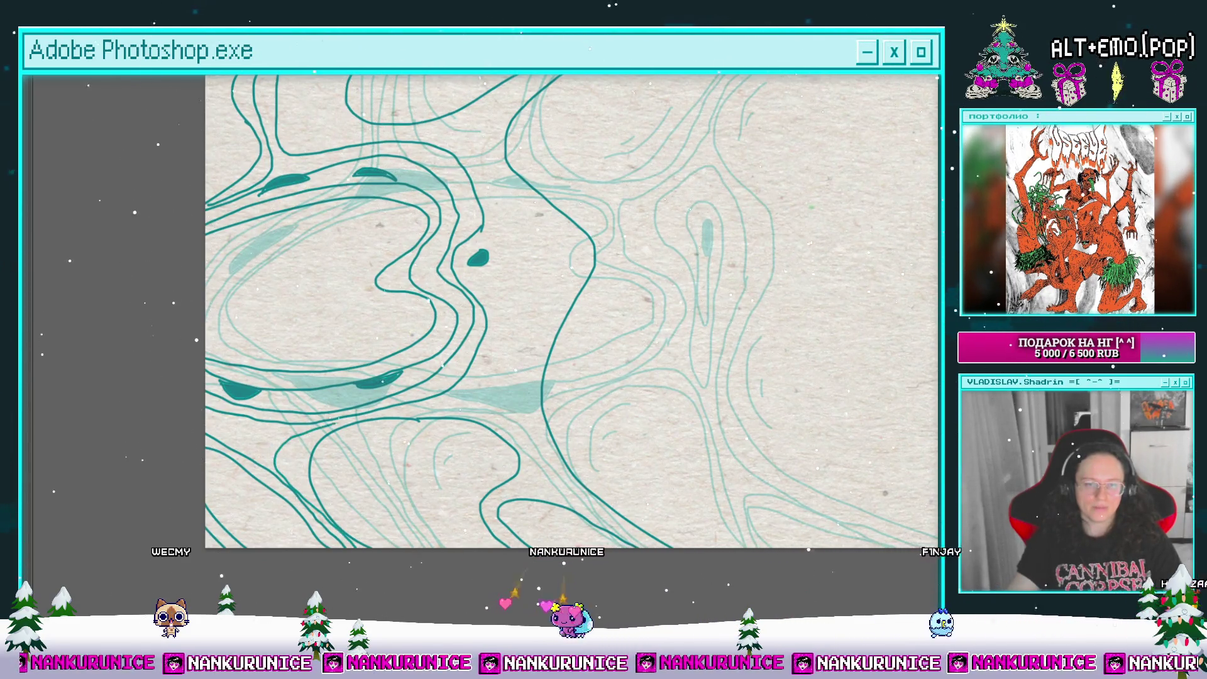
{"action": "left_click_drag", "start_coordinate": [450, 406], "coordinate": [372, 365]}
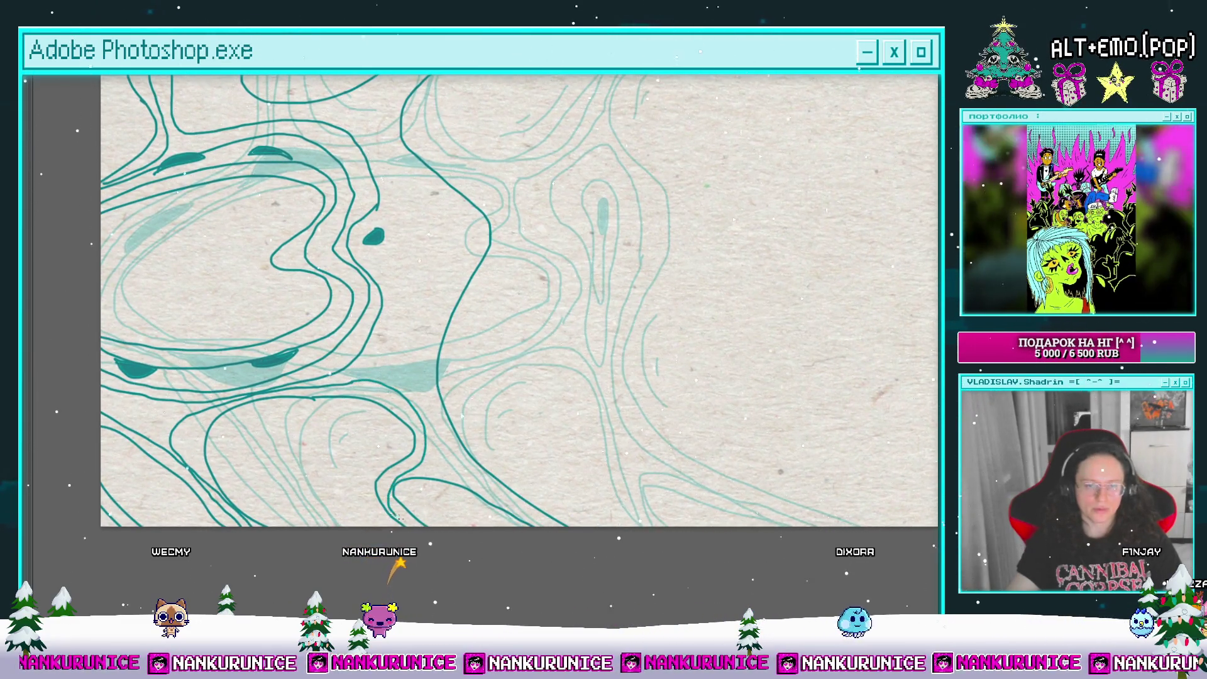
{"action": "left_click_drag", "start_coordinate": [423, 515], "coordinate": [376, 525]}
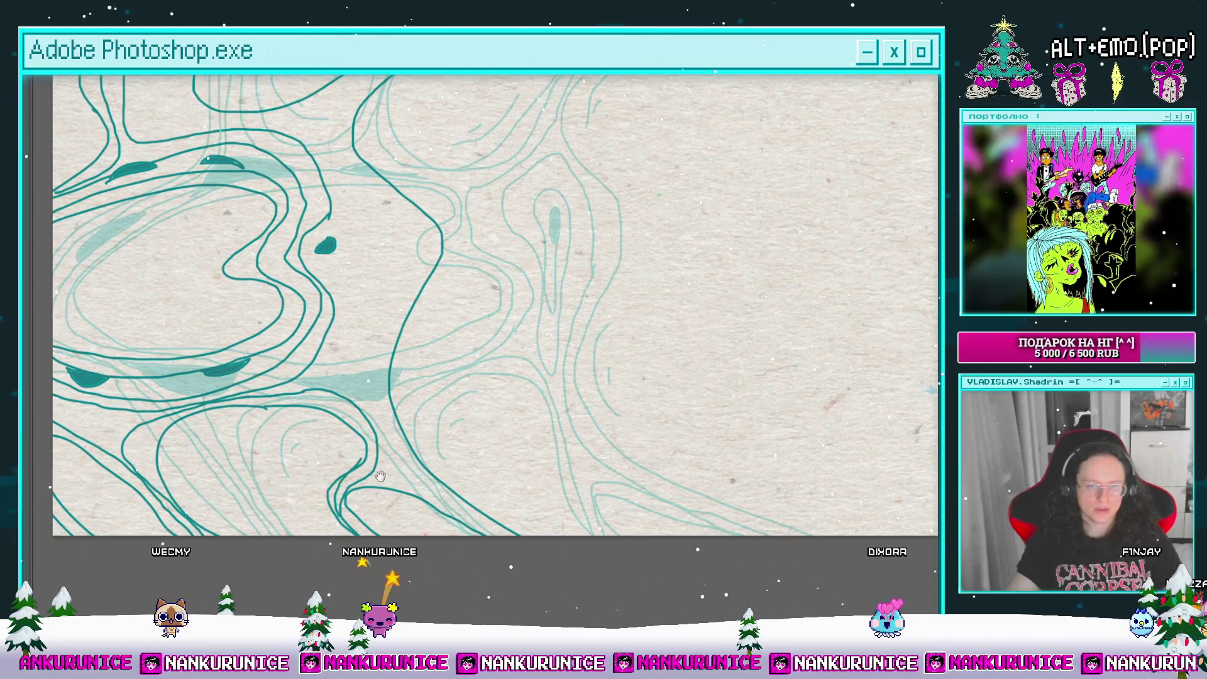
{"action": "scroll", "coordinate": [445, 478], "scroll_direction": "down", "scroll_amount": 2}
{"action": "left_click_drag", "start_coordinate": [444, 477], "coordinate": [484, 517]}
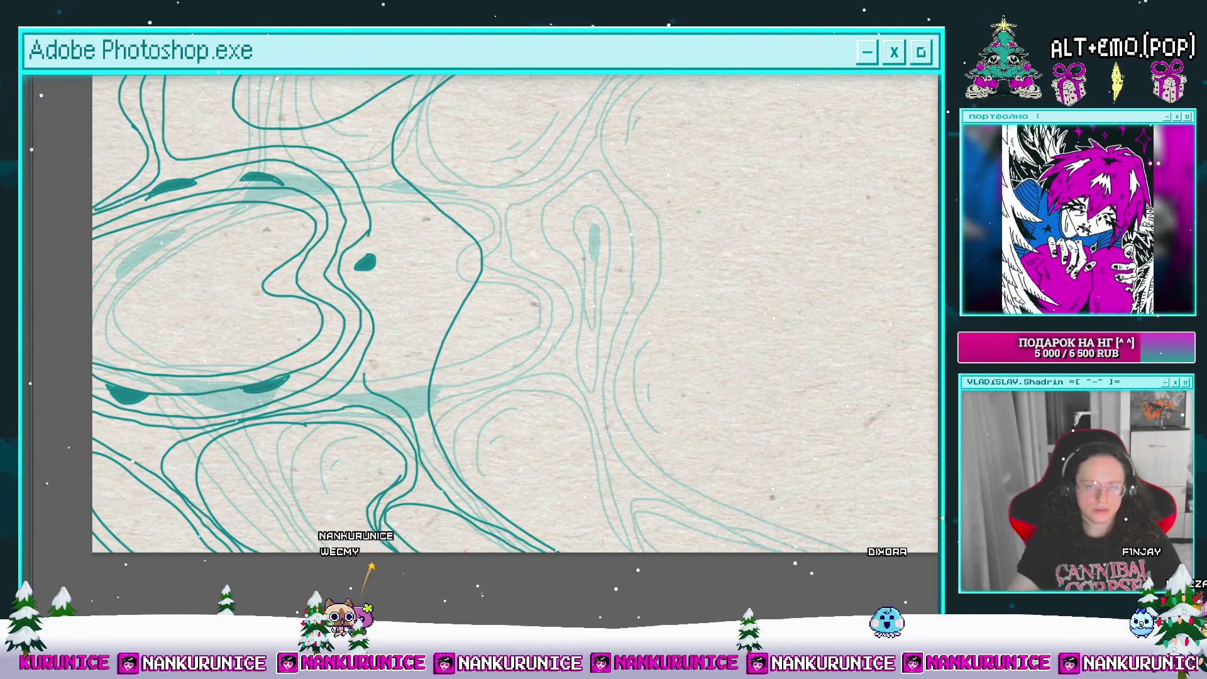
{"action": "left_click_drag", "start_coordinate": [370, 259], "coordinate": [394, 277]}
{"action": "scroll", "coordinate": [369, 259], "scroll_direction": "up", "scroll_amount": 5}
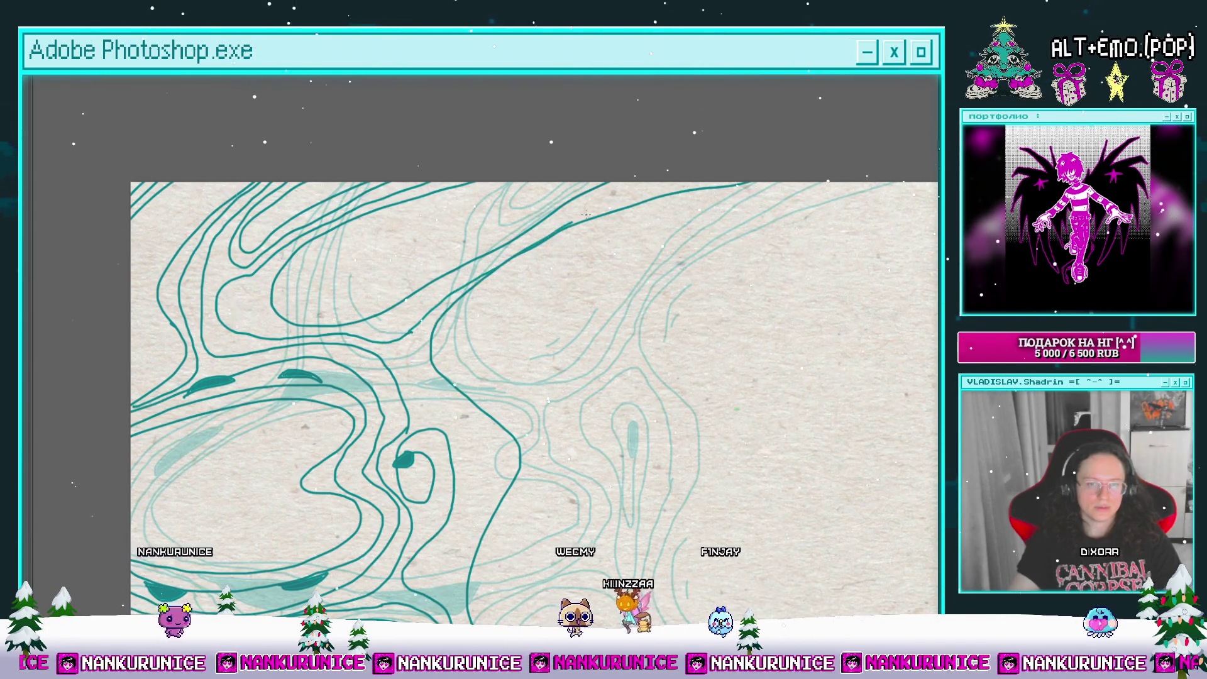
{"action": "left_click_drag", "start_coordinate": [336, 264], "coordinate": [400, 228]}
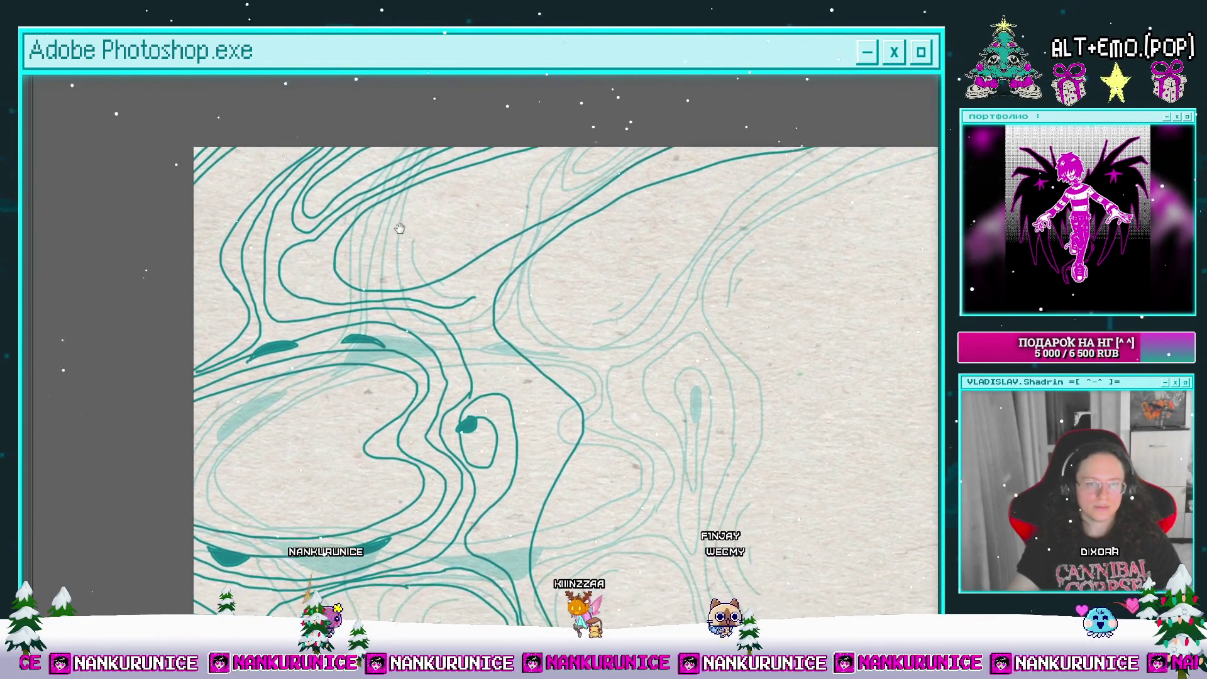
{"action": "left_click_drag", "start_coordinate": [458, 196], "coordinate": [424, 235]}
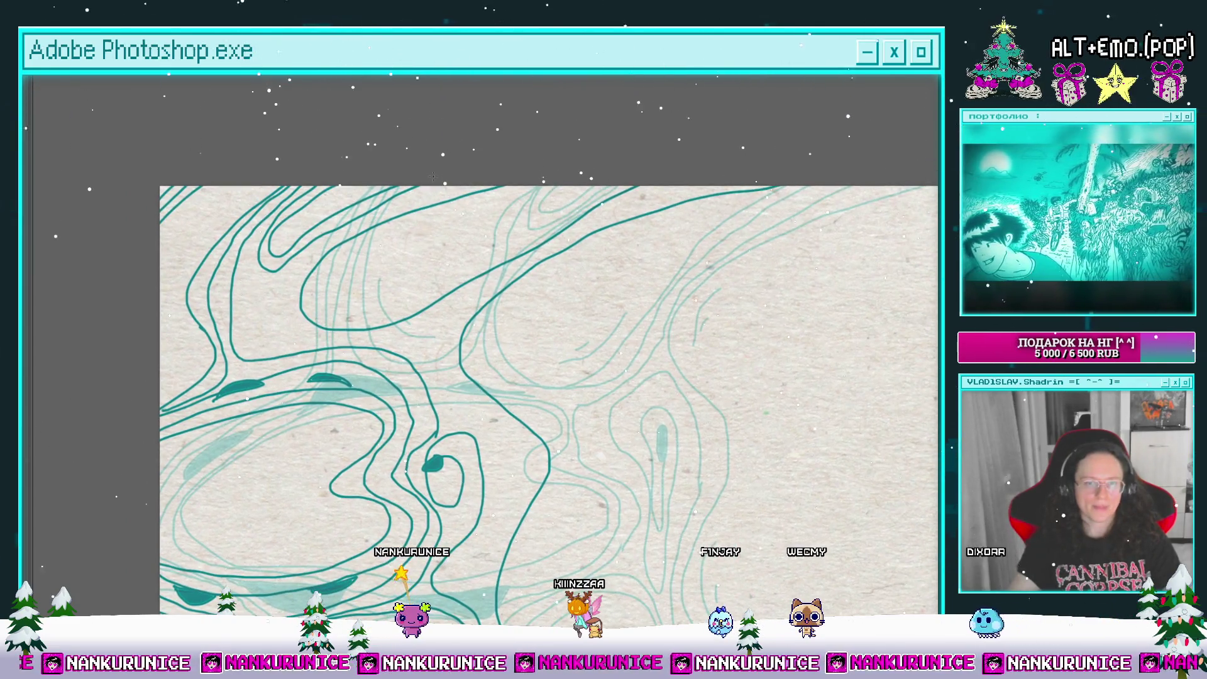
{"action": "mouse_move", "coordinate": [358, 342]}
{"action": "left_mouse_down"}
{"action": "mouse_move", "coordinate": [325, 317]}
{"action": "mouse_move", "coordinate": [306, 238]}
{"action": "left_mouse_up"}
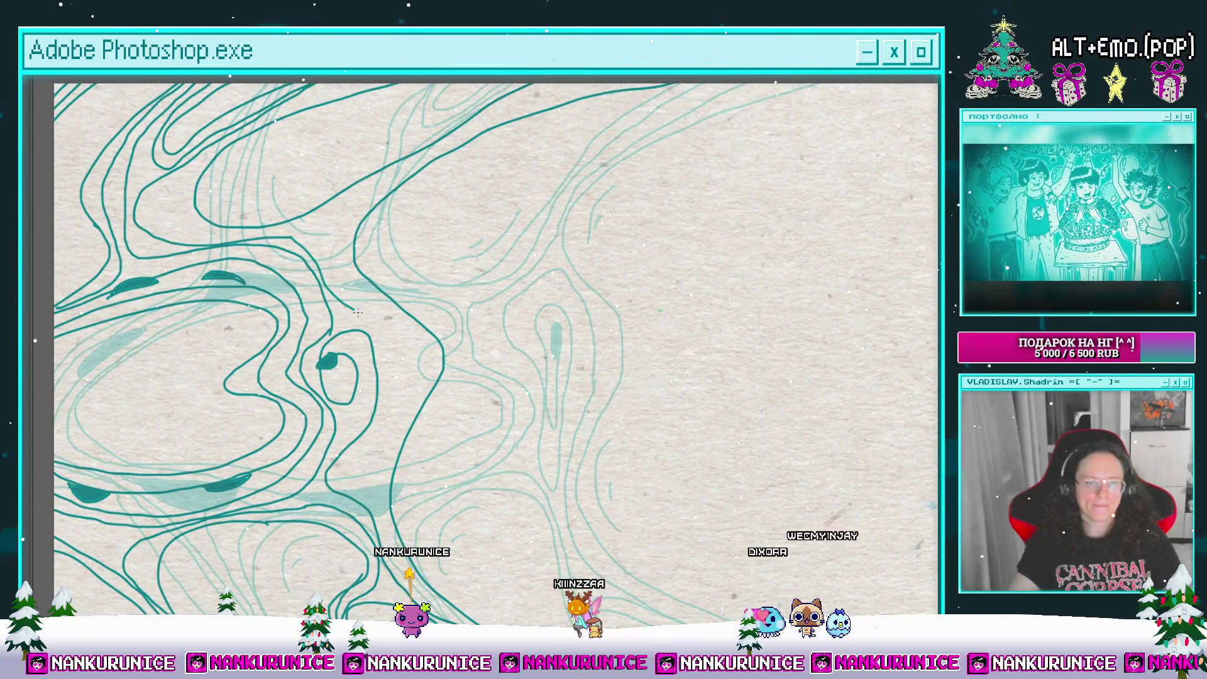
{"action": "left_click_drag", "start_coordinate": [369, 478], "coordinate": [333, 284]}
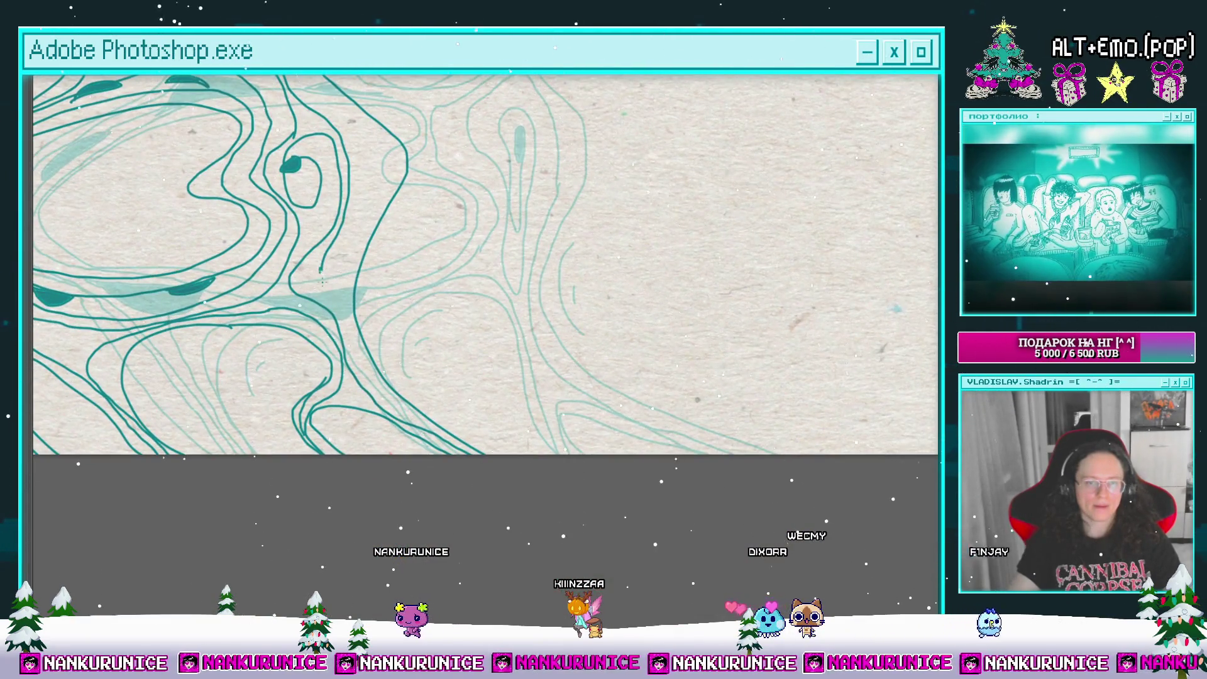
{"action": "left_click_drag", "start_coordinate": [476, 461], "coordinate": [523, 631]}
{"action": "left_click_drag", "start_coordinate": [377, 73], "coordinate": [369, 176]}
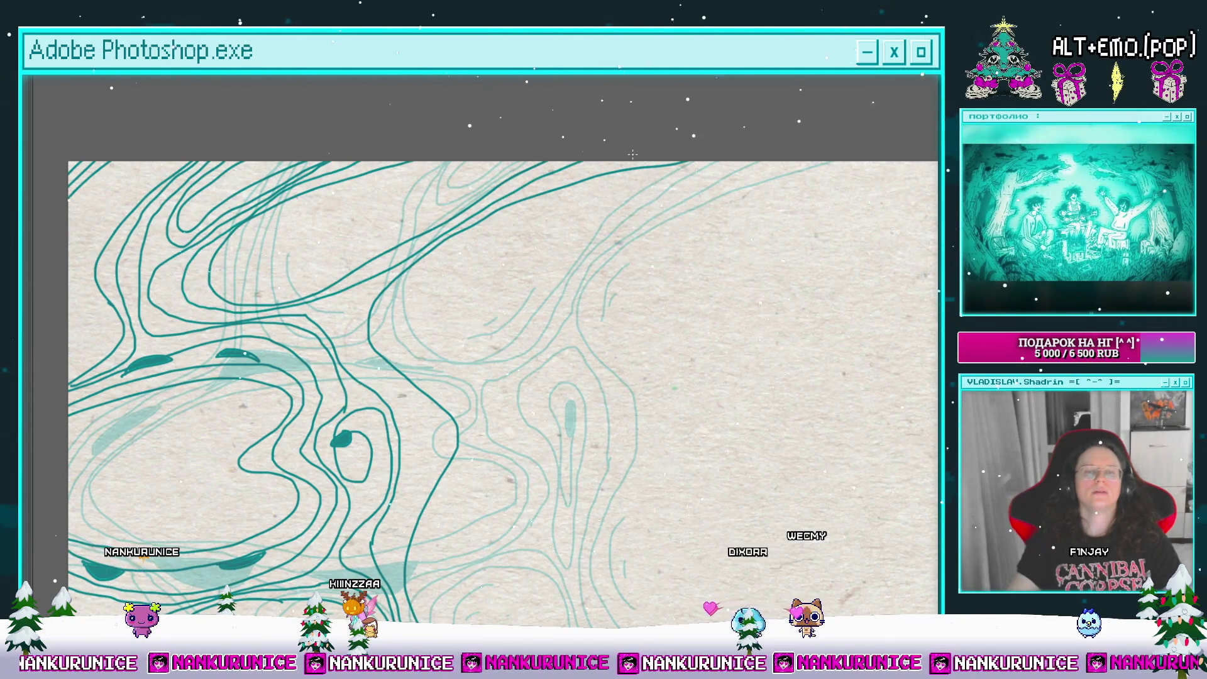
{"action": "left_click_drag", "start_coordinate": [467, 260], "coordinate": [400, 221]}
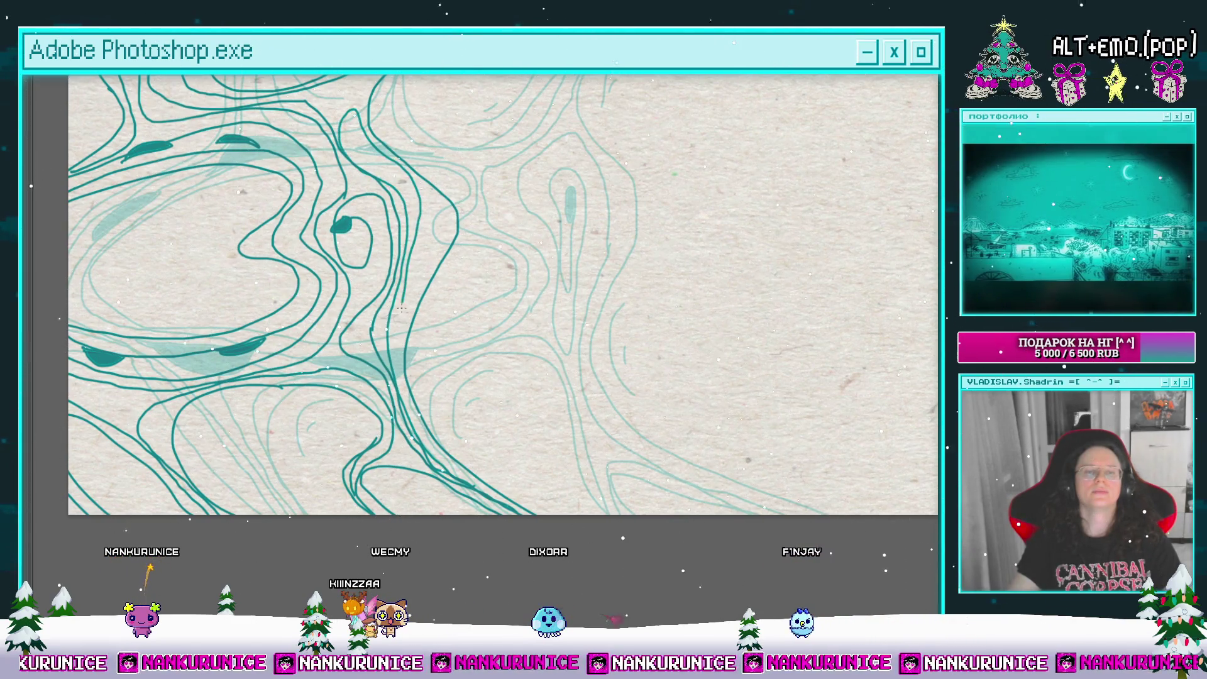
Step: Paint a new teal curve and a small '(' stroke inside a contour loop, then restore the panels
{"action": "scroll", "coordinate": [482, 322], "scroll_direction": "down", "scroll_amount": 2}
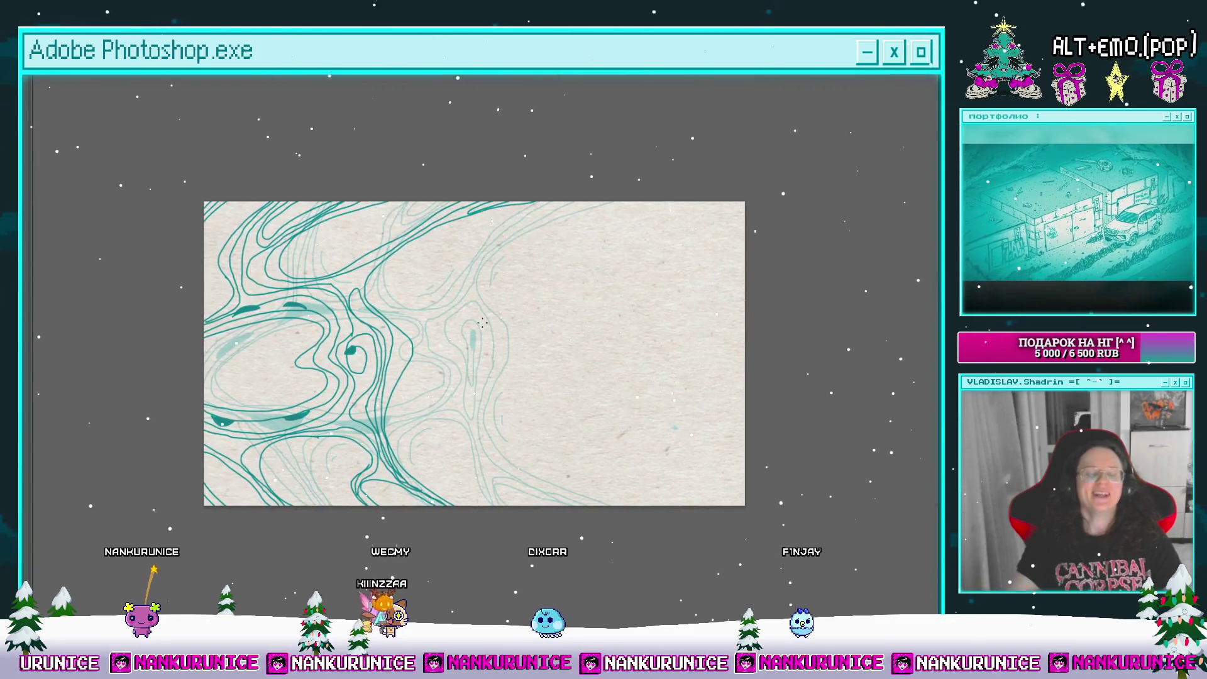
{"action": "scroll", "coordinate": [369, 260], "scroll_direction": "up", "scroll_amount": 3}
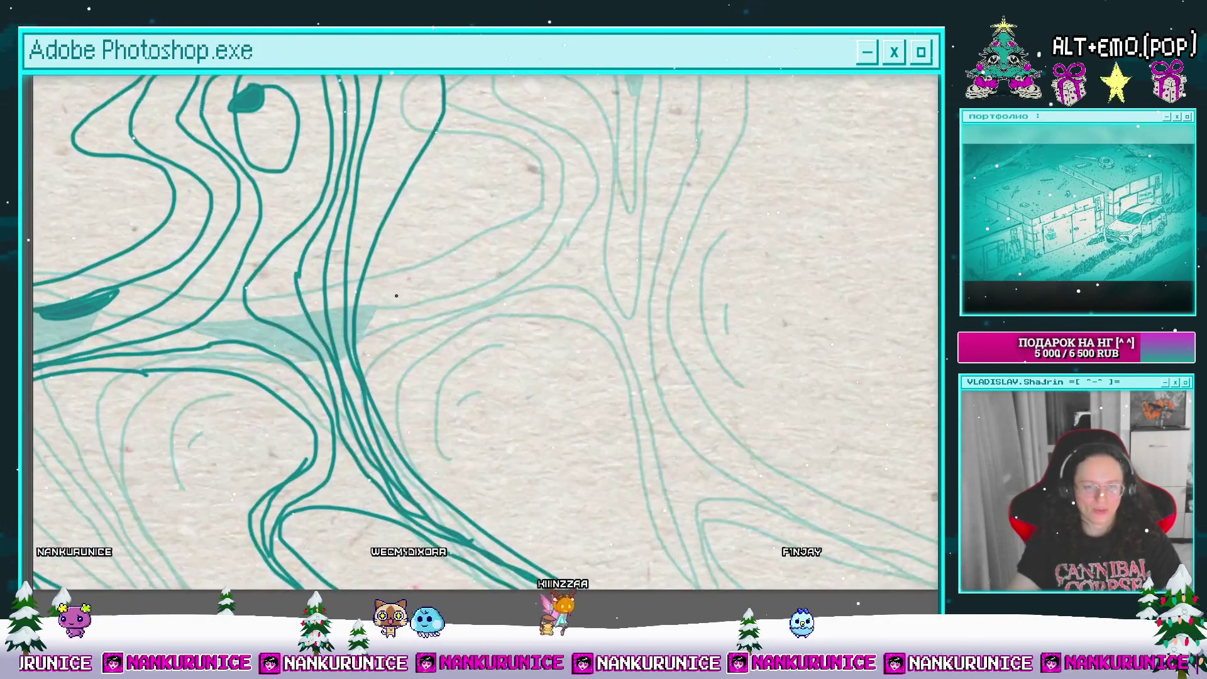
{"action": "scroll", "coordinate": [346, 382], "scroll_direction": "down", "scroll_amount": 1}
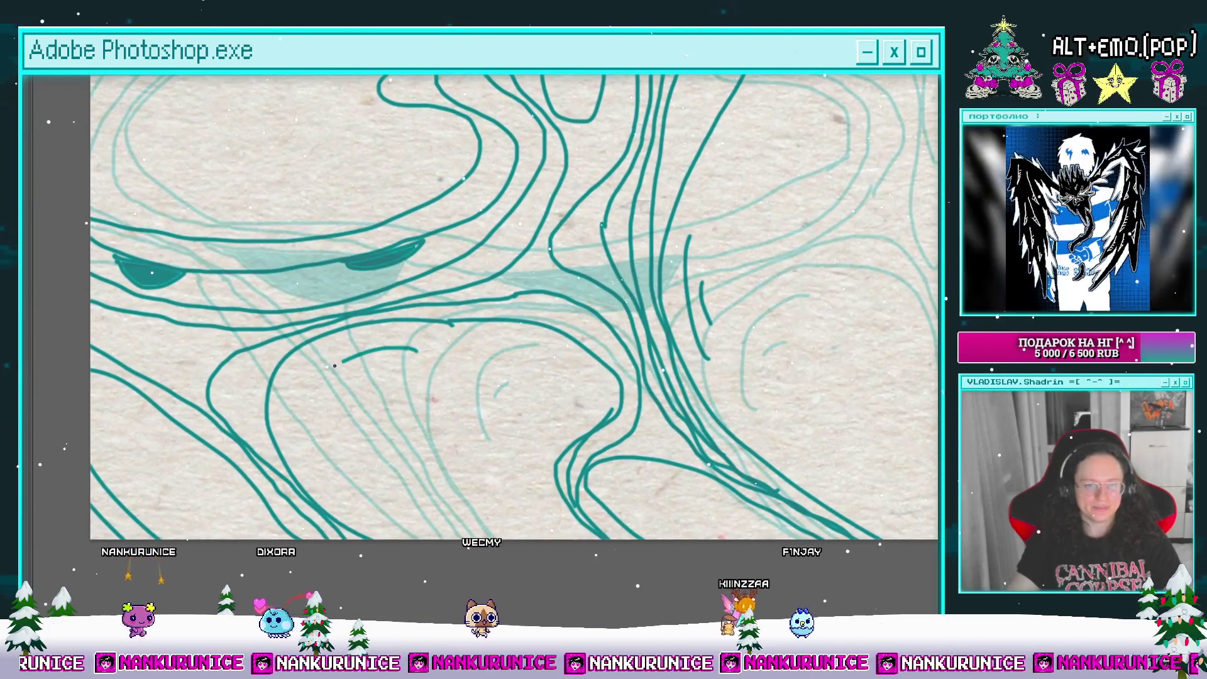
{"action": "scroll", "coordinate": [346, 381], "scroll_direction": "left", "scroll_amount": 3}
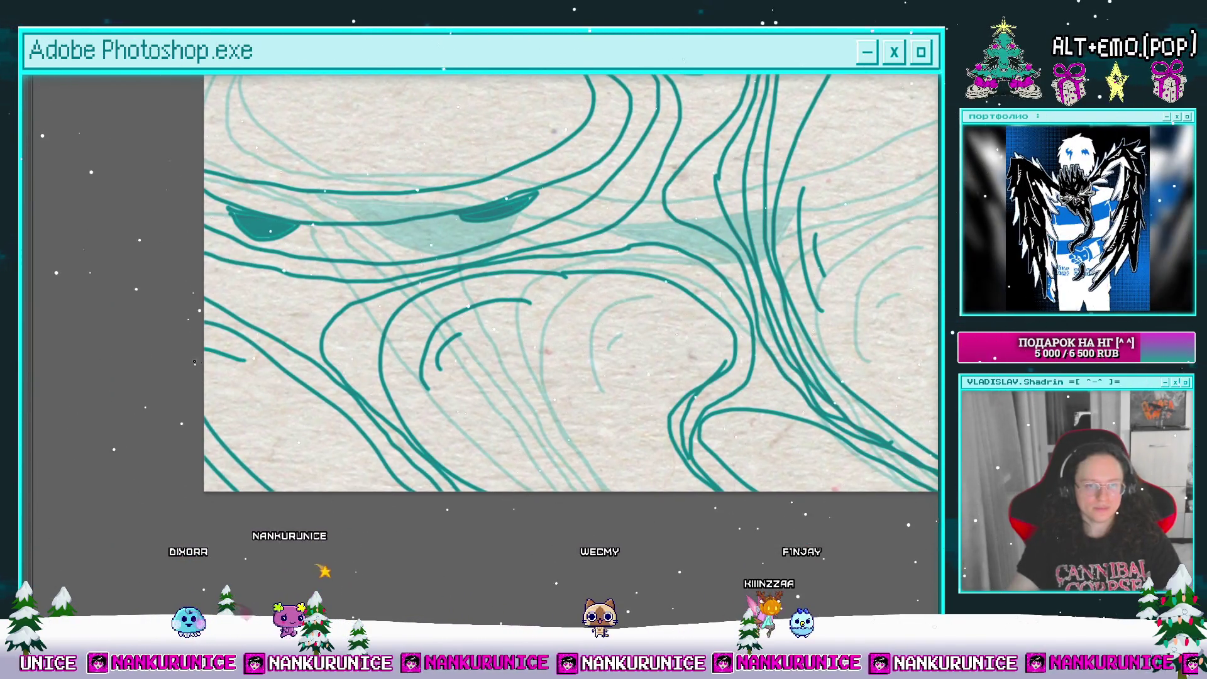
{"action": "scroll", "coordinate": [322, 265], "scroll_direction": "down", "scroll_amount": 2}
{"action": "scroll", "coordinate": [415, 281], "scroll_direction": "up", "scroll_amount": 4}
{"action": "left_click_drag", "start_coordinate": [406, 219], "coordinate": [450, 321]}
{"action": "scroll", "coordinate": [415, 281], "scroll_direction": "down", "scroll_amount": 2}
{"action": "left_click_drag", "start_coordinate": [350, 258], "coordinate": [350, 267]}
{"action": "scroll", "coordinate": [532, 382], "scroll_direction": "up", "scroll_amount": 2}
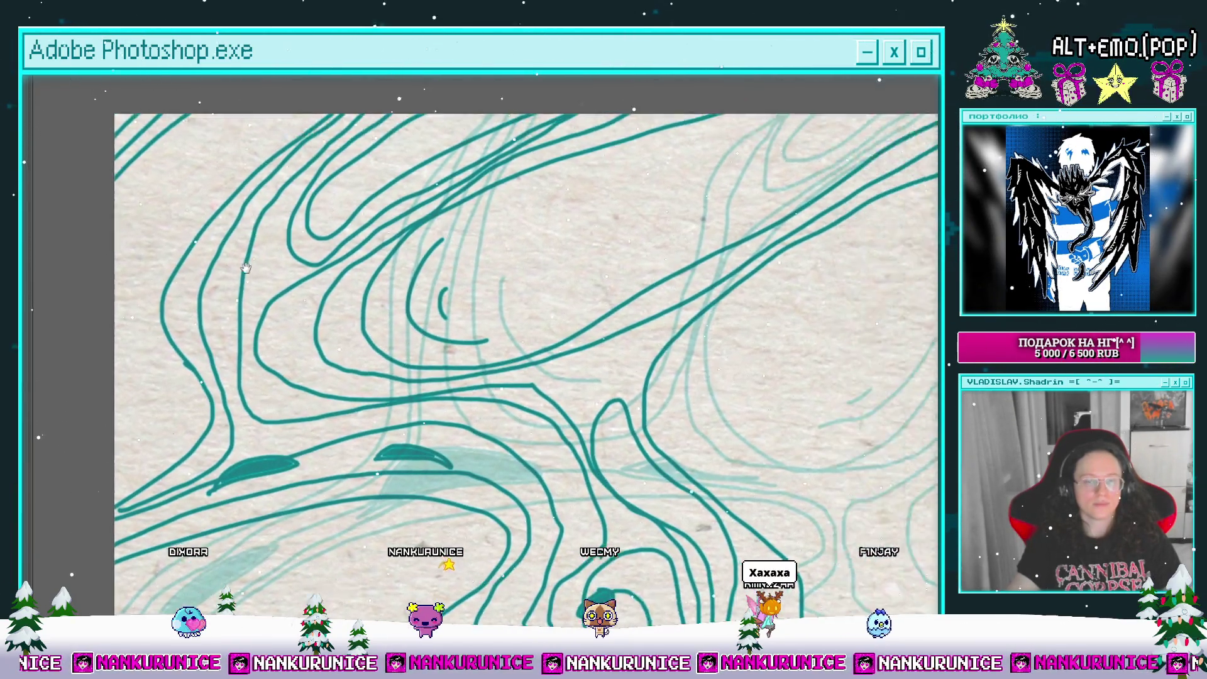
{"action": "scroll", "coordinate": [532, 382], "scroll_direction": "down", "scroll_amount": 5}
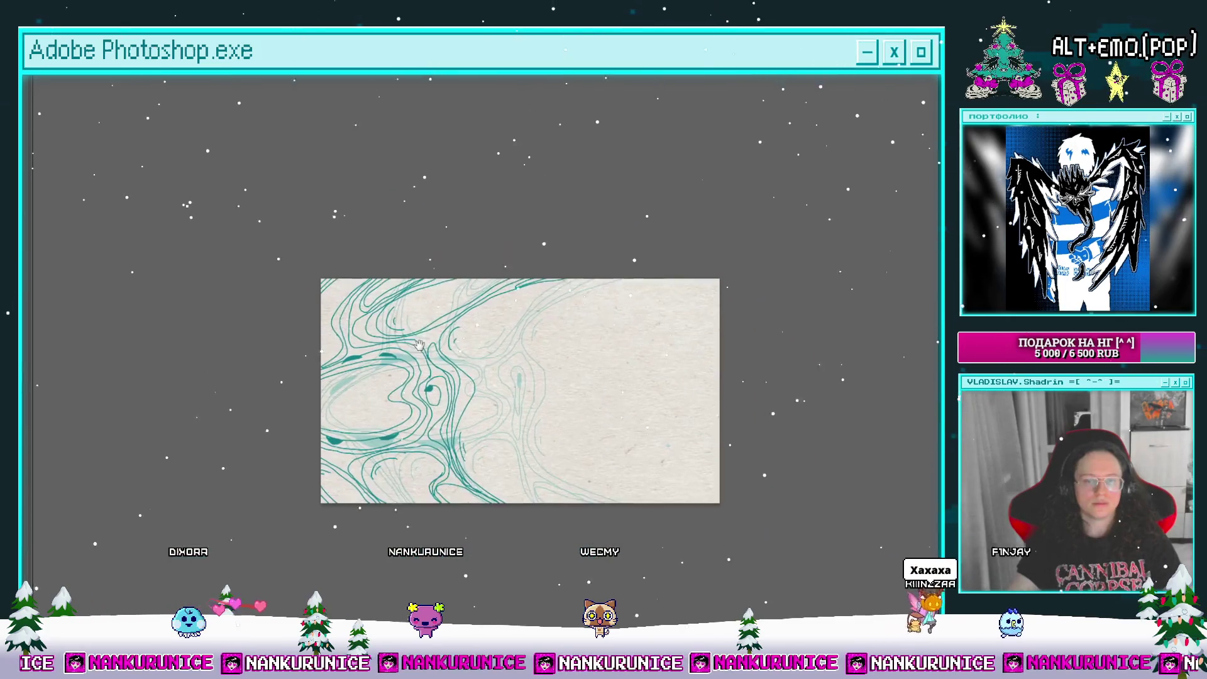
{"action": "key", "text": "Tab"}
Step: Step forward a frame, split the clip there and clear the new piece to a blank frame
{"action": "left_click", "coordinate": [125, 539]}
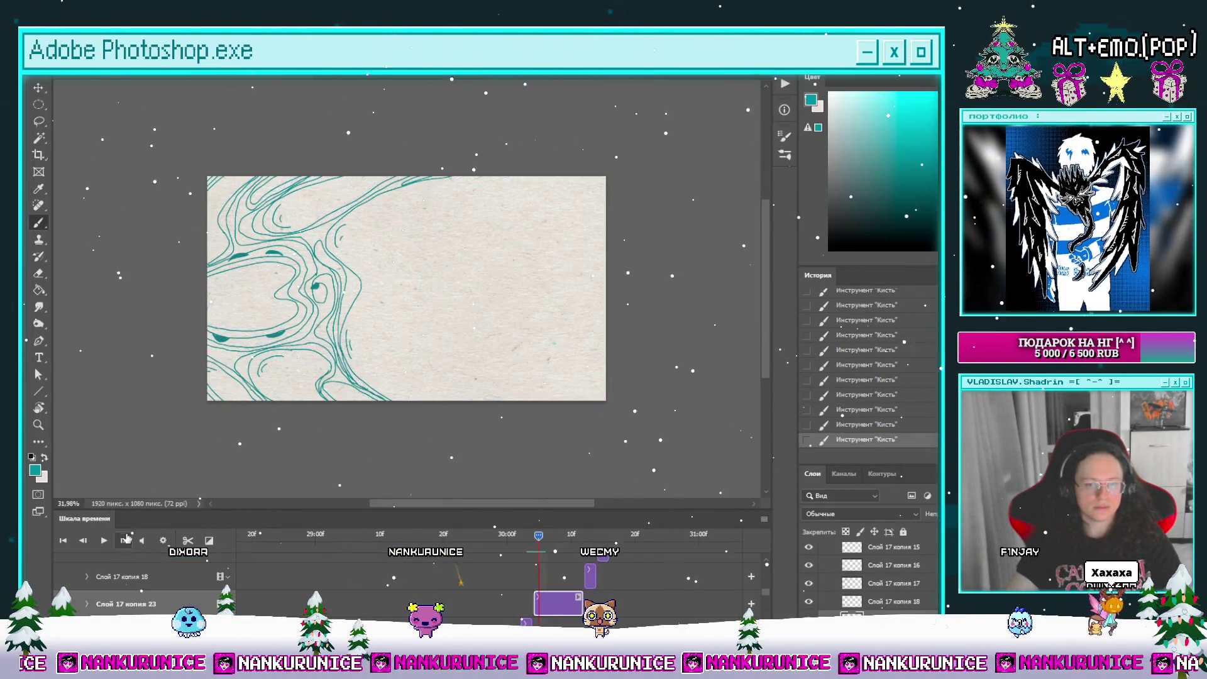
{"action": "left_click", "coordinate": [188, 541]}
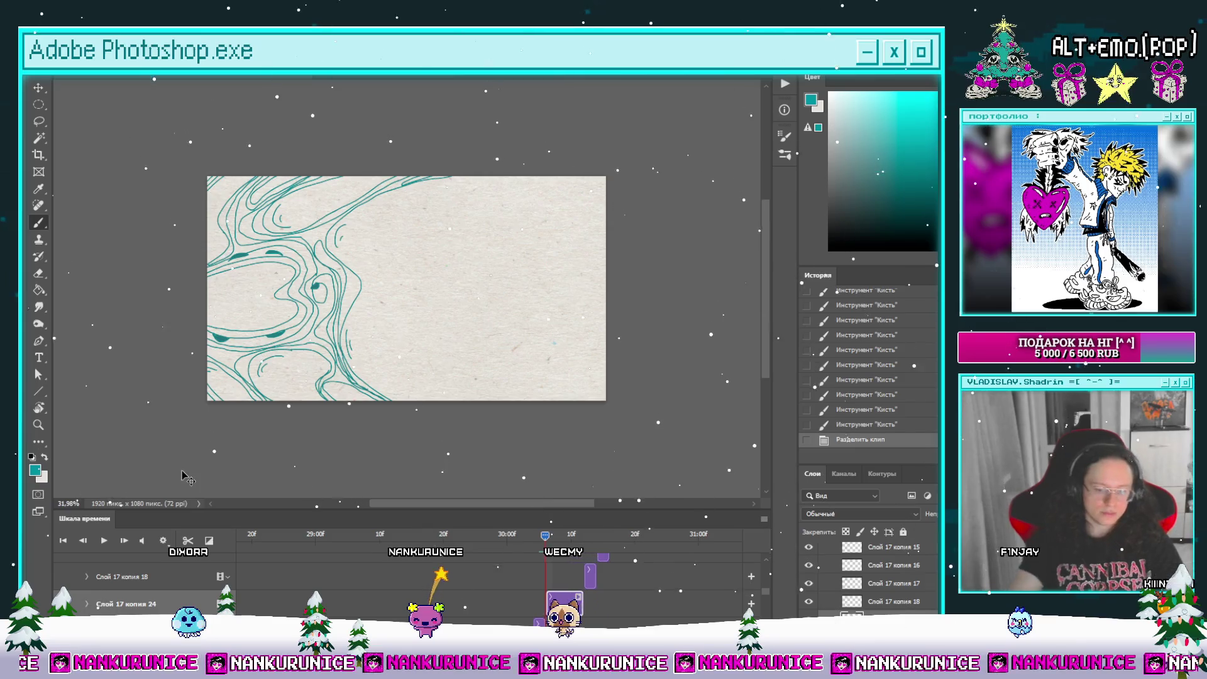
{"action": "key", "text": "ctrl+a"}
{"action": "key", "text": "Delete"}
{"action": "left_click", "coordinate": [577, 541]}
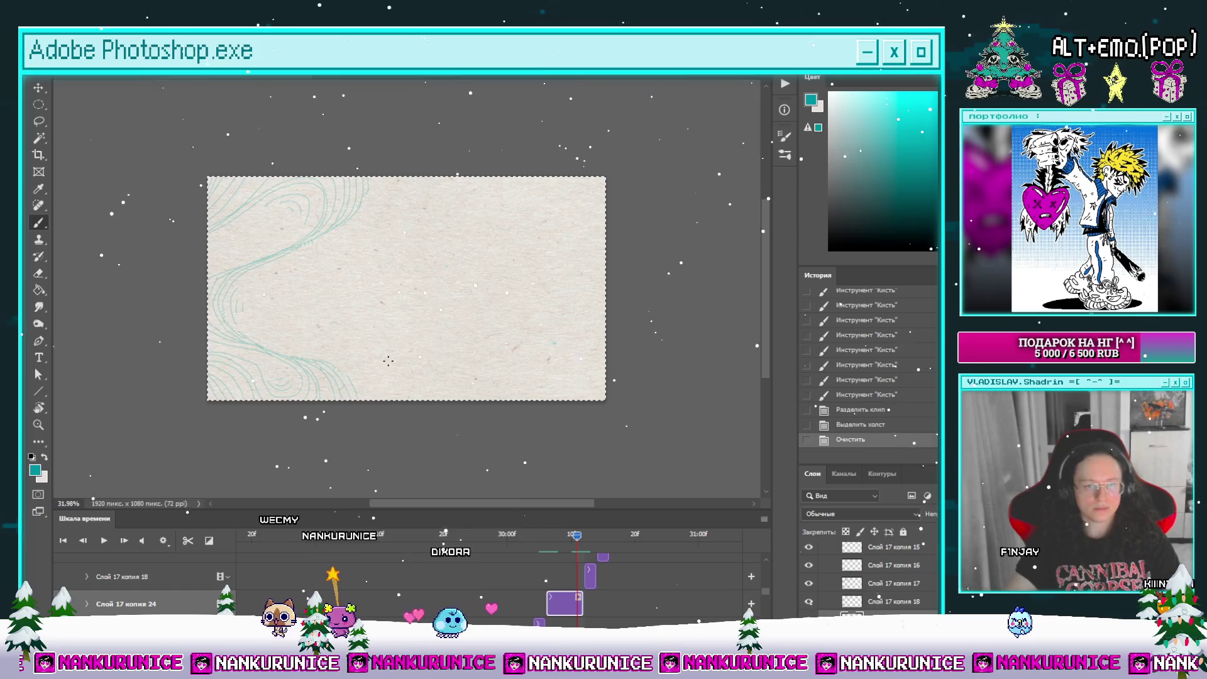
{"action": "key", "text": "ctrl+d"}
Step: Scrub through the frames and play the animation back
{"action": "scroll", "coordinate": [465, 364], "scroll_direction": "up", "scroll_amount": 1}
{"action": "key", "text": "l"}
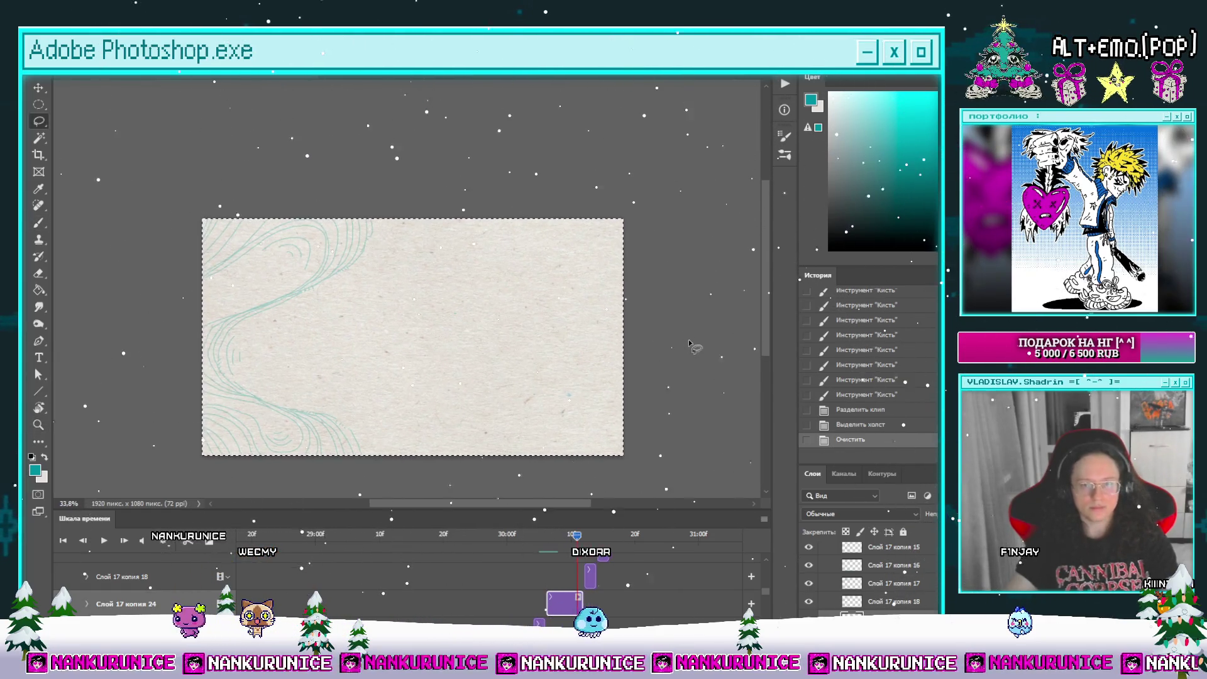
{"action": "mouse_move", "coordinate": [577, 535]}
{"action": "left_mouse_down"}
{"action": "mouse_move", "coordinate": [591, 537]}
{"action": "mouse_move", "coordinate": [547, 540]}
{"action": "mouse_move", "coordinate": [632, 548]}
{"action": "mouse_move", "coordinate": [535, 548]}
{"action": "mouse_move", "coordinate": [674, 523]}
{"action": "mouse_move", "coordinate": [527, 553]}
{"action": "mouse_move", "coordinate": [446, 551]}
{"action": "mouse_move", "coordinate": [591, 545]}
{"action": "mouse_move", "coordinate": [477, 559]}
{"action": "mouse_move", "coordinate": [503, 552]}
{"action": "left_mouse_up"}
{"action": "key", "text": "space"}
{"action": "key", "text": "space"}
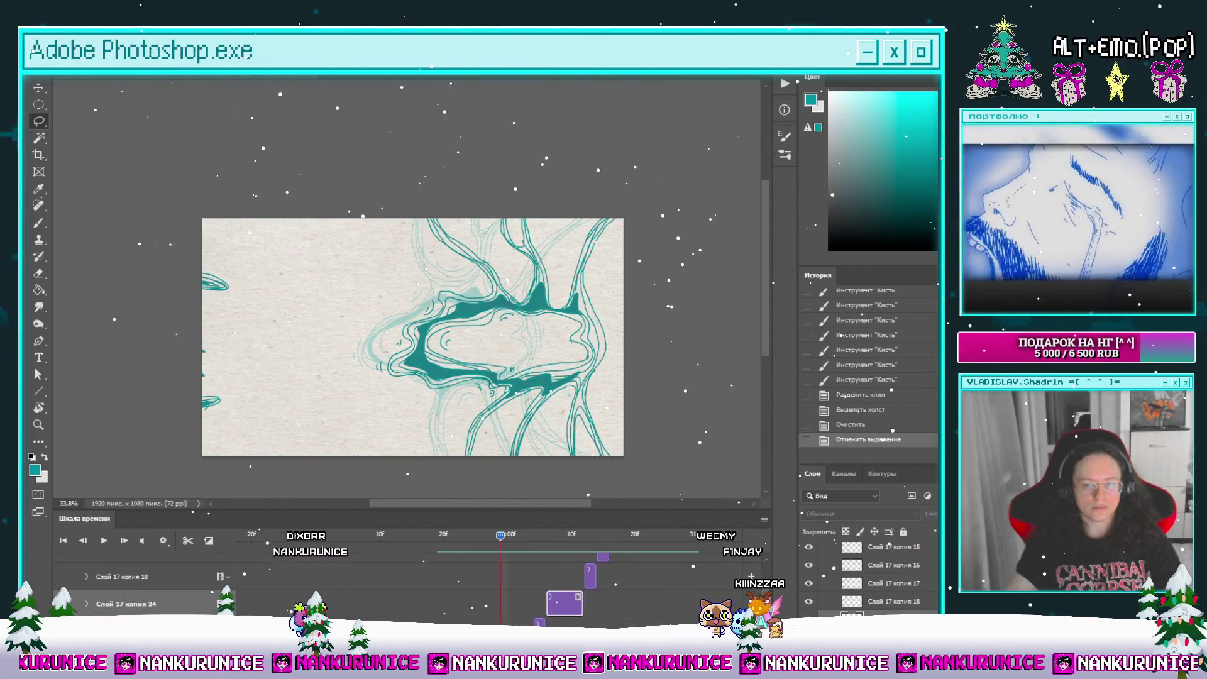
Step: Add a brush stroke to the contour lines around the dark teal blob
{"action": "scroll", "coordinate": [477, 593], "scroll_direction": "down", "scroll_amount": 3}
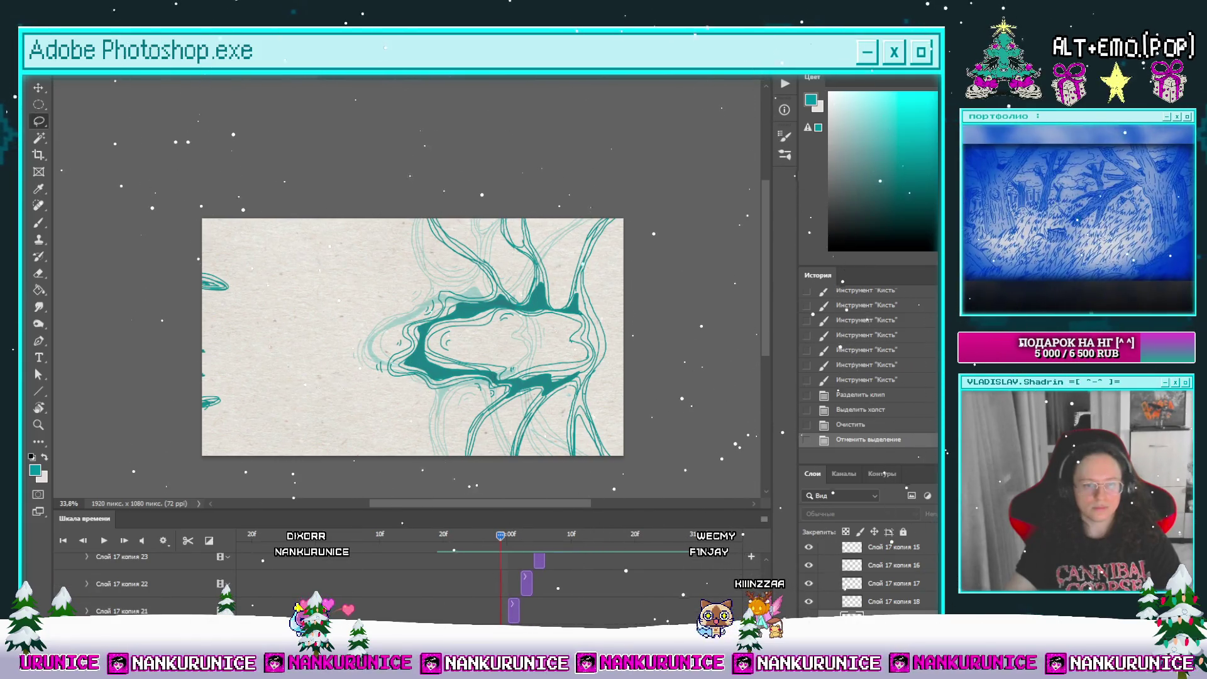
{"action": "key", "text": "b"}
{"action": "scroll", "coordinate": [577, 210], "scroll_direction": "up", "scroll_amount": 3}
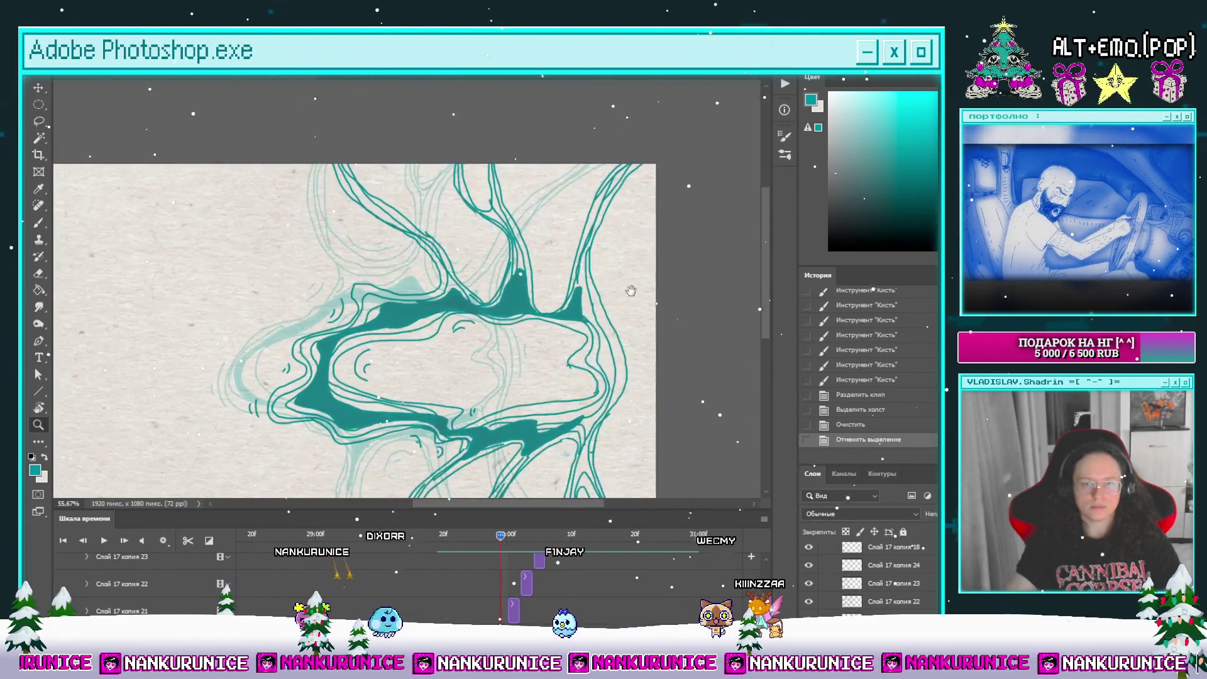
{"action": "scroll", "coordinate": [577, 210], "scroll_direction": "down", "scroll_amount": 2}
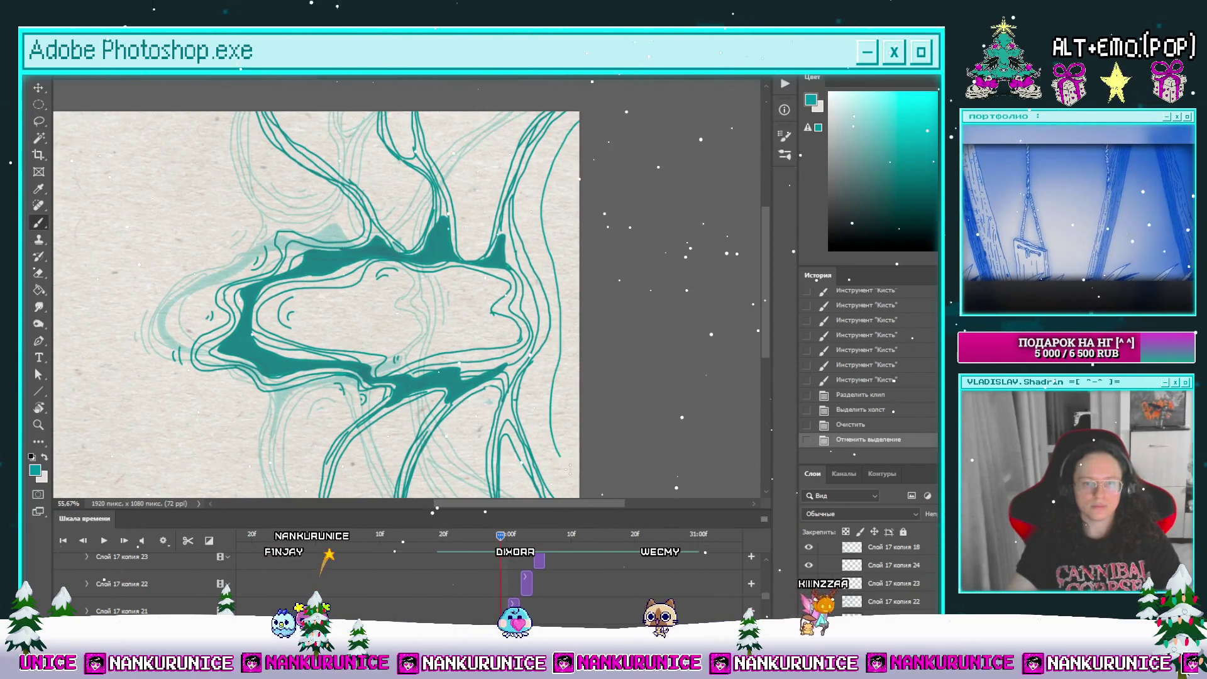
{"action": "left_click_drag", "start_coordinate": [556, 277], "coordinate": [552, 293]}
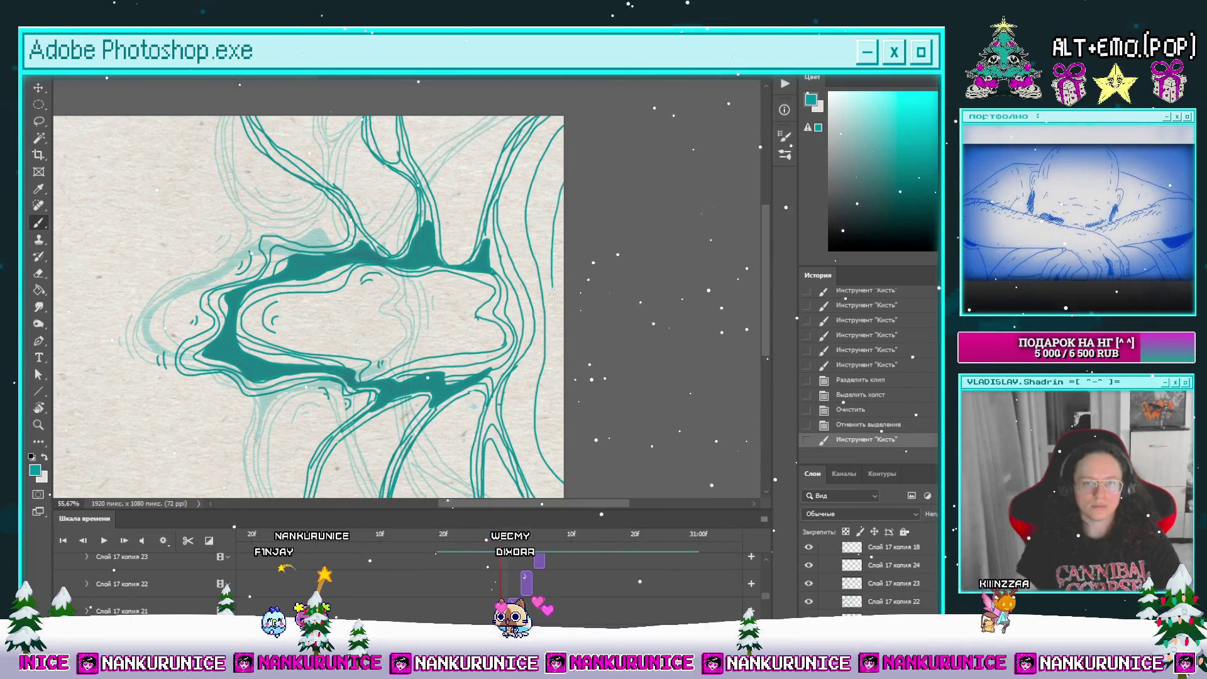
Step: Move to the neighbouring frame, switch to the Eraser and hide the panels
{"action": "scroll", "coordinate": [552, 293], "scroll_direction": "down", "scroll_amount": 2}
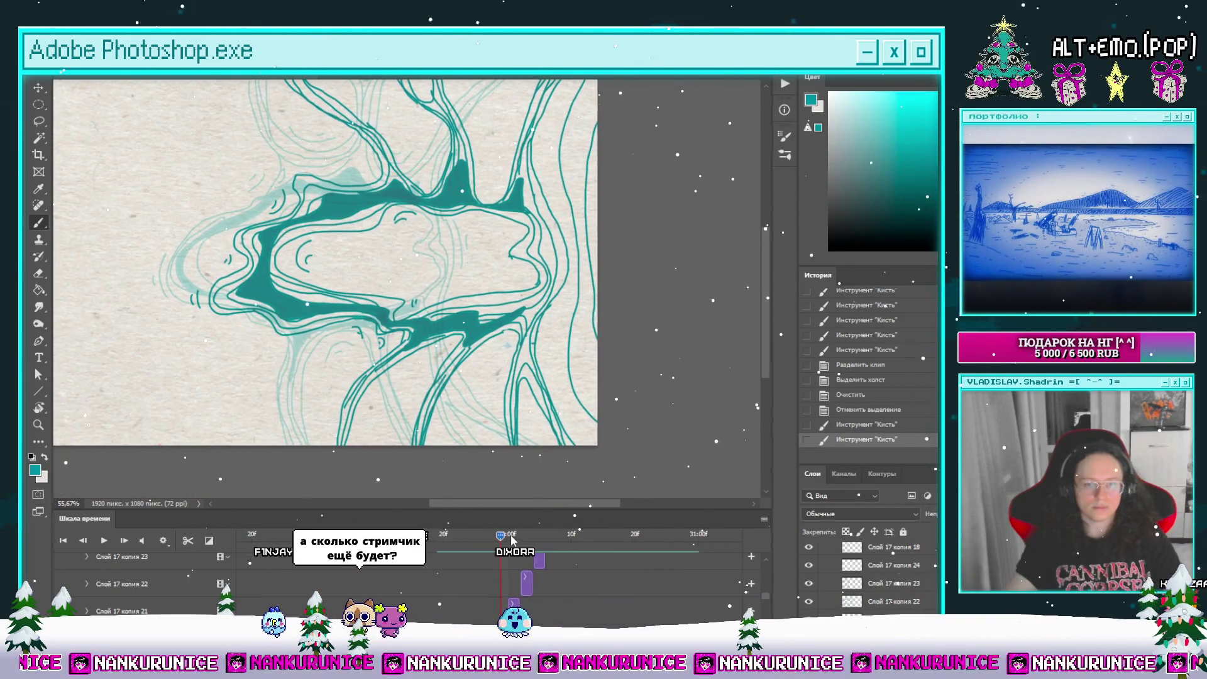
{"action": "left_click", "coordinate": [512, 538]}
{"action": "scroll", "coordinate": [531, 275], "scroll_direction": "up", "scroll_amount": 2}
{"action": "key", "text": "e"}
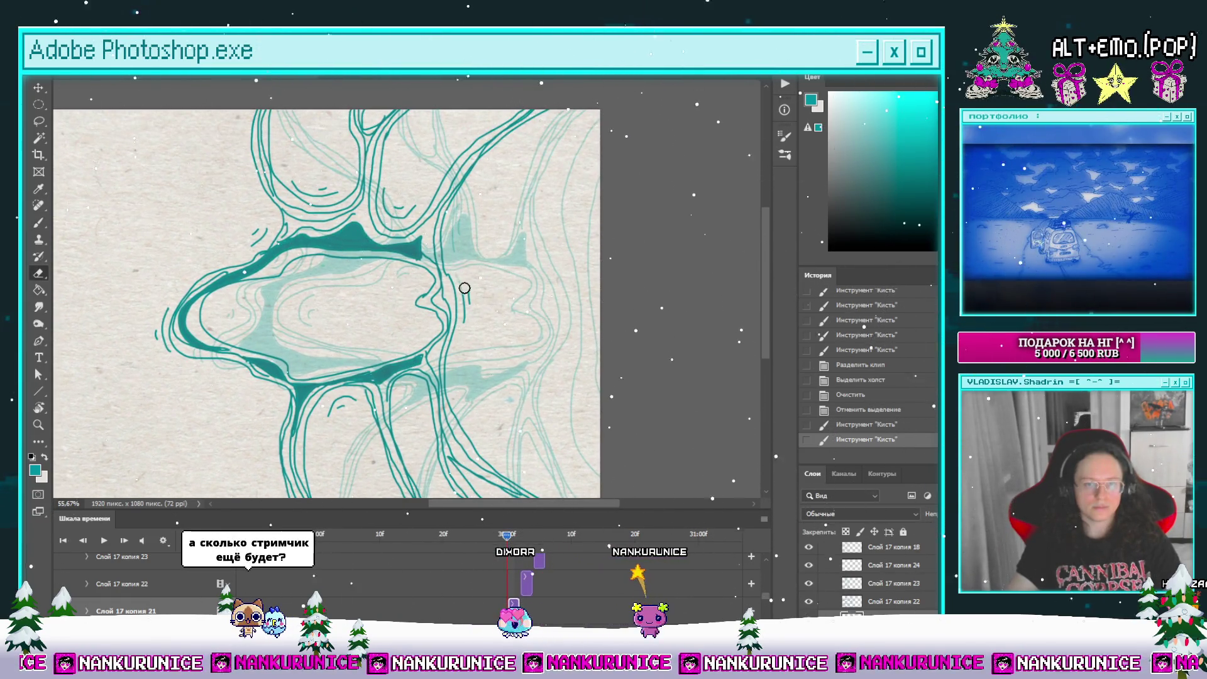
{"action": "key", "text": "Tab"}
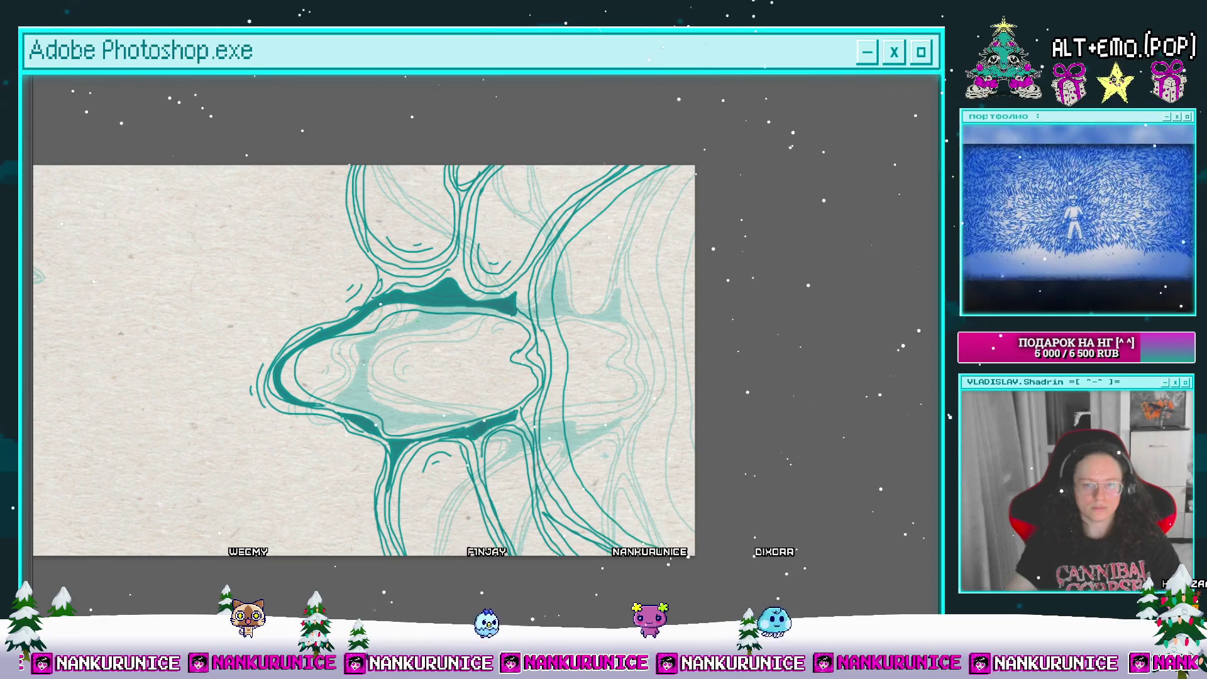
Step: Add nested teal contour lines fanning right of the central loop, then restore the panels and timeline
{"action": "scroll", "coordinate": [641, 418], "scroll_direction": "up", "scroll_amount": 5}
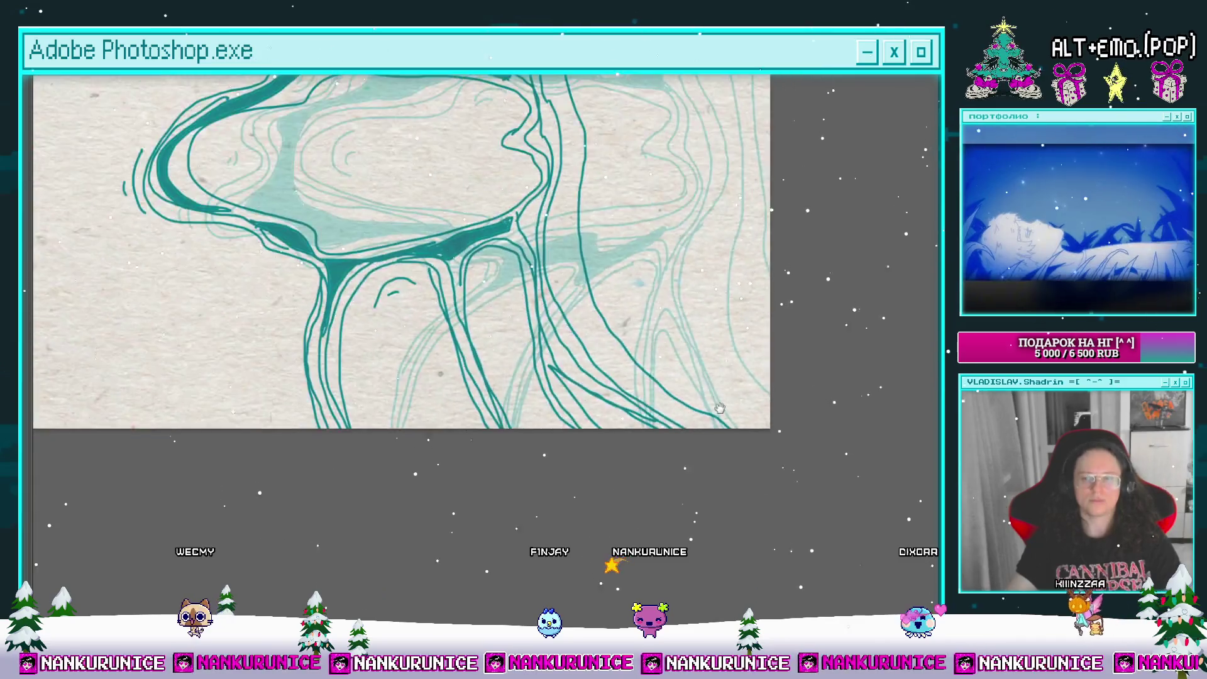
{"action": "scroll", "coordinate": [734, 488], "scroll_direction": "down", "scroll_amount": 5}
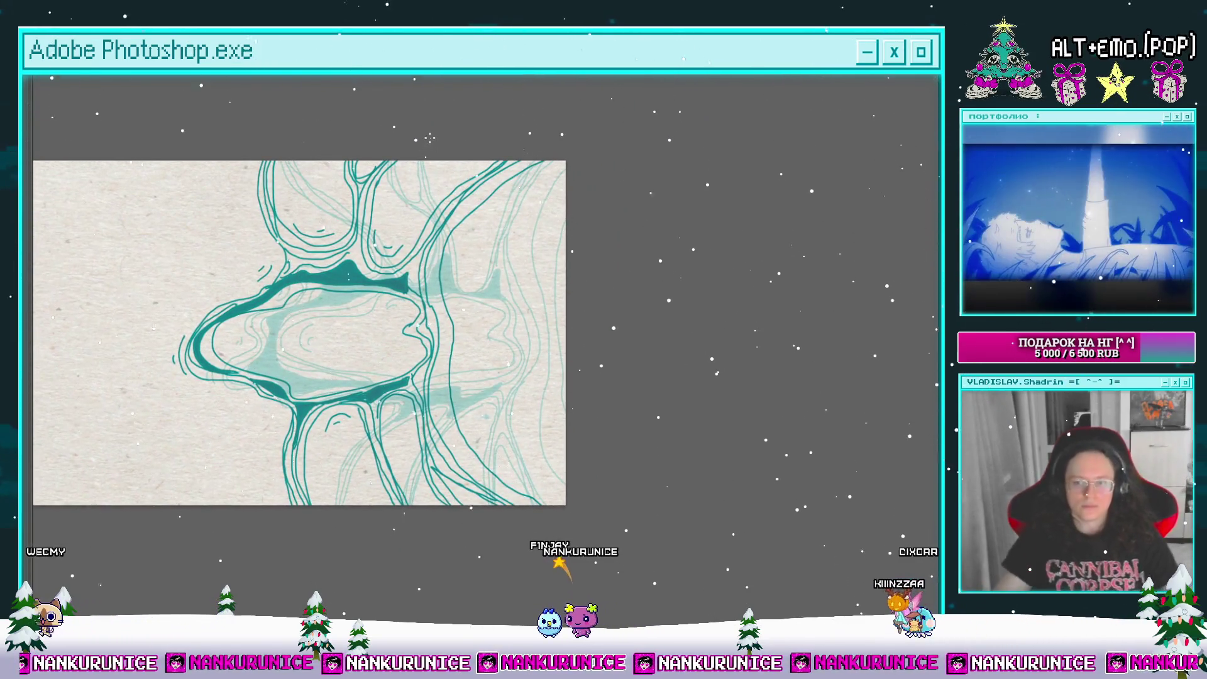
{"action": "mouse_move", "coordinate": [542, 220]}
{"action": "left_mouse_down"}
{"action": "mouse_move", "coordinate": [487, 243]}
{"action": "mouse_move", "coordinate": [483, 267]}
{"action": "mouse_move", "coordinate": [556, 233]}
{"action": "mouse_move", "coordinate": [559, 216]}
{"action": "left_mouse_up"}
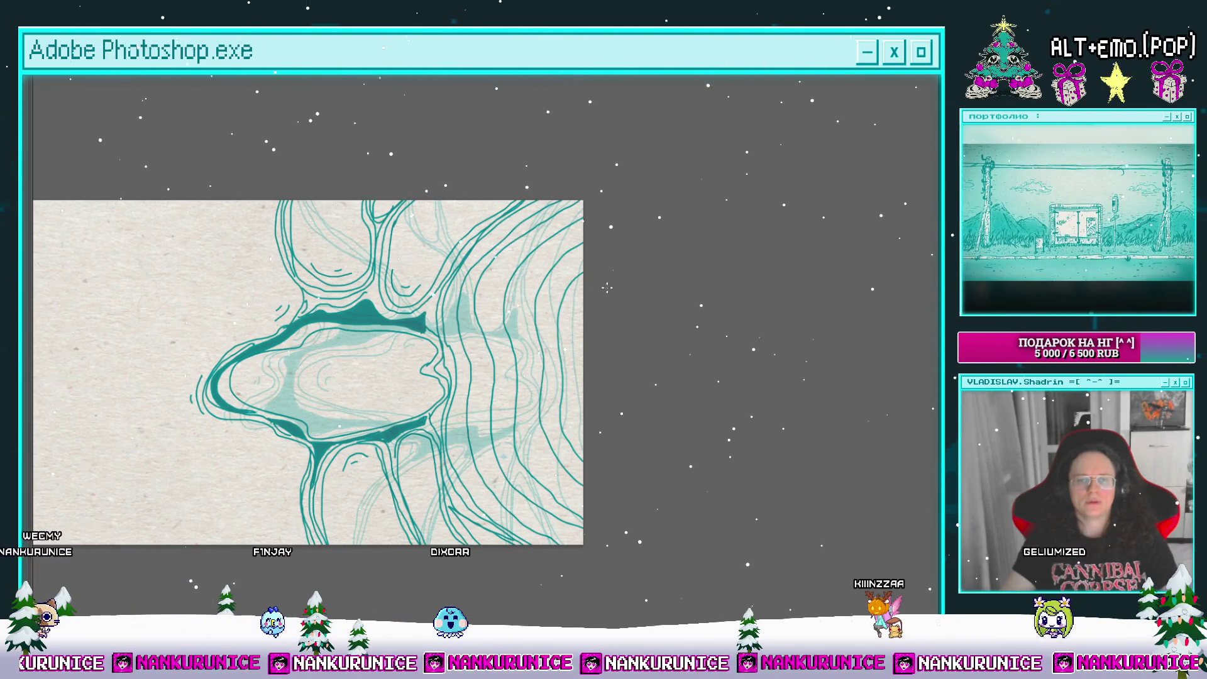
{"action": "left_click_drag", "start_coordinate": [554, 264], "coordinate": [623, 230]}
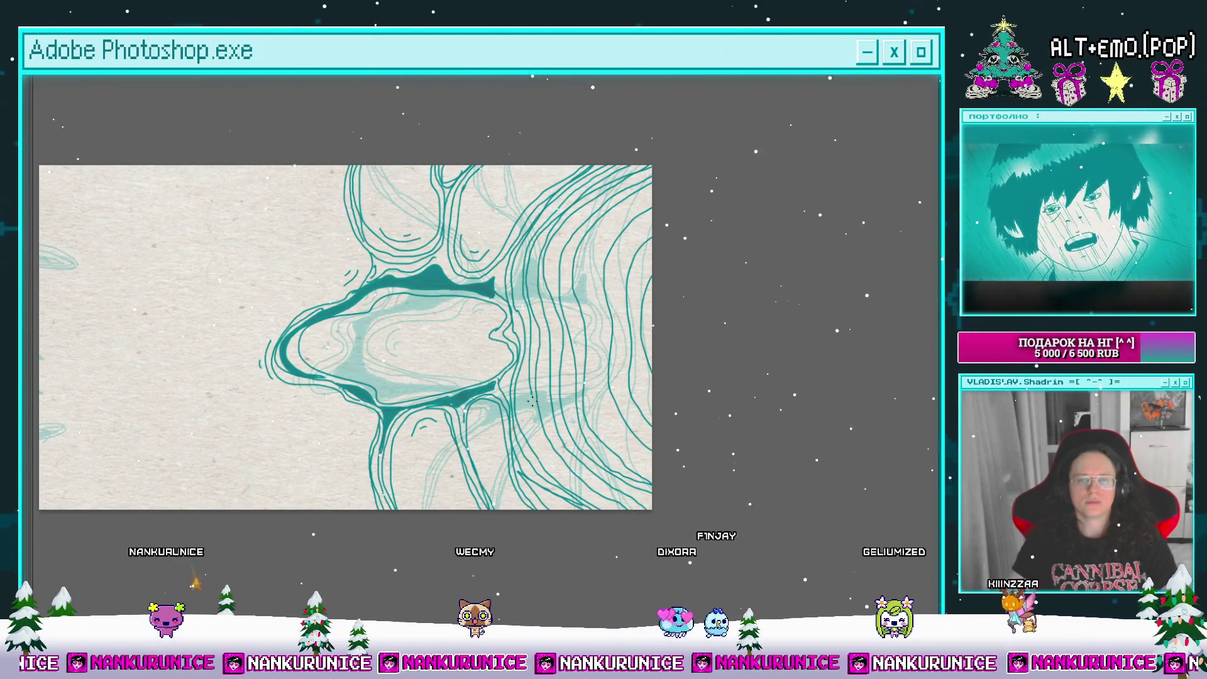
{"action": "left_click_drag", "start_coordinate": [636, 414], "coordinate": [656, 418]}
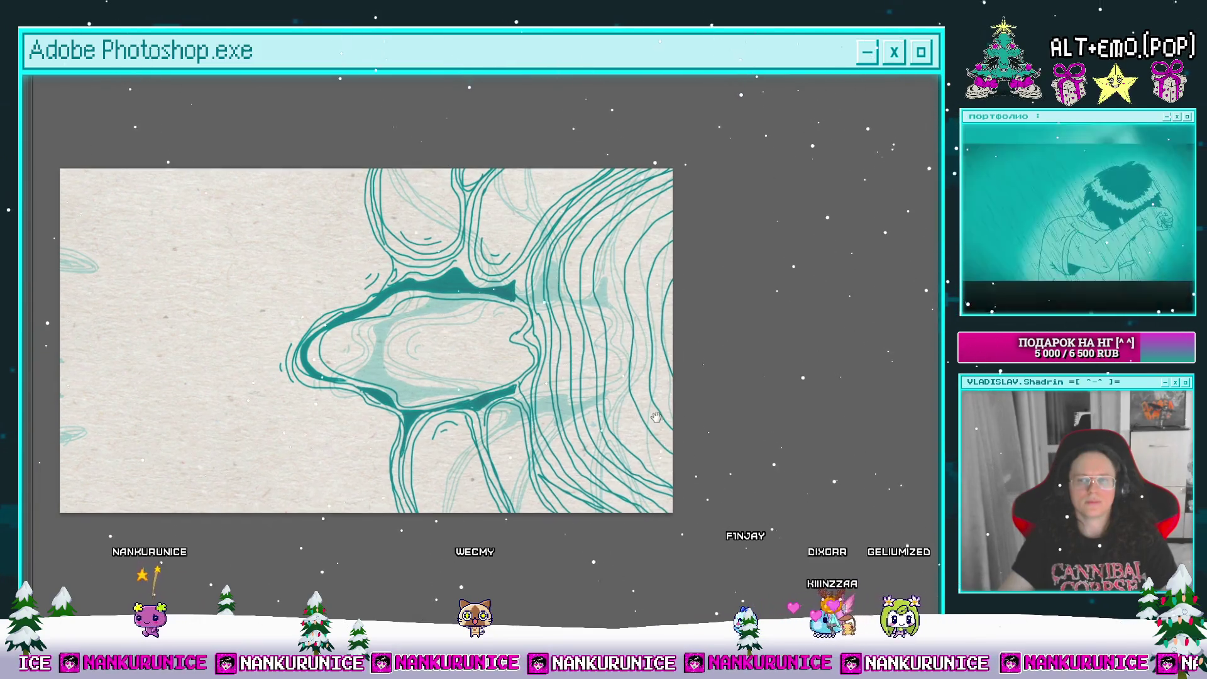
{"action": "key", "text": "Tab"}
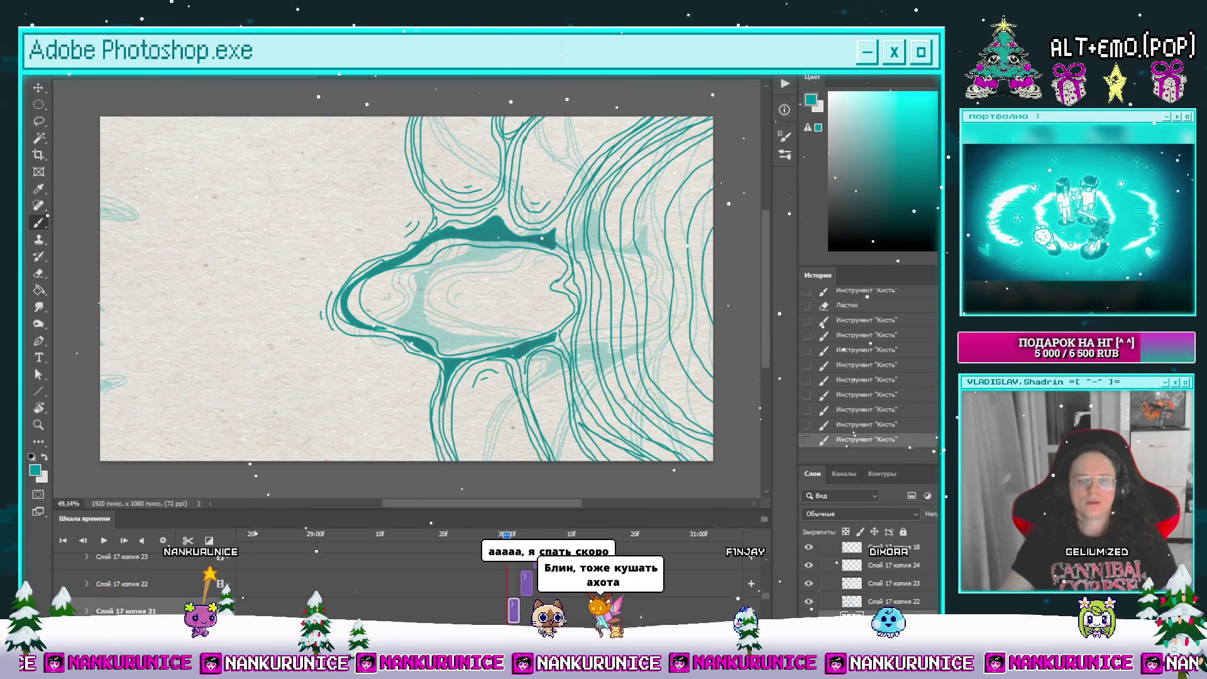
Step: On the next frame, draw a teal line curving to the upper right and down to the lower-right edge
{"action": "key", "text": "Right"}
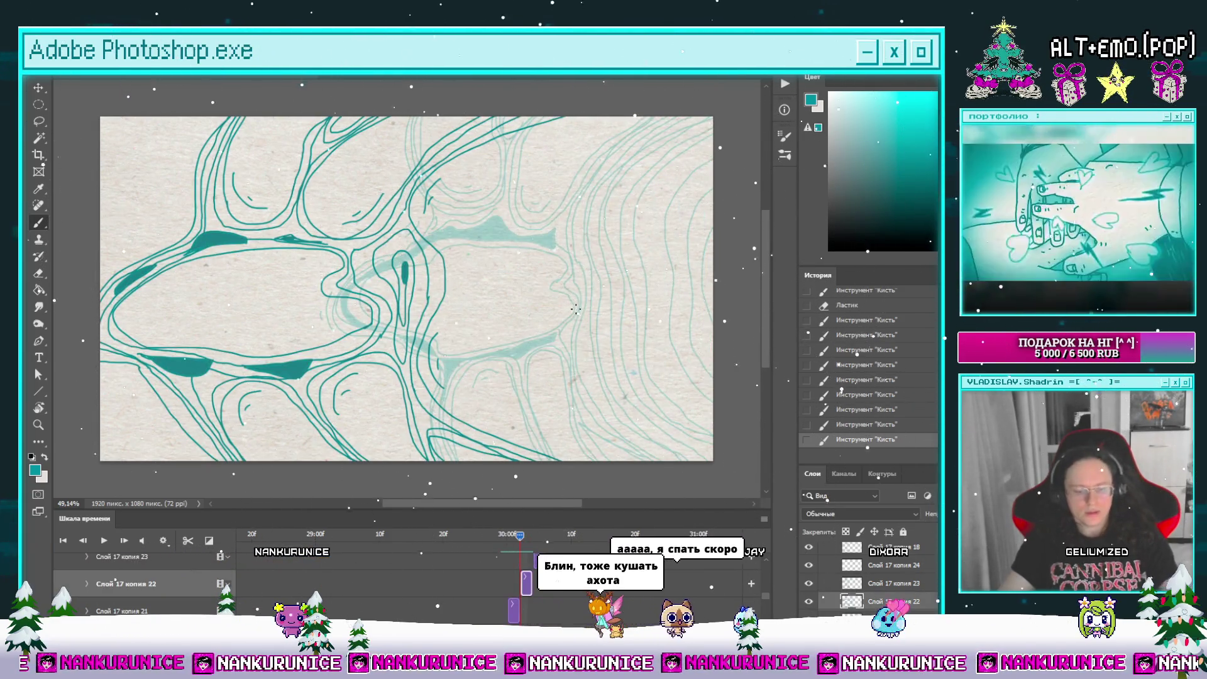
{"action": "key", "text": "Tab"}
{"action": "mouse_move", "coordinate": [654, 269]}
{"action": "left_mouse_down"}
{"action": "mouse_move", "coordinate": [482, 284]}
{"action": "mouse_move", "coordinate": [625, 243]}
{"action": "mouse_move", "coordinate": [566, 220]}
{"action": "mouse_move", "coordinate": [587, 190]}
{"action": "mouse_move", "coordinate": [642, 196]}
{"action": "mouse_move", "coordinate": [696, 178]}
{"action": "left_mouse_up"}
{"action": "left_click_drag", "start_coordinate": [627, 223], "coordinate": [701, 145]}
{"action": "left_click_drag", "start_coordinate": [629, 293], "coordinate": [698, 475]}
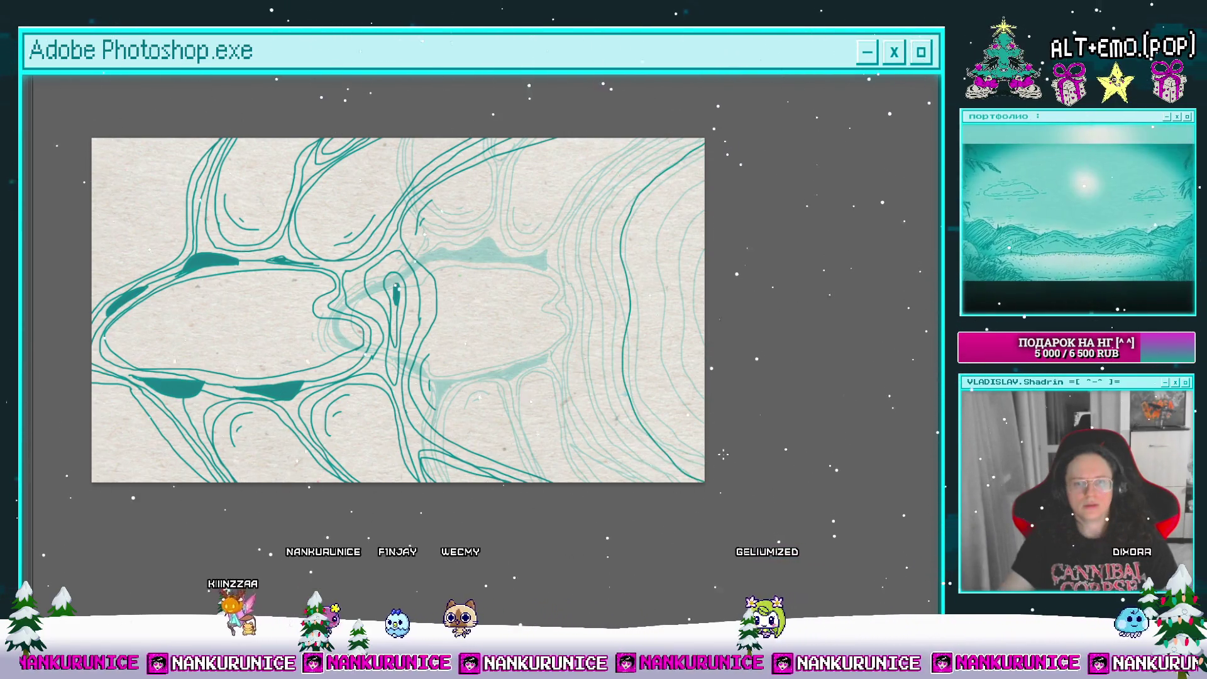
{"action": "mouse_move", "coordinate": [440, 314]}
{"action": "left_mouse_down"}
{"action": "mouse_move", "coordinate": [419, 337]}
{"action": "mouse_move", "coordinate": [467, 288]}
{"action": "left_mouse_up"}
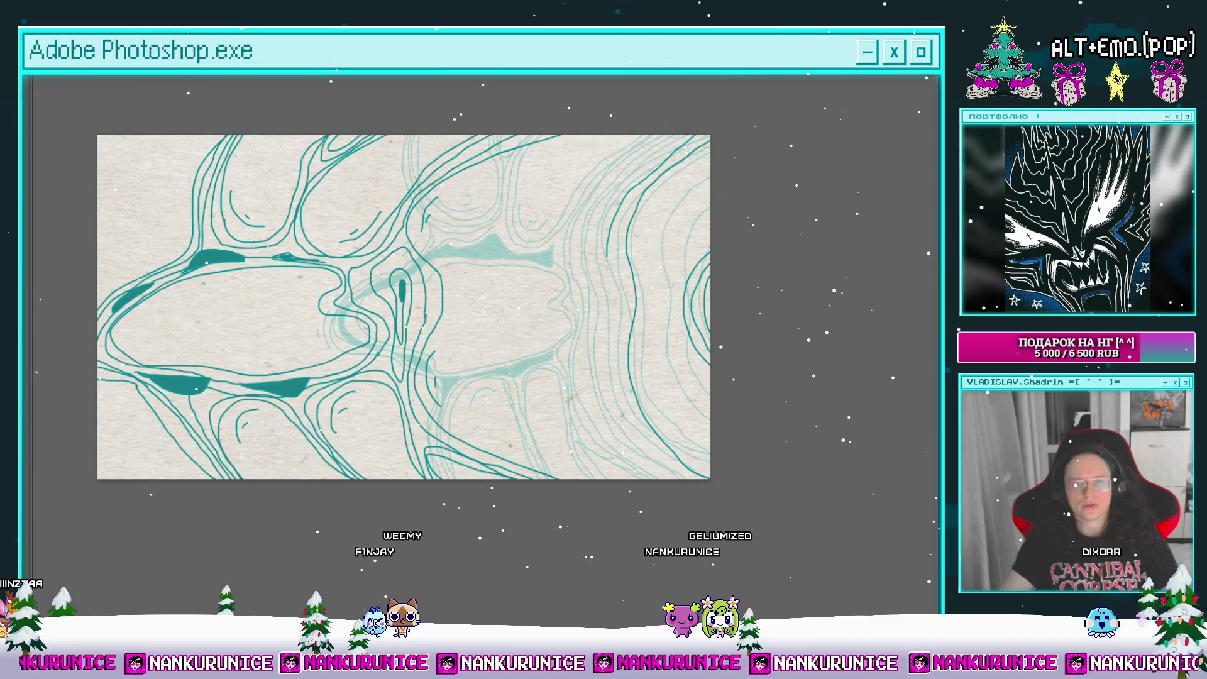
{"action": "left_click_drag", "start_coordinate": [622, 150], "coordinate": [627, 148]}
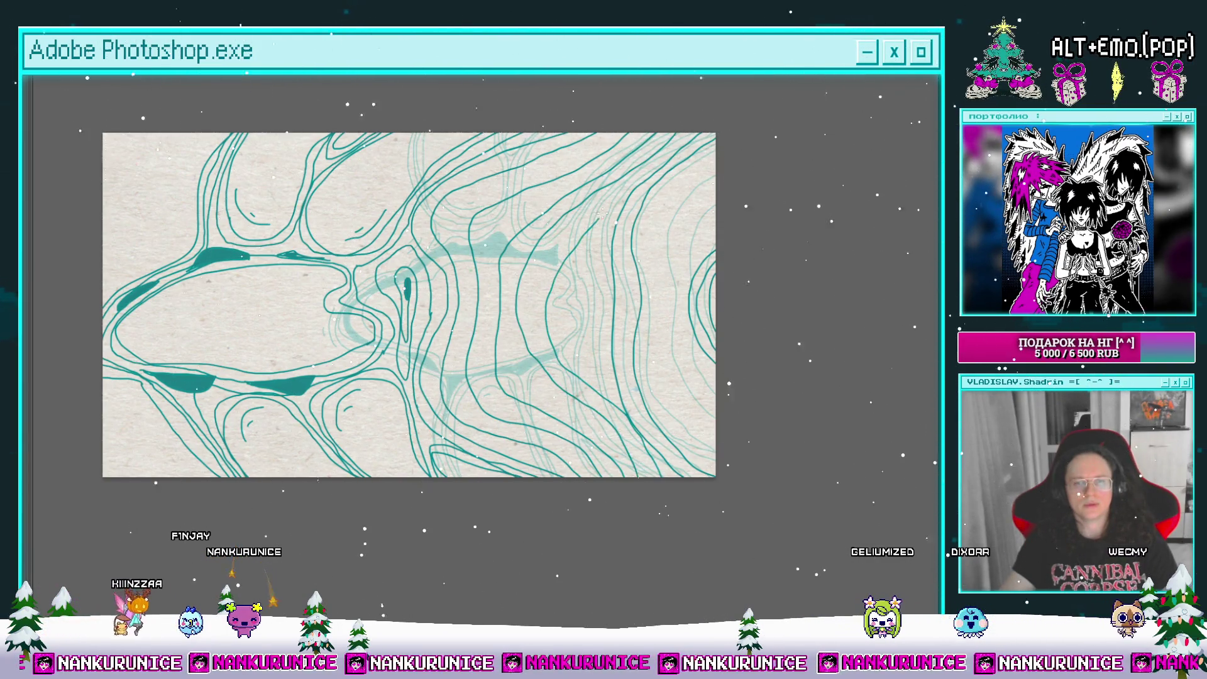
Step: Pan across the newly drawn frame, then restore the tool, layer and timeline panels and zoom out
{"action": "mouse_move", "coordinate": [661, 181]}
{"action": "left_mouse_down"}
{"action": "mouse_move", "coordinate": [664, 213]}
{"action": "mouse_move", "coordinate": [607, 173]}
{"action": "left_mouse_up"}
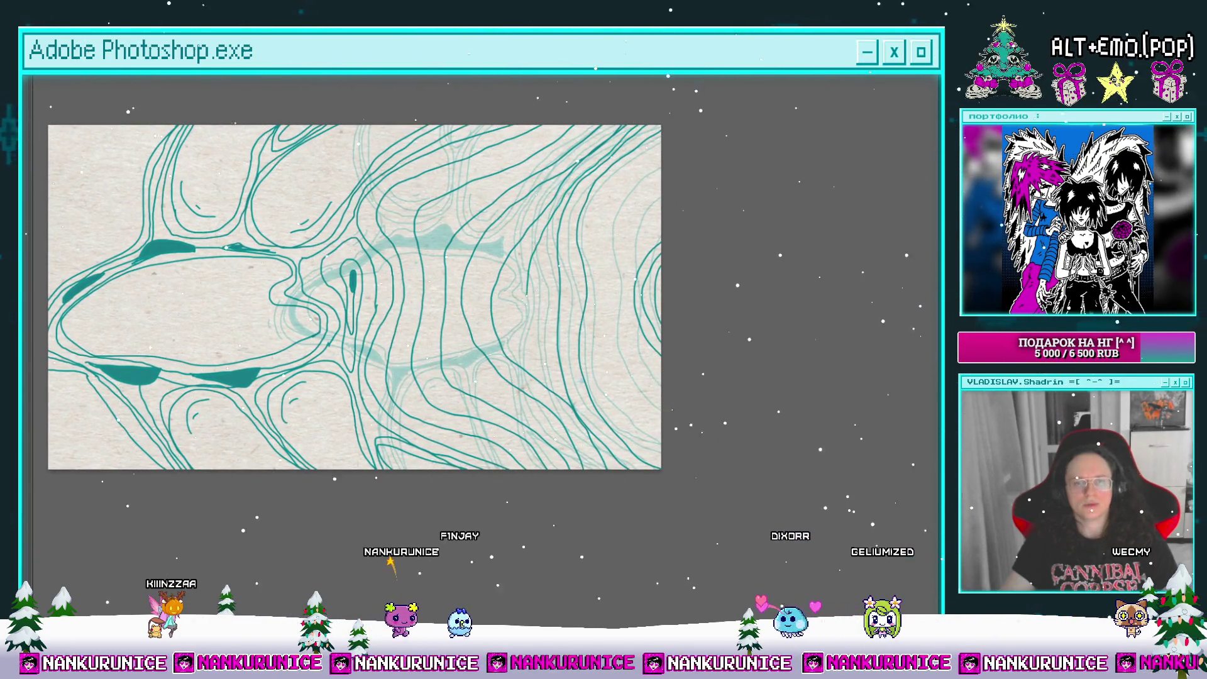
{"action": "left_click_drag", "start_coordinate": [506, 347], "coordinate": [487, 390]}
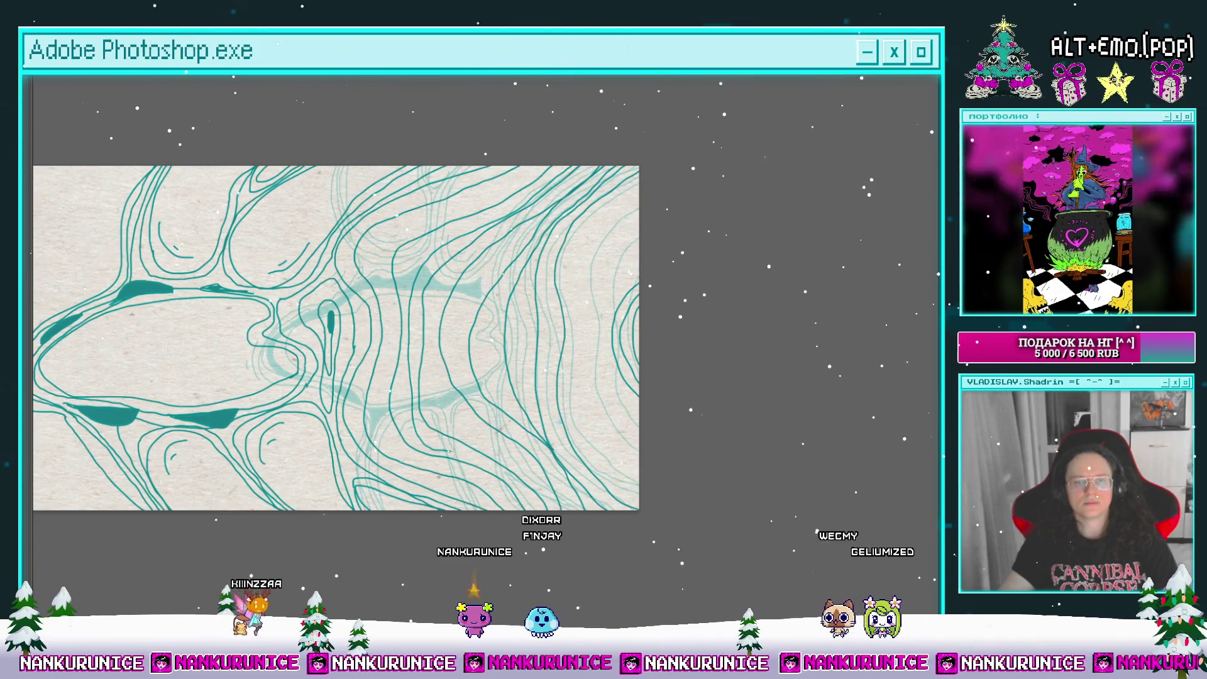
{"action": "left_click_drag", "start_coordinate": [483, 481], "coordinate": [531, 469]}
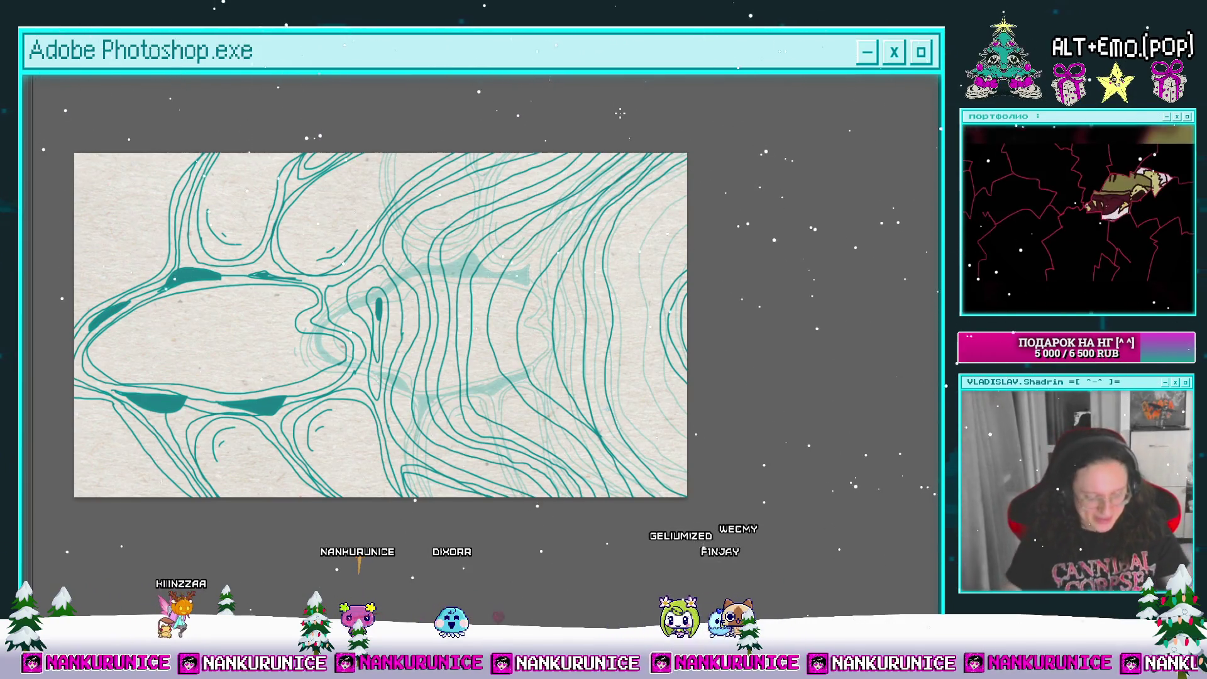
{"action": "key", "text": "Tab"}
{"action": "scroll", "coordinate": [515, 363], "scroll_direction": "down", "scroll_amount": 3}
Step: Scrub the Timeline and select the Слой 17 копия 23 frame
{"action": "key", "text": "b"}
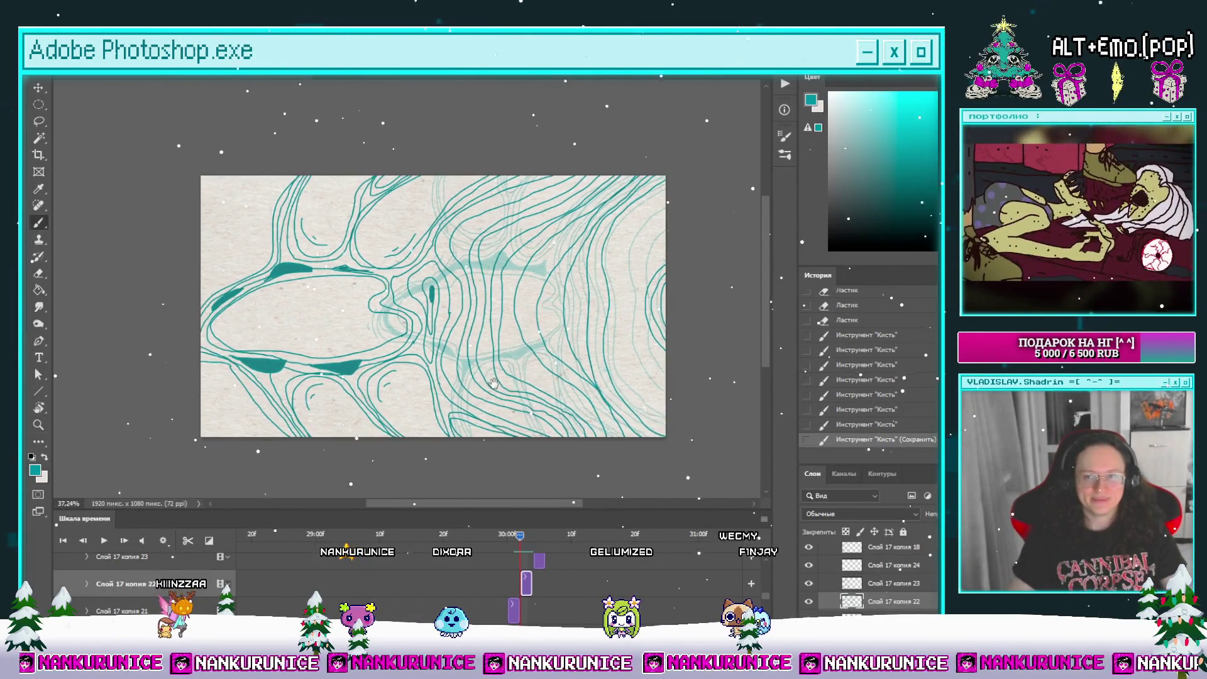
{"action": "left_click_drag", "start_coordinate": [517, 544], "coordinate": [528, 546]}
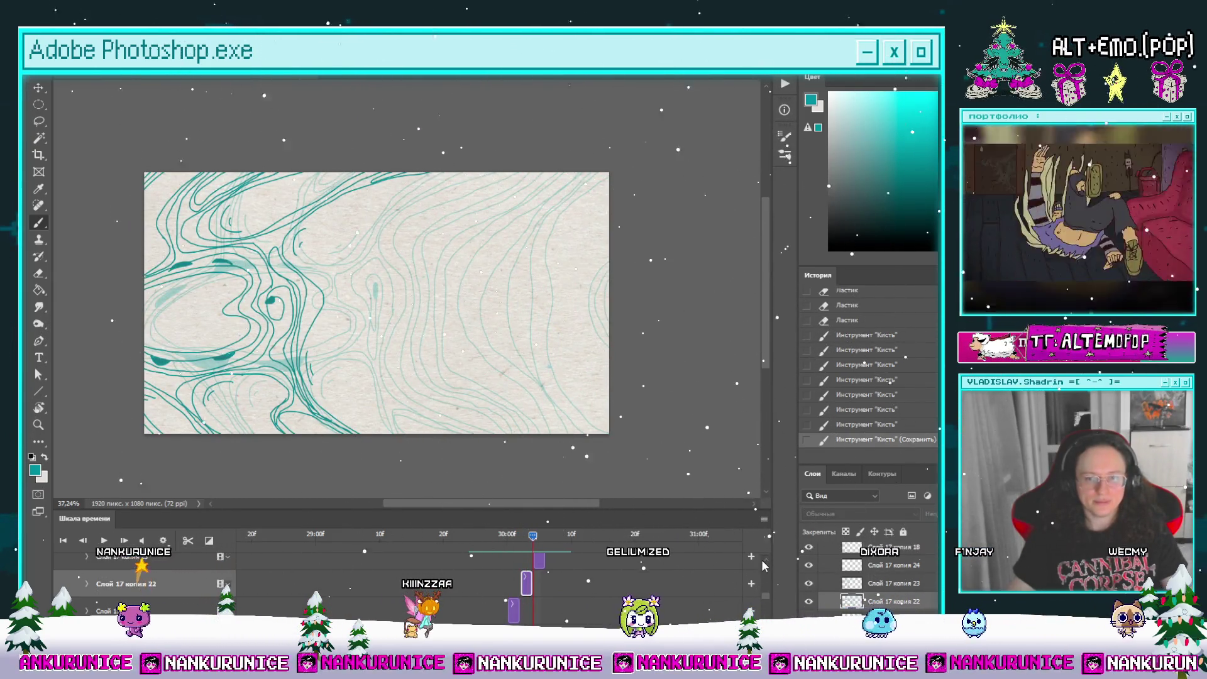
{"action": "scroll", "coordinate": [395, 610], "scroll_direction": "up", "scroll_amount": 2}
{"action": "left_click", "coordinate": [202, 604]}
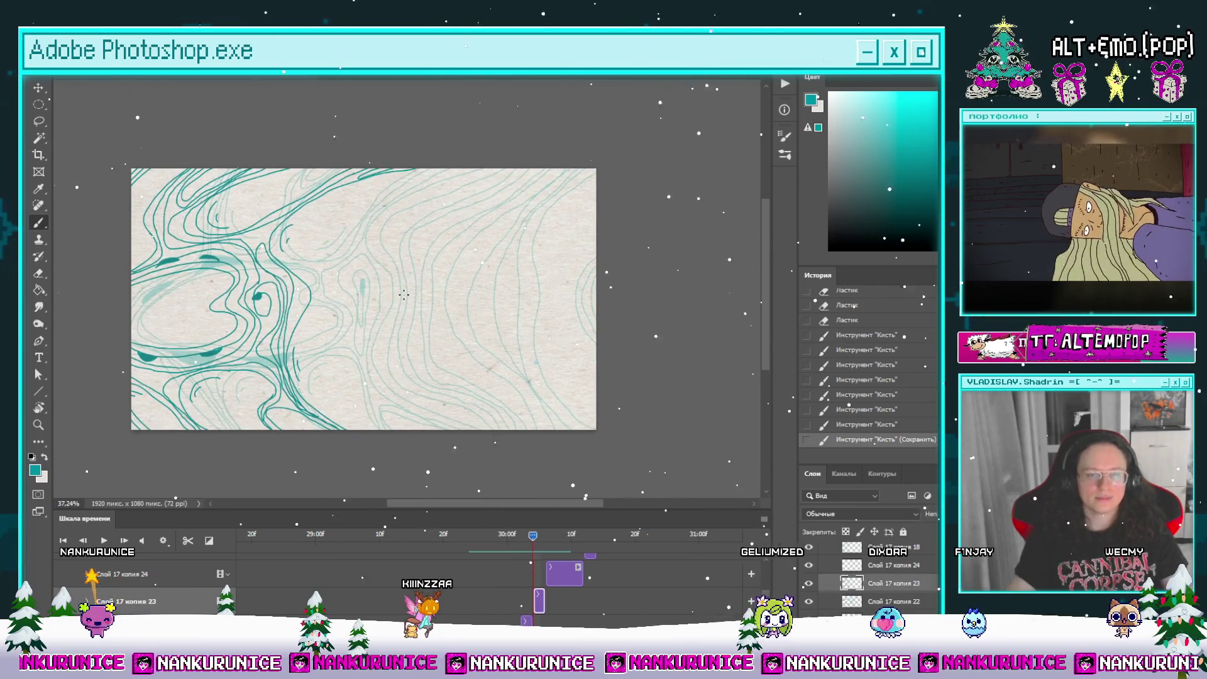
Step: View the frame full-canvas, then bring the panels back and scrub forward to preview the animation
{"action": "left_click_drag", "start_coordinate": [425, 289], "coordinate": [451, 275]}
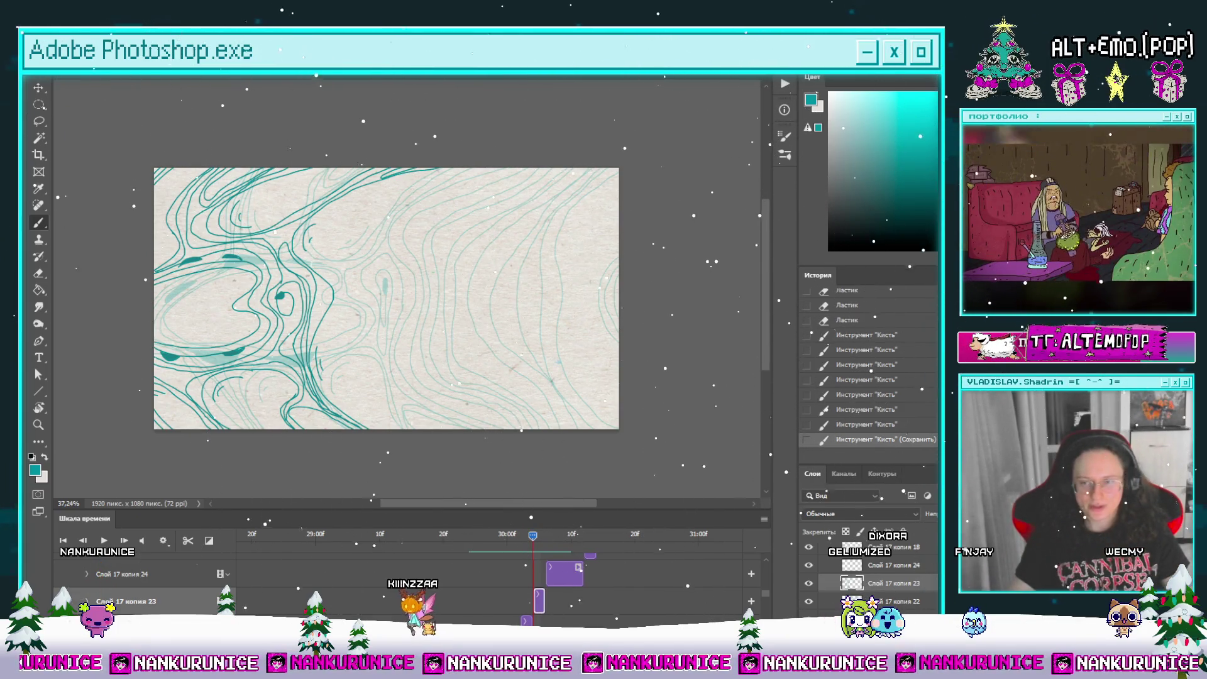
{"action": "key", "text": "Tab"}
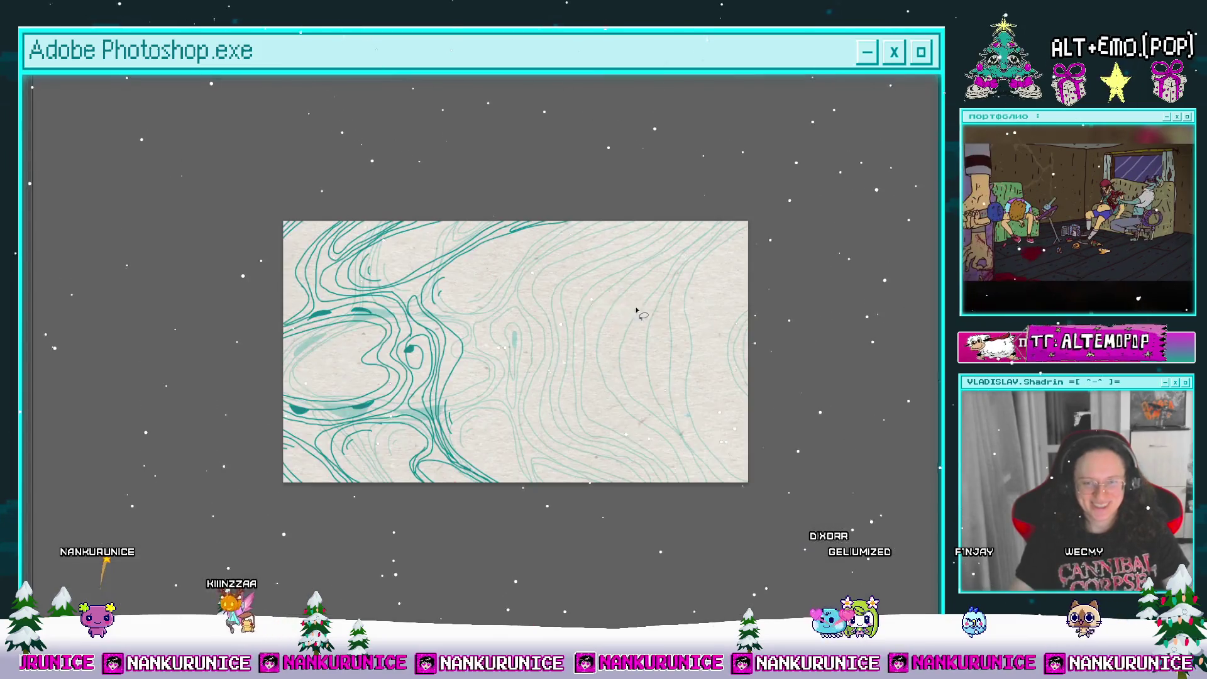
{"action": "left_click_drag", "start_coordinate": [573, 327], "coordinate": [449, 293]}
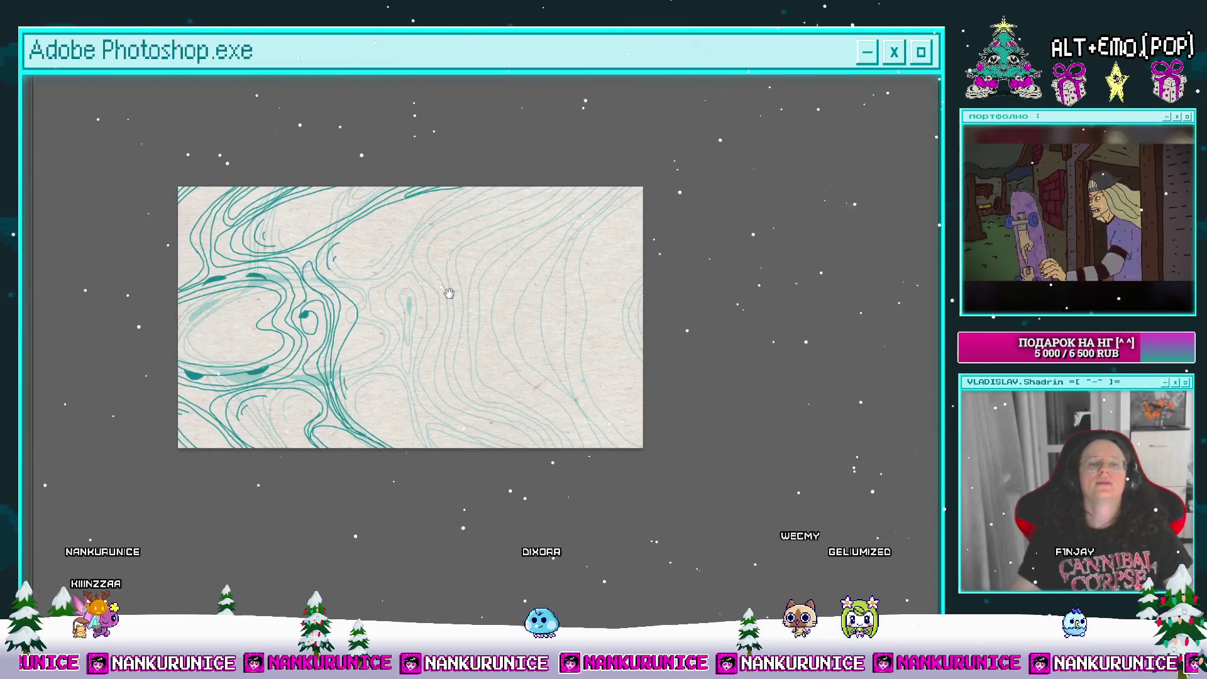
{"action": "left_click_drag", "start_coordinate": [531, 234], "coordinate": [513, 239]}
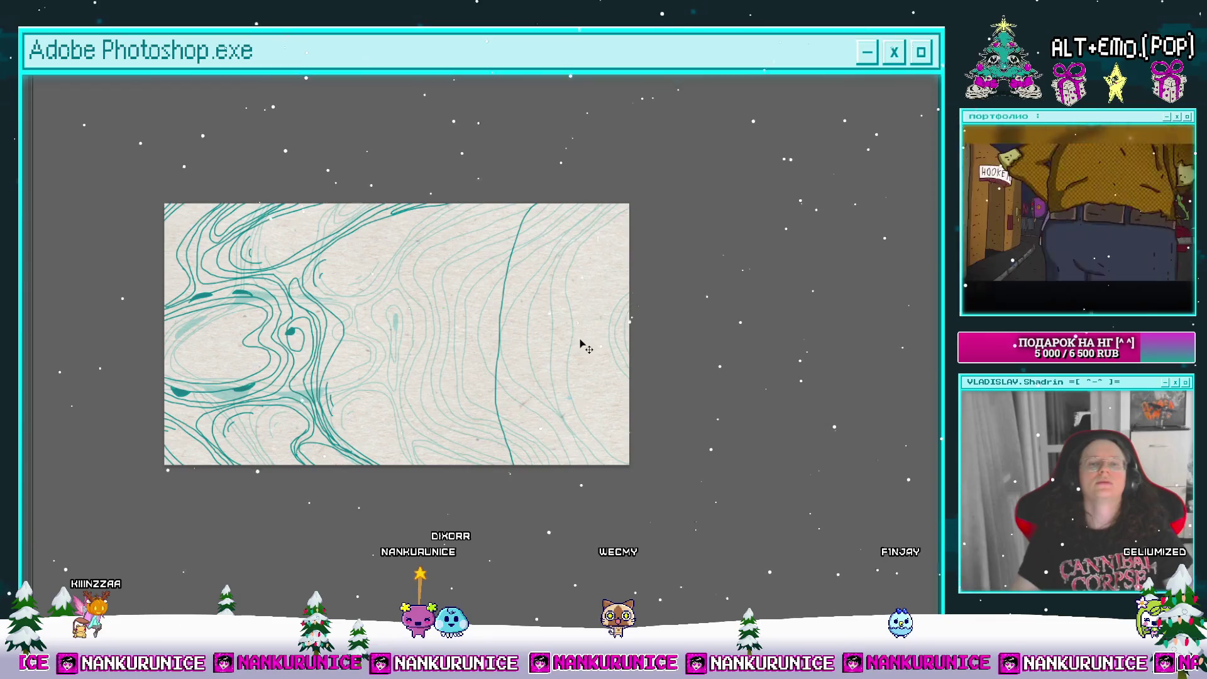
{"action": "key", "text": "f"}
{"action": "mouse_move", "coordinate": [572, 543]}
{"action": "left_mouse_down"}
{"action": "mouse_move", "coordinate": [591, 538]}
{"action": "mouse_move", "coordinate": [496, 560]}
{"action": "mouse_move", "coordinate": [655, 534]}
{"action": "mouse_move", "coordinate": [448, 561]}
{"action": "mouse_move", "coordinate": [581, 540]}
{"action": "left_mouse_up"}
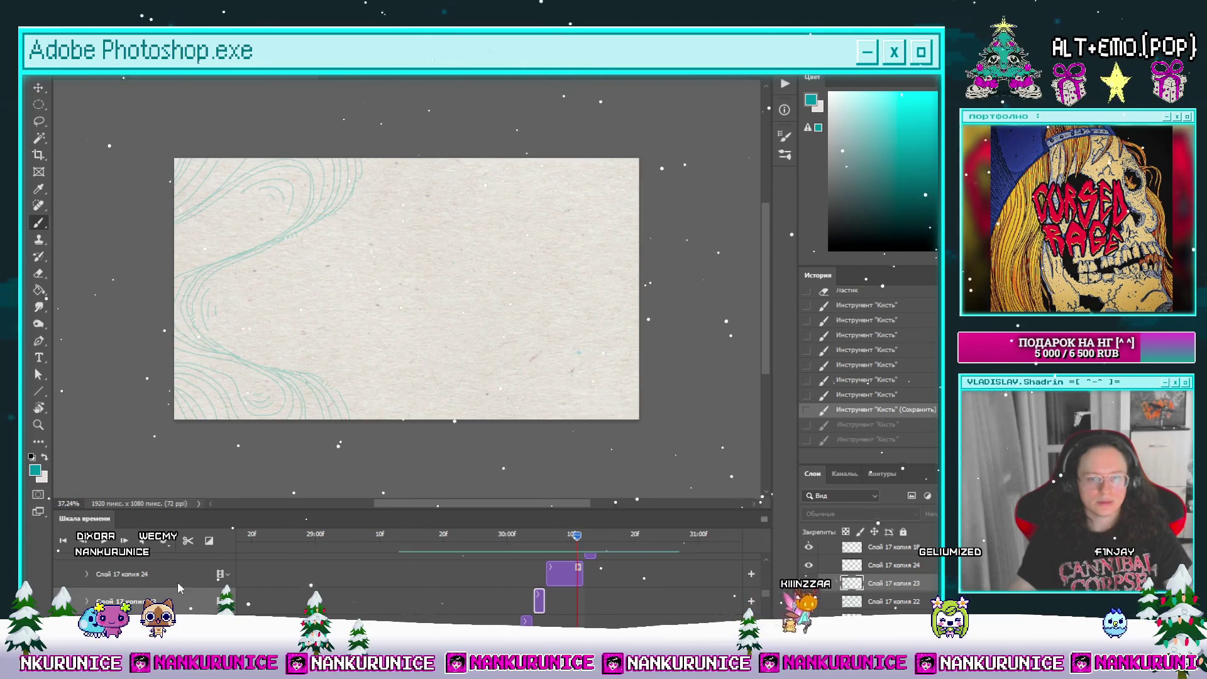
Step: Paint three more teal contour strokes on the Слой 17 копия 22 frame
{"action": "left_click_drag", "start_coordinate": [554, 539], "coordinate": [526, 545]}
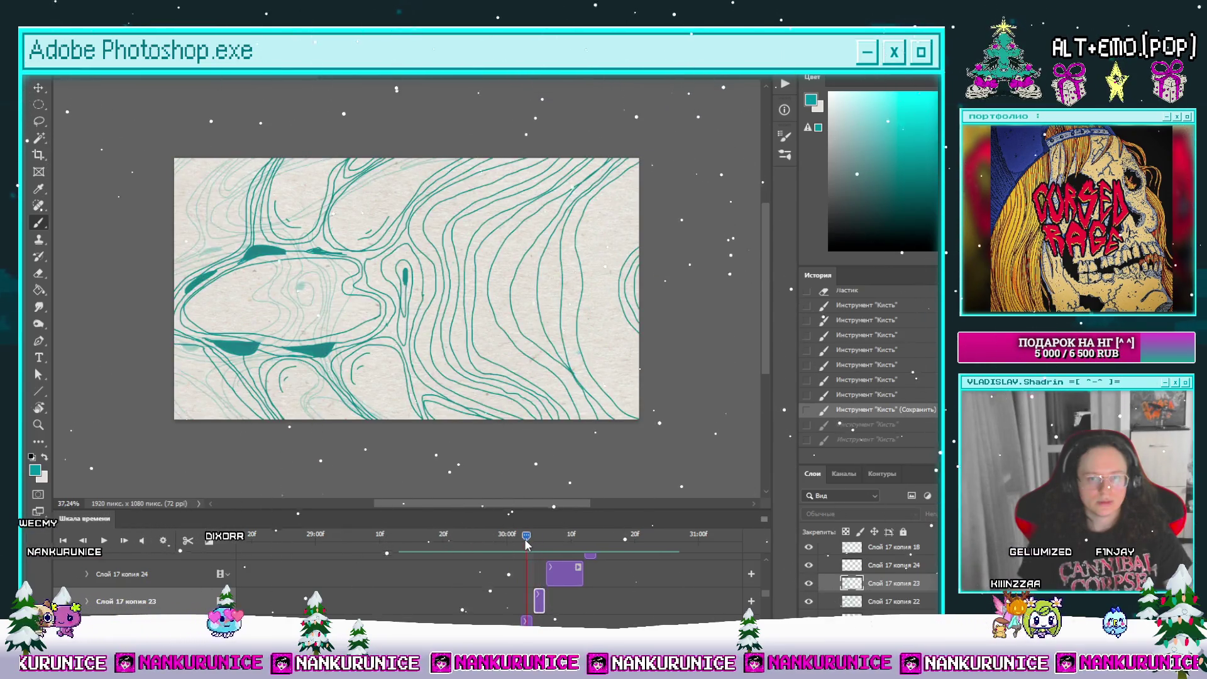
{"action": "key", "text": "alt+bracketleft"}
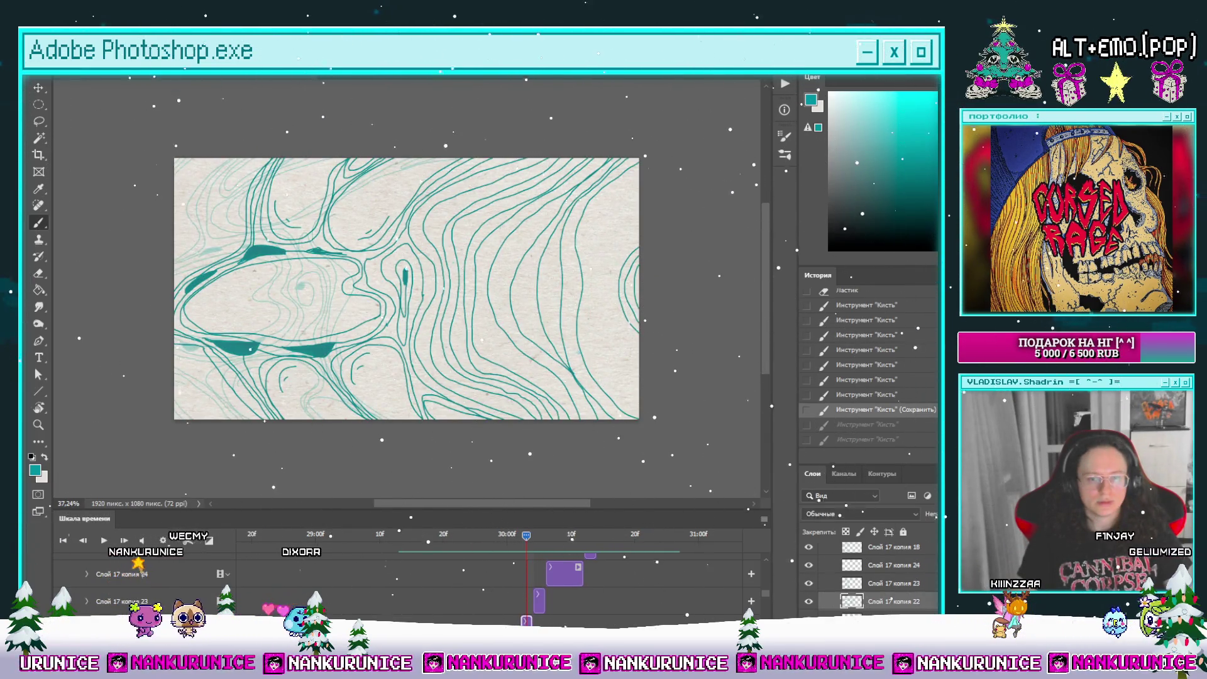
{"action": "left_click_drag", "start_coordinate": [409, 289], "coordinate": [362, 285]}
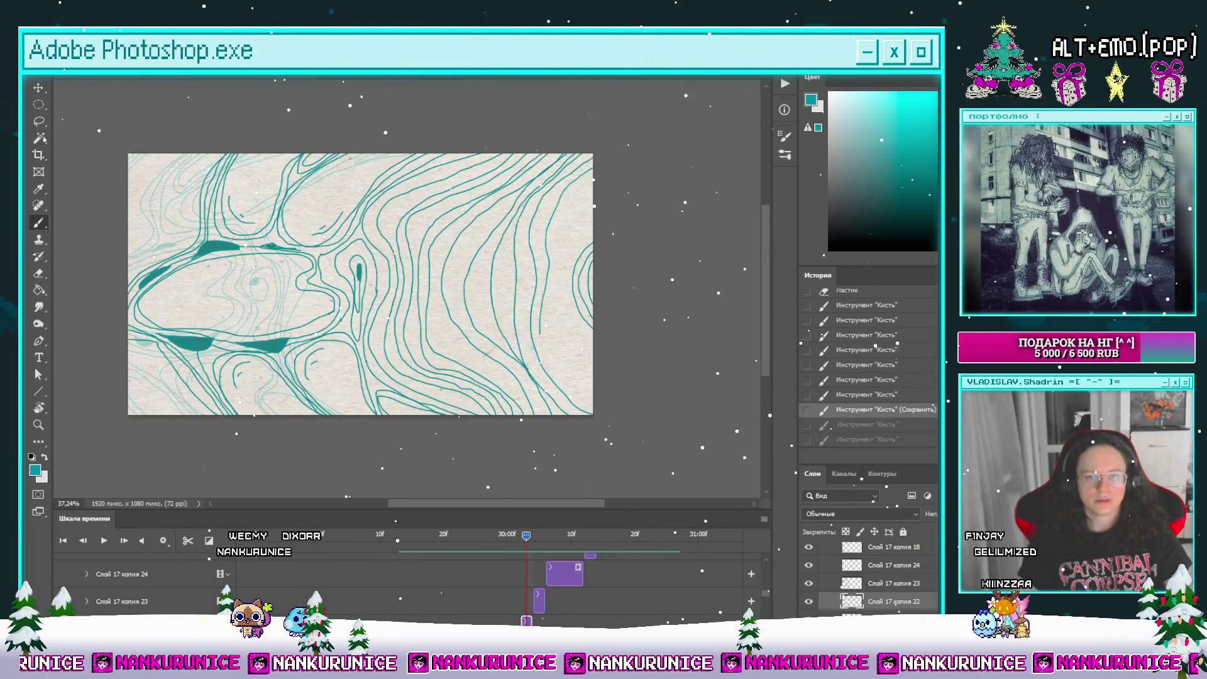
{"action": "left_click_drag", "start_coordinate": [547, 255], "coordinate": [545, 264]}
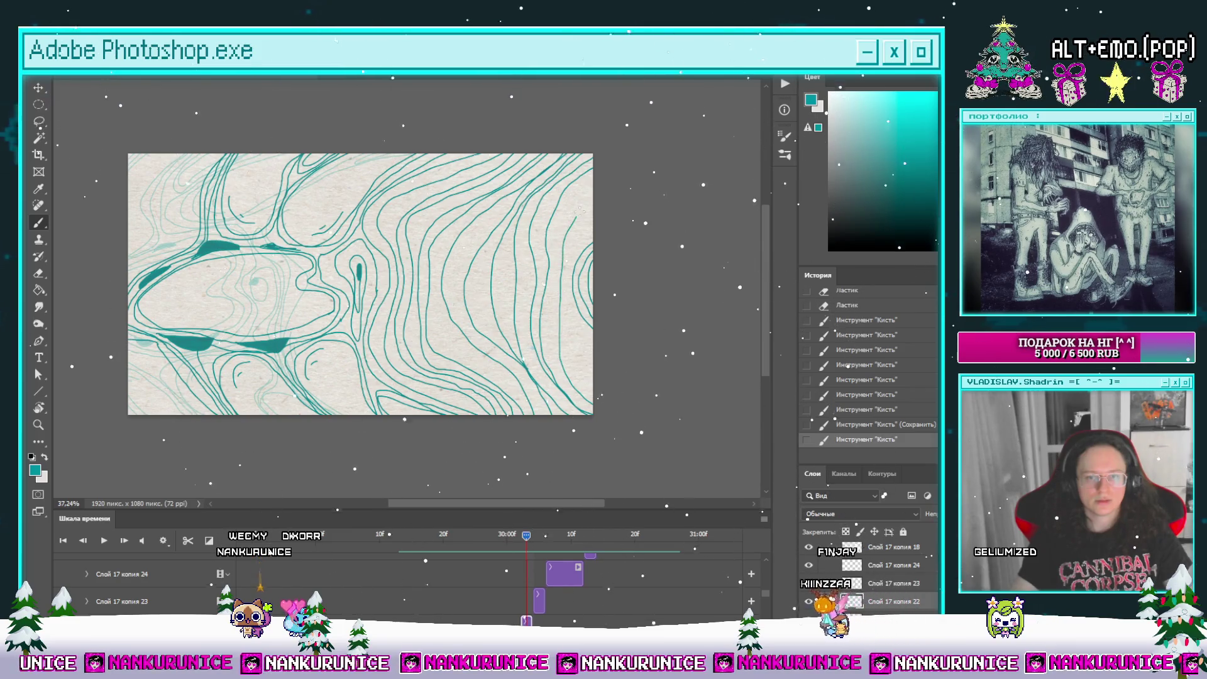
{"action": "left_click_drag", "start_coordinate": [585, 389], "coordinate": [620, 405]}
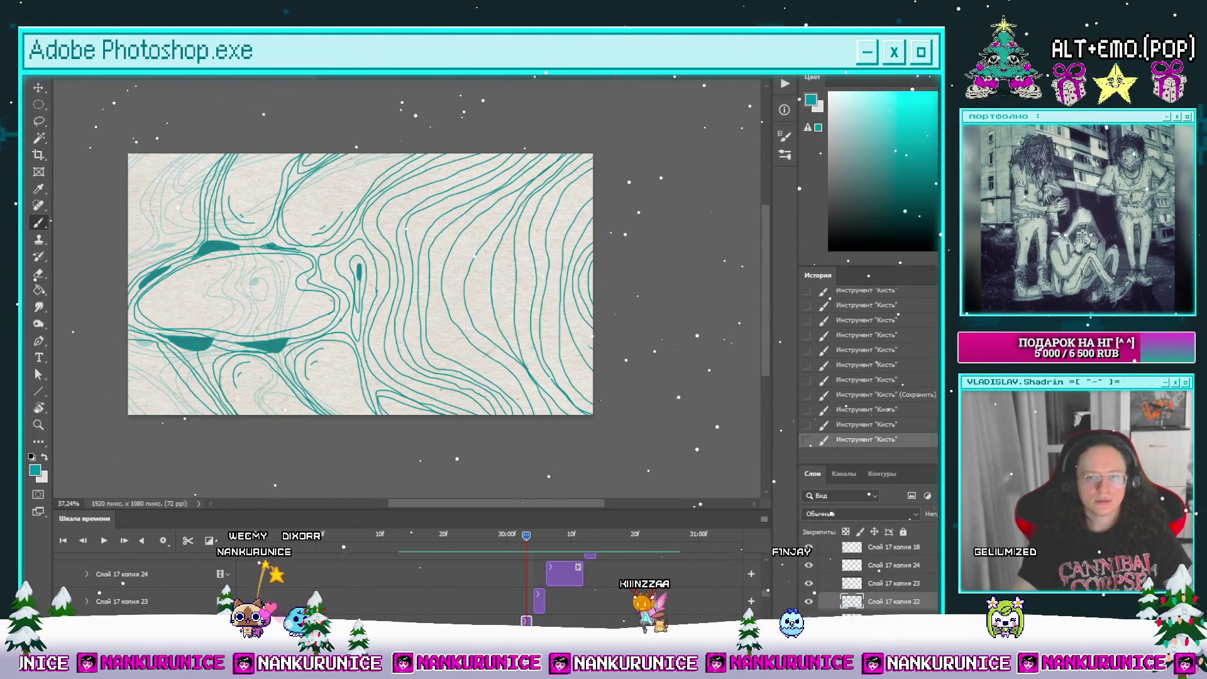
{"action": "left_click_drag", "start_coordinate": [566, 280], "coordinate": [569, 288]}
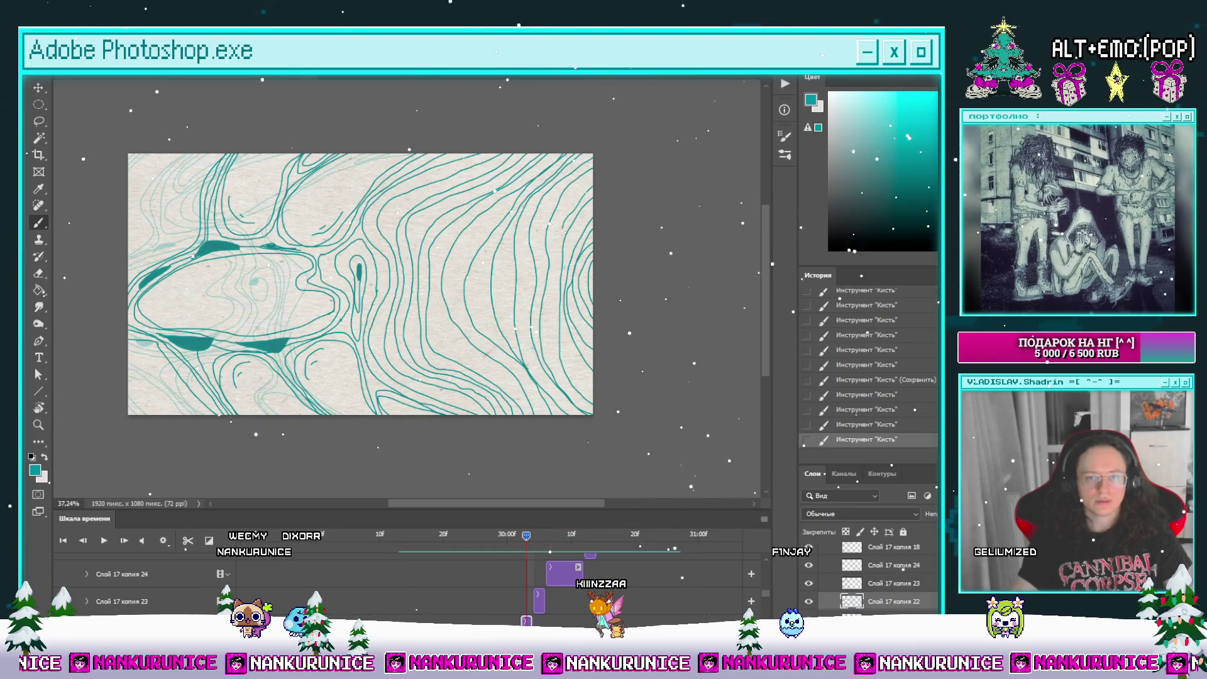
{"action": "left_click_drag", "start_coordinate": [620, 408], "coordinate": [598, 374]}
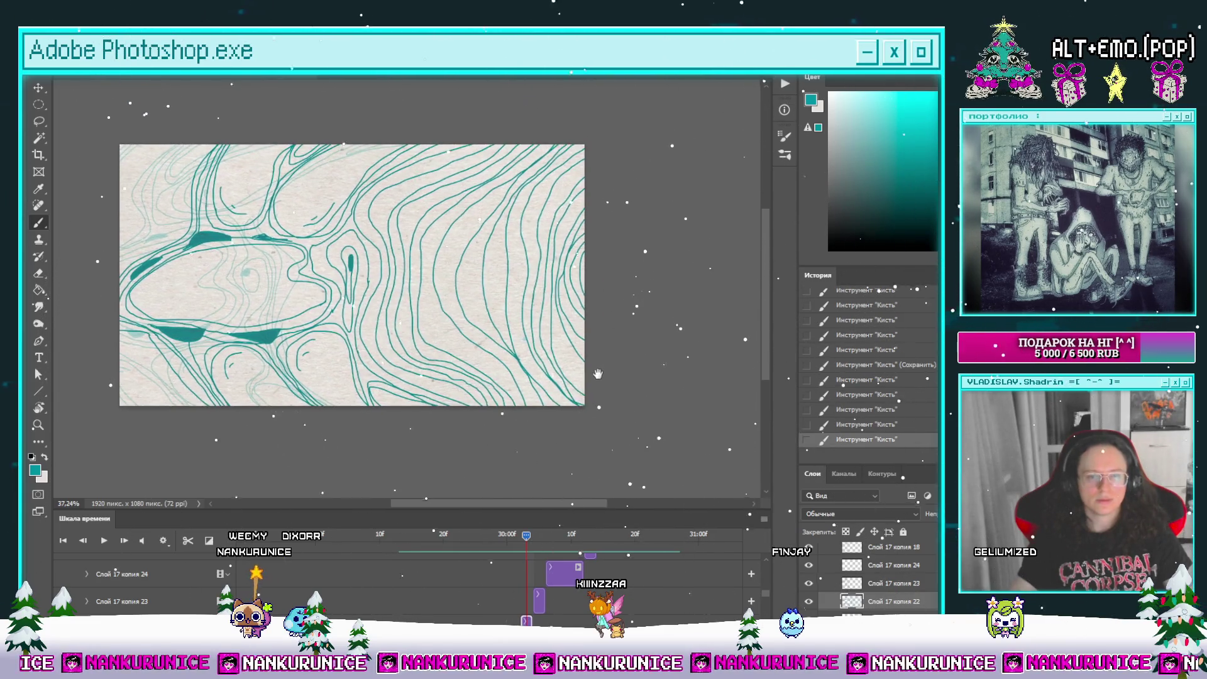
Step: Step forward to the Слой 17 копия 23 frame, paint a stroke, and switch to the Eraser
{"action": "left_click", "coordinate": [124, 540]}
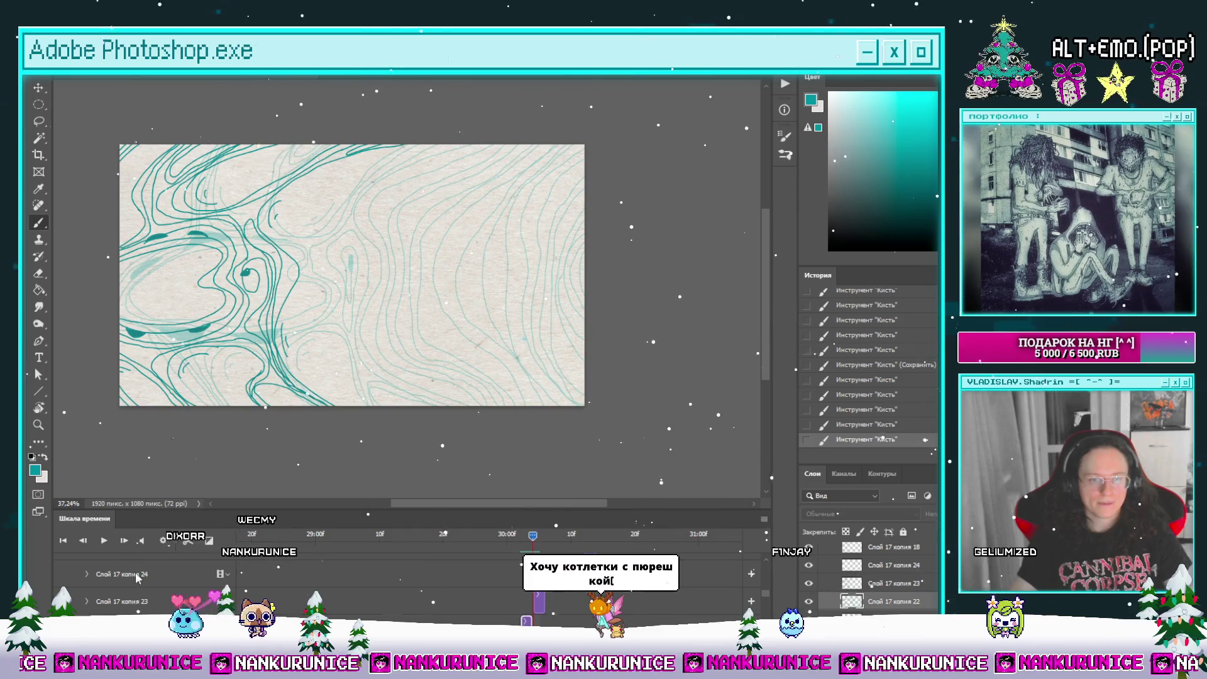
{"action": "mouse_move", "coordinate": [420, 339]}
{"action": "left_mouse_down"}
{"action": "mouse_move", "coordinate": [426, 310]}
{"action": "mouse_move", "coordinate": [408, 361]}
{"action": "mouse_move", "coordinate": [414, 335]}
{"action": "left_mouse_up"}
{"action": "mouse_move", "coordinate": [558, 183]}
{"action": "left_mouse_down"}
{"action": "mouse_move", "coordinate": [540, 183]}
{"action": "mouse_move", "coordinate": [587, 185]}
{"action": "left_mouse_up"}
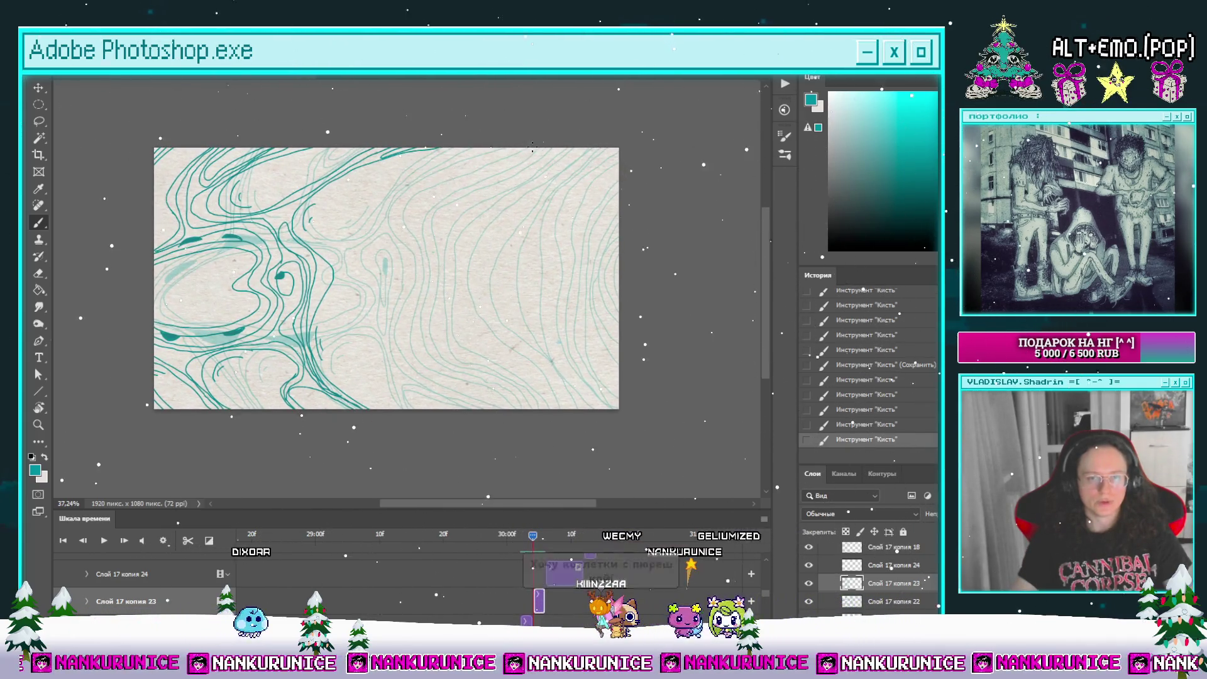
{"action": "left_click_drag", "start_coordinate": [373, 178], "coordinate": [332, 208]}
{"action": "key", "text": "e"}
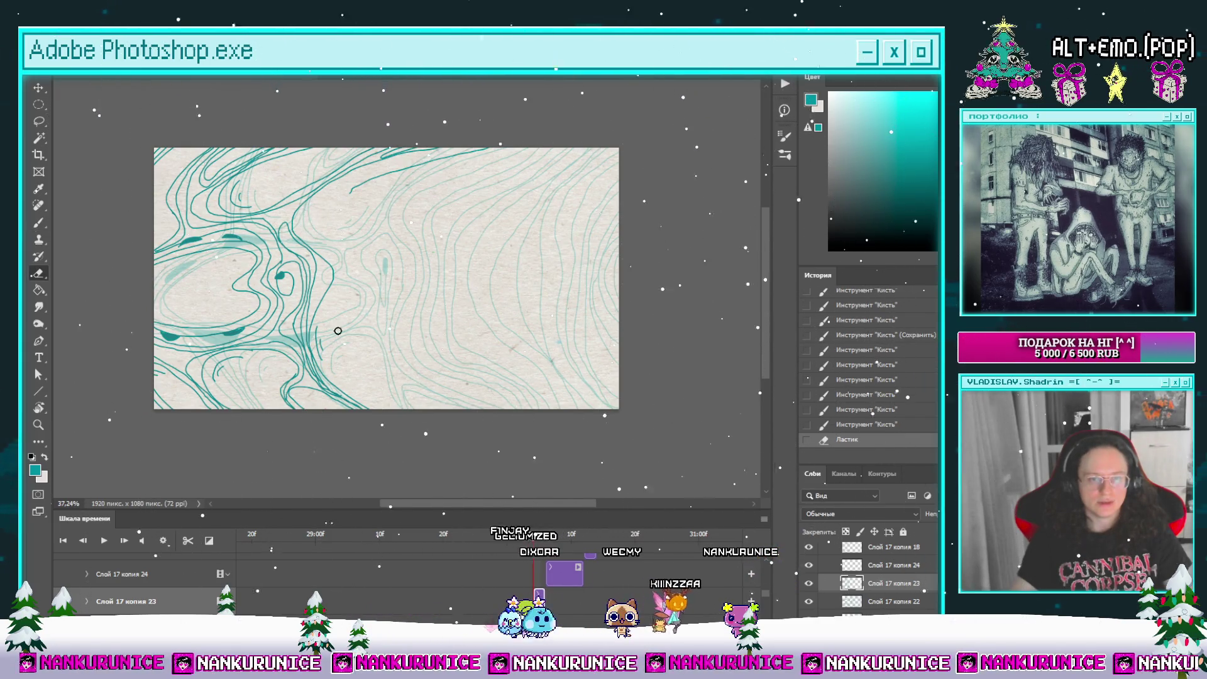
{"action": "scroll", "coordinate": [337, 331], "scroll_direction": "up", "scroll_amount": 2}
{"action": "scroll", "coordinate": [388, 301], "scroll_direction": "down", "scroll_amount": 2}
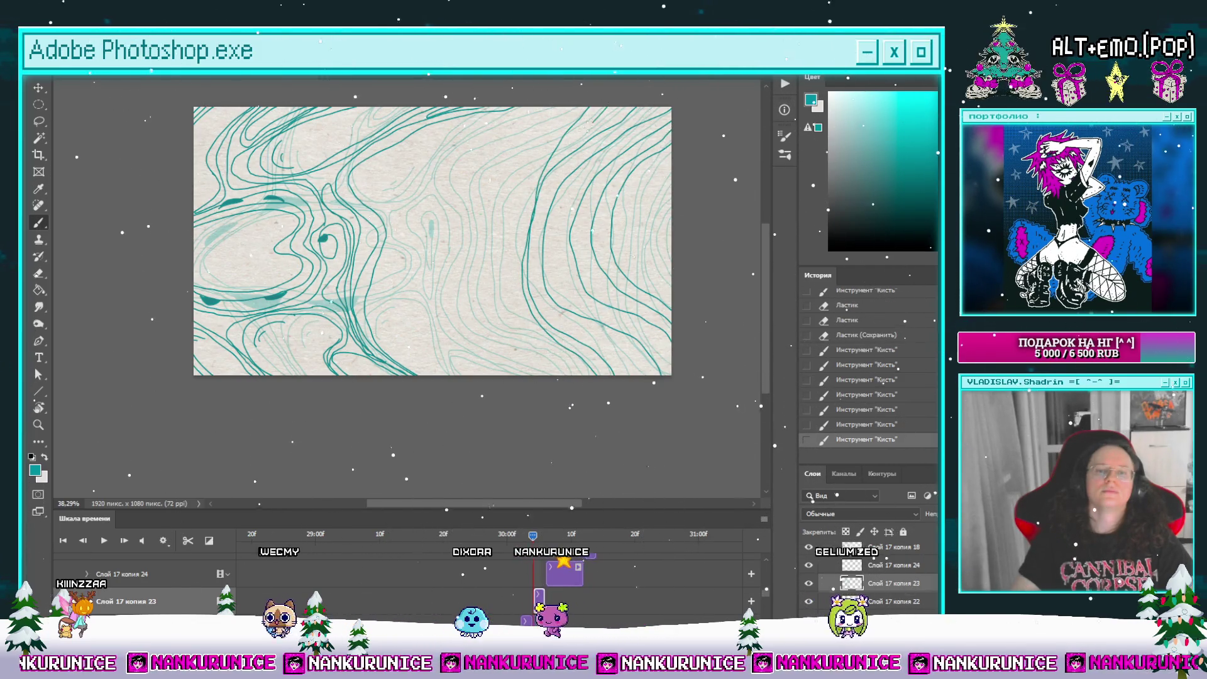
{"action": "left_click", "coordinate": [547, 382]}
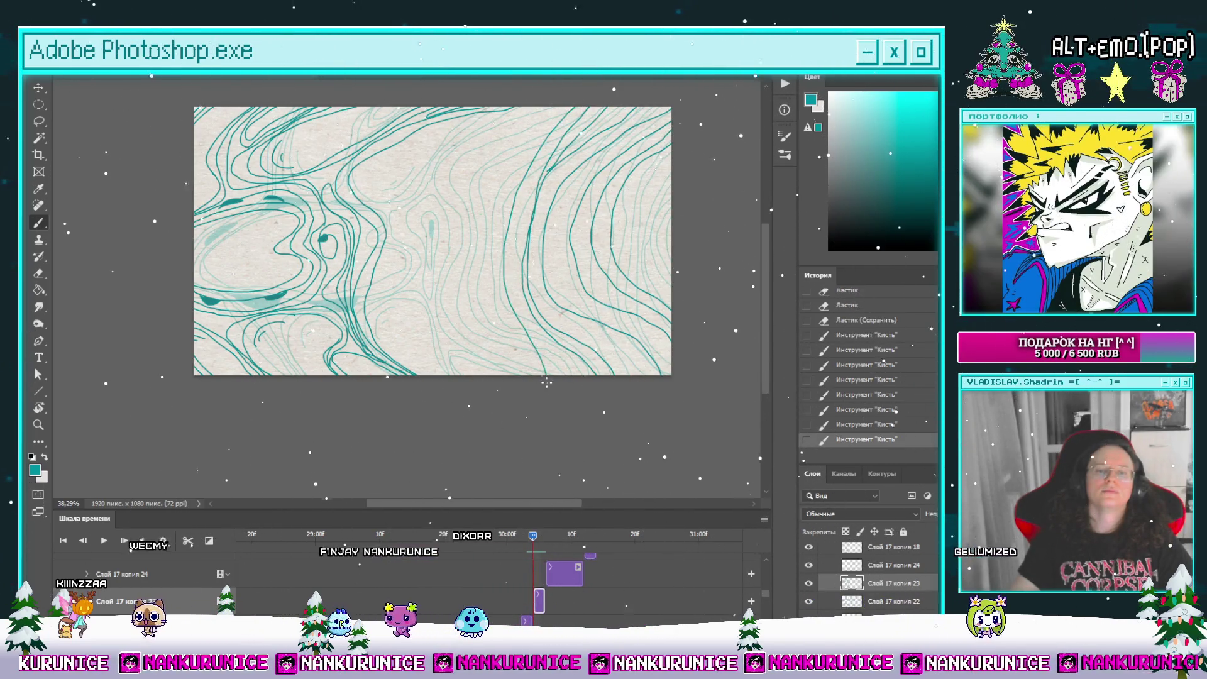
{"action": "left_click", "coordinate": [552, 147]}
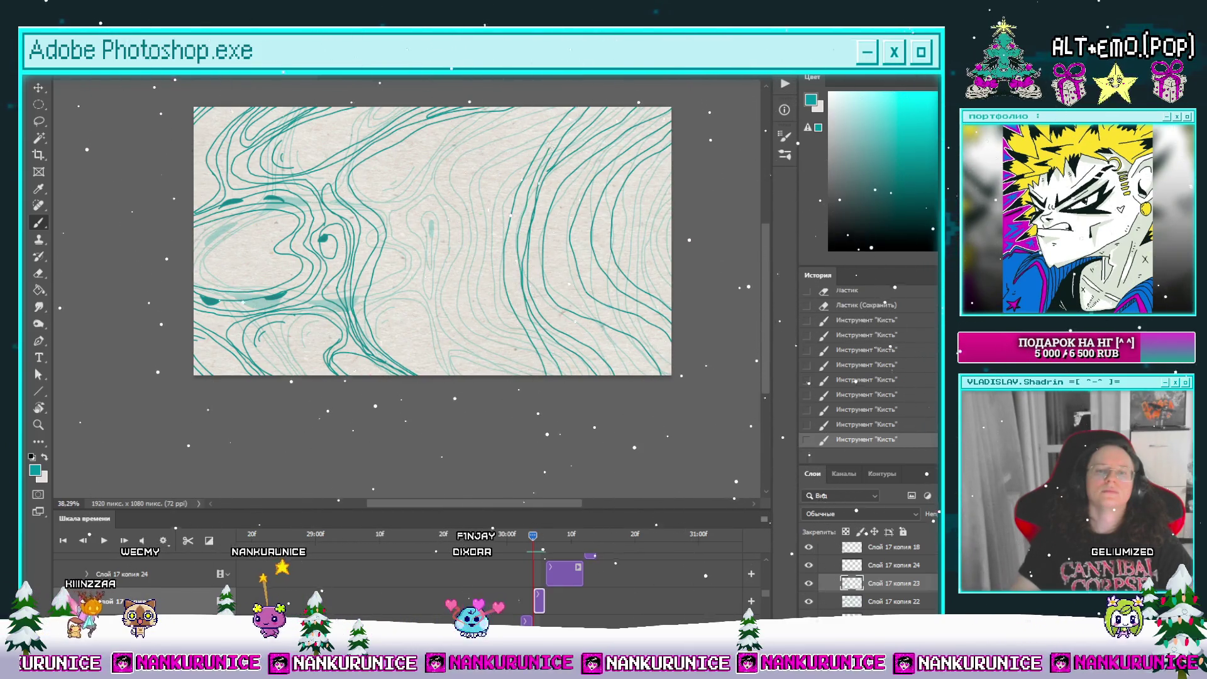
{"action": "left_click", "coordinate": [553, 96]}
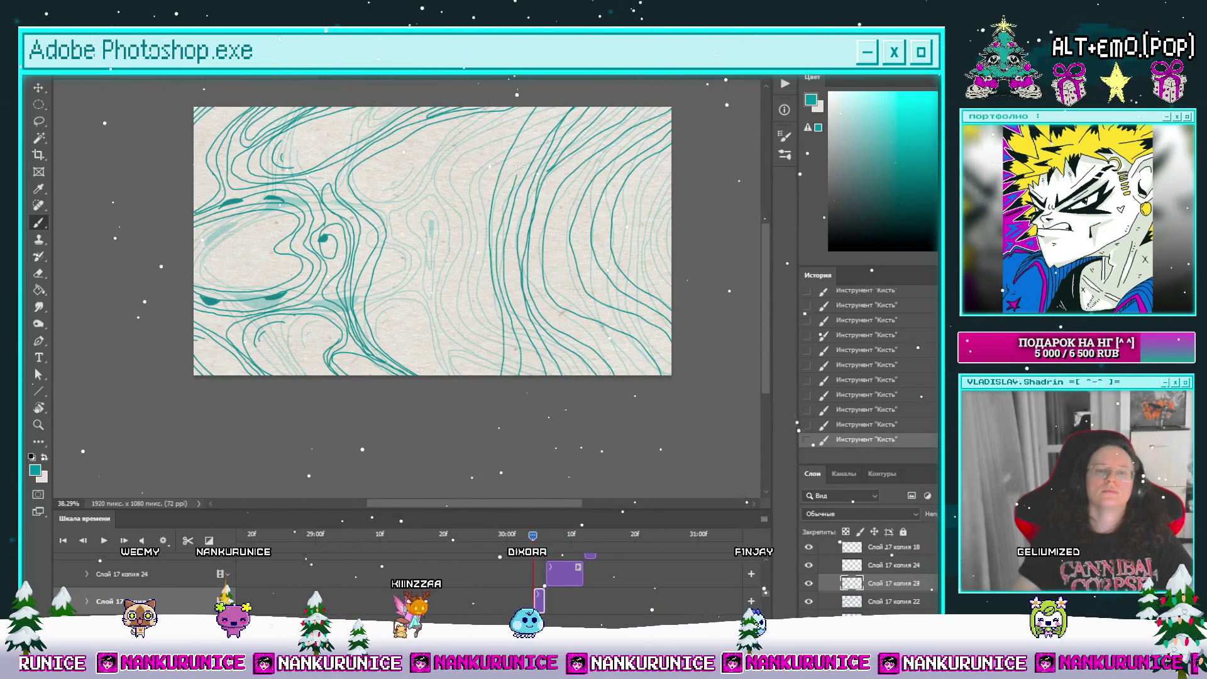
{"action": "left_click_drag", "start_coordinate": [522, 122], "coordinate": [563, 128]}
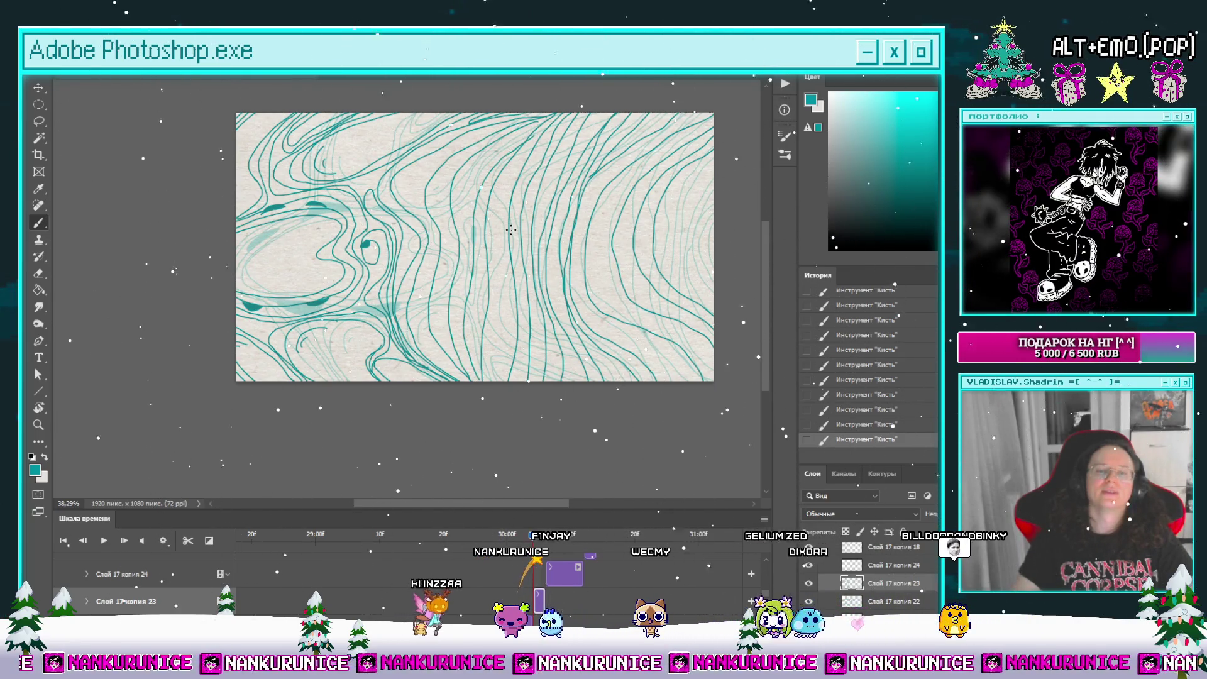
{"action": "scroll", "coordinate": [481, 186], "scroll_direction": "down", "scroll_amount": 3}
{"action": "left_click_drag", "start_coordinate": [554, 239], "coordinate": [499, 238]}
{"action": "scroll", "coordinate": [498, 239], "scroll_direction": "up", "scroll_amount": 3}
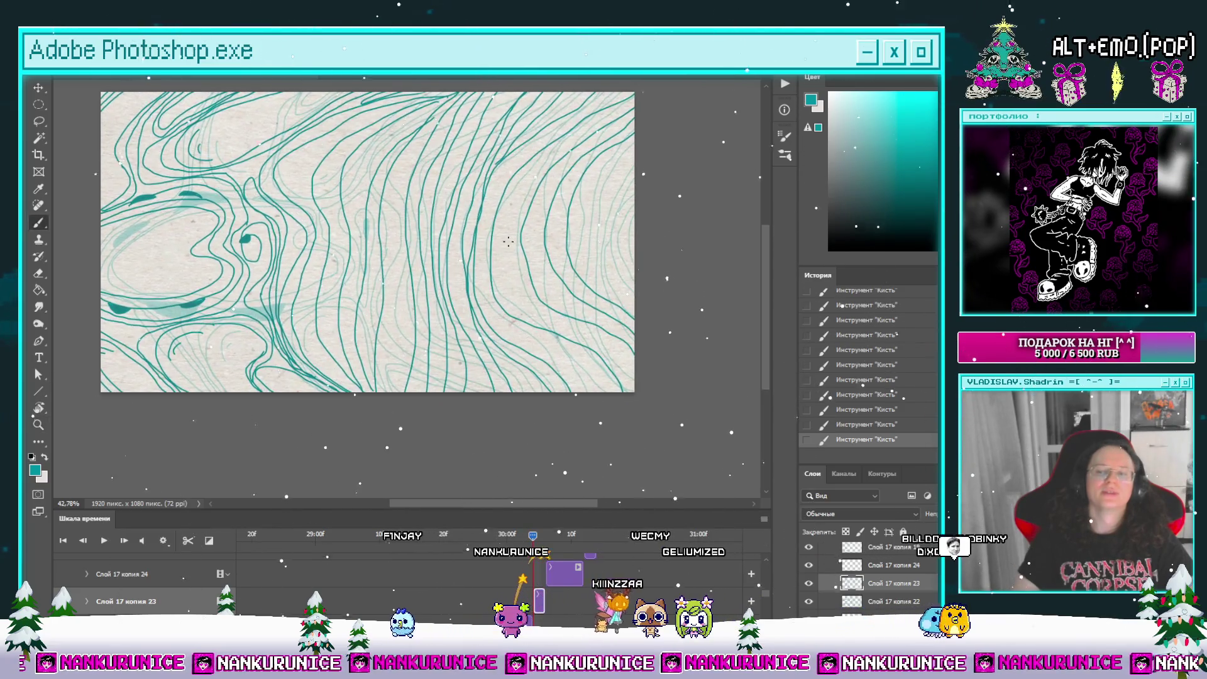
Step: Make layer 'Слой 17 копия 24' active and move the playhead to the next empty frame
{"action": "mouse_move", "coordinate": [529, 541]}
{"action": "left_mouse_down"}
{"action": "mouse_move", "coordinate": [548, 539]}
{"action": "mouse_move", "coordinate": [545, 549]}
{"action": "left_mouse_up"}
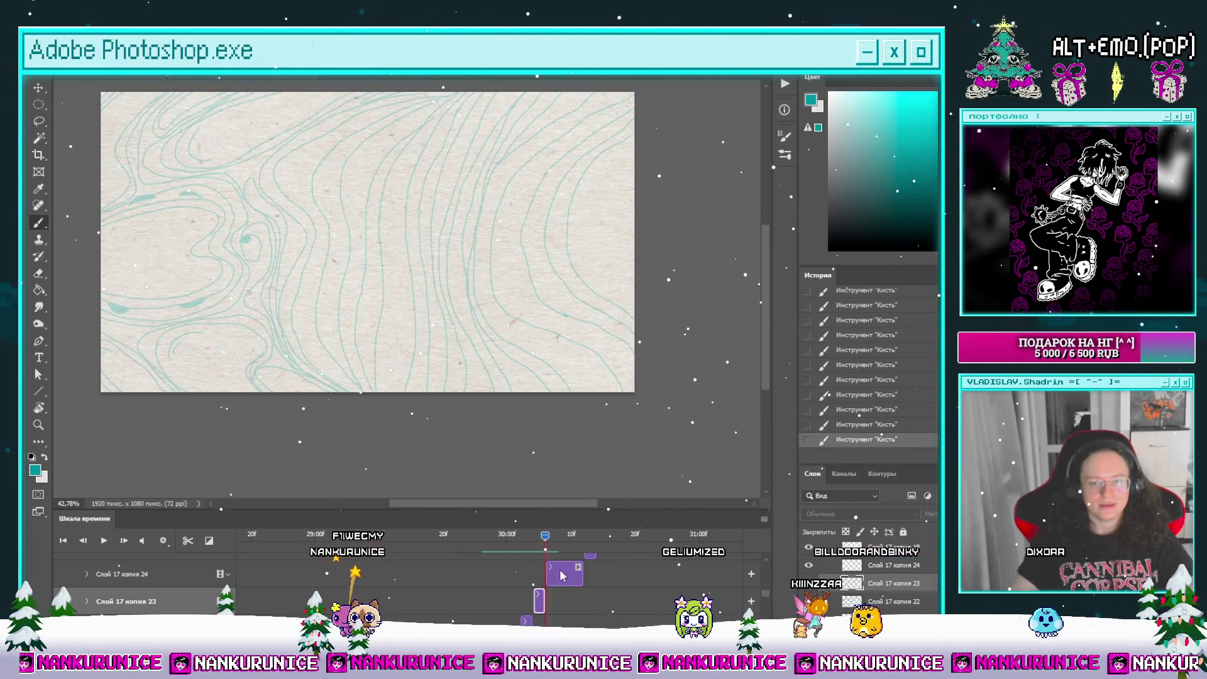
{"action": "left_click", "coordinate": [556, 562]}
{"action": "mouse_move", "coordinate": [448, 314]}
{"action": "left_mouse_down"}
{"action": "mouse_move", "coordinate": [482, 321]}
{"action": "mouse_move", "coordinate": [468, 329]}
{"action": "mouse_move", "coordinate": [483, 351]}
{"action": "left_mouse_up"}
{"action": "left_click", "coordinate": [574, 538]}
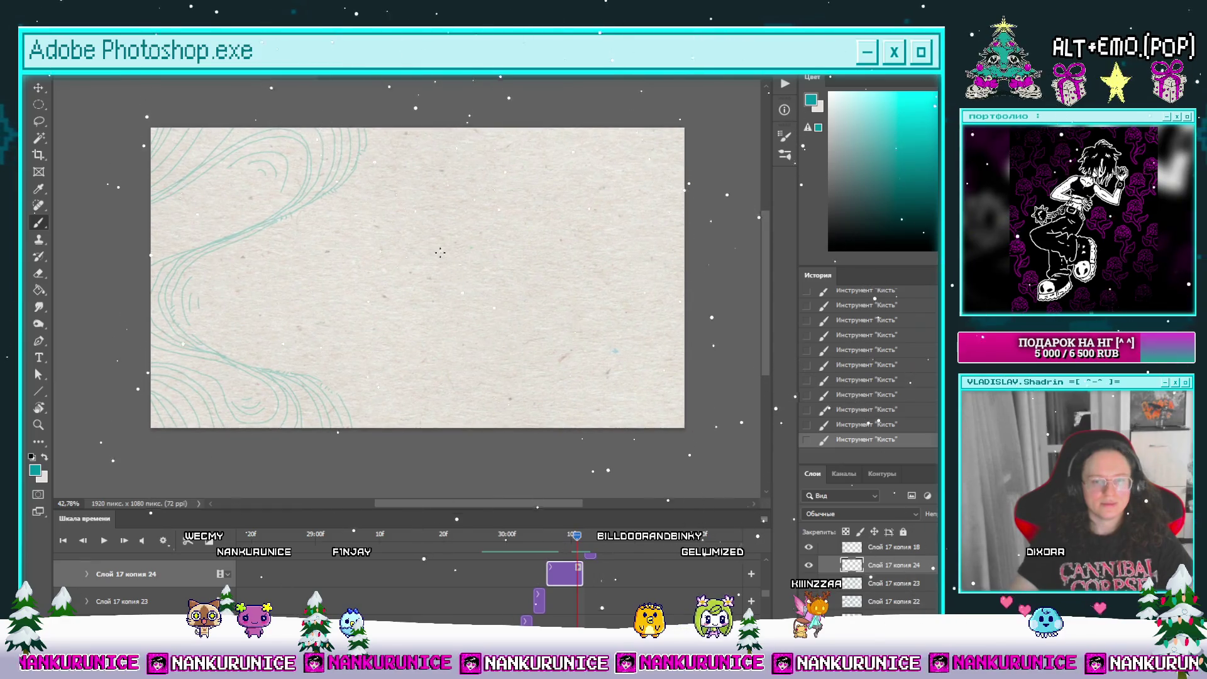
{"action": "left_click_drag", "start_coordinate": [397, 212], "coordinate": [434, 245]}
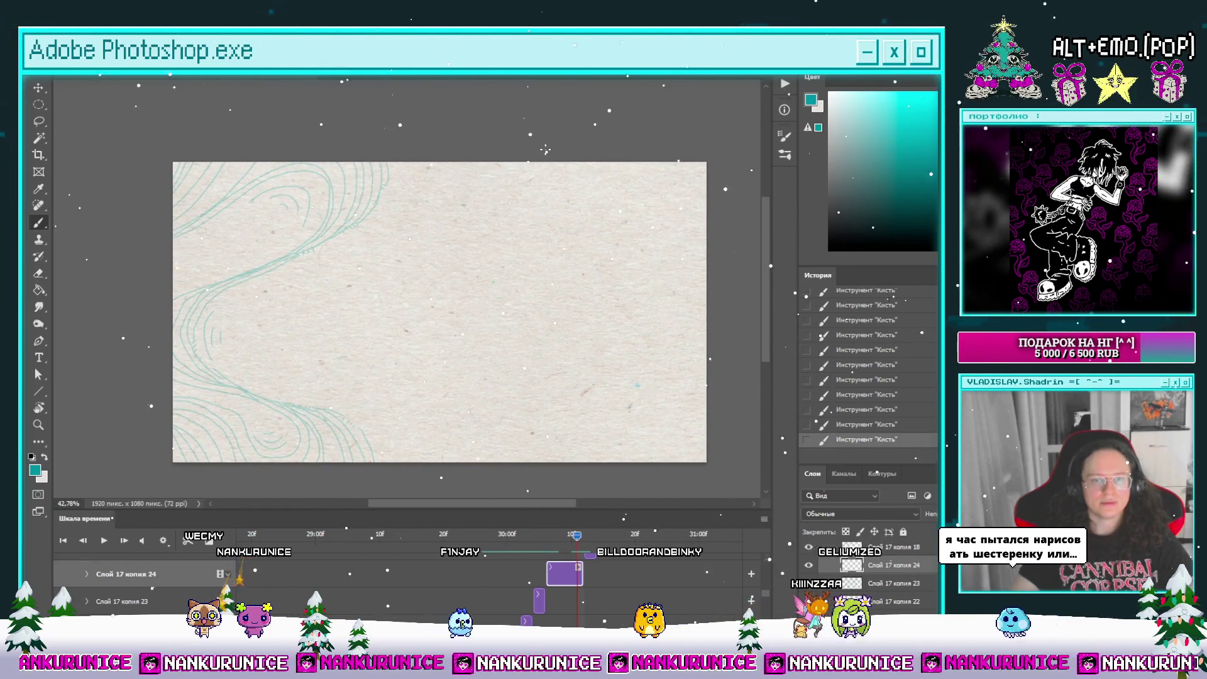
Step: Draw a teal line down from the top edge, clear the frame, and redraw it
{"action": "mouse_move", "coordinate": [524, 163]}
{"action": "left_mouse_down"}
{"action": "mouse_move", "coordinate": [511, 190]}
{"action": "mouse_move", "coordinate": [420, 253]}
{"action": "mouse_move", "coordinate": [464, 232]}
{"action": "left_mouse_up"}
{"action": "key", "text": "e"}
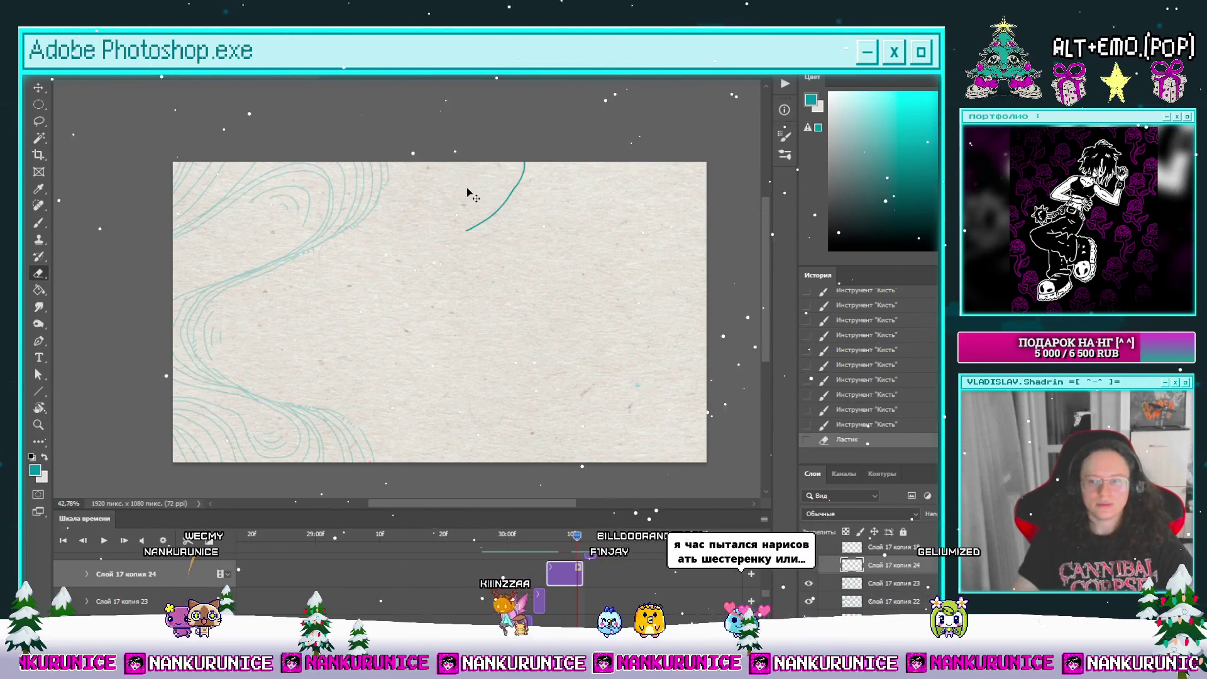
{"action": "key", "text": "ctrl+a"}
{"action": "key", "text": "Delete"}
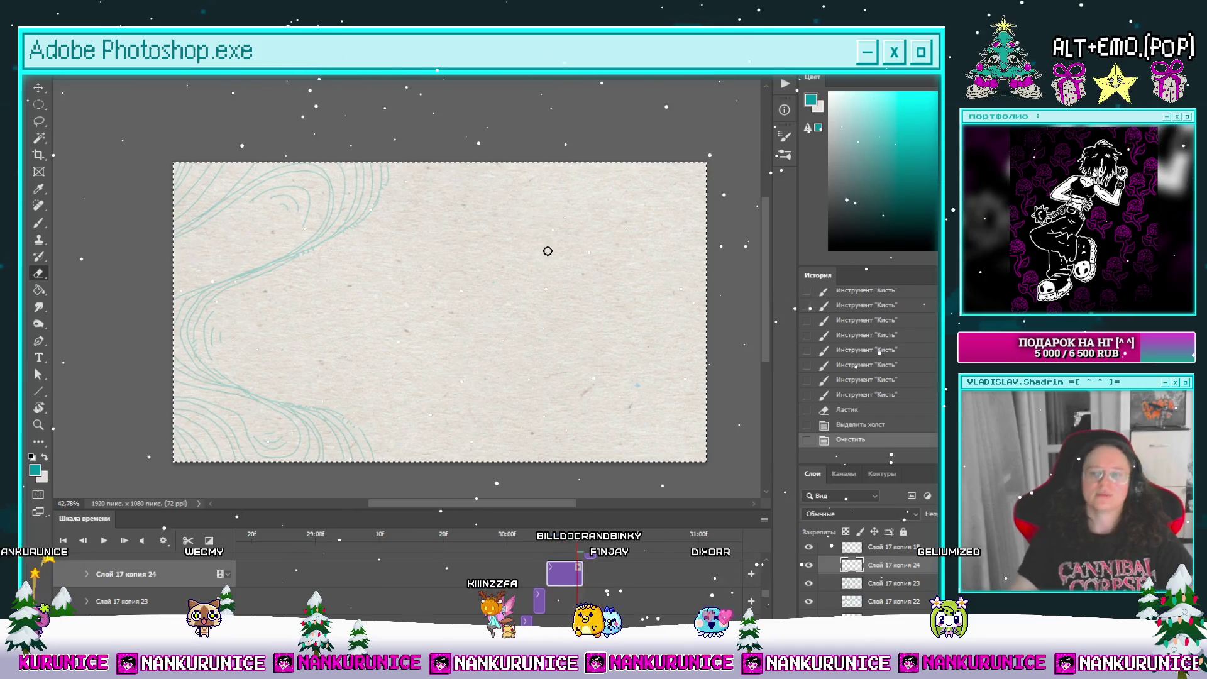
{"action": "mouse_move", "coordinate": [528, 270]}
{"action": "left_mouse_down"}
{"action": "mouse_move", "coordinate": [530, 248]}
{"action": "mouse_move", "coordinate": [527, 270]}
{"action": "mouse_move", "coordinate": [514, 248]}
{"action": "mouse_move", "coordinate": [528, 220]}
{"action": "mouse_move", "coordinate": [513, 220]}
{"action": "left_mouse_up"}
{"action": "key", "text": "b"}
{"action": "mouse_move", "coordinate": [539, 140]}
{"action": "left_mouse_down"}
{"action": "mouse_move", "coordinate": [383, 256]}
{"action": "mouse_move", "coordinate": [404, 329]}
{"action": "mouse_move", "coordinate": [492, 383]}
{"action": "left_mouse_up"}
{"action": "key", "text": "ctrl+z"}
Step: Extend the teal curves to the top and bottom edges and add contours along the left side
{"action": "mouse_move", "coordinate": [576, 140]}
{"action": "left_mouse_down"}
{"action": "mouse_move", "coordinate": [604, 134]}
{"action": "mouse_move", "coordinate": [545, 153]}
{"action": "left_mouse_up"}
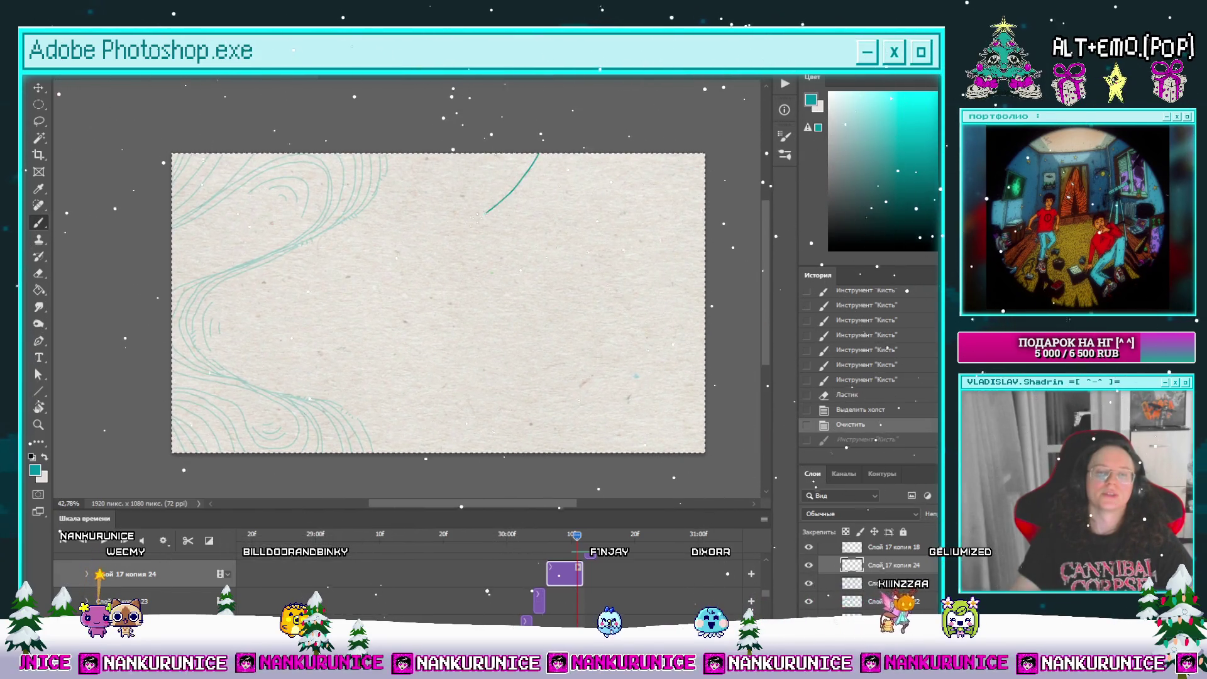
{"action": "mouse_move", "coordinate": [435, 371]}
{"action": "left_mouse_down"}
{"action": "mouse_move", "coordinate": [487, 454]}
{"action": "mouse_move", "coordinate": [529, 438]}
{"action": "left_mouse_up"}
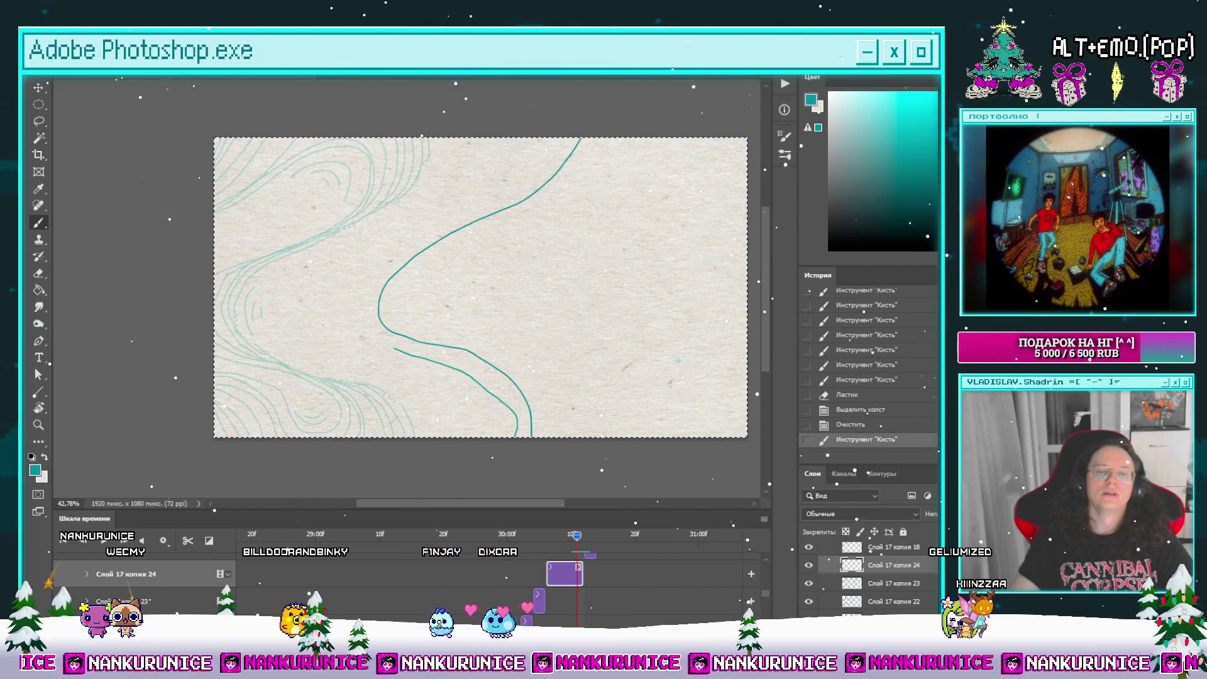
{"action": "mouse_move", "coordinate": [509, 178]}
{"action": "left_mouse_down"}
{"action": "mouse_move", "coordinate": [539, 139]}
{"action": "mouse_move", "coordinate": [558, 164]}
{"action": "mouse_move", "coordinate": [485, 200]}
{"action": "left_mouse_up"}
{"action": "left_click_drag", "start_coordinate": [229, 205], "coordinate": [377, 167]}
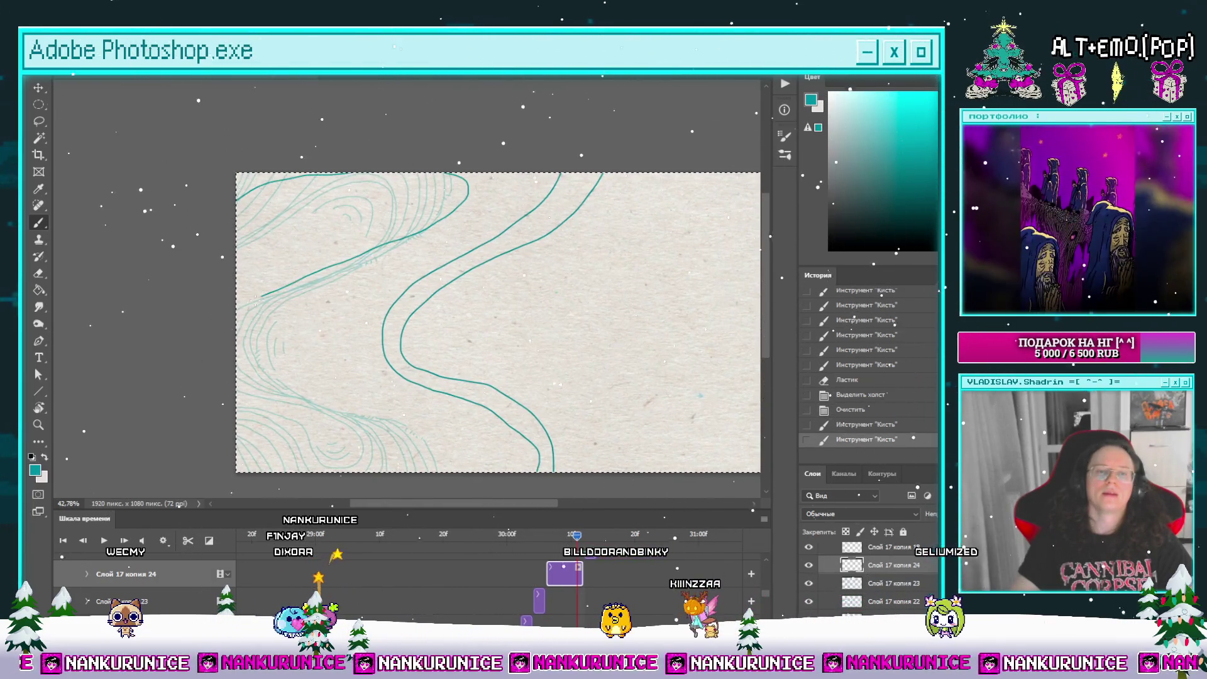
{"action": "left_click_drag", "start_coordinate": [390, 491], "coordinate": [343, 486]}
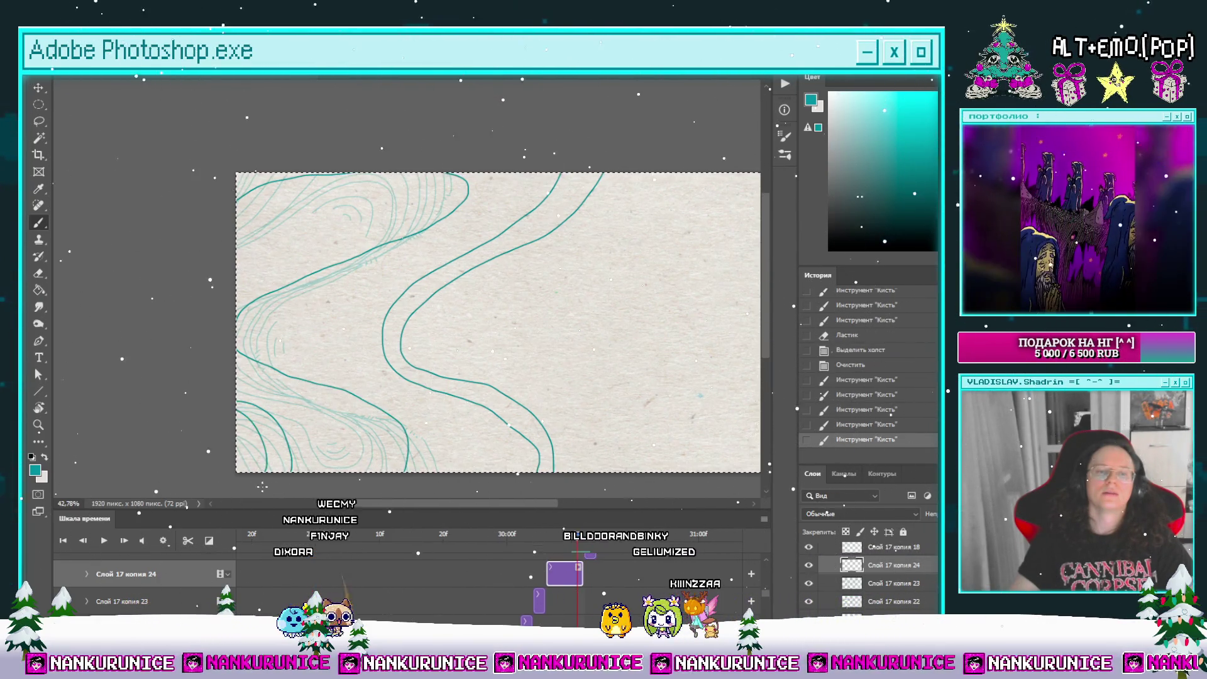
{"action": "left_click_drag", "start_coordinate": [232, 485], "coordinate": [185, 463]}
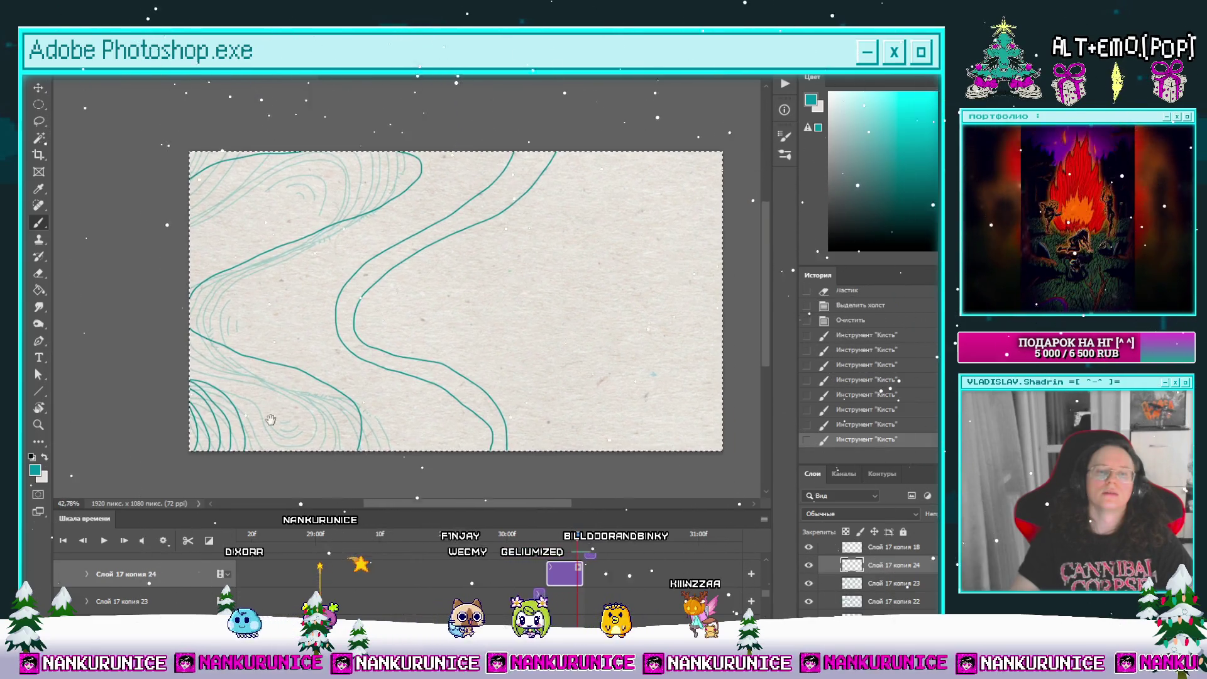
{"action": "mouse_move", "coordinate": [274, 347]}
{"action": "left_mouse_down"}
{"action": "mouse_move", "coordinate": [188, 323]}
{"action": "mouse_move", "coordinate": [170, 341]}
{"action": "left_mouse_up"}
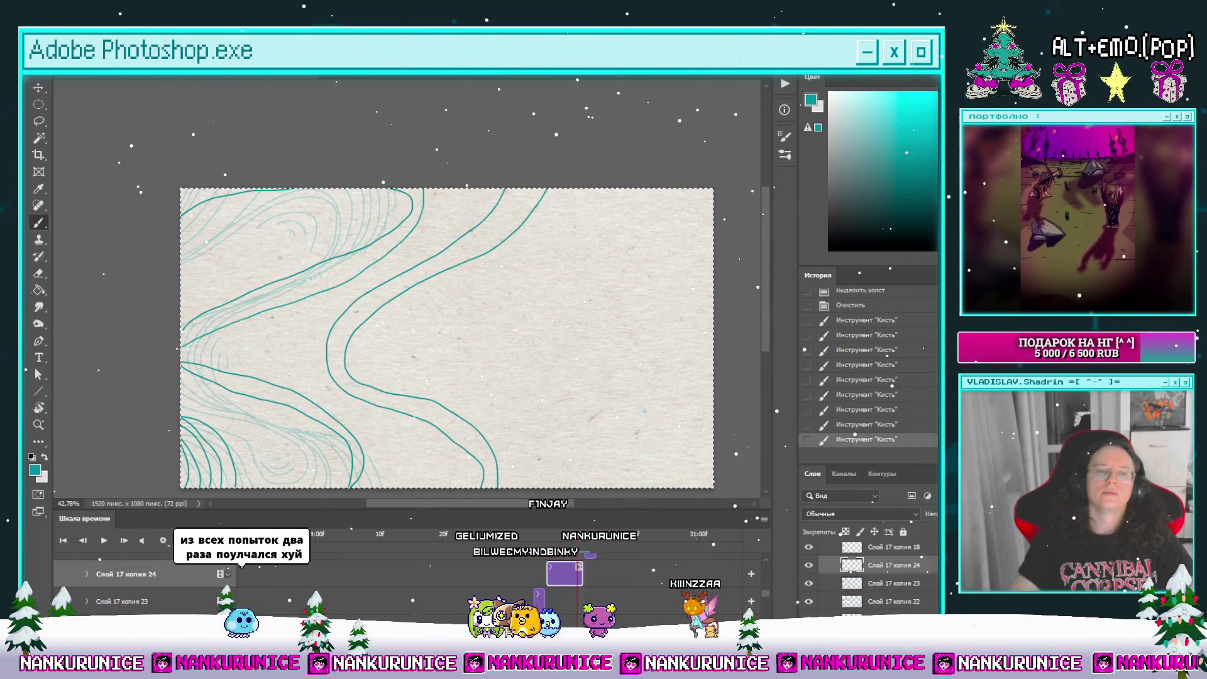
{"action": "left_click_drag", "start_coordinate": [214, 317], "coordinate": [285, 291]}
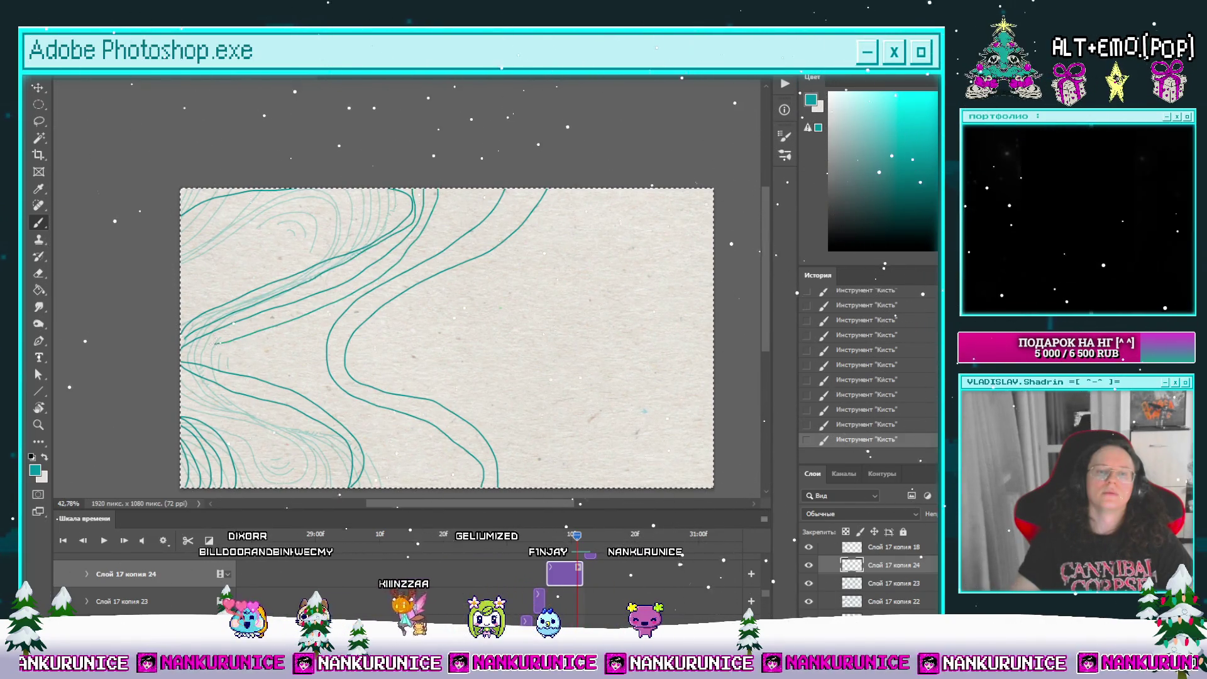
Step: Undo and redo the latest strokes, then extend one curve into a long S to the bottom edge
{"action": "key", "text": "ctrl+z"}
{"action": "key", "text": "ctrl+z"}
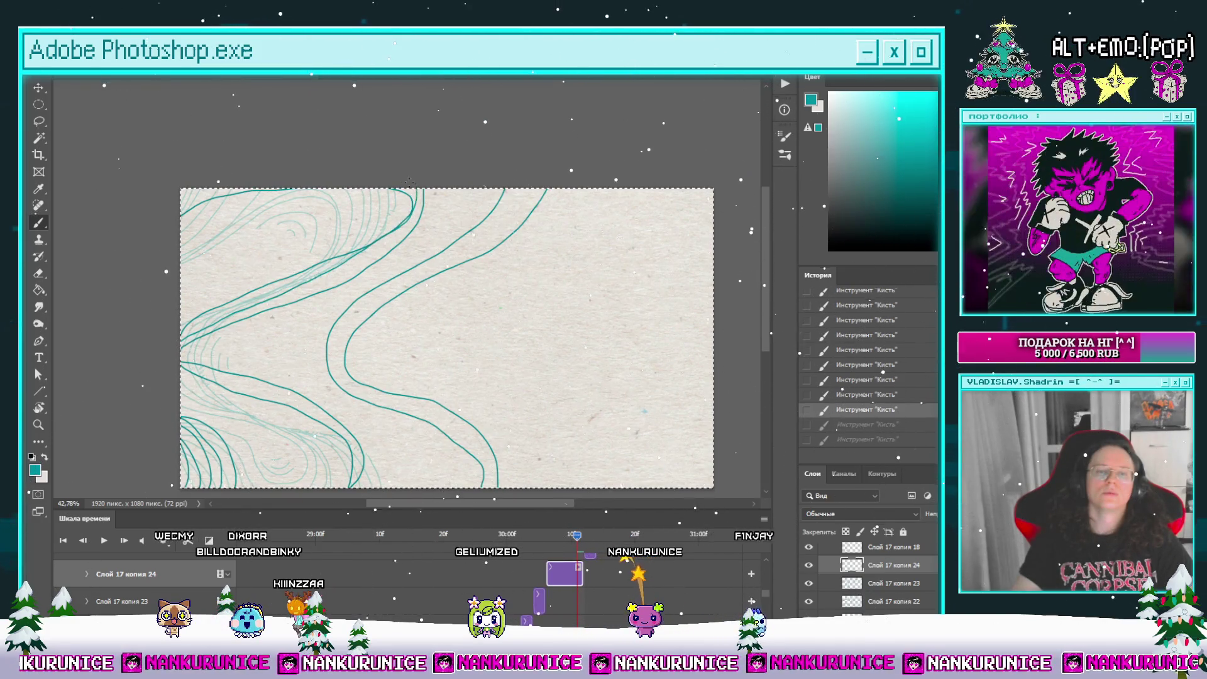
{"action": "key", "text": "ctrl+shift+z"}
{"action": "key", "text": "ctrl+shift+z"}
{"action": "mouse_move", "coordinate": [331, 351]}
{"action": "left_mouse_down"}
{"action": "mouse_move", "coordinate": [352, 316]}
{"action": "mouse_move", "coordinate": [337, 274]}
{"action": "left_mouse_up"}
{"action": "left_click_drag", "start_coordinate": [255, 290], "coordinate": [261, 267]}
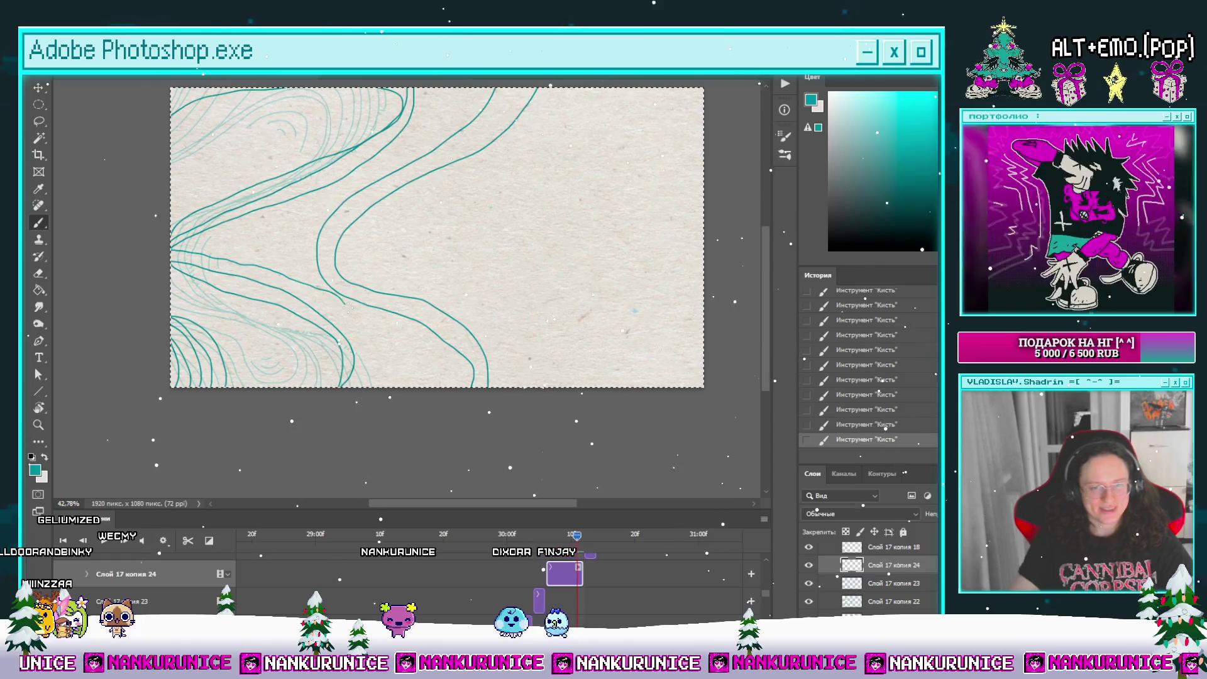
{"action": "key", "text": "ctrl+z"}
{"action": "scroll", "coordinate": [371, 377], "scroll_direction": "up", "scroll_amount": 2}
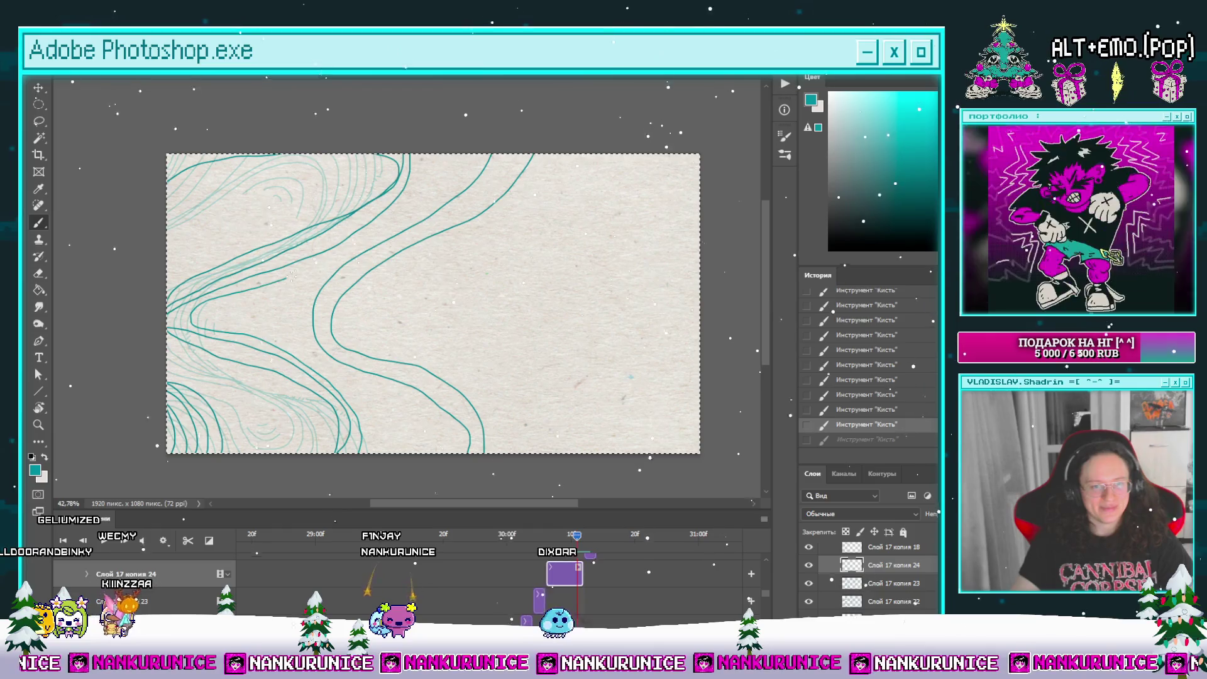
{"action": "key", "text": "ctrl+shift+z"}
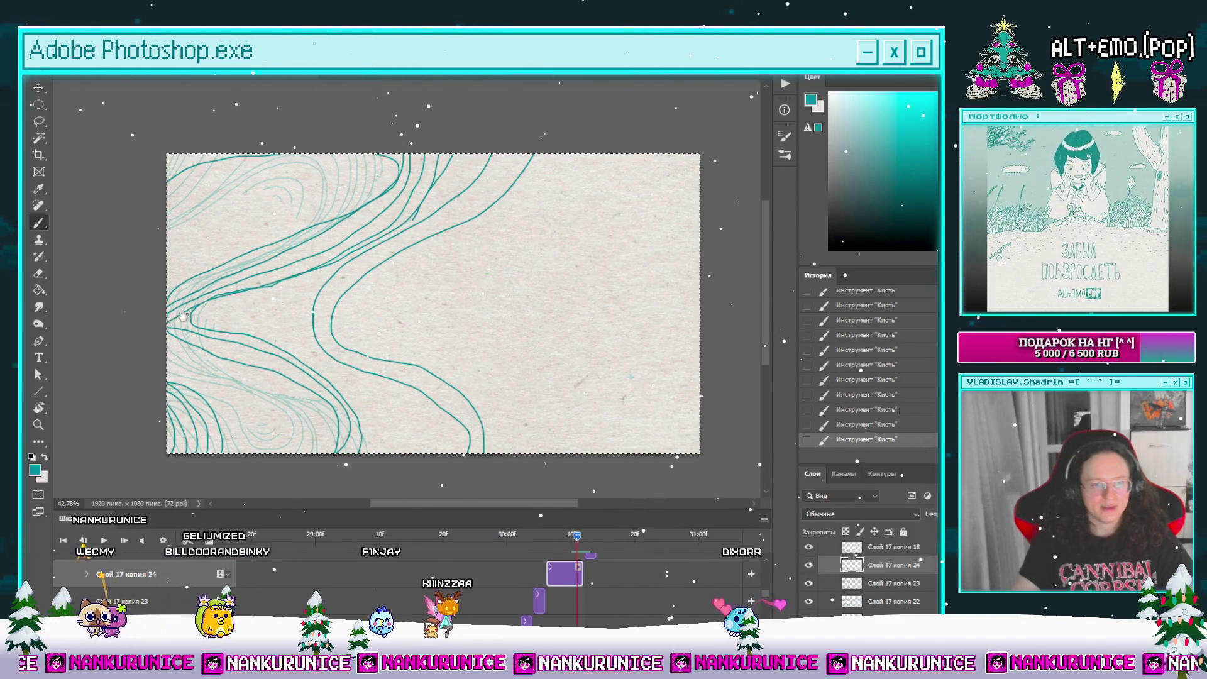
{"action": "left_click_drag", "start_coordinate": [241, 323], "coordinate": [270, 326]}
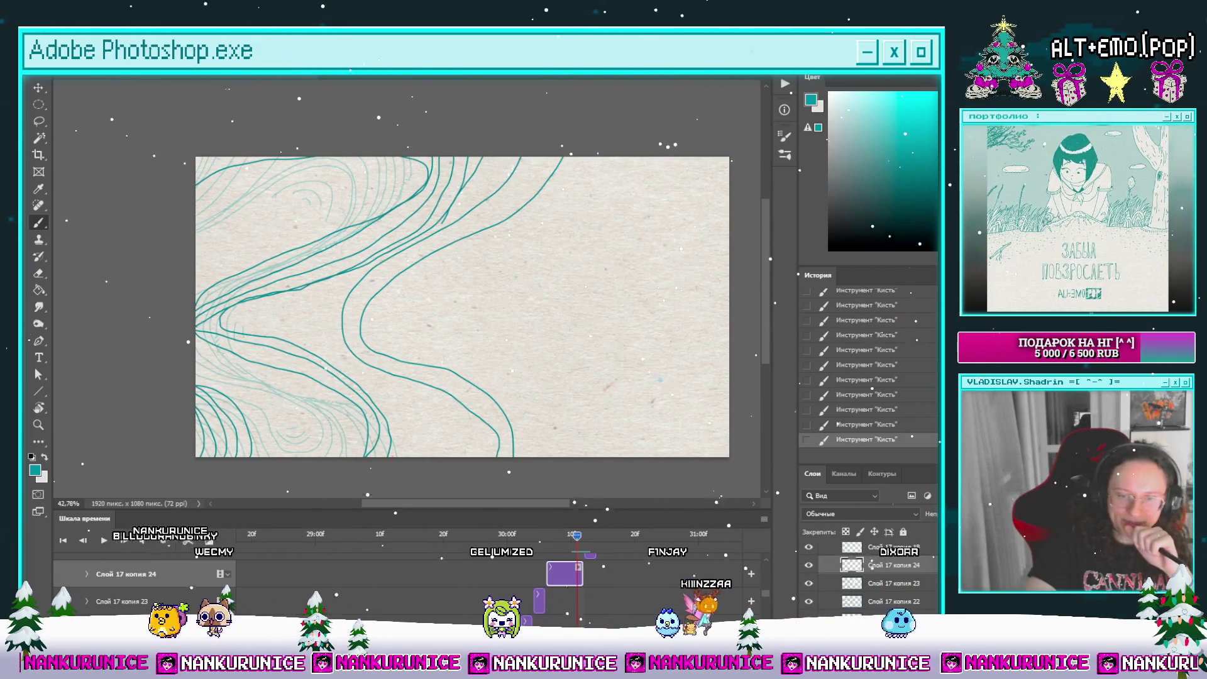
{"action": "key", "text": "ctrl+a"}
{"action": "left_click_drag", "start_coordinate": [524, 317], "coordinate": [541, 337]}
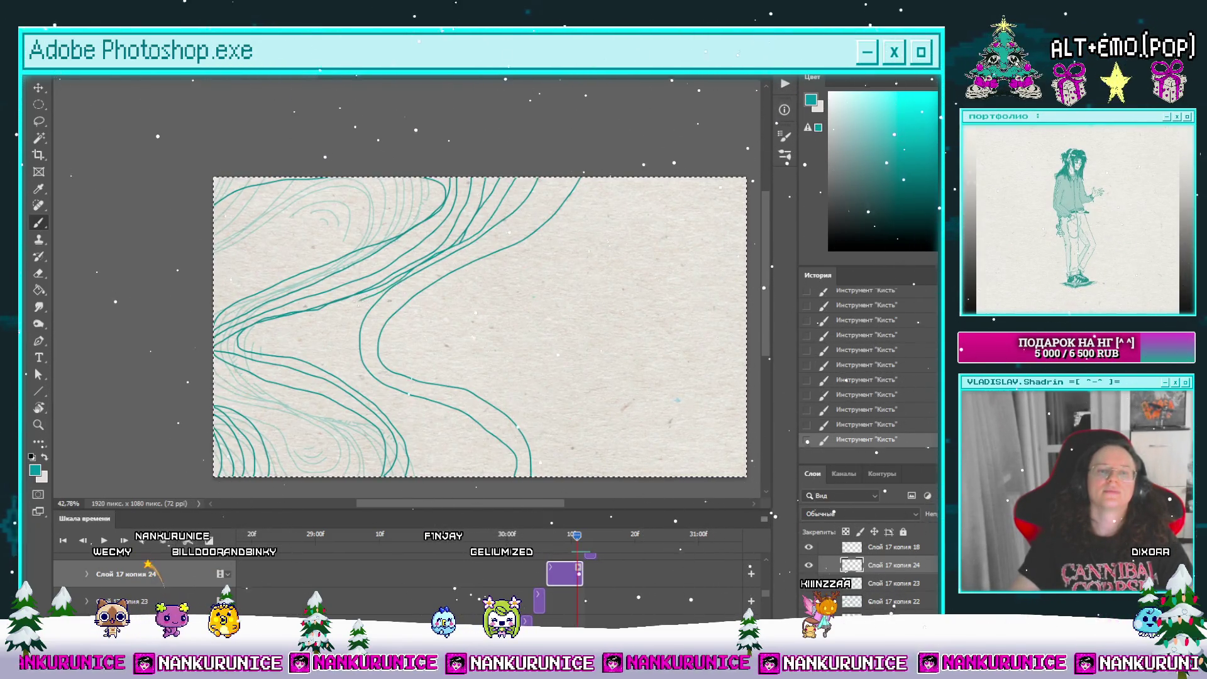
{"action": "left_click_drag", "start_coordinate": [335, 331], "coordinate": [430, 476]}
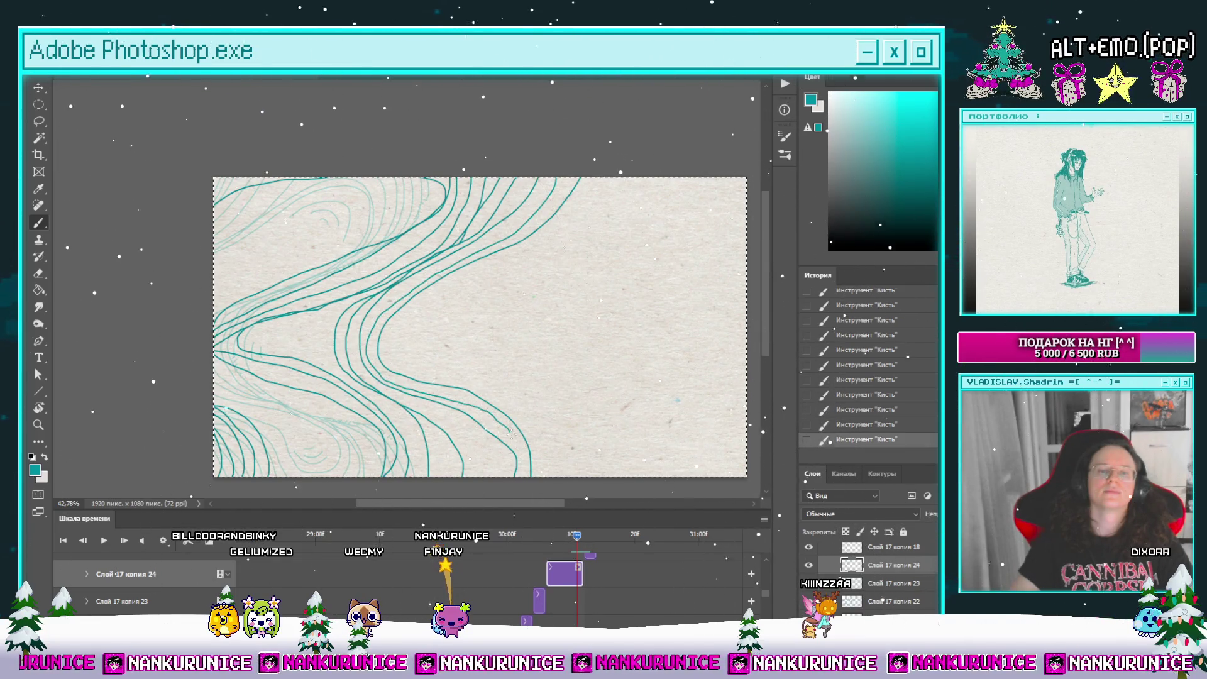
{"action": "left_click_drag", "start_coordinate": [496, 454], "coordinate": [531, 415]}
{"action": "key", "text": "e"}
Step: Zoom in and redraw the lower contour's end as a longer downward curve
{"action": "key", "text": "z"}
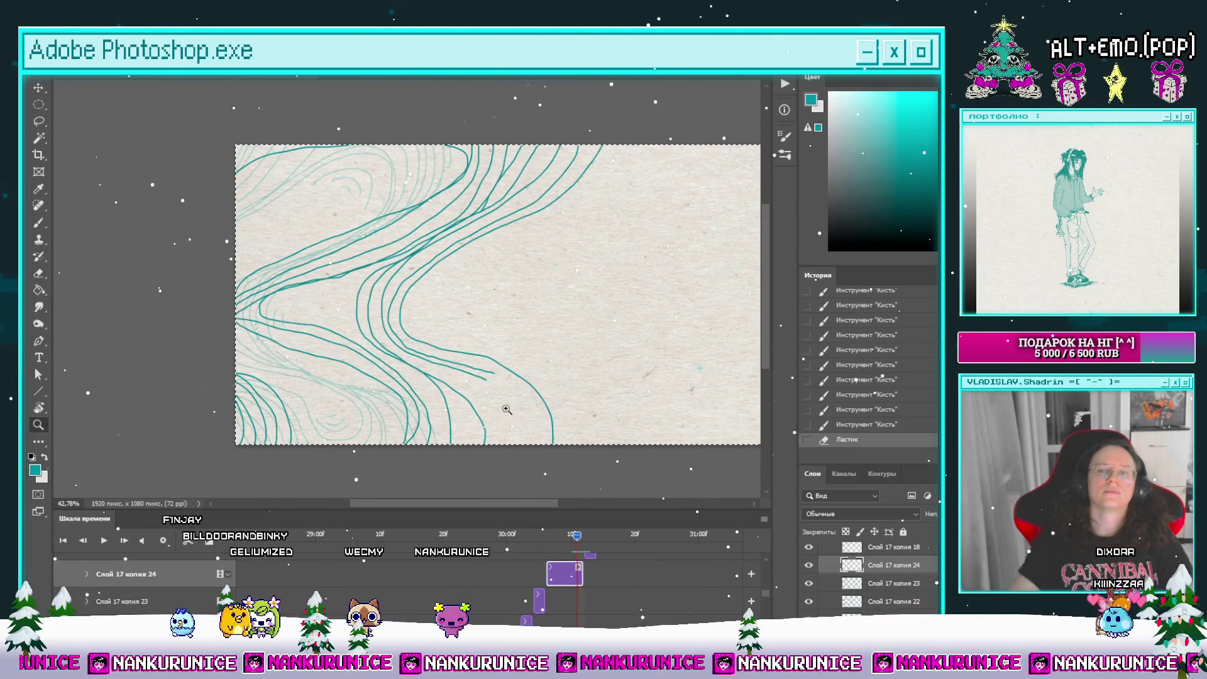
{"action": "left_click", "coordinate": [507, 409]}
{"action": "key", "text": "b"}
{"action": "left_click_drag", "start_coordinate": [479, 327], "coordinate": [493, 360]}
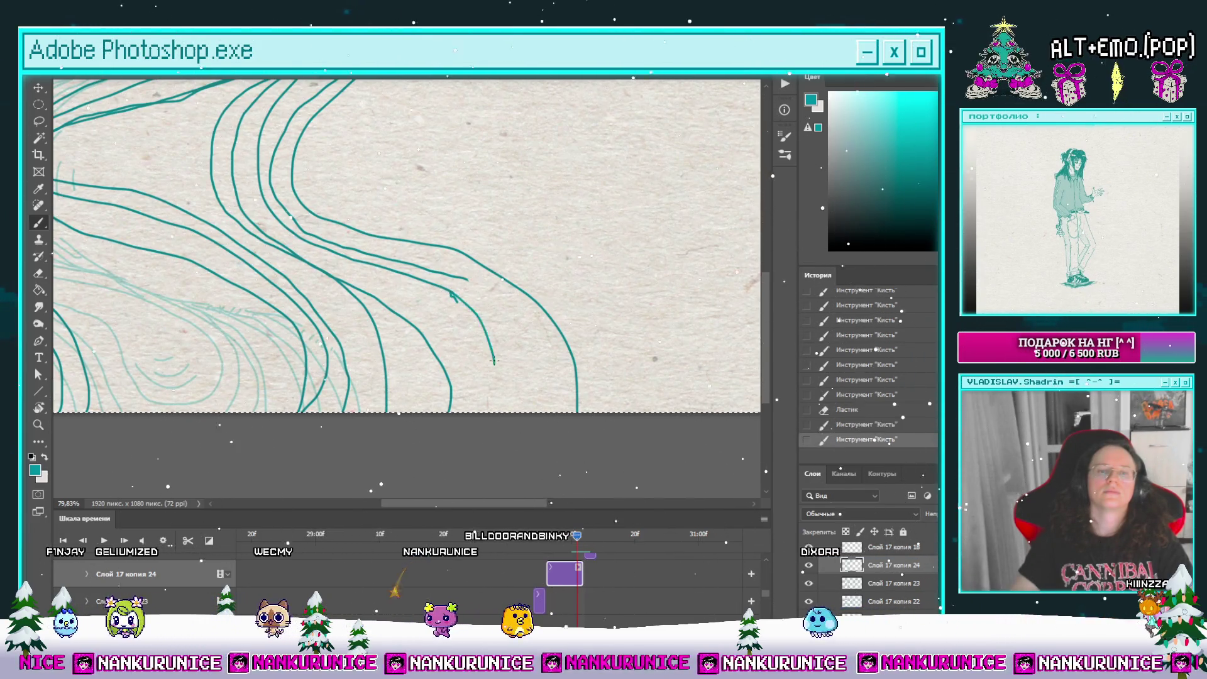
{"action": "key", "text": "ctrl+z"}
{"action": "key", "text": "ctrl+z"}
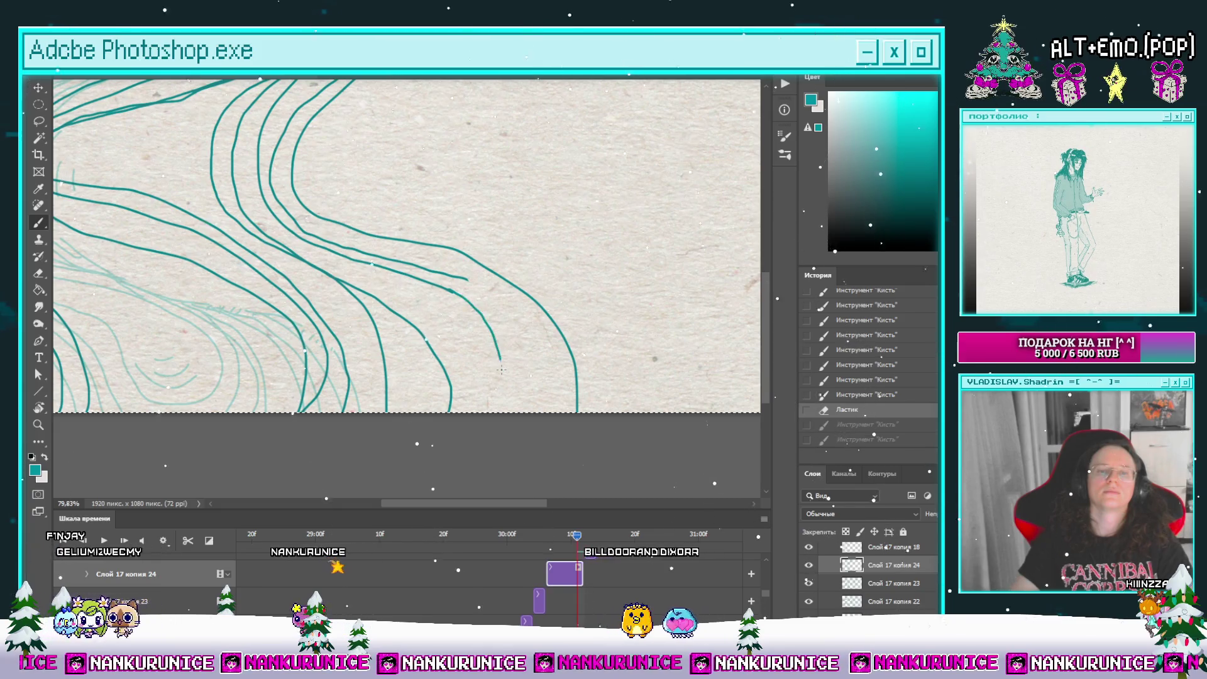
{"action": "left_click_drag", "start_coordinate": [468, 278], "coordinate": [528, 412]}
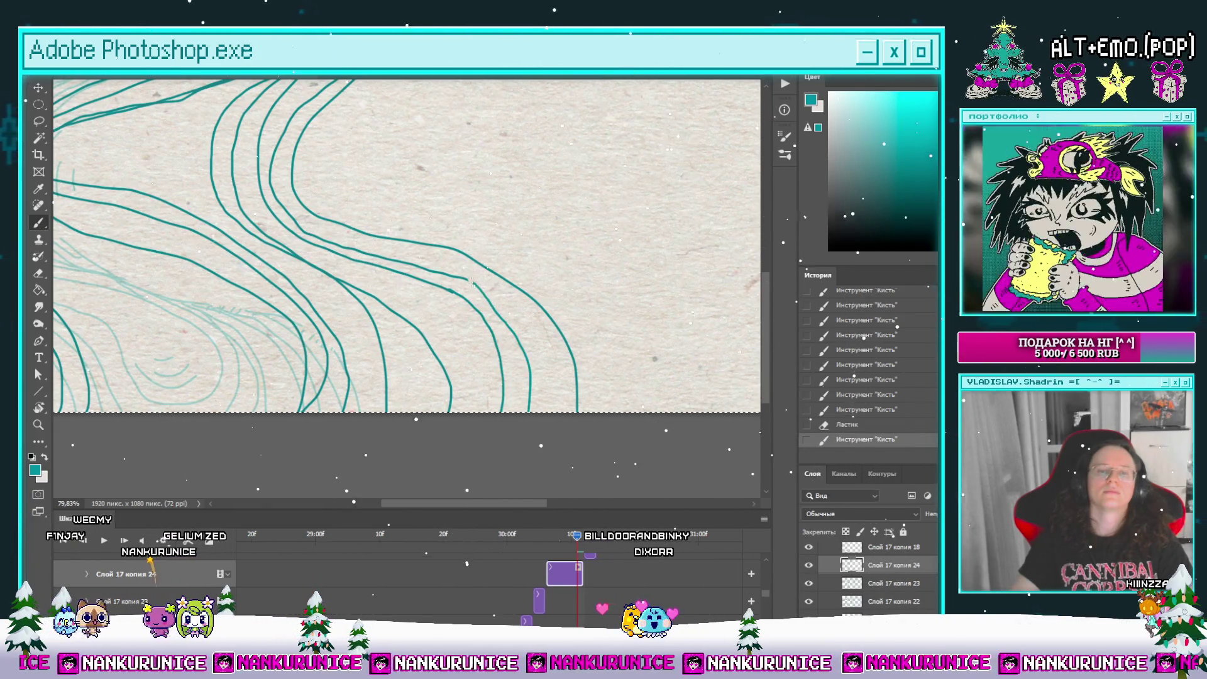
Step: Zoom back out and split the clip at the playhead for a new frame layer
{"action": "scroll", "coordinate": [473, 282], "scroll_direction": "down", "scroll_amount": 5}
{"action": "scroll", "coordinate": [470, 233], "scroll_direction": "up", "scroll_amount": 3}
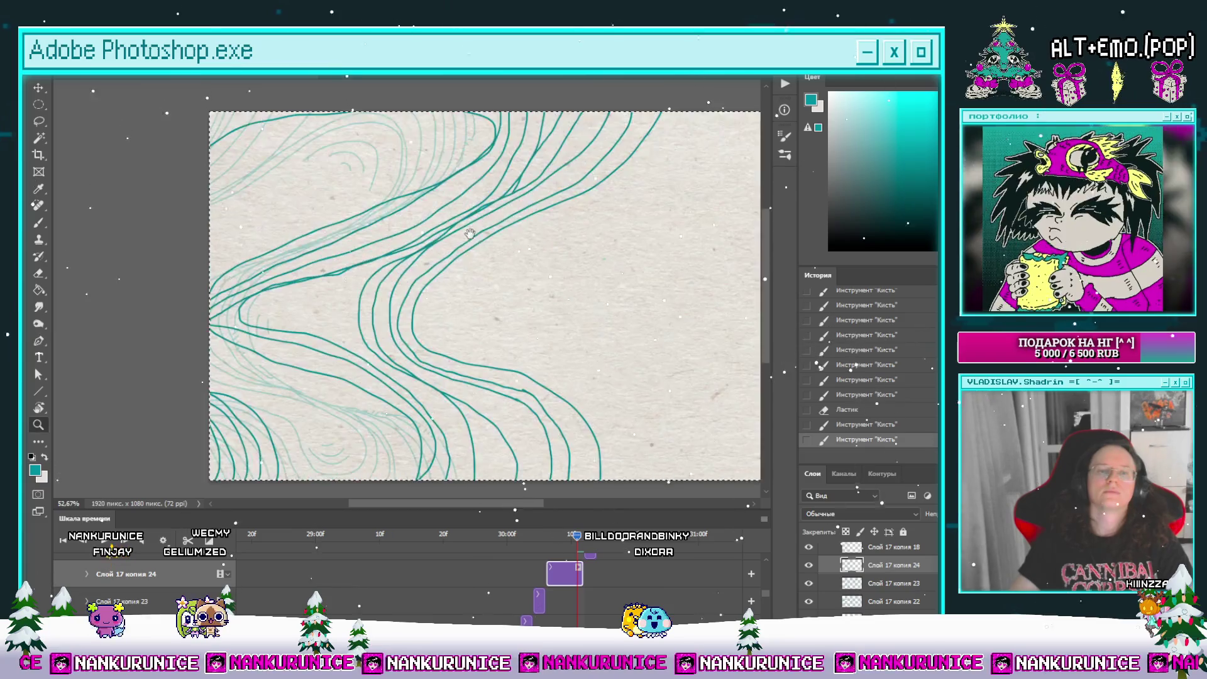
{"action": "scroll", "coordinate": [470, 234], "scroll_direction": "up", "scroll_amount": 2}
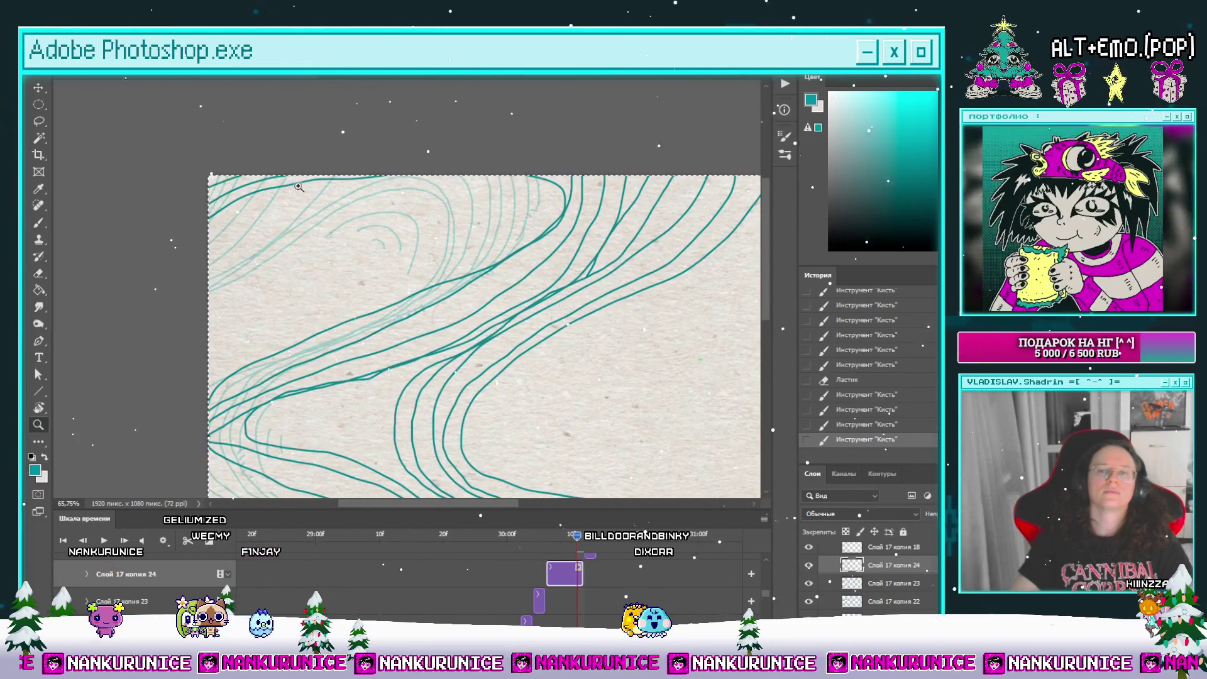
{"action": "scroll", "coordinate": [298, 187], "scroll_direction": "down", "scroll_amount": 3}
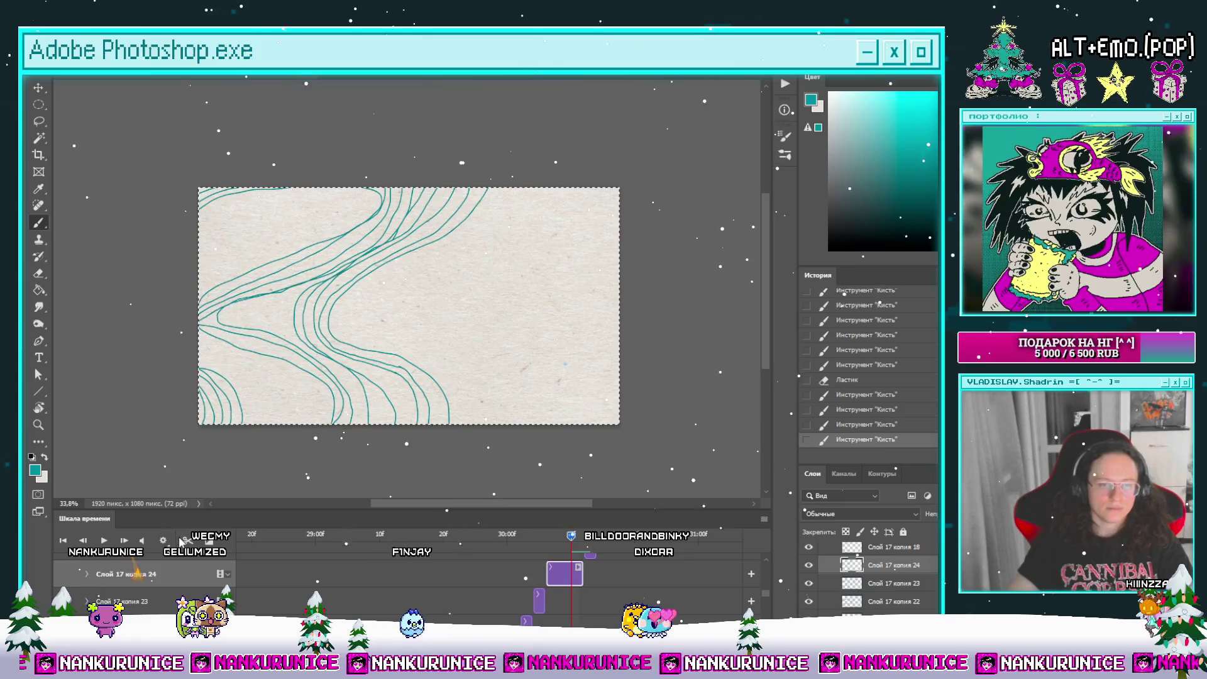
{"action": "left_click", "coordinate": [183, 541]}
Step: Clear the new frame's copied lines and scrub back to check the previous frame
{"action": "key", "text": "ctrl+a"}
{"action": "key", "text": "Delete"}
{"action": "mouse_move", "coordinate": [549, 536]}
{"action": "left_mouse_down"}
{"action": "mouse_move", "coordinate": [544, 552]}
{"action": "mouse_move", "coordinate": [577, 549]}
{"action": "mouse_move", "coordinate": [544, 557]}
{"action": "mouse_move", "coordinate": [558, 542]}
{"action": "mouse_move", "coordinate": [530, 545]}
{"action": "mouse_move", "coordinate": [565, 542]}
{"action": "left_mouse_up"}
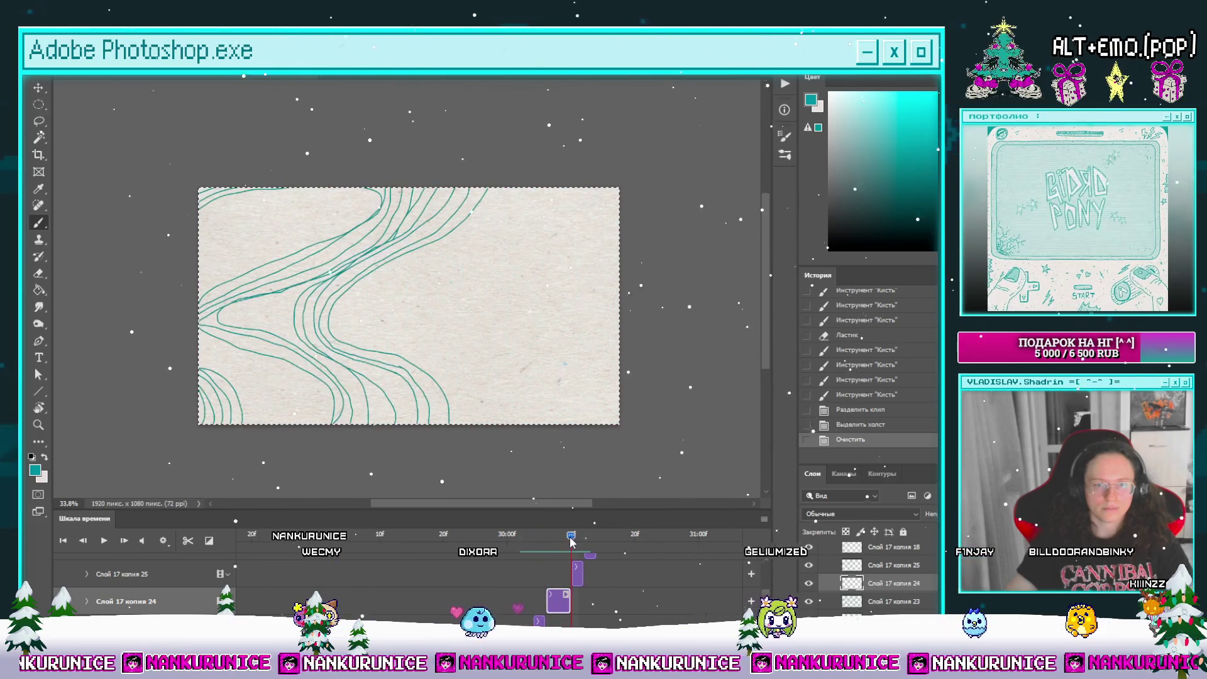
{"action": "mouse_move", "coordinate": [464, 355]}
{"action": "left_mouse_down"}
{"action": "mouse_move", "coordinate": [474, 342]}
{"action": "mouse_move", "coordinate": [461, 318]}
{"action": "mouse_move", "coordinate": [507, 242]}
{"action": "mouse_move", "coordinate": [496, 211]}
{"action": "left_mouse_up"}
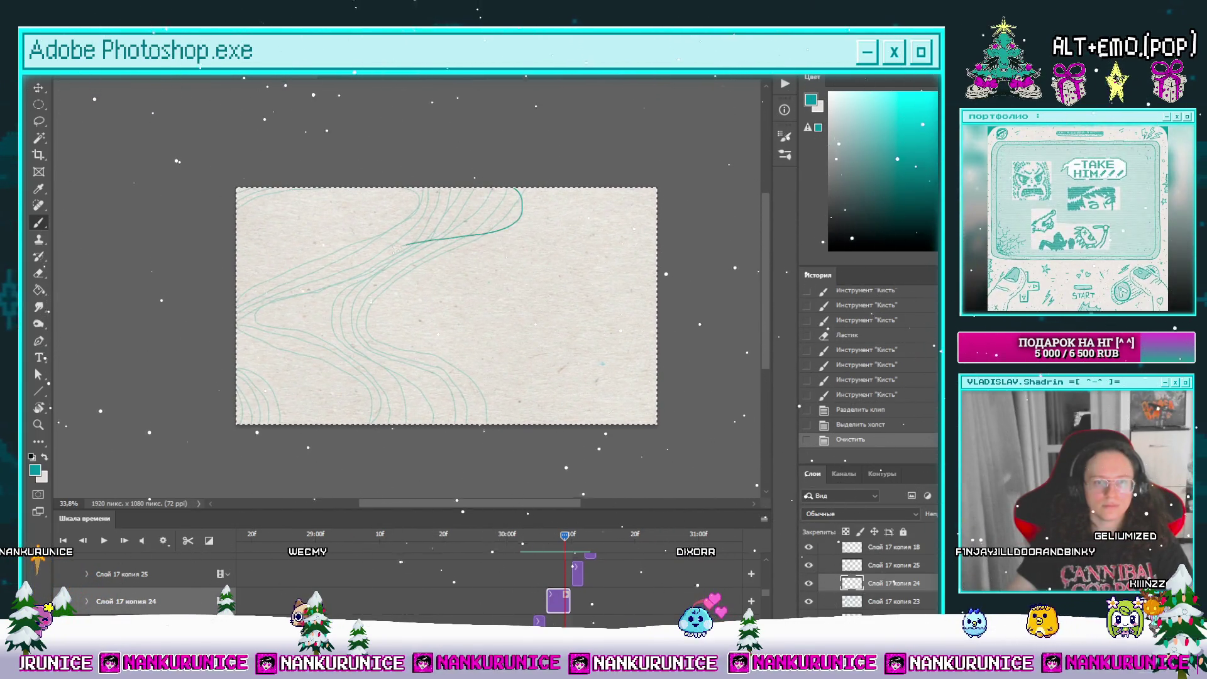
Step: Trace several teal contour lines over the onion-skin guides in the lower-left corner
{"action": "mouse_move", "coordinate": [337, 286]}
{"action": "left_mouse_down"}
{"action": "mouse_move", "coordinate": [333, 311]}
{"action": "mouse_move", "coordinate": [361, 343]}
{"action": "mouse_move", "coordinate": [453, 355]}
{"action": "mouse_move", "coordinate": [506, 424]}
{"action": "mouse_move", "coordinate": [537, 428]}
{"action": "left_mouse_up"}
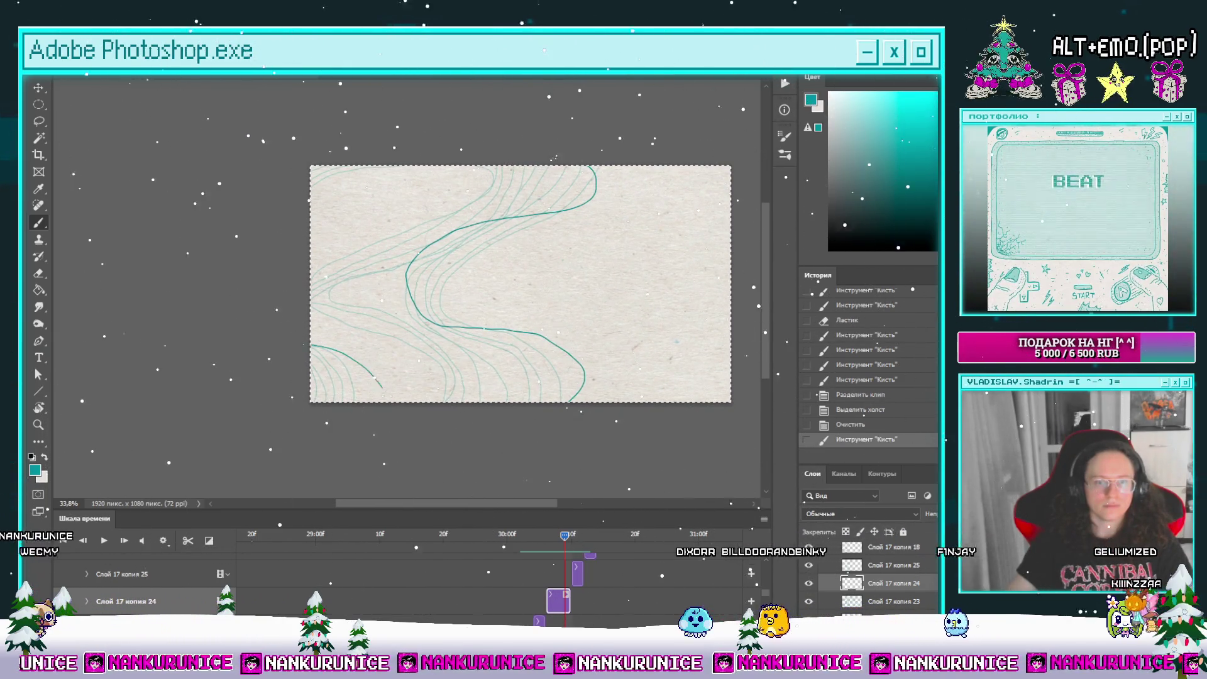
{"action": "left_click_drag", "start_coordinate": [311, 346], "coordinate": [391, 405]}
{"action": "left_click_drag", "start_coordinate": [423, 427], "coordinate": [337, 491]}
{"action": "mouse_move", "coordinate": [575, 221]}
{"action": "left_mouse_down"}
{"action": "mouse_move", "coordinate": [522, 194]}
{"action": "mouse_move", "coordinate": [478, 287]}
{"action": "mouse_move", "coordinate": [591, 434]}
{"action": "mouse_move", "coordinate": [640, 417]}
{"action": "mouse_move", "coordinate": [631, 425]}
{"action": "left_mouse_up"}
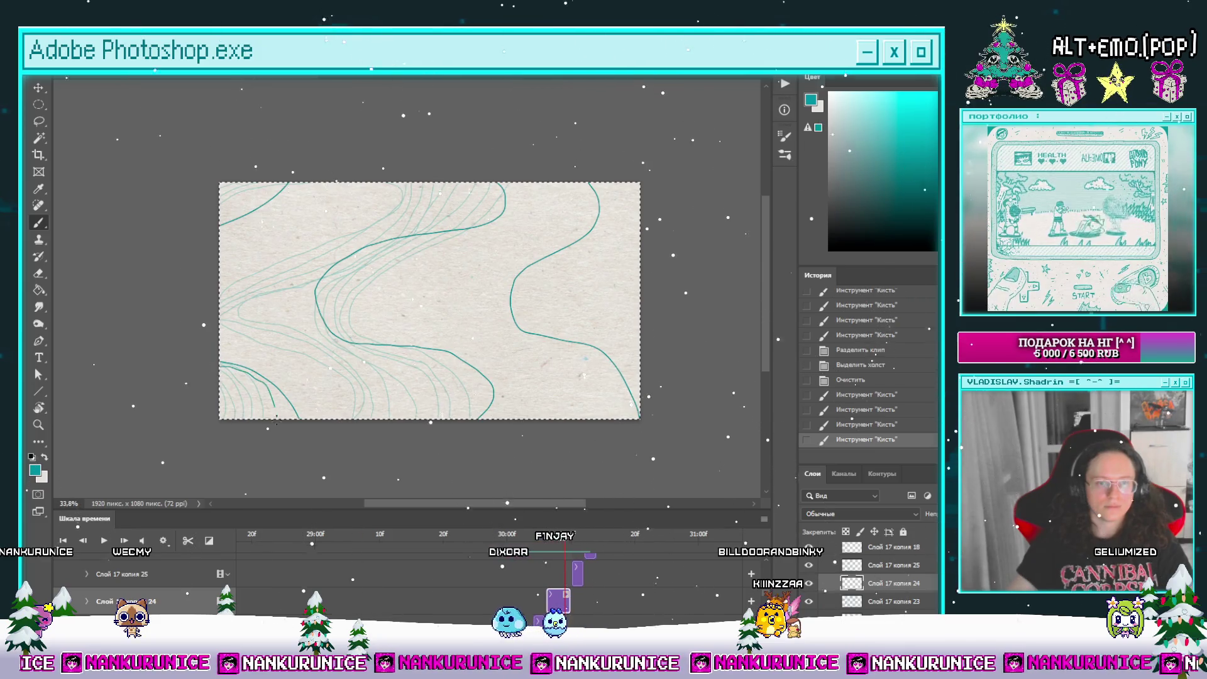
{"action": "scroll", "coordinate": [224, 391], "scroll_direction": "up", "scroll_amount": 5}
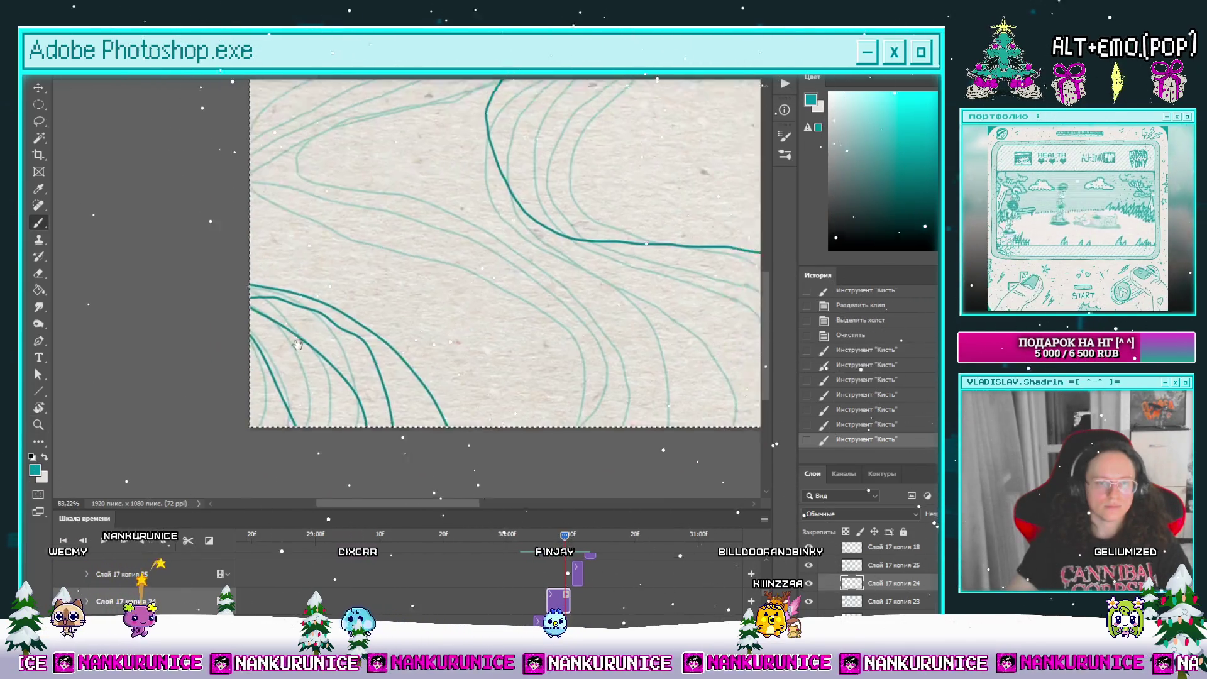
{"action": "key", "text": "ctrl+z"}
{"action": "key", "text": "ctrl+z"}
{"action": "key", "text": "ctrl+shift+z"}
{"action": "key", "text": "ctrl+shift+z"}
{"action": "left_click_drag", "start_coordinate": [277, 299], "coordinate": [346, 412]}
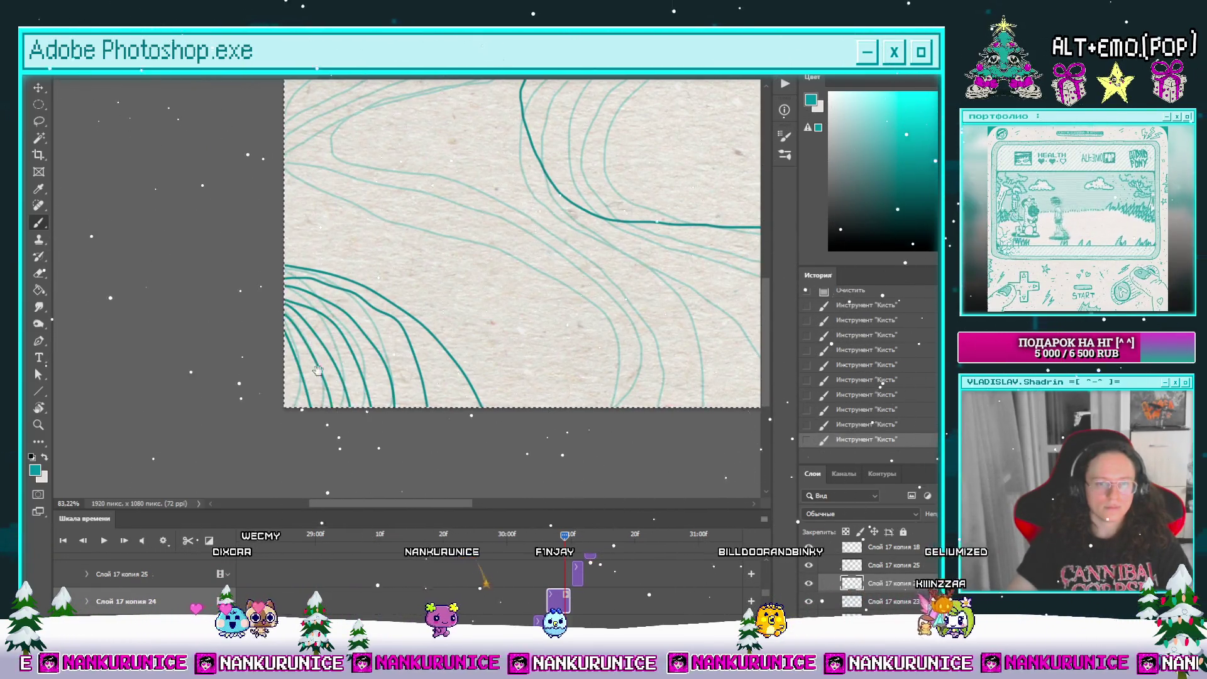
Step: Add nested teal arcs in the upper-left corner and hide the panels
{"action": "scroll", "coordinate": [289, 390], "scroll_direction": "up", "scroll_amount": 5}
{"action": "left_click_drag", "start_coordinate": [290, 390], "coordinate": [299, 439]}
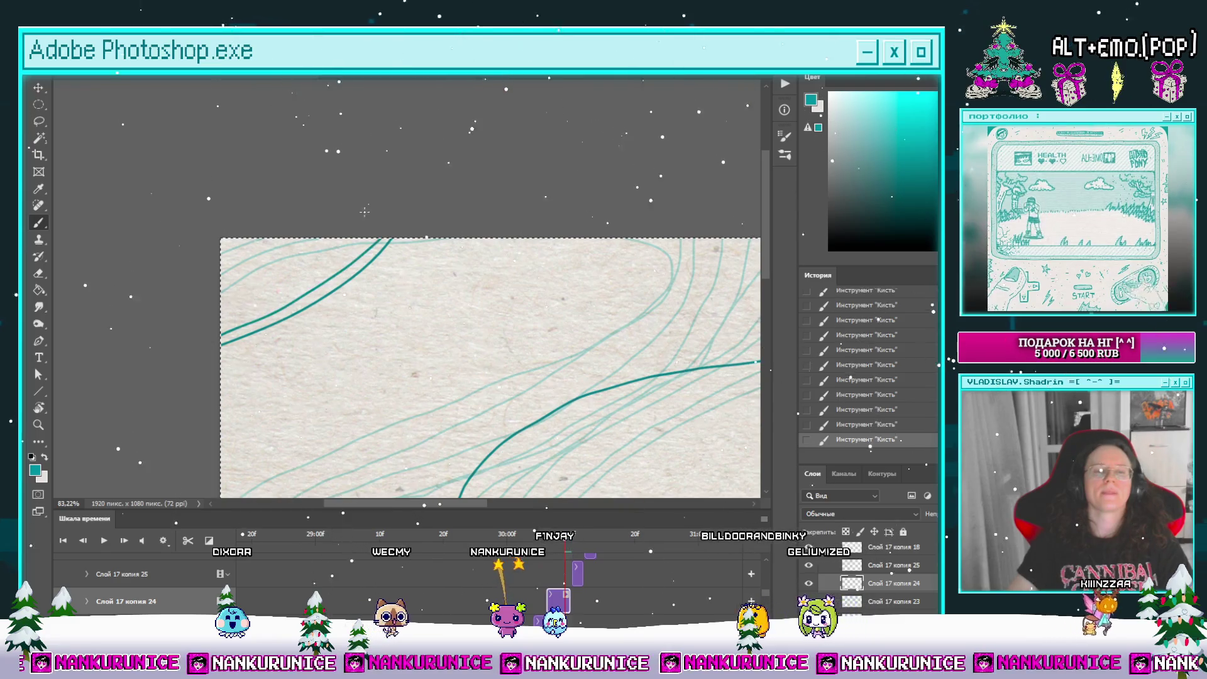
{"action": "left_click_drag", "start_coordinate": [221, 323], "coordinate": [329, 257]}
{"action": "left_click_drag", "start_coordinate": [228, 296], "coordinate": [313, 238]}
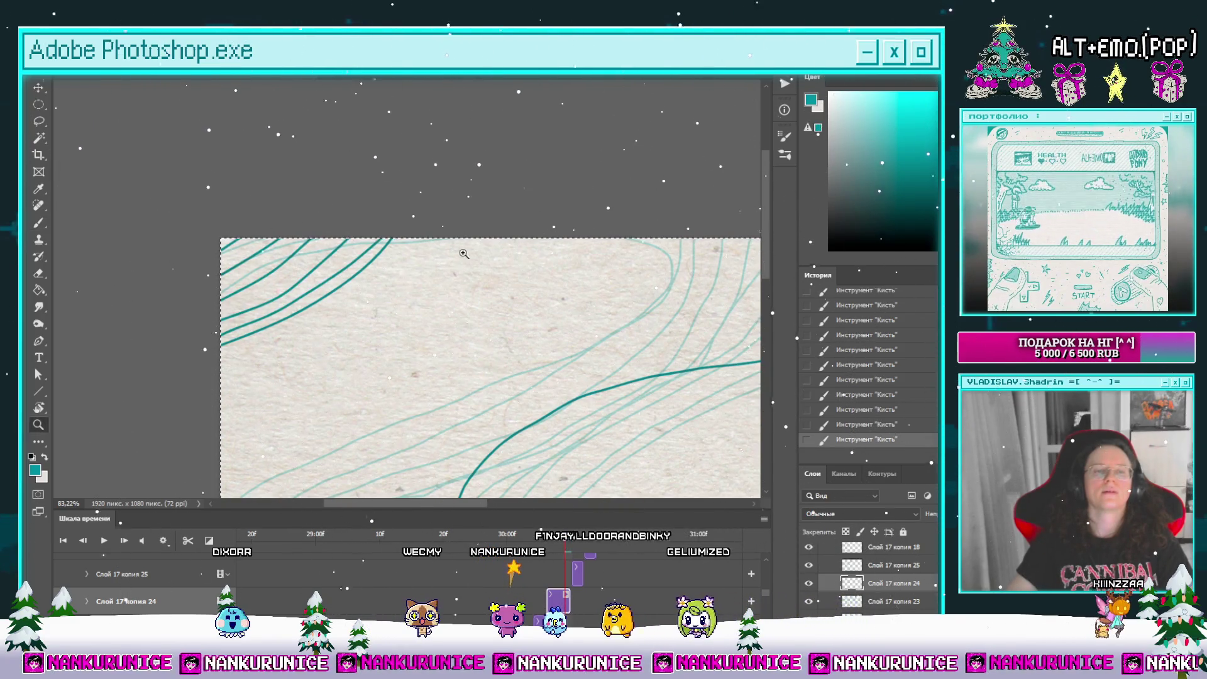
{"action": "key", "text": "Tab"}
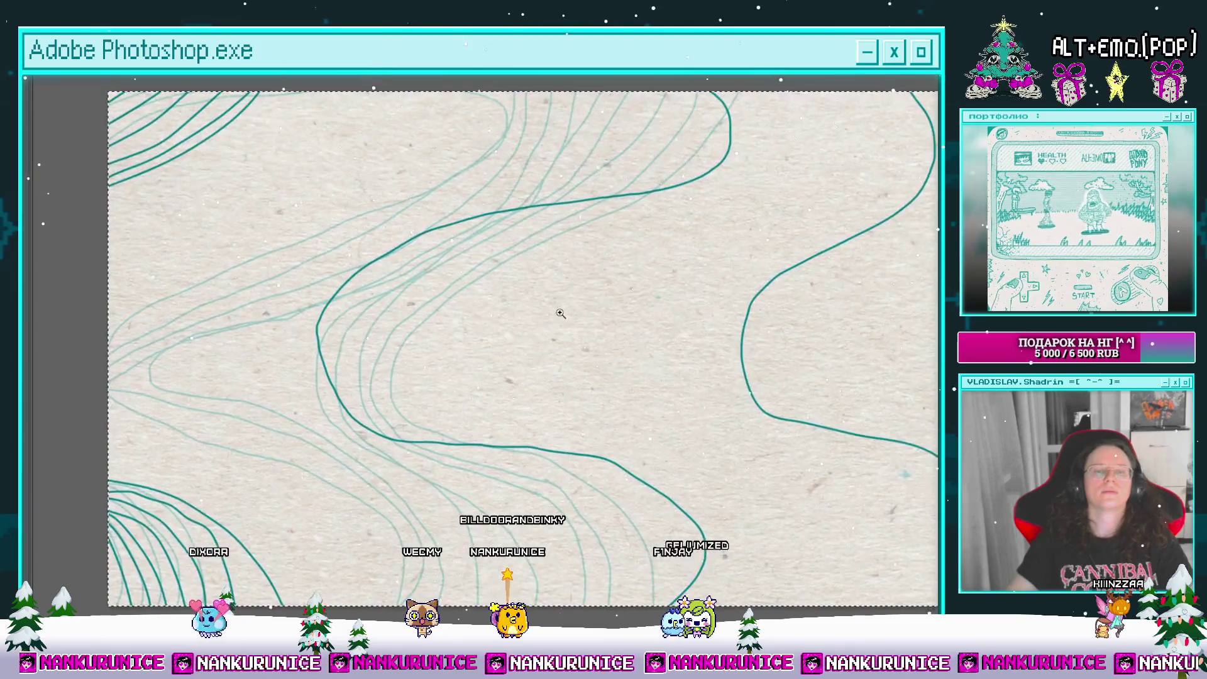
Step: Zoom and pan around the enlarged frame to review its teal contours and bottom edge
{"action": "scroll", "coordinate": [560, 313], "scroll_direction": "down", "scroll_amount": 2}
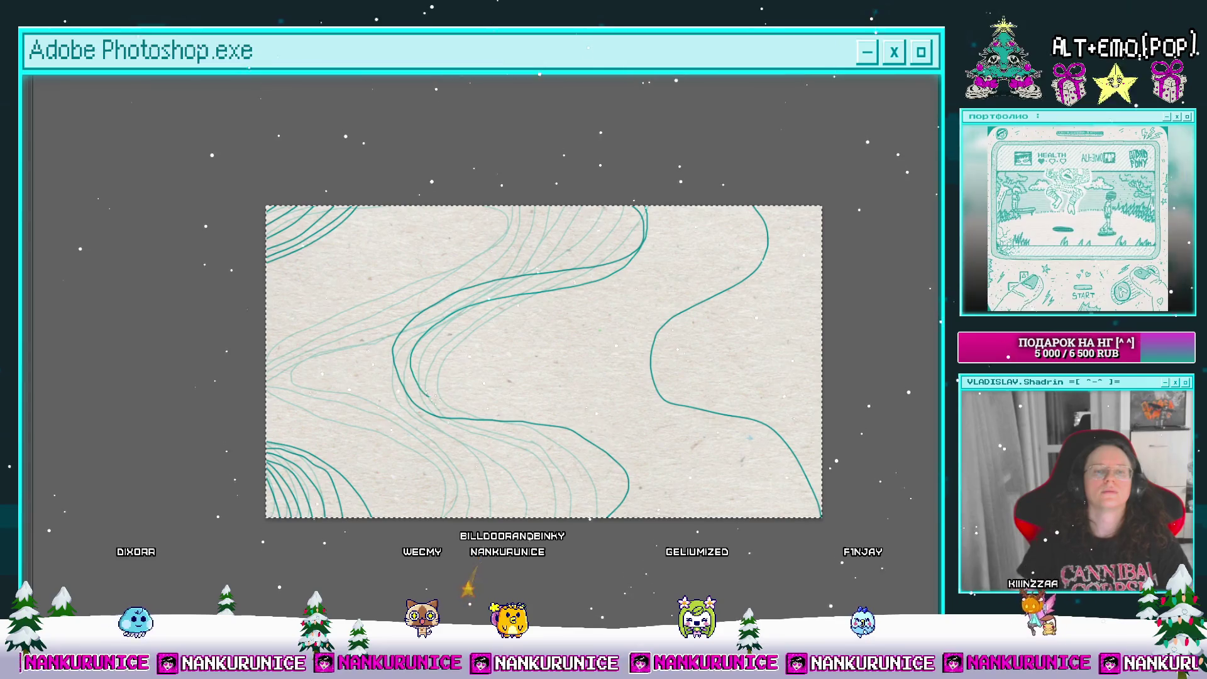
{"action": "left_click_drag", "start_coordinate": [612, 534], "coordinate": [537, 561]}
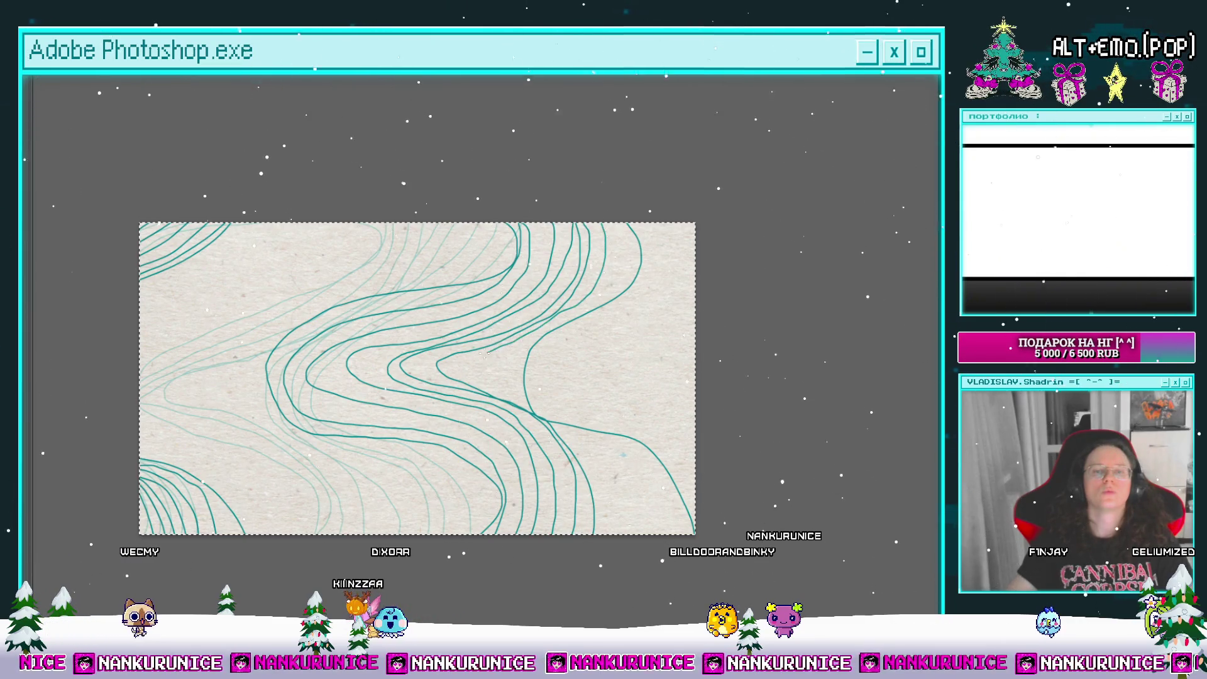
{"action": "mouse_move", "coordinate": [568, 408]}
{"action": "left_mouse_down"}
{"action": "mouse_move", "coordinate": [515, 402]}
{"action": "mouse_move", "coordinate": [480, 365]}
{"action": "mouse_move", "coordinate": [522, 365]}
{"action": "left_mouse_up"}
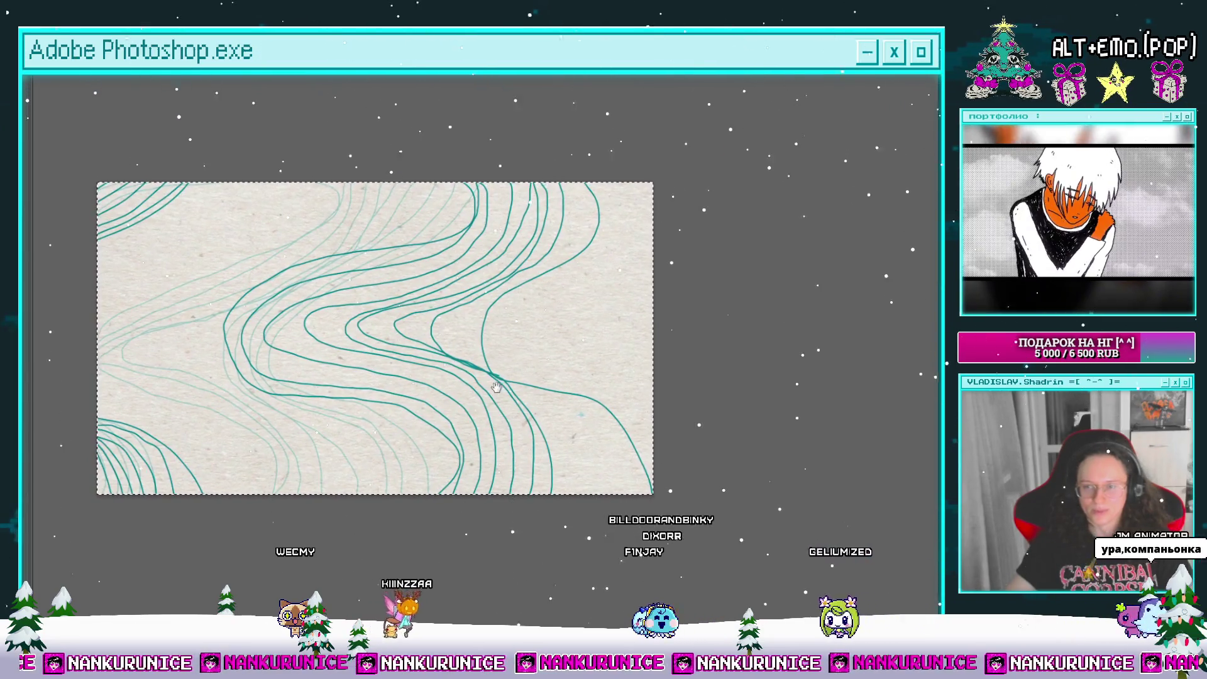
{"action": "scroll", "coordinate": [519, 315], "scroll_direction": "up", "scroll_amount": 1}
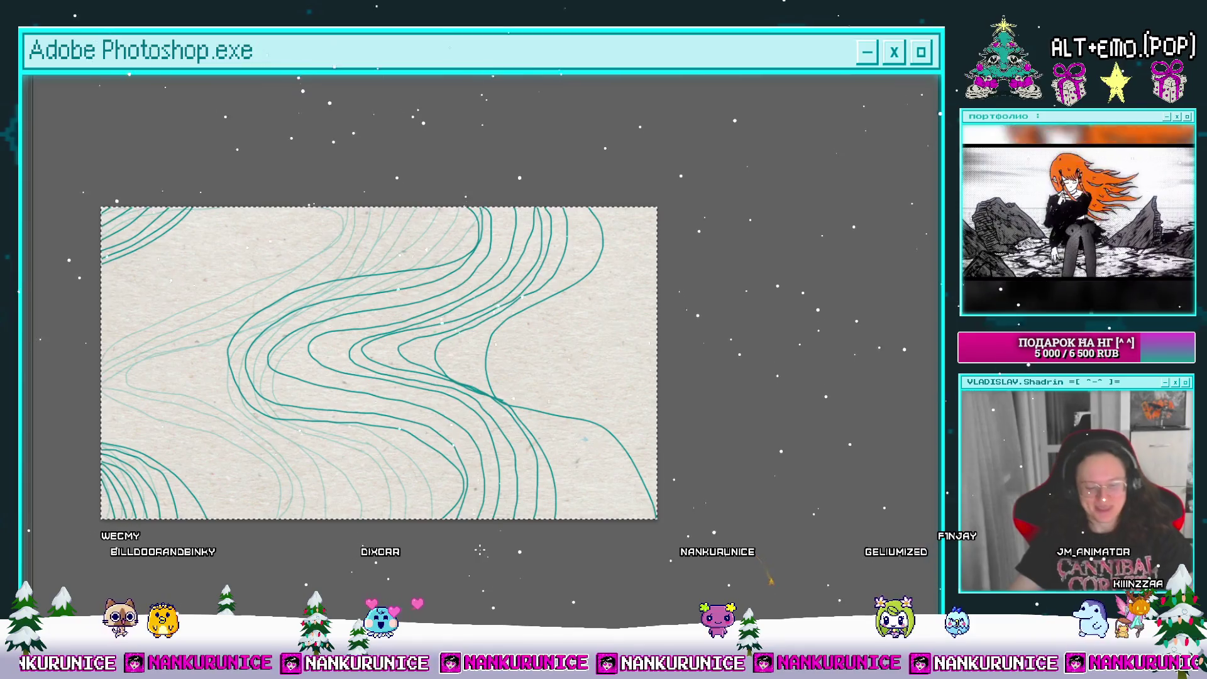
{"action": "scroll", "coordinate": [558, 205], "scroll_direction": "up", "scroll_amount": 2}
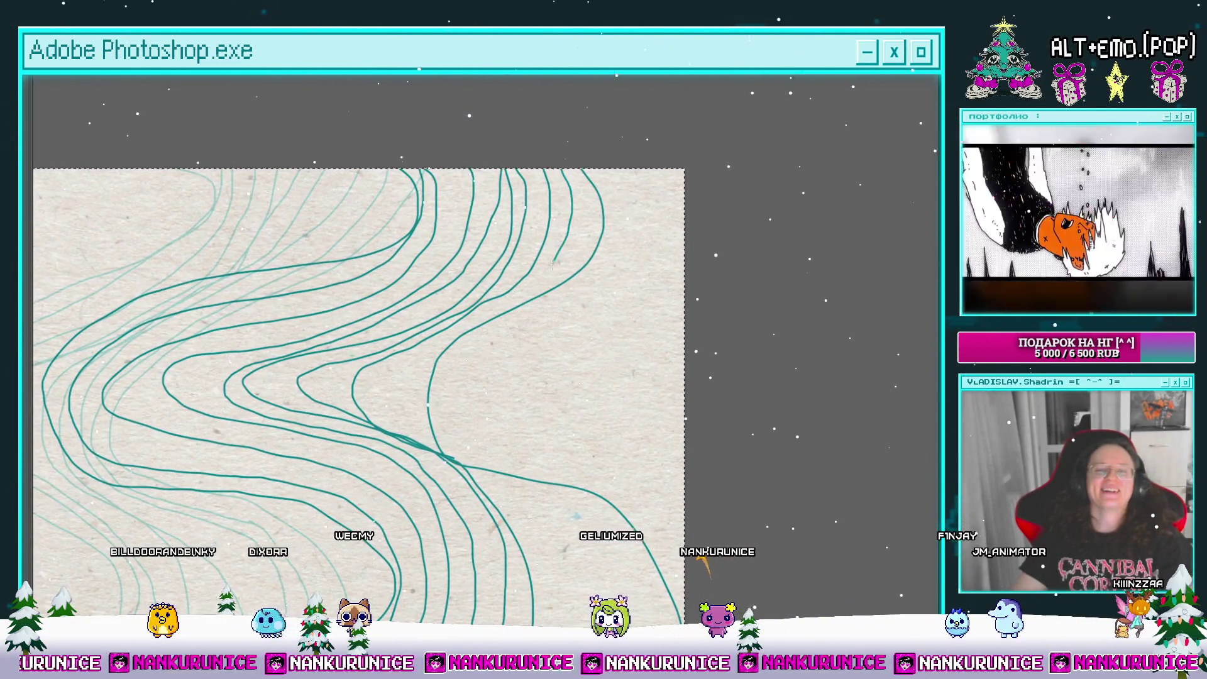
{"action": "scroll", "coordinate": [410, 377], "scroll_direction": "up", "scroll_amount": 1}
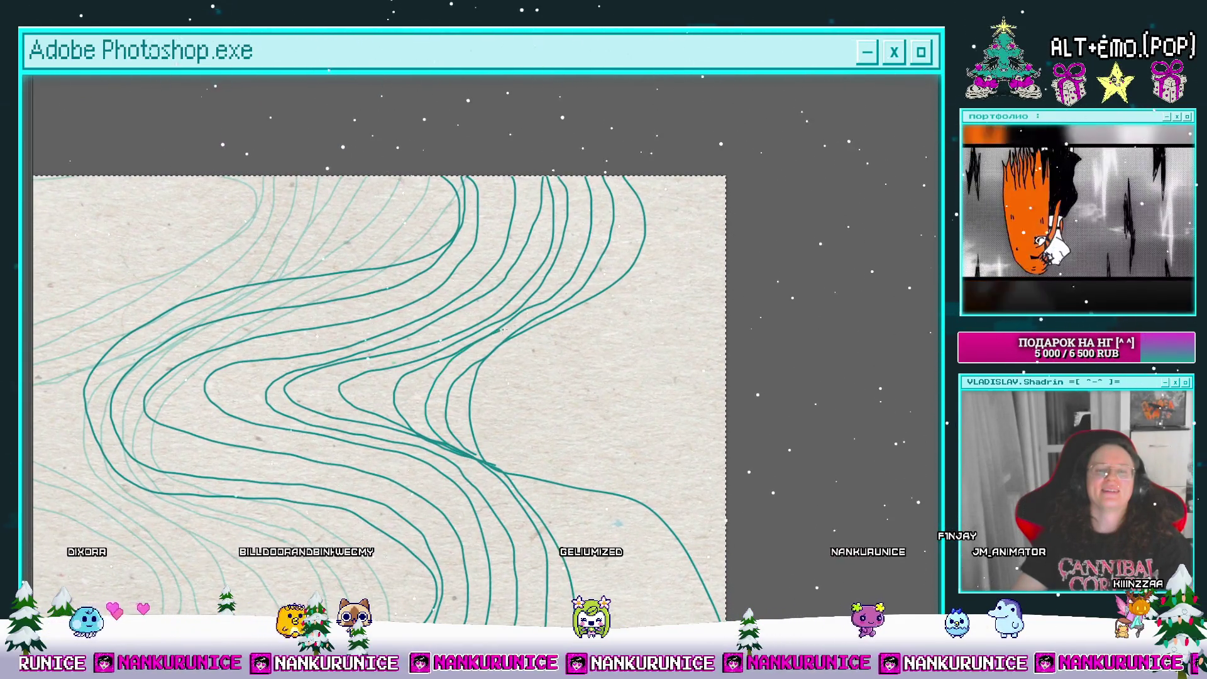
{"action": "left_click_drag", "start_coordinate": [597, 187], "coordinate": [546, 207]}
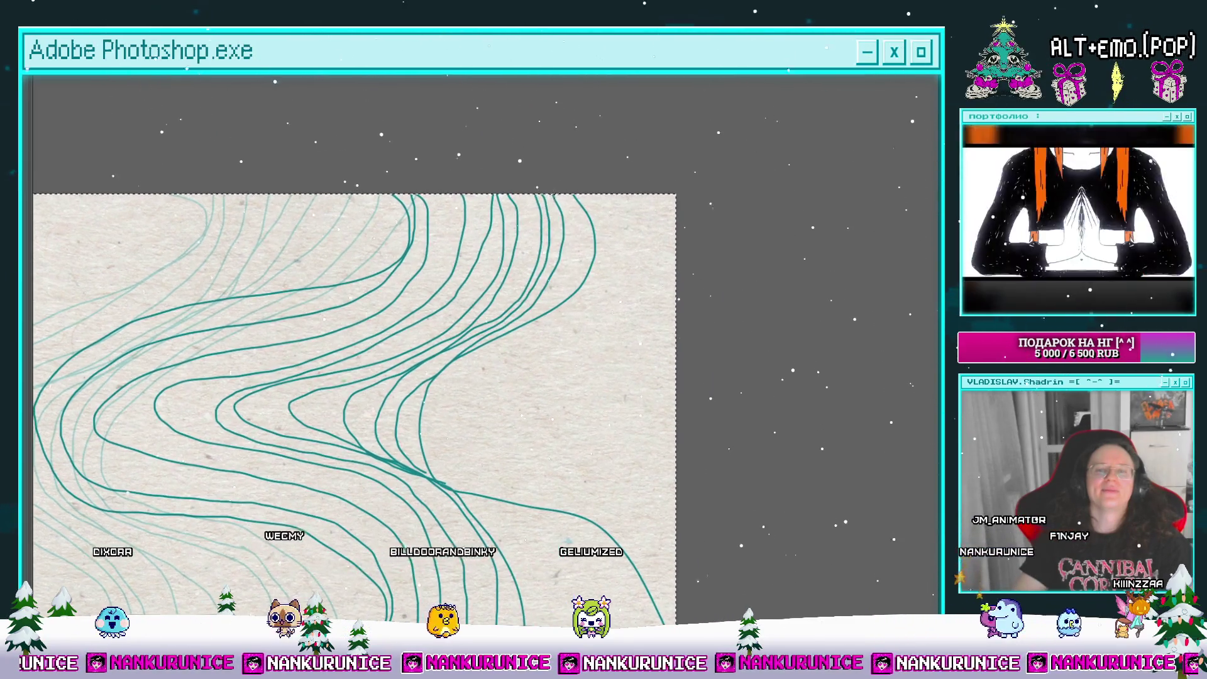
{"action": "mouse_move", "coordinate": [484, 434]}
{"action": "left_mouse_down"}
{"action": "mouse_move", "coordinate": [428, 320]}
{"action": "mouse_move", "coordinate": [418, 381]}
{"action": "mouse_move", "coordinate": [428, 348]}
{"action": "mouse_move", "coordinate": [488, 388]}
{"action": "left_mouse_up"}
{"action": "scroll", "coordinate": [488, 387], "scroll_direction": "up", "scroll_amount": 2}
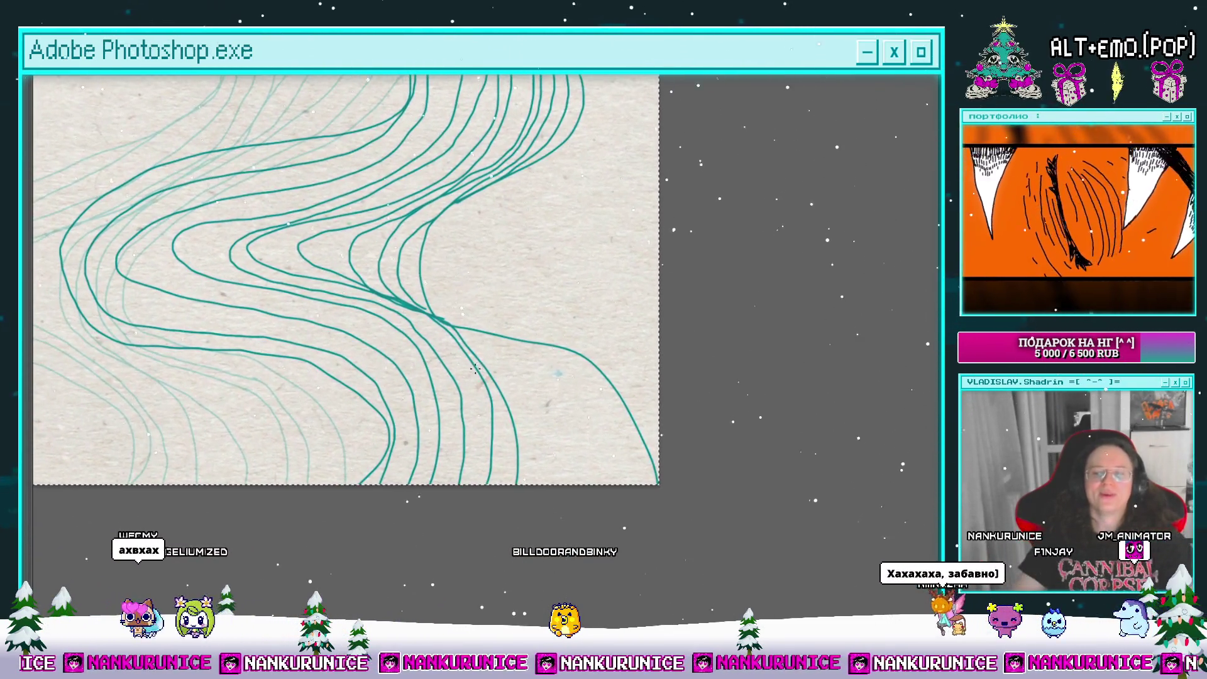
{"action": "scroll", "coordinate": [497, 351], "scroll_direction": "down", "scroll_amount": 2}
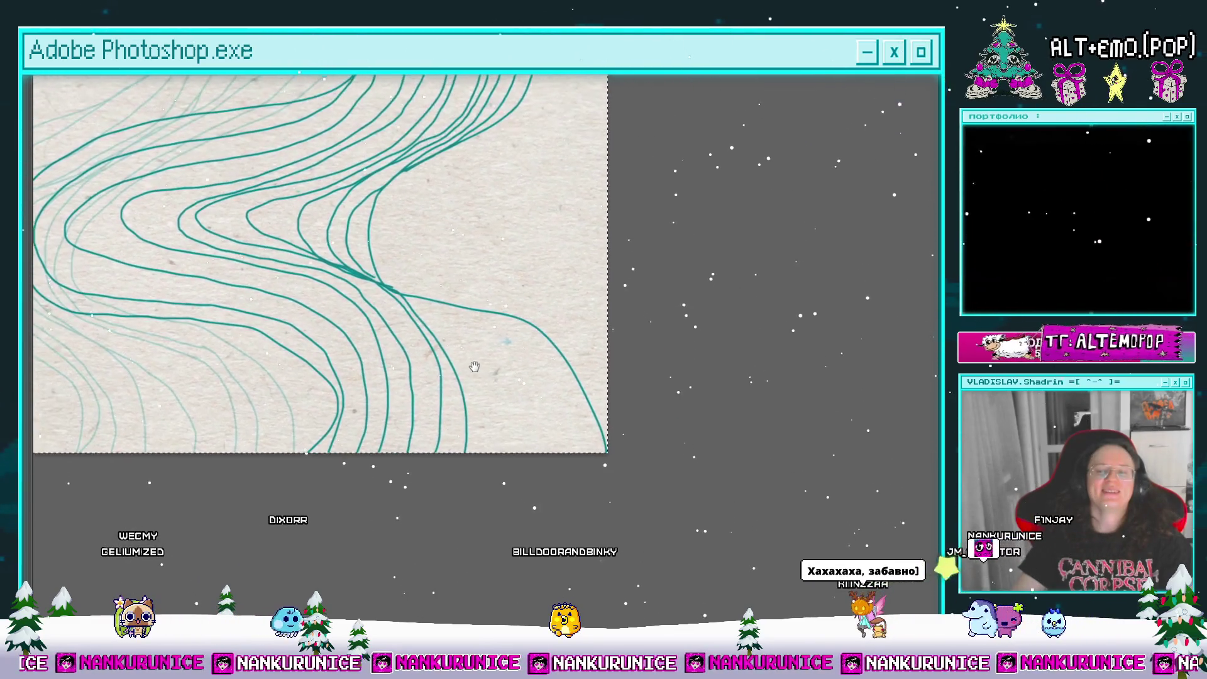
{"action": "left_click_drag", "start_coordinate": [470, 364], "coordinate": [490, 365]}
{"action": "scroll", "coordinate": [497, 371], "scroll_direction": "up", "scroll_amount": 2}
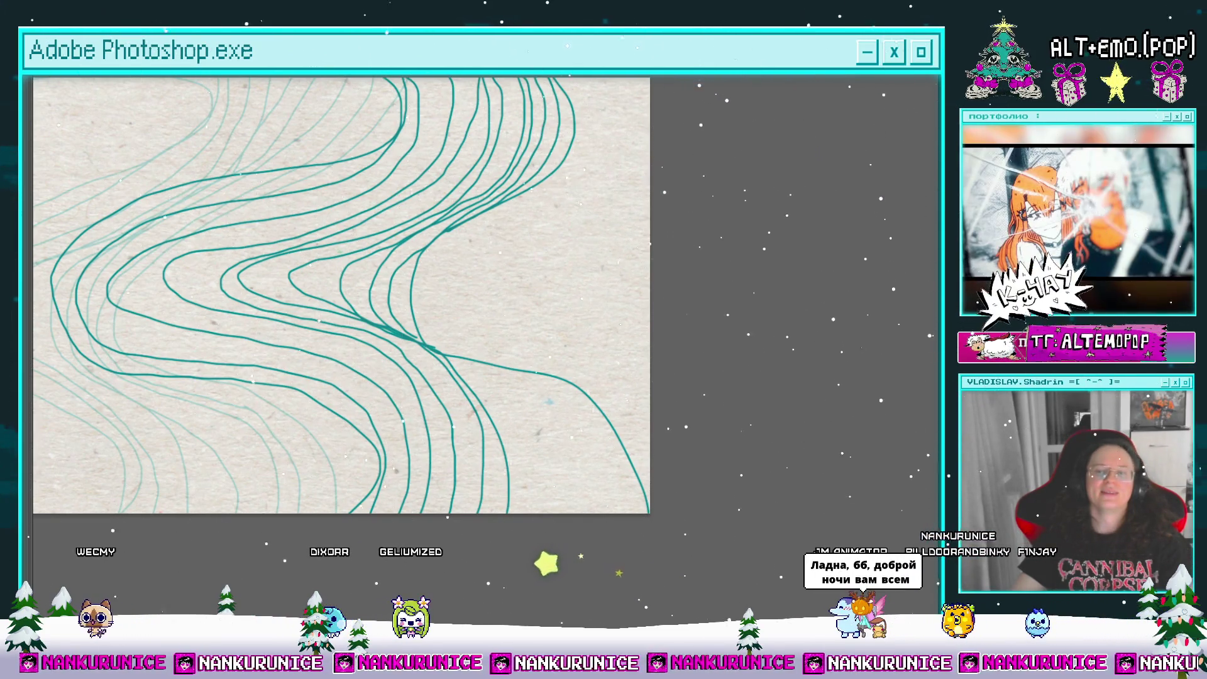
{"action": "mouse_move", "coordinate": [469, 362]}
{"action": "left_mouse_down"}
{"action": "mouse_move", "coordinate": [493, 403]}
{"action": "mouse_move", "coordinate": [483, 369]}
{"action": "left_mouse_up"}
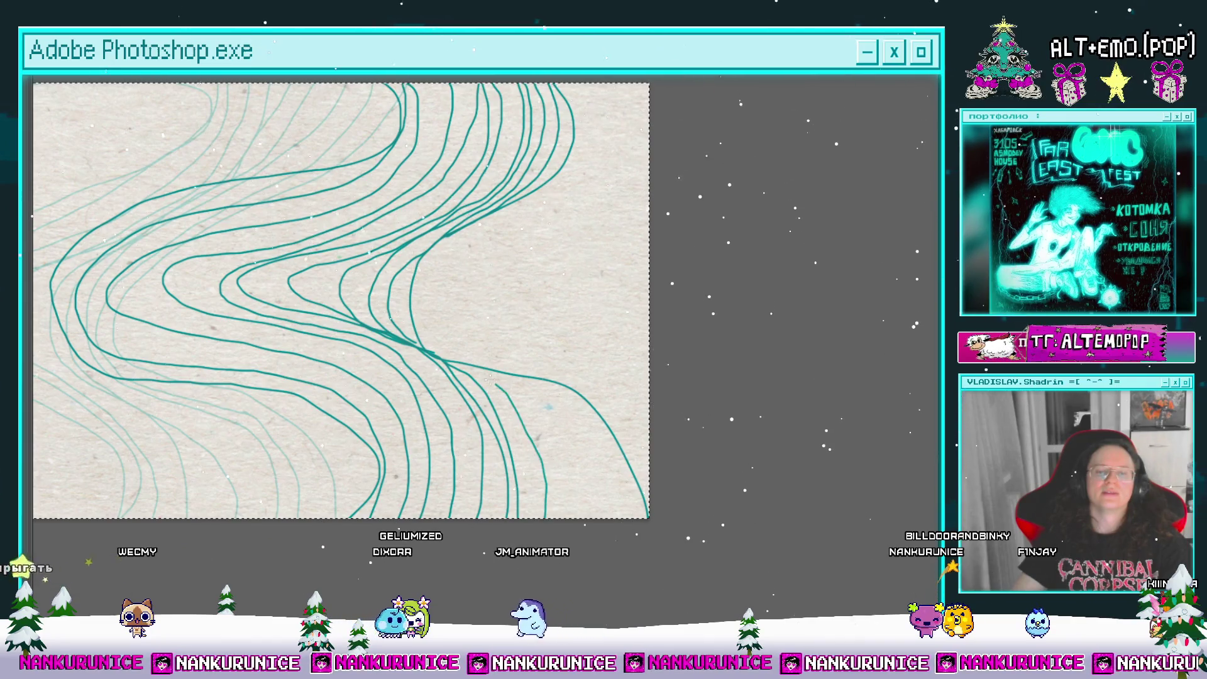
Step: Draw a teal line rising from the bottom edge toward the lower right
{"action": "left_click_drag", "start_coordinate": [546, 517], "coordinate": [503, 377]}
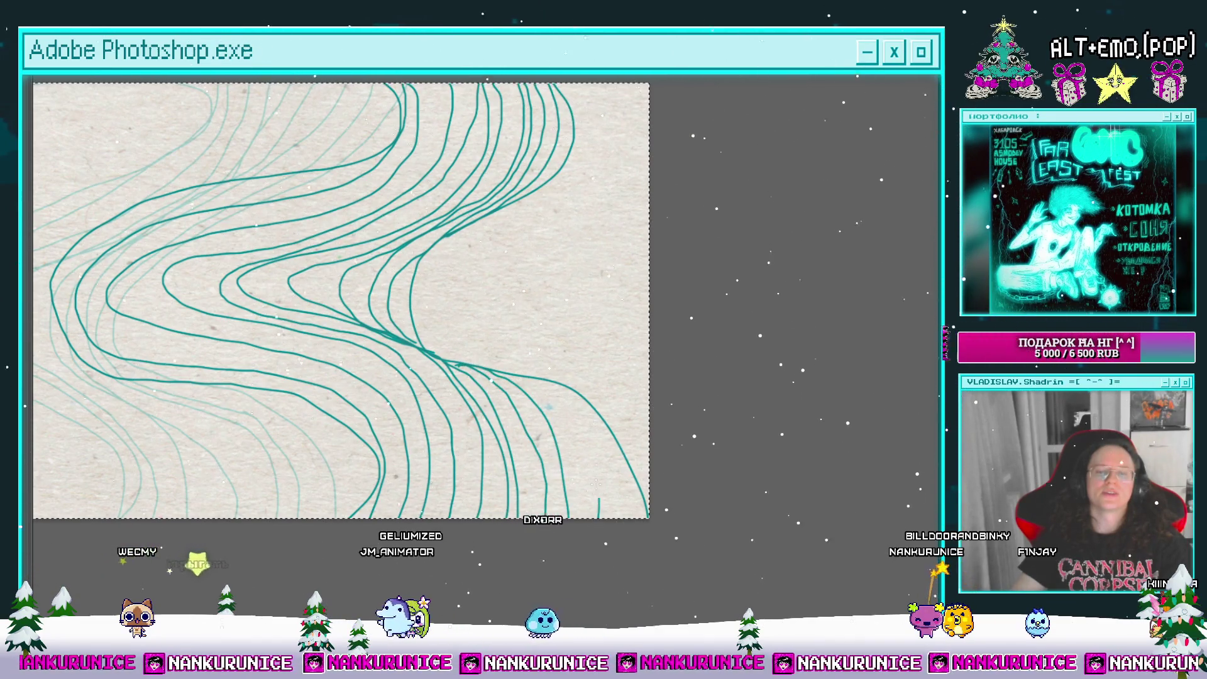
{"action": "scroll", "coordinate": [608, 511], "scroll_direction": "down", "scroll_amount": 3}
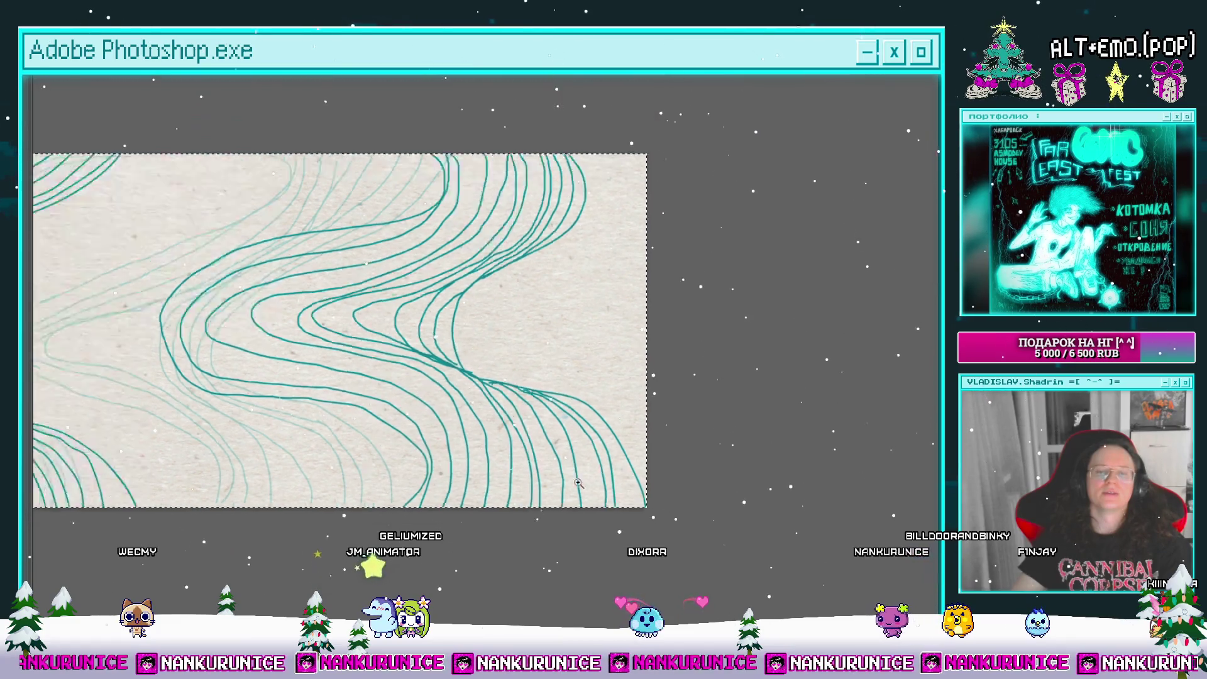
{"action": "scroll", "coordinate": [539, 339], "scroll_direction": "up", "scroll_amount": 2}
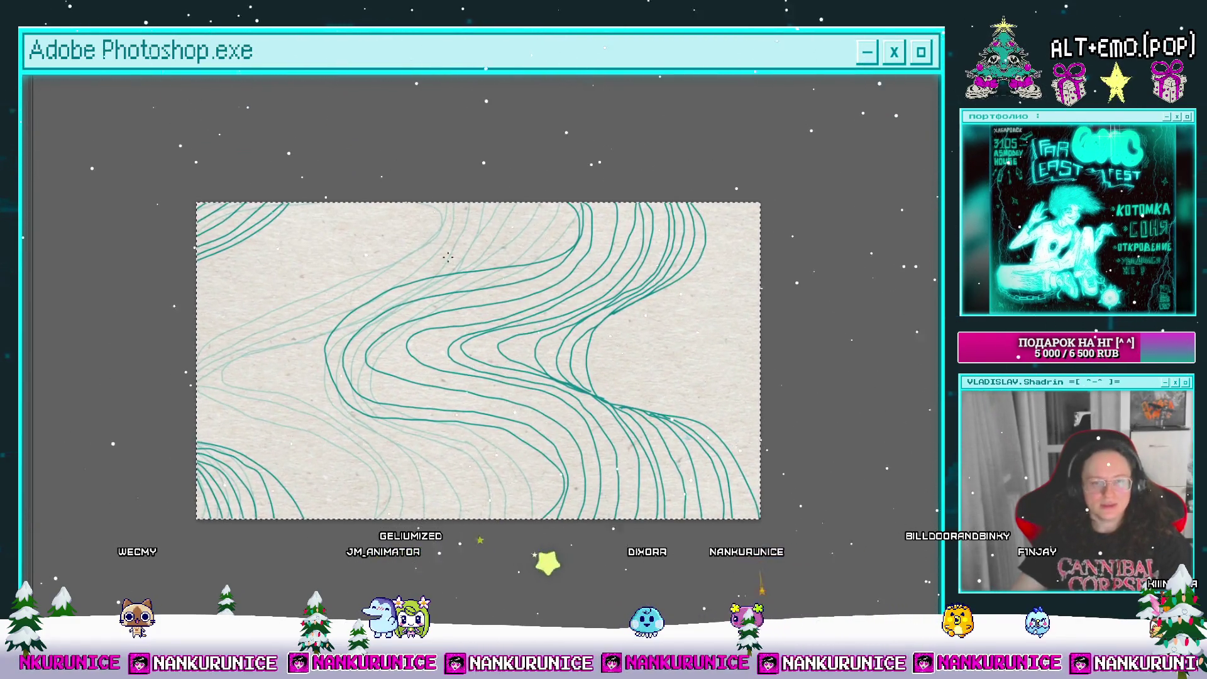
{"action": "scroll", "coordinate": [554, 313], "scroll_direction": "down", "scroll_amount": 1}
Step: Restore the panels, split the clip, clear the new frame, and move a clip under the playhead
{"action": "key", "text": "Tab"}
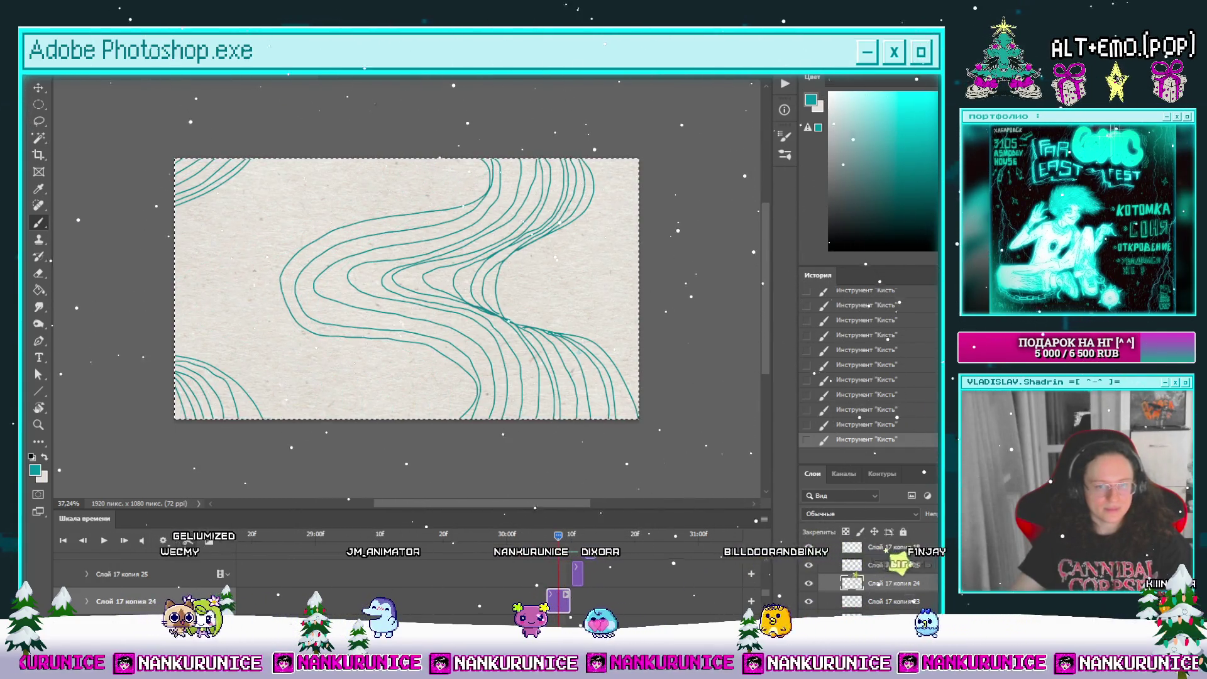
{"action": "left_click", "coordinate": [187, 541]}
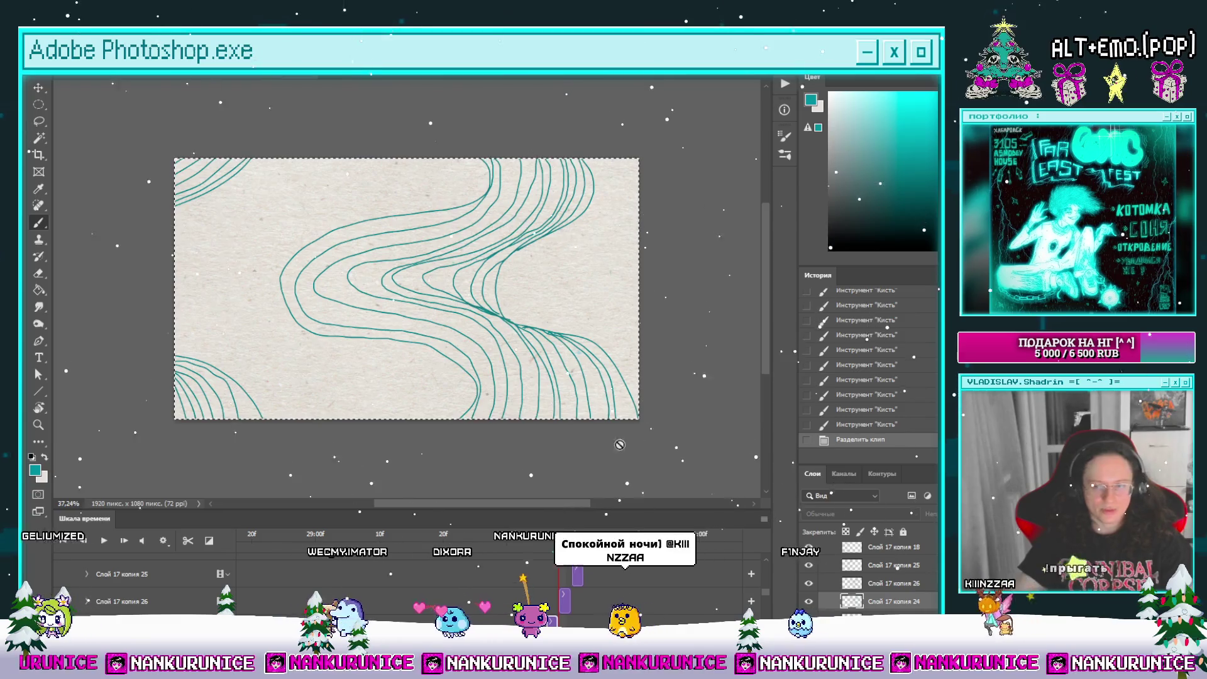
{"action": "scroll", "coordinate": [402, 584], "scroll_direction": "down", "scroll_amount": 1}
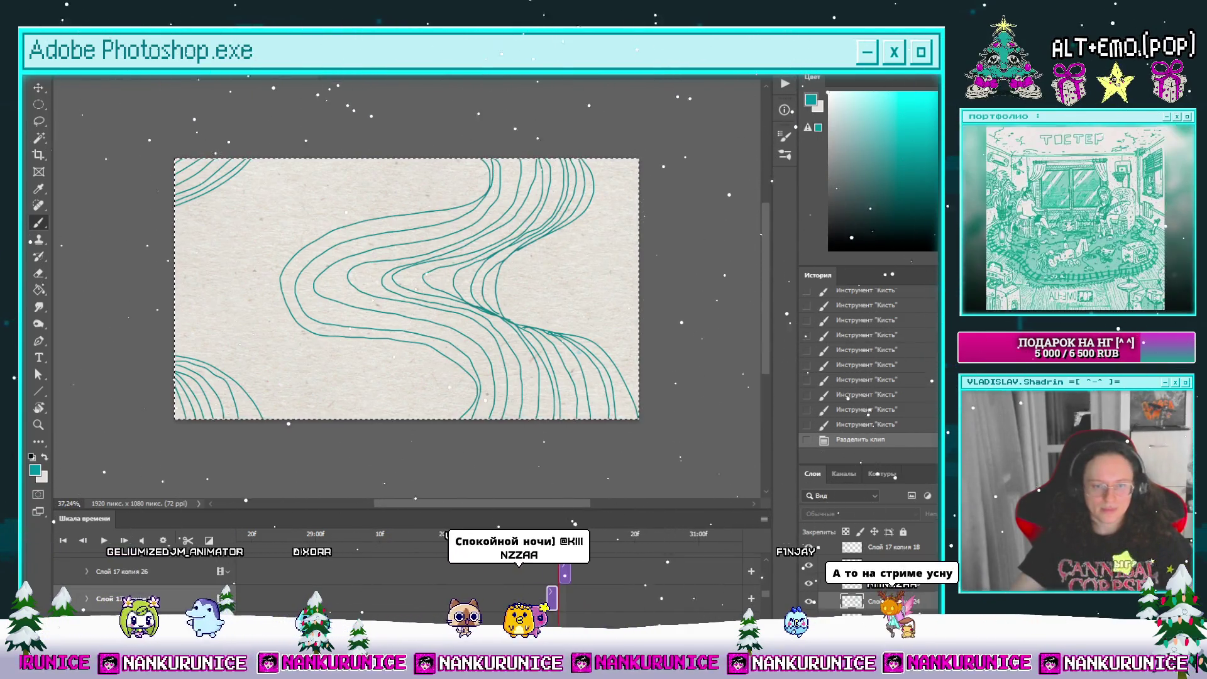
{"action": "scroll", "coordinate": [476, 566], "scroll_direction": "up", "scroll_amount": 2}
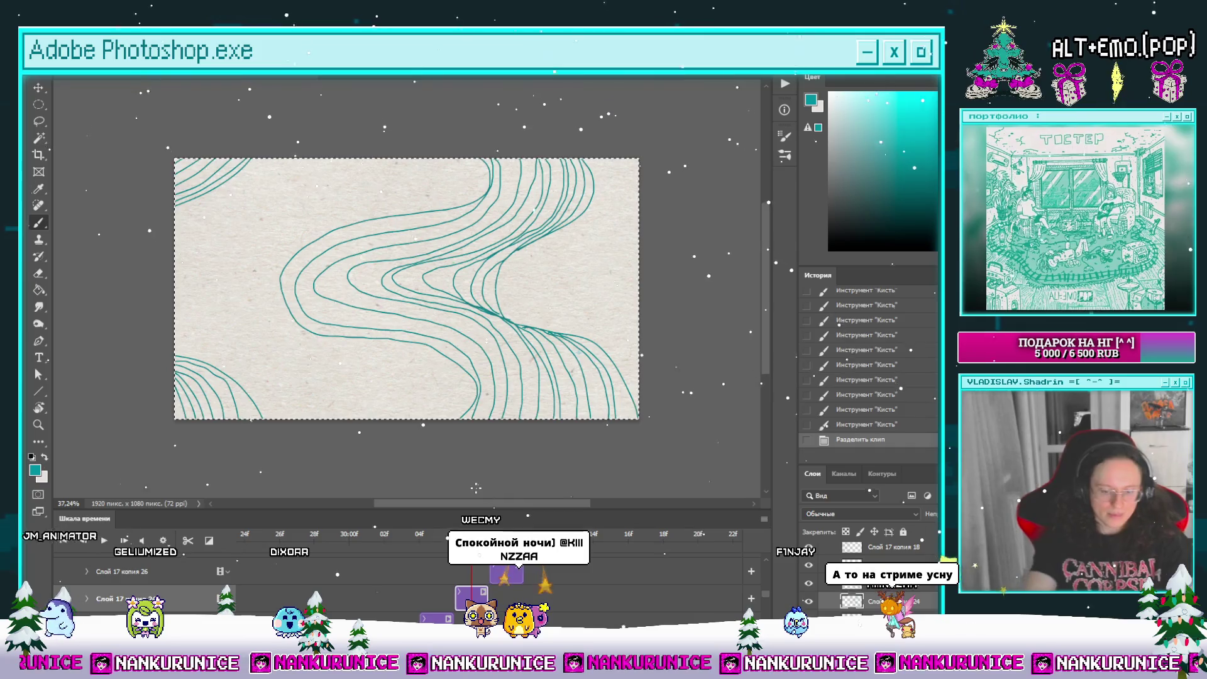
{"action": "key", "text": "ctrl+a"}
{"action": "key", "text": "Delete"}
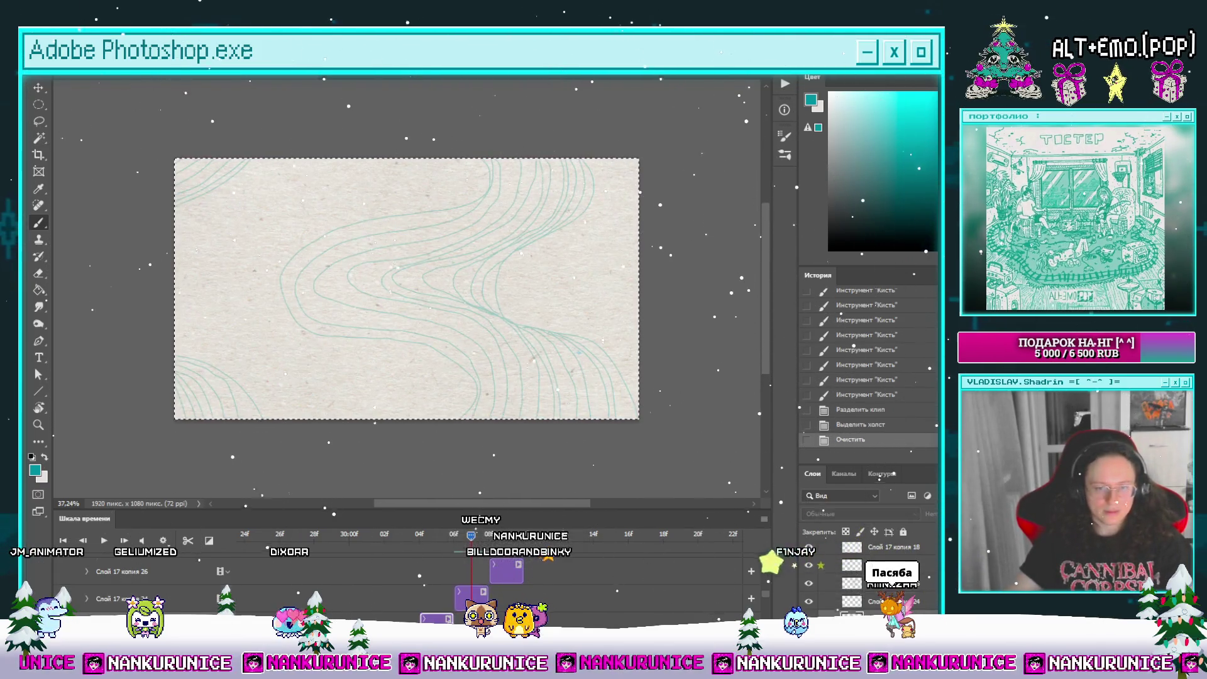
{"action": "mouse_move", "coordinate": [436, 618]}
{"action": "left_mouse_down"}
{"action": "mouse_move", "coordinate": [471, 618]}
{"action": "mouse_move", "coordinate": [453, 618]}
{"action": "left_mouse_up"}
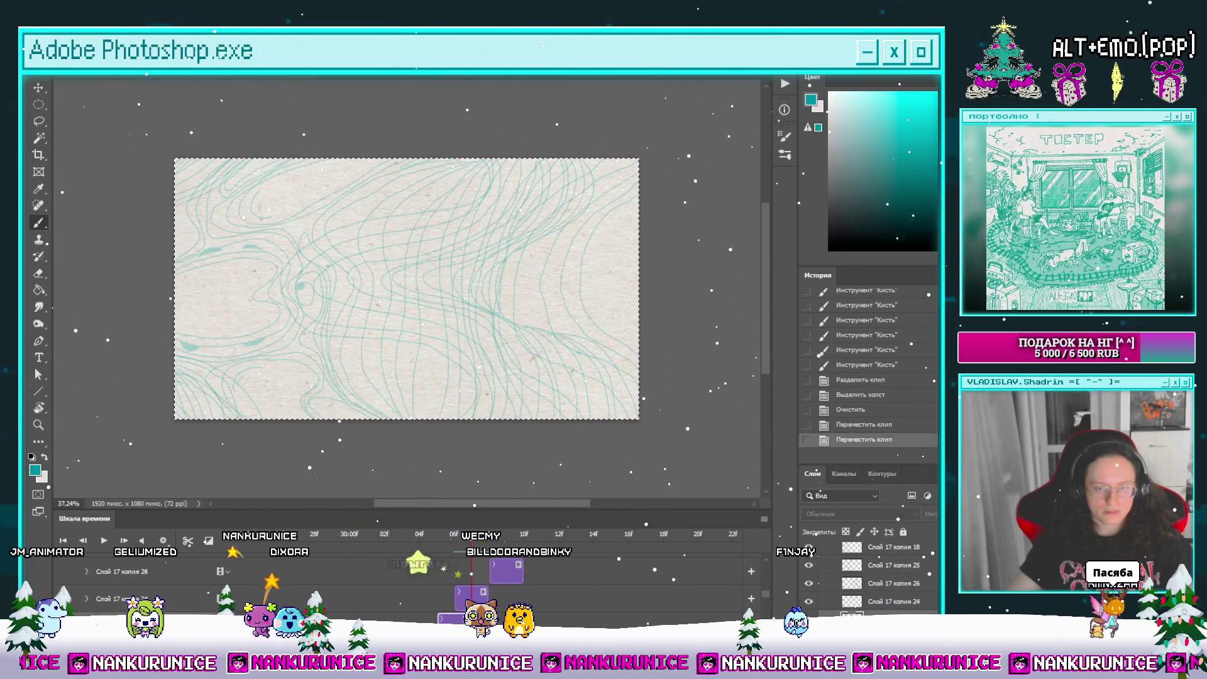
Step: Recolour the dense teal frame's lines pink and confirm the adjustment
{"action": "left_click", "coordinate": [874, 591]}
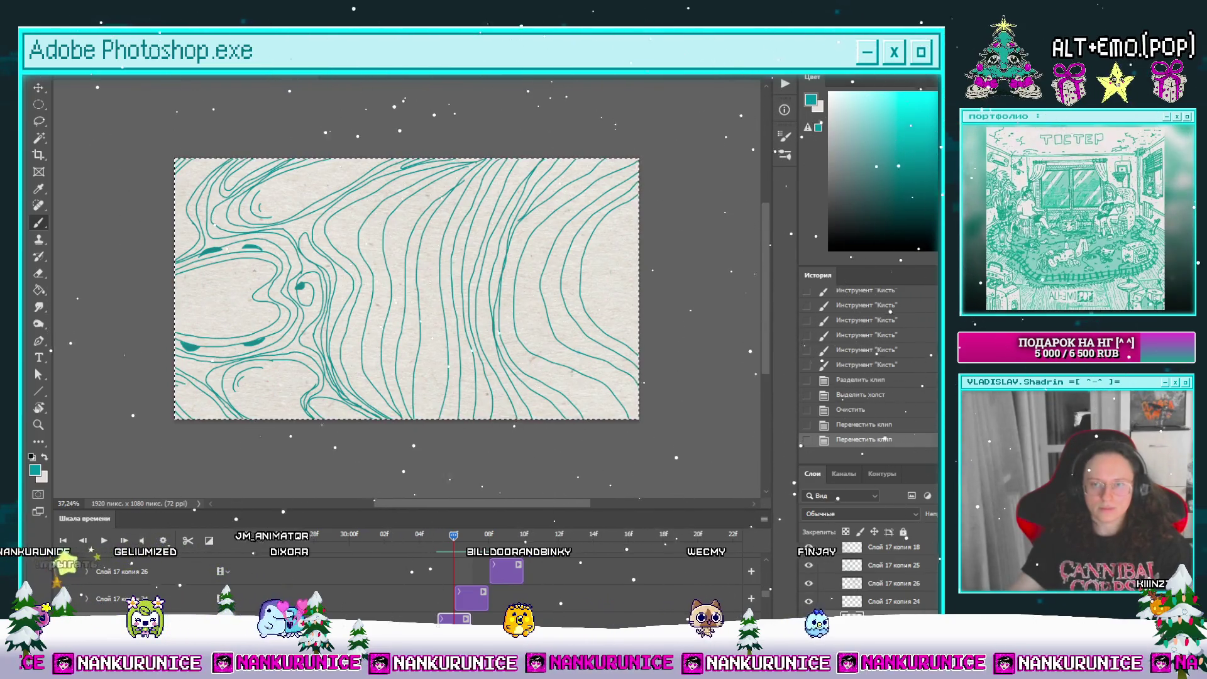
{"action": "key", "text": "ctrl+u"}
{"action": "key", "text": "p"}
{"action": "key", "text": "p"}
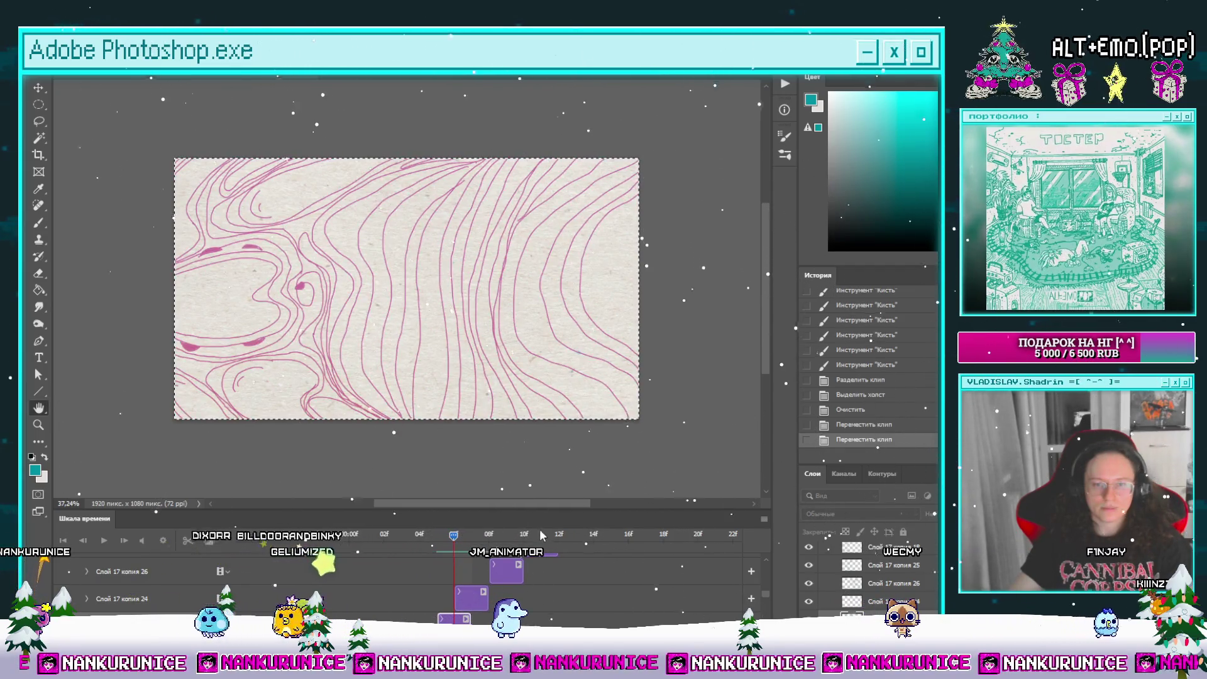
{"action": "key", "text": "Return"}
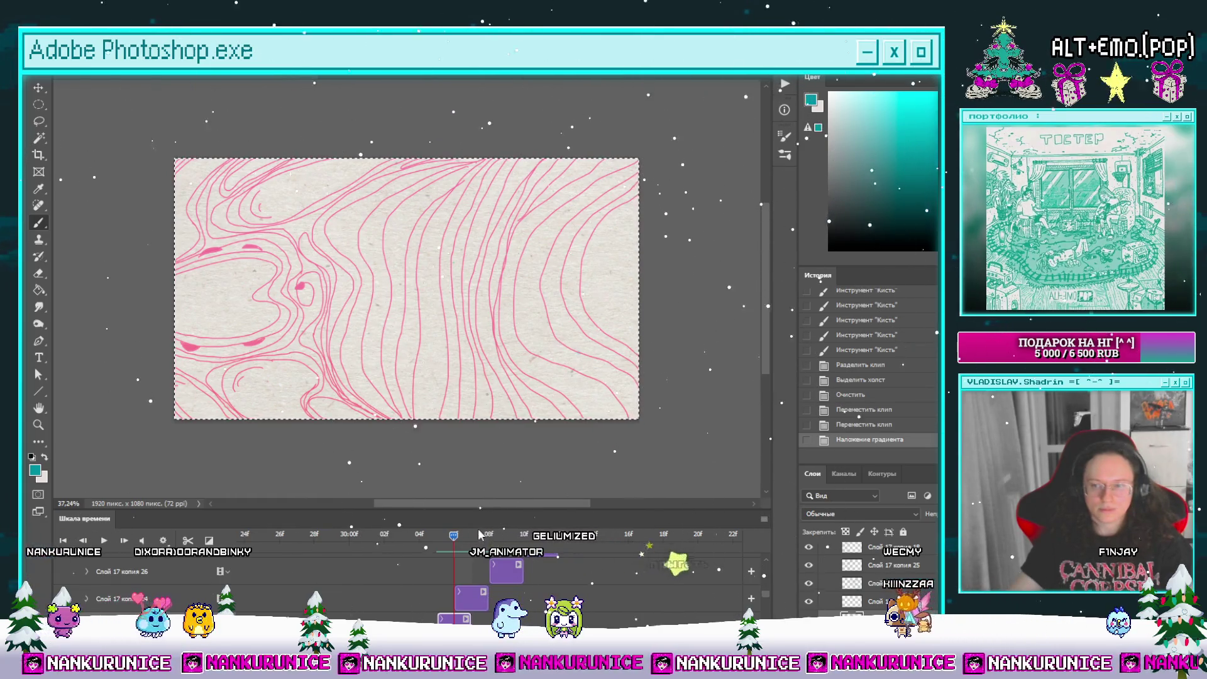
Step: Step to the next animation frame and hide the panels to show only the canvas
{"action": "left_click", "coordinate": [471, 534]}
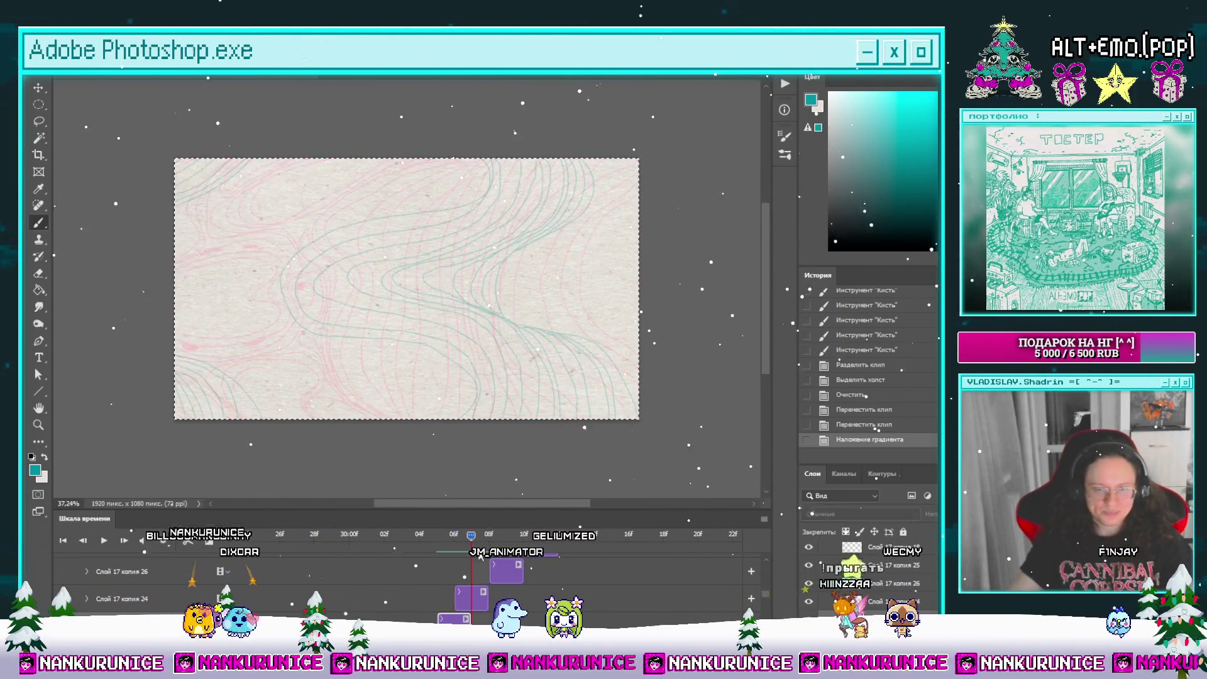
{"action": "scroll", "coordinate": [475, 350], "scroll_direction": "up", "scroll_amount": 3}
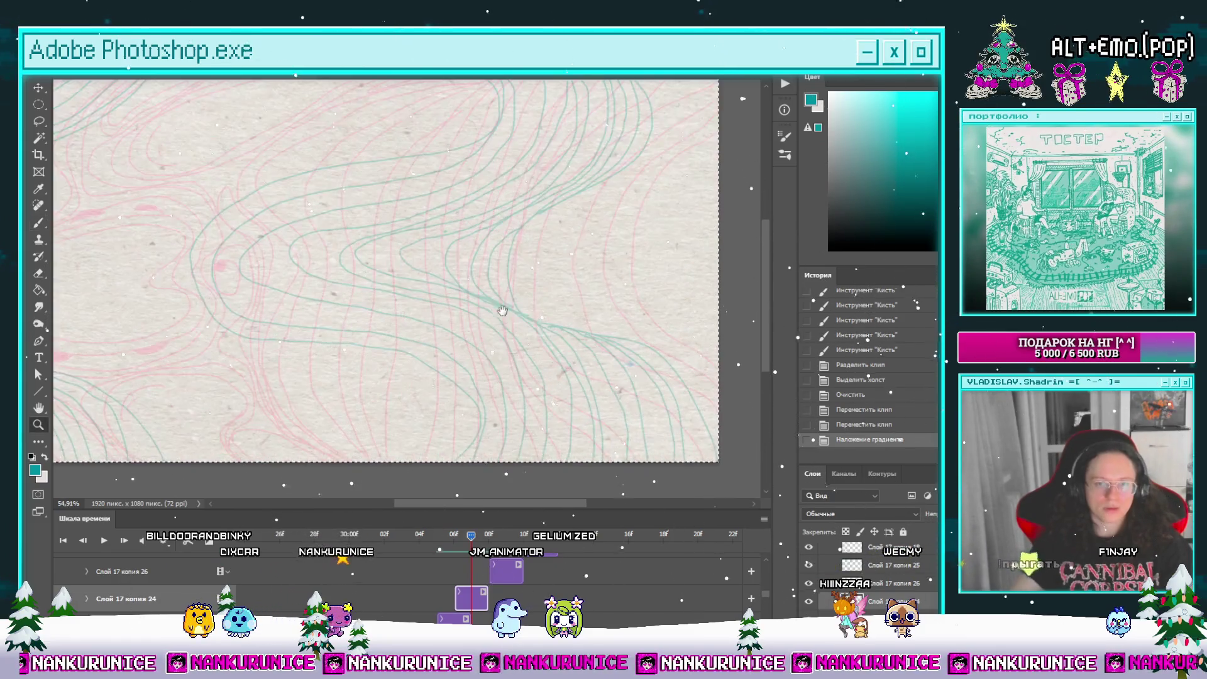
{"action": "key", "text": "Tab"}
{"action": "mouse_move", "coordinate": [542, 345]}
{"action": "left_mouse_down"}
{"action": "mouse_move", "coordinate": [507, 350]}
{"action": "mouse_move", "coordinate": [639, 337]}
{"action": "left_mouse_up"}
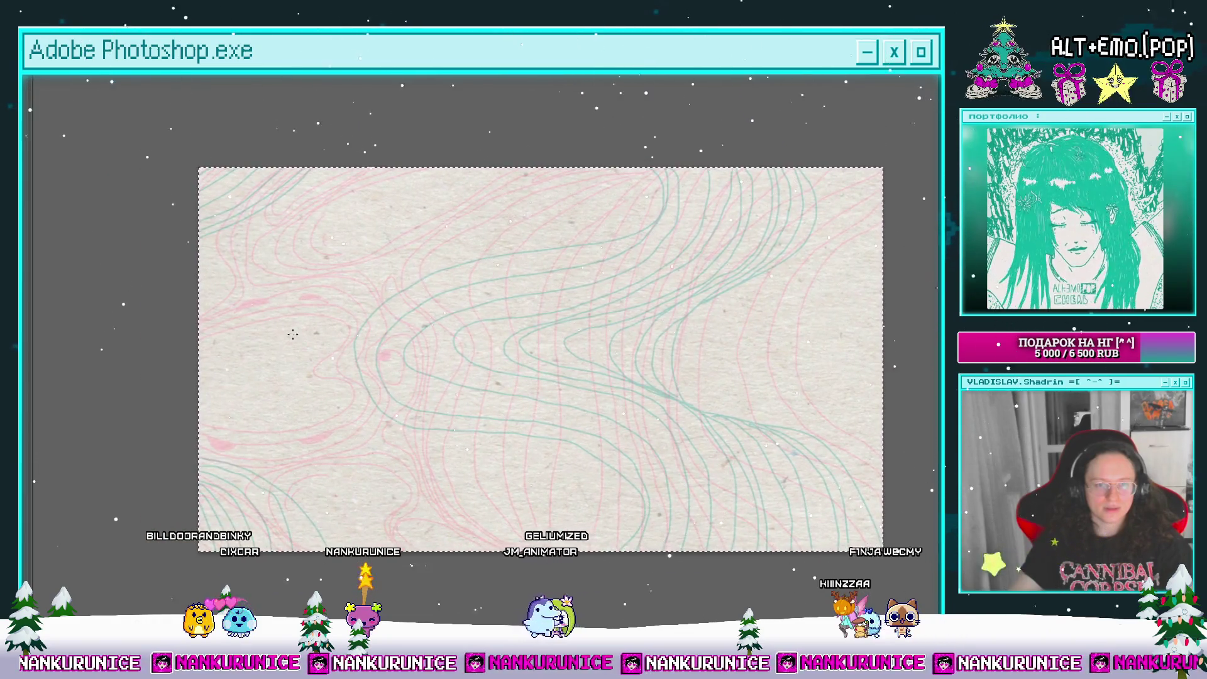
Step: Try teal curves along the top-right edge over the pink guides, then undo them
{"action": "scroll", "coordinate": [293, 334], "scroll_direction": "up", "scroll_amount": 2}
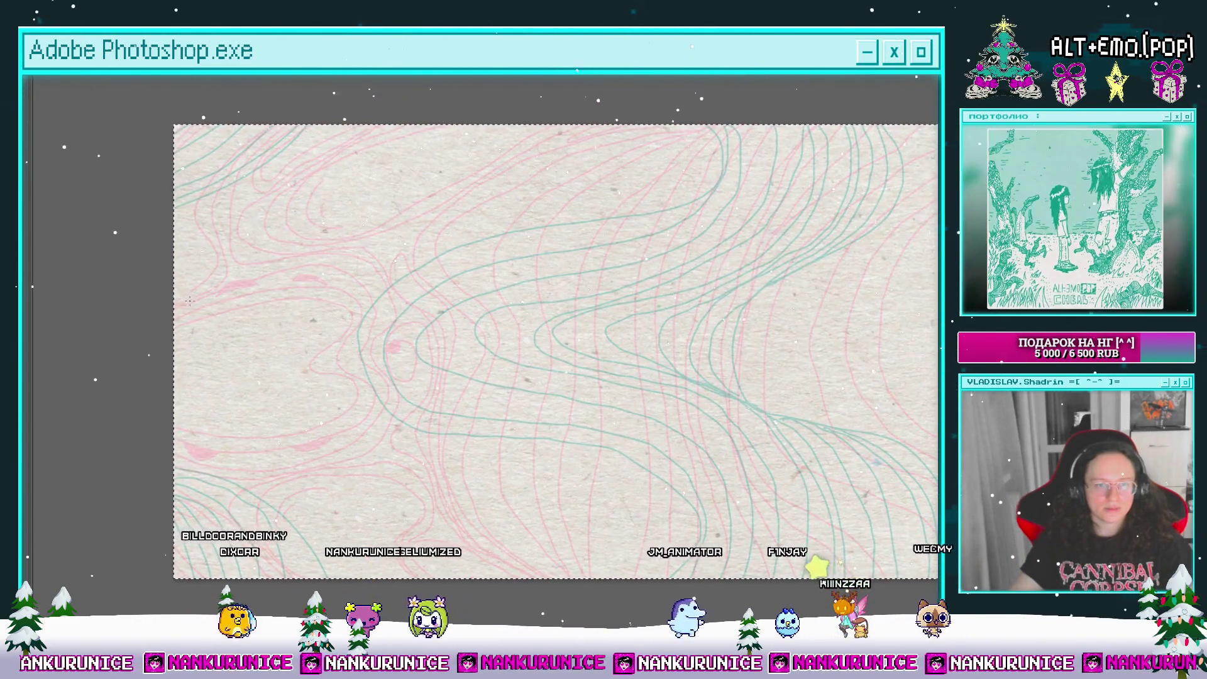
{"action": "scroll", "coordinate": [189, 302], "scroll_direction": "up", "scroll_amount": 2}
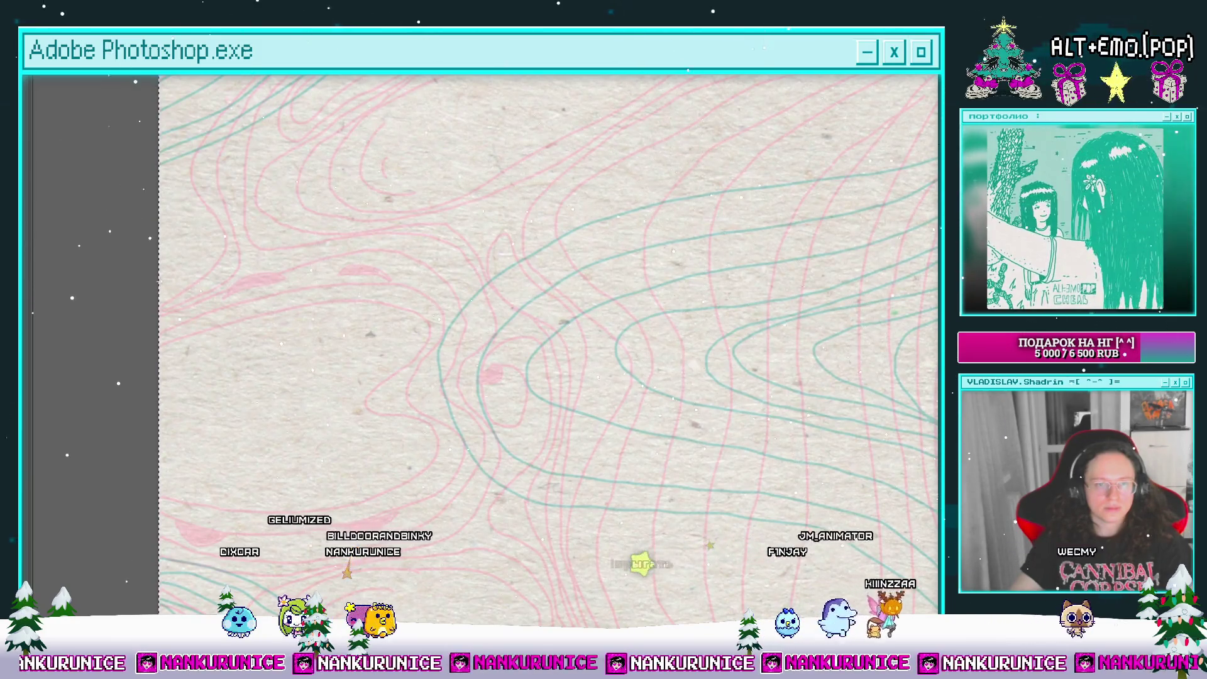
{"action": "scroll", "coordinate": [251, 319], "scroll_direction": "down", "scroll_amount": 3}
{"action": "mouse_move", "coordinate": [251, 320]}
{"action": "left_mouse_down"}
{"action": "mouse_move", "coordinate": [268, 314]}
{"action": "mouse_move", "coordinate": [287, 333]}
{"action": "left_mouse_up"}
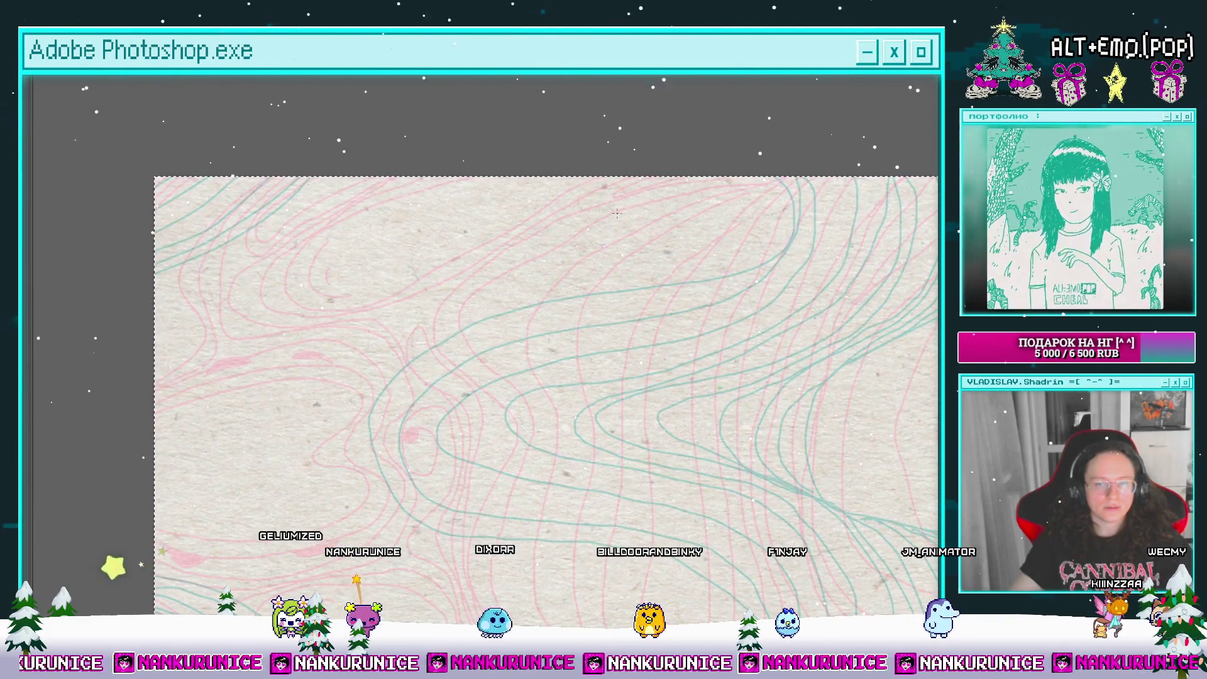
{"action": "left_click_drag", "start_coordinate": [604, 226], "coordinate": [614, 235]}
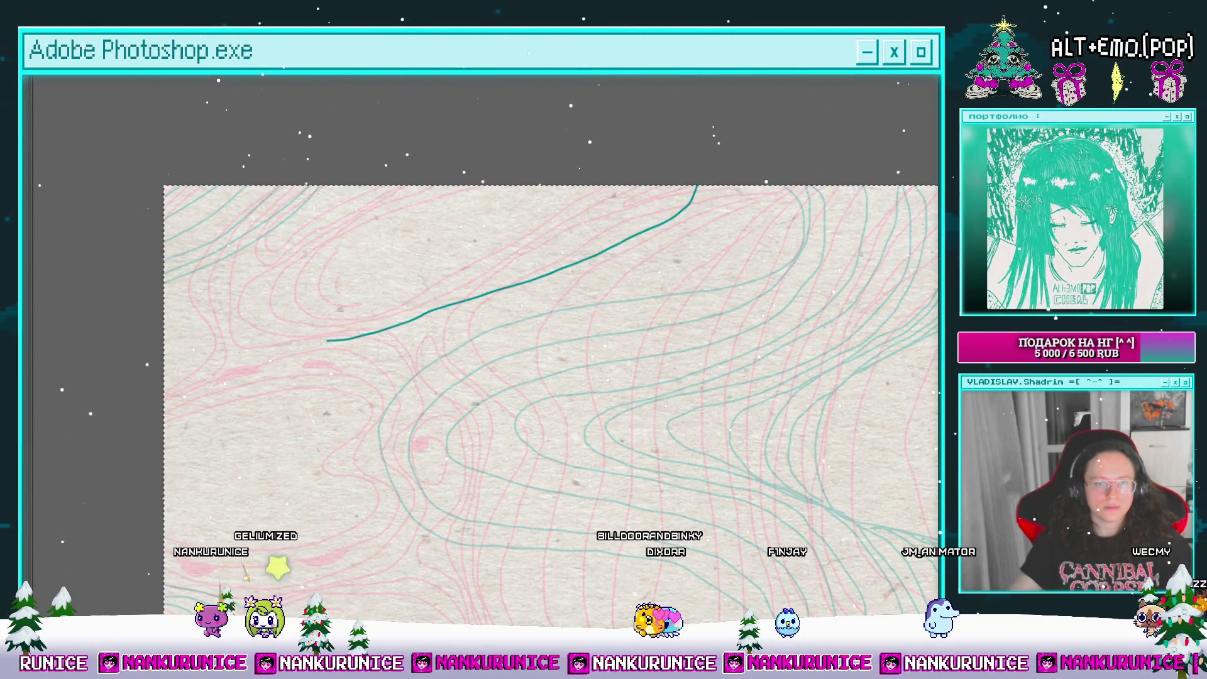
{"action": "left_click_drag", "start_coordinate": [292, 272], "coordinate": [337, 207]}
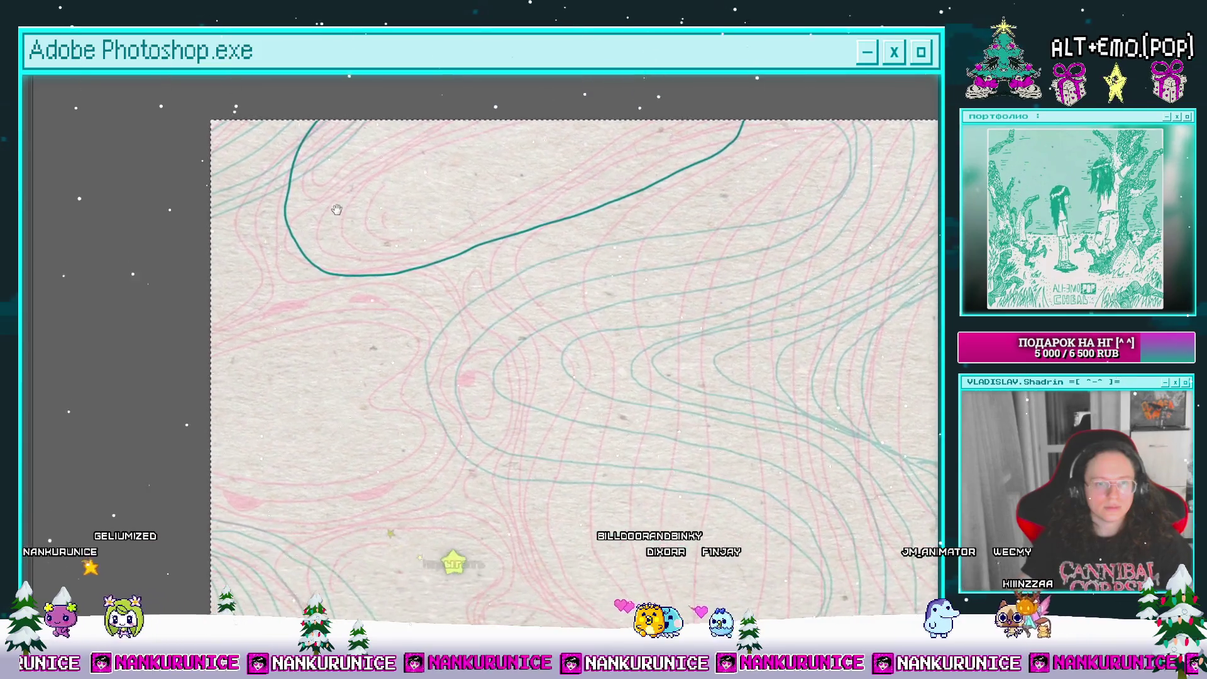
{"action": "left_click_drag", "start_coordinate": [291, 272], "coordinate": [299, 228]}
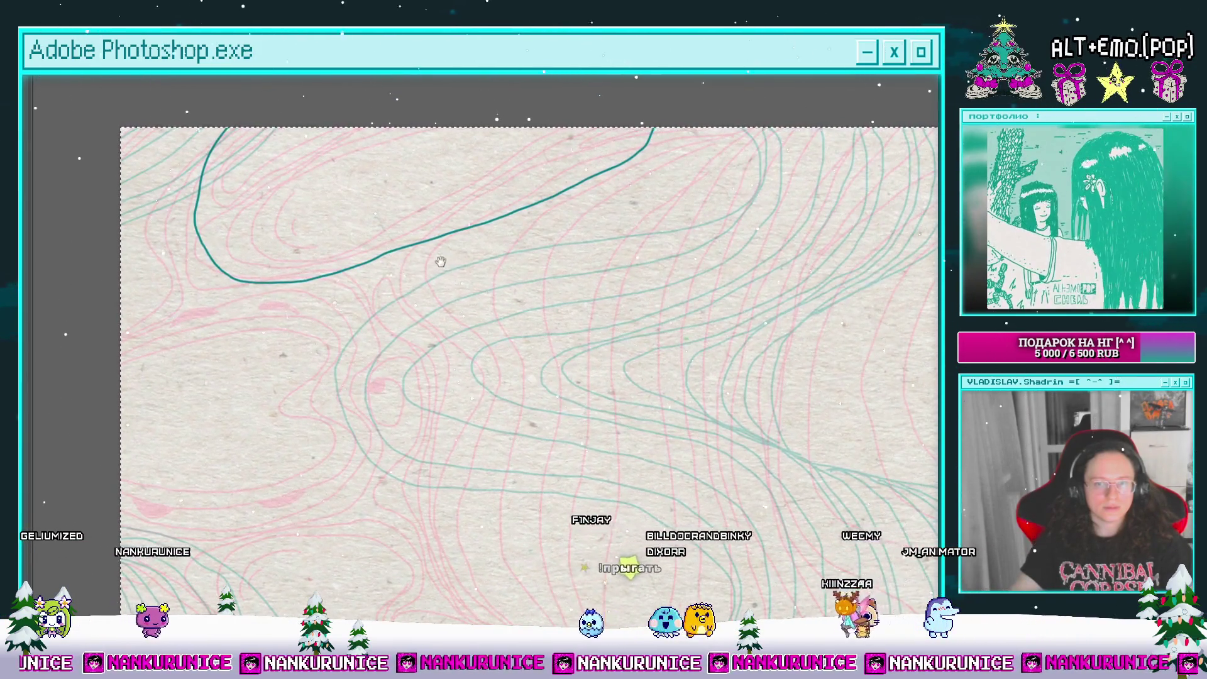
{"action": "scroll", "coordinate": [567, 280], "scroll_direction": "down", "scroll_amount": 3}
{"action": "left_click_drag", "start_coordinate": [568, 280], "coordinate": [541, 284]}
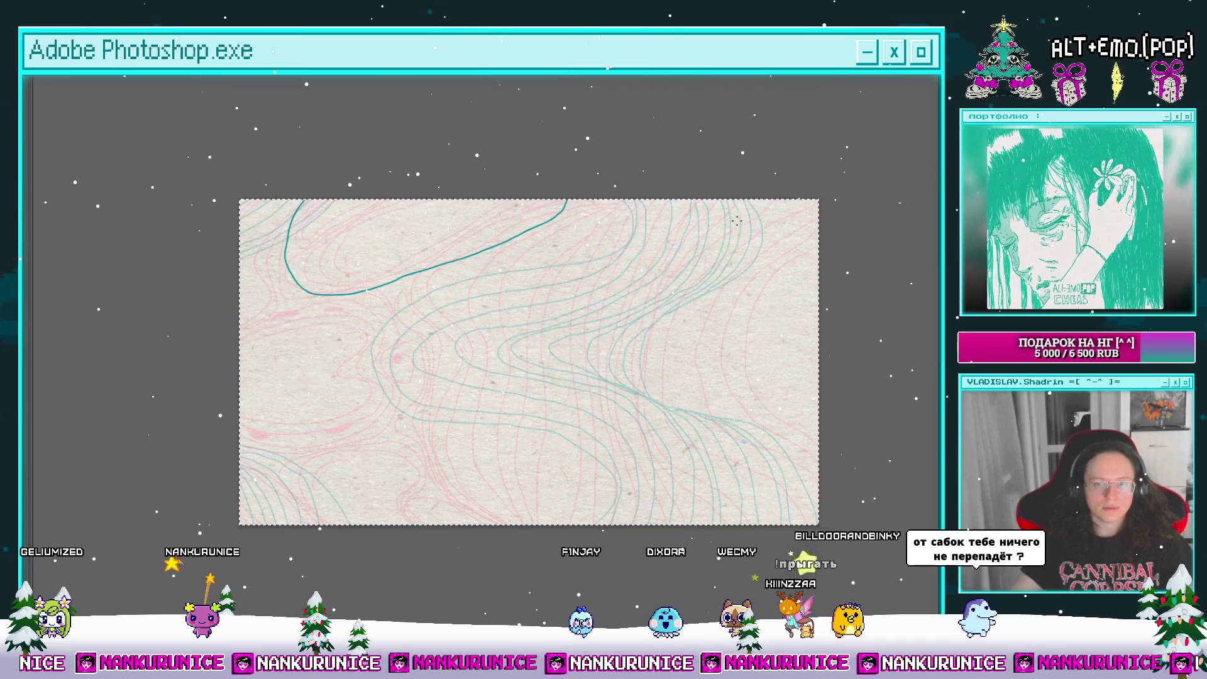
{"action": "left_click_drag", "start_coordinate": [528, 362], "coordinate": [492, 343]}
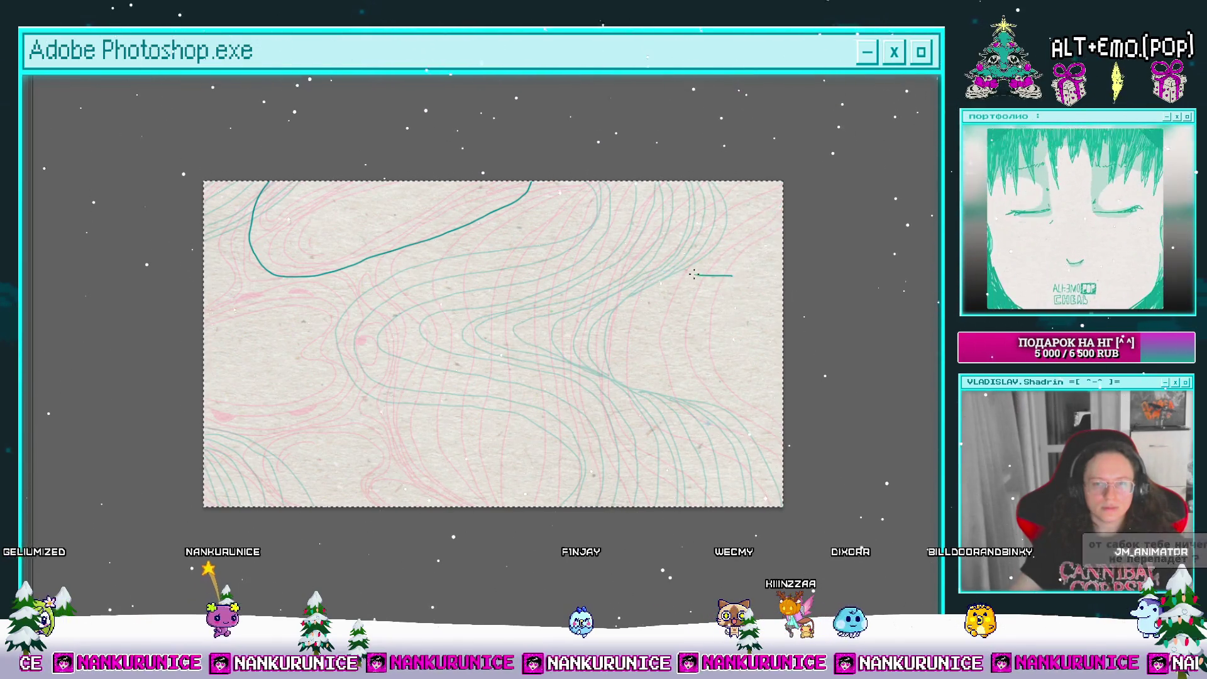
{"action": "scroll", "coordinate": [710, 258], "scroll_direction": "right", "scroll_amount": 2}
{"action": "left_click_drag", "start_coordinate": [735, 195], "coordinate": [684, 244]}
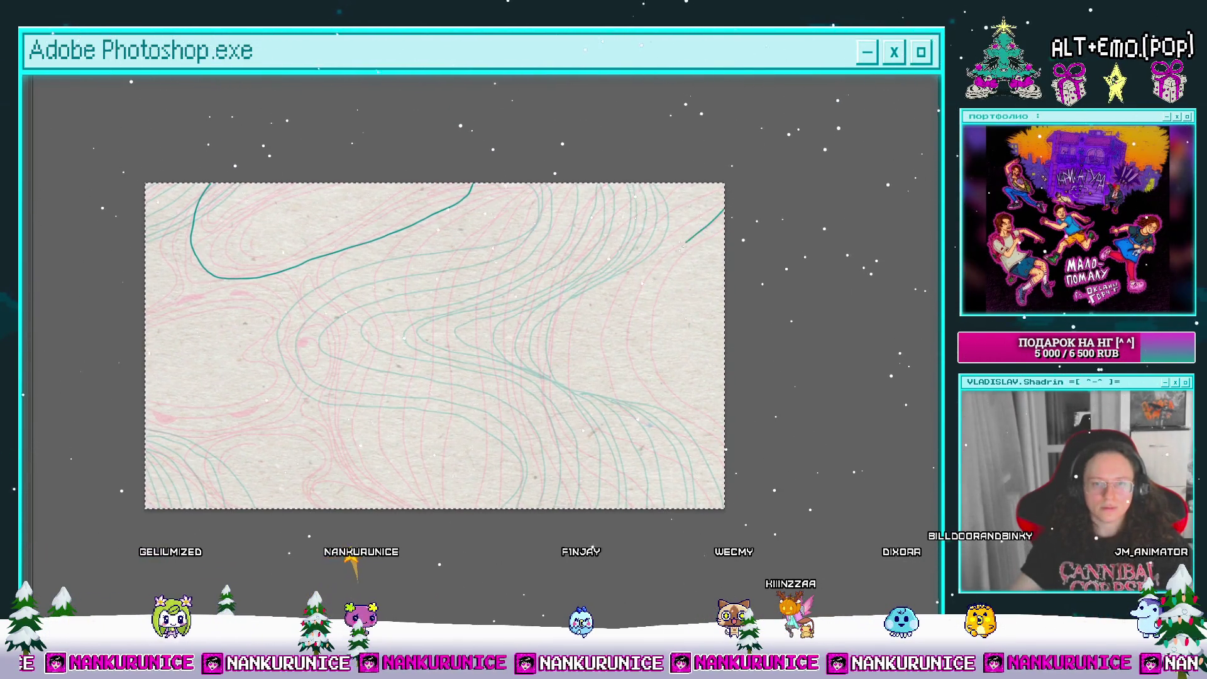
{"action": "key", "text": "ctrl+z"}
{"action": "scroll", "coordinate": [682, 302], "scroll_direction": "down", "scroll_amount": 1}
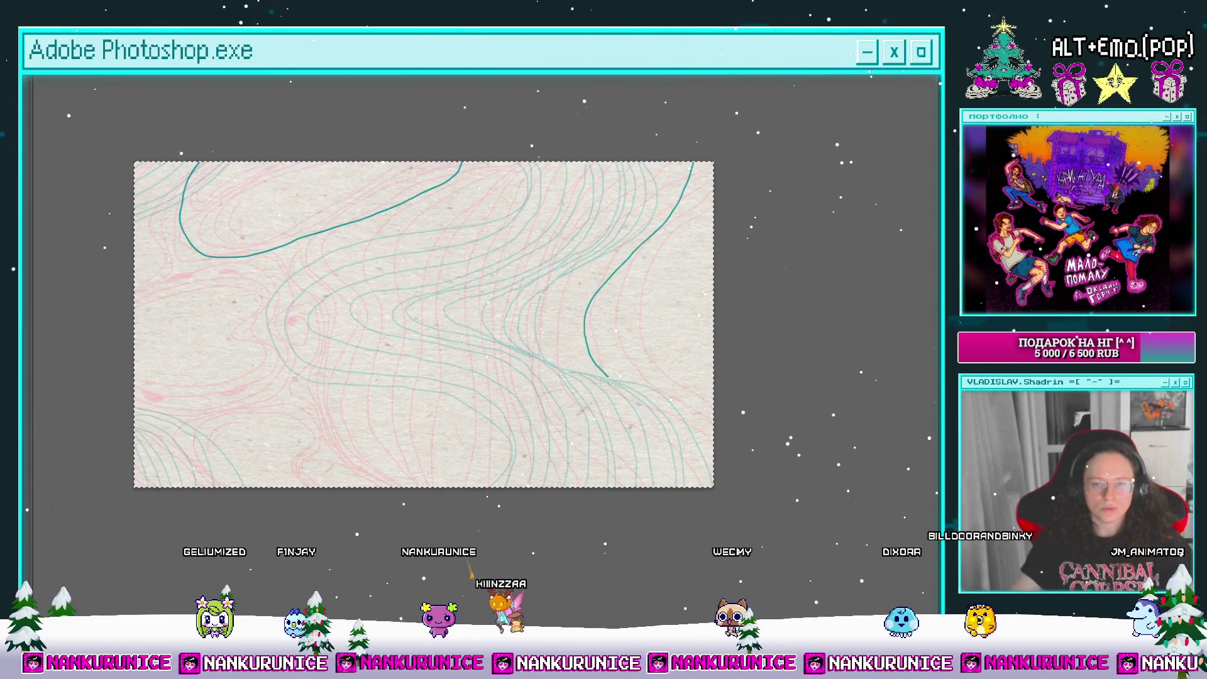
{"action": "key", "text": "ctrl+z"}
Step: Extend the long top teal line up to the canvas edge
{"action": "left_click_drag", "start_coordinate": [667, 375], "coordinate": [701, 371]}
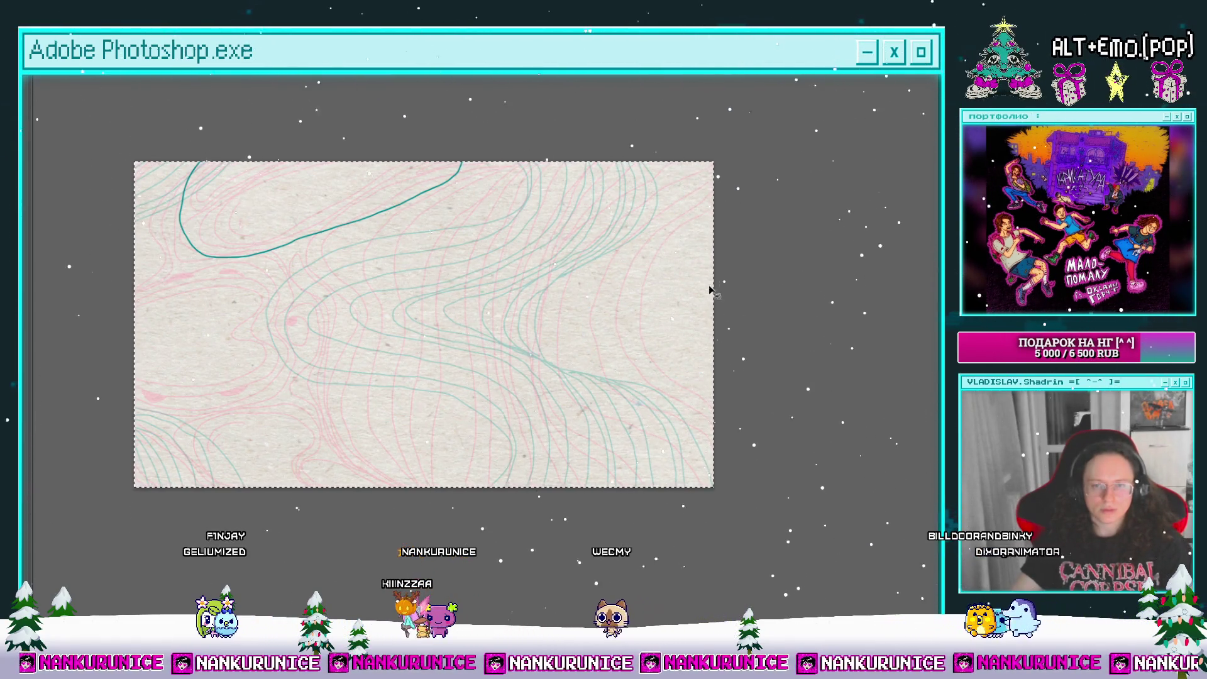
{"action": "left_click_drag", "start_coordinate": [709, 290], "coordinate": [652, 310]}
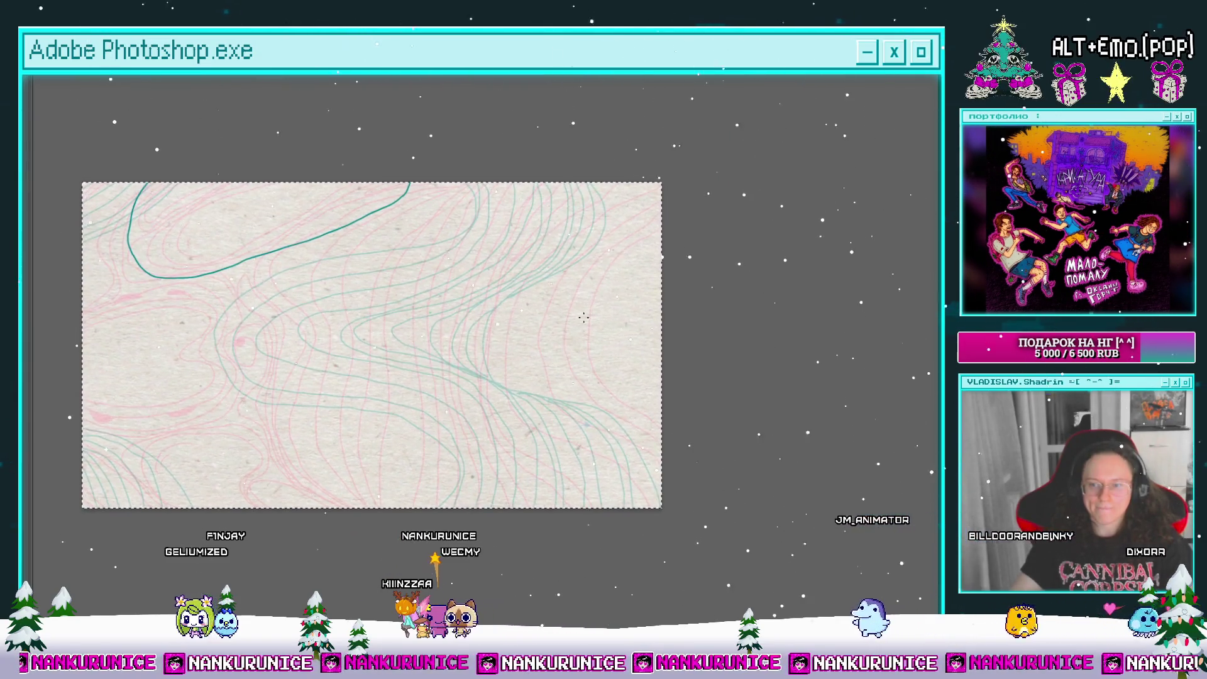
{"action": "left_click_drag", "start_coordinate": [560, 346], "coordinate": [547, 342]}
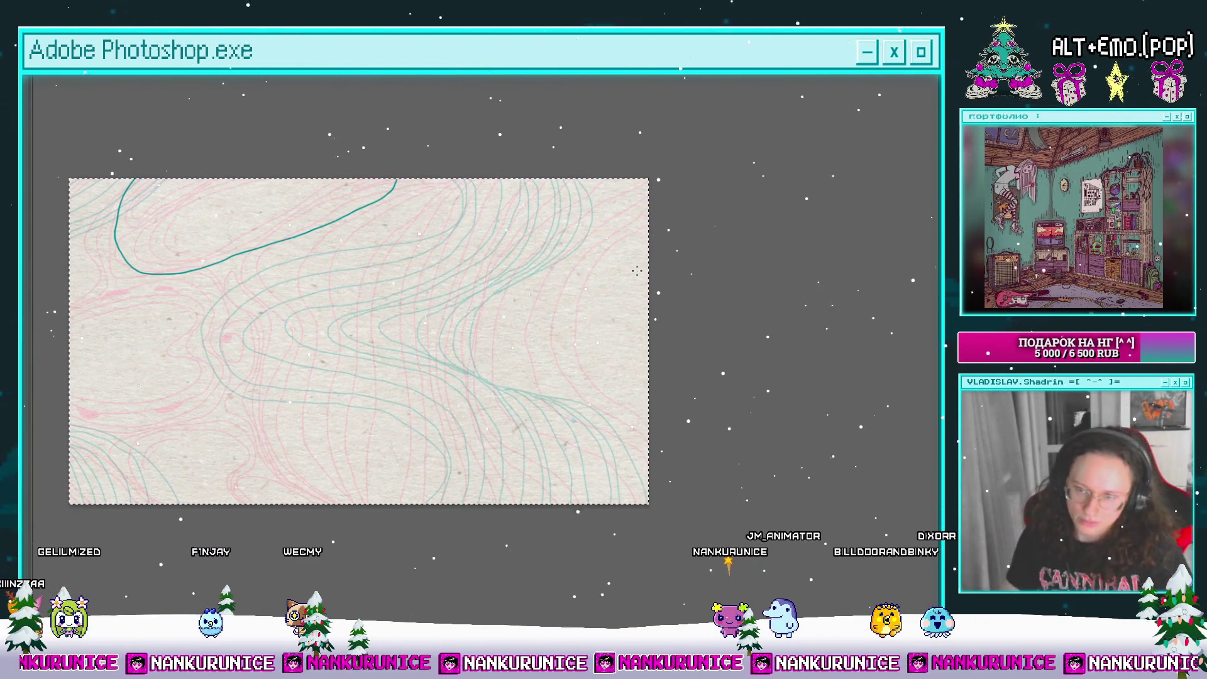
{"action": "mouse_move", "coordinate": [479, 365]}
{"action": "left_mouse_down"}
{"action": "mouse_move", "coordinate": [507, 315]}
{"action": "mouse_move", "coordinate": [547, 319]}
{"action": "mouse_move", "coordinate": [560, 372]}
{"action": "mouse_move", "coordinate": [552, 355]}
{"action": "left_mouse_up"}
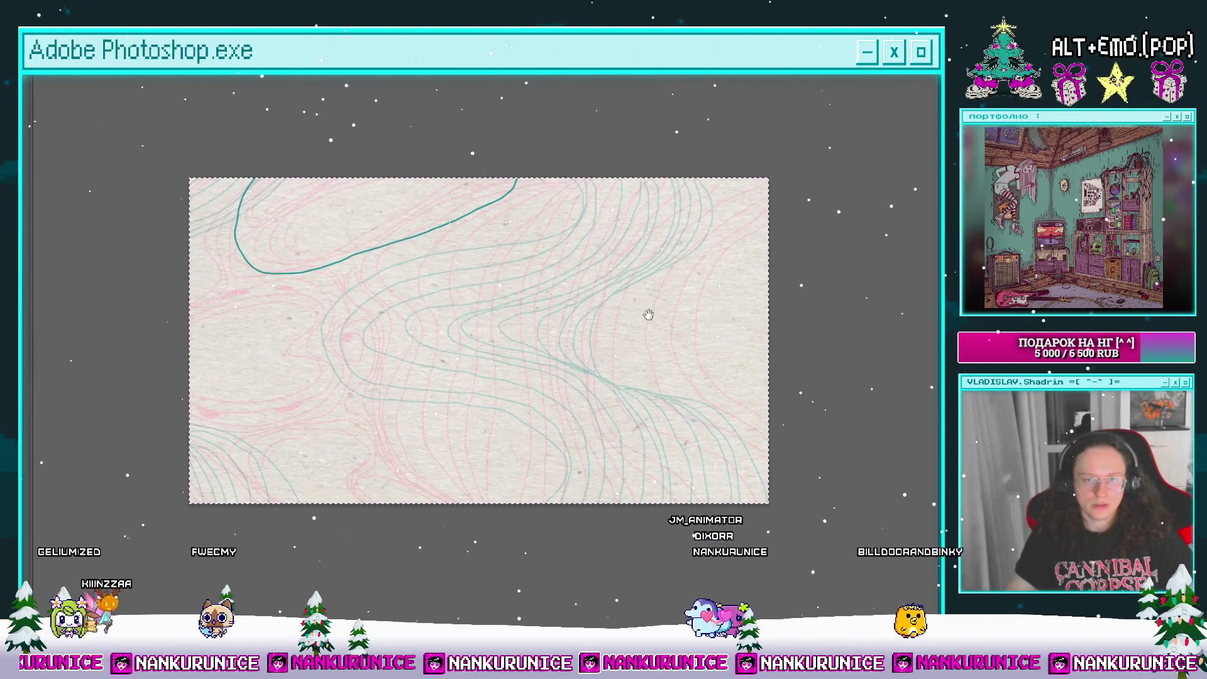
{"action": "scroll", "coordinate": [547, 176], "scroll_direction": "up", "scroll_amount": 3}
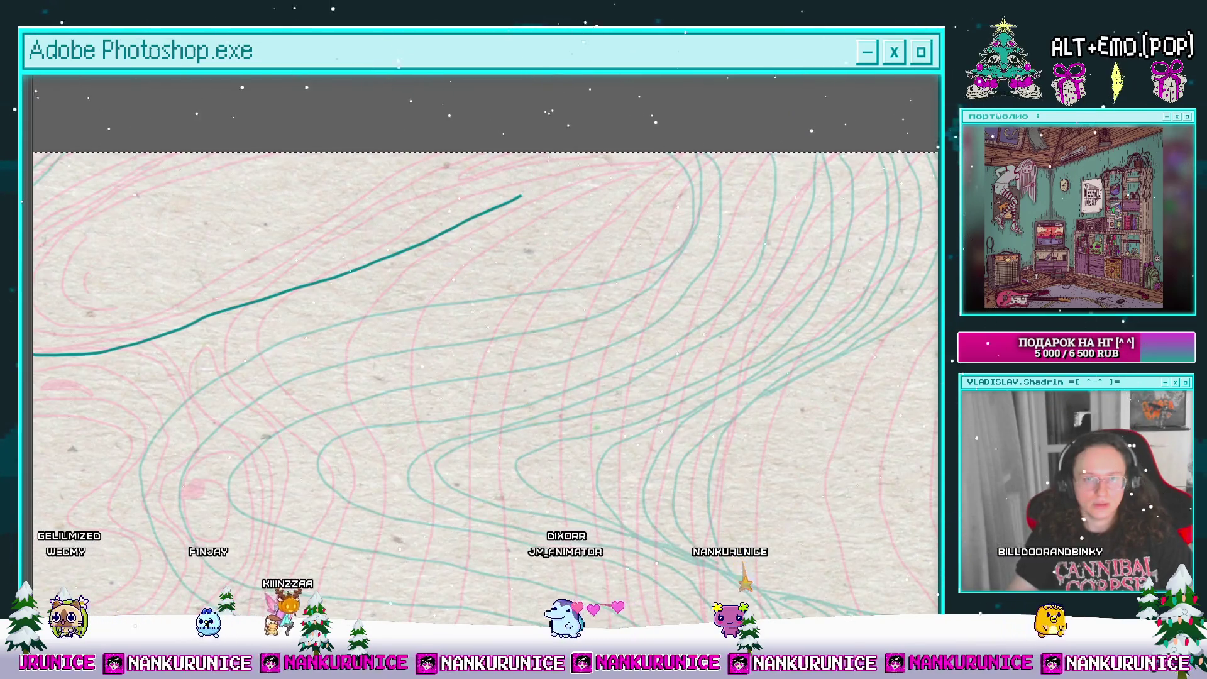
{"action": "left_click_drag", "start_coordinate": [517, 200], "coordinate": [551, 154]}
Step: Draw a teal curve bulging in from the left edge, then centre the whole frame
{"action": "scroll", "coordinate": [585, 165], "scroll_direction": "down", "scroll_amount": 5}
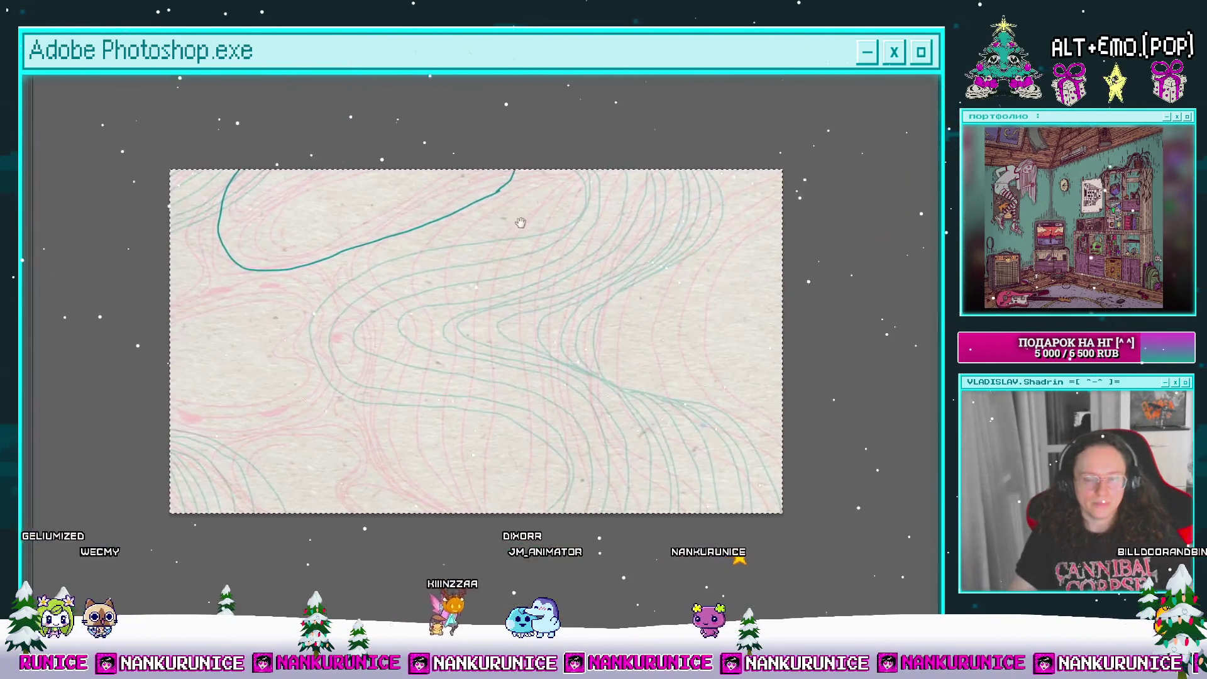
{"action": "scroll", "coordinate": [598, 264], "scroll_direction": "down", "scroll_amount": 2}
{"action": "left_click_drag", "start_coordinate": [430, 307], "coordinate": [472, 337]}
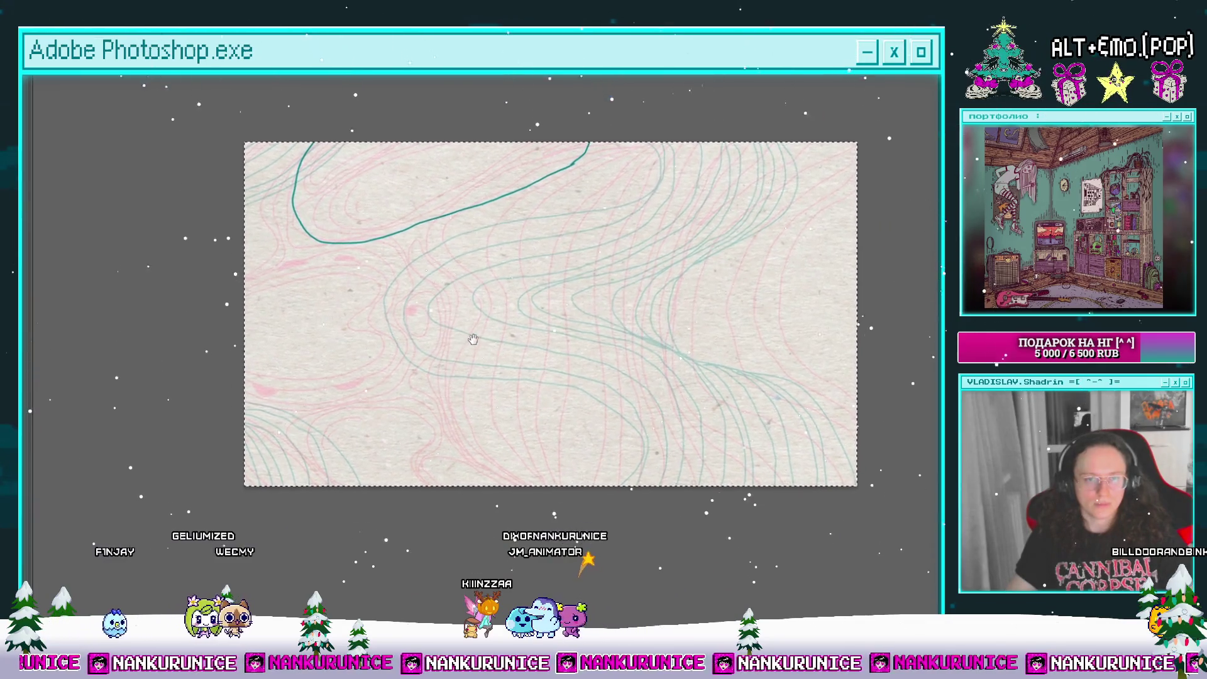
{"action": "scroll", "coordinate": [278, 310], "scroll_direction": "up", "scroll_amount": 2}
{"action": "mouse_move", "coordinate": [251, 257]}
{"action": "left_mouse_down"}
{"action": "mouse_move", "coordinate": [250, 330]}
{"action": "mouse_move", "coordinate": [294, 407]}
{"action": "left_mouse_up"}
{"action": "key", "text": "ctrl+z"}
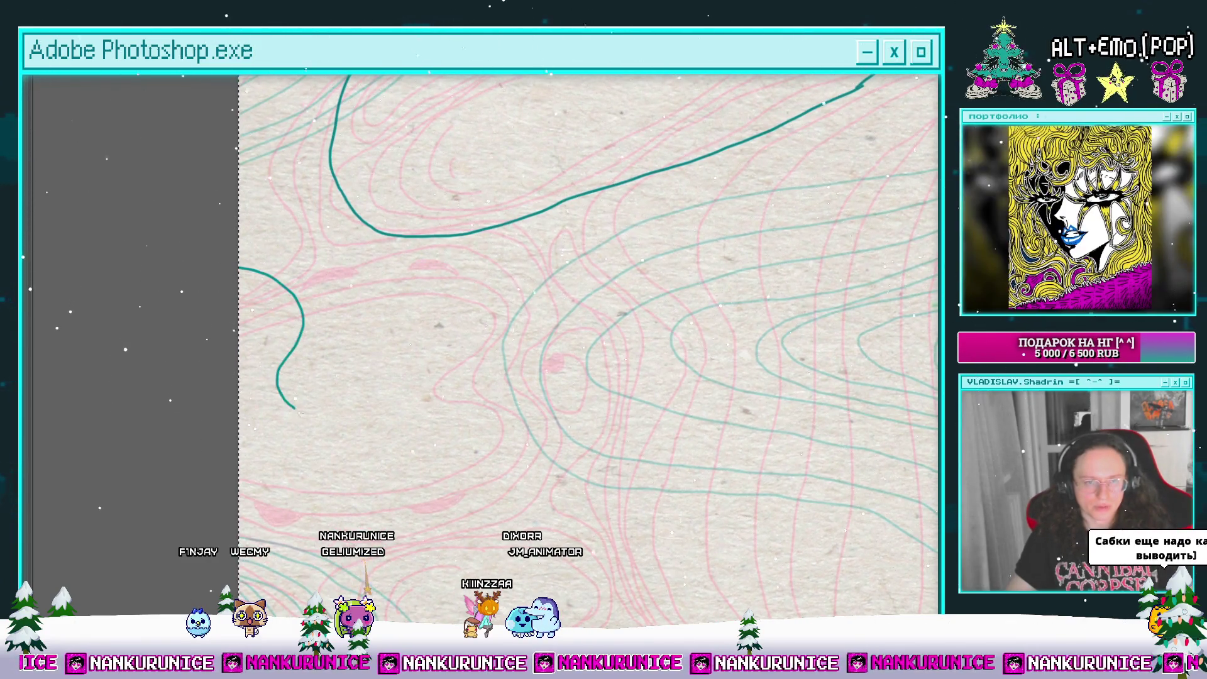
{"action": "scroll", "coordinate": [252, 450], "scroll_direction": "down", "scroll_amount": 2}
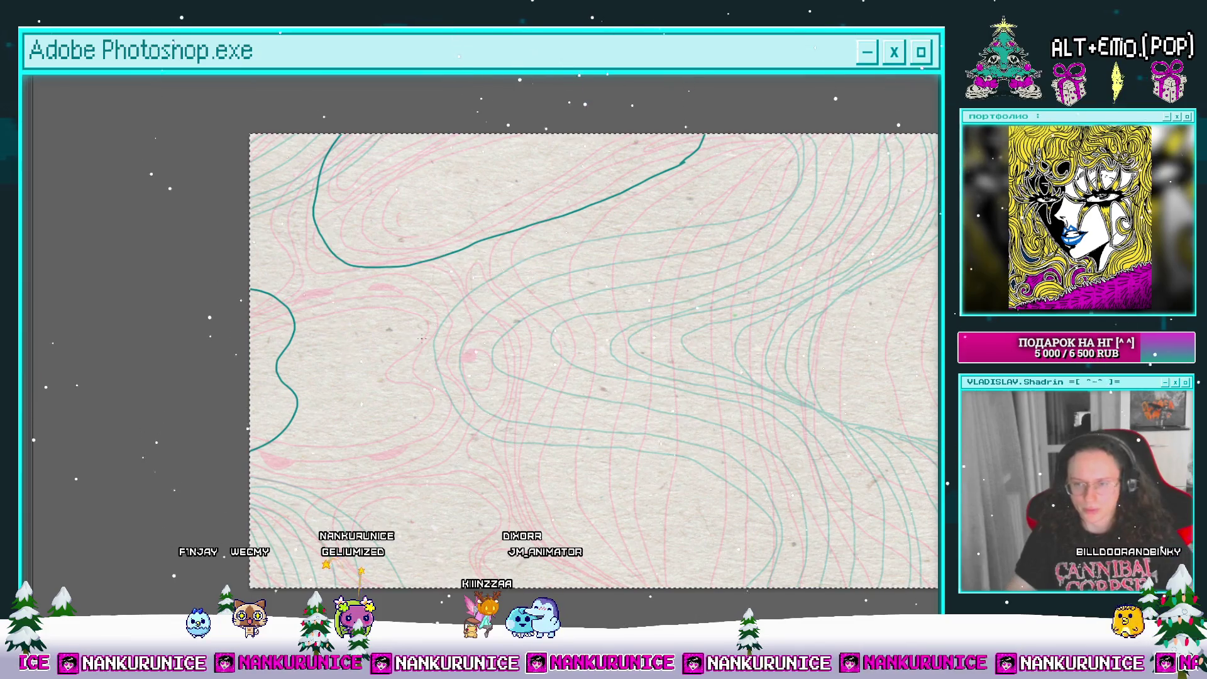
{"action": "scroll", "coordinate": [427, 324], "scroll_direction": "right", "scroll_amount": 2}
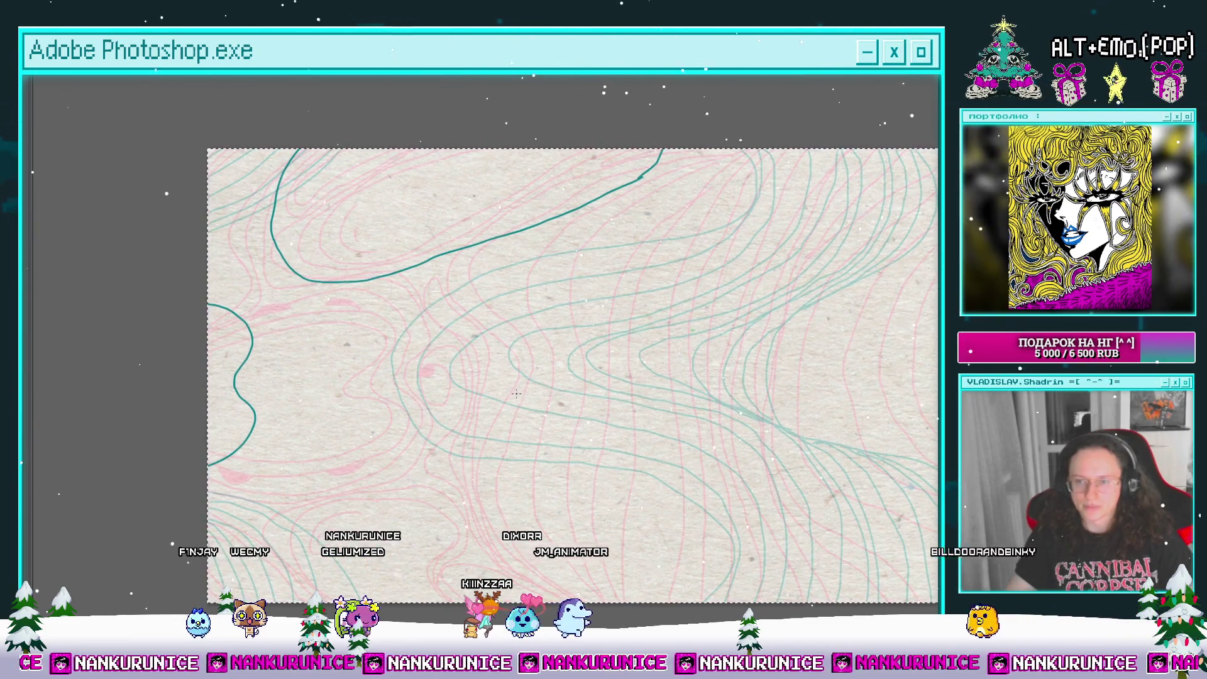
{"action": "scroll", "coordinate": [503, 392], "scroll_direction": "down", "scroll_amount": 2}
{"action": "left_click_drag", "start_coordinate": [491, 391], "coordinate": [456, 374]}
{"action": "mouse_move", "coordinate": [516, 345]}
{"action": "left_mouse_down"}
{"action": "mouse_move", "coordinate": [492, 339]}
{"action": "mouse_move", "coordinate": [536, 318]}
{"action": "mouse_move", "coordinate": [553, 356]}
{"action": "mouse_move", "coordinate": [472, 335]}
{"action": "left_mouse_up"}
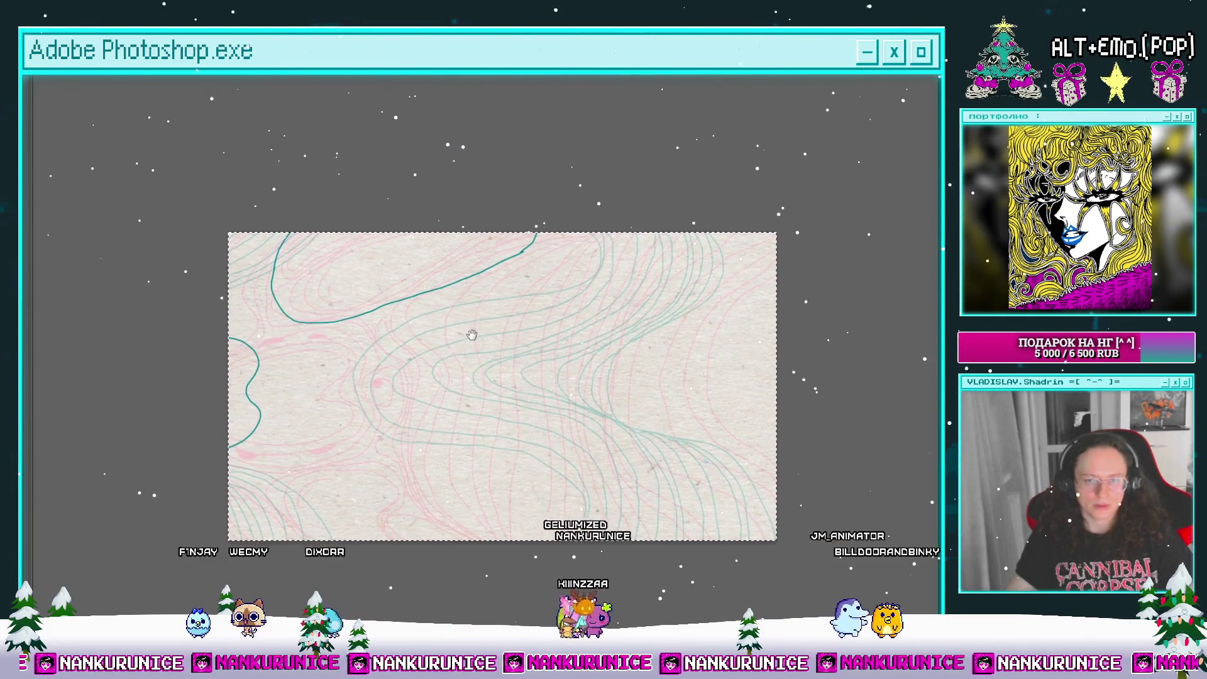
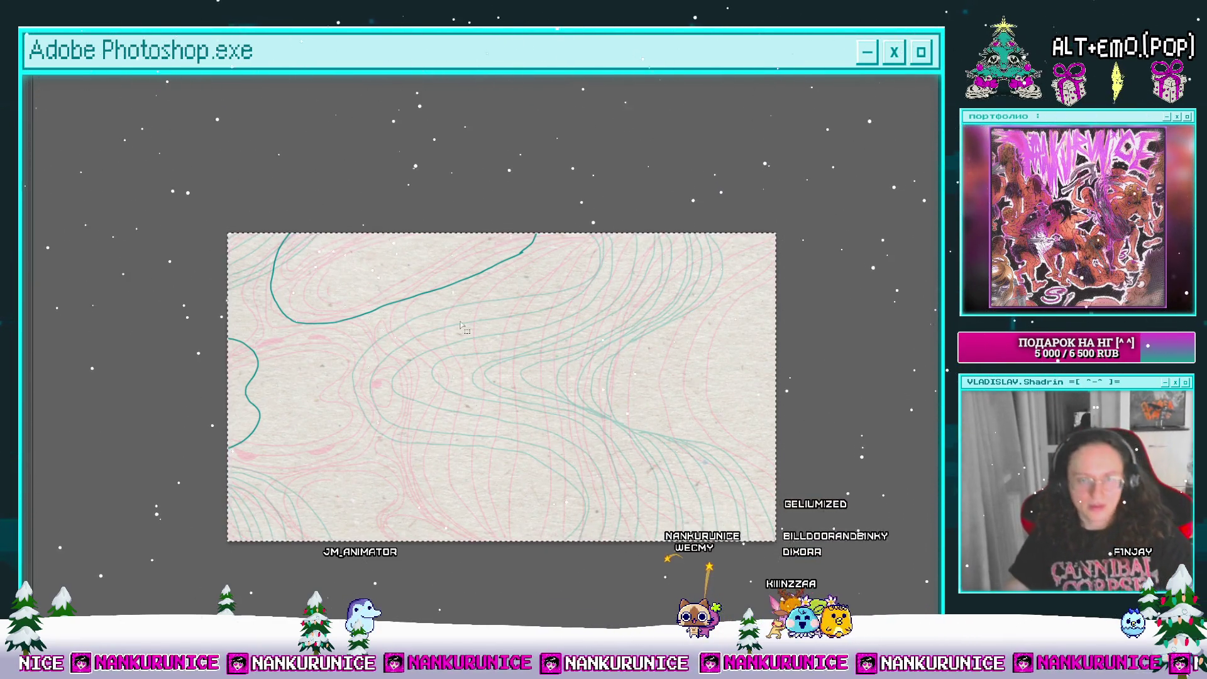
Step: Deselect the contour-line frame and reposition it in view
{"action": "left_click", "coordinate": [865, 252]}
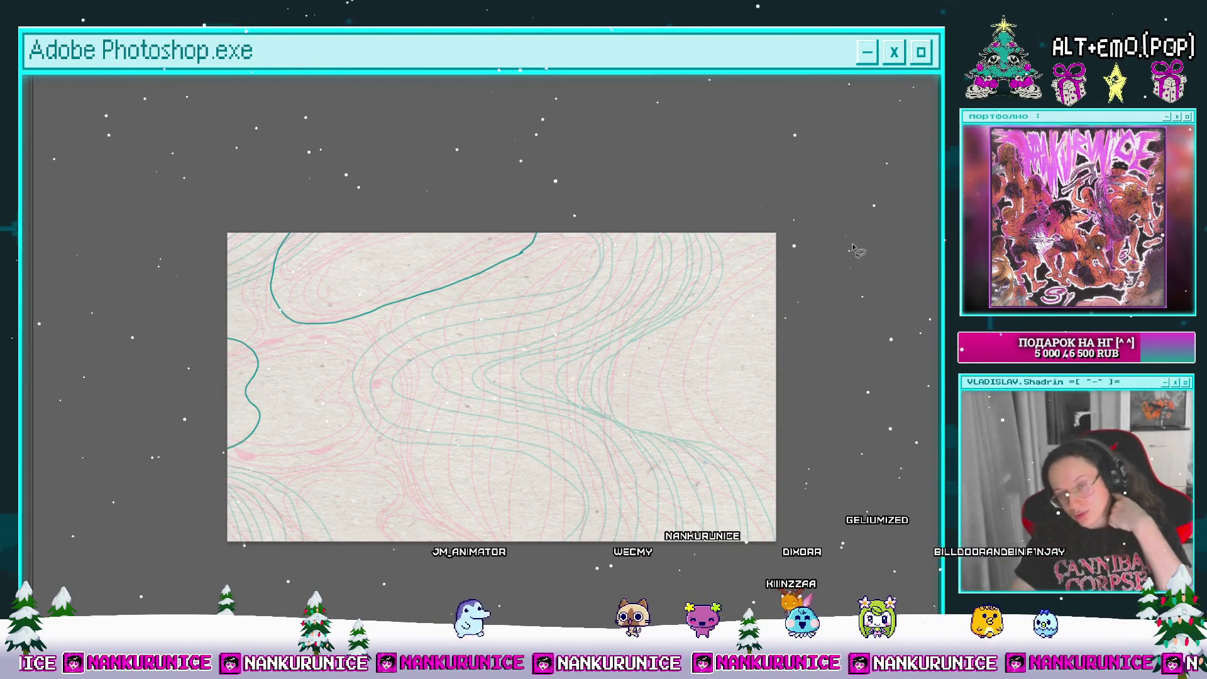
{"action": "scroll", "coordinate": [641, 283], "scroll_direction": "down", "scroll_amount": 2}
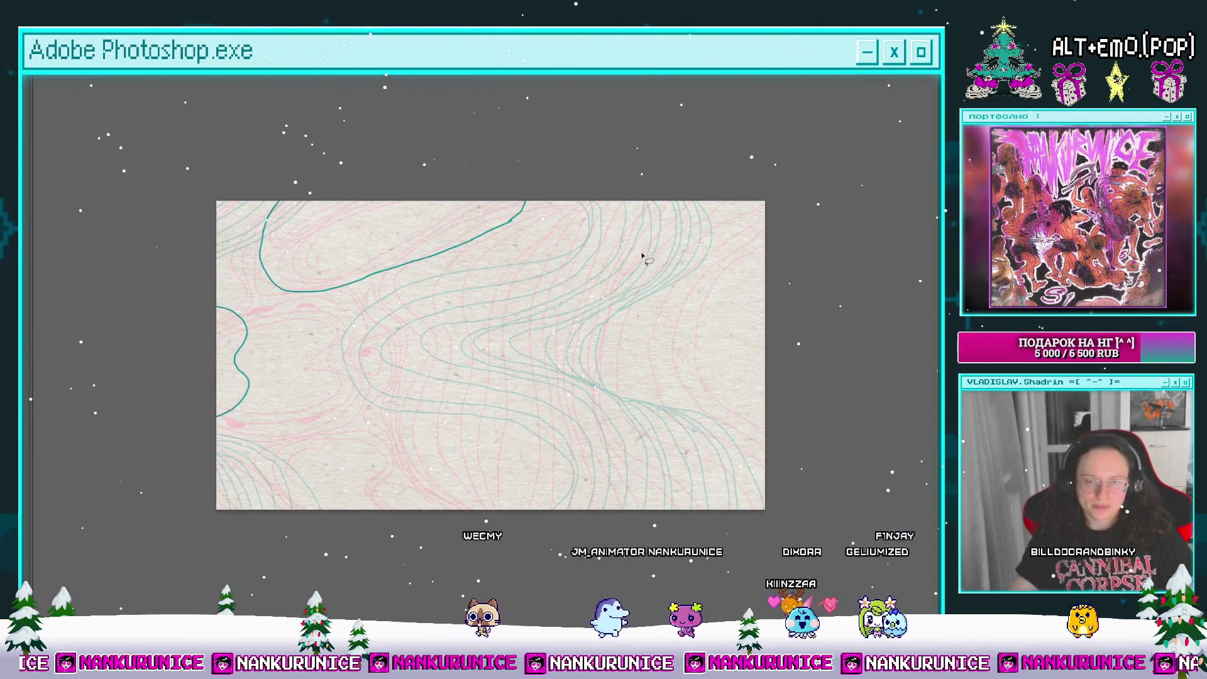
{"action": "scroll", "coordinate": [641, 291], "scroll_direction": "up", "scroll_amount": 2}
{"action": "mouse_move", "coordinate": [315, 405]}
{"action": "left_mouse_down"}
{"action": "mouse_move", "coordinate": [383, 369]}
{"action": "mouse_move", "coordinate": [396, 393]}
{"action": "left_mouse_up"}
Step: Show the panels and timeline again, step through the neighbouring frames, and fit the view
{"action": "key", "text": "Tab"}
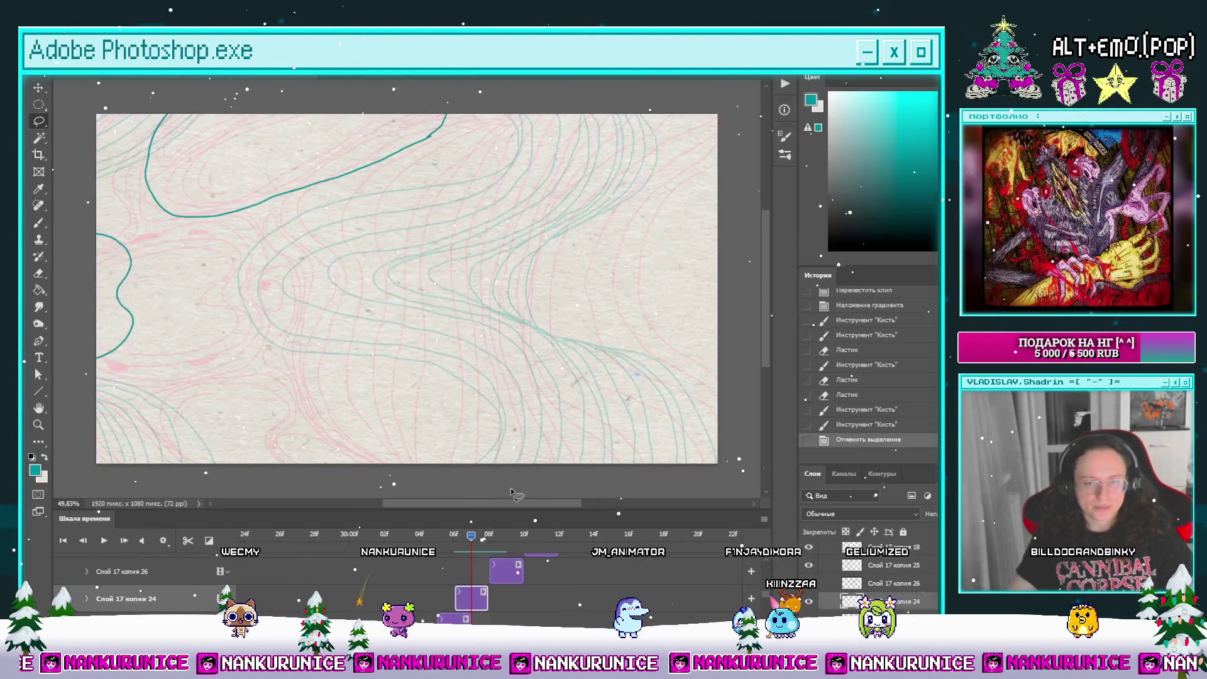
{"action": "mouse_move", "coordinate": [472, 538]}
{"action": "left_mouse_down"}
{"action": "mouse_move", "coordinate": [375, 561]}
{"action": "mouse_move", "coordinate": [539, 543]}
{"action": "mouse_move", "coordinate": [451, 549]}
{"action": "mouse_move", "coordinate": [470, 548]}
{"action": "left_mouse_up"}
{"action": "scroll", "coordinate": [525, 352], "scroll_direction": "down", "scroll_amount": 4}
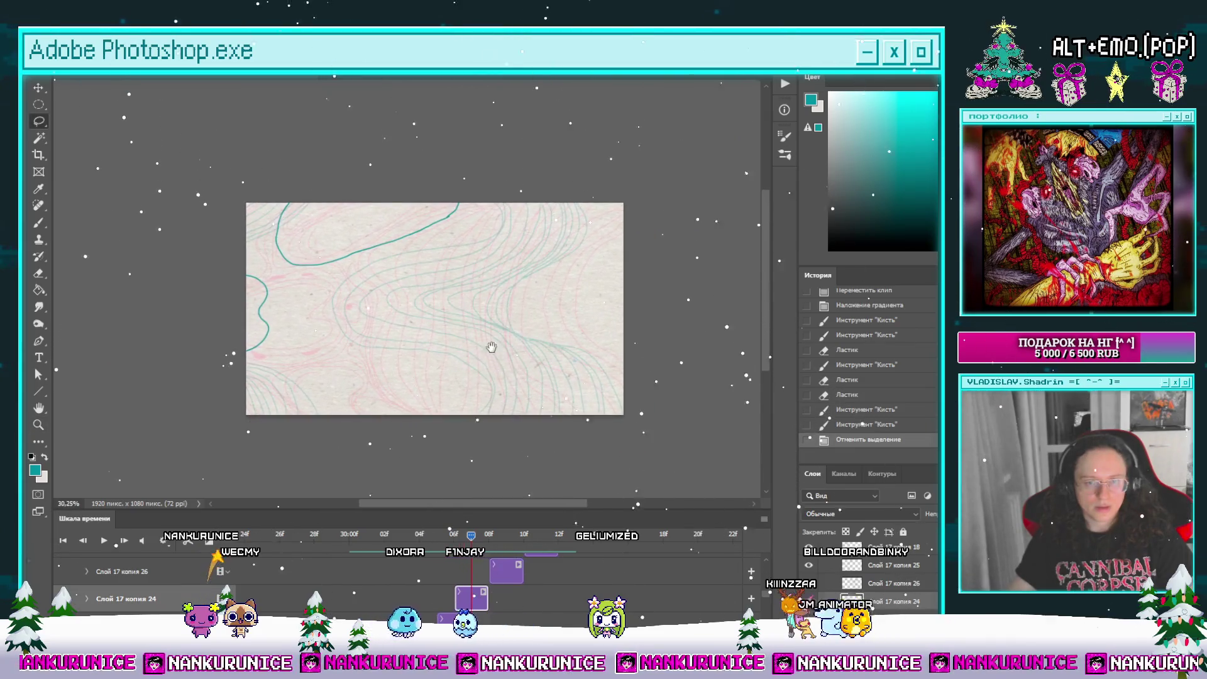
{"action": "scroll", "coordinate": [511, 252], "scroll_direction": "up", "scroll_amount": 3}
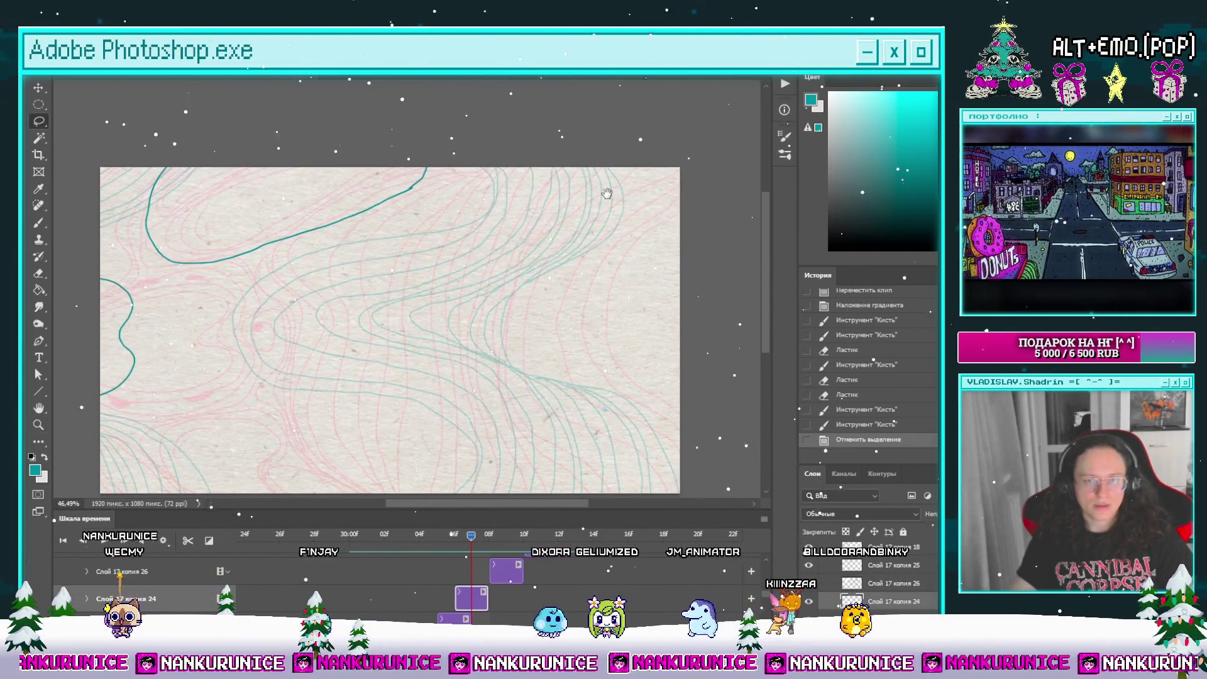
Step: Brush a bold teal curve from the frame's top-right edge down to its bottom-right
{"action": "key", "text": "b"}
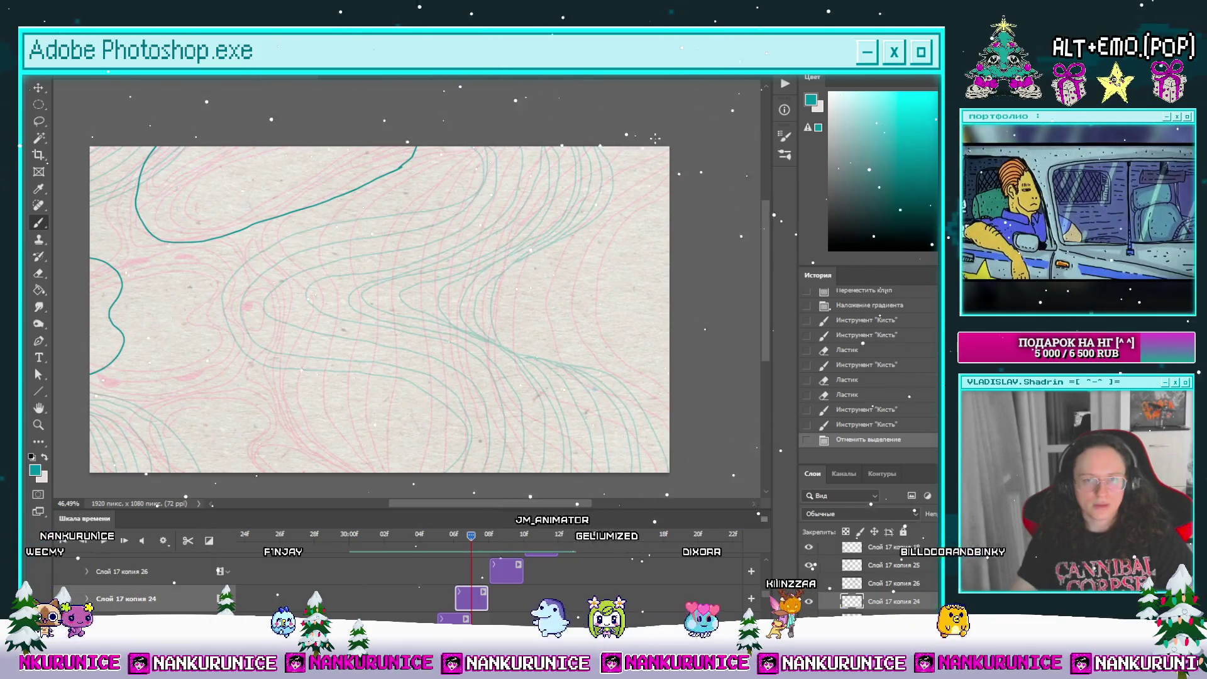
{"action": "mouse_move", "coordinate": [654, 171]}
{"action": "left_mouse_down"}
{"action": "mouse_move", "coordinate": [623, 220]}
{"action": "mouse_move", "coordinate": [544, 281]}
{"action": "left_mouse_up"}
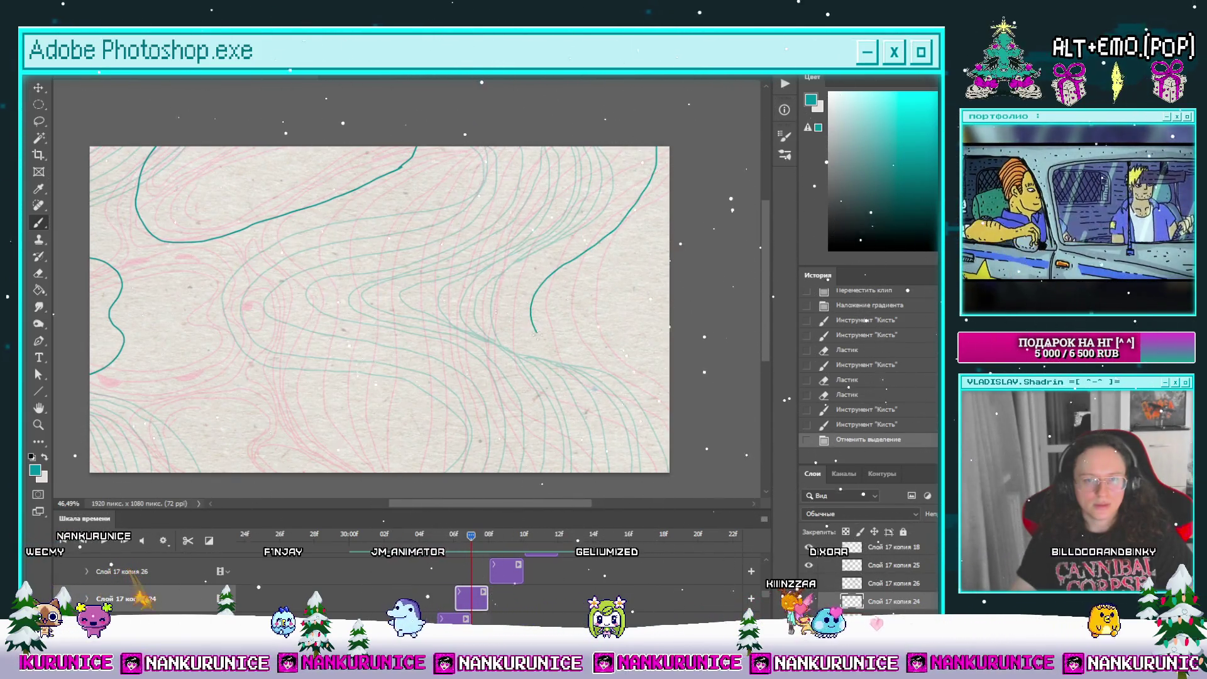
{"action": "mouse_move", "coordinate": [633, 405]}
{"action": "left_mouse_down"}
{"action": "mouse_move", "coordinate": [665, 468]}
{"action": "mouse_move", "coordinate": [654, 376]}
{"action": "left_mouse_up"}
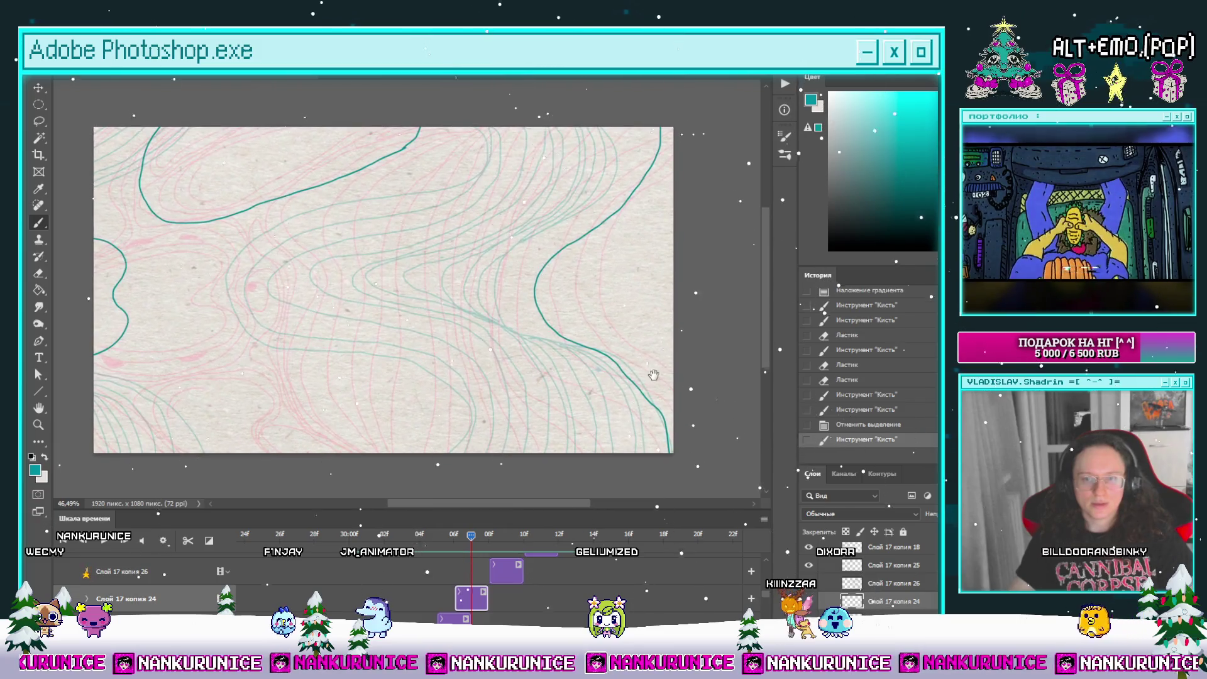
{"action": "left_click", "coordinate": [622, 368]}
Step: Erase the lower part of the new teal stroke while zoomed in on the lower-right curve
{"action": "key", "text": "e"}
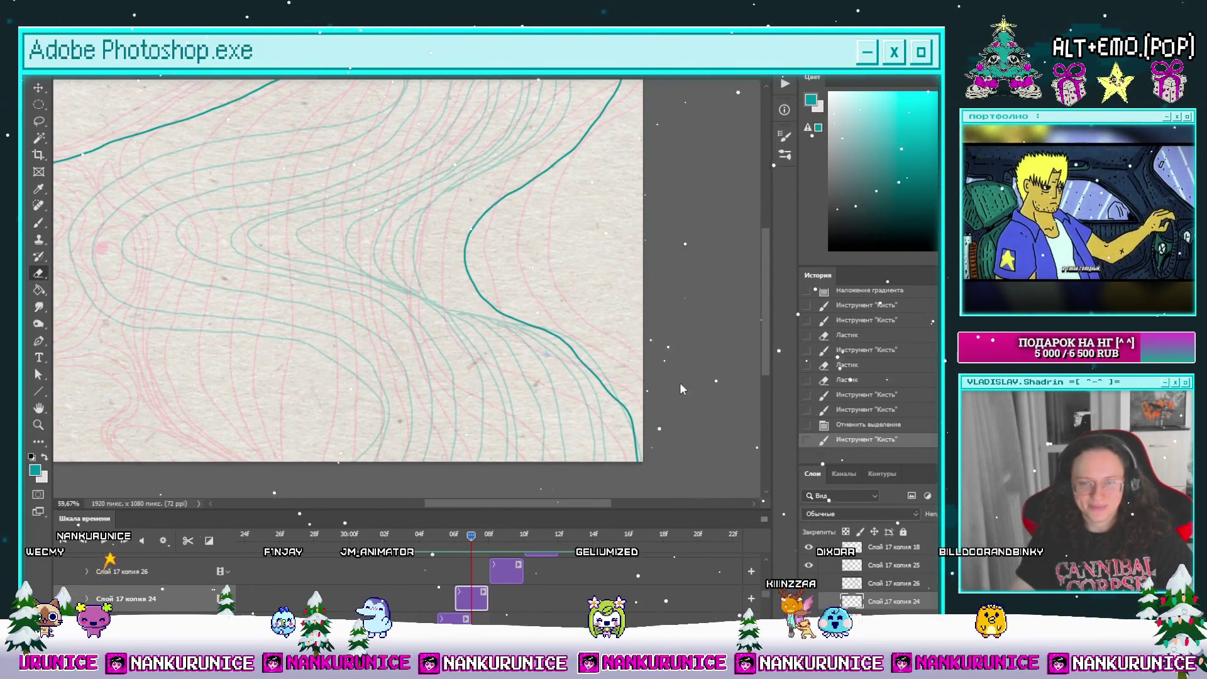
{"action": "mouse_move", "coordinate": [546, 329]}
{"action": "left_mouse_down"}
{"action": "mouse_move", "coordinate": [622, 403]}
{"action": "mouse_move", "coordinate": [621, 454]}
{"action": "left_mouse_up"}
{"action": "key", "text": "z"}
{"action": "left_click", "coordinate": [589, 382]}
{"action": "key", "text": "e"}
{"action": "key", "text": "b"}
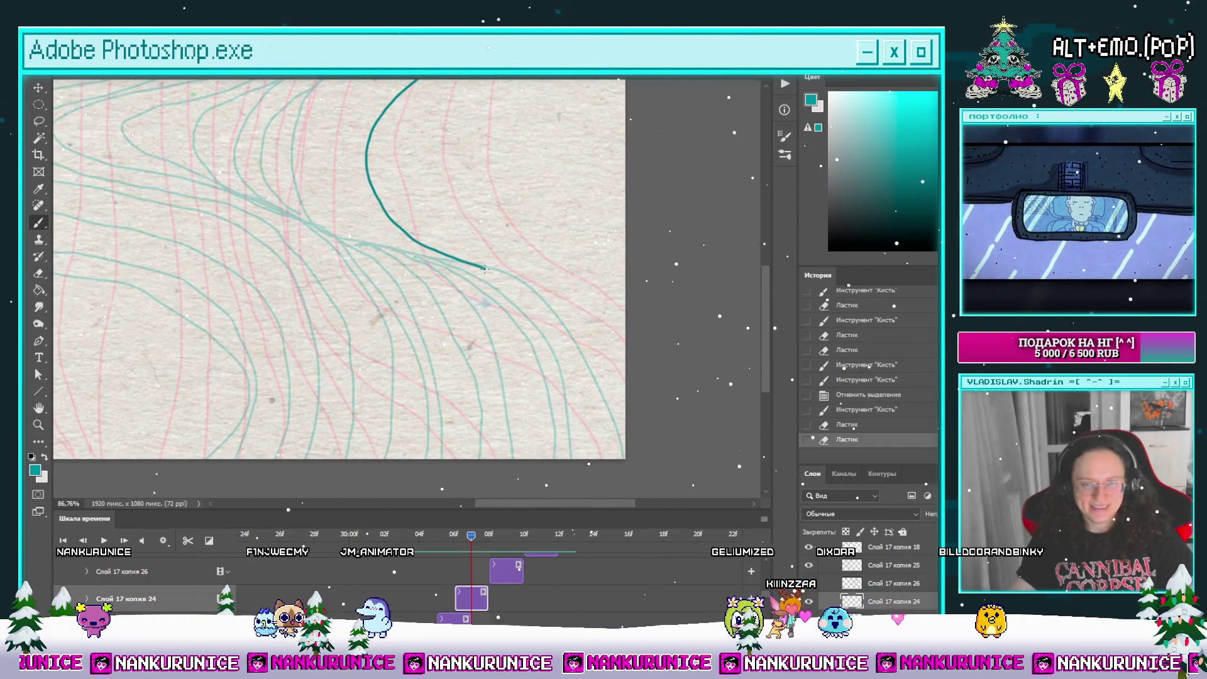
{"action": "left_click", "coordinate": [482, 269]}
Step: Redraw the teal curve's lower end down to the bottom-right edge, trimming its tail
{"action": "key", "text": "b"}
{"action": "mouse_move", "coordinate": [465, 259]}
{"action": "left_mouse_down"}
{"action": "mouse_move", "coordinate": [531, 283]}
{"action": "mouse_move", "coordinate": [575, 343]}
{"action": "left_mouse_up"}
{"action": "left_click_drag", "start_coordinate": [575, 343], "coordinate": [525, 331]}
{"action": "key", "text": "e"}
{"action": "left_click_drag", "start_coordinate": [469, 263], "coordinate": [511, 320]}
{"action": "left_click_drag", "start_coordinate": [415, 253], "coordinate": [466, 261]}
{"action": "mouse_move", "coordinate": [430, 259]}
{"action": "left_mouse_down"}
{"action": "mouse_move", "coordinate": [472, 305]}
{"action": "mouse_move", "coordinate": [528, 306]}
{"action": "mouse_move", "coordinate": [569, 469]}
{"action": "left_mouse_up"}
{"action": "scroll", "coordinate": [558, 364], "scroll_direction": "down", "scroll_amount": 3}
{"action": "mouse_move", "coordinate": [534, 327]}
{"action": "left_mouse_down"}
{"action": "mouse_move", "coordinate": [572, 341]}
{"action": "mouse_move", "coordinate": [572, 320]}
{"action": "mouse_move", "coordinate": [620, 350]}
{"action": "mouse_move", "coordinate": [566, 266]}
{"action": "left_mouse_up"}
{"action": "key", "text": "Tab"}
Step: Zoom in and out on the panel-free contour-line frame to review the new teal curves
{"action": "scroll", "coordinate": [532, 307], "scroll_direction": "down", "scroll_amount": 2}
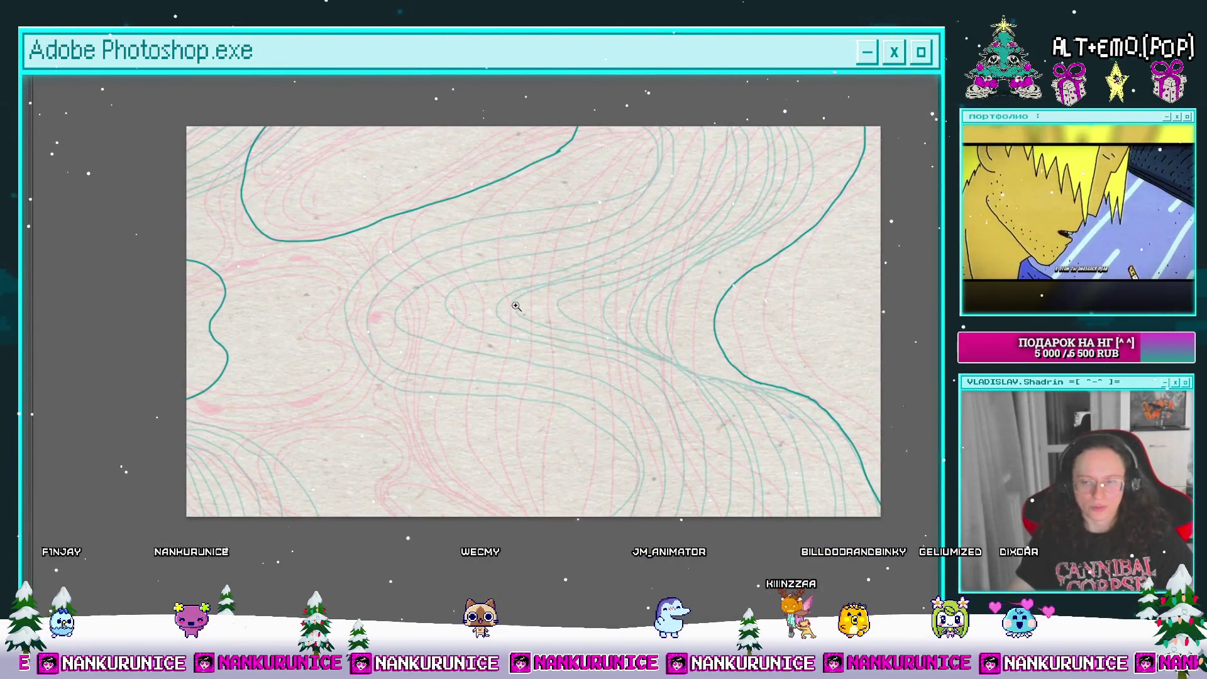
{"action": "scroll", "coordinate": [512, 304], "scroll_direction": "down", "scroll_amount": 2}
{"action": "scroll", "coordinate": [444, 386], "scroll_direction": "up", "scroll_amount": 4}
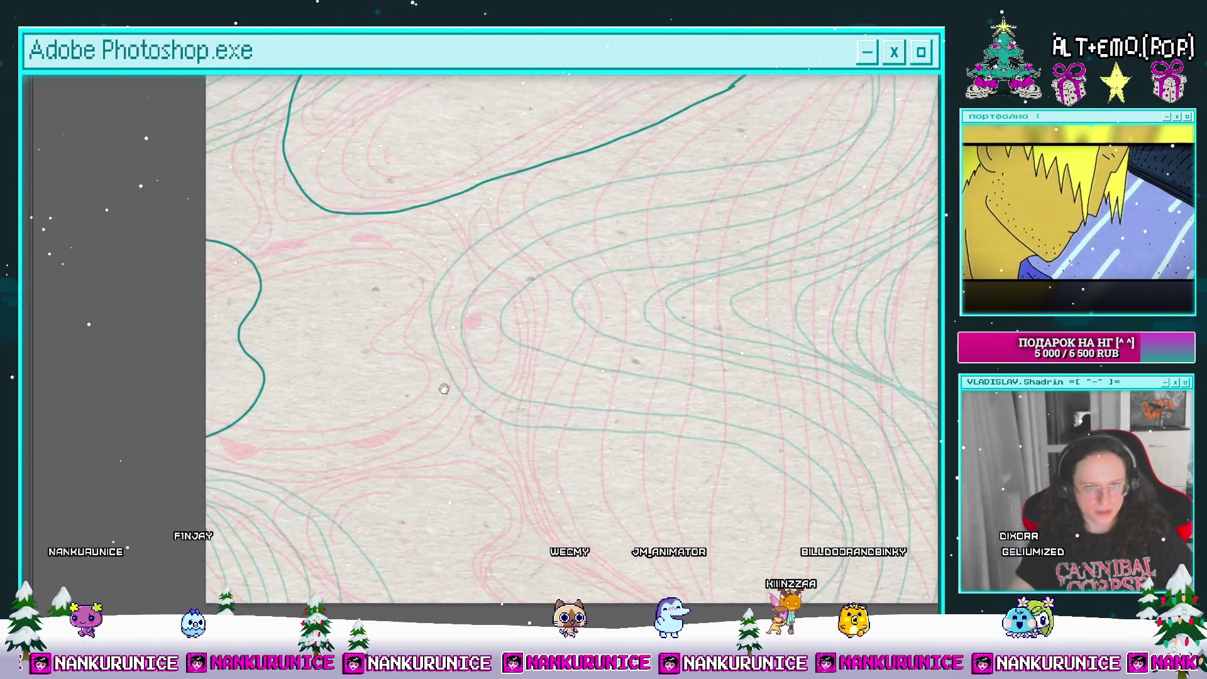
{"action": "scroll", "coordinate": [337, 403], "scroll_direction": "down", "scroll_amount": 1}
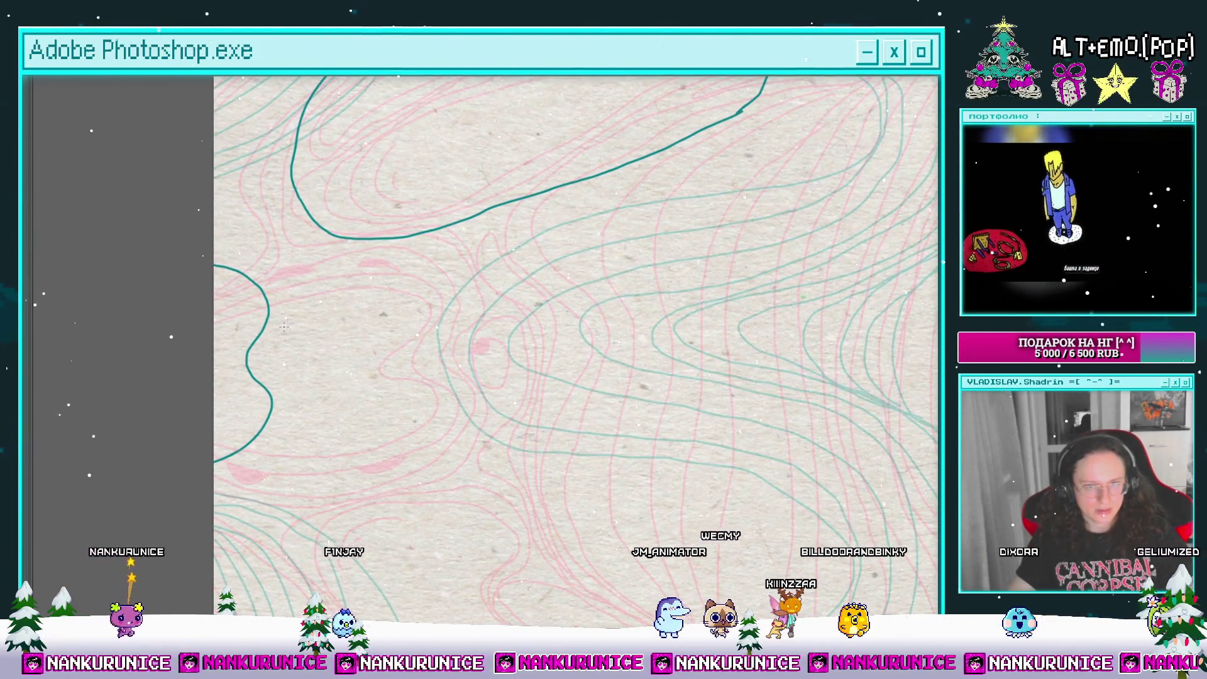
{"action": "scroll", "coordinate": [310, 318], "scroll_direction": "down", "scroll_amount": 3}
{"action": "scroll", "coordinate": [274, 302], "scroll_direction": "up", "scroll_amount": 2}
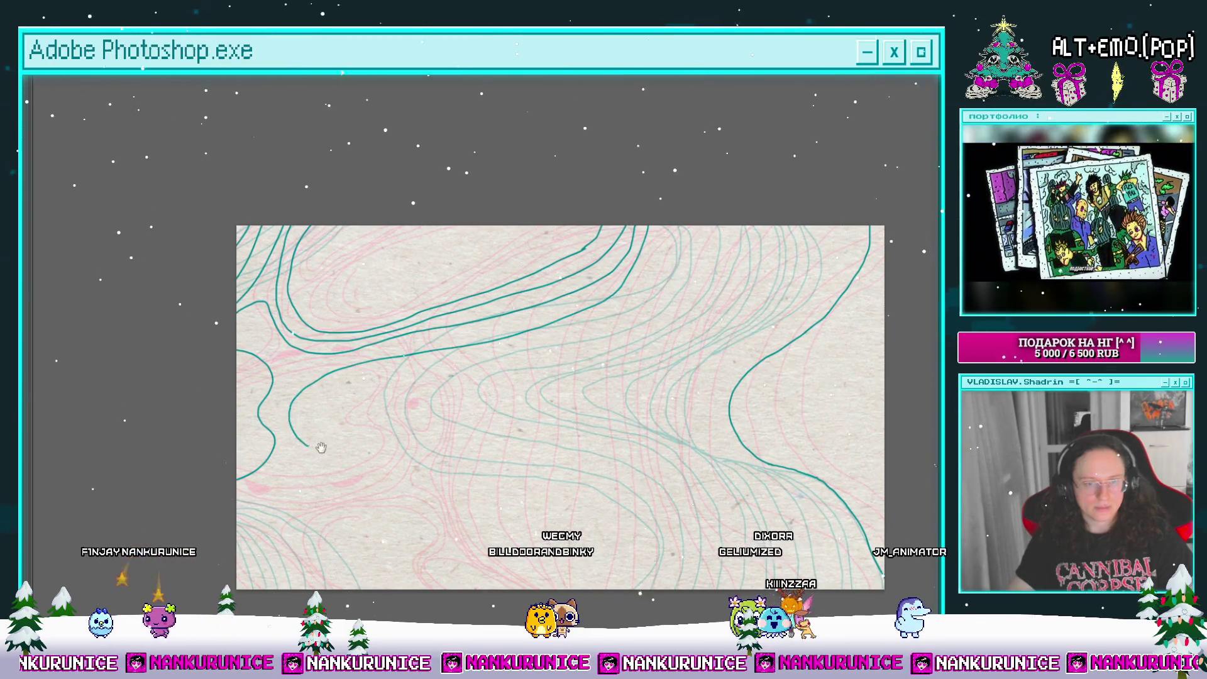
{"action": "left_click_drag", "start_coordinate": [321, 447], "coordinate": [327, 393]}
{"action": "key", "text": "Tab"}
{"action": "left_click_drag", "start_coordinate": [470, 534], "coordinate": [471, 534]}
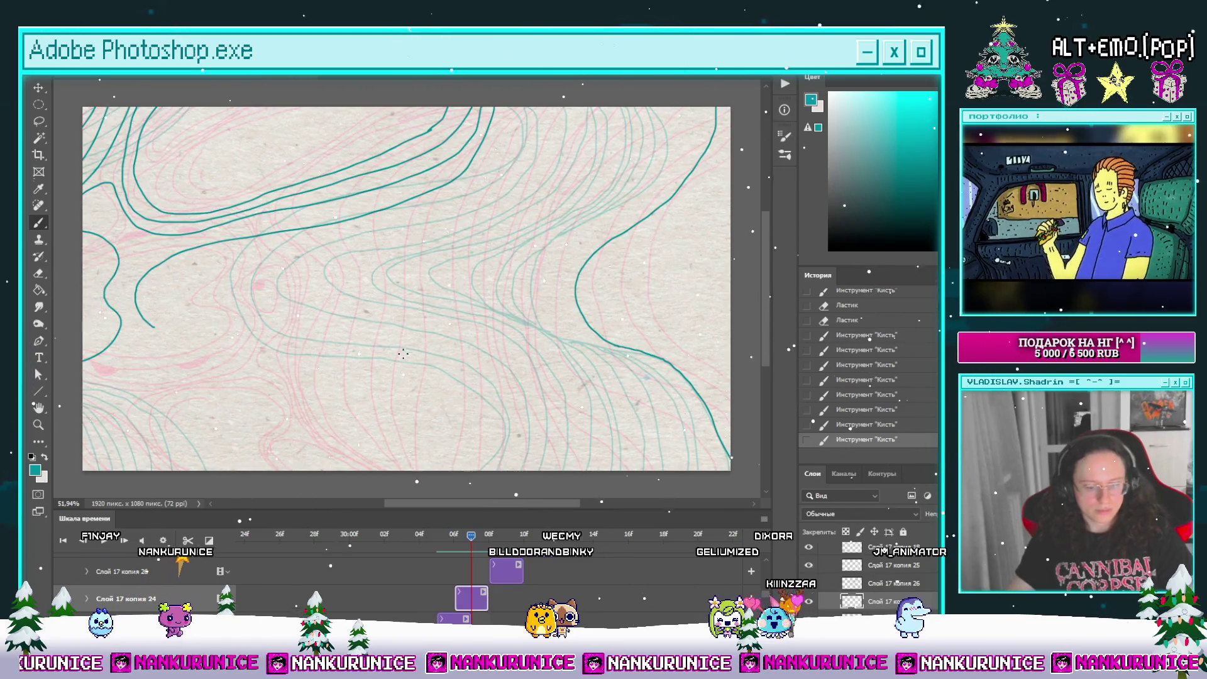
{"action": "key", "text": "l"}
{"action": "scroll", "coordinate": [472, 270], "scroll_direction": "down", "scroll_amount": 2}
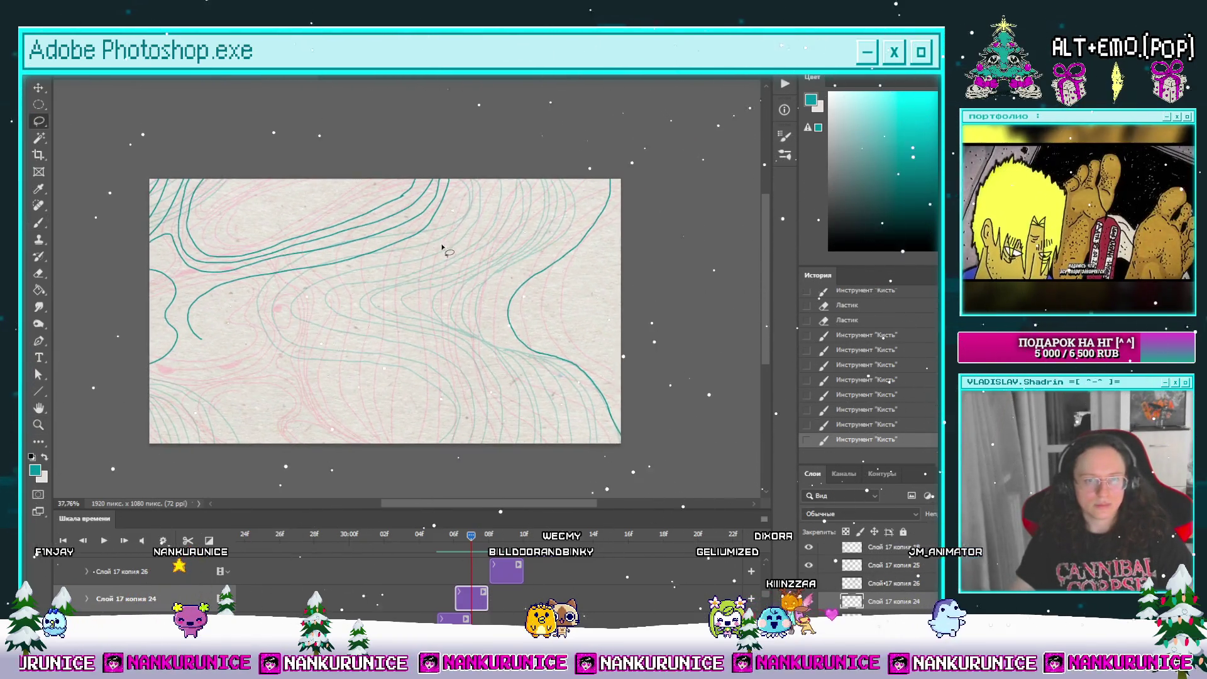
{"action": "key", "text": "b"}
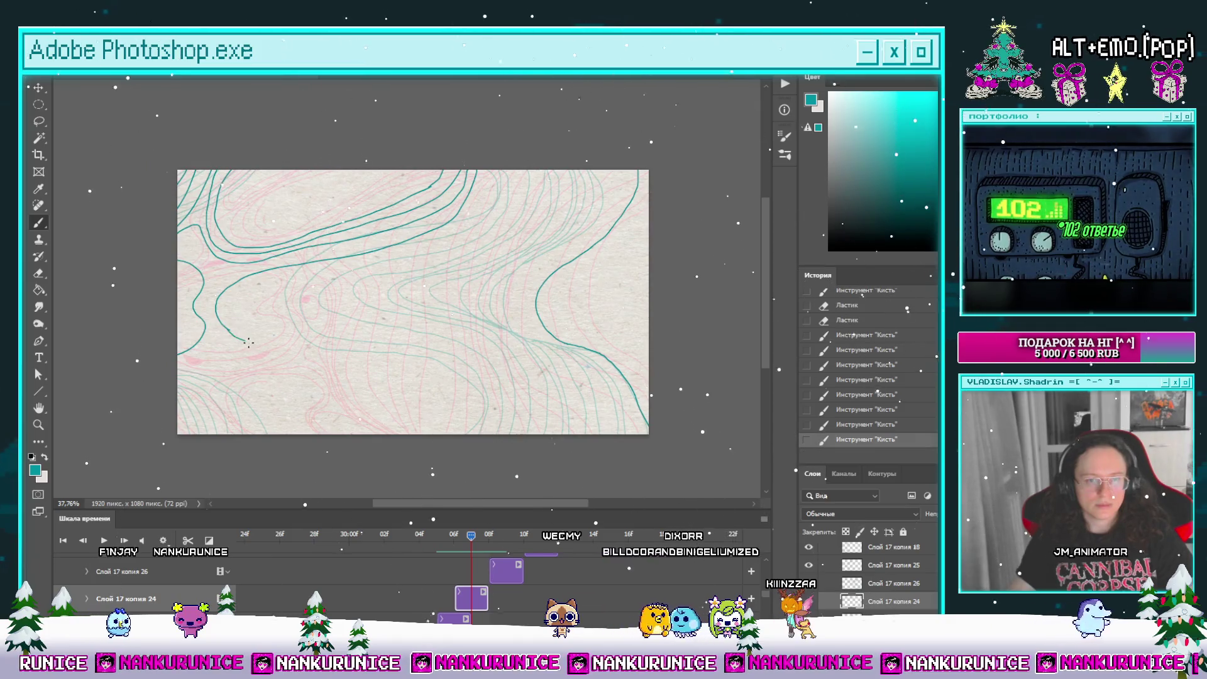
{"action": "left_click_drag", "start_coordinate": [248, 342], "coordinate": [434, 435]}
{"action": "left_click_drag", "start_coordinate": [443, 346], "coordinate": [478, 341]}
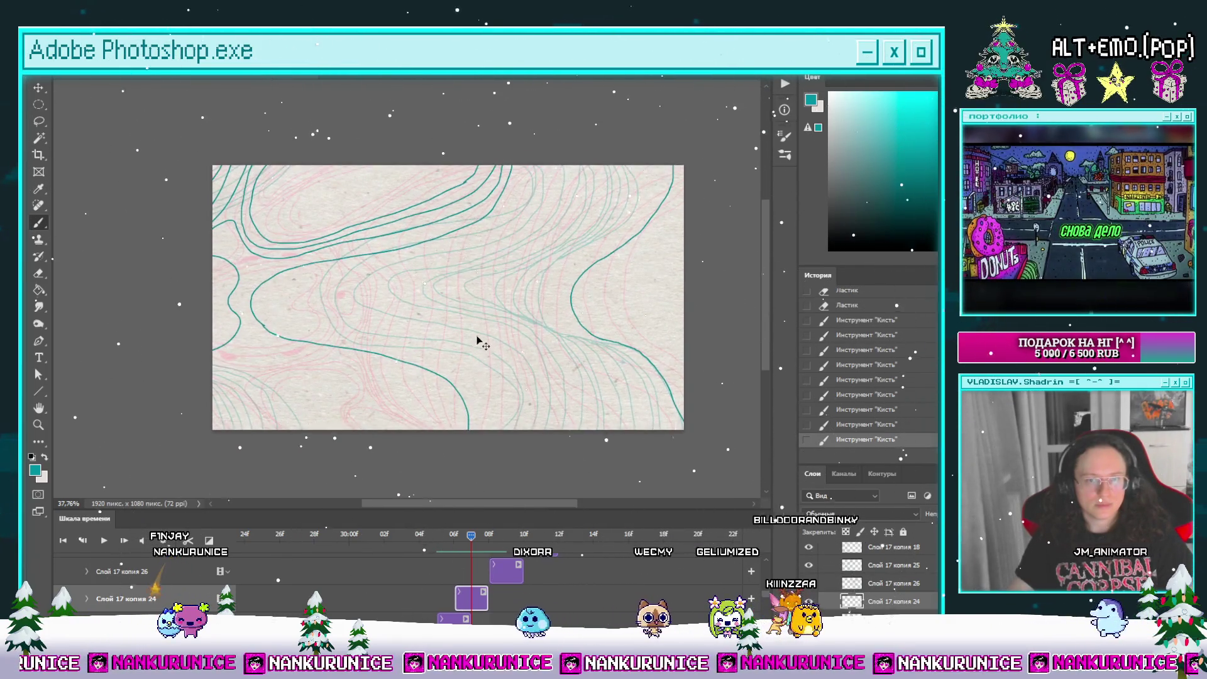
{"action": "key", "text": "ctrl+z"}
{"action": "key", "text": "ctrl+z"}
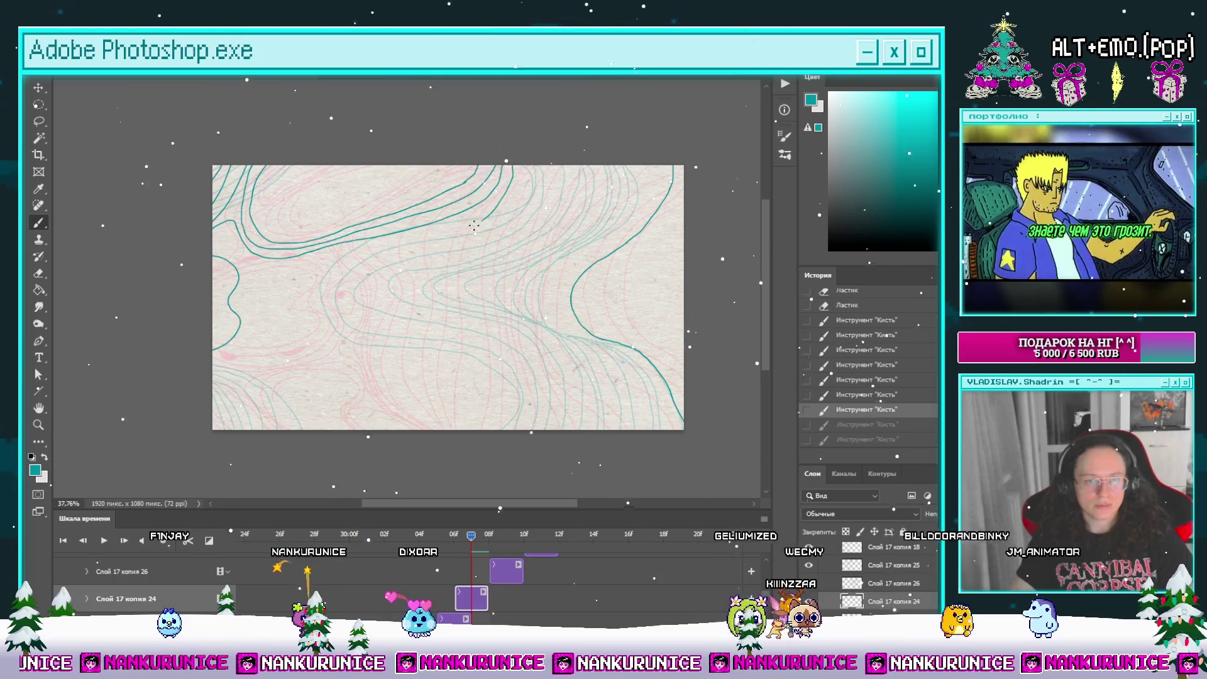
{"action": "mouse_move", "coordinate": [352, 252]}
{"action": "left_mouse_down"}
{"action": "mouse_move", "coordinate": [290, 314]}
{"action": "mouse_move", "coordinate": [415, 371]}
{"action": "mouse_move", "coordinate": [461, 436]}
{"action": "left_mouse_up"}
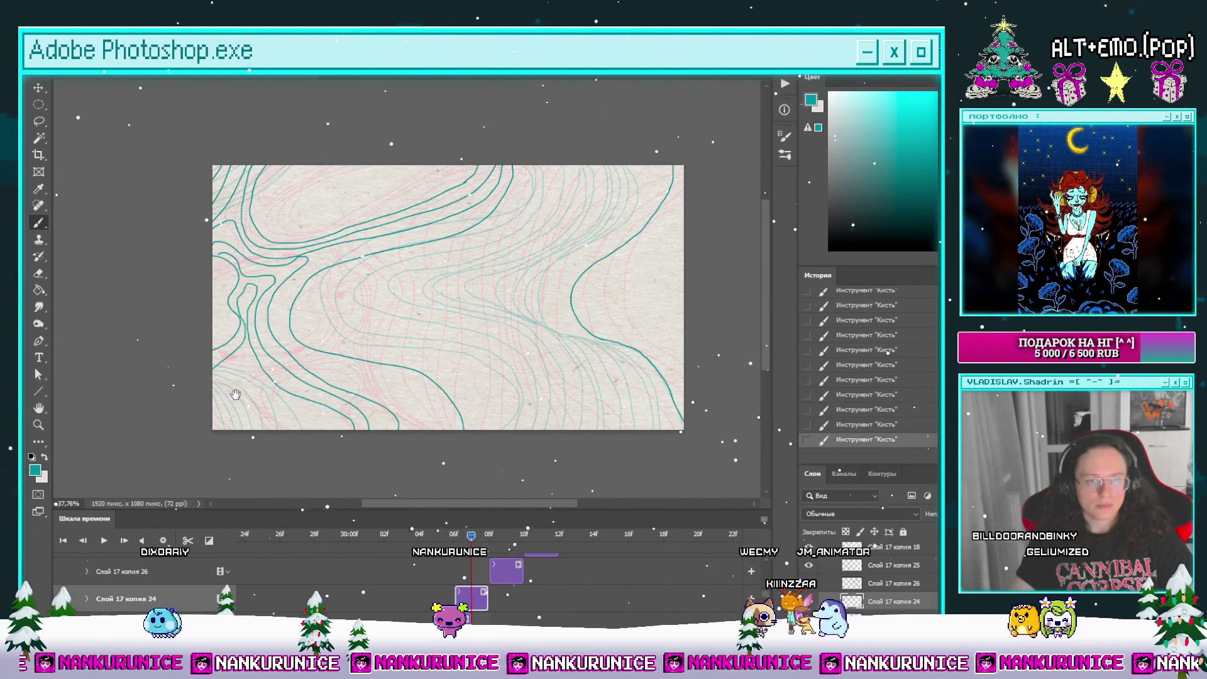
{"action": "left_click_drag", "start_coordinate": [235, 394], "coordinate": [253, 350]}
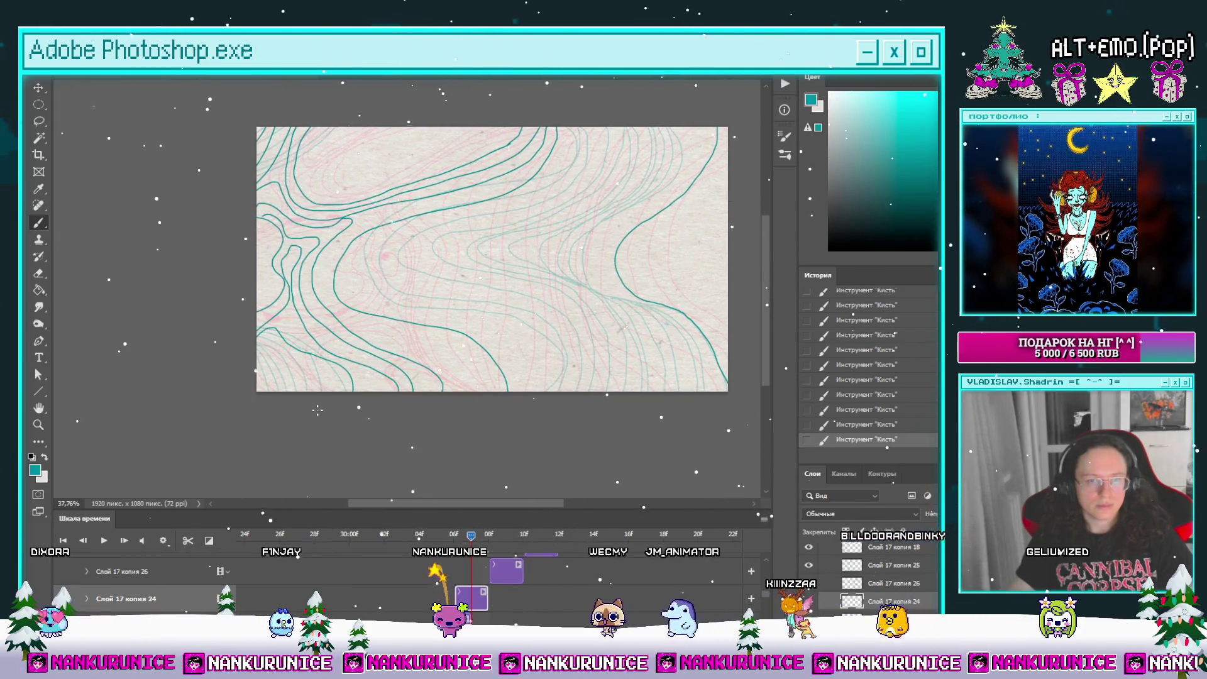
{"action": "mouse_move", "coordinate": [464, 278]}
{"action": "left_mouse_down"}
{"action": "mouse_move", "coordinate": [364, 353]}
{"action": "mouse_move", "coordinate": [296, 348]}
{"action": "left_mouse_up"}
{"action": "left_click_drag", "start_coordinate": [378, 278], "coordinate": [389, 245]}
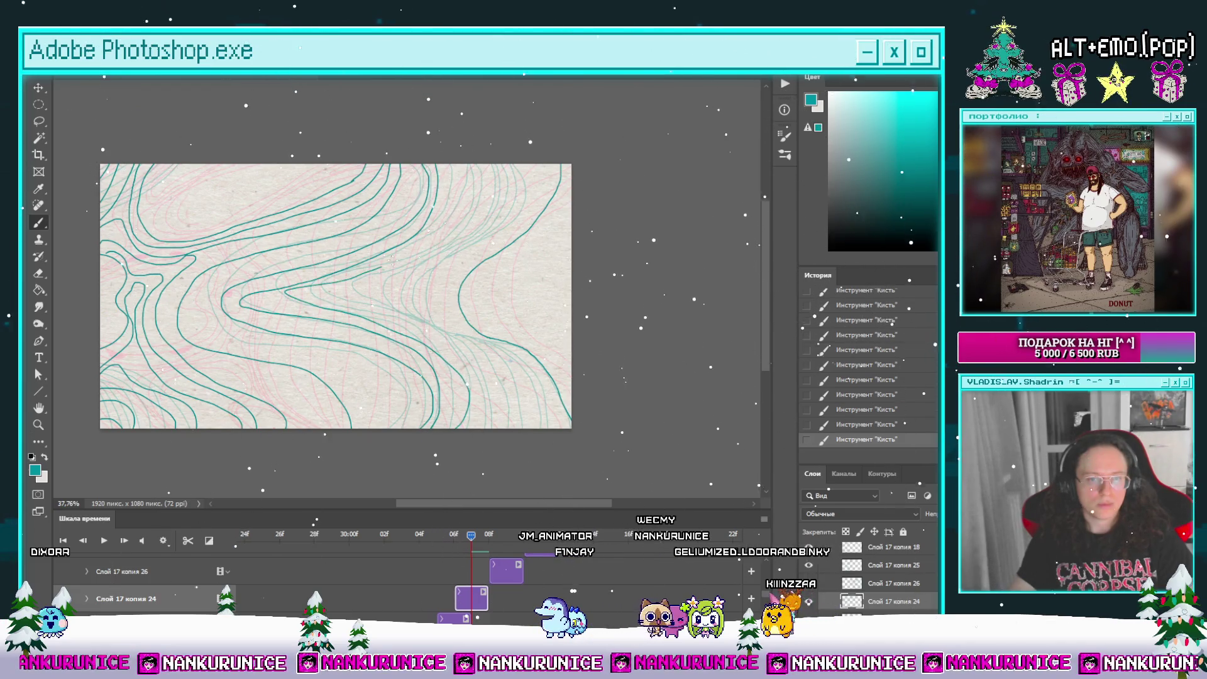
{"action": "key", "text": "ctrl+z"}
{"action": "scroll", "coordinate": [426, 395], "scroll_direction": "down", "scroll_amount": 1}
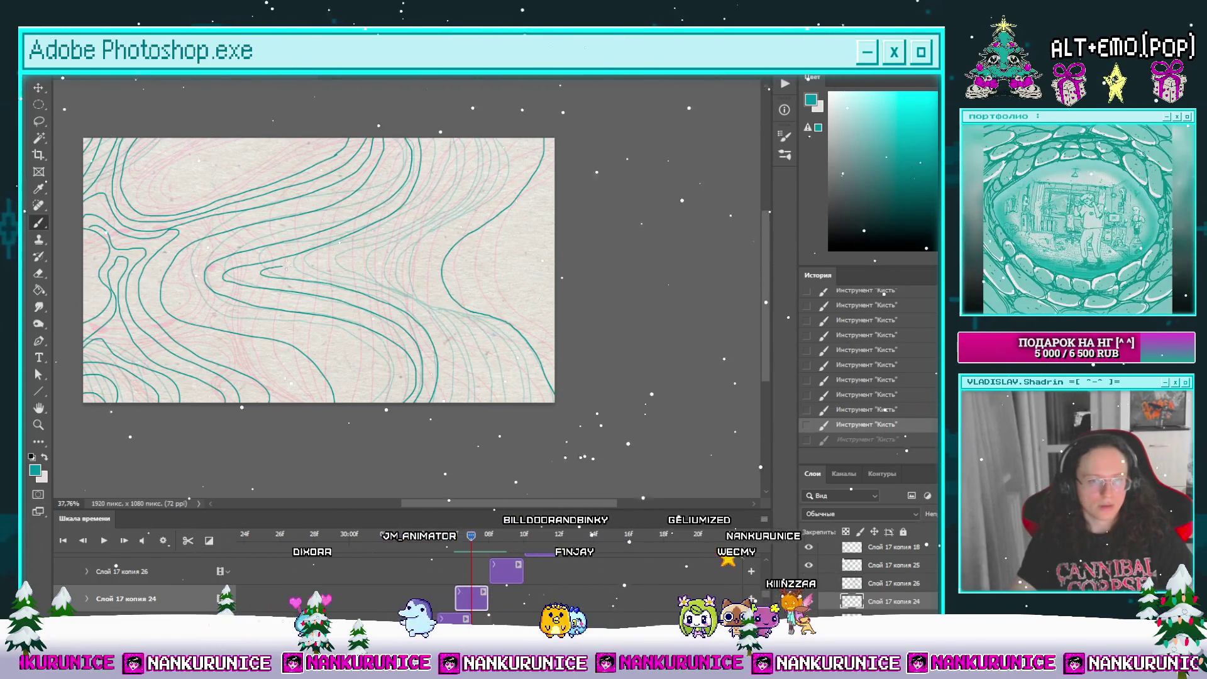
{"action": "key", "text": "ctrl+shift+z"}
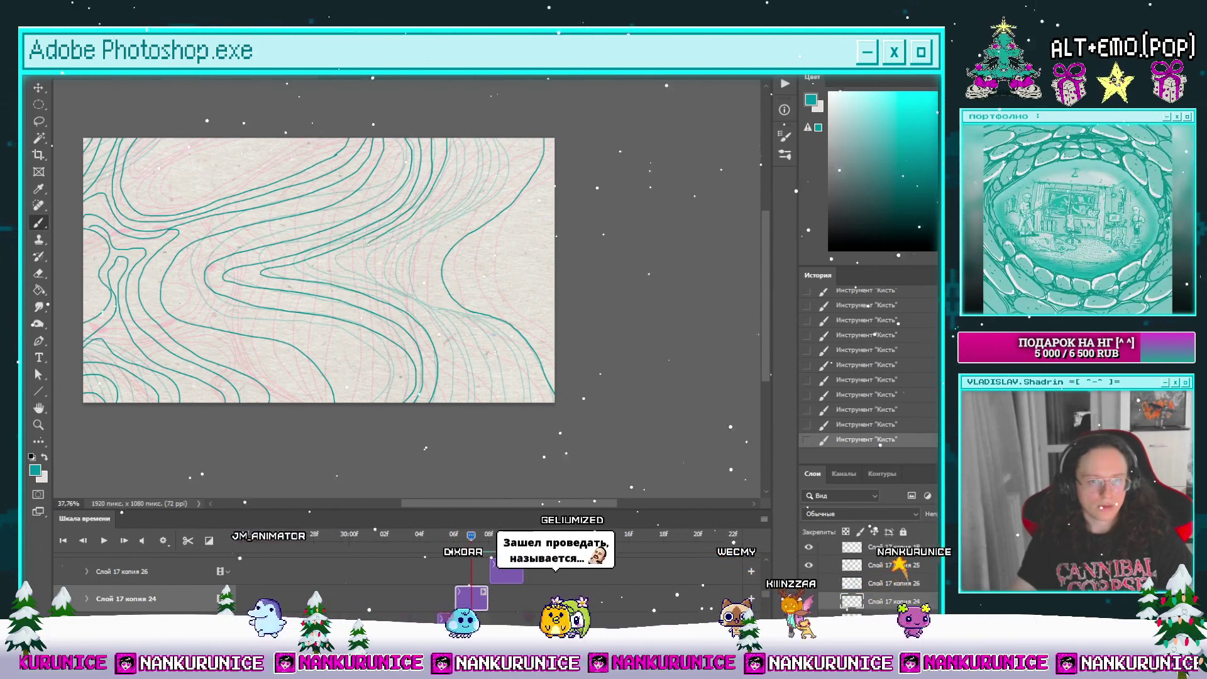
{"action": "mouse_move", "coordinate": [456, 400]}
{"action": "left_mouse_down"}
{"action": "mouse_move", "coordinate": [480, 375]}
{"action": "mouse_move", "coordinate": [462, 381]}
{"action": "mouse_move", "coordinate": [458, 333]}
{"action": "left_mouse_up"}
{"action": "key", "text": "Tab"}
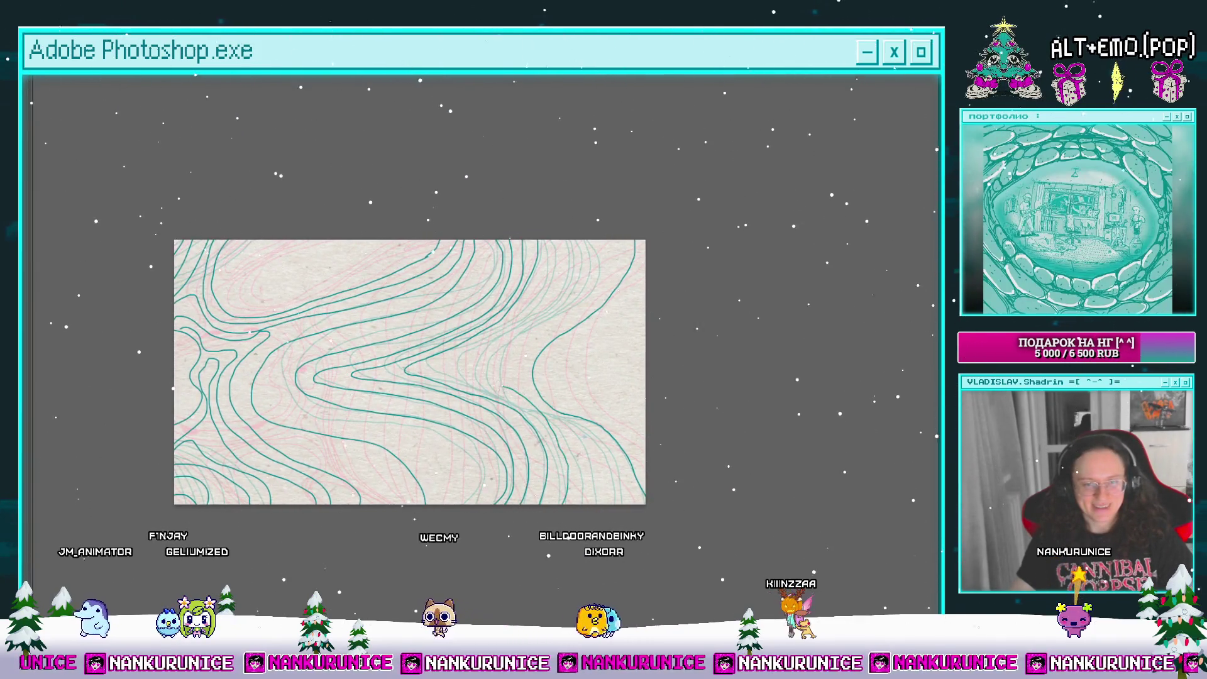
{"action": "left_click_drag", "start_coordinate": [597, 266], "coordinate": [472, 282]}
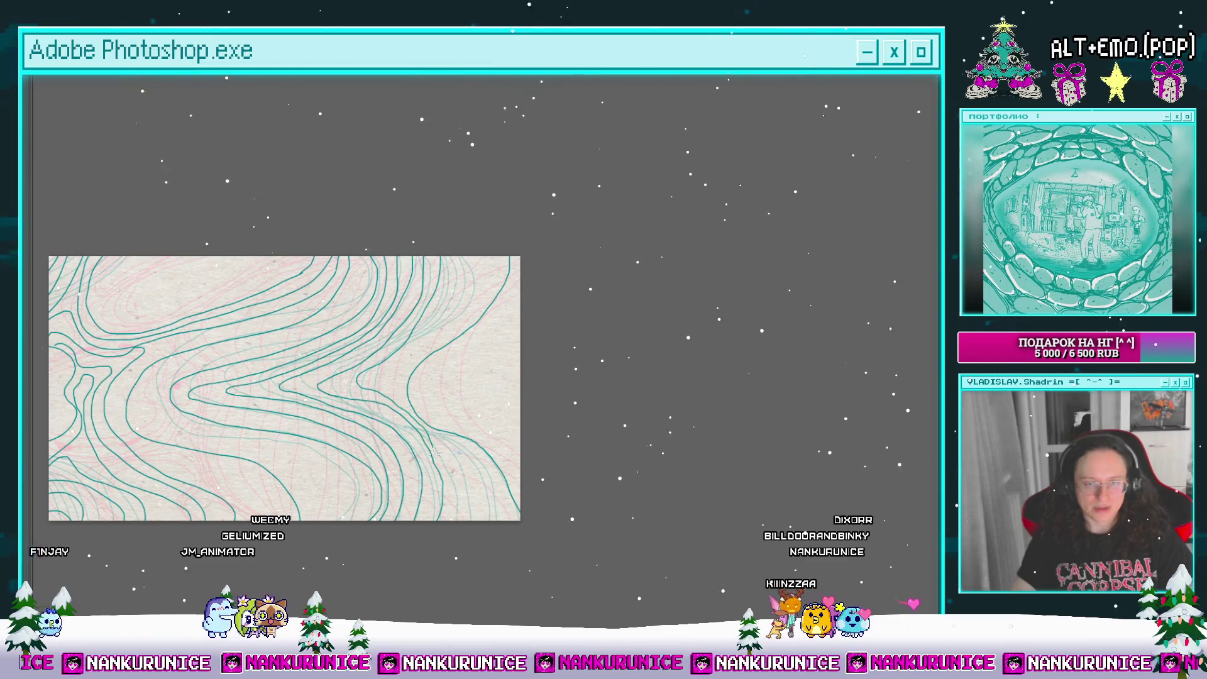
{"action": "left_click_drag", "start_coordinate": [442, 531], "coordinate": [449, 538]}
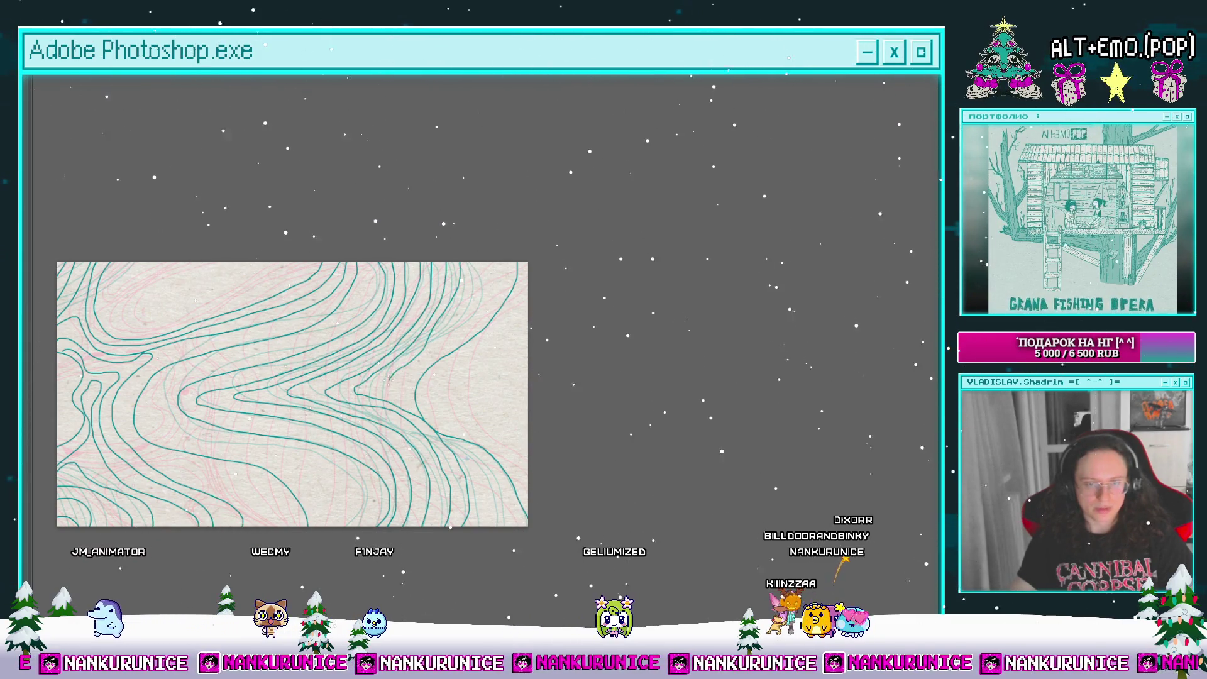
{"action": "left_click_drag", "start_coordinate": [416, 415], "coordinate": [390, 425]}
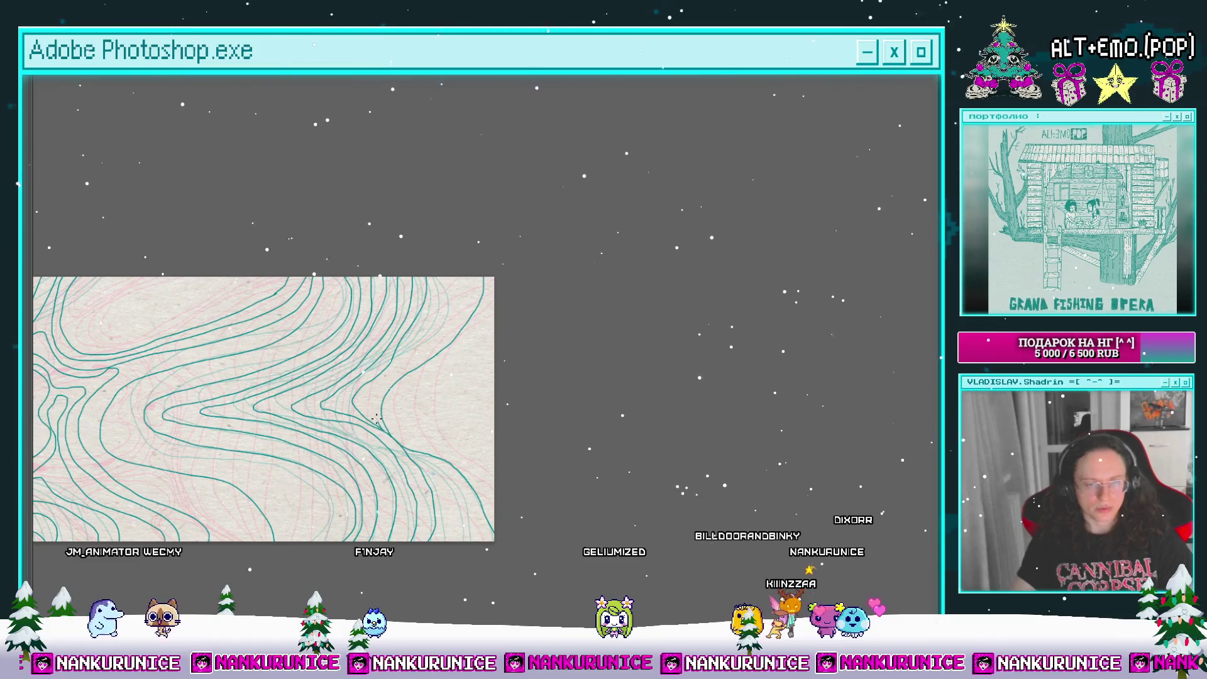
{"action": "left_click_drag", "start_coordinate": [412, 356], "coordinate": [350, 298]}
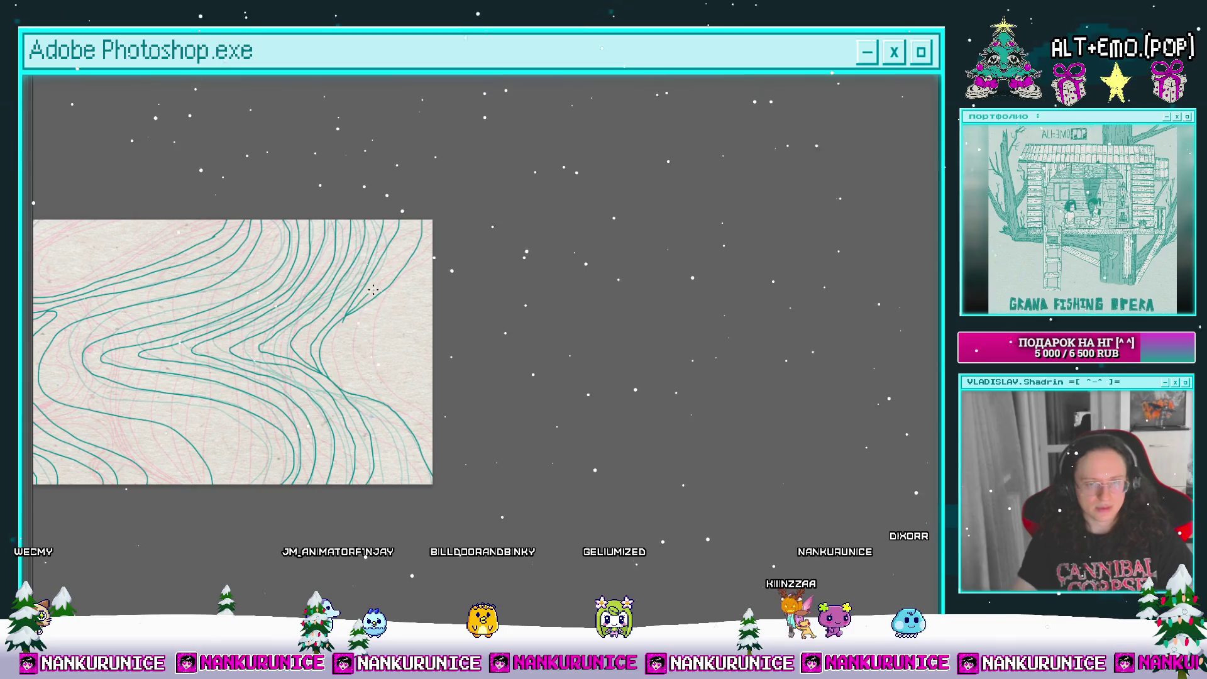
{"action": "scroll", "coordinate": [368, 331], "scroll_direction": "up", "scroll_amount": 3}
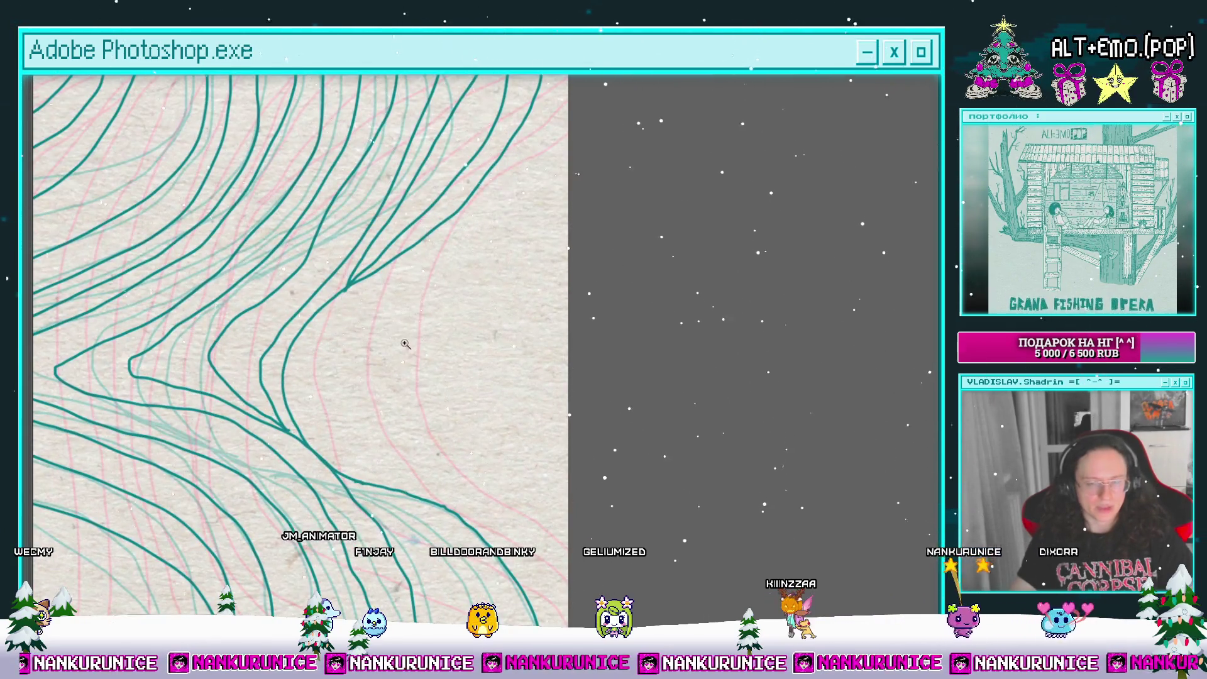
{"action": "scroll", "coordinate": [406, 344], "scroll_direction": "down", "scroll_amount": 2}
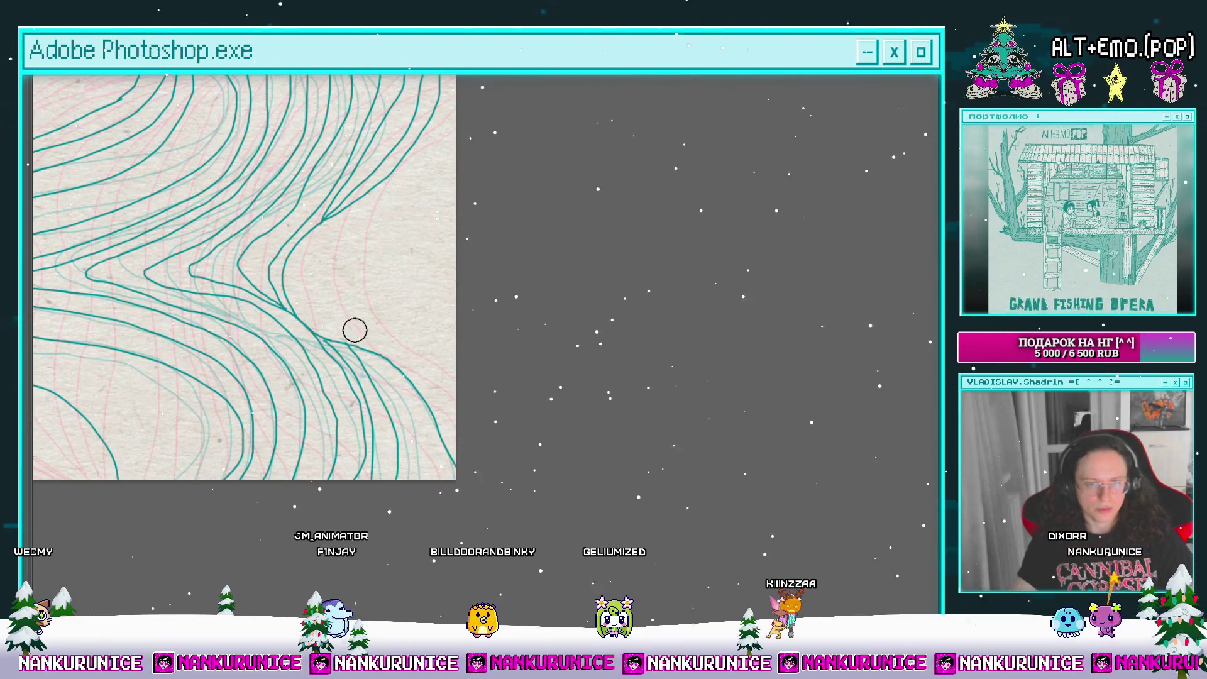
{"action": "scroll", "coordinate": [409, 384], "scroll_direction": "left", "scroll_amount": 2}
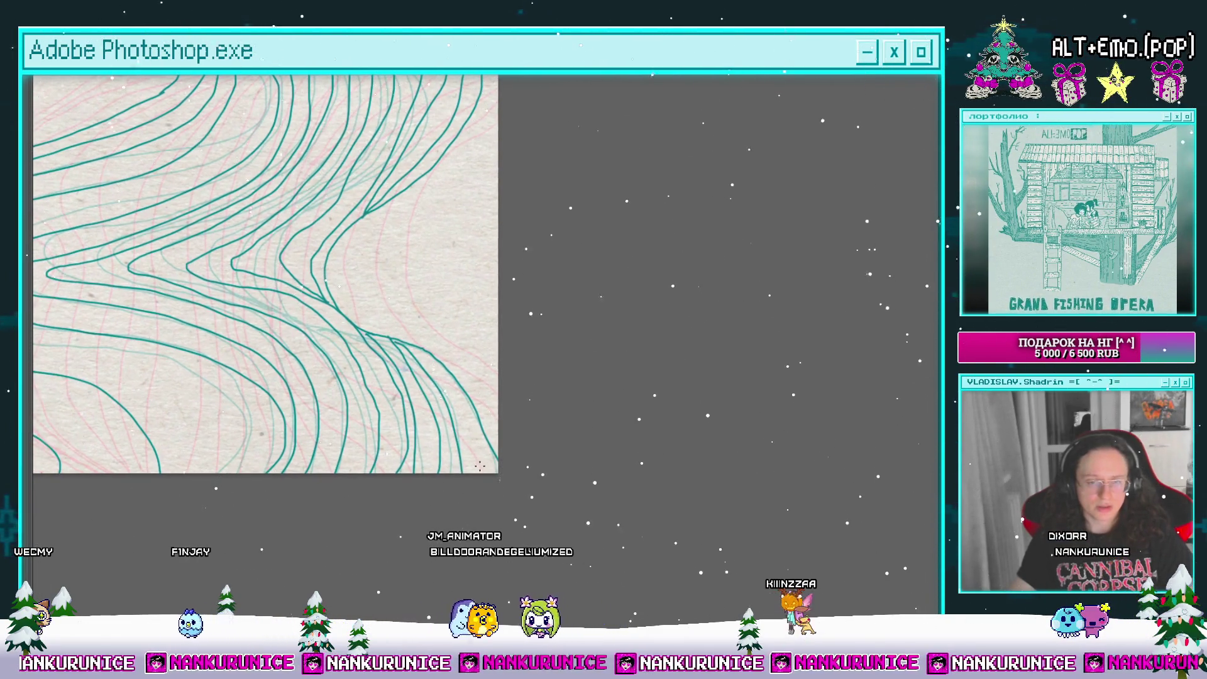
{"action": "scroll", "coordinate": [422, 327], "scroll_direction": "up", "scroll_amount": 5}
{"action": "scroll", "coordinate": [423, 327], "scroll_direction": "left", "scroll_amount": 2}
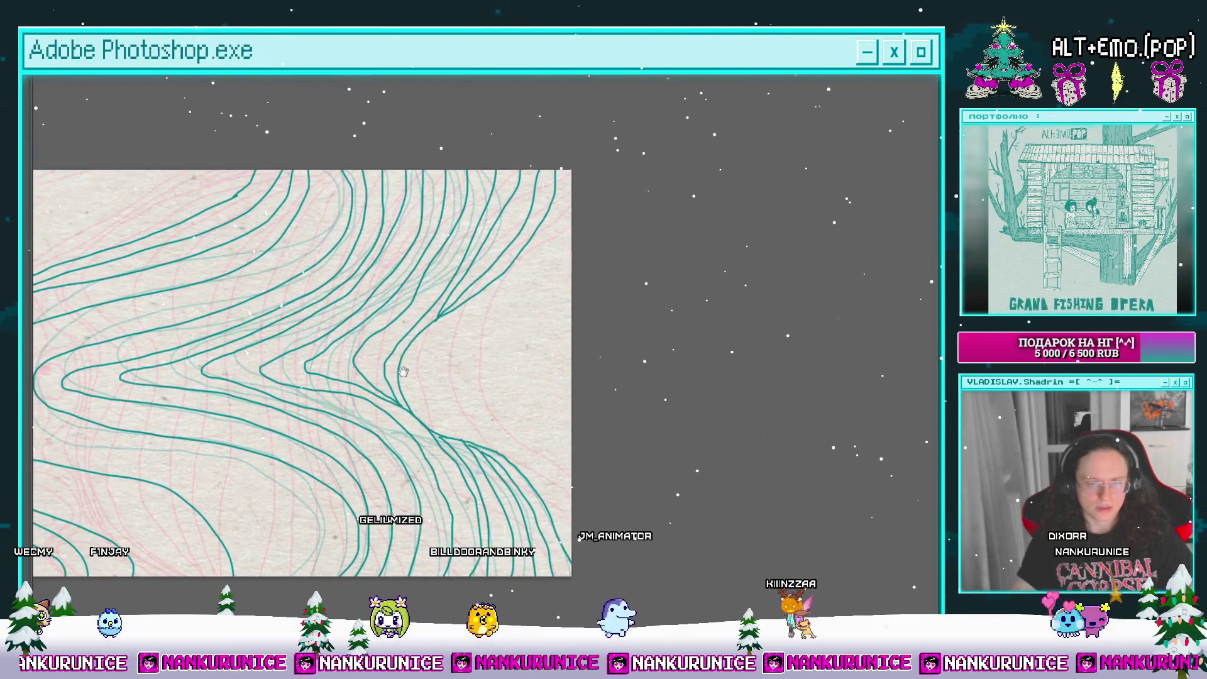
{"action": "scroll", "coordinate": [423, 327], "scroll_direction": "down", "scroll_amount": 3}
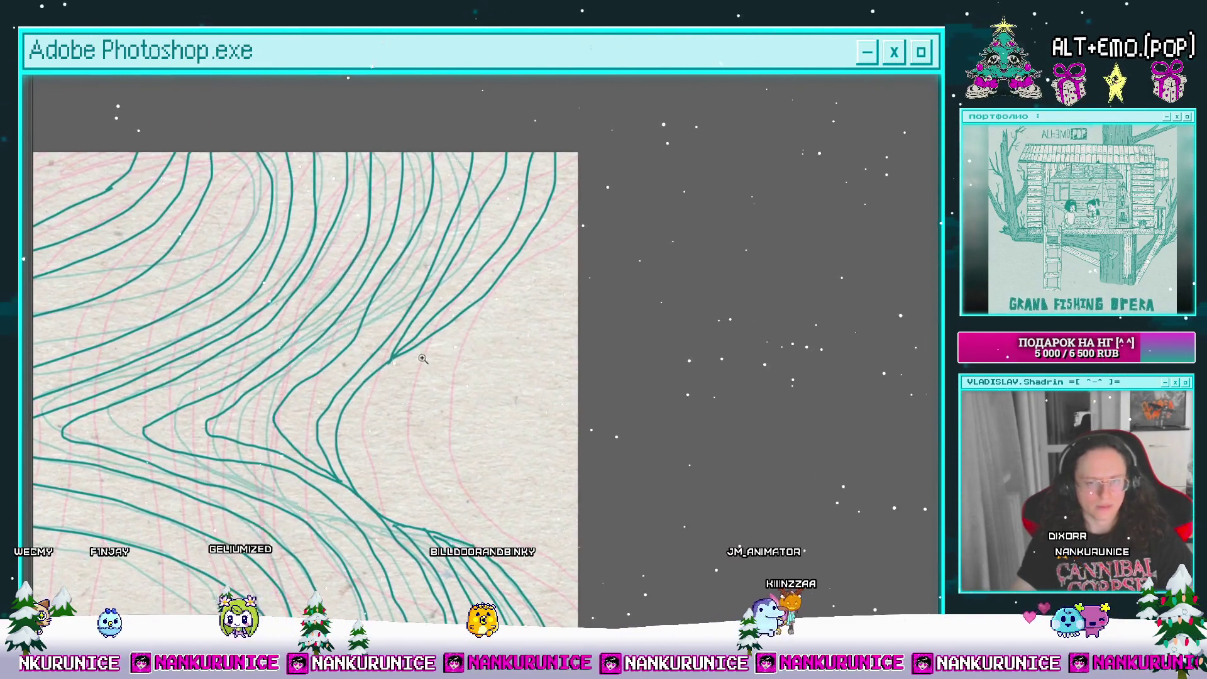
{"action": "scroll", "coordinate": [489, 350], "scroll_direction": "down", "scroll_amount": 2}
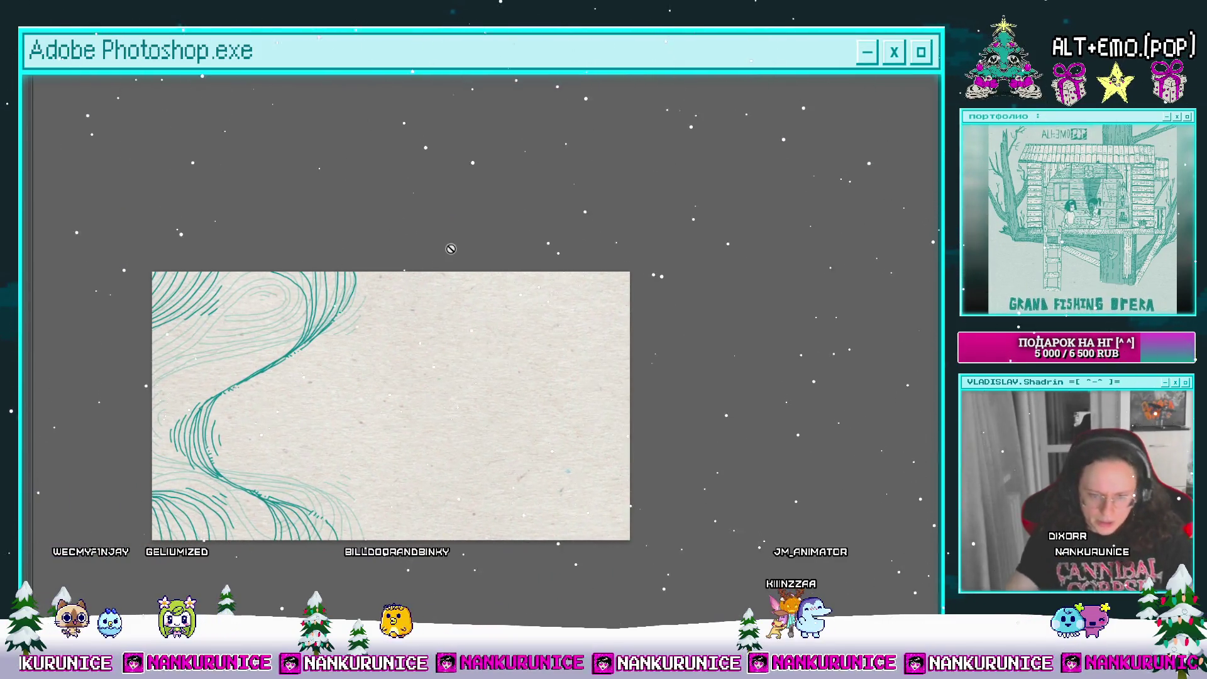
Step: Restore the panels, turn off the pink overlay on the frame near 05f, and play the animation
{"action": "key", "text": "Tab"}
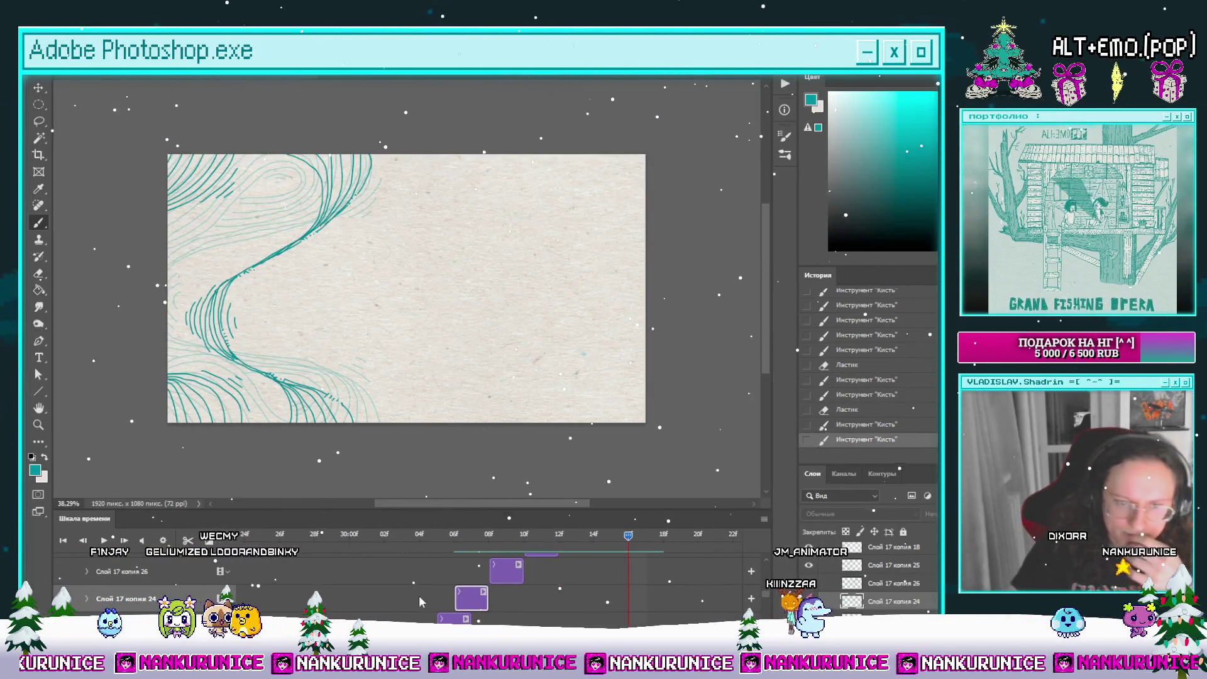
{"action": "left_click", "coordinate": [434, 537]}
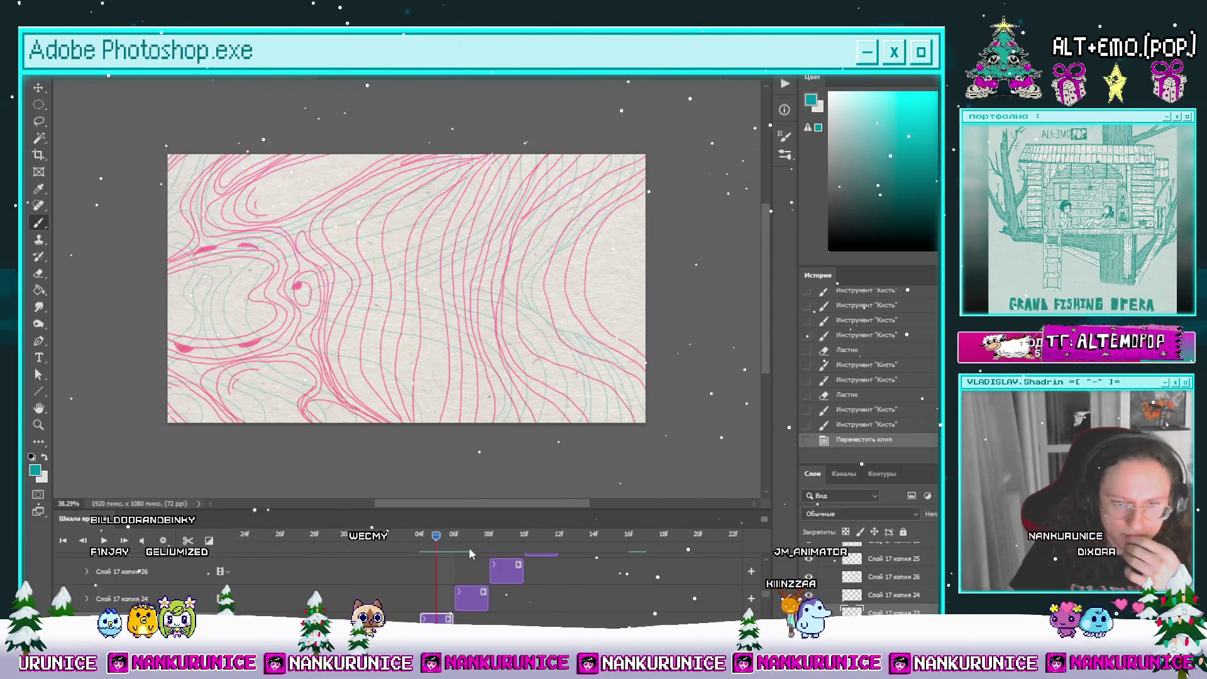
{"action": "key", "text": "ctrl+alt+e"}
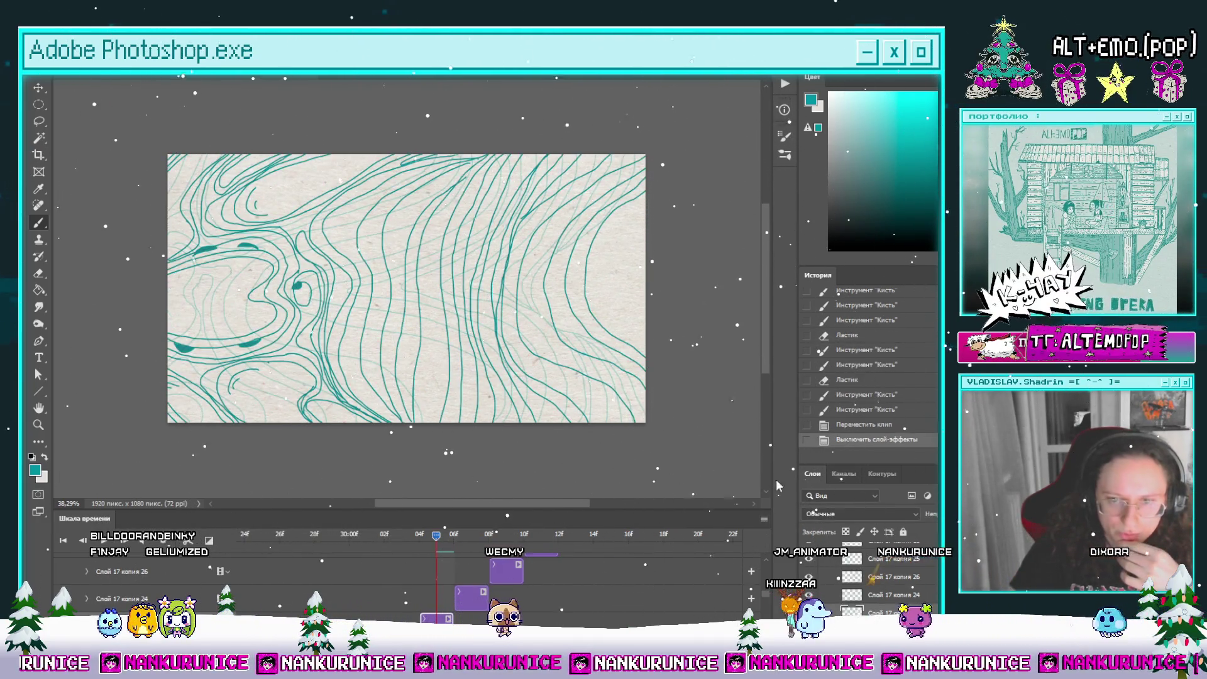
{"action": "key", "text": "space"}
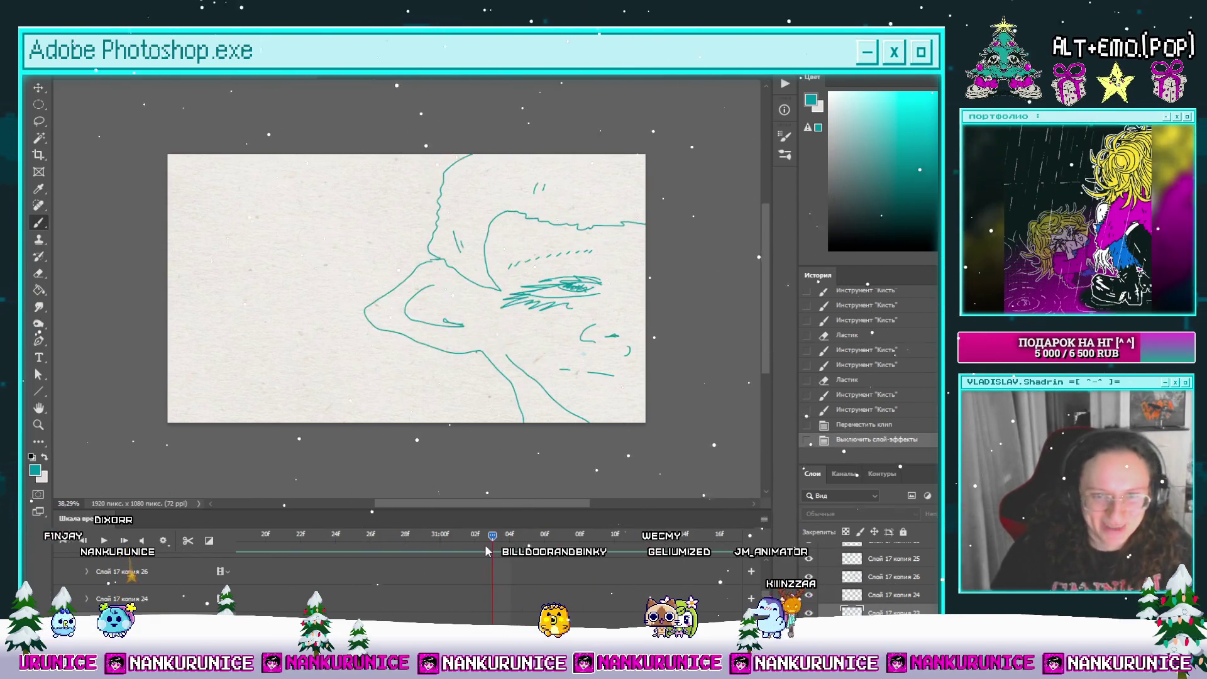
Step: Save the document and move the playhead to the face sketch frame near 30:16f
{"action": "left_click_drag", "start_coordinate": [485, 545], "coordinate": [296, 545]}
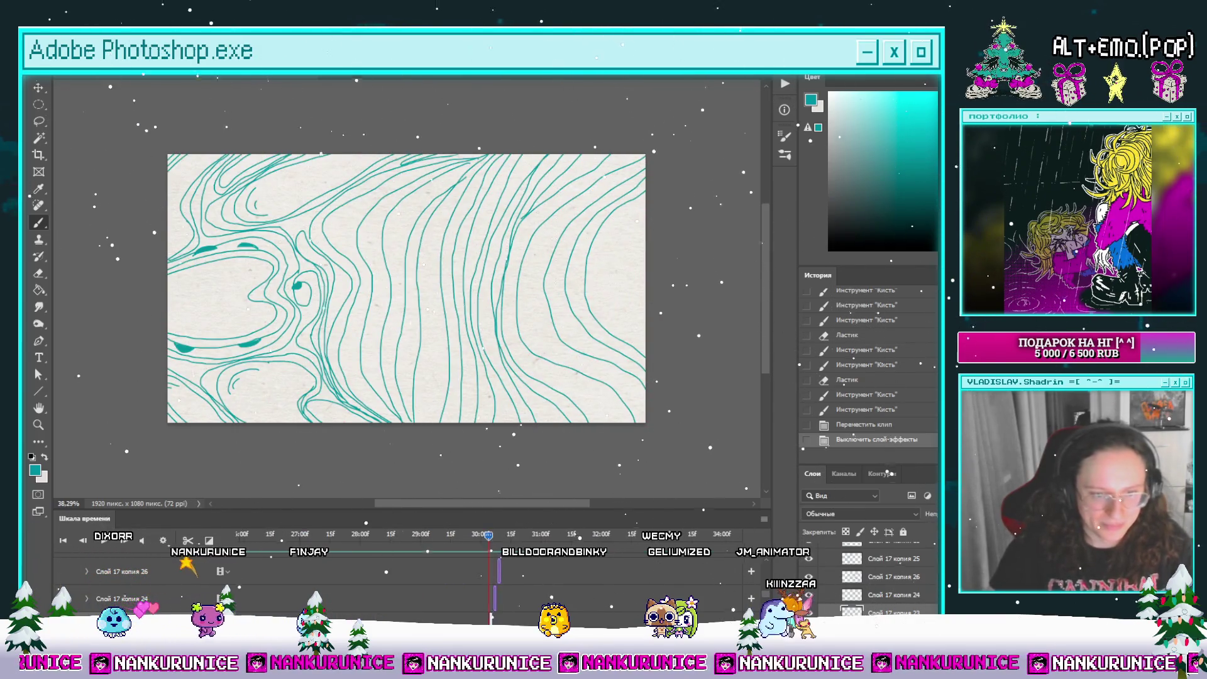
{"action": "key", "text": "ctrl+s"}
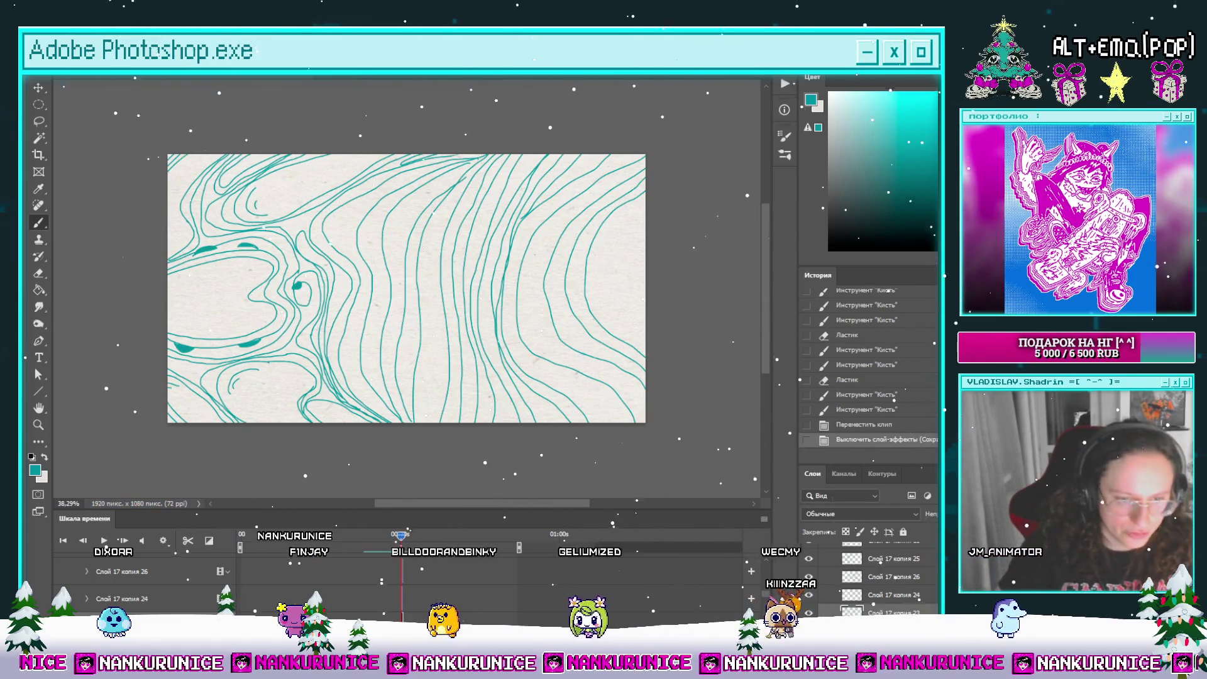
{"action": "scroll", "coordinate": [488, 566], "scroll_direction": "up", "scroll_amount": 3}
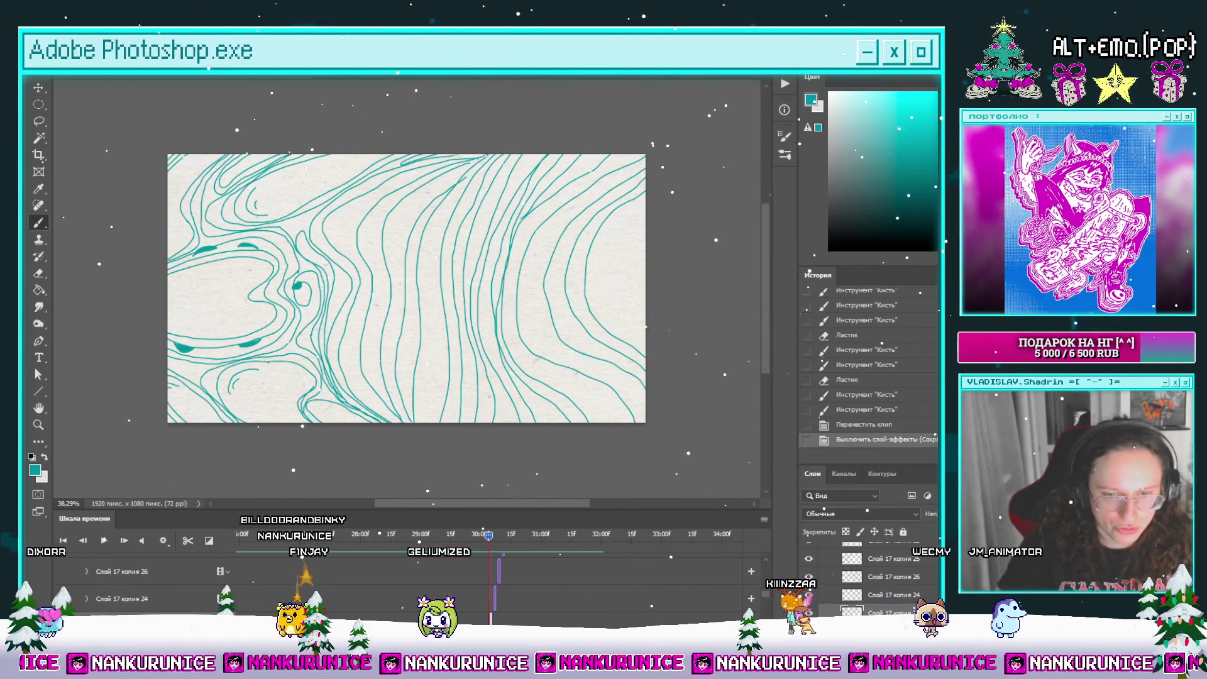
{"action": "mouse_move", "coordinate": [489, 535]}
{"action": "left_mouse_down"}
{"action": "mouse_move", "coordinate": [400, 545]}
{"action": "mouse_move", "coordinate": [440, 550]}
{"action": "left_mouse_up"}
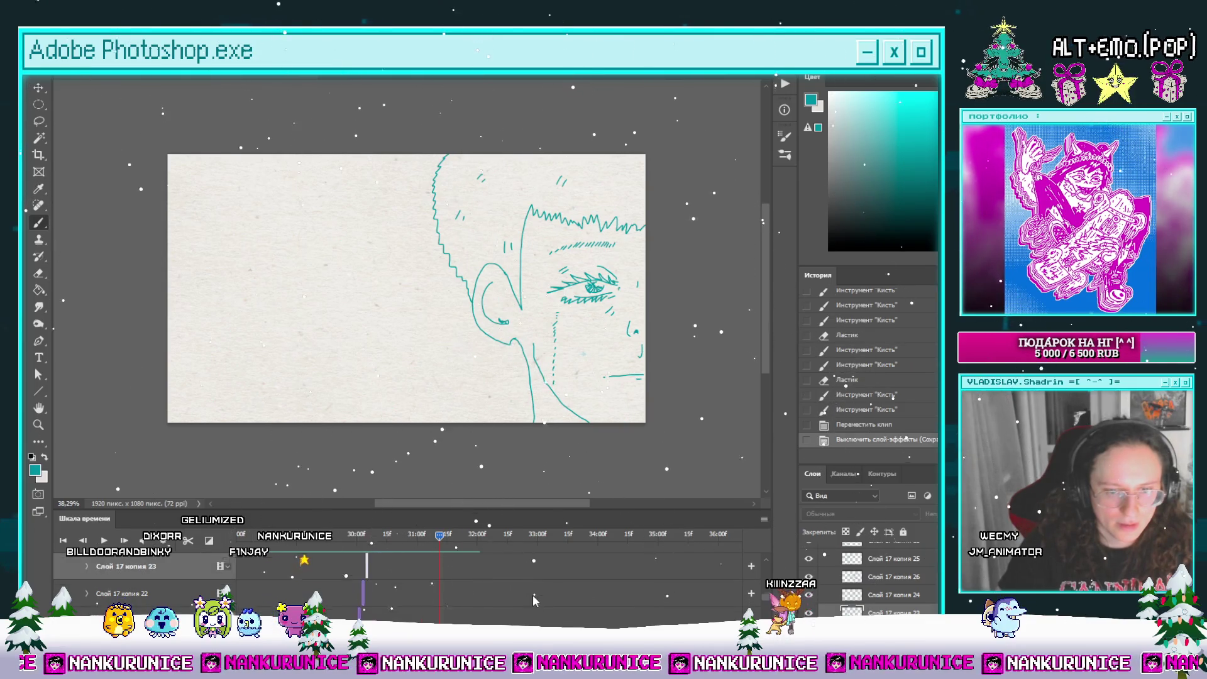
{"action": "scroll", "coordinate": [533, 595], "scroll_direction": "down", "scroll_amount": 3}
{"action": "scroll", "coordinate": [766, 606], "scroll_direction": "down", "scroll_amount": 5}
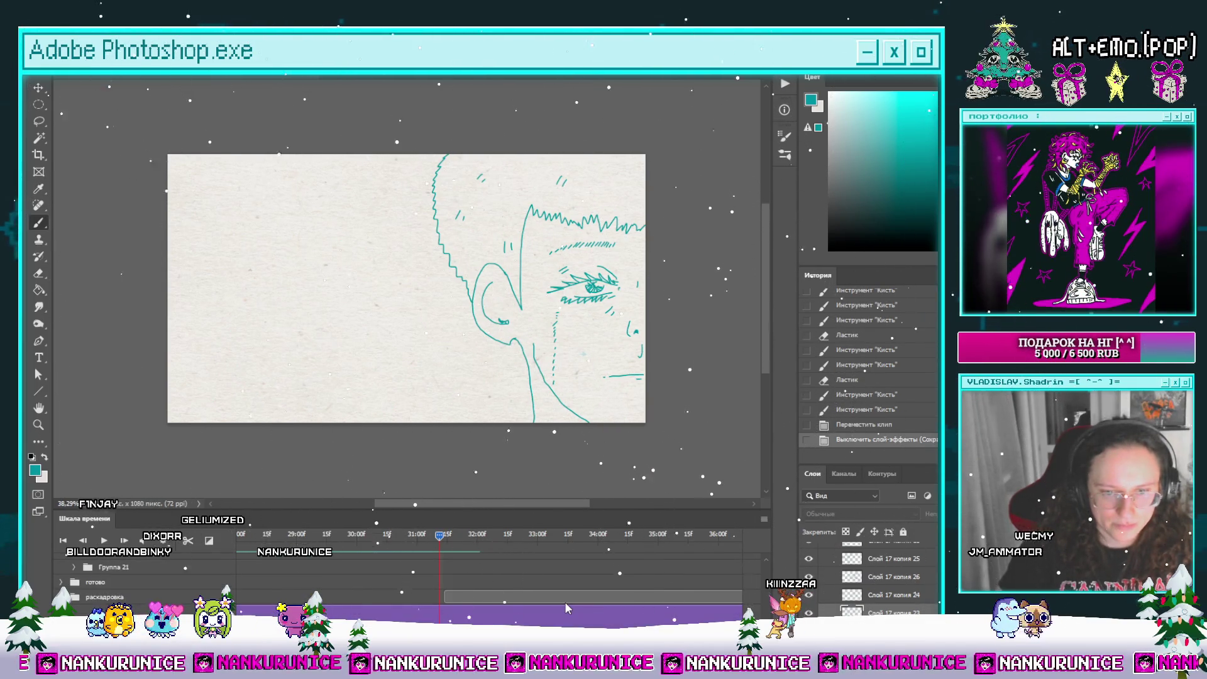
Step: Hide the purple clip's layer and set the work area around the face frames, ending just after 30 seconds
{"action": "left_click", "coordinate": [526, 615]}
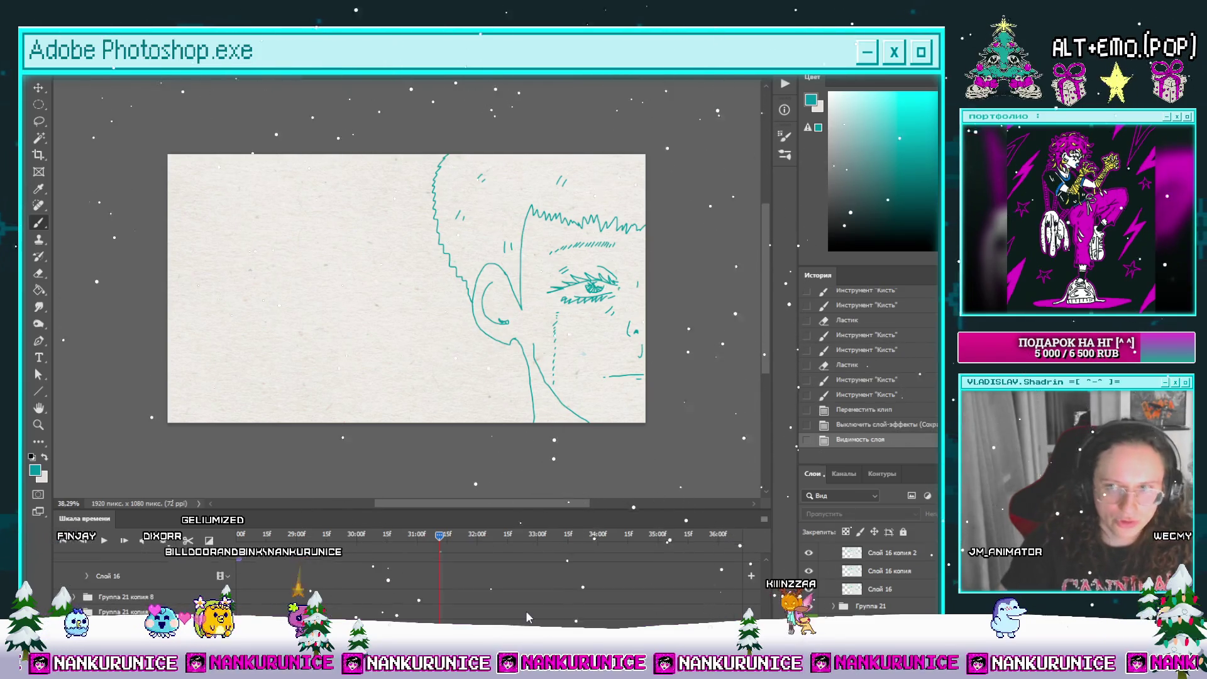
{"action": "scroll", "coordinate": [503, 609], "scroll_direction": "up", "scroll_amount": 3}
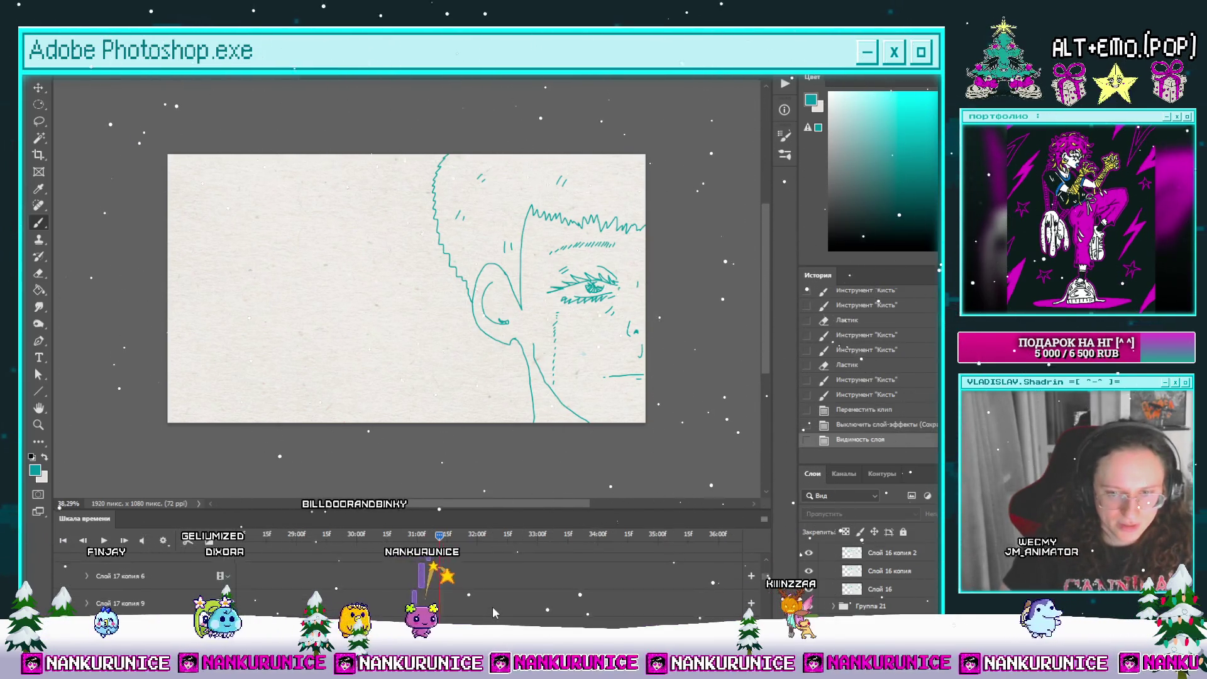
{"action": "scroll", "coordinate": [493, 610], "scroll_direction": "up", "scroll_amount": 3}
{"action": "mouse_move", "coordinate": [412, 549]}
{"action": "left_mouse_down"}
{"action": "mouse_move", "coordinate": [455, 546]}
{"action": "mouse_move", "coordinate": [305, 549]}
{"action": "left_mouse_up"}
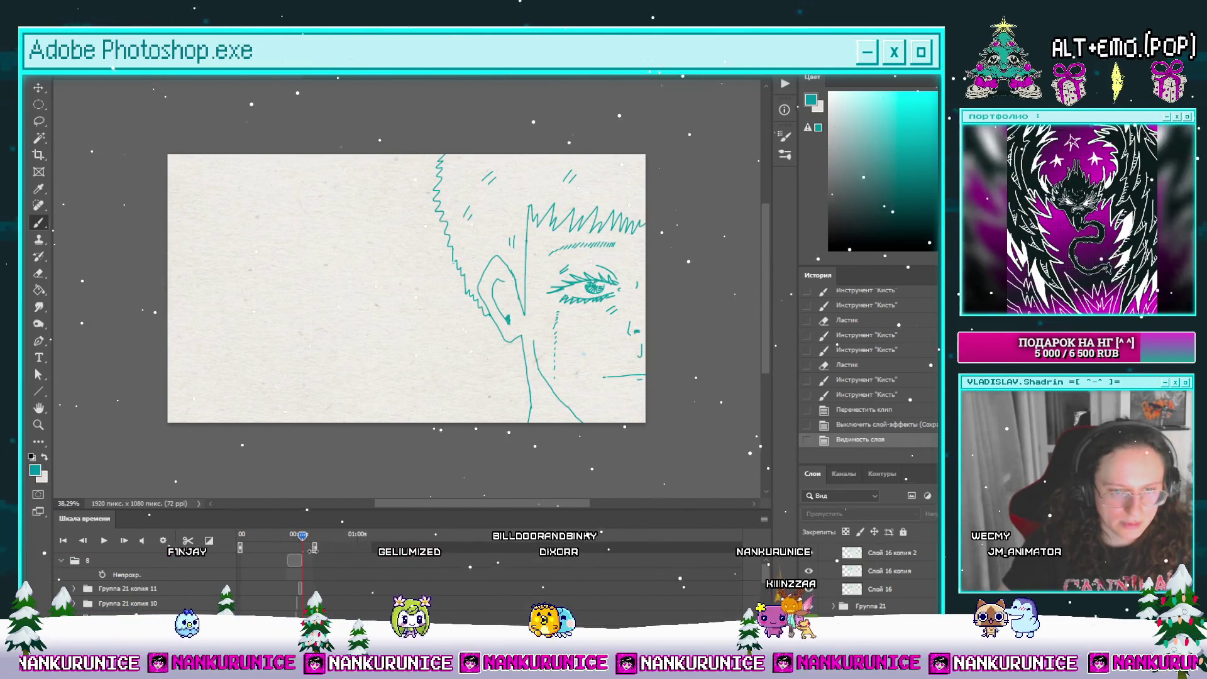
{"action": "scroll", "coordinate": [294, 591], "scroll_direction": "up", "scroll_amount": 3}
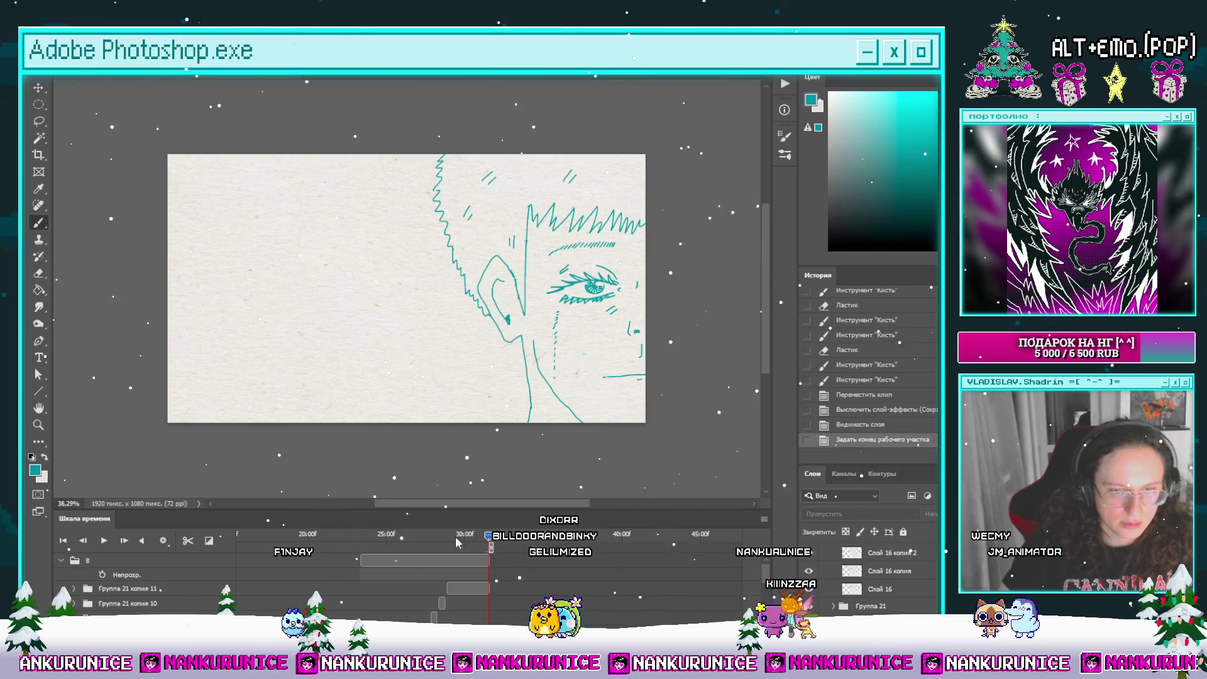
{"action": "left_click_drag", "start_coordinate": [489, 541], "coordinate": [363, 564]}
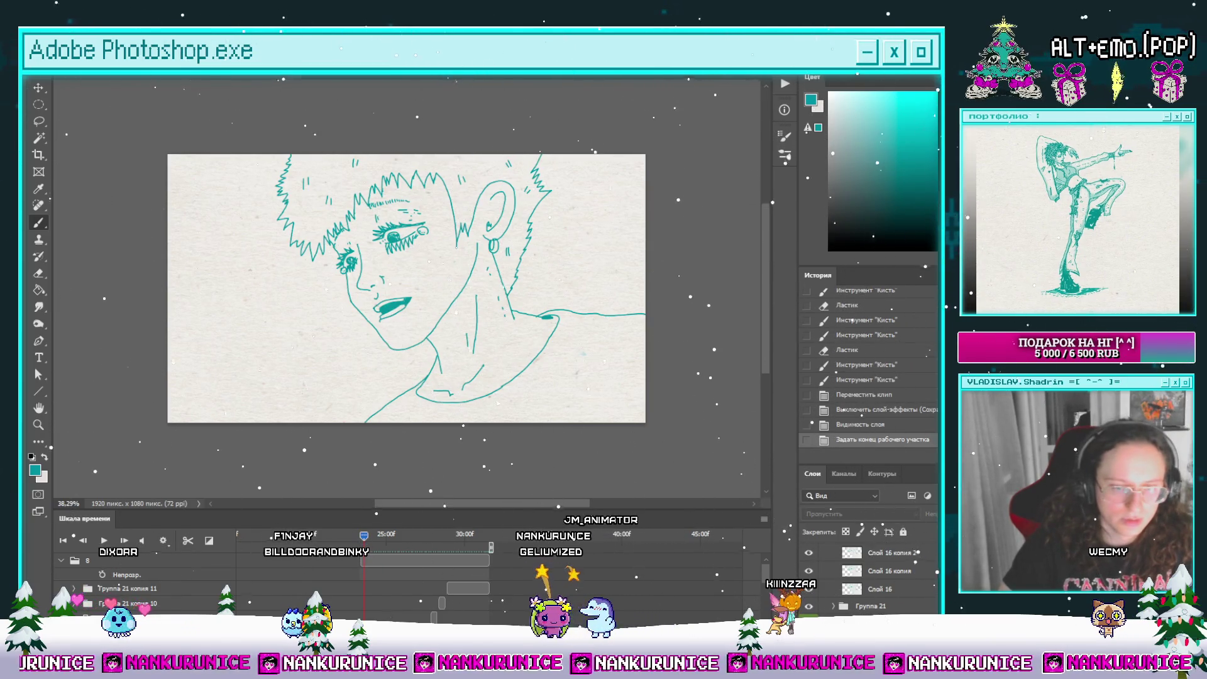
{"action": "scroll", "coordinate": [364, 553], "scroll_direction": "down", "scroll_amount": 3}
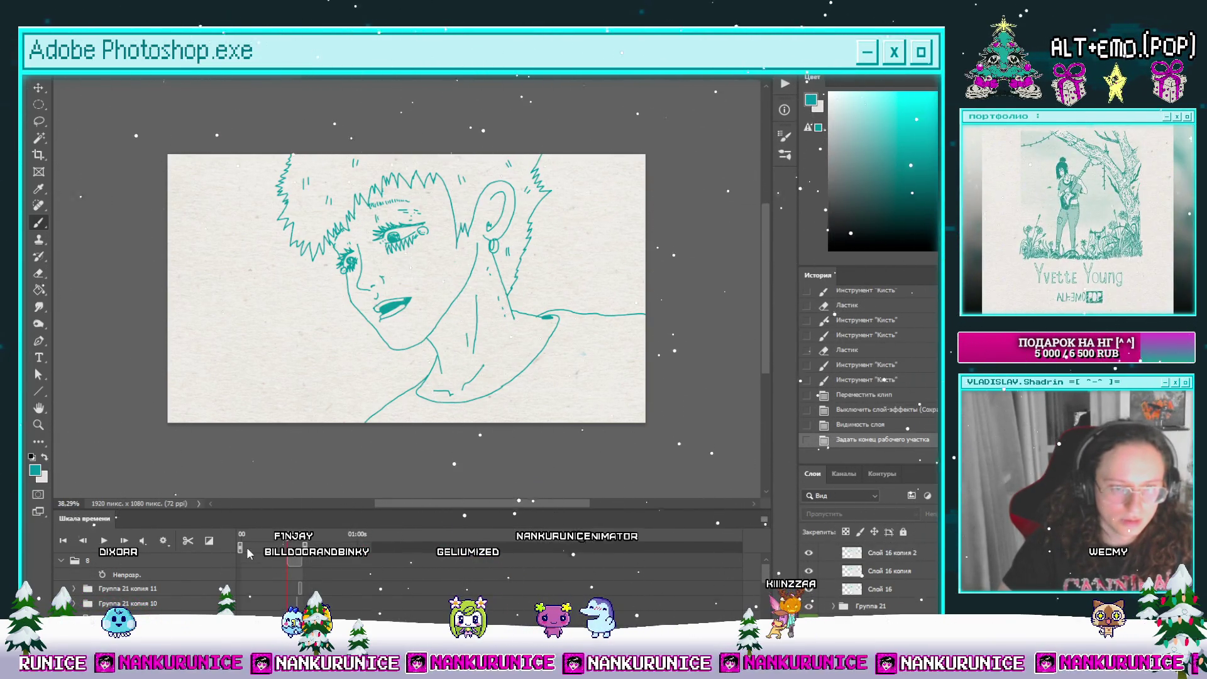